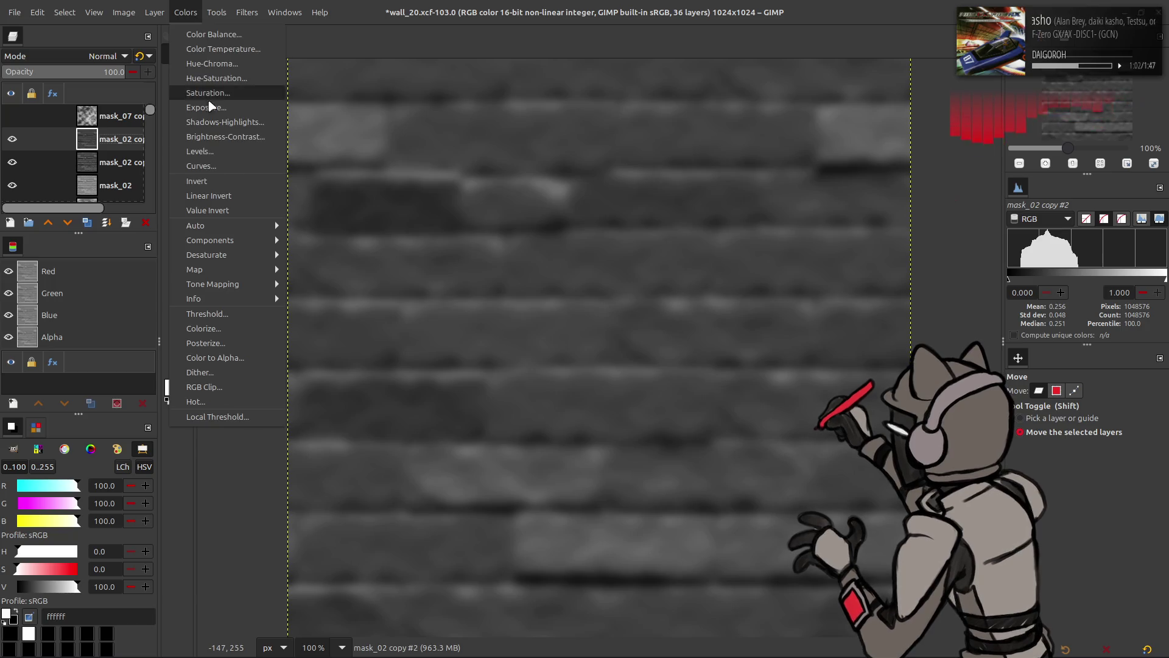
# Brighten mask_02 copy #2 with Levels value 2, set it to Multiply, then delete it
pyautogui.doubleClick(221, 275)
pyautogui.write('2')
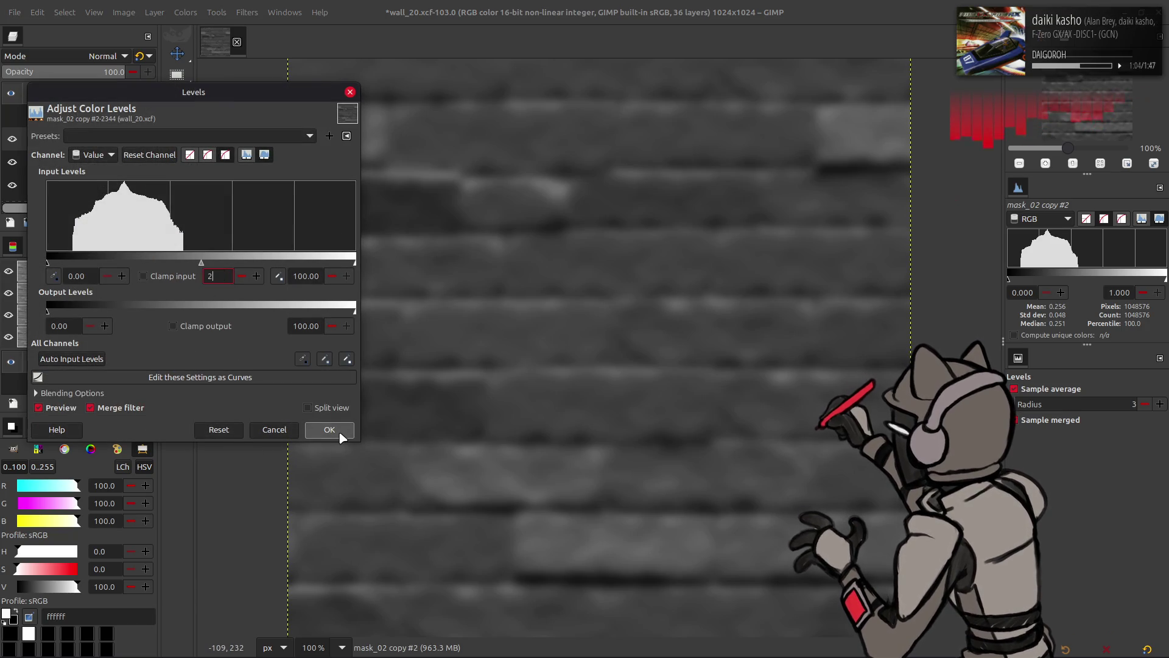
pyautogui.click(328, 429)
pyautogui.click(109, 139)
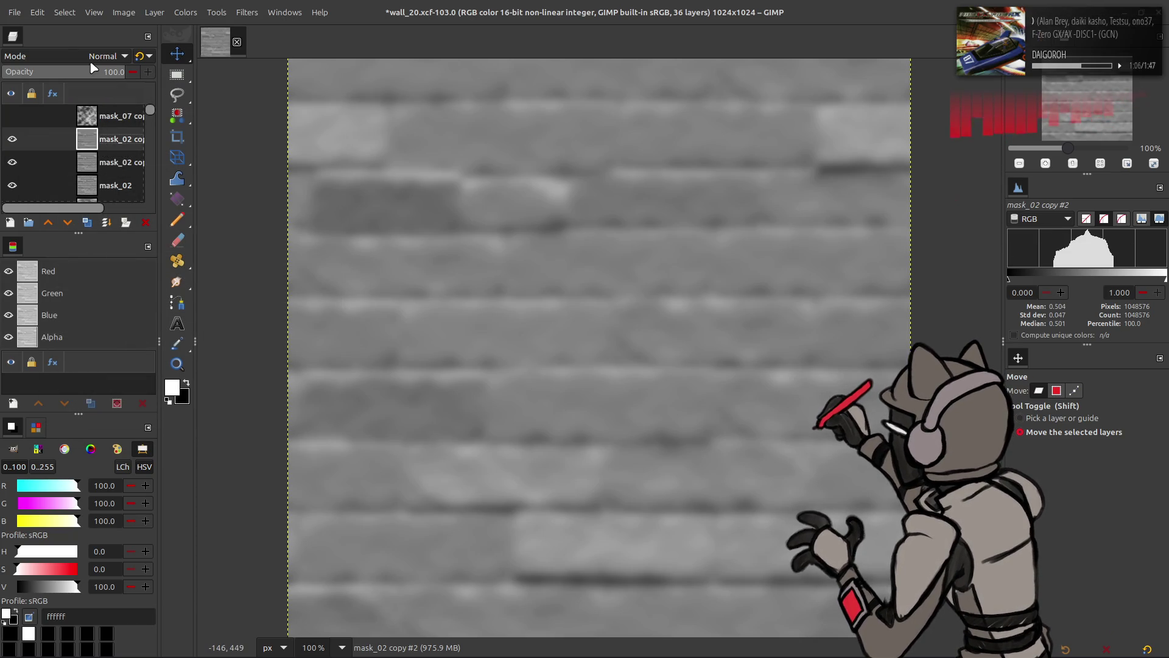
pyautogui.click(107, 56)
pyautogui.click(67, 280)
pyautogui.hotkey('ctrl', 'z')
pyautogui.hotkey('ctrl', 'z')
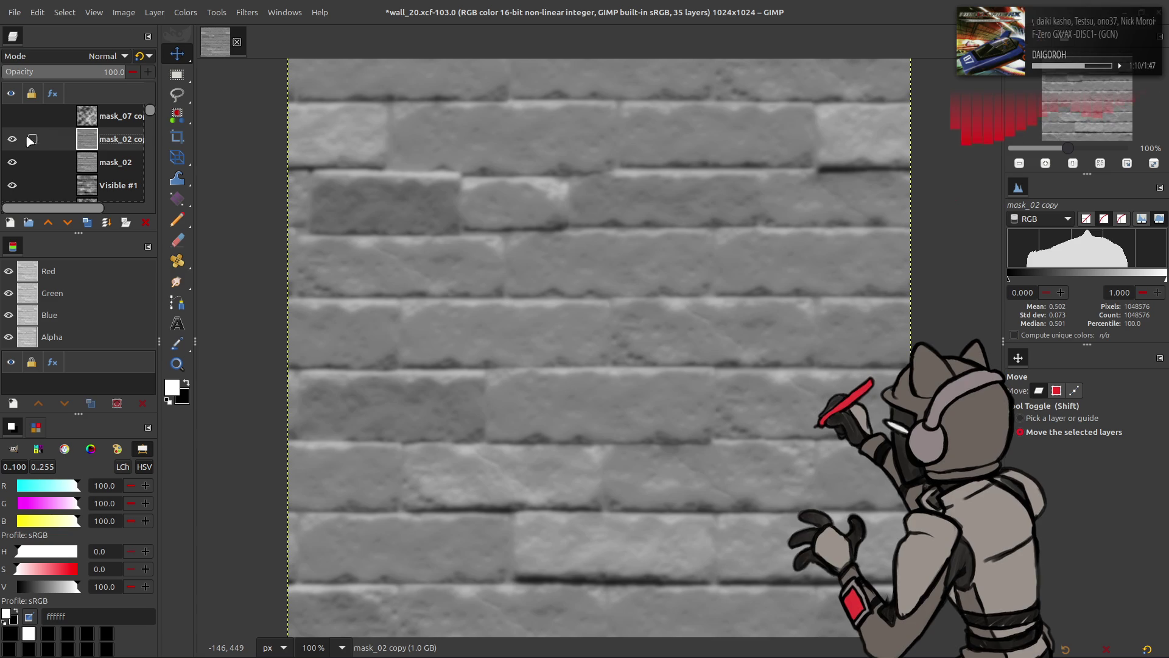
# Compare mask_02 copy on and off, test Multiply blending on it, then undo
pyautogui.click(11, 142)
pyautogui.click(10, 145)
pyautogui.click(11, 144)
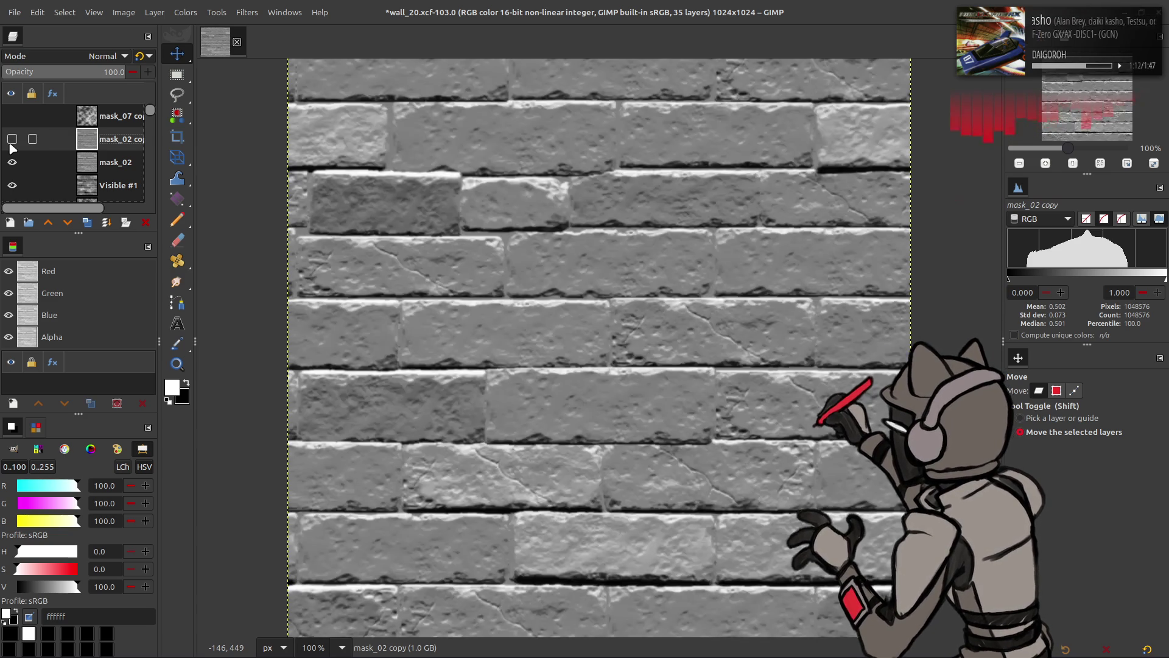
pyautogui.click(11, 144)
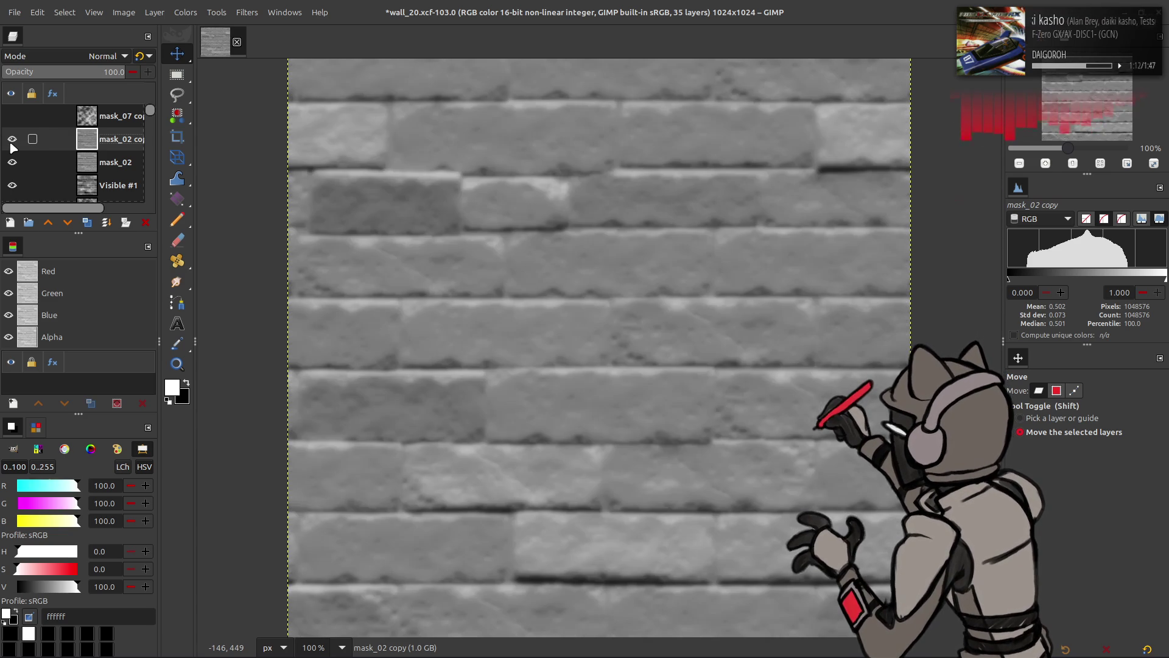
pyautogui.click(103, 56)
pyautogui.click(88, 180)
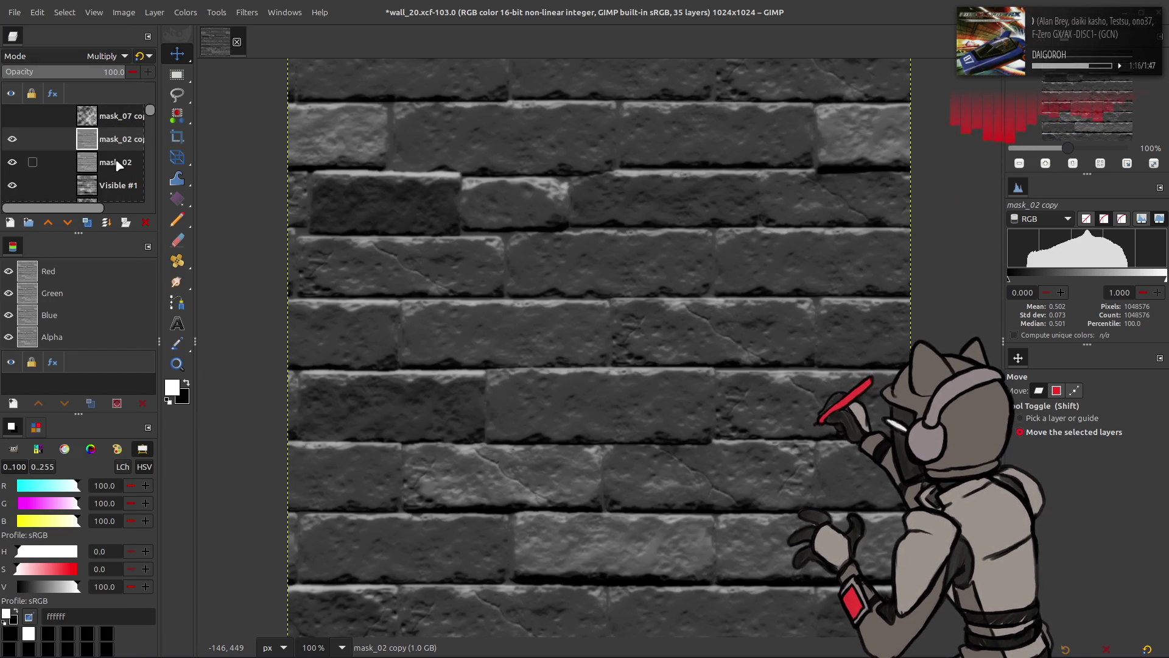
pyautogui.hotkey('ctrl', 'z')
# Delete the original mask_02 layer
pyautogui.click(118, 163)
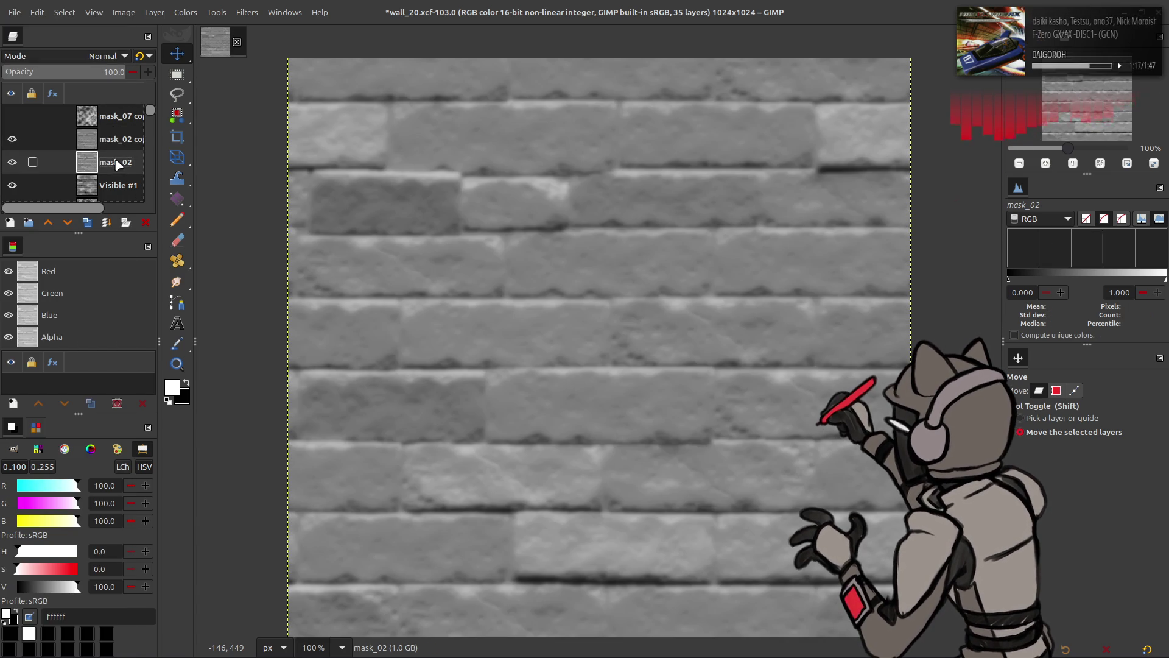
pyautogui.click(143, 223)
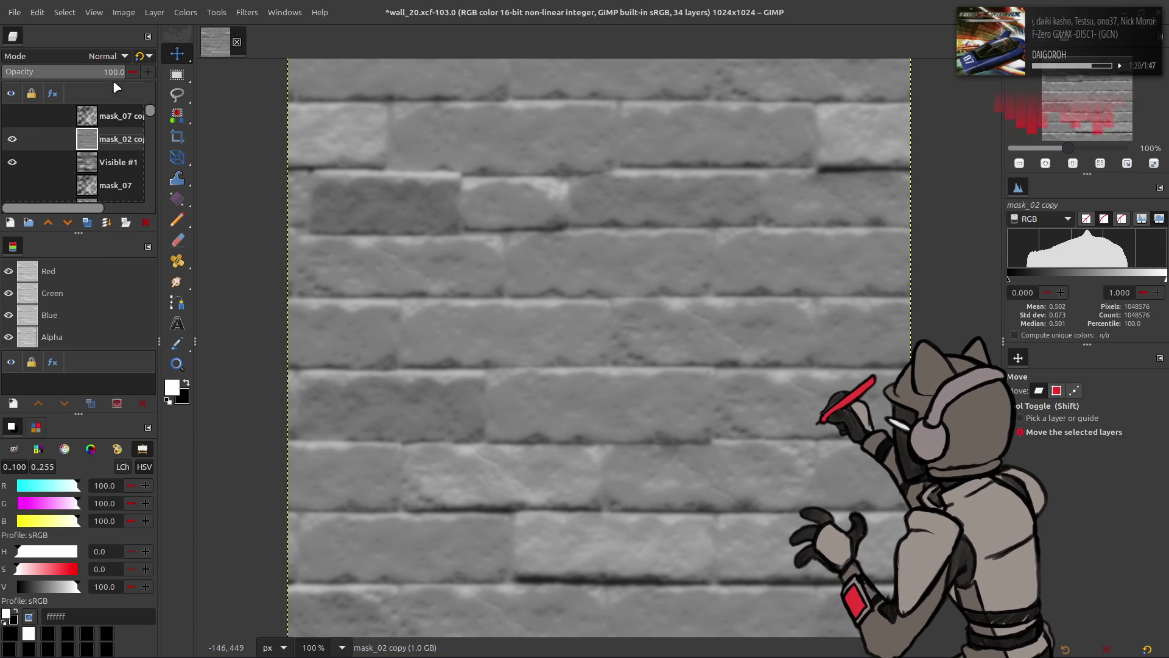
pyautogui.click(186, 12)
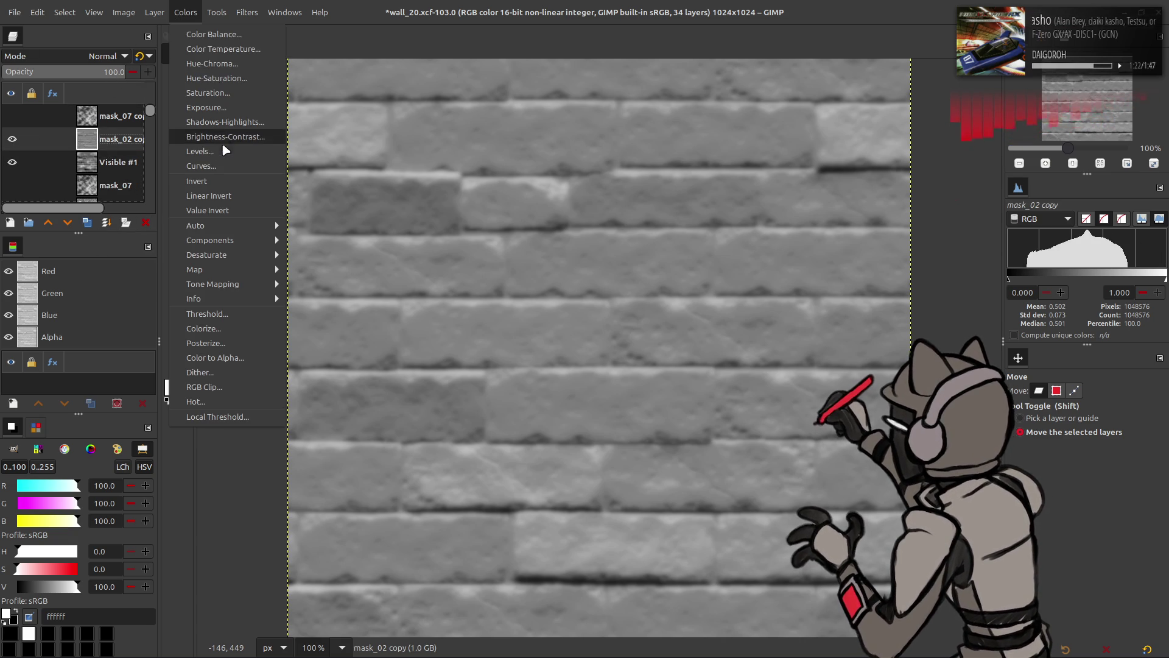
# Darken mask_02 copy with Levels gamma 0.50 and set it to Multiply (legacy)
pyautogui.click(221, 152)
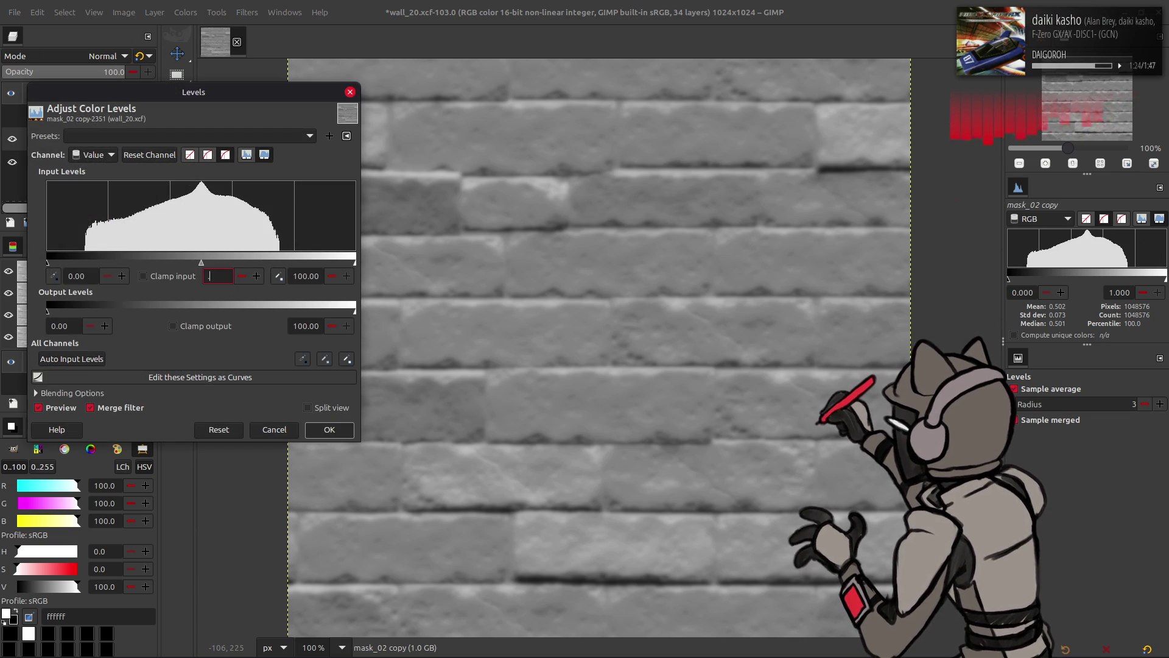
pyautogui.write('0.50')
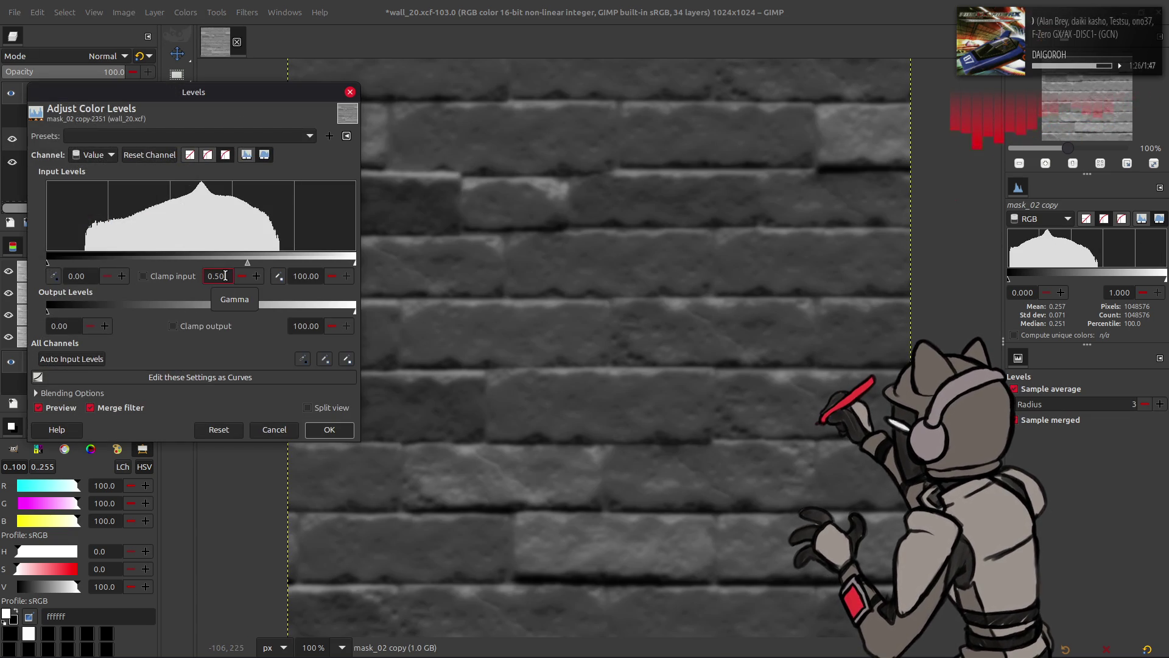
pyautogui.click(317, 433)
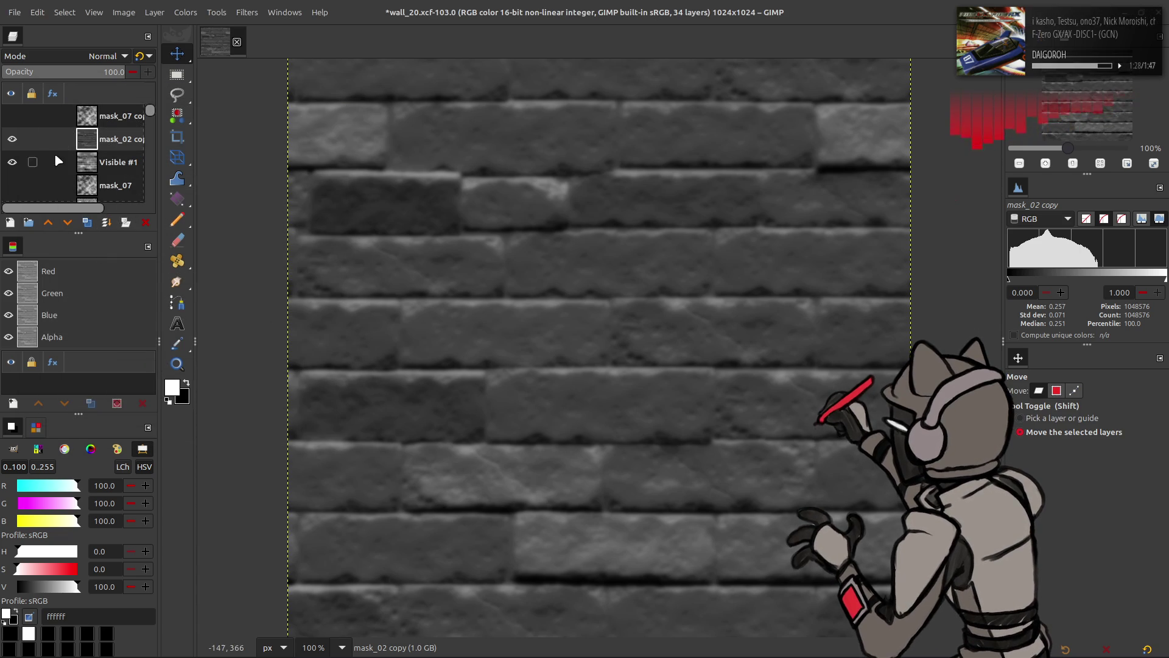
pyautogui.click(12, 138)
pyautogui.click(12, 139)
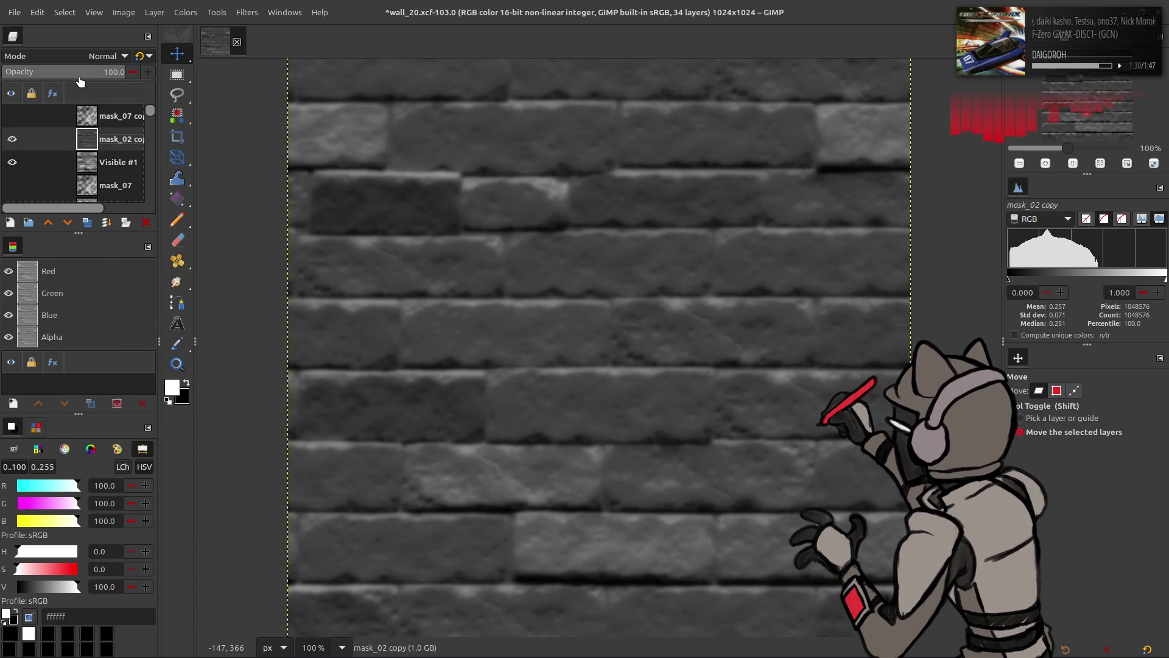
pyautogui.click(103, 56)
pyautogui.click(79, 276)
pyautogui.click(140, 57)
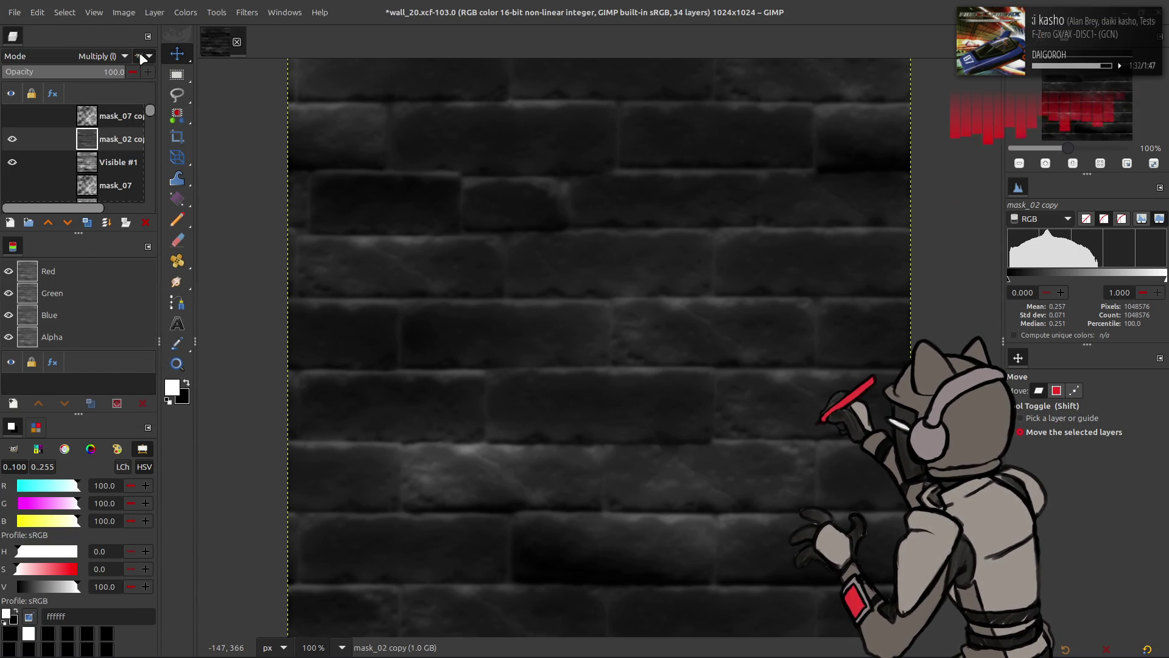
# Create Visible #2 from the visible image, stretch its contrast, and add Visible #3
pyautogui.rightClick(95, 135)
pyautogui.click(155, 233)
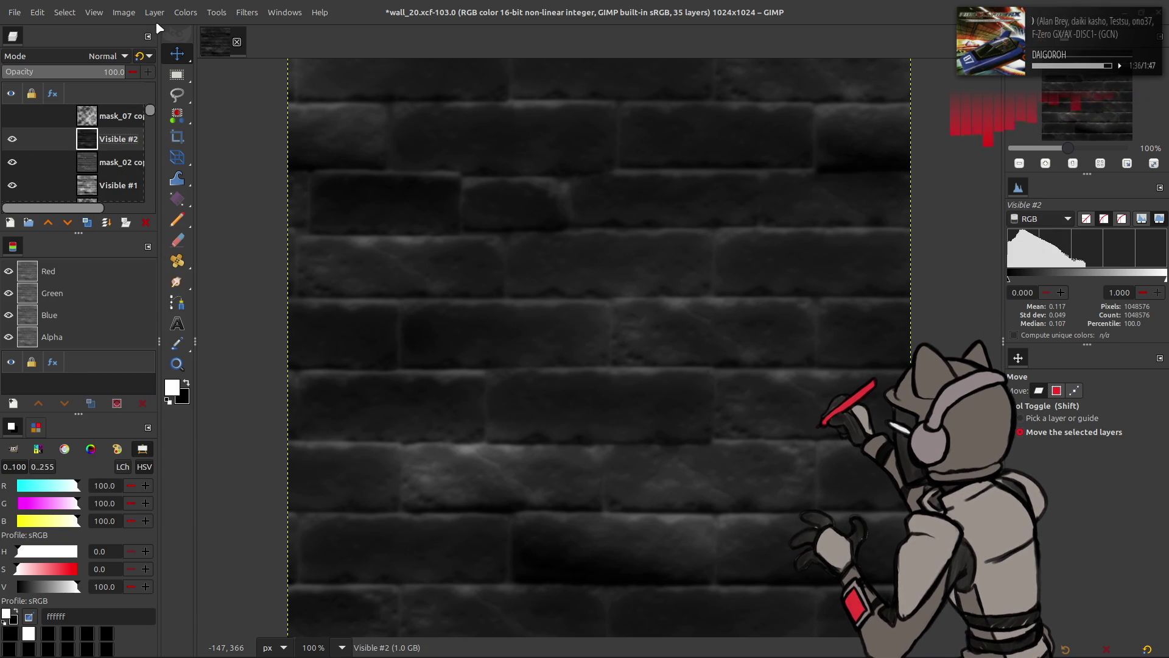
pyautogui.click(186, 12)
pyautogui.moveTo(238, 227)
pyautogui.click(308, 255)
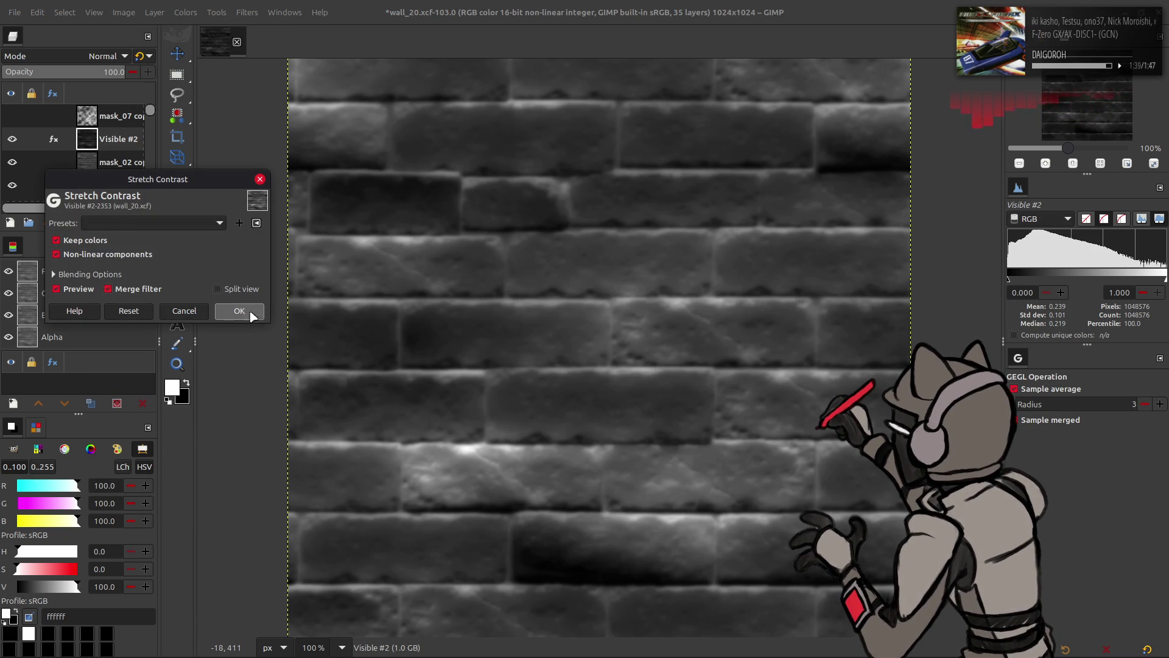
pyautogui.click(239, 310)
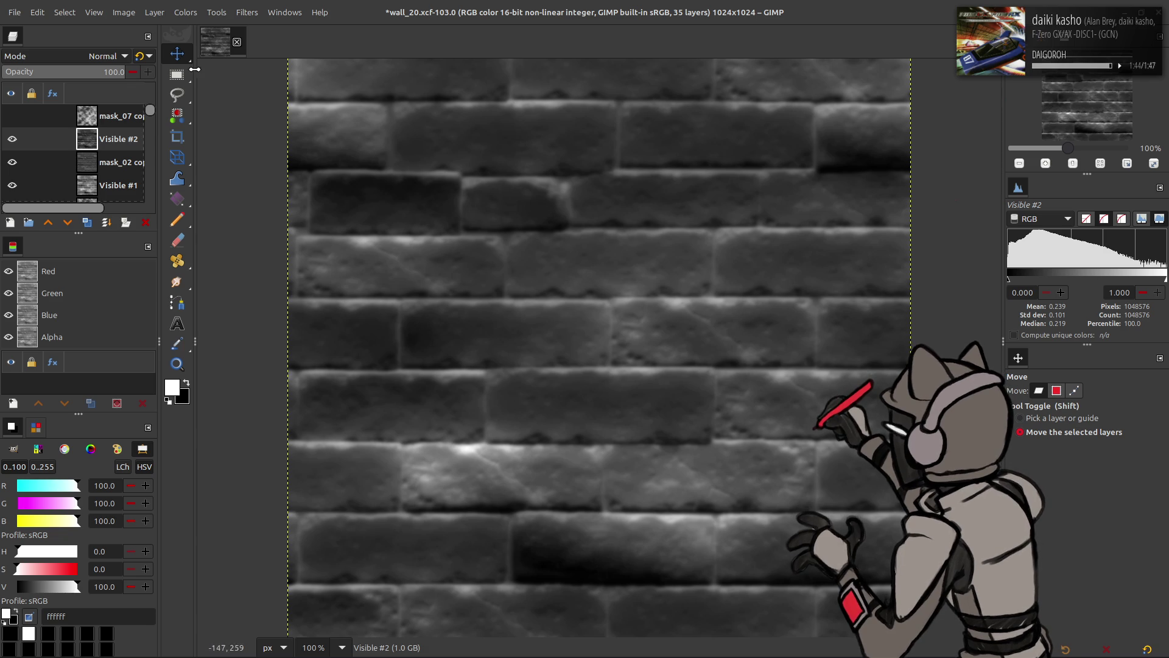
pyautogui.click(109, 223)
# Try Screen blending on the new layer, then delete Visible #3
pyautogui.click(104, 56)
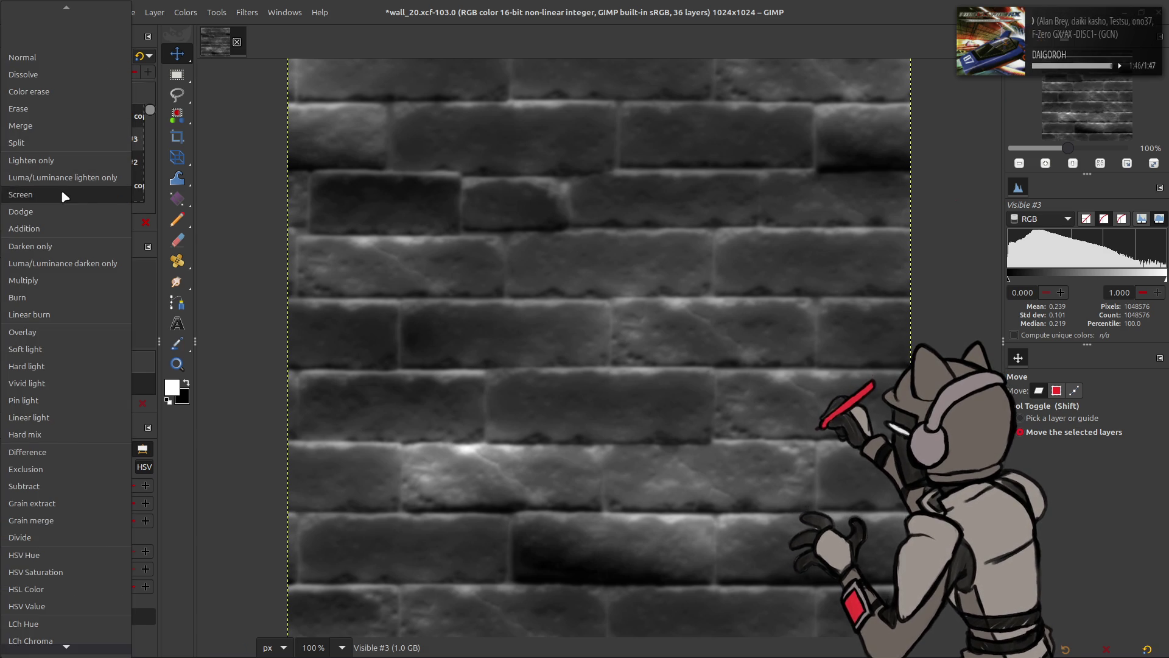
pyautogui.click(61, 189)
pyautogui.rightClick(111, 148)
pyautogui.click(159, 286)
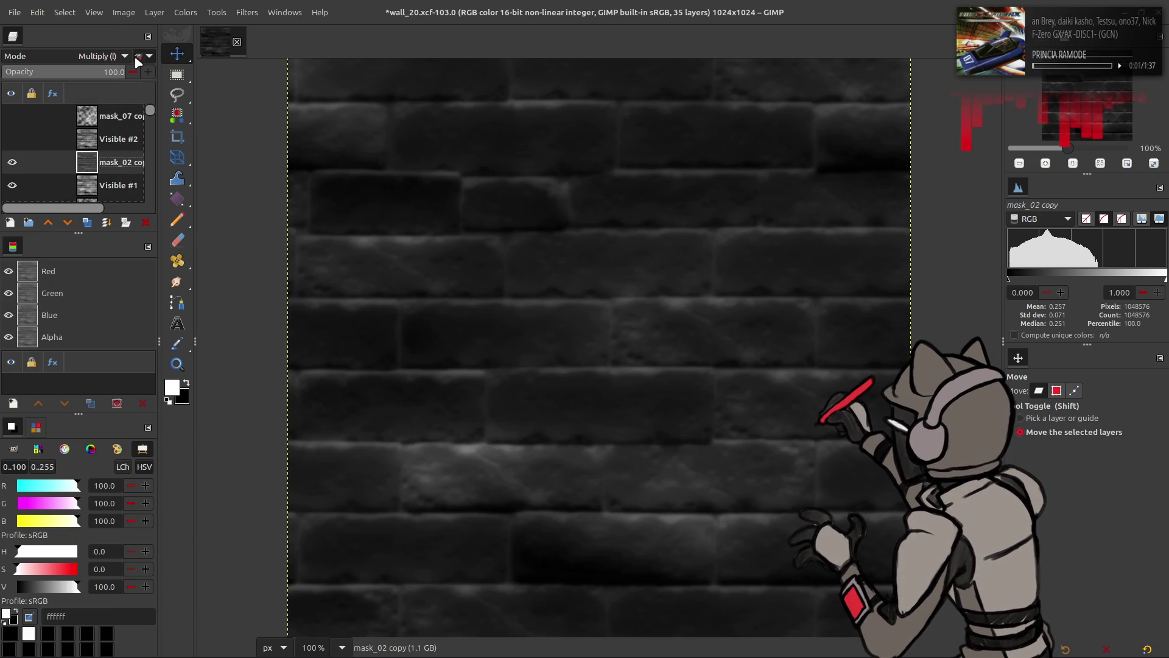
# Set mask_02 copy to Overlay blending and create a new layer from visible
pyautogui.click(128, 56)
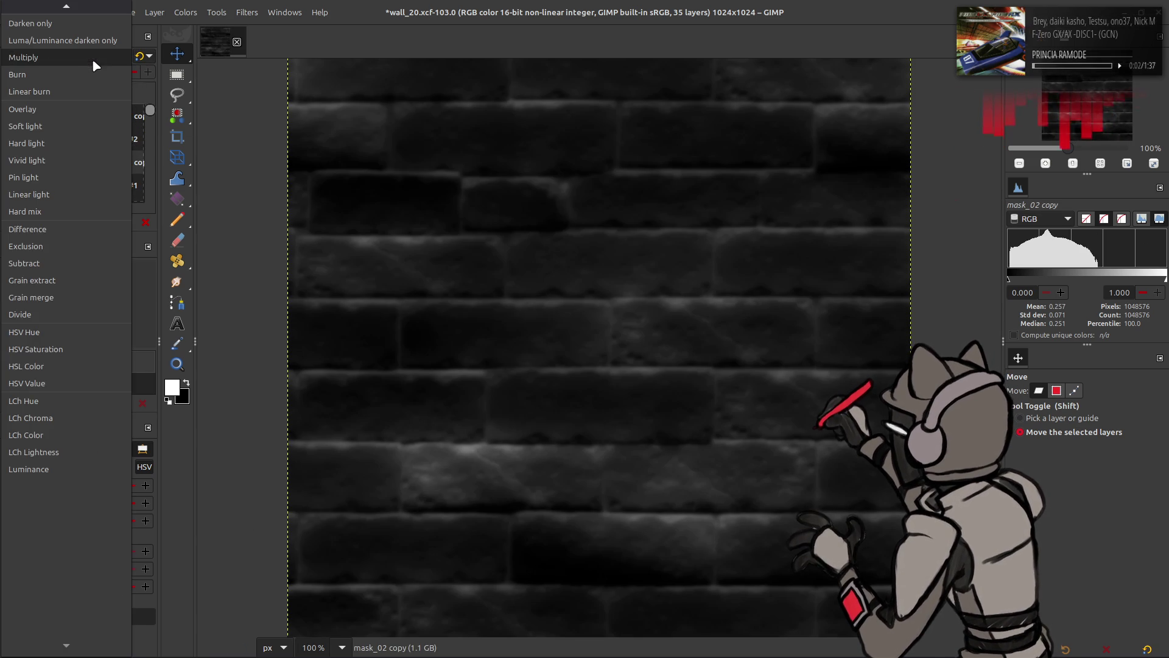
pyautogui.click(77, 111)
pyautogui.scroll(-2, 81, 56)
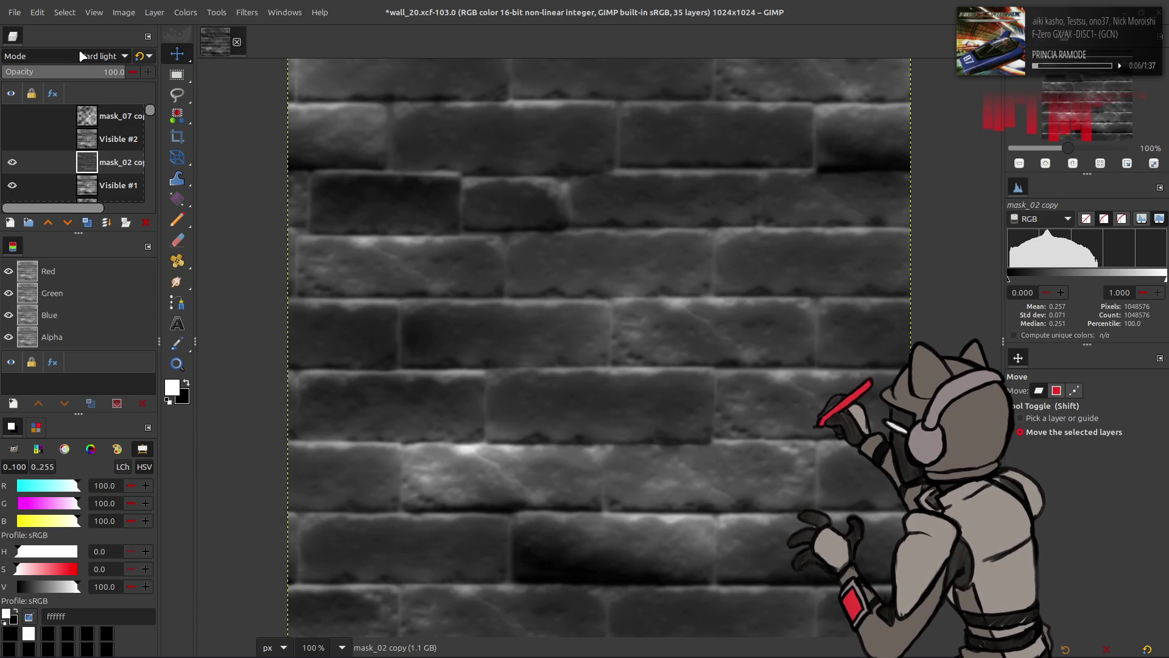
pyautogui.scroll(-1, 82, 56)
pyautogui.scroll(1, 82, 56)
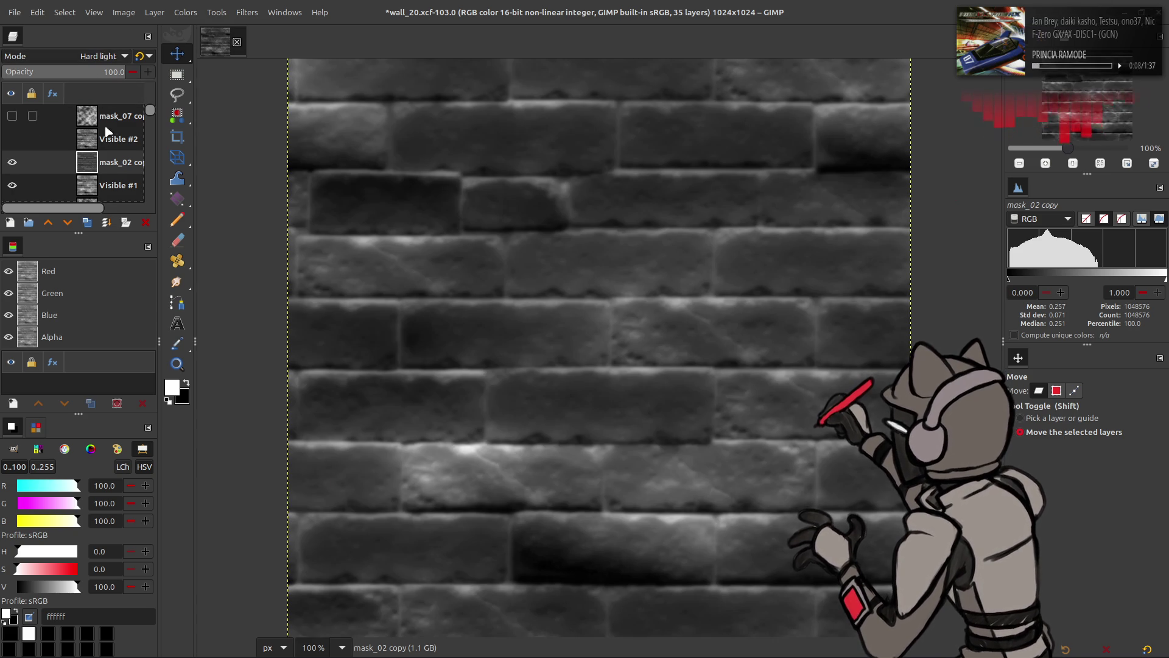
pyautogui.rightClick(109, 166)
pyautogui.click(159, 259)
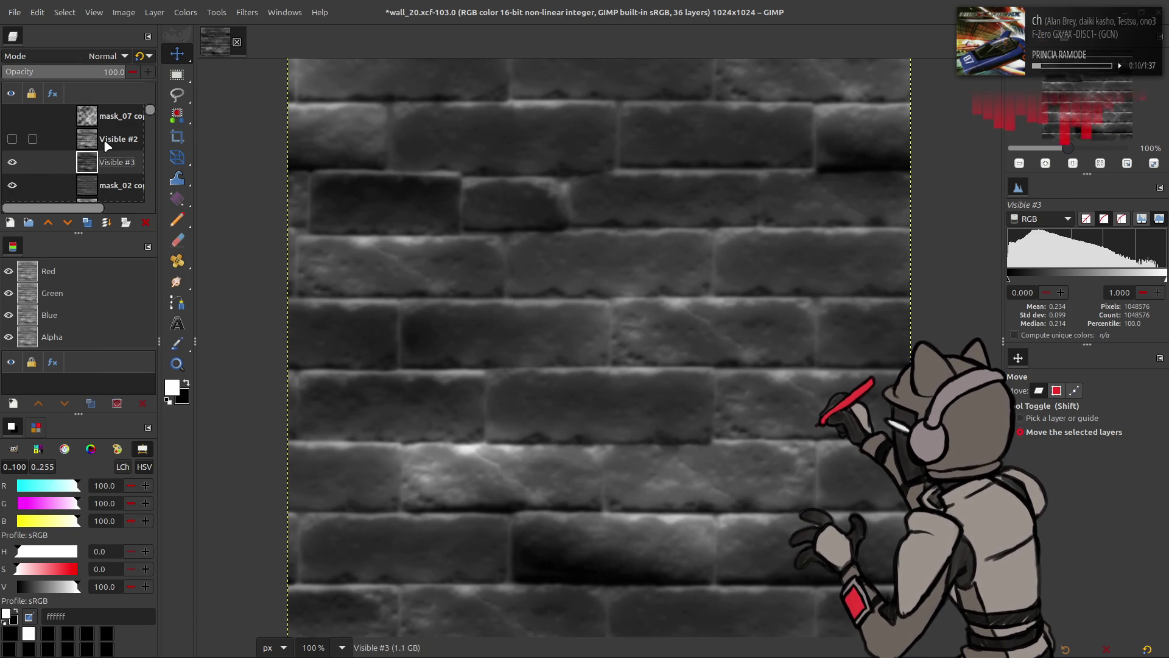
# Select Visible #3, compare Visible #2, and apply Stretch Contrast
pyautogui.rightClick(106, 145)
pyautogui.click(79, 168)
pyautogui.click(12, 139)
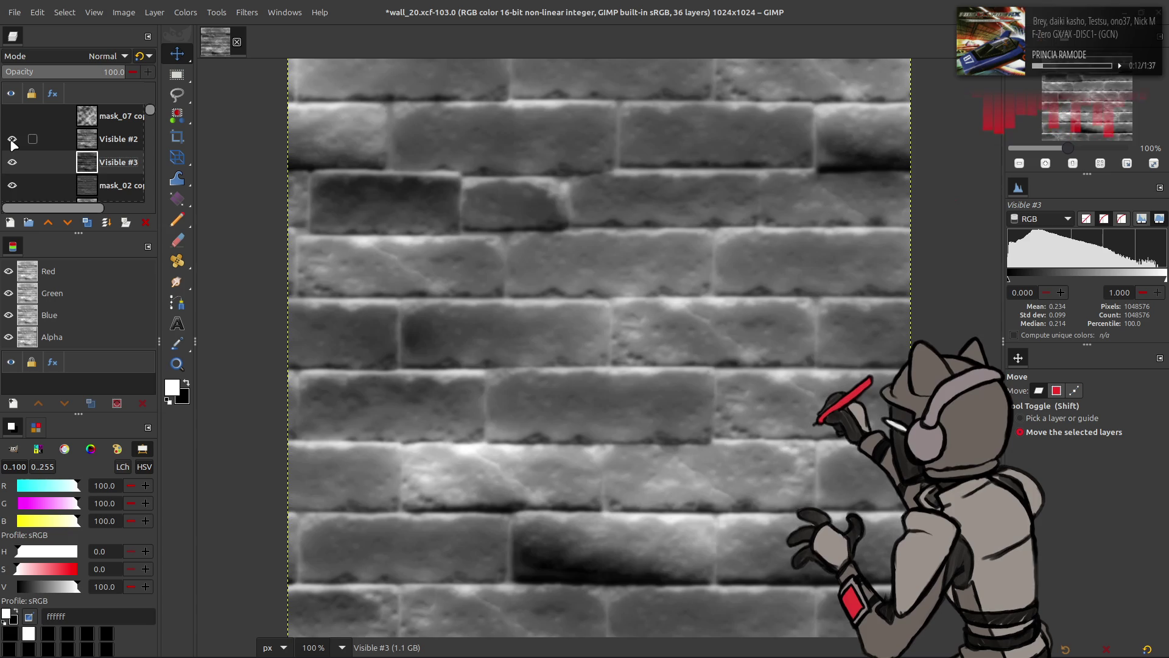
pyautogui.click(12, 139)
pyautogui.click(186, 12)
pyautogui.moveTo(255, 225)
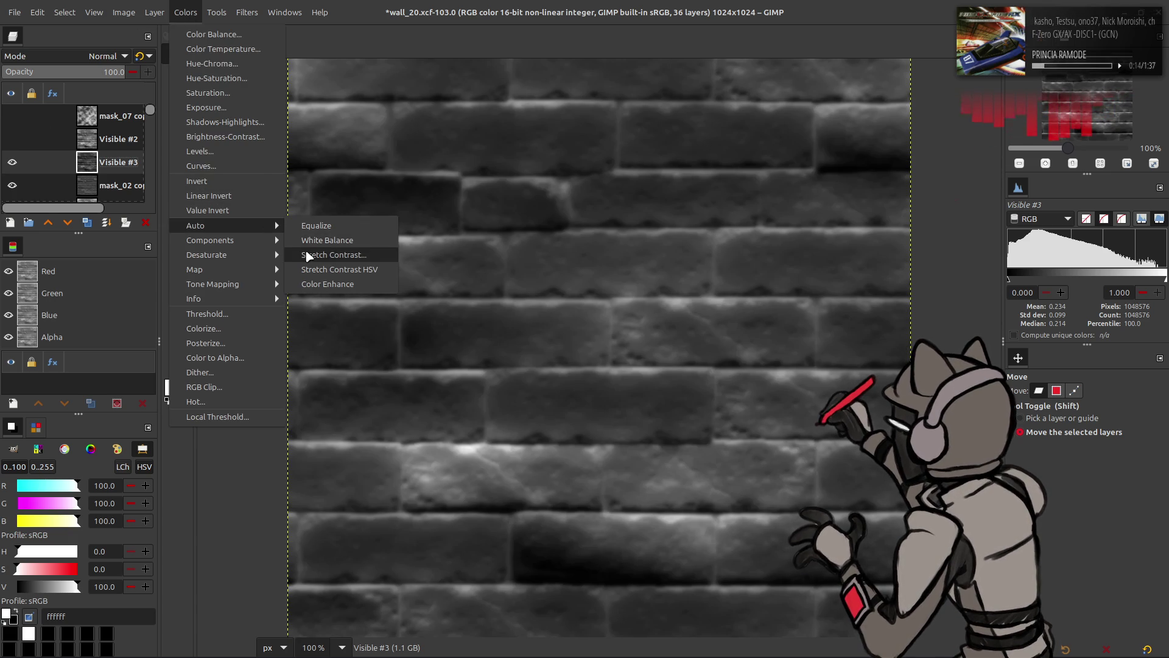
pyautogui.click(323, 253)
pyautogui.click(239, 311)
# Create Visible #4 from visible, test Screen blending, then delete it
pyautogui.hotkey('shift', 'ctrl', 'alt', 'e')
pyautogui.click(103, 55)
pyautogui.click(73, 191)
pyautogui.rightClick(100, 168)
pyautogui.click(139, 320)
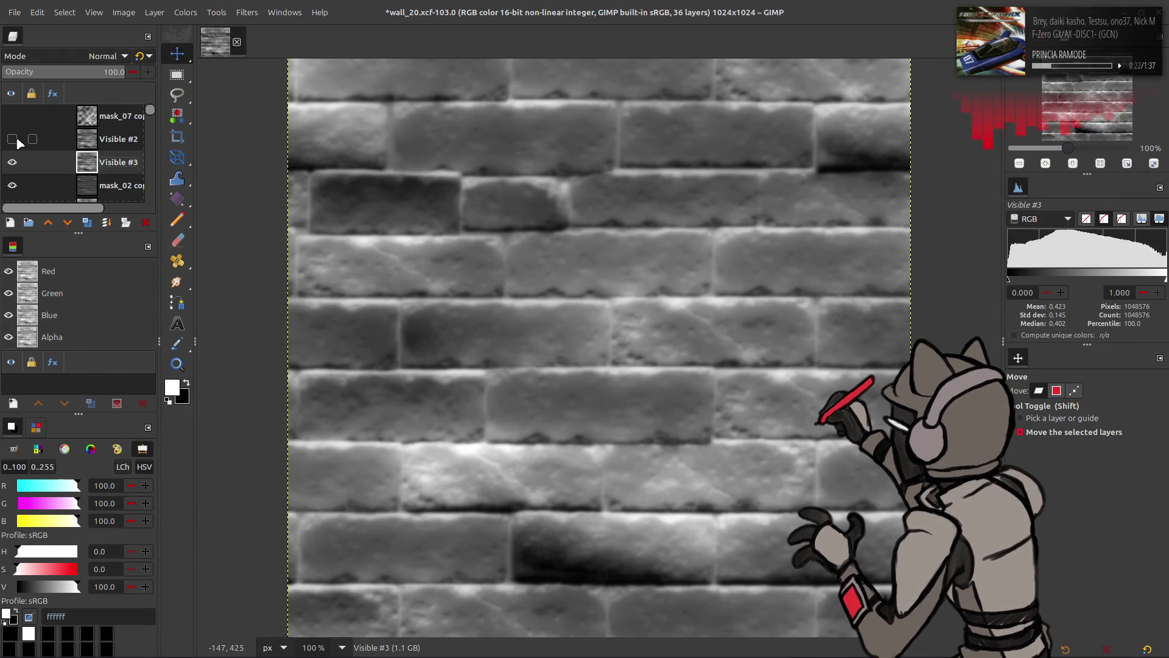
# Delete Visible #2, hide Visible #3, and select mask_02 copy
pyautogui.click(100, 140)
pyautogui.click(147, 221)
pyautogui.click(12, 139)
pyautogui.click(116, 162)
pyautogui.scroll(2, 92, 57)
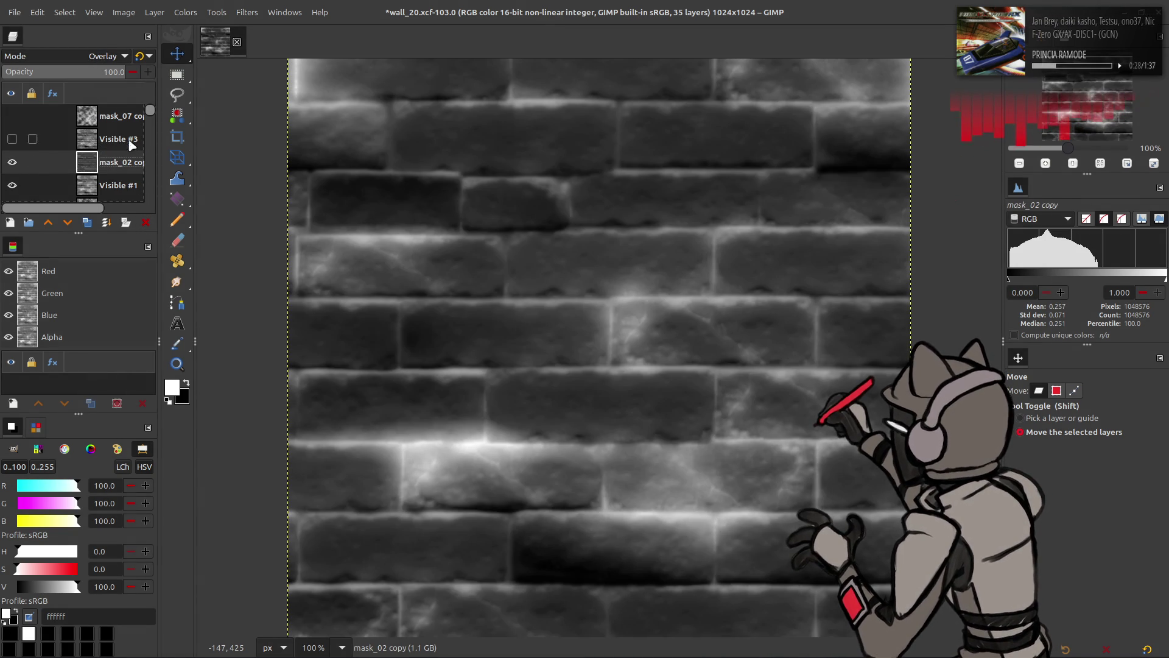
# Create Visible #2 from visible, test Invert and undo, then delete it
pyautogui.rightClick(110, 170)
pyautogui.click(159, 260)
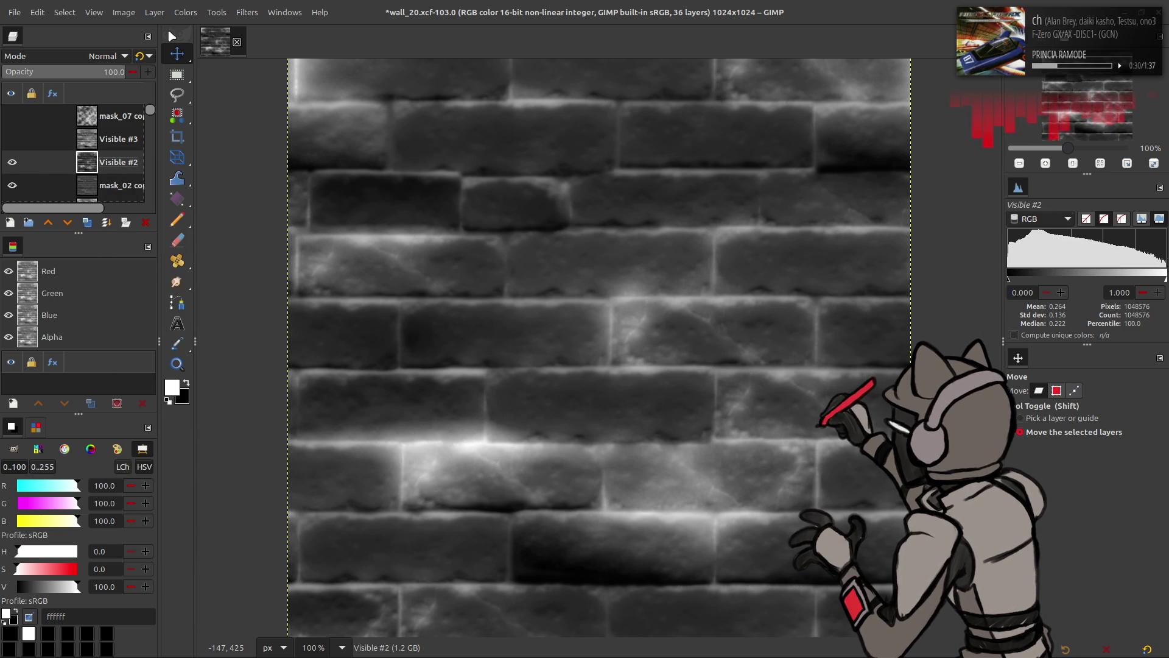
pyautogui.click(186, 12)
pyautogui.click(223, 180)
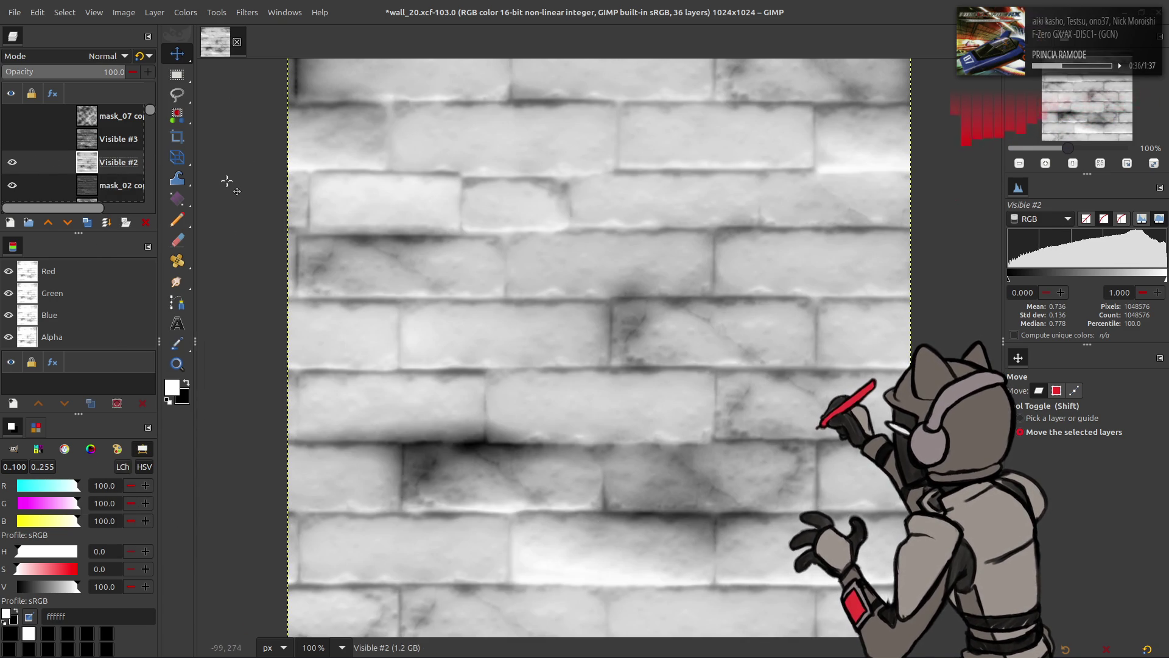
pyautogui.hotkey('ctrl', 'z')
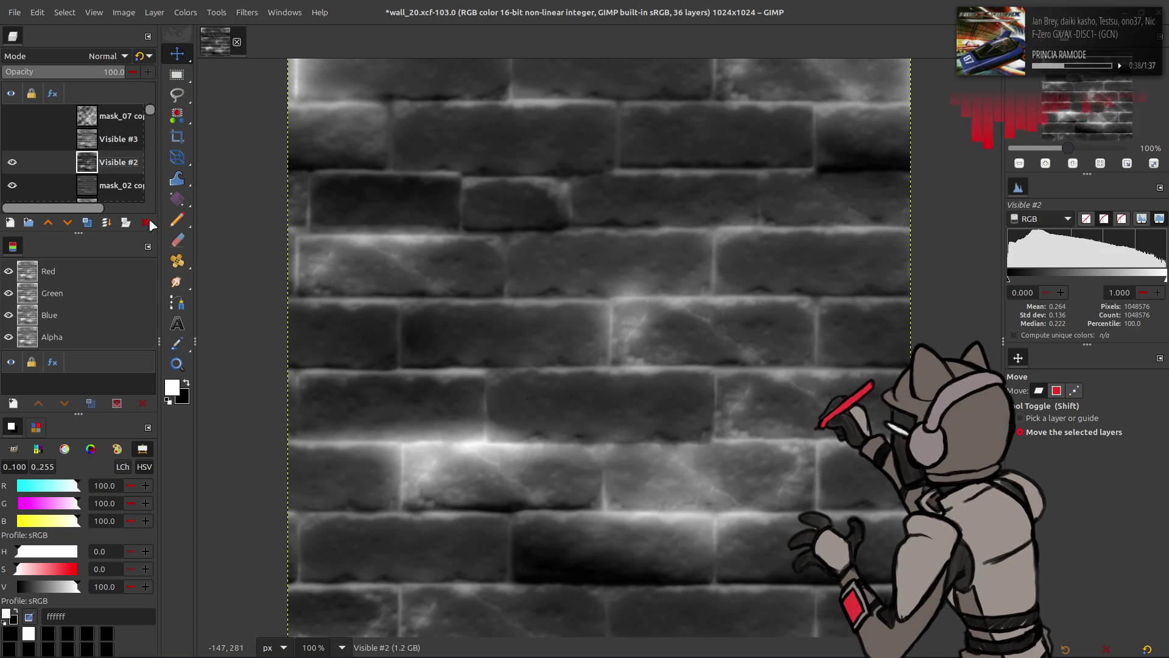
pyautogui.click(149, 219)
pyautogui.rightClick(99, 164)
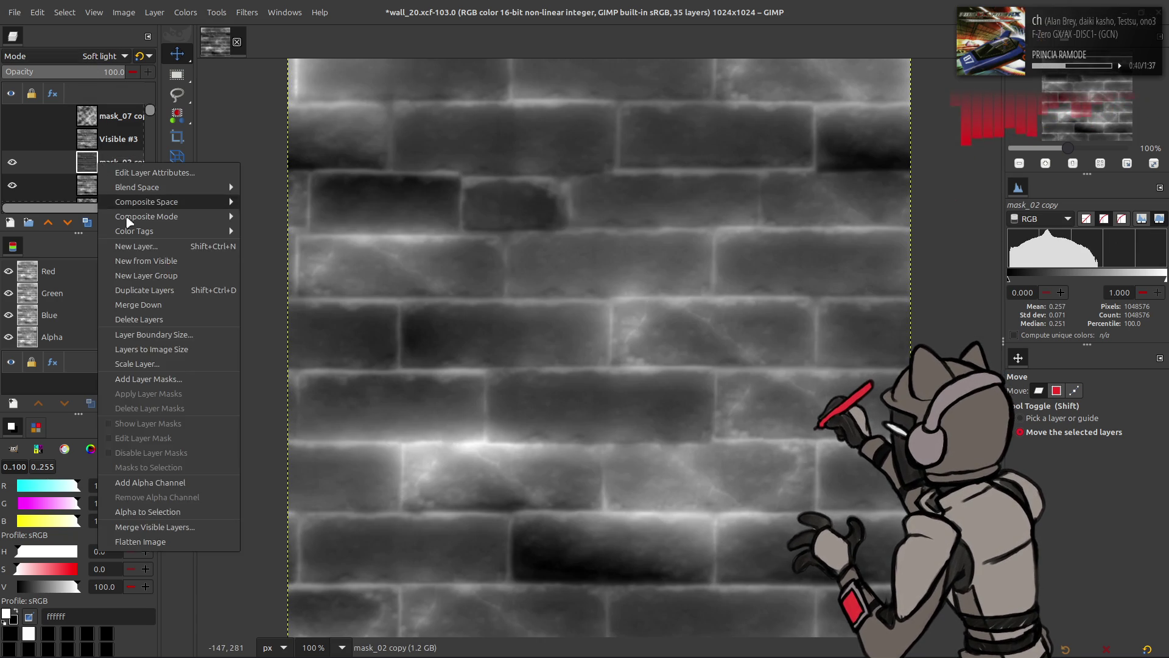
# Create a new layer from the visible composite, test Linear Invert, and undo it
pyautogui.click(147, 261)
pyautogui.rightClick(100, 164)
pyautogui.click(185, 13)
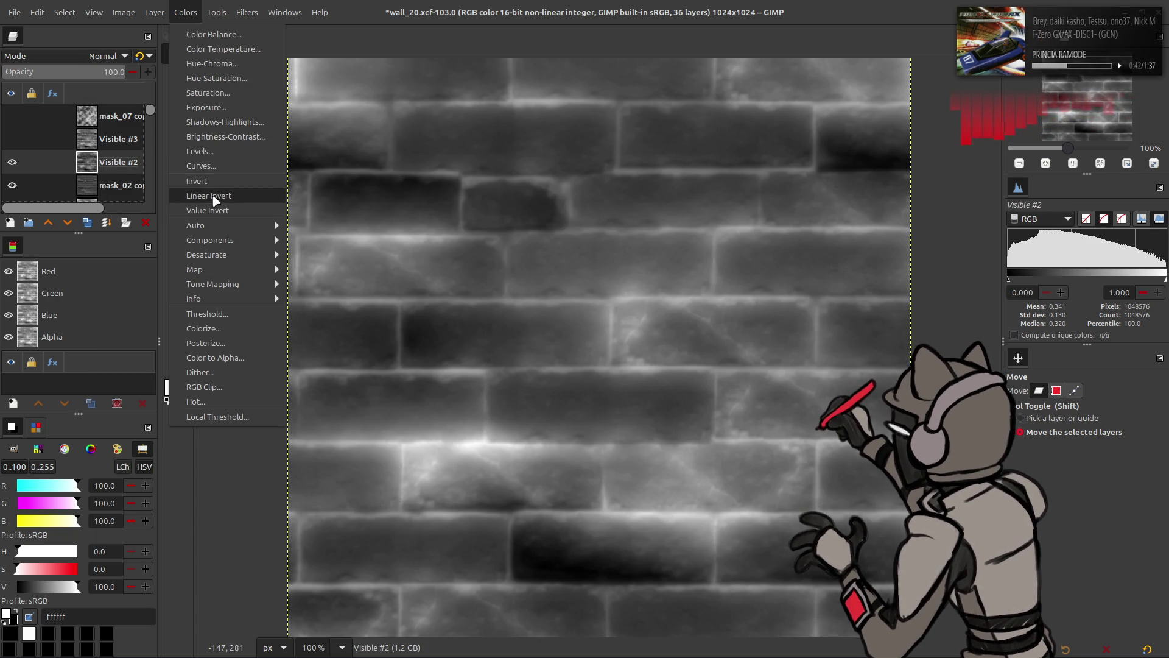
pyautogui.click(213, 180)
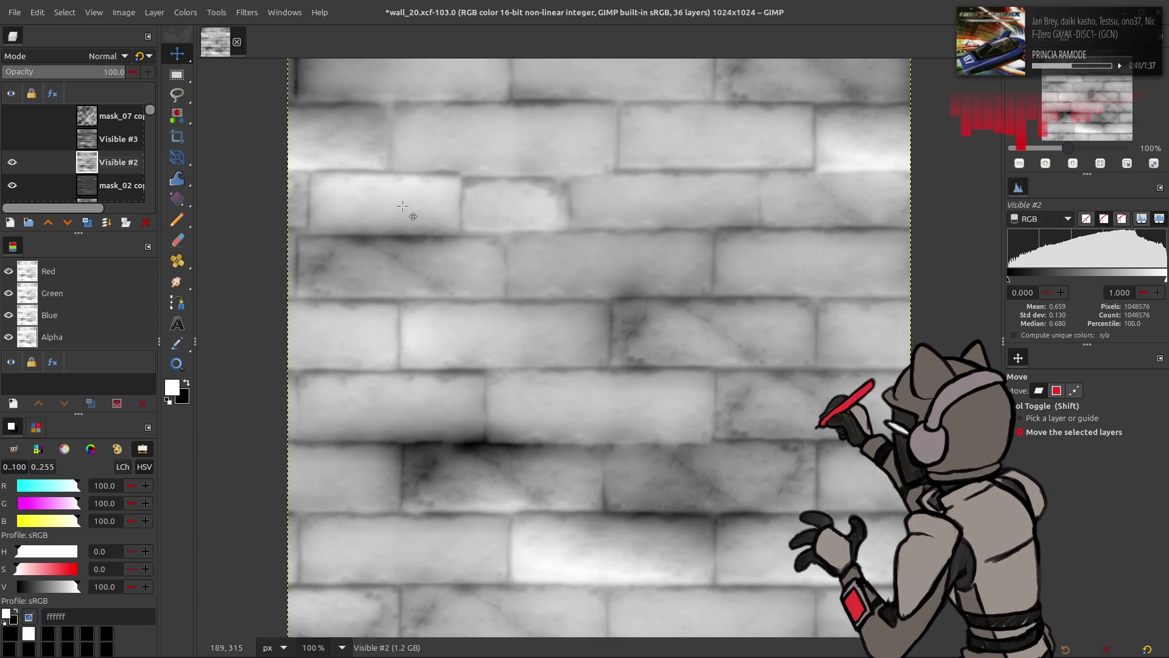
pyautogui.hotkey('ctrl', 'z')
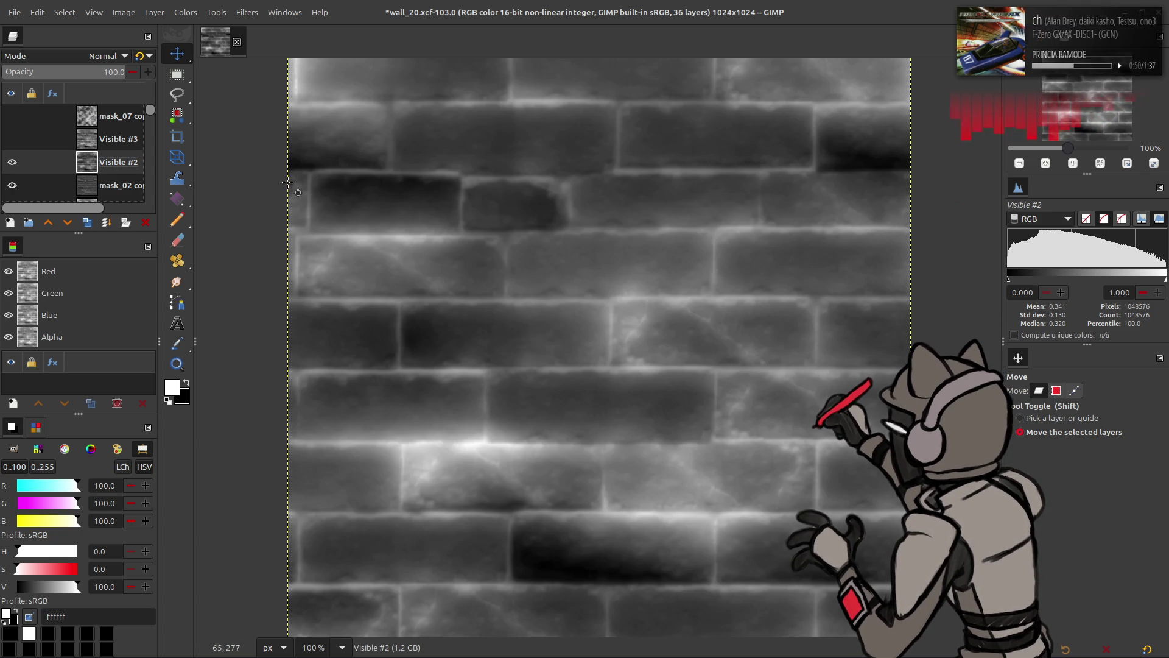
# Toggle mask_07 copy's visibility repeatedly to compare its effect
pyautogui.click(113, 117)
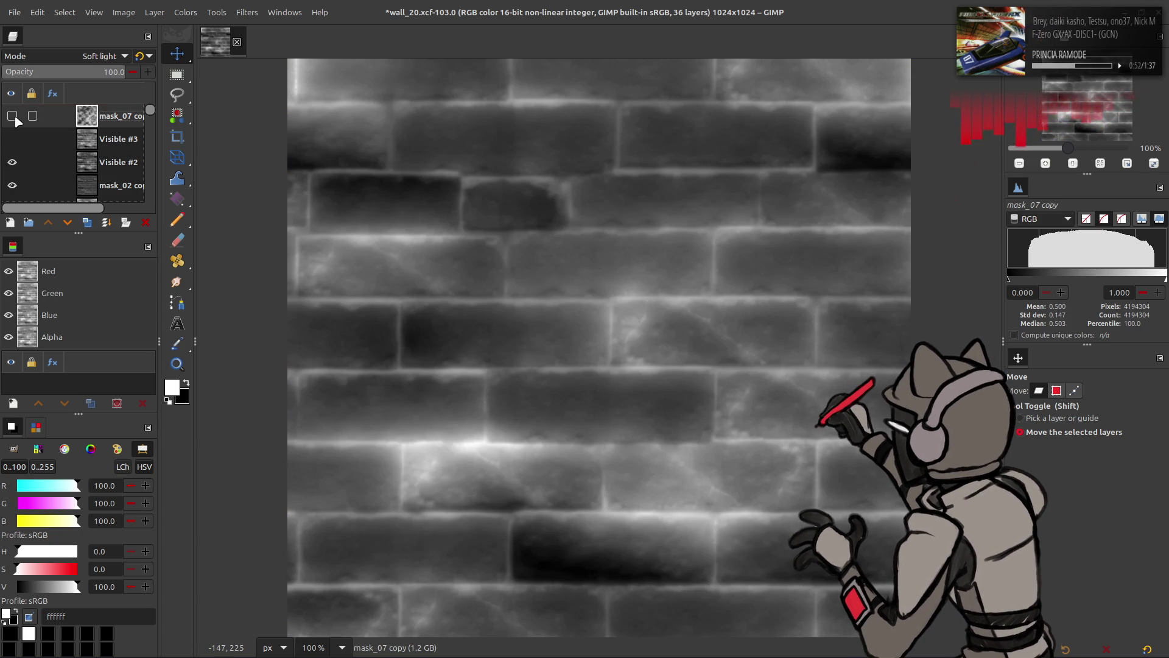
pyautogui.click(14, 118)
pyautogui.click(13, 117)
pyautogui.click(12, 117)
pyautogui.click(12, 117)
pyautogui.click(12, 116)
pyautogui.click(12, 117)
# Duplicate Visible #2 to create Visible #4
pyautogui.click(71, 160)
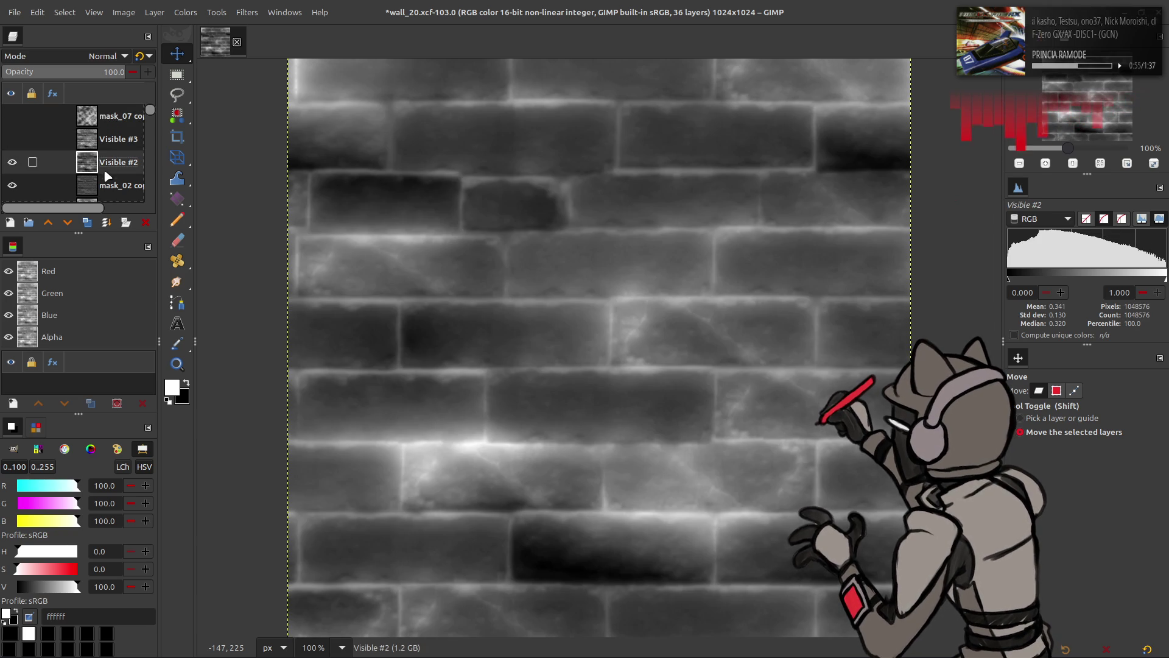
pyautogui.click(89, 222)
pyautogui.click(246, 12)
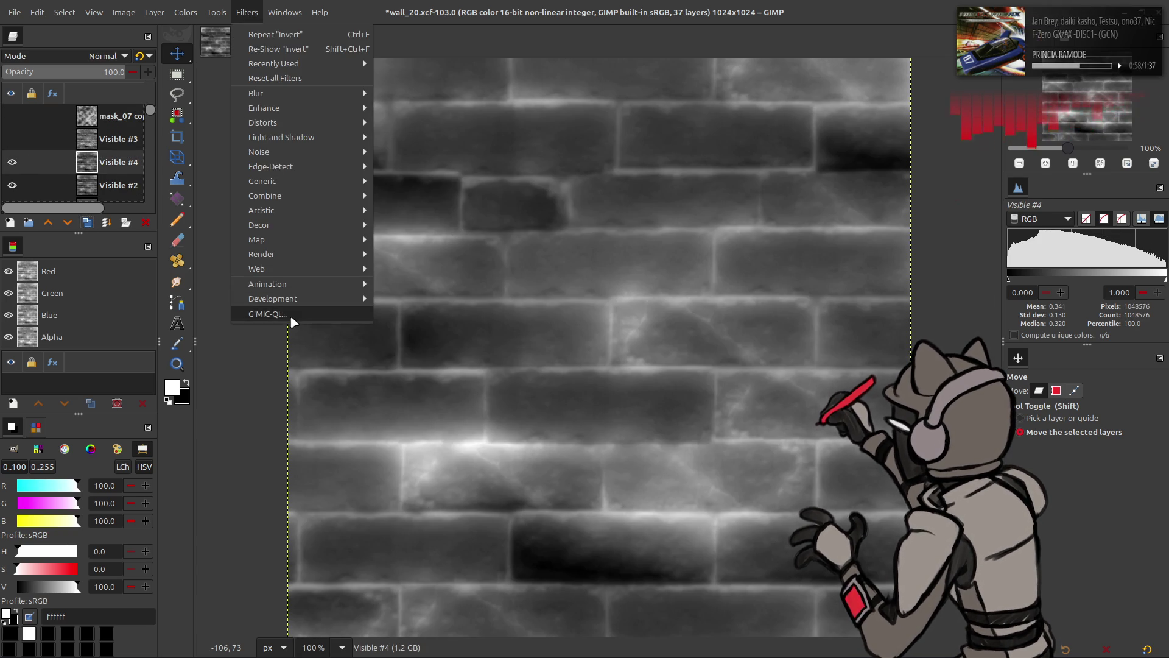
# Apply a G'MIC-Qt Blur [Gaussian], trying XY-Amplitude values 8, 16 and 20
pyautogui.click(290, 315)
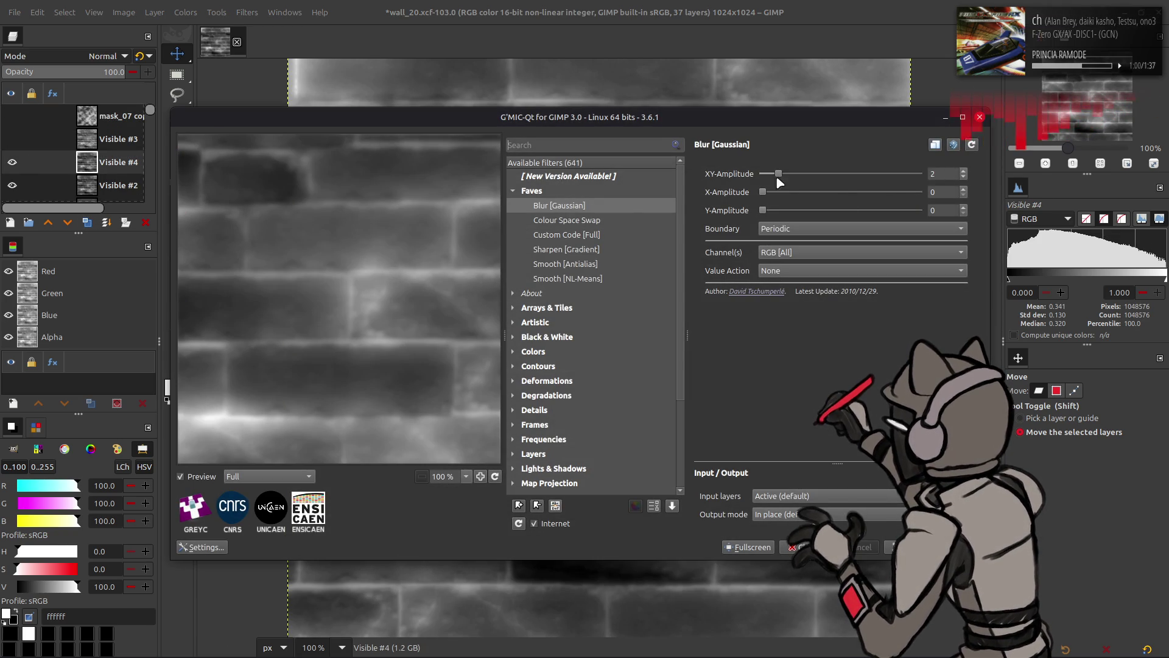
pyautogui.moveTo(778, 176); pyautogui.dragTo(847, 177)
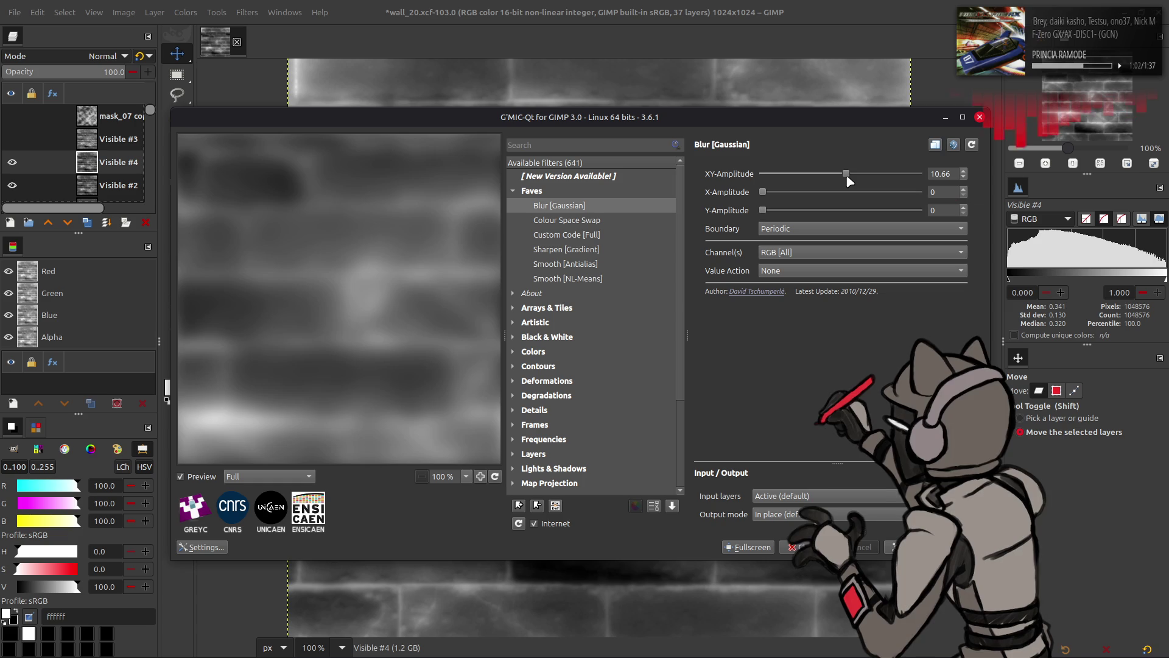
pyautogui.doubleClick(941, 173)
pyautogui.write('8')
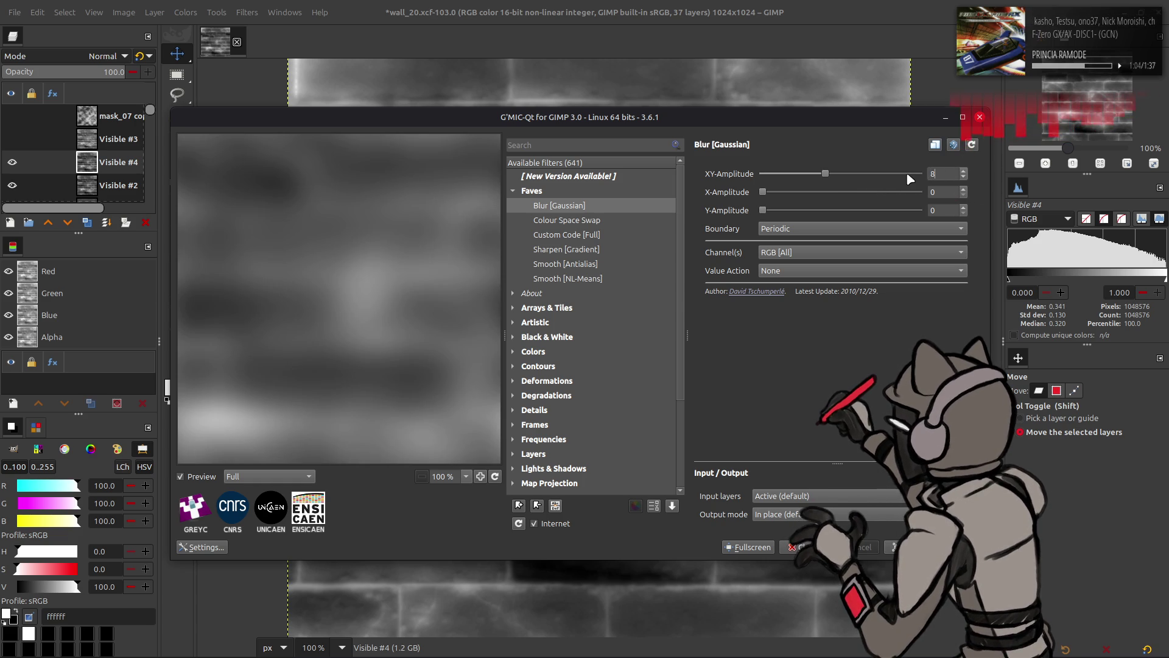
pyautogui.press('Return')
pyautogui.moveTo(348, 313)
pyautogui.mouseDown()
pyautogui.moveTo(470, 253)
pyautogui.moveTo(396, 327)
pyautogui.moveTo(451, 254)
pyautogui.mouseUp()
pyautogui.doubleClick(941, 173)
pyautogui.write('16')
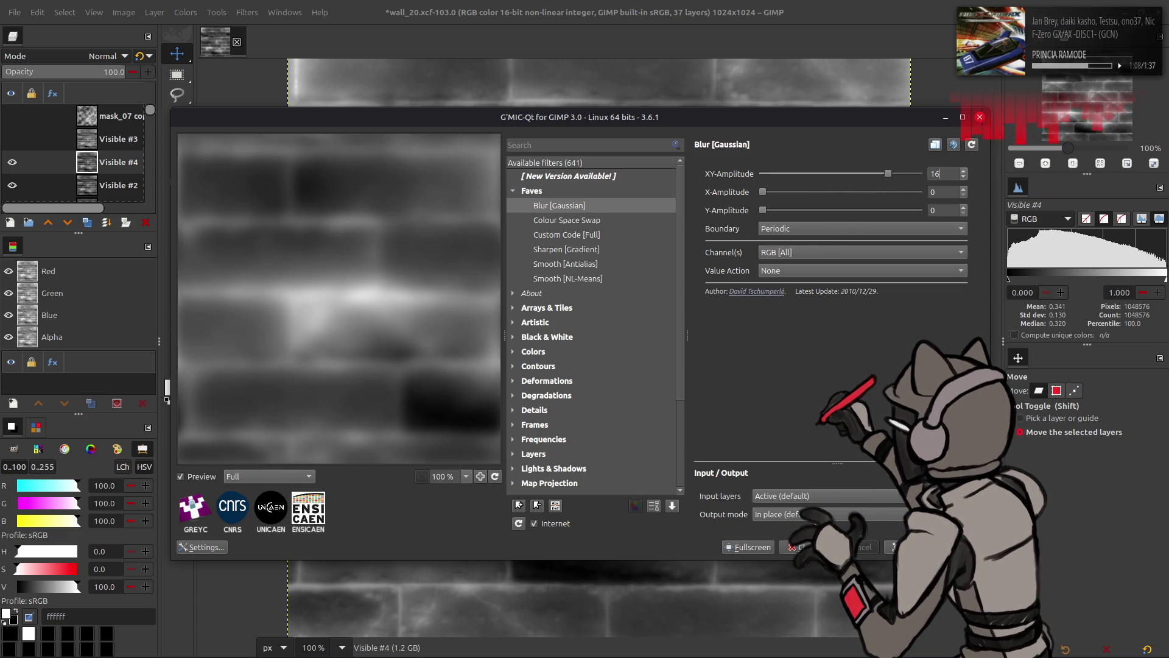
pyautogui.press('Return')
pyautogui.moveTo(888, 174); pyautogui.dragTo(919, 174)
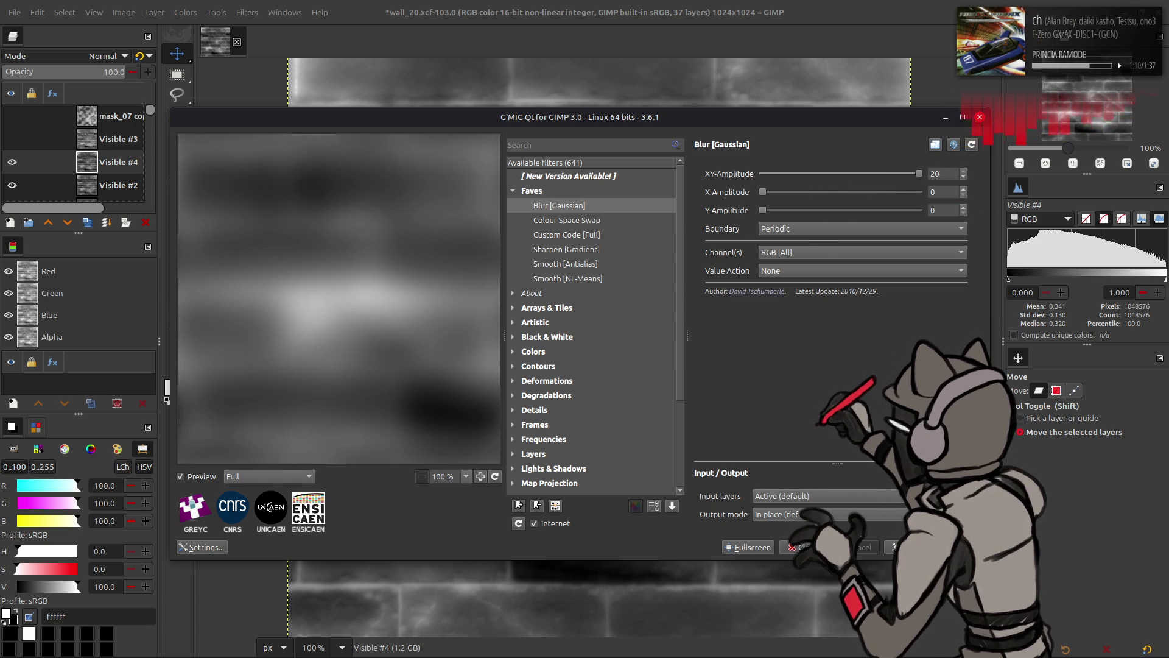
pyautogui.press('Return')
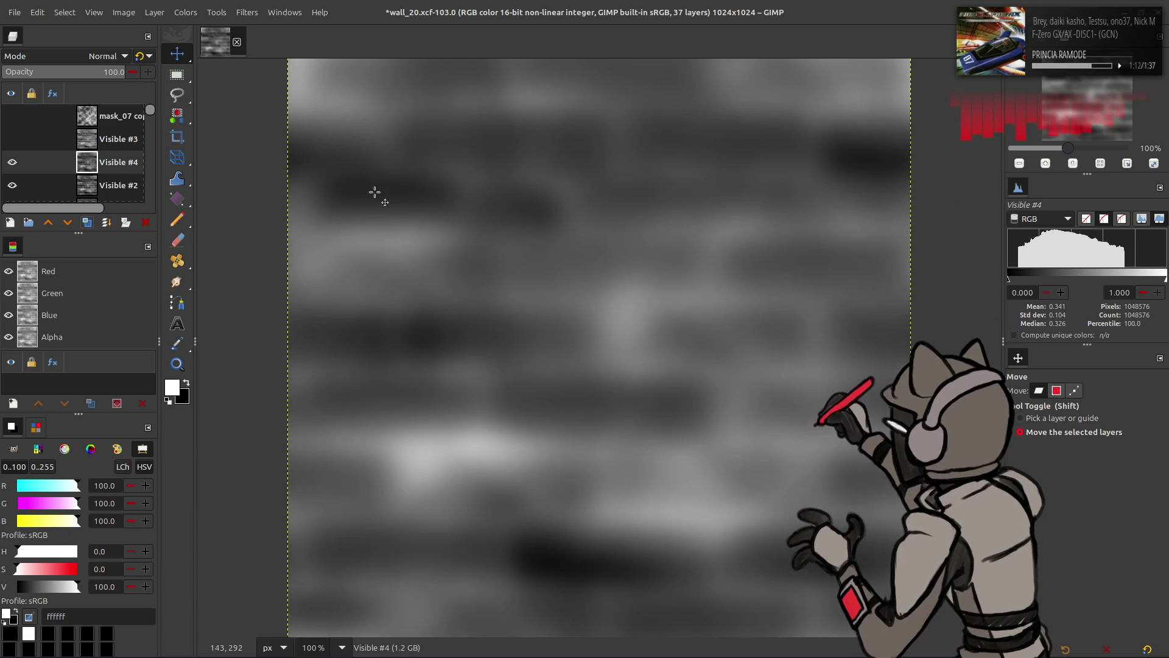
# Test Grain extract blending on the blurred layer, then undo it
pyautogui.click(101, 56)
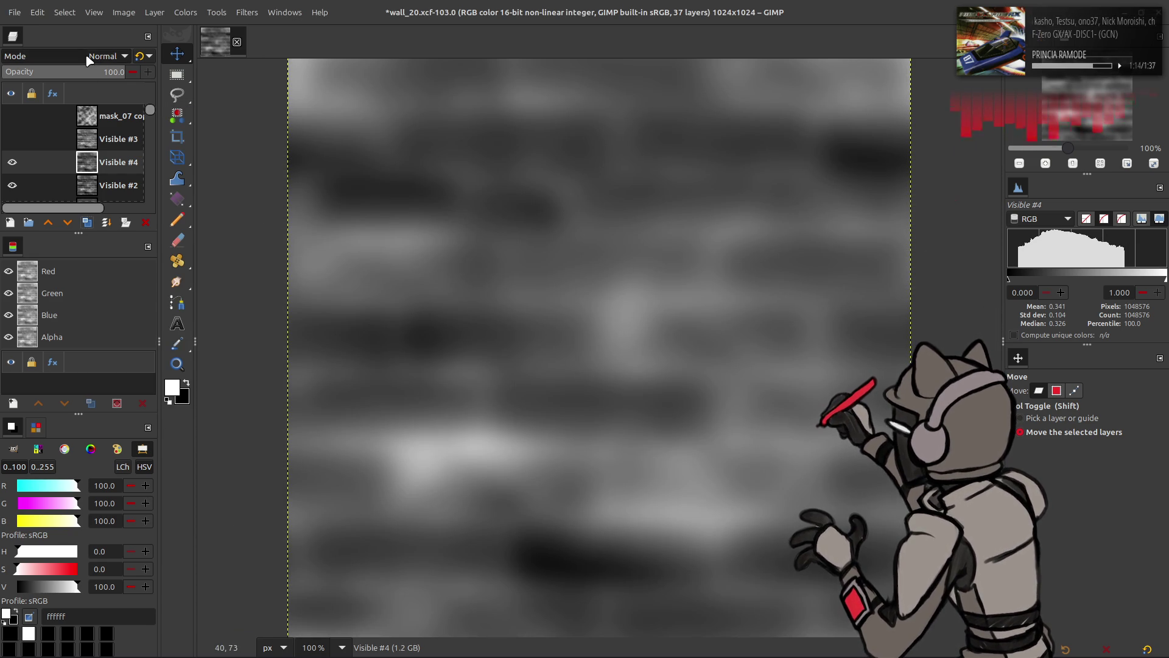
pyautogui.click(75, 503)
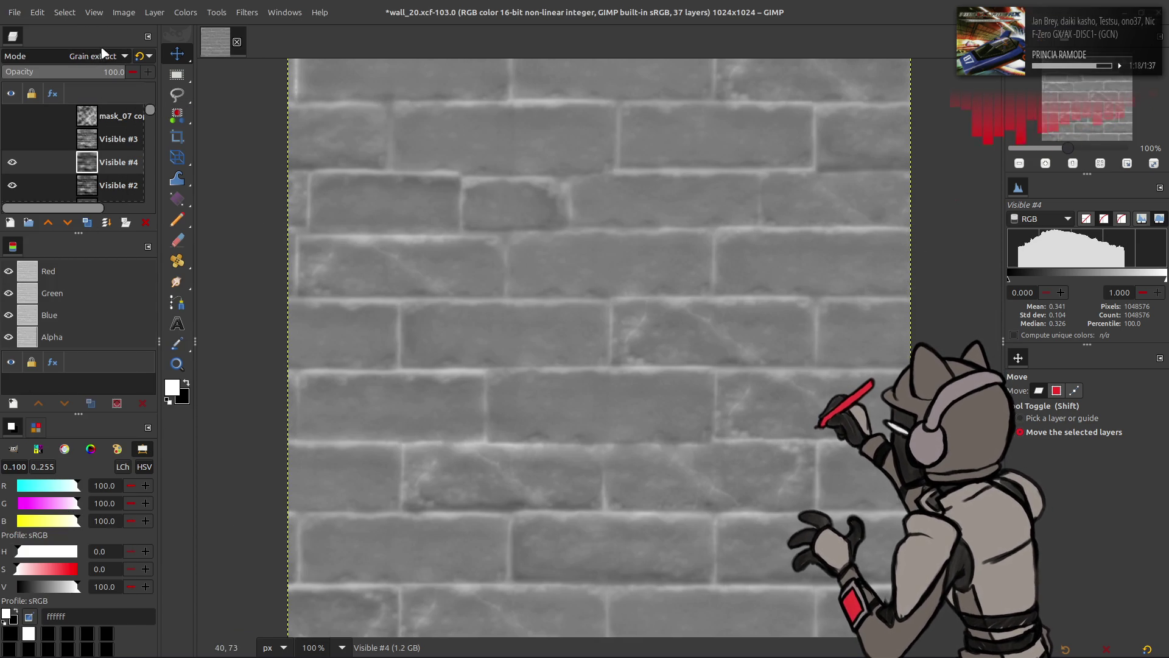
pyautogui.hotkey('ctrl', 'z')
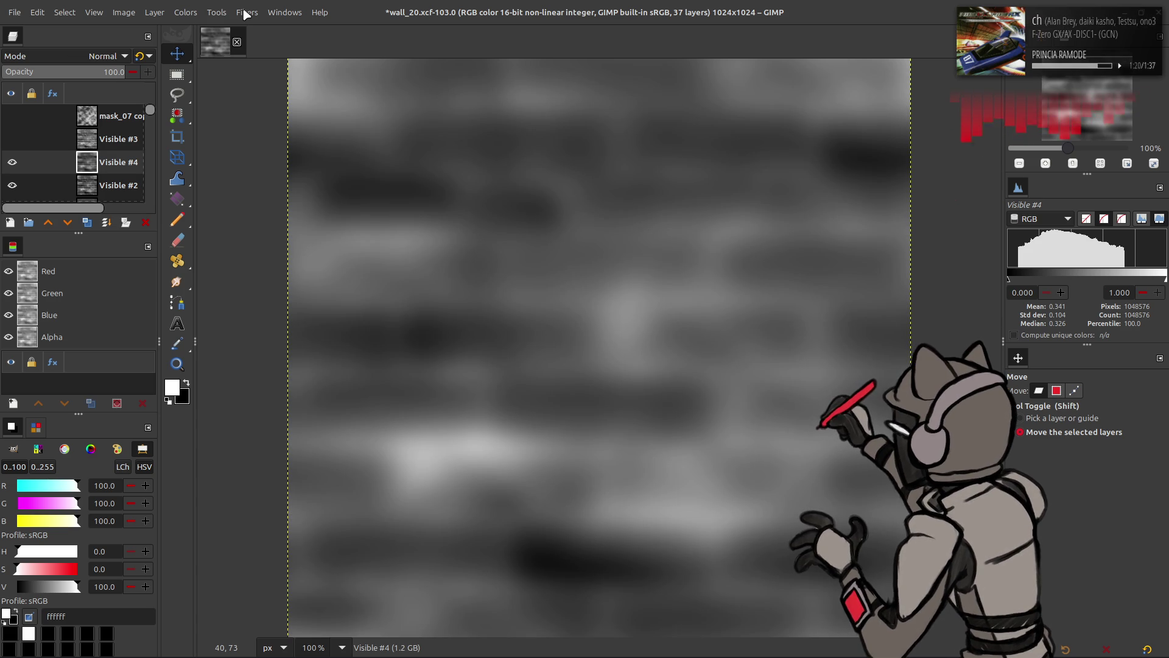
# Undo the previous blur and reapply Gaussian blur at XY-Amplitude 16
pyautogui.click(246, 14)
pyautogui.click(245, 13)
pyautogui.hotkey('ctrl', 'z')
pyautogui.click(245, 14)
pyautogui.click(268, 313)
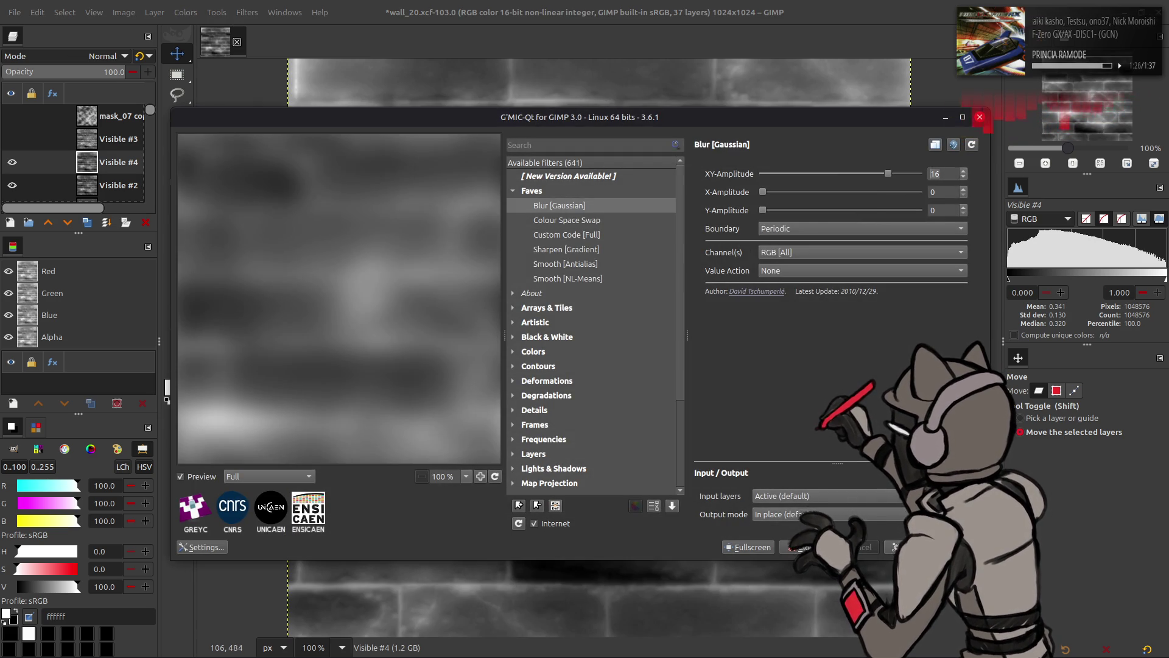
pyautogui.press('Return')
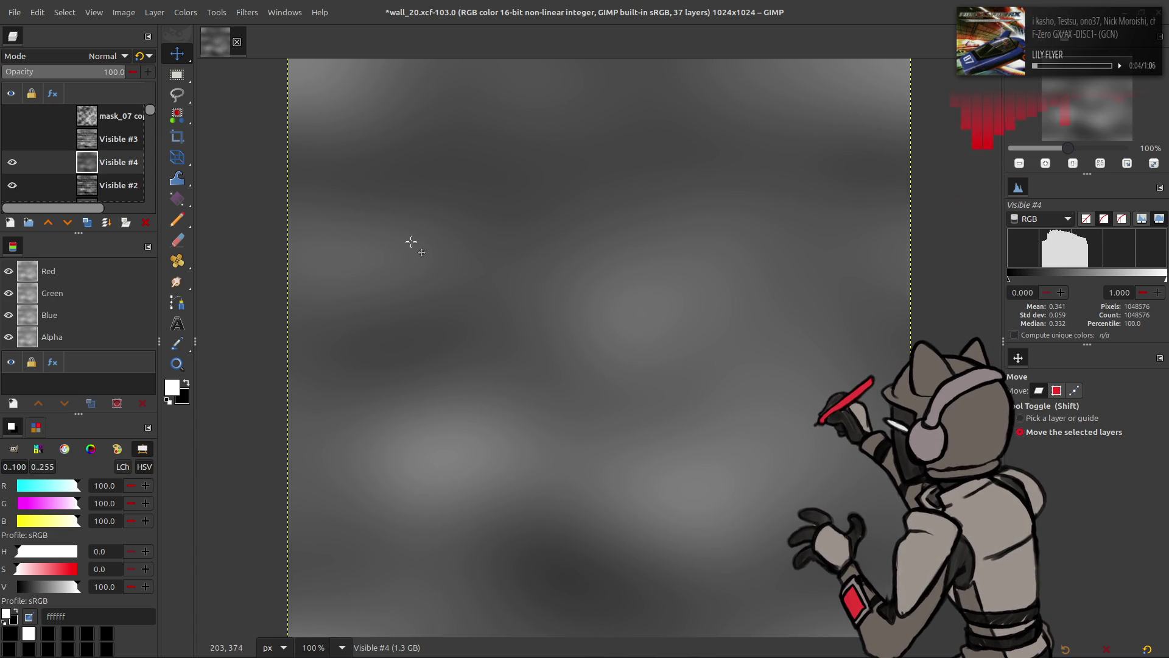
# Set the blurred Visible #4 to Grain extract and merge it down into Visible #2
pyautogui.click(92, 56)
pyautogui.click(82, 511)
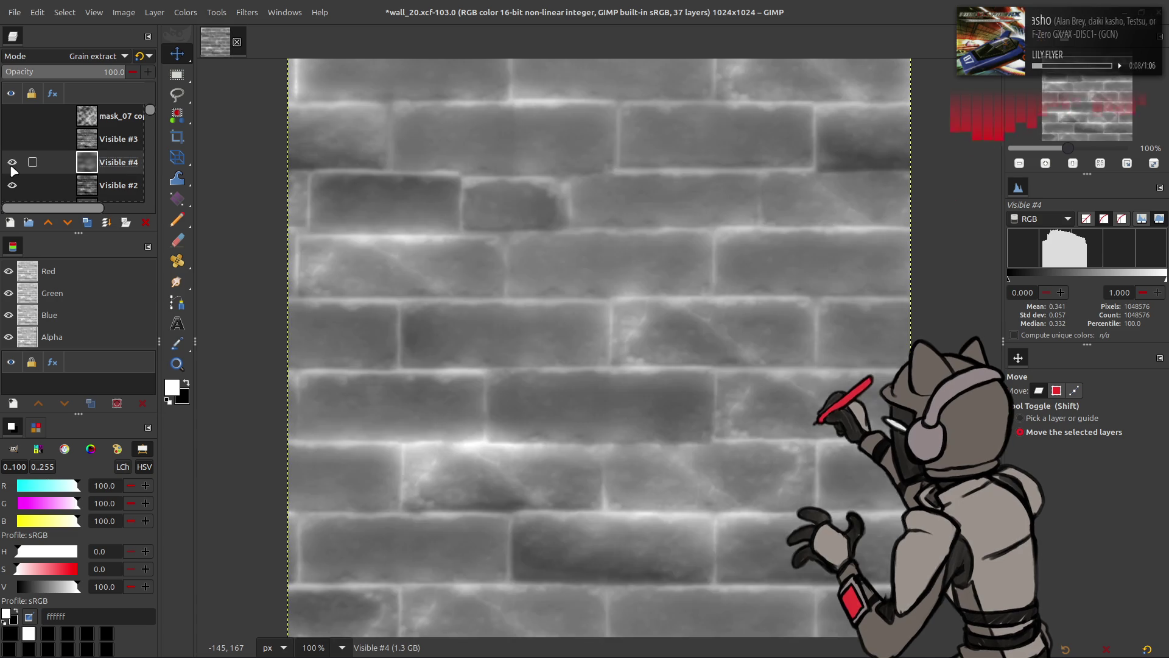
pyautogui.click(12, 163)
pyautogui.click(12, 163)
pyautogui.hotkey('ctrl', 'm')
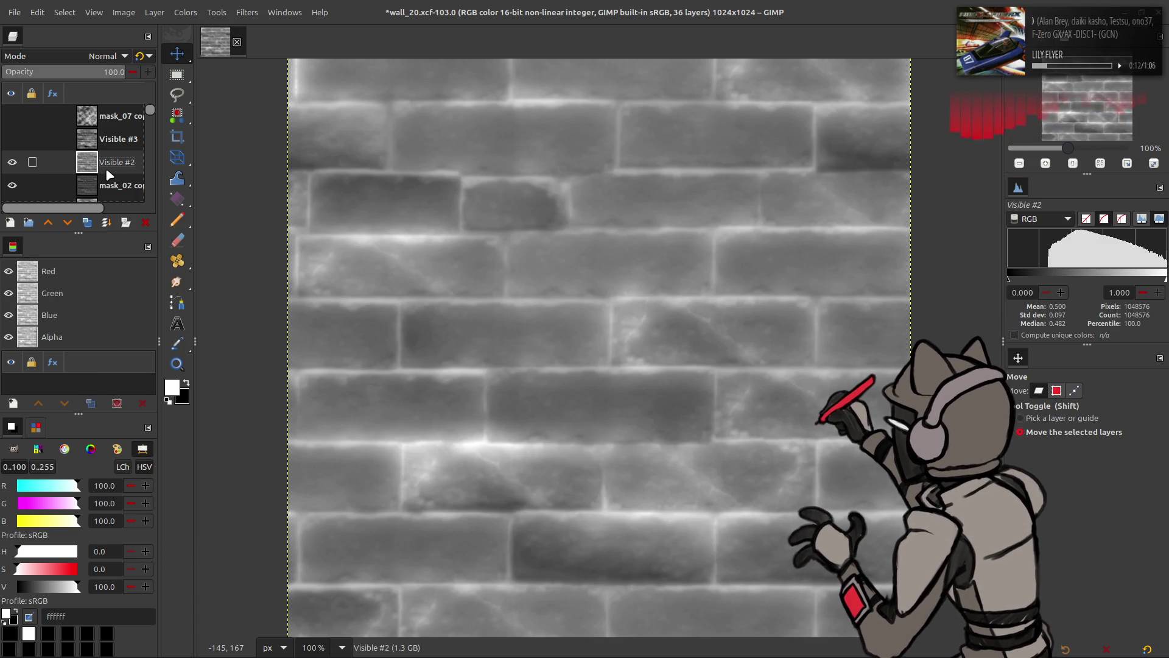
# Linear-invert the merged layer and view the full normal-map composite
pyautogui.click(185, 12)
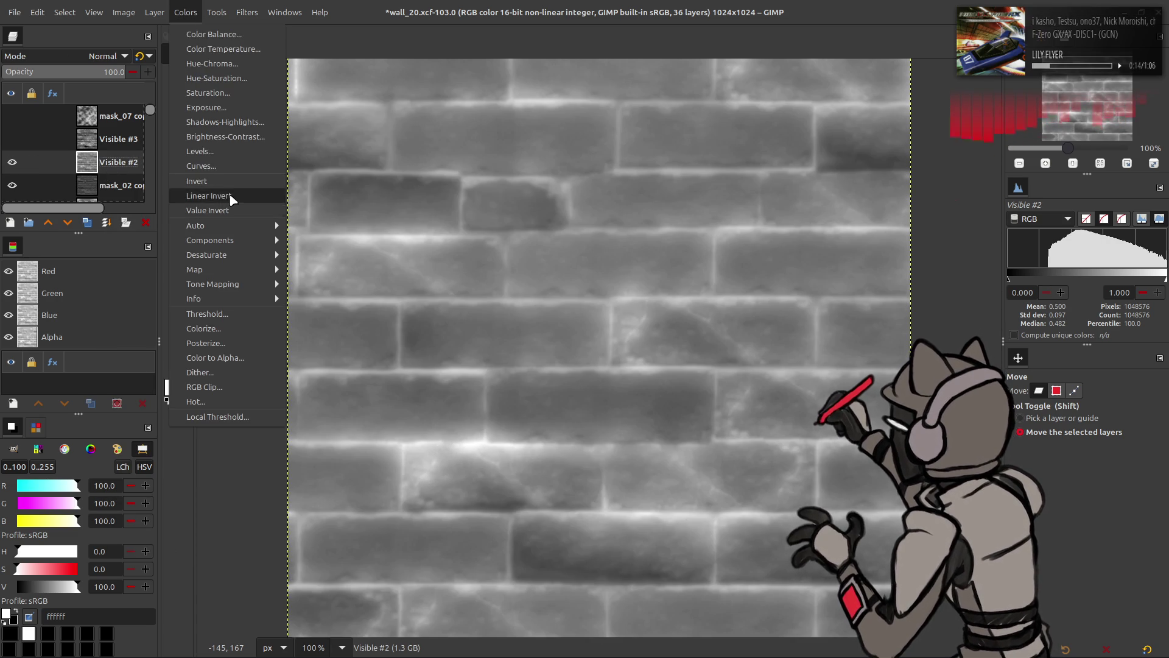
pyautogui.click(224, 182)
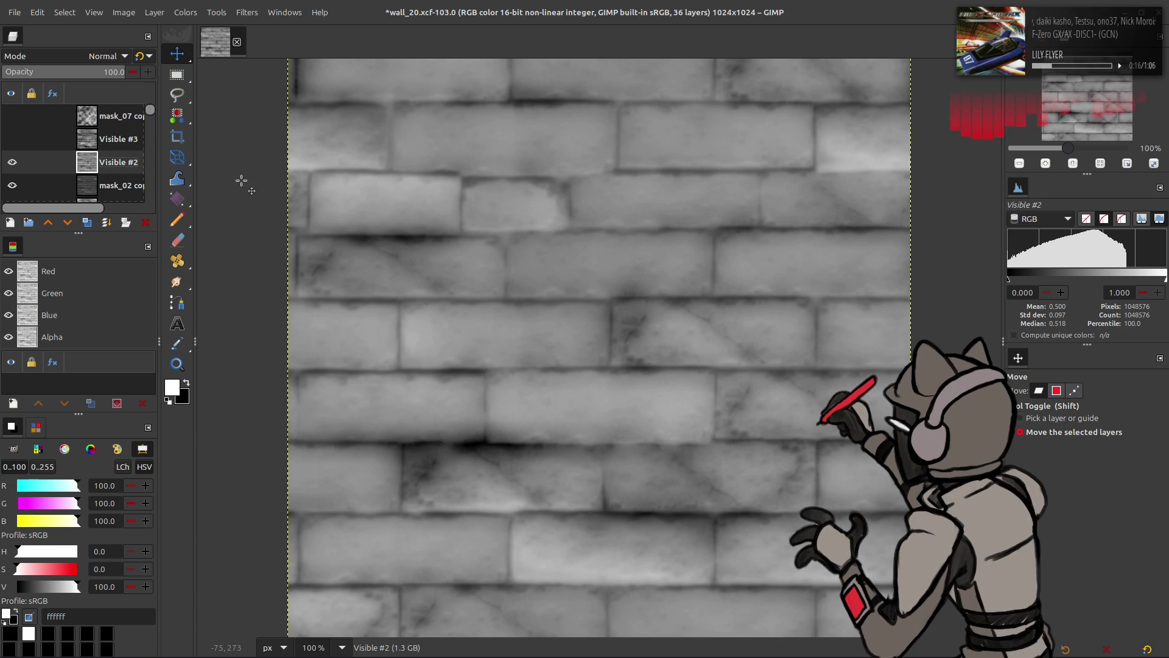
pyautogui.scroll(-5, 35, 117)
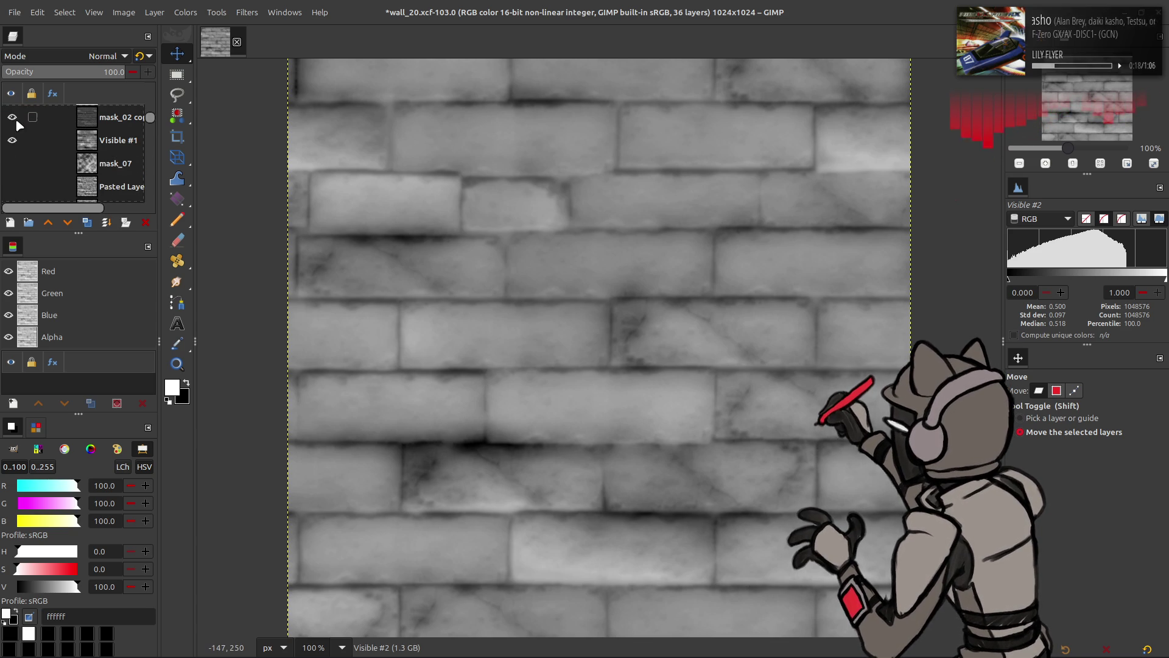
pyautogui.scroll(5, 20, 134)
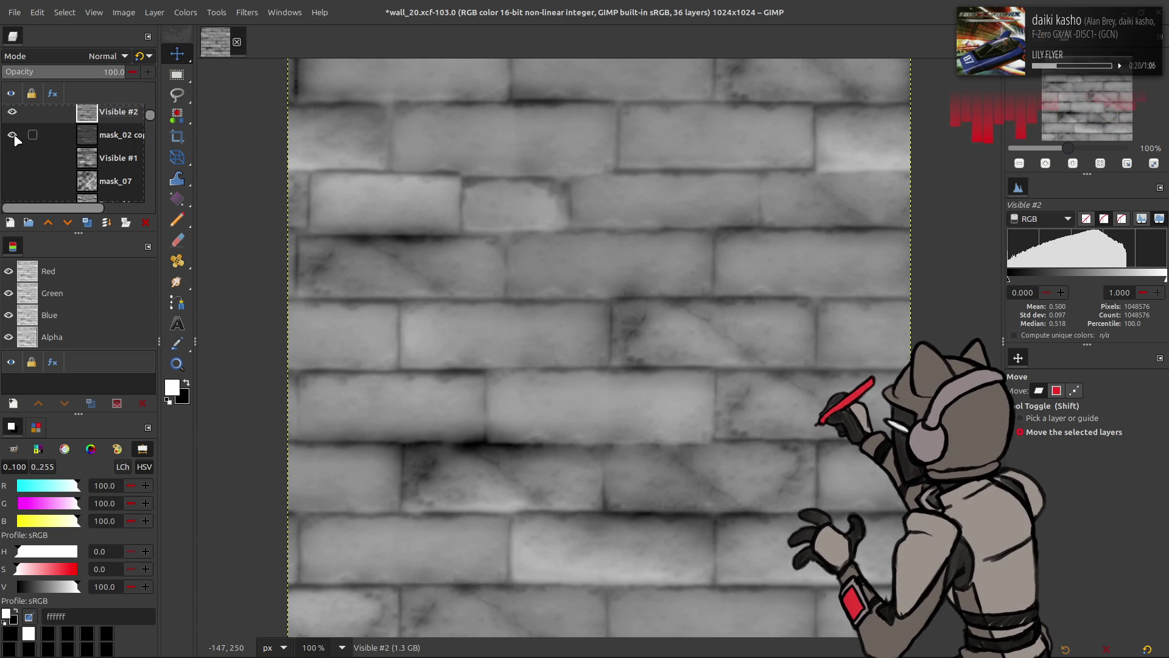
pyautogui.keyDown('shift'); pyautogui.click(12, 148); pyautogui.keyUp('shift')
# Make Pasted Layer copy #2 active, then turn mask_07 and Visible #2 back on
pyautogui.scroll(-3, 13, 149)
pyautogui.click(21, 169)
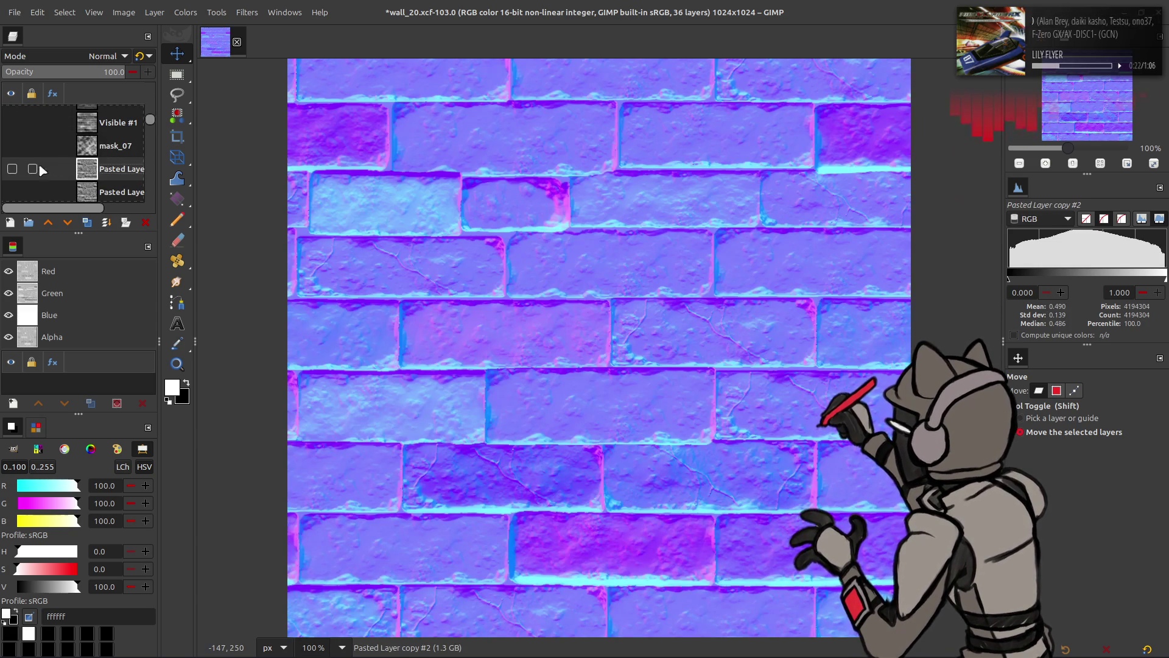
pyautogui.keyDown('shift'); pyautogui.click(12, 168); pyautogui.keyUp('shift')
pyautogui.keyDown('shift'); pyautogui.click(13, 150); pyautogui.keyUp('shift')
pyautogui.scroll(3, 11, 144)
pyautogui.click(10, 141)
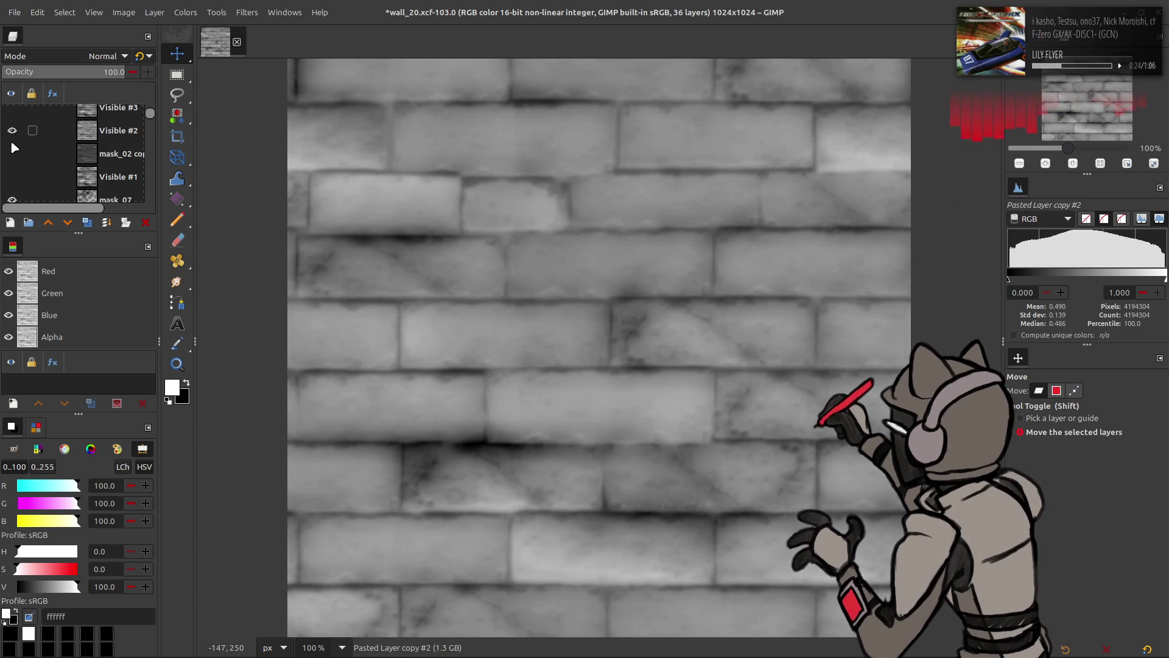
pyautogui.scroll(1, 98, 149)
# Select Visible #3 and switch it on and off to compare it with the layers below
pyautogui.click(17, 145)
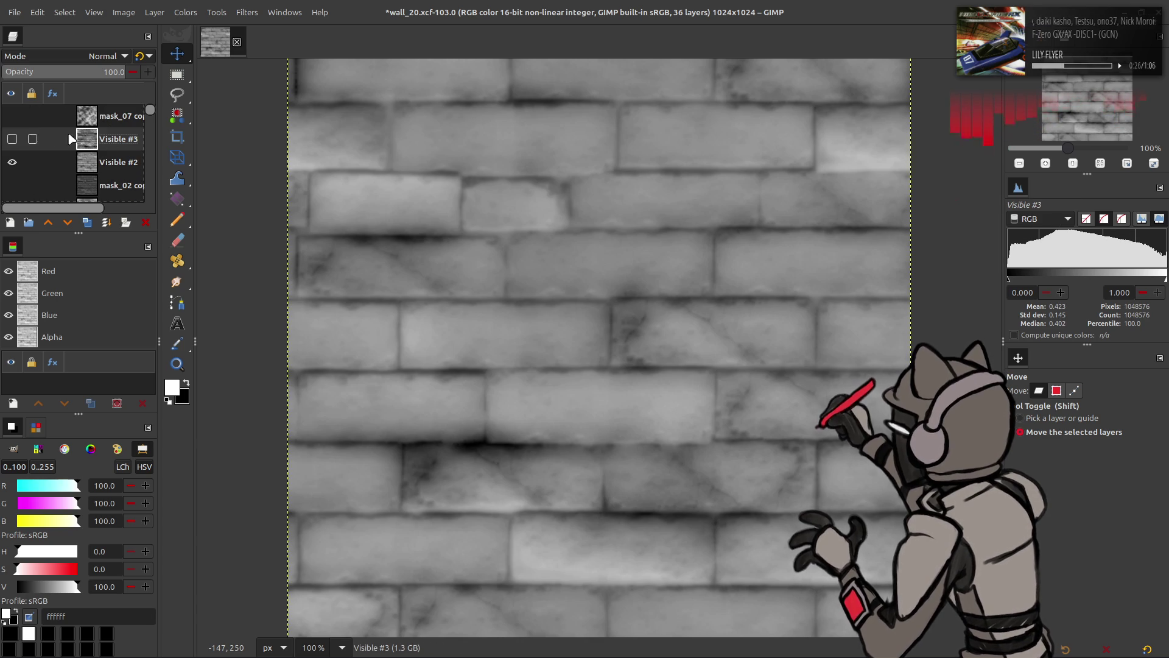
pyautogui.click(16, 140)
pyautogui.click(13, 140)
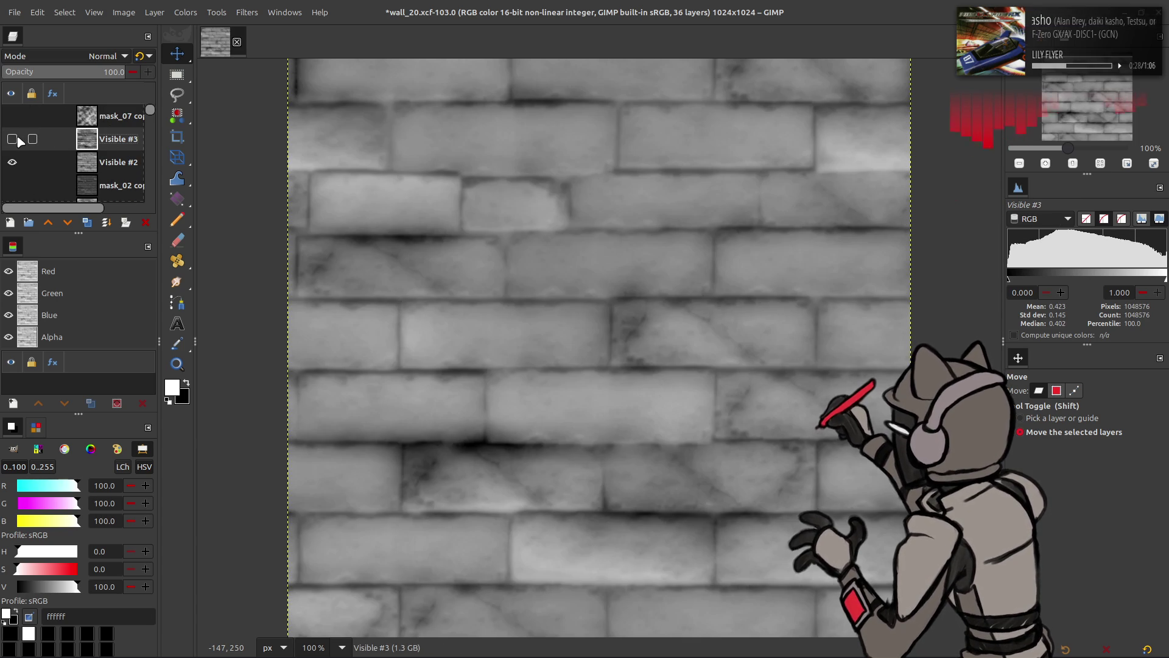
pyautogui.click(12, 139)
pyautogui.click(12, 140)
pyautogui.click(12, 139)
pyautogui.click(13, 139)
pyautogui.click(12, 140)
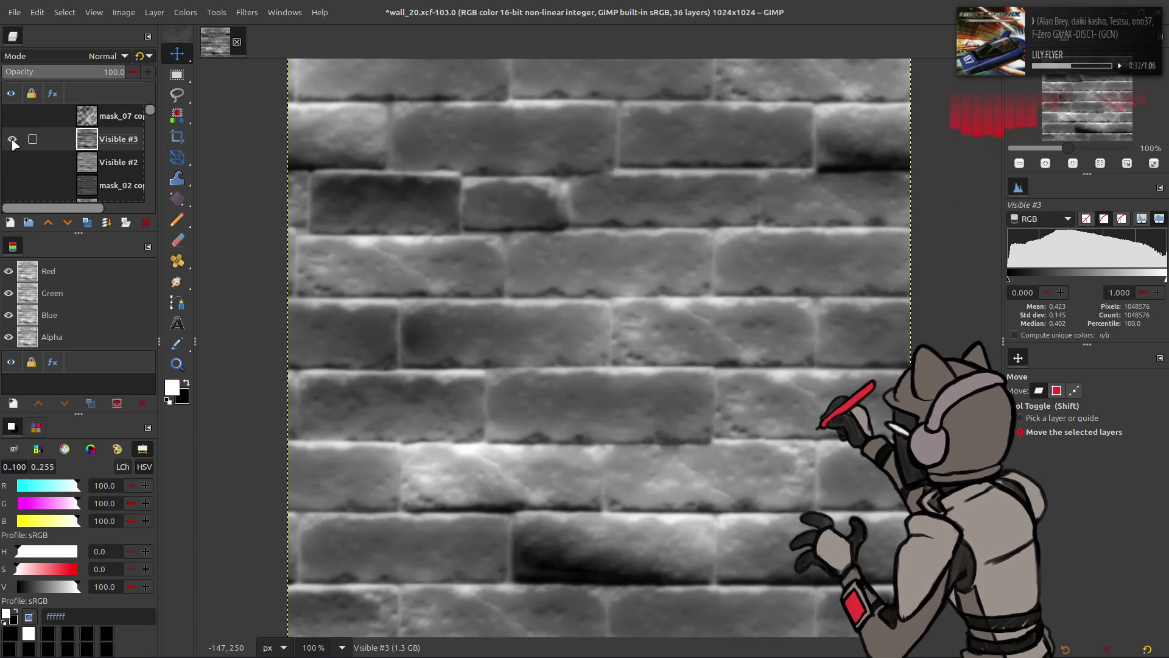
pyautogui.click(12, 139)
pyautogui.click(16, 140)
pyautogui.click(16, 139)
pyautogui.click(16, 139)
pyautogui.click(16, 139)
# Make Visible #2 the active layer and switch Visible #3 back on to compare again
pyautogui.click(8, 154)
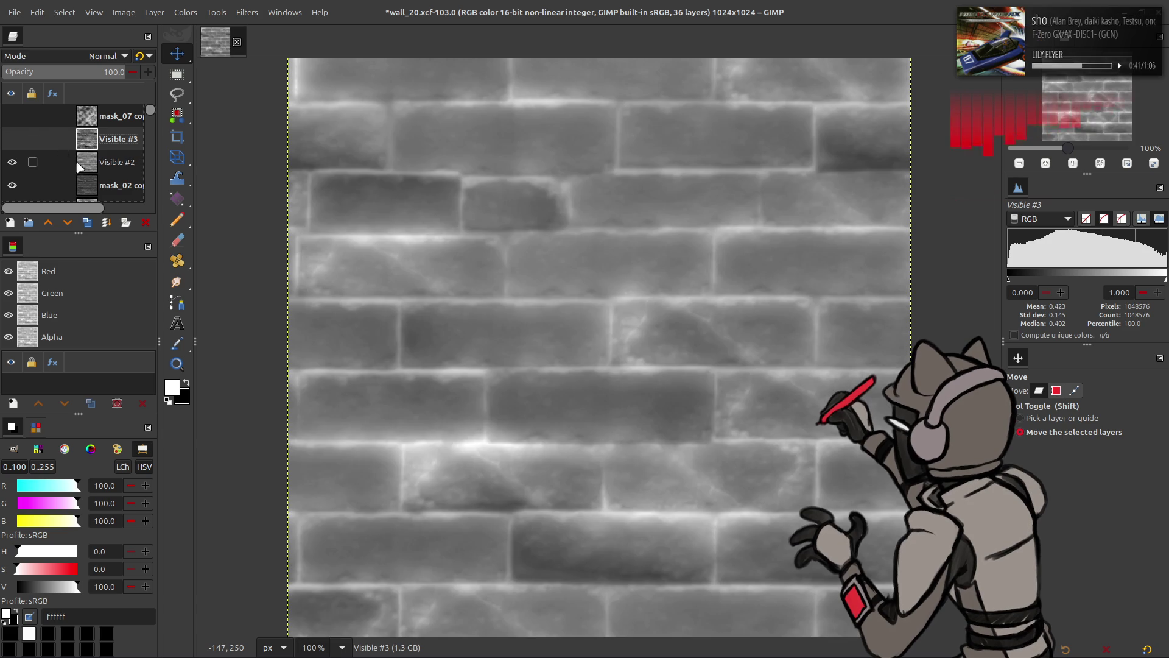
pyautogui.click(97, 170)
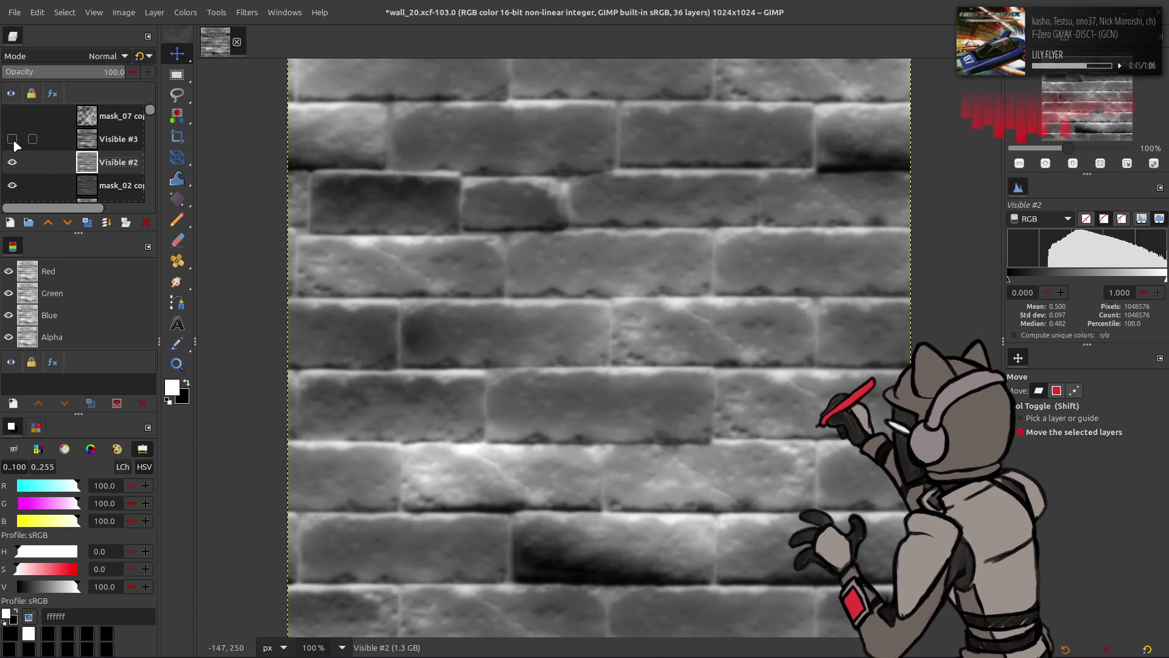
pyautogui.click(12, 140)
pyautogui.click(13, 141)
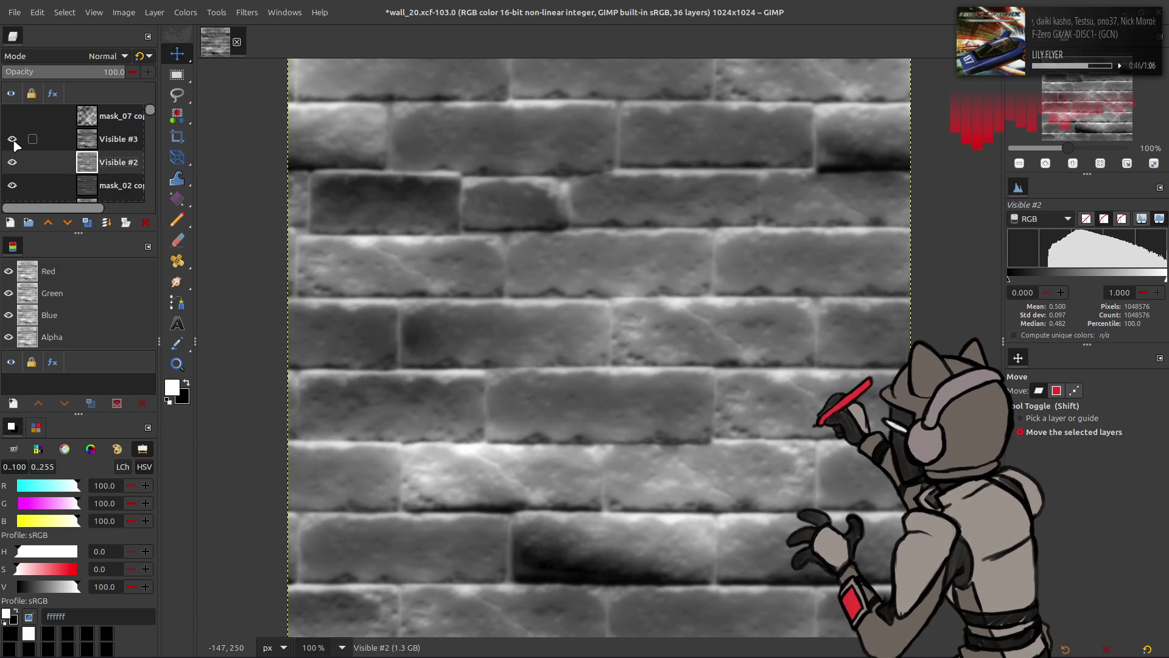
pyautogui.click(13, 140)
pyautogui.click(113, 139)
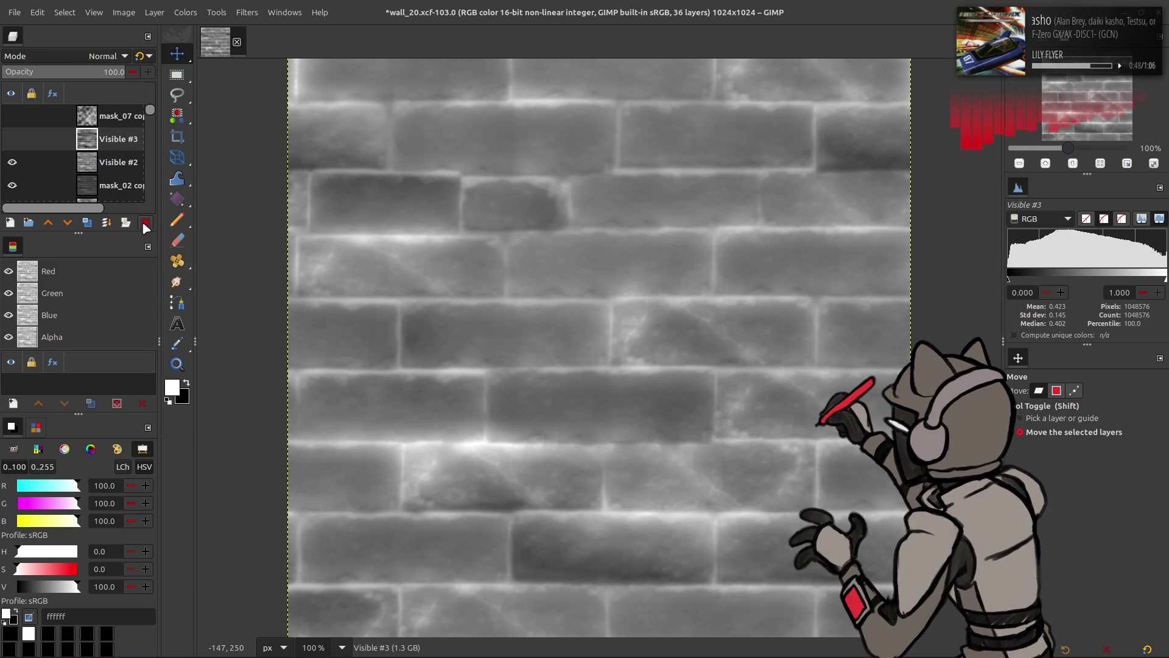
# Switch Visible #2 on and off repeatedly to compare the wall, leaving it visible
pyautogui.click(12, 162)
pyautogui.click(12, 162)
pyautogui.click(12, 162)
pyautogui.click(12, 162)
pyautogui.click(12, 162)
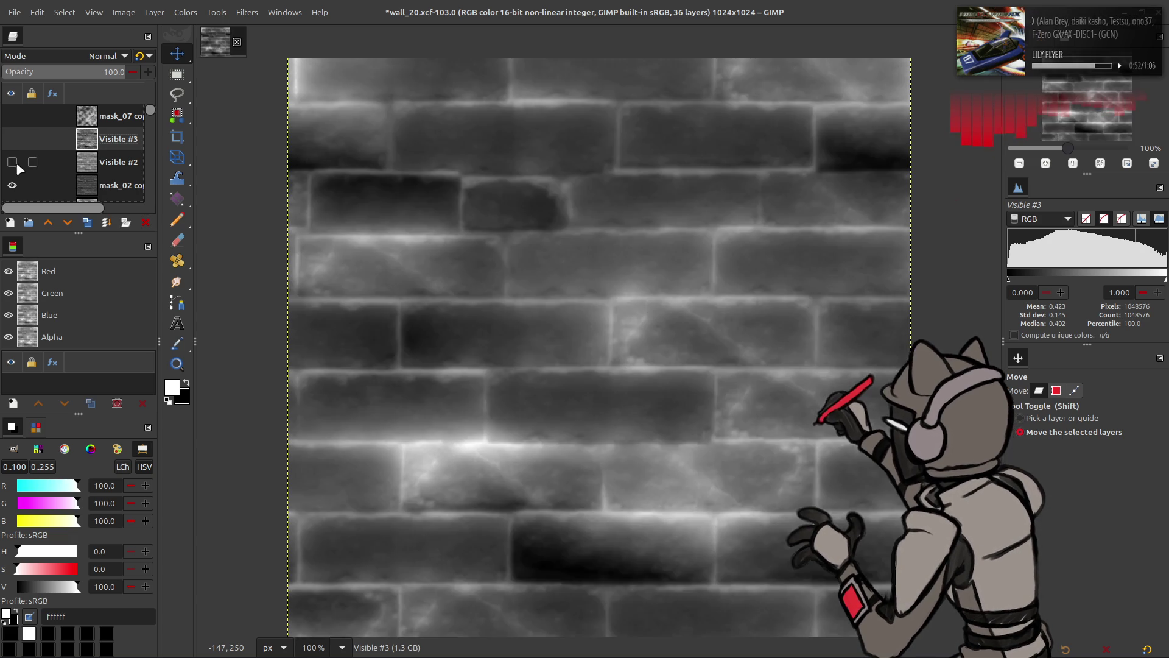
pyautogui.click(12, 162)
pyautogui.click(107, 122)
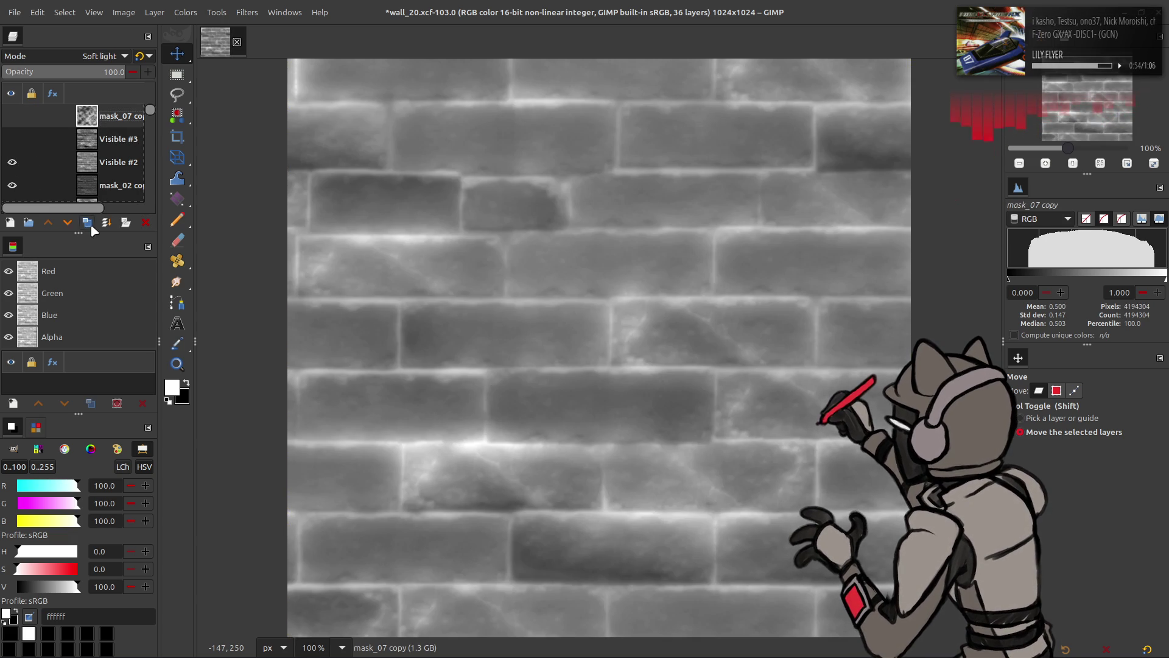
# Duplicate the mask_07 copy noise layer and place the copy below Visible #3
pyautogui.click(87, 222)
pyautogui.click(67, 222)
pyautogui.click(67, 222)
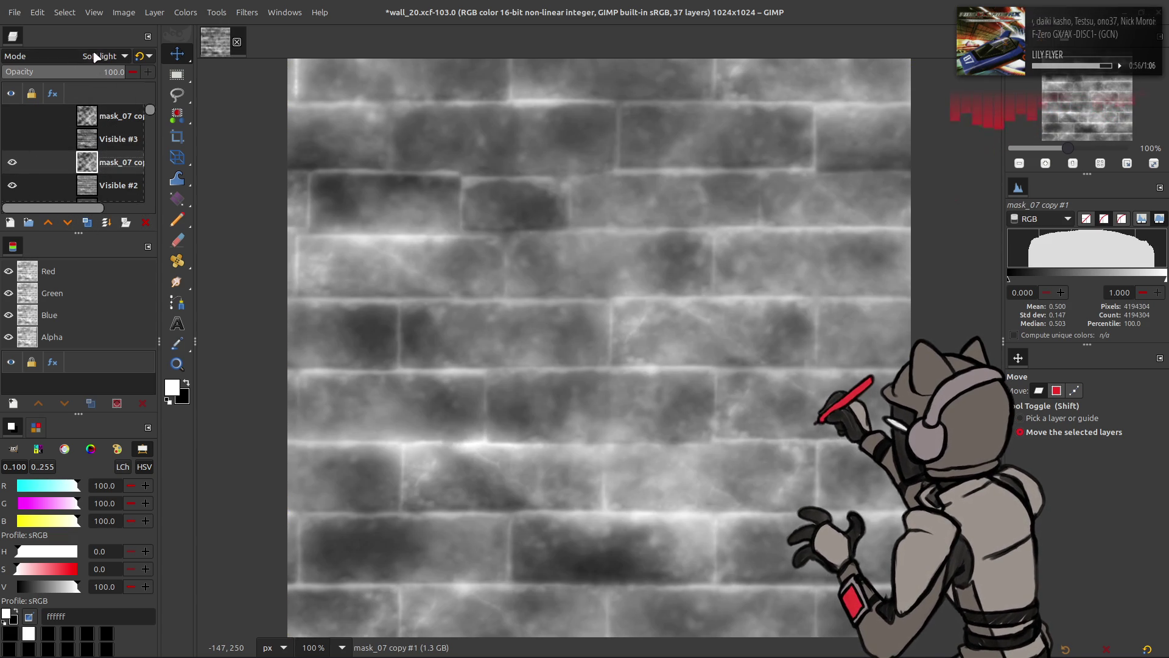
pyautogui.scroll(-1, 95, 56)
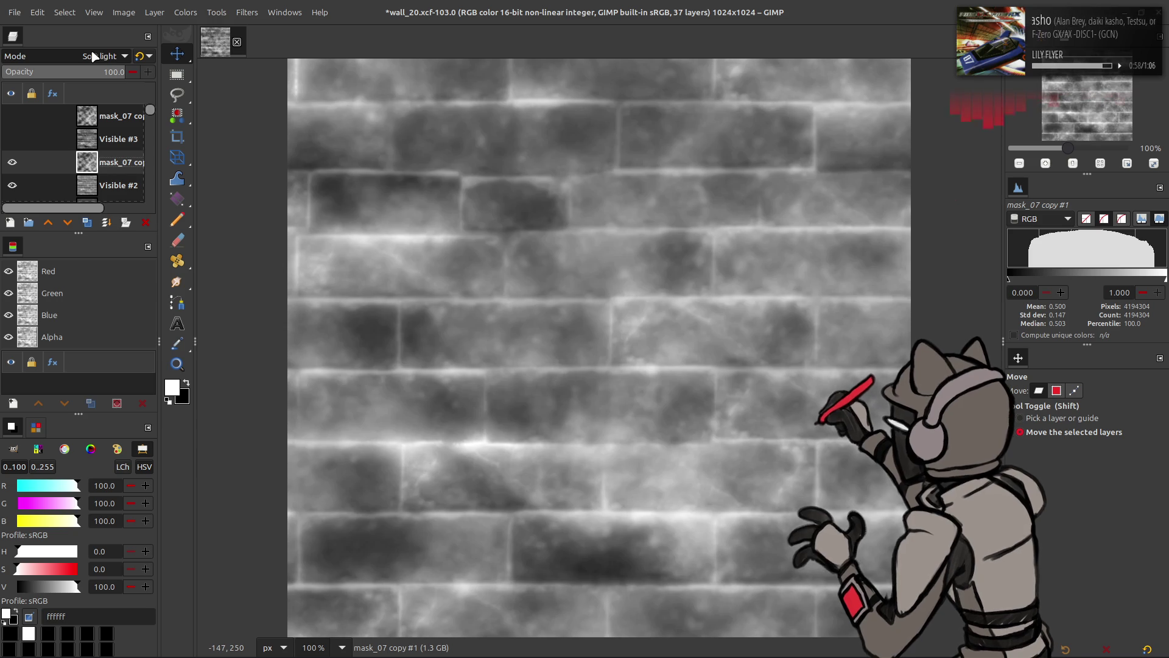
pyautogui.scroll(13, 88, 57)
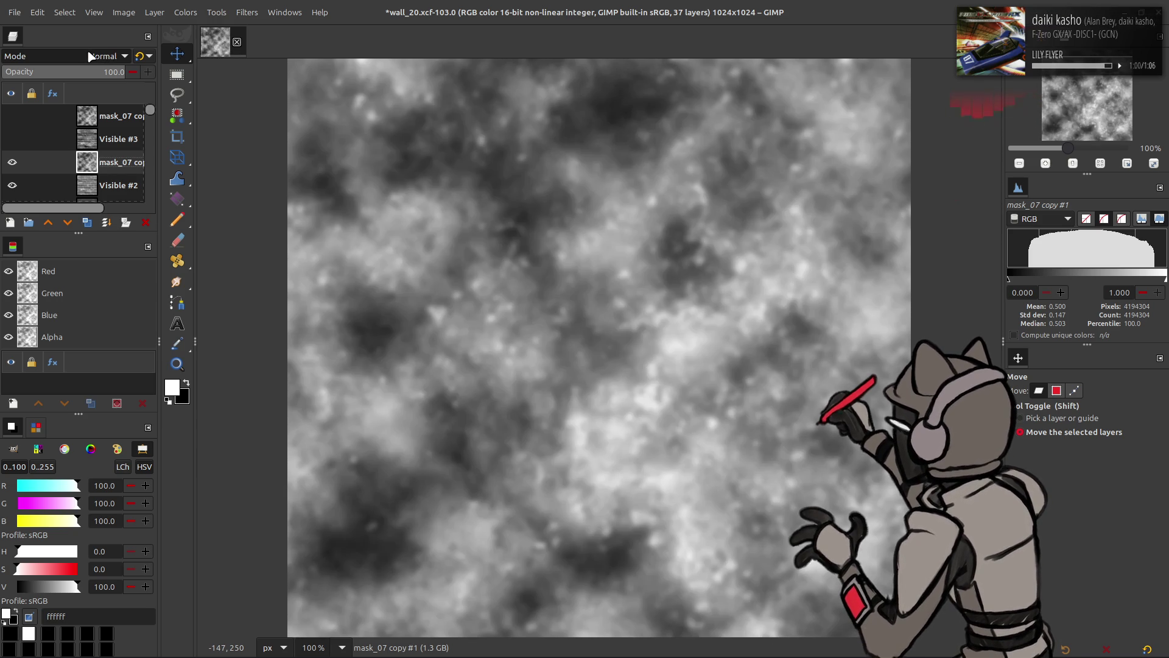
# Duplicate the cloud noise, invert the duplicate's colours, and set it to Soft light
pyautogui.click(87, 223)
pyautogui.hotkey('alt', 'c')
pyautogui.press('i')
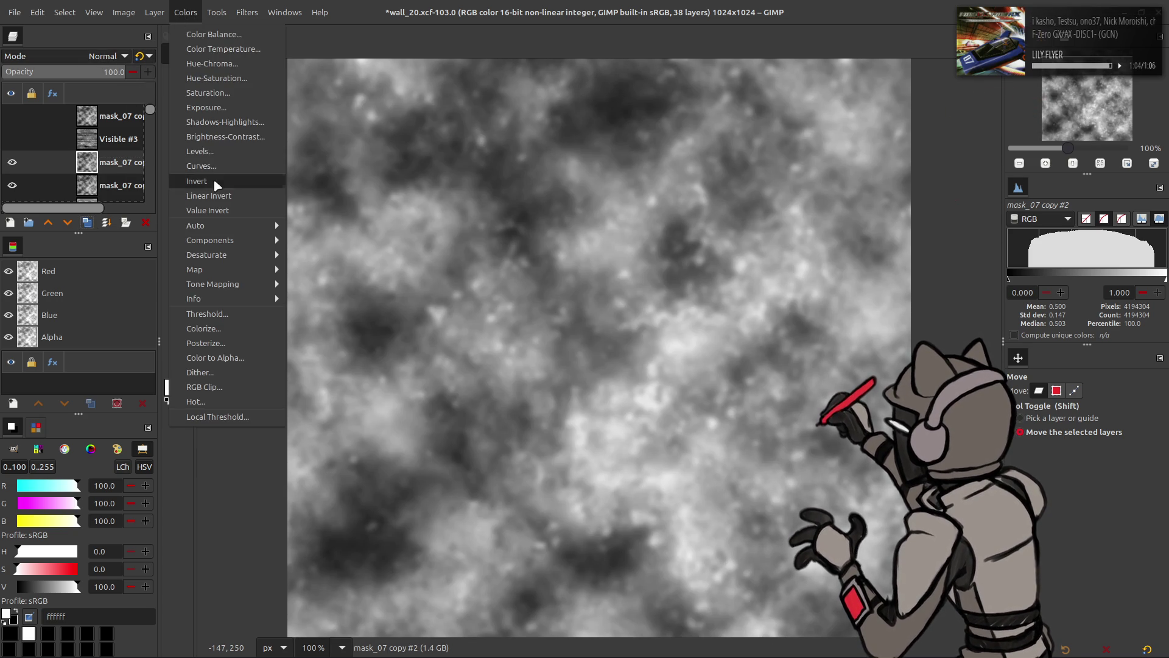
pyautogui.press('Return')
pyautogui.click(88, 56)
pyautogui.click(28, 334)
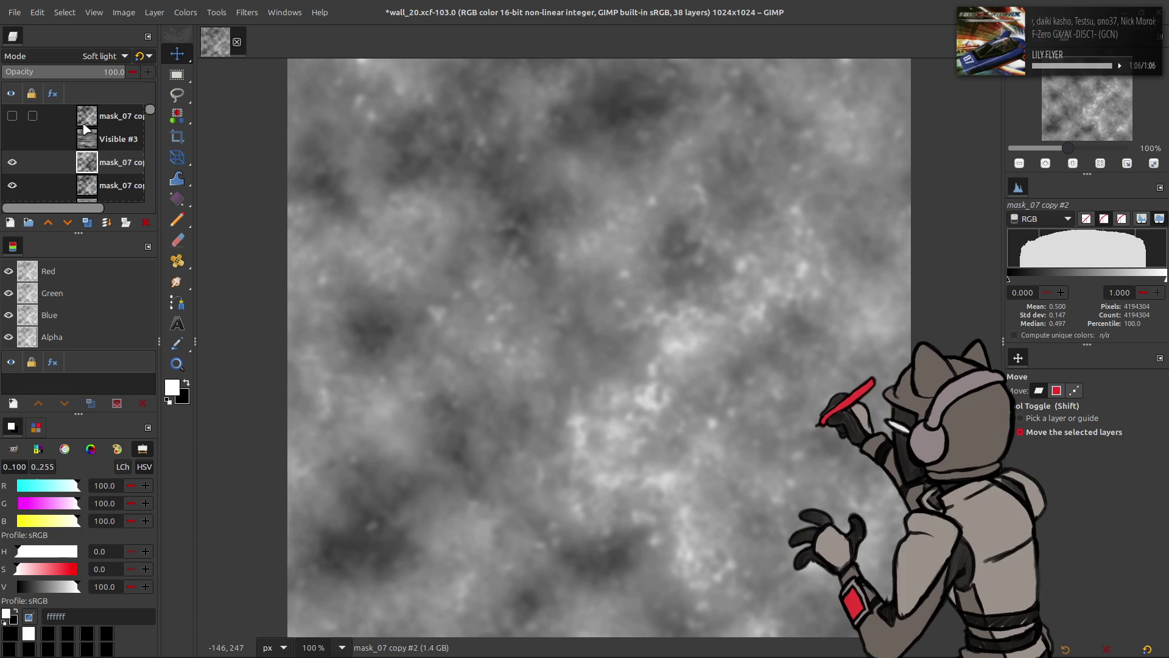
# Merge the inverted copy down into the noise layer and blend the result in Soft light
pyautogui.press('pagedown')
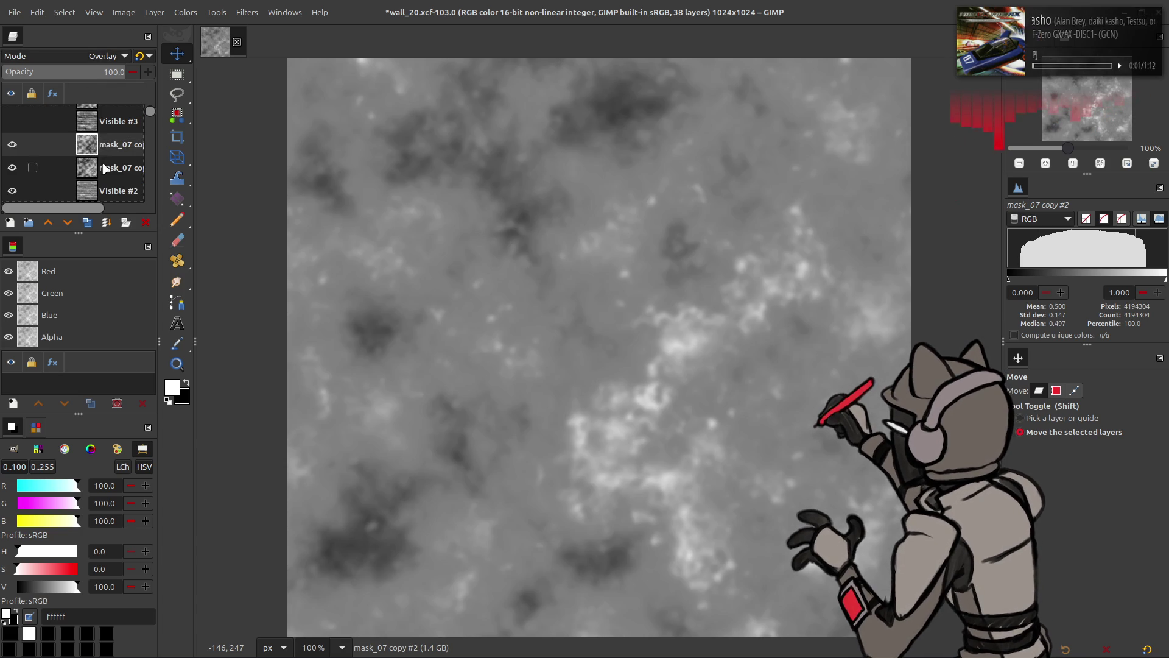
pyautogui.rightClick(100, 149)
pyautogui.click(152, 311)
pyautogui.click(89, 56)
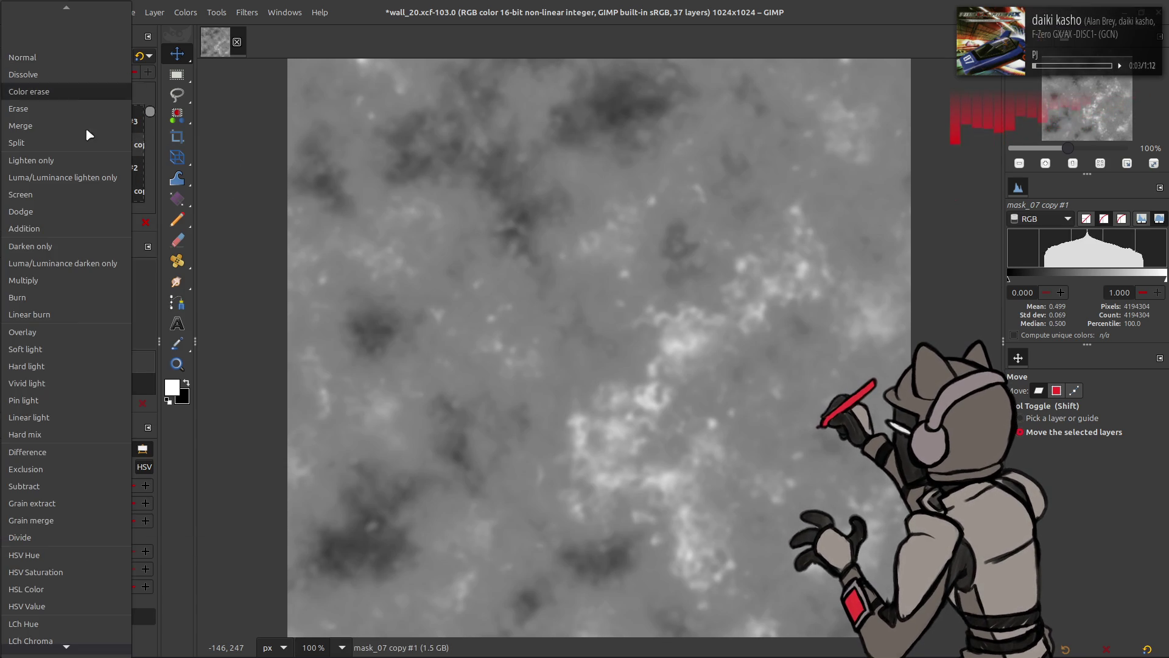
pyautogui.click(66, 349)
# Undo and redo the merge to compare, then duplicate the cloud noise layer again
pyautogui.scroll(-1, 95, 56)
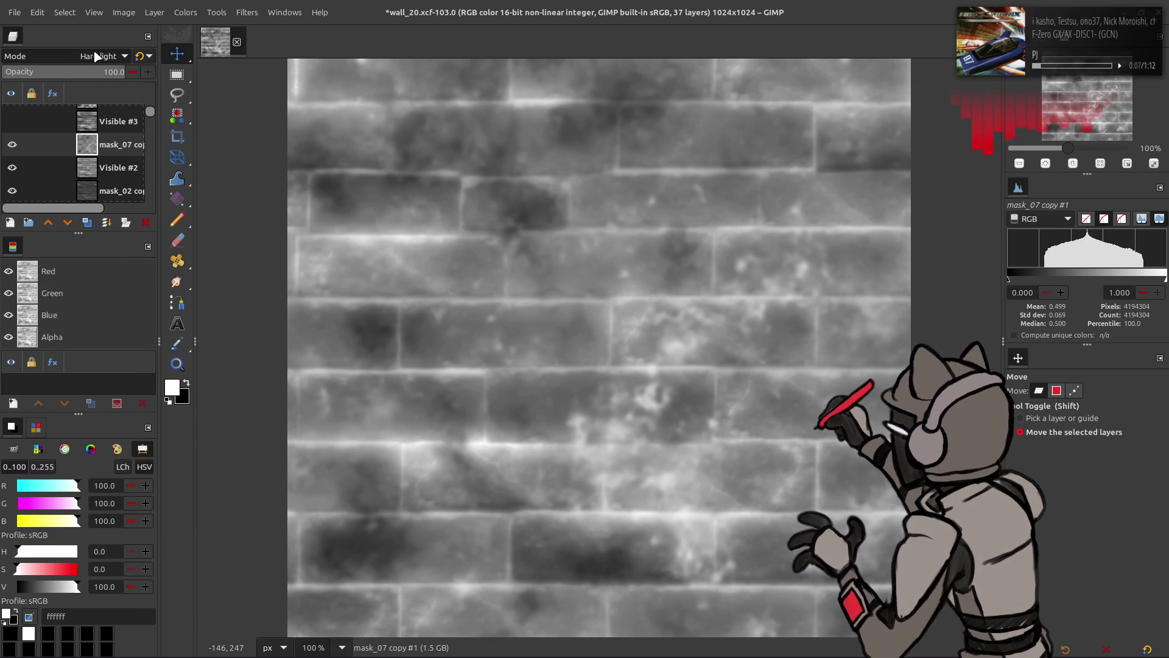
pyautogui.scroll(2, 95, 56)
pyautogui.hotkey('shift', 'ctrl', 'd')
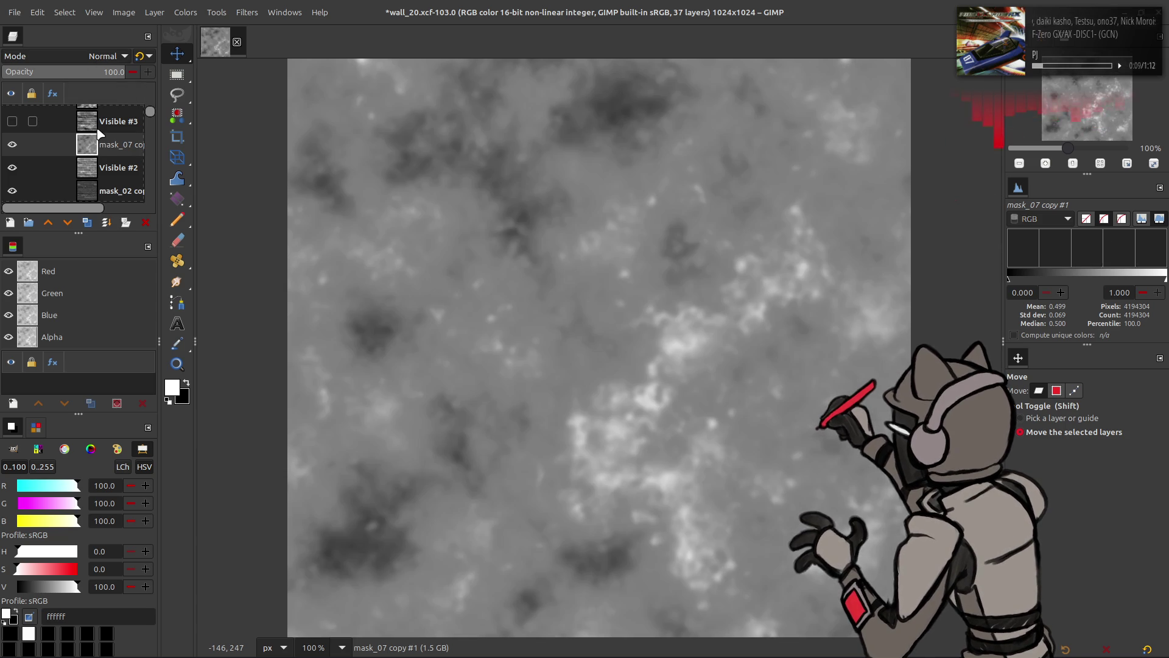
pyautogui.hotkey('ctrl', 'z')
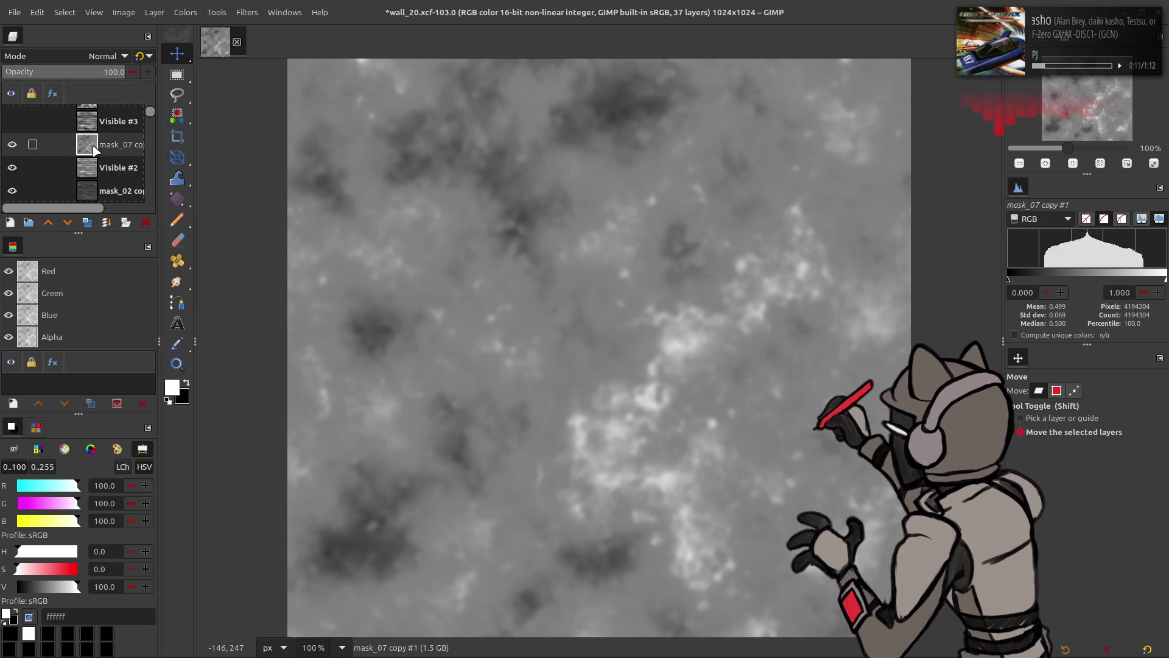
pyautogui.hotkey('ctrl', 'y')
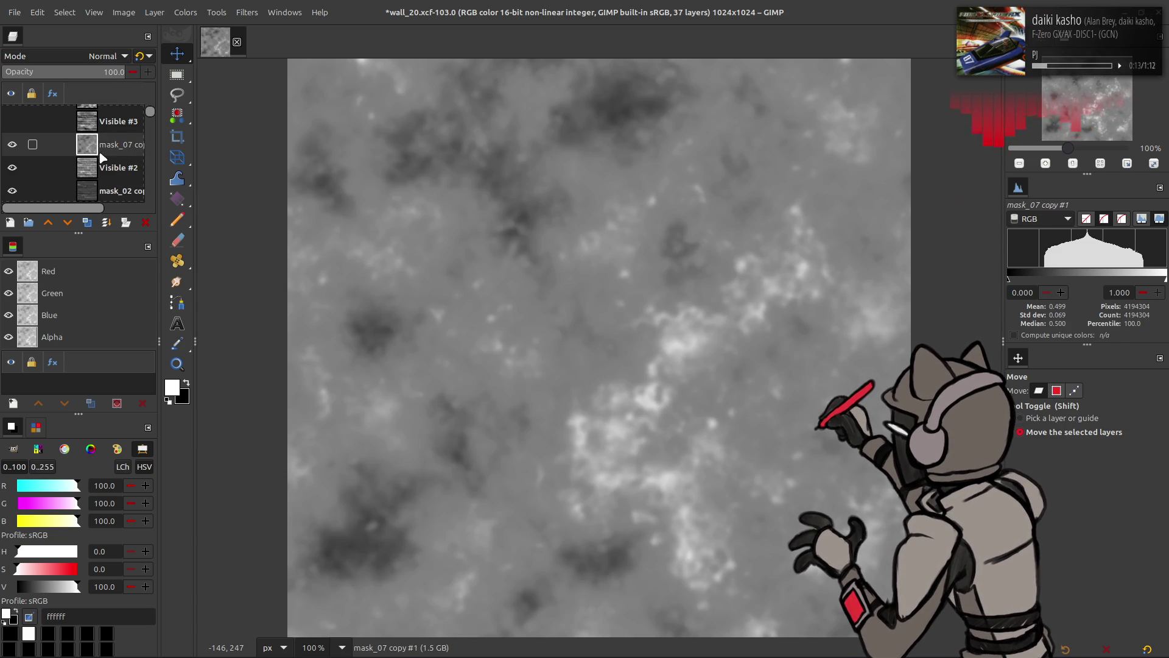
pyautogui.hotkey('shift', 'ctrl', 'd')
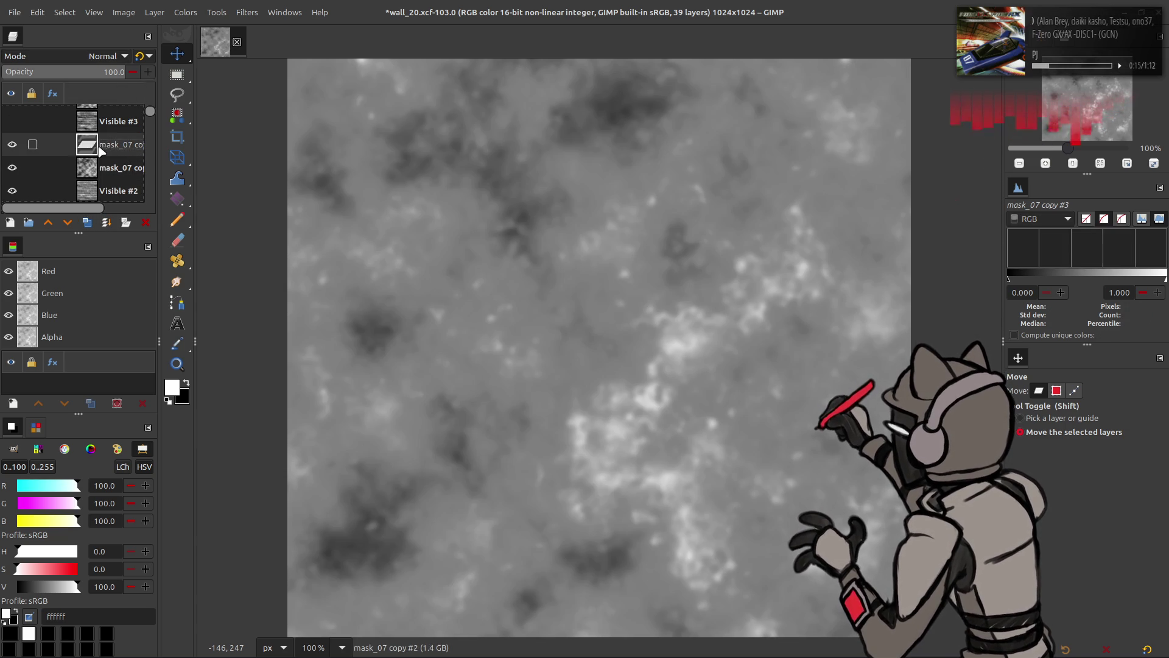
pyautogui.hotkey('ctrl', 'z')
pyautogui.hotkey('shift', 'ctrl', 'd')
pyautogui.click(185, 12)
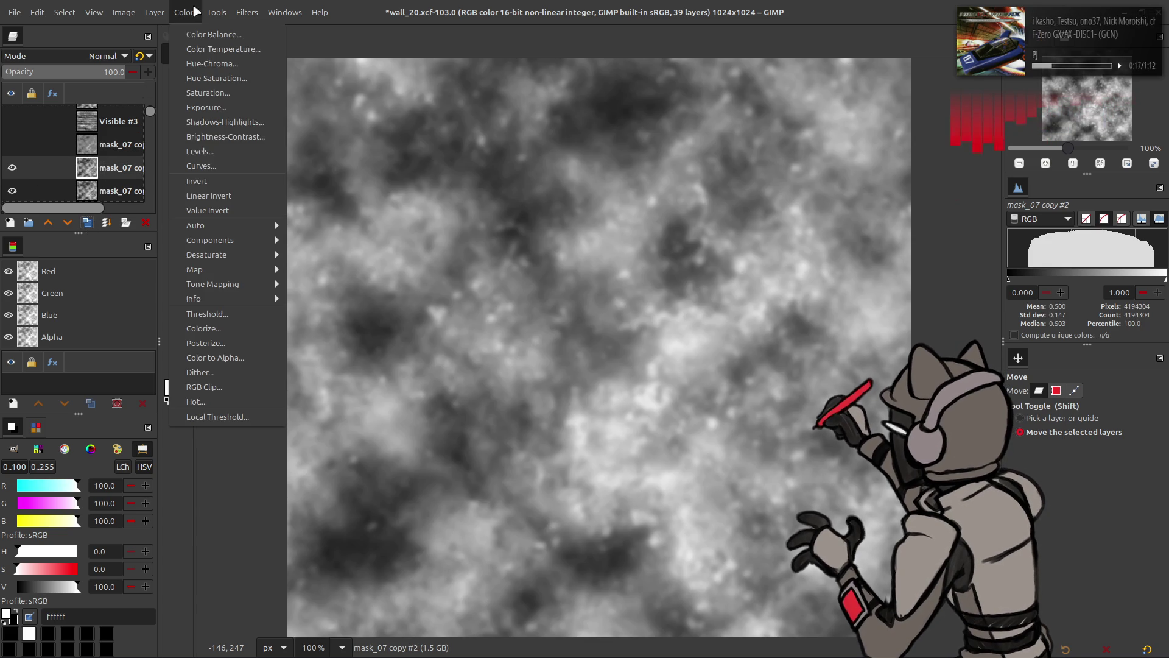
# Invert the noise duplicate, set it to Soft light, and switch it on and off to compare
pyautogui.click(213, 189)
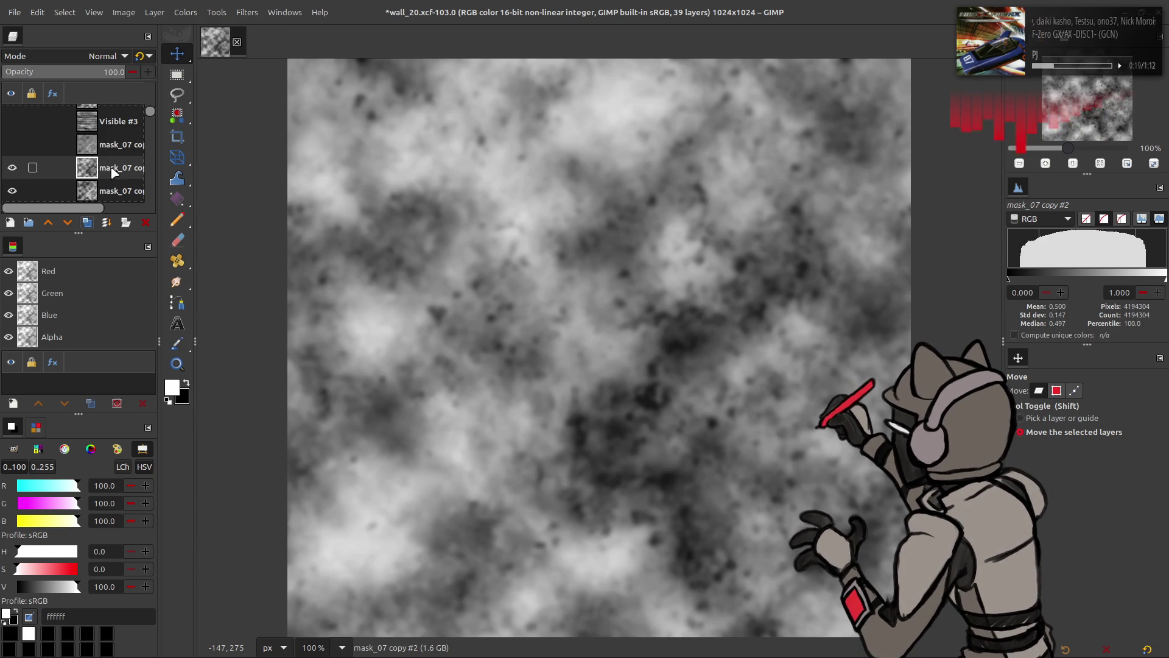
pyautogui.click(85, 55)
pyautogui.click(63, 339)
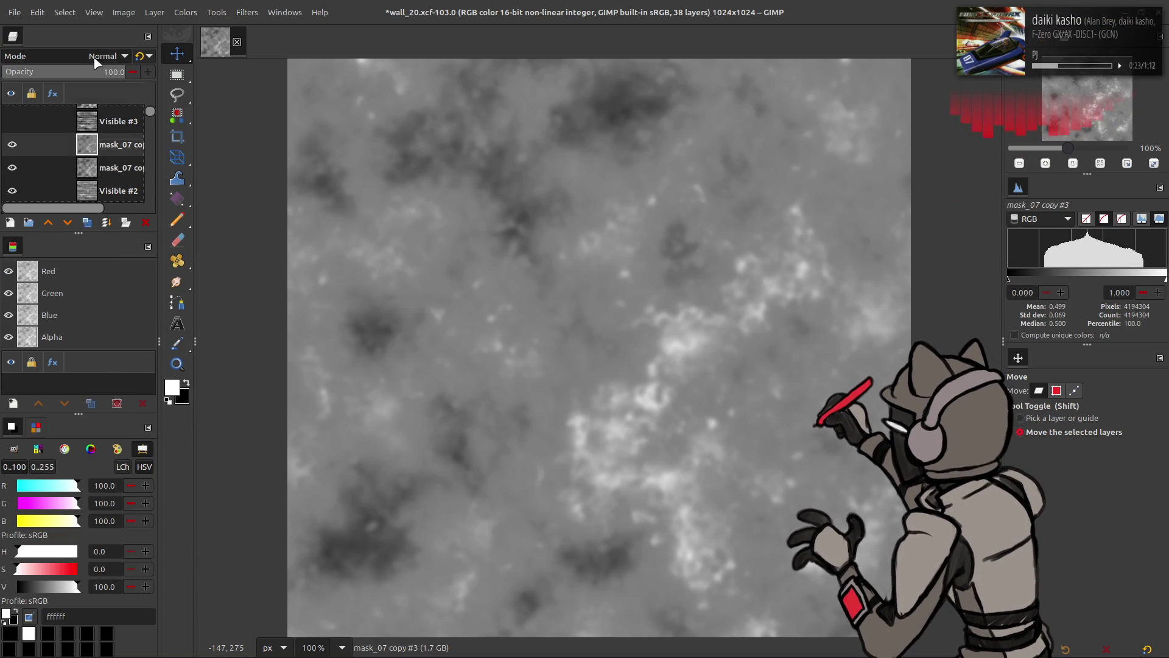
pyautogui.click(102, 55)
pyautogui.click(69, 347)
pyautogui.click(12, 145)
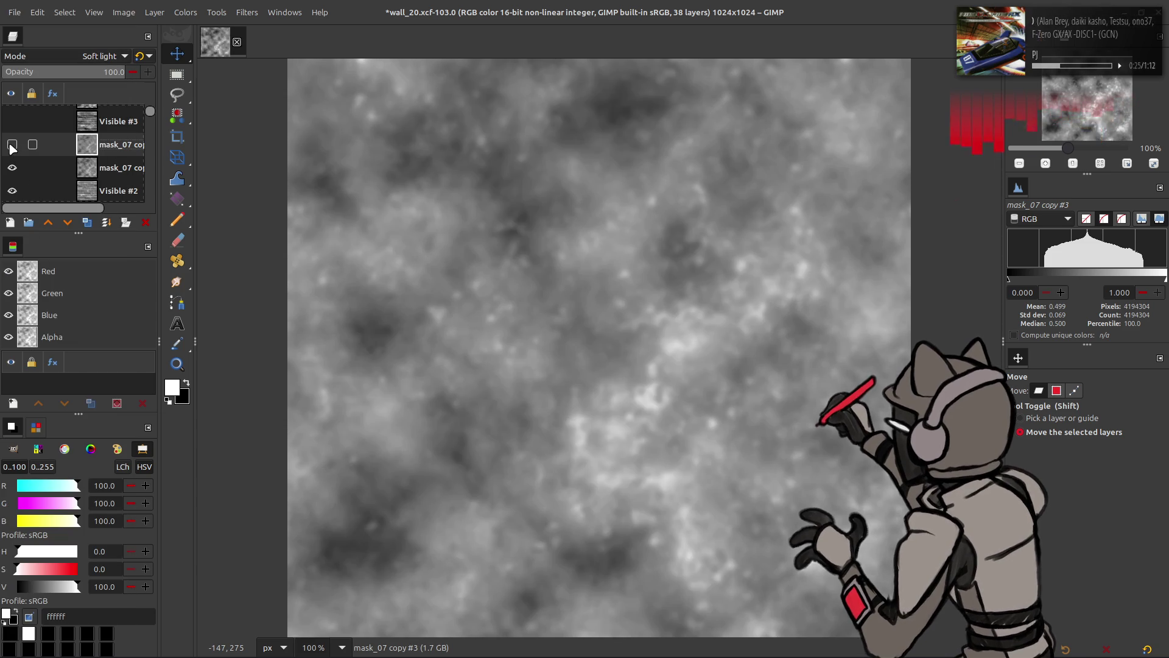
pyautogui.click(12, 145)
pyautogui.click(12, 145)
pyautogui.click(13, 145)
# Merge the inverted copy down and blend the merged noise over the bricks in Soft light
pyautogui.rightClick(115, 145)
pyautogui.click(146, 274)
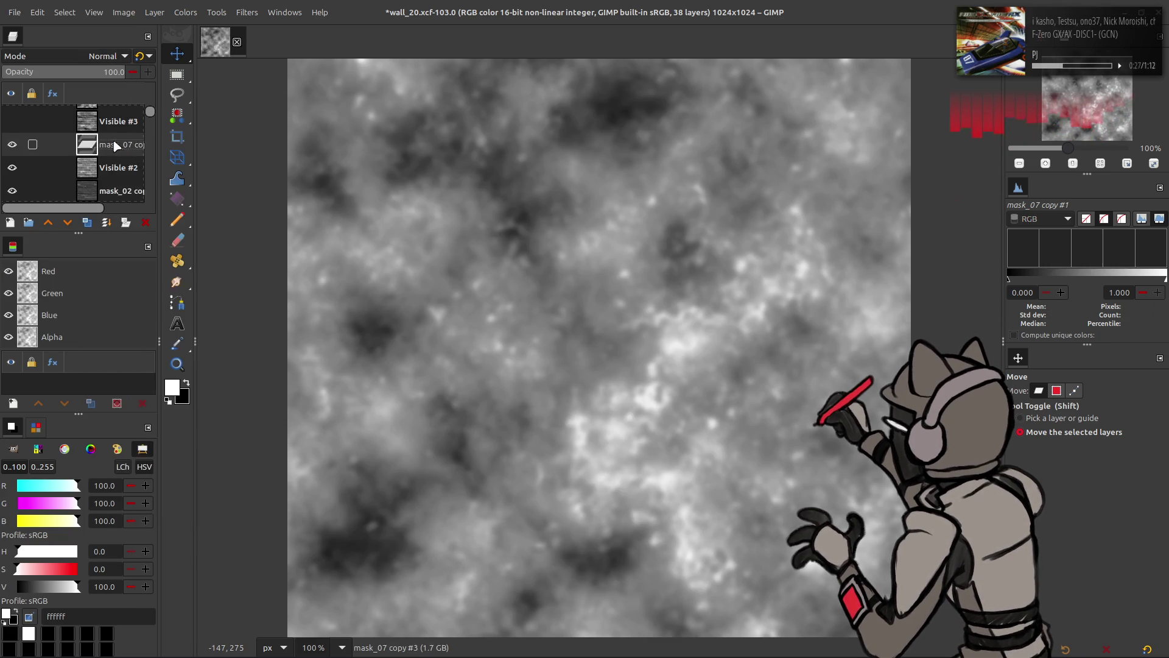
pyautogui.click(104, 56)
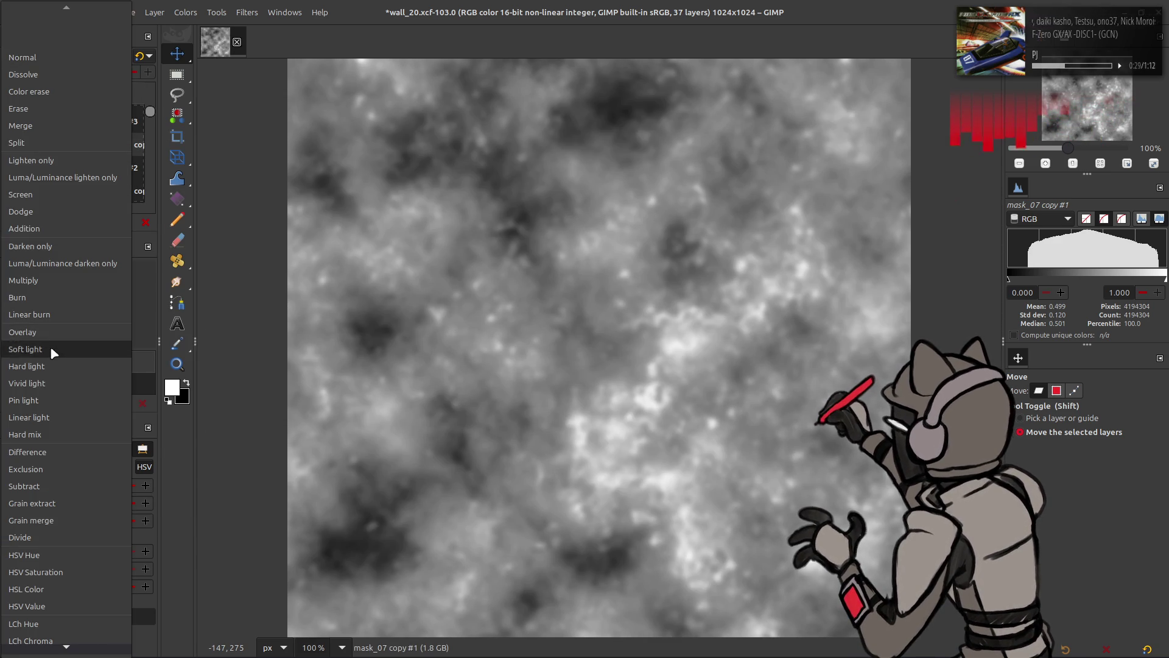
pyautogui.click(50, 346)
pyautogui.click(12, 145)
pyautogui.click(12, 145)
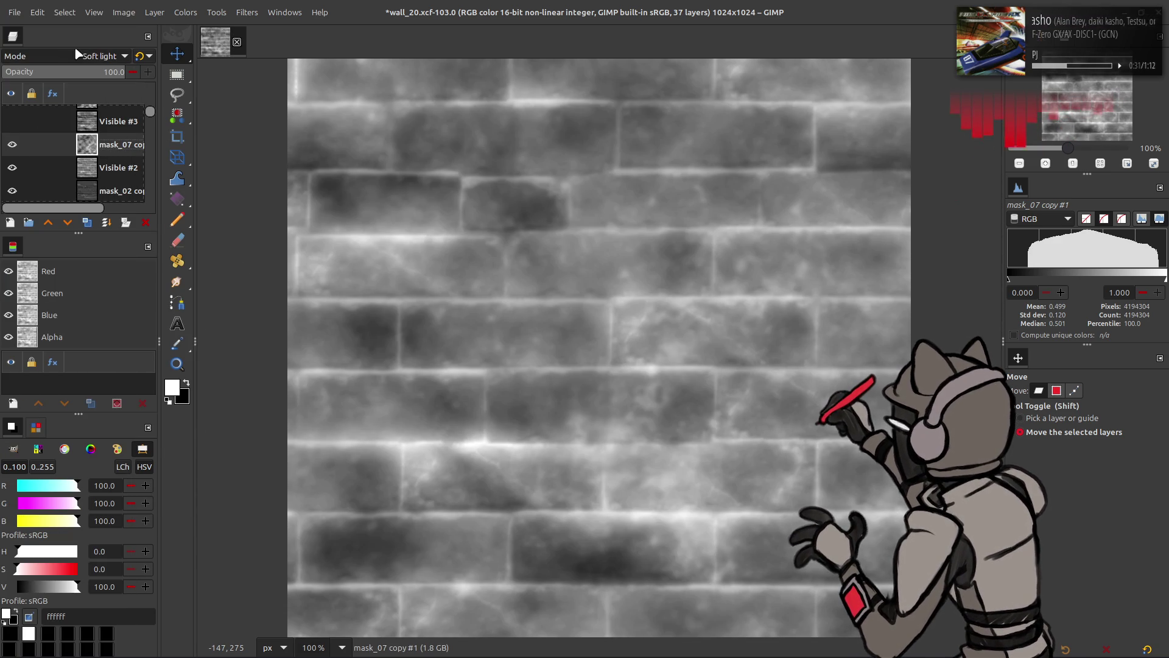
pyautogui.scroll(1, 77, 55)
pyautogui.scroll(-1, 77, 57)
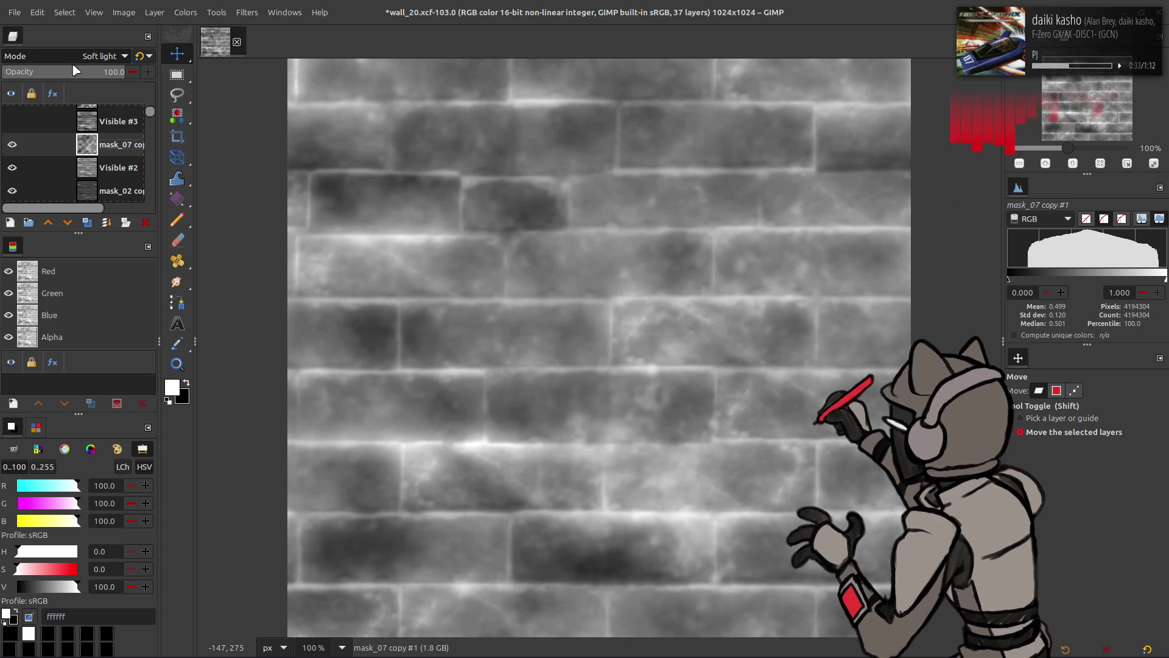
# Hide the top mask_07 copy layer and select the mask_07 noise layer
pyautogui.click(12, 145)
pyautogui.click(12, 145)
pyautogui.scroll(1, 11, 148)
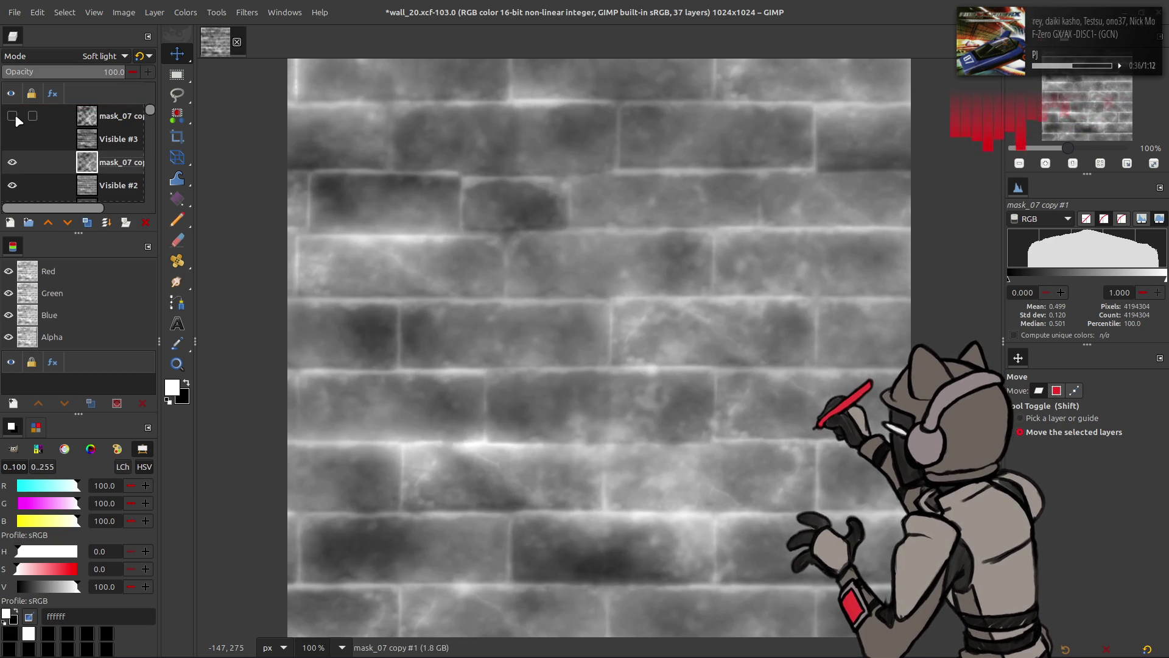
pyautogui.click(83, 117)
pyautogui.click(98, 139)
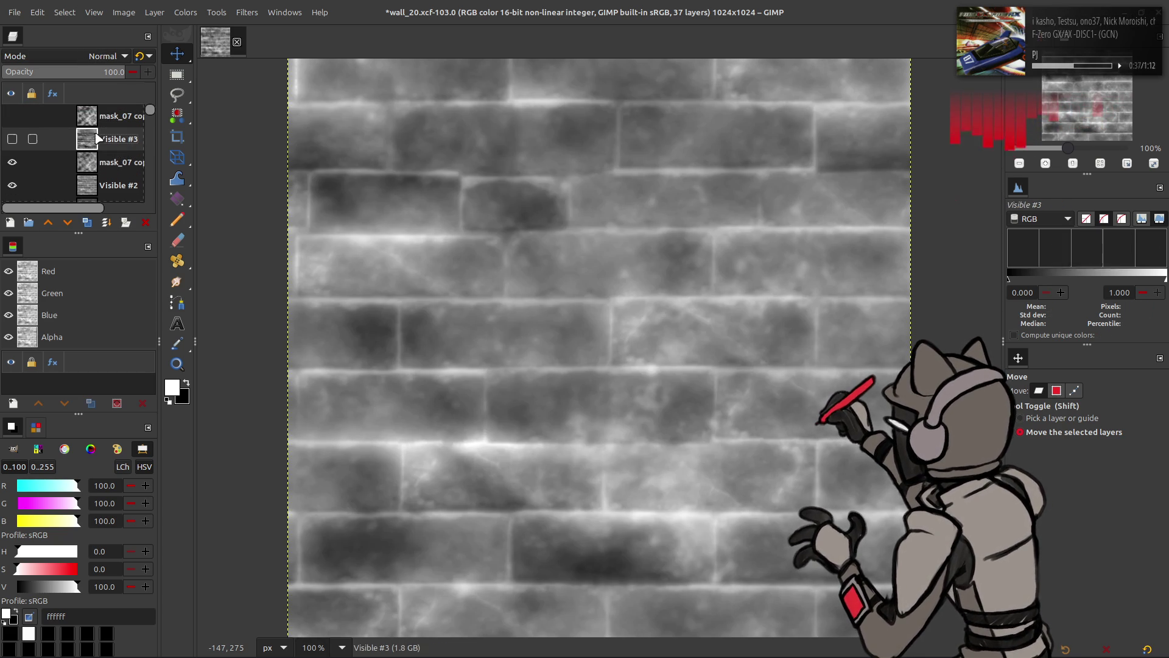
pyautogui.scroll(-5, 32, 125)
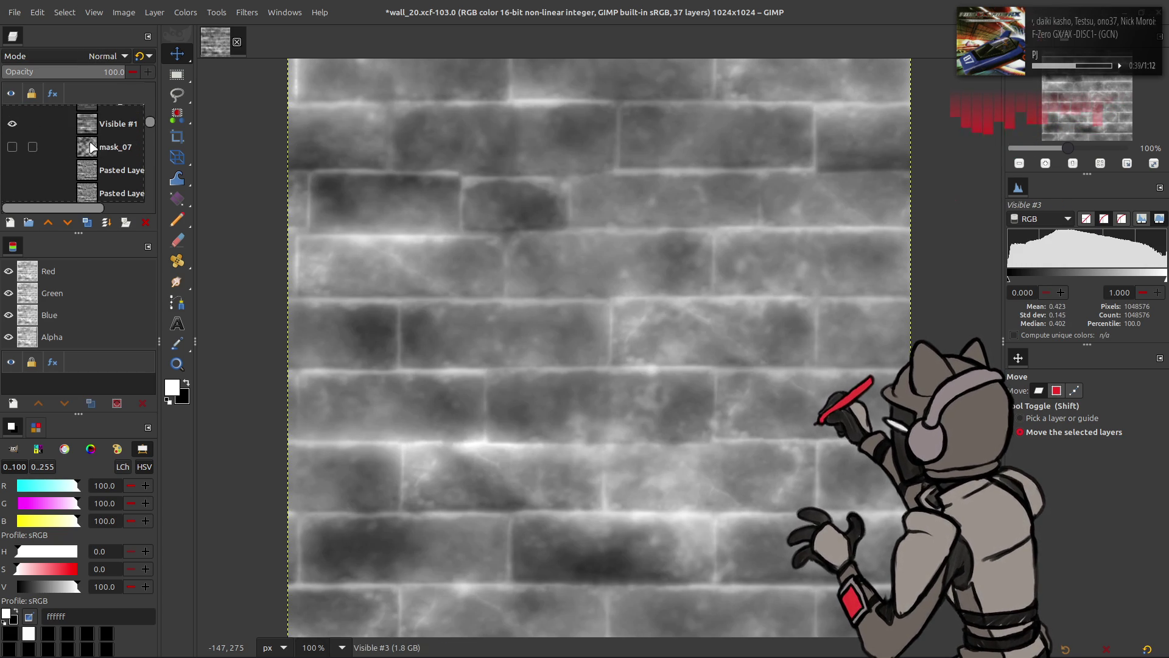
pyautogui.click(91, 147)
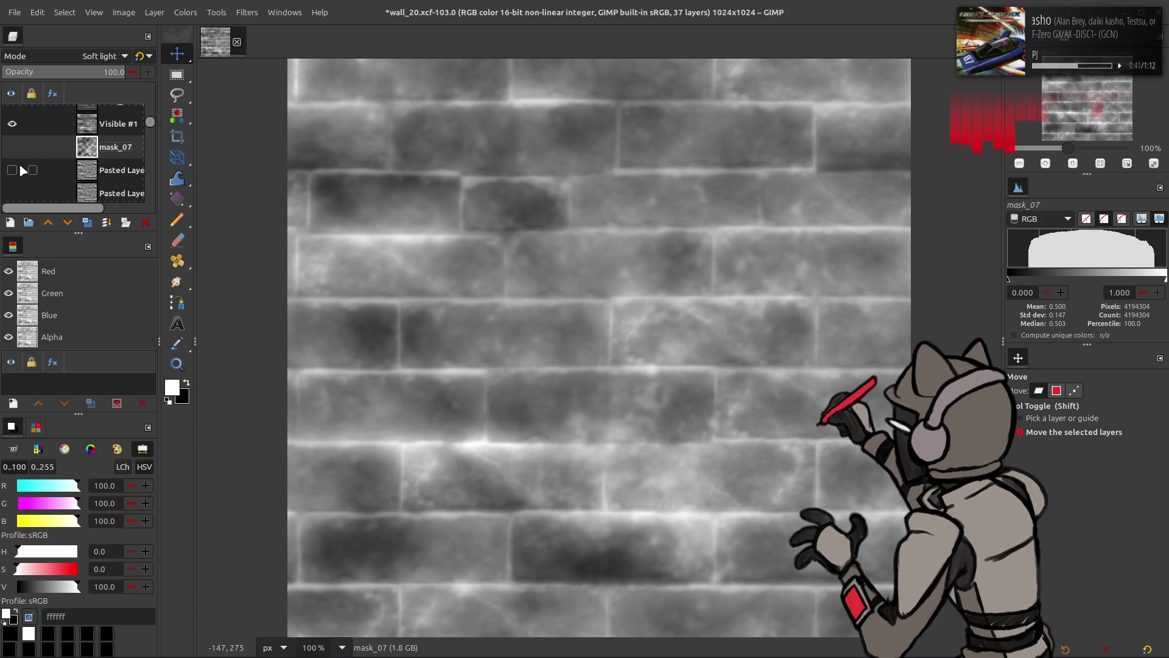
# Duplicate the mask_07 noise layer, then delete the extra copy
pyautogui.click(88, 223)
pyautogui.click(91, 223)
pyautogui.rightClick(117, 147)
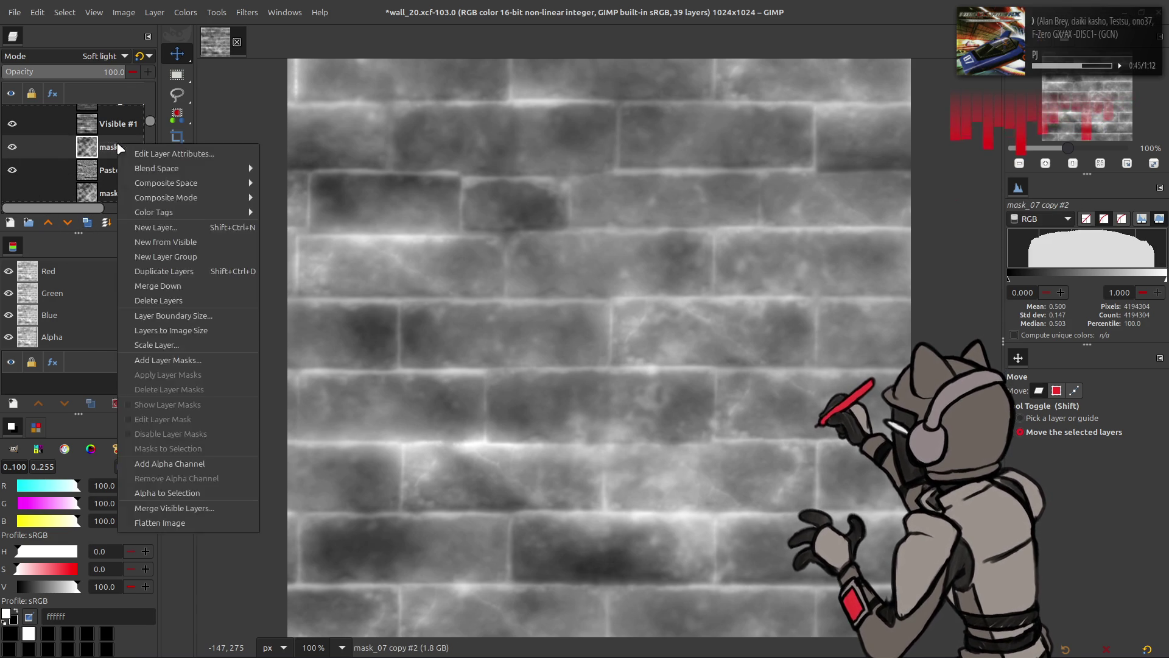
pyautogui.click(157, 321)
# Move Pasted Layer copy #3 to the top of the stack and rename it mask_02
pyautogui.moveTo(116, 173)
pyautogui.mouseDown()
pyautogui.moveTo(110, 89)
pyautogui.moveTo(116, 113)
pyautogui.mouseUp()
pyautogui.doubleClick(122, 115)
pyautogui.write('m')
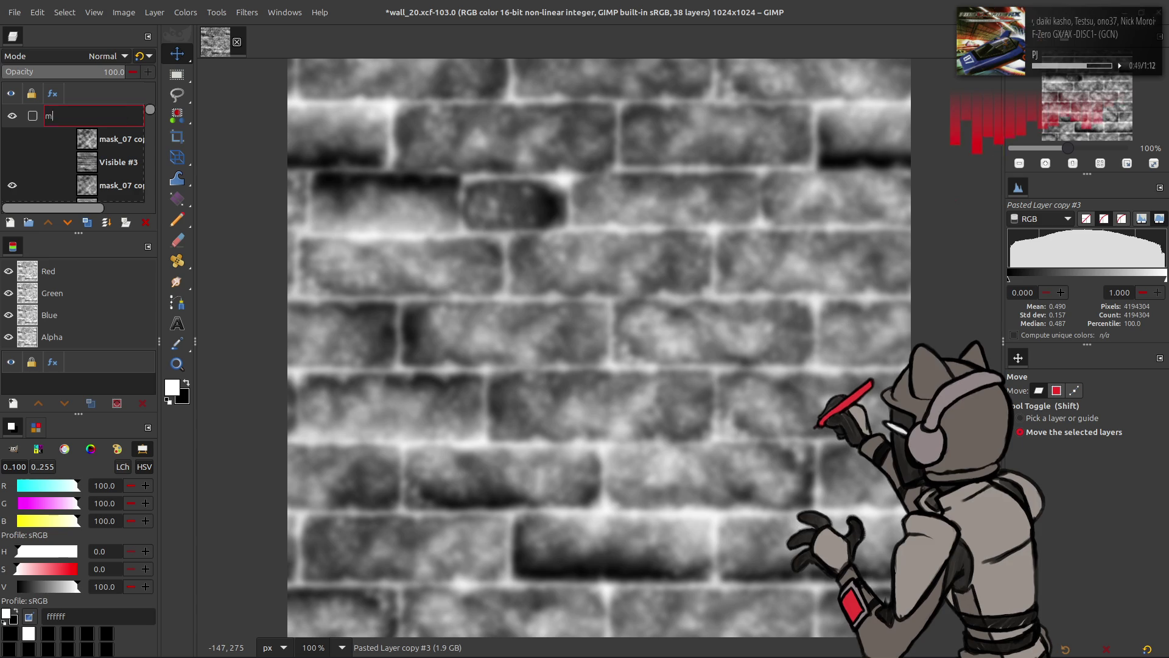
pyautogui.write('ask_02')
pyautogui.press('Return')
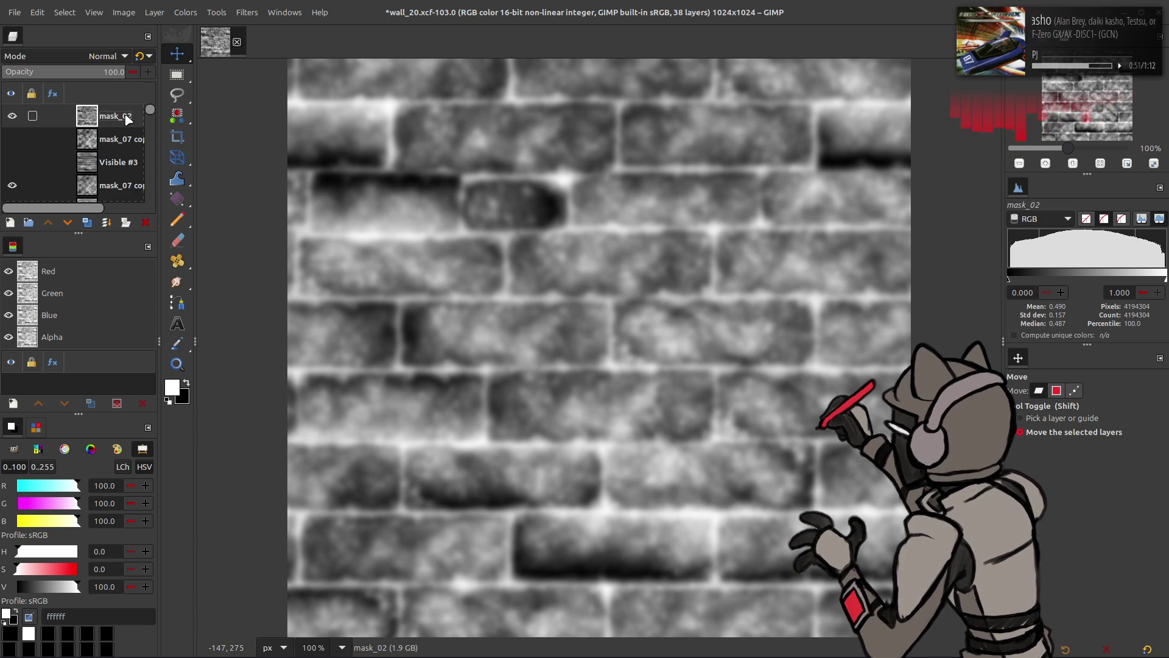
pyautogui.moveTo(86, 126)
pyautogui.mouseDown()
pyautogui.moveTo(107, 129)
pyautogui.moveTo(109, 180)
pyautogui.moveTo(133, 142)
pyautogui.mouseUp()
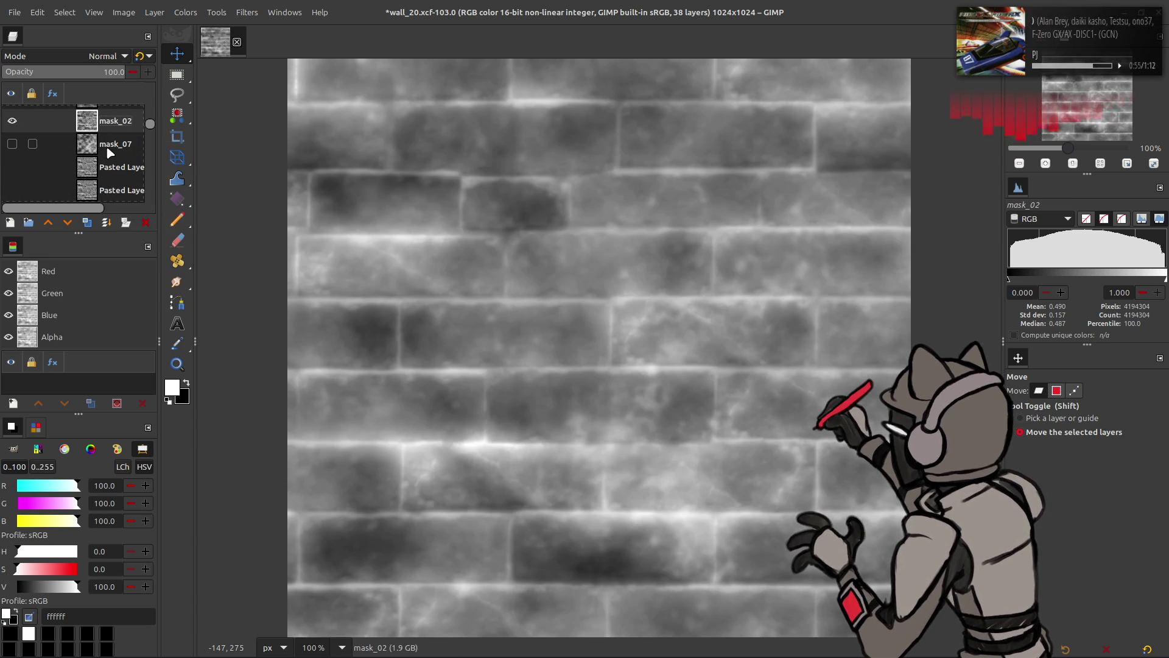
# Compare the wall with and without mask_02, then leave mask_02 hidden
pyautogui.click(12, 120)
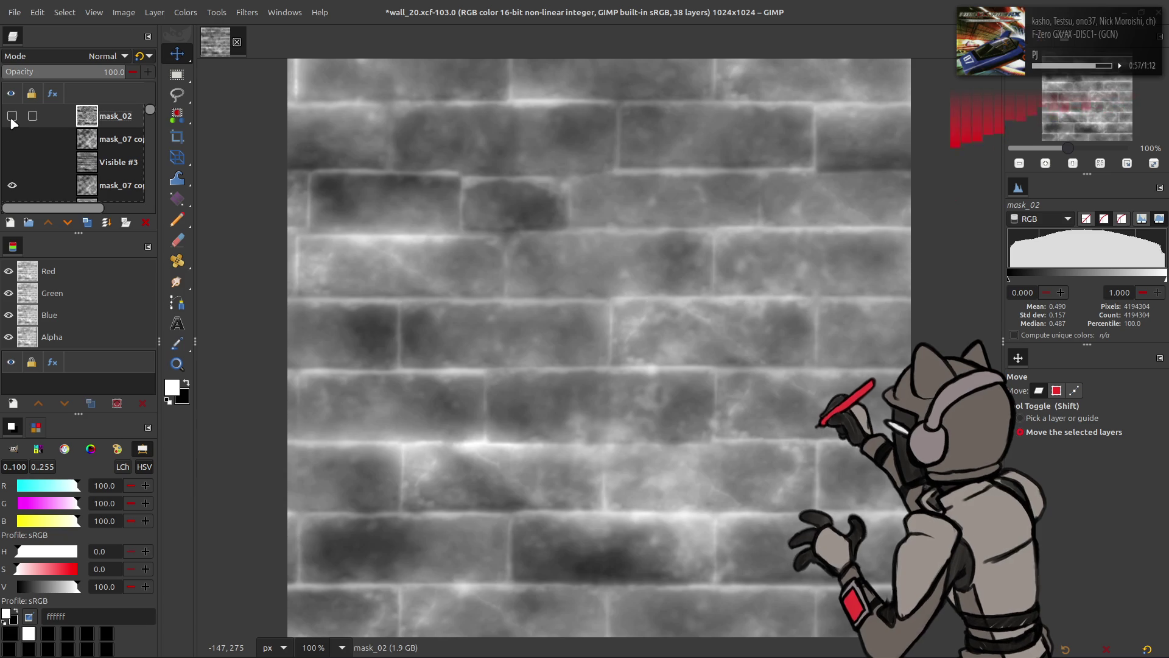
pyautogui.click(12, 120)
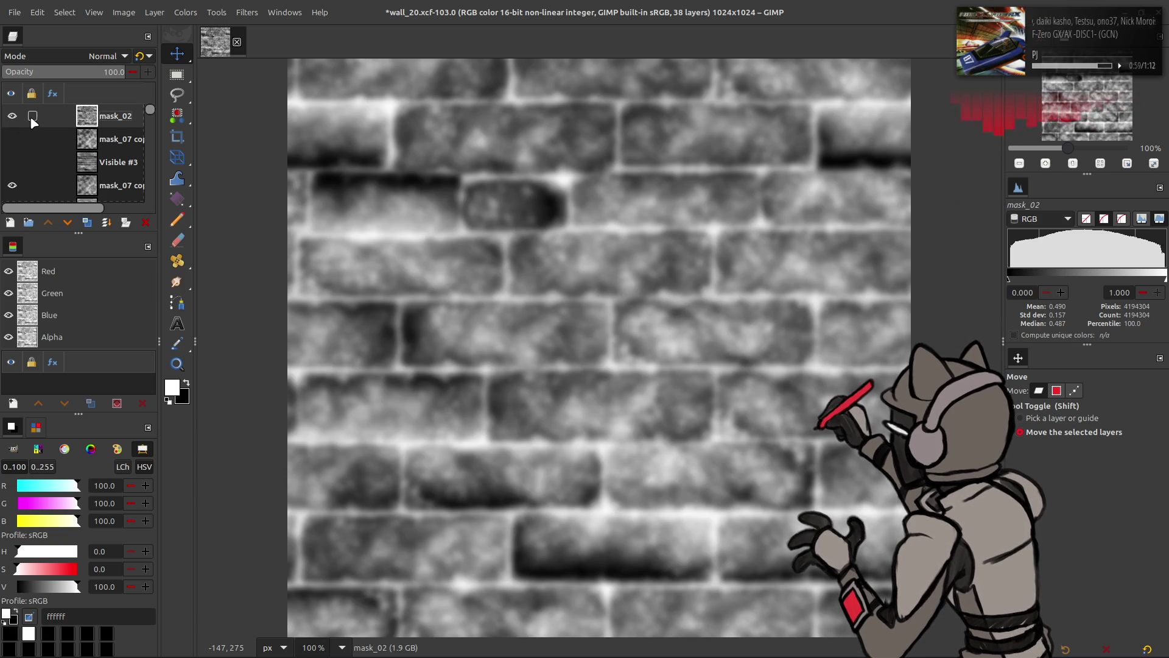
pyautogui.click(12, 120)
pyautogui.click(13, 119)
pyautogui.click(12, 119)
pyautogui.click(12, 119)
pyautogui.click(11, 118)
# Drag mask_02 lower in the layer stack and compare the wall with and without Visible #3
pyautogui.moveTo(91, 119)
pyautogui.mouseDown()
pyautogui.moveTo(110, 195)
pyautogui.moveTo(107, 155)
pyautogui.moveTo(49, 152)
pyautogui.mouseUp()
pyautogui.click(49, 141)
pyautogui.click(12, 139)
pyautogui.click(11, 139)
# Toggle the top mask_07 layer and make mask_07 copy #1 the active layer
pyautogui.click(12, 115)
pyautogui.click(12, 116)
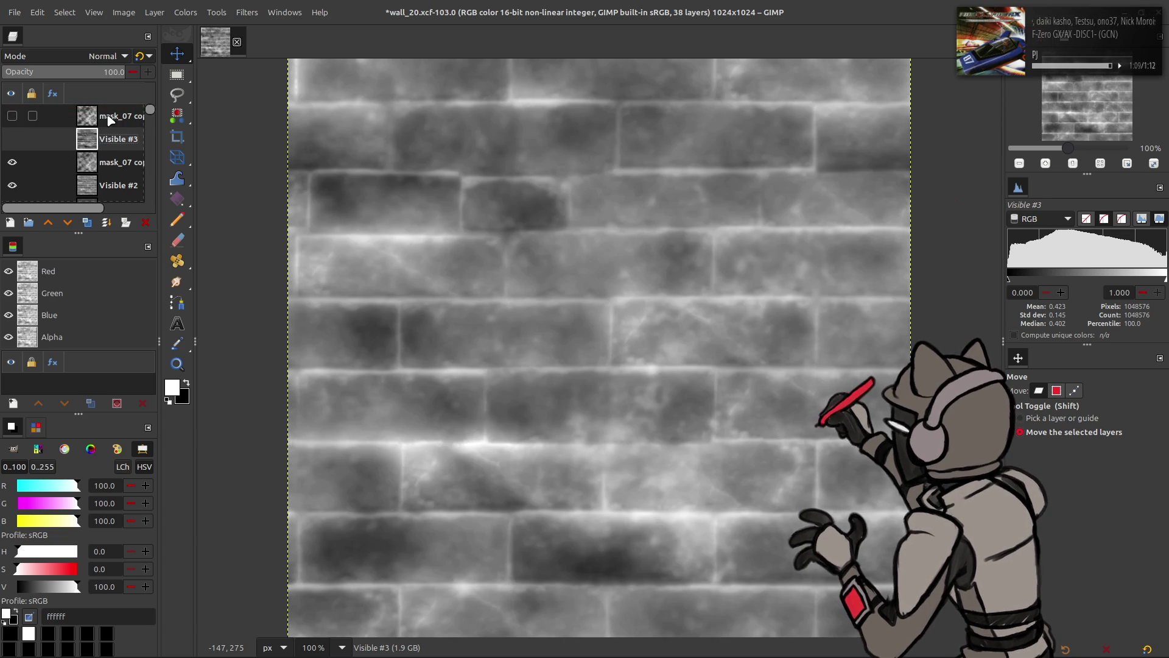
pyautogui.click(110, 119)
pyautogui.click(103, 169)
pyautogui.scroll(-1, 107, 140)
pyautogui.rightClick(107, 140)
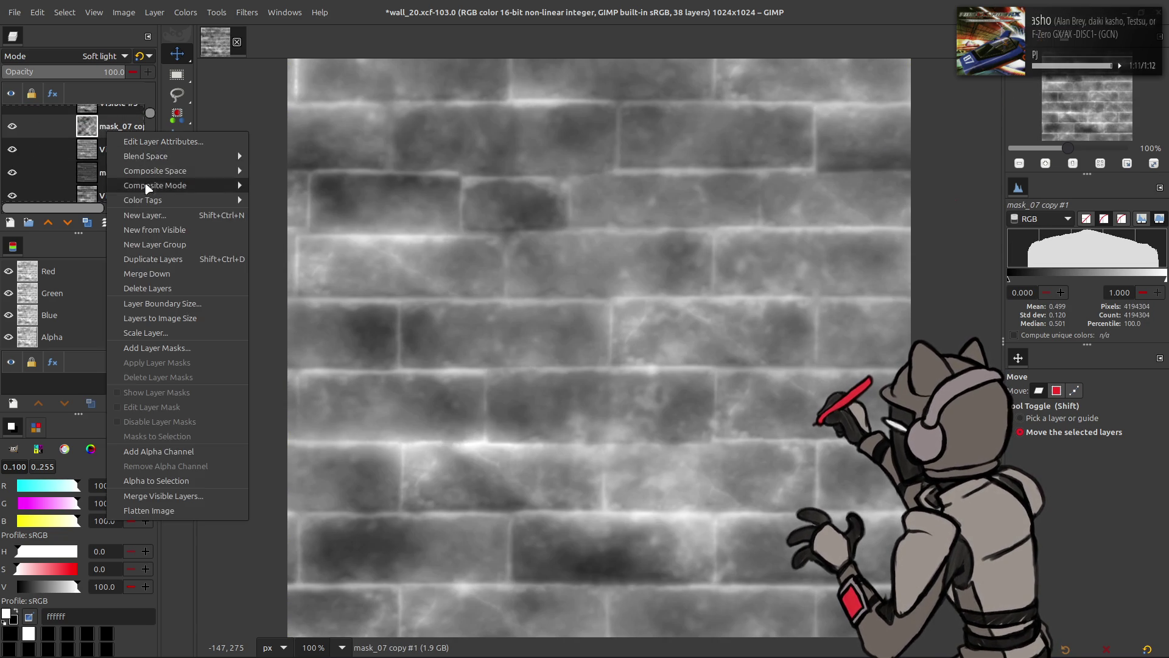
# Create a New from Visible layer and rename it mask_02 Neo
pyautogui.click(158, 218)
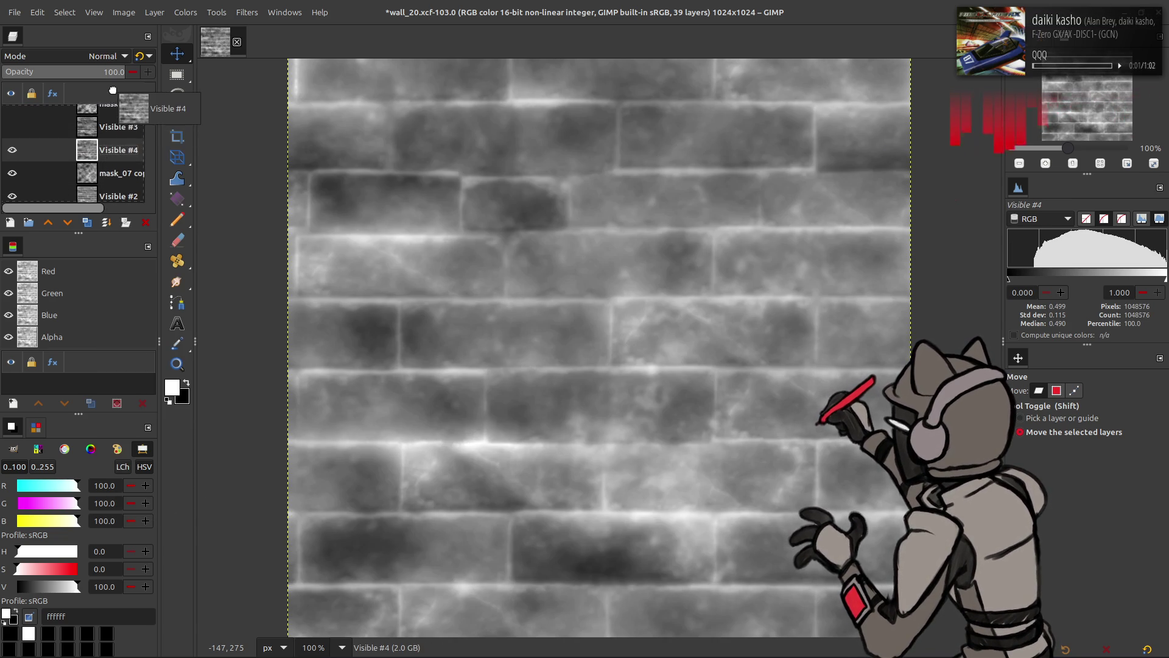
pyautogui.doubleClick(107, 115)
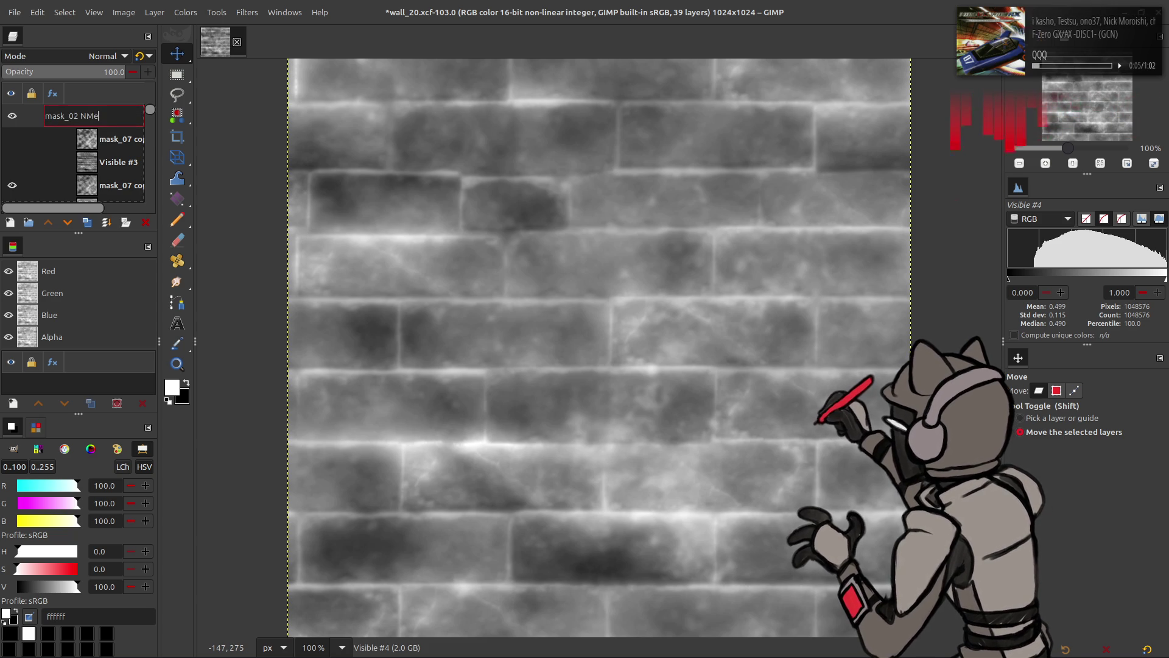
pyautogui.write('eo')
pyautogui.press('Return')
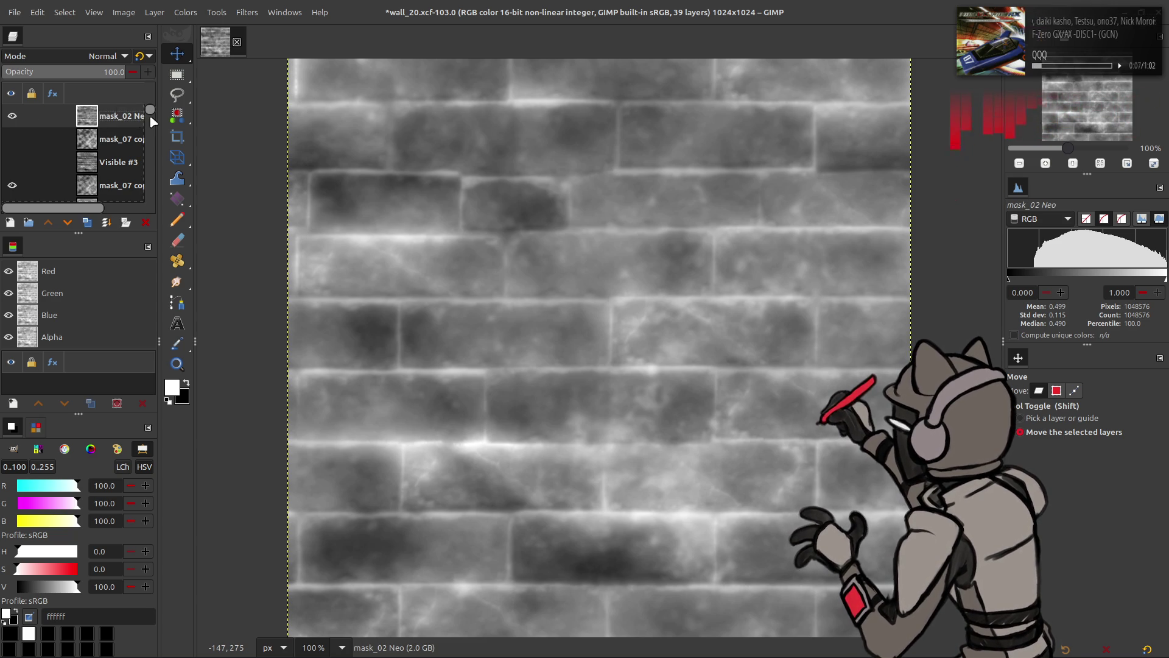
# Try a Soft light duplicate of mask_02 Neo, then undo it
pyautogui.click(87, 222)
pyautogui.click(103, 56)
pyautogui.click(67, 331)
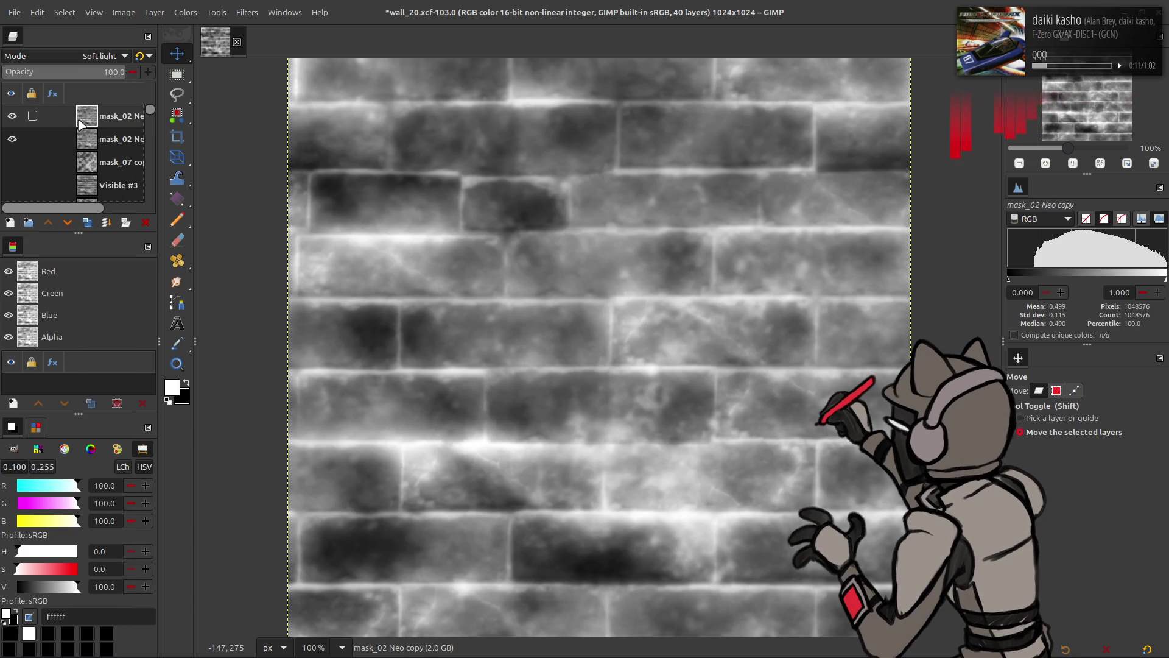
pyautogui.hotkey('ctrl', 'z')
pyautogui.hotkey('ctrl', 'z')
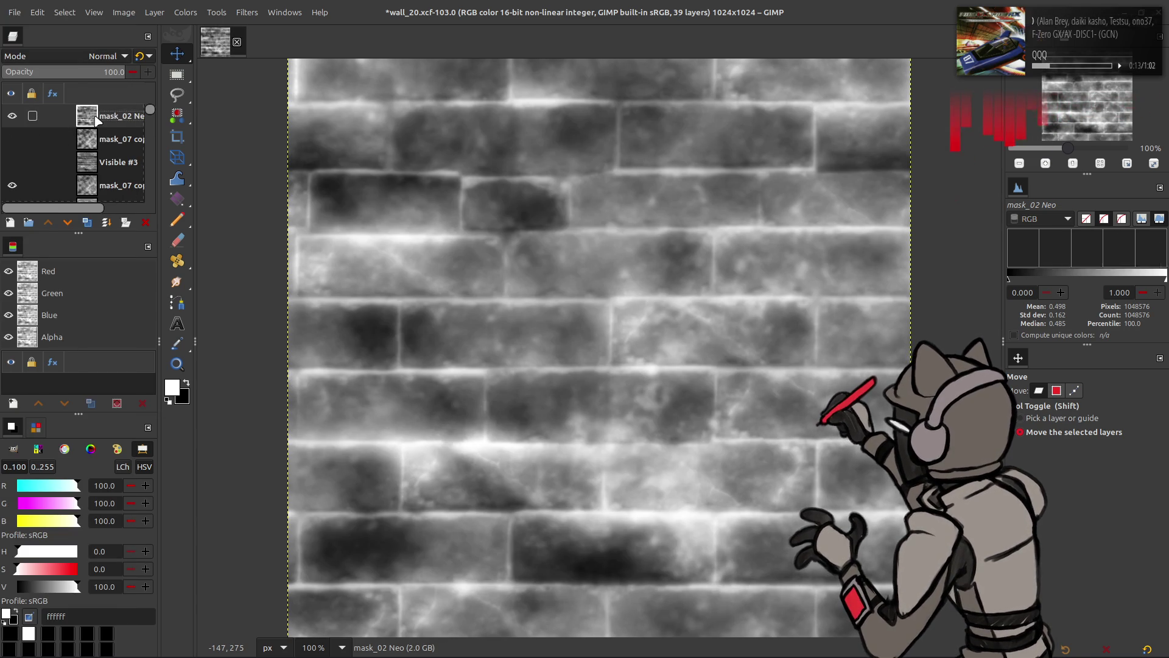
# Compare the wall with and without mask_02 Neo, then save wall_20.xcf
pyautogui.scroll(-3, 16, 124)
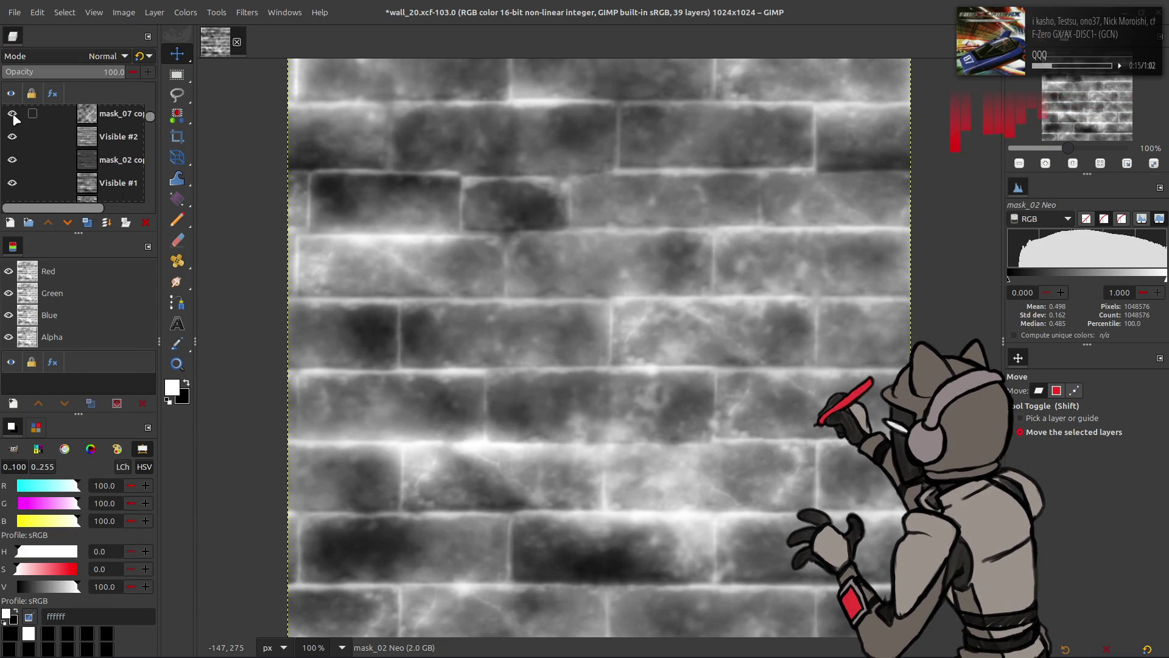
pyautogui.scroll(-2, 19, 163)
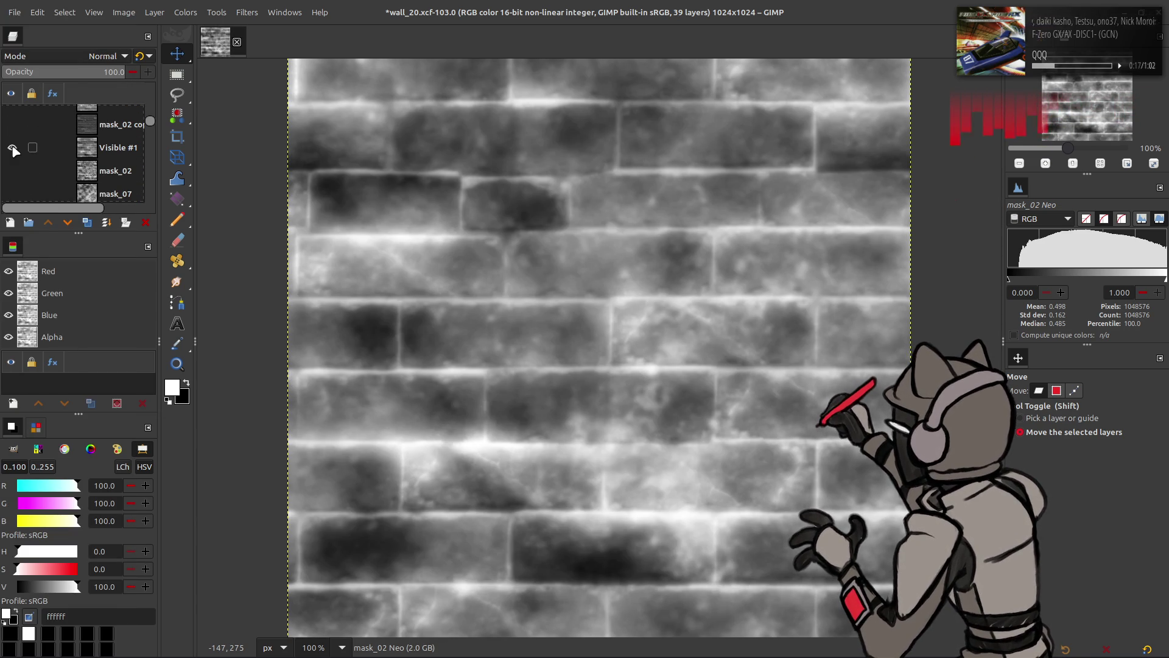
pyautogui.scroll(5, 17, 153)
pyautogui.click(12, 116)
pyautogui.click(12, 116)
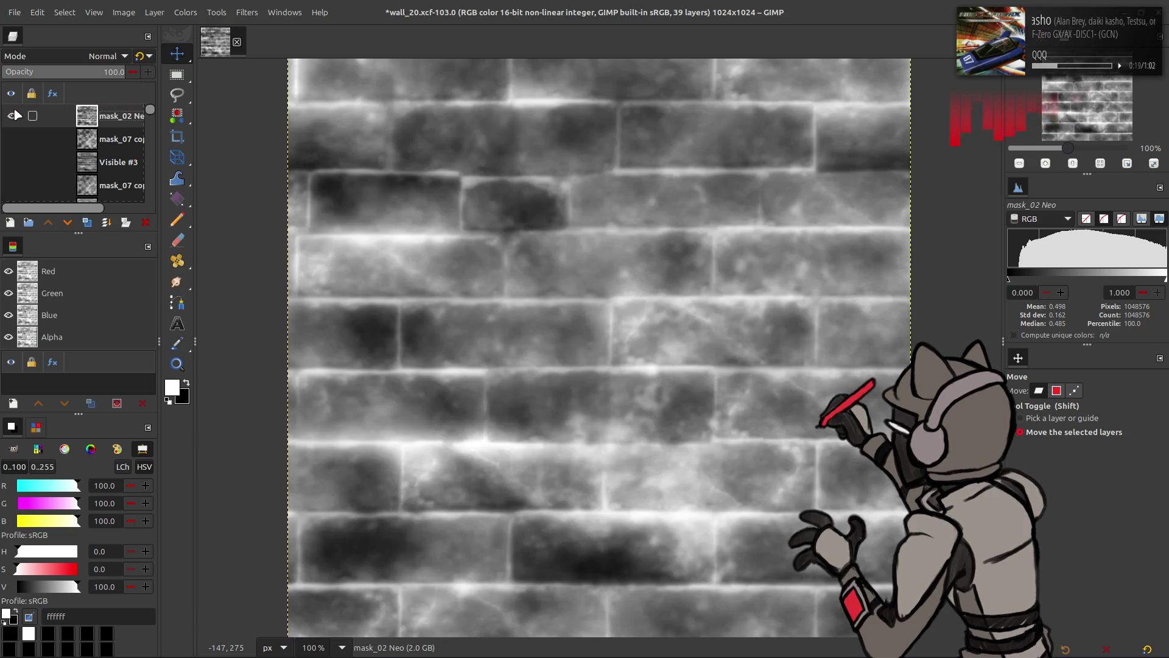
pyautogui.click(12, 115)
pyautogui.click(15, 114)
pyautogui.click(15, 113)
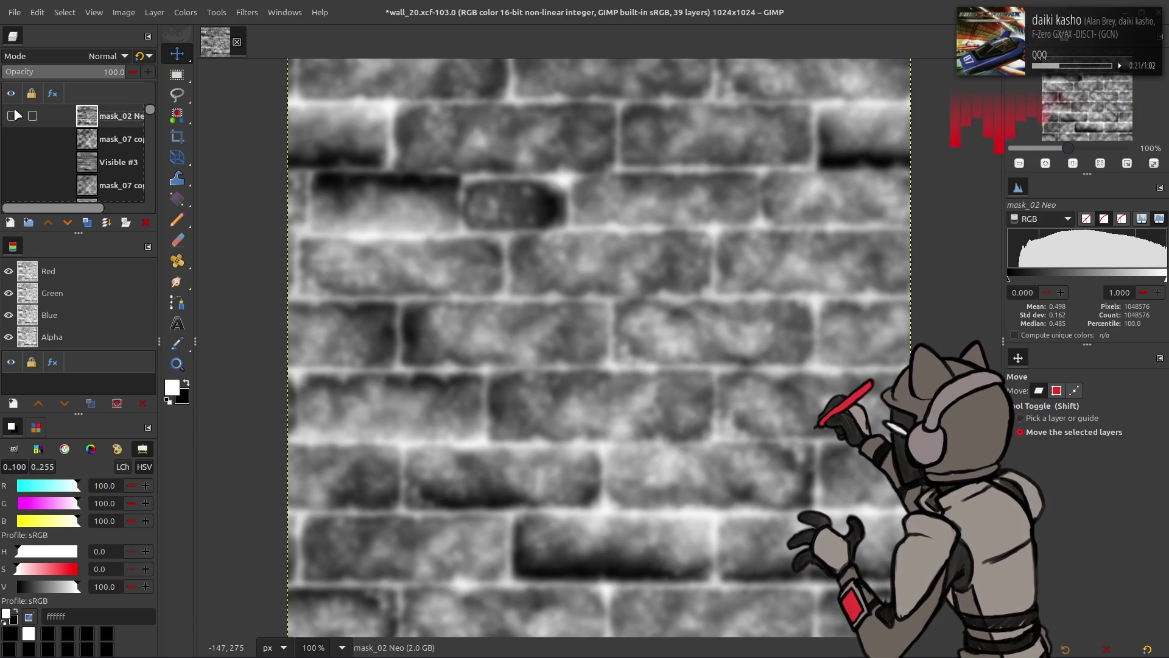
pyautogui.click(14, 116)
pyautogui.click(13, 116)
pyautogui.click(13, 116)
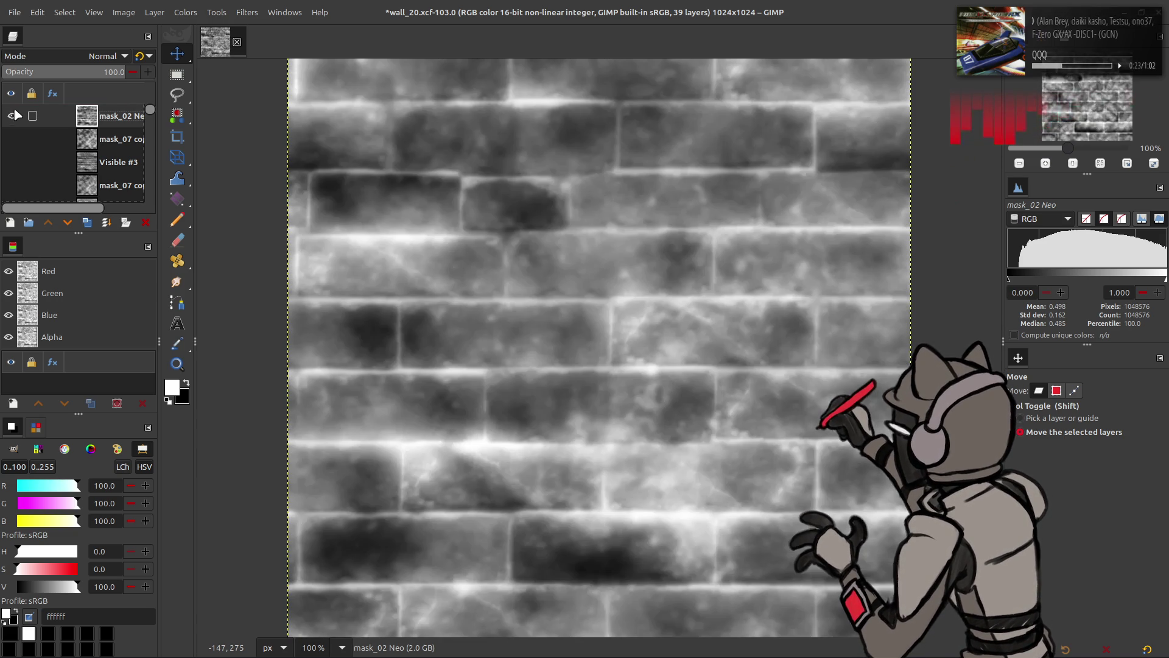
pyautogui.scroll(-3, 15, 121)
pyautogui.scroll(-3, 13, 164)
pyautogui.scroll(6, 14, 161)
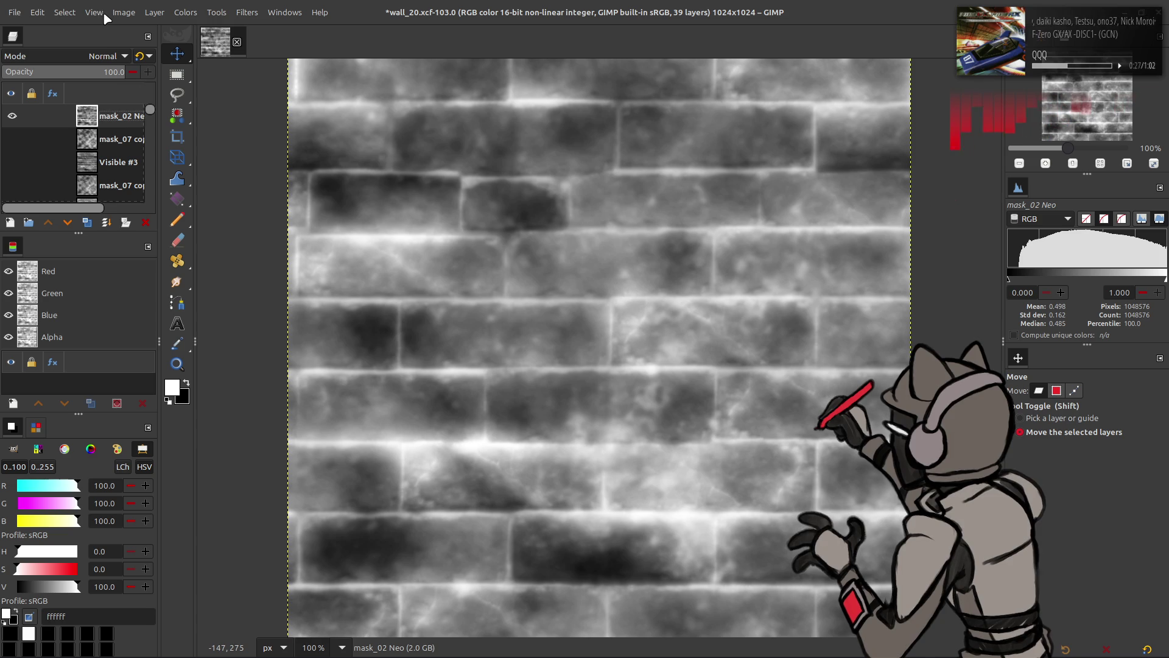
pyautogui.hotkey('ctrl', 's')
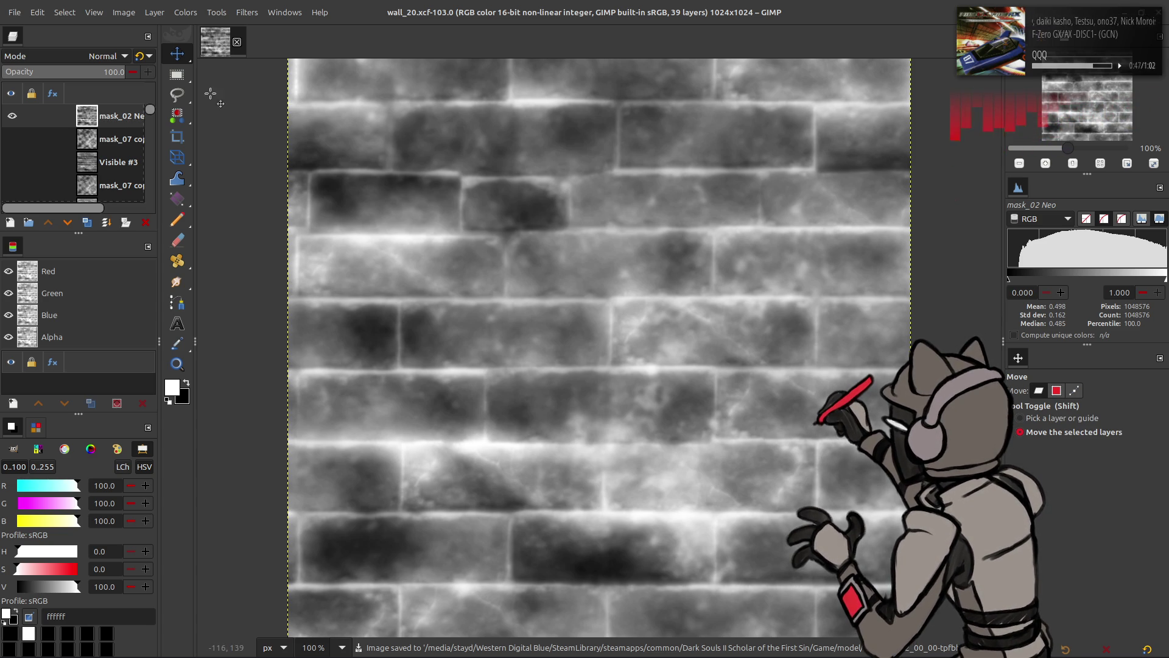
# Open the Colors menu to look through its adjustment commands
pyautogui.click(186, 12)
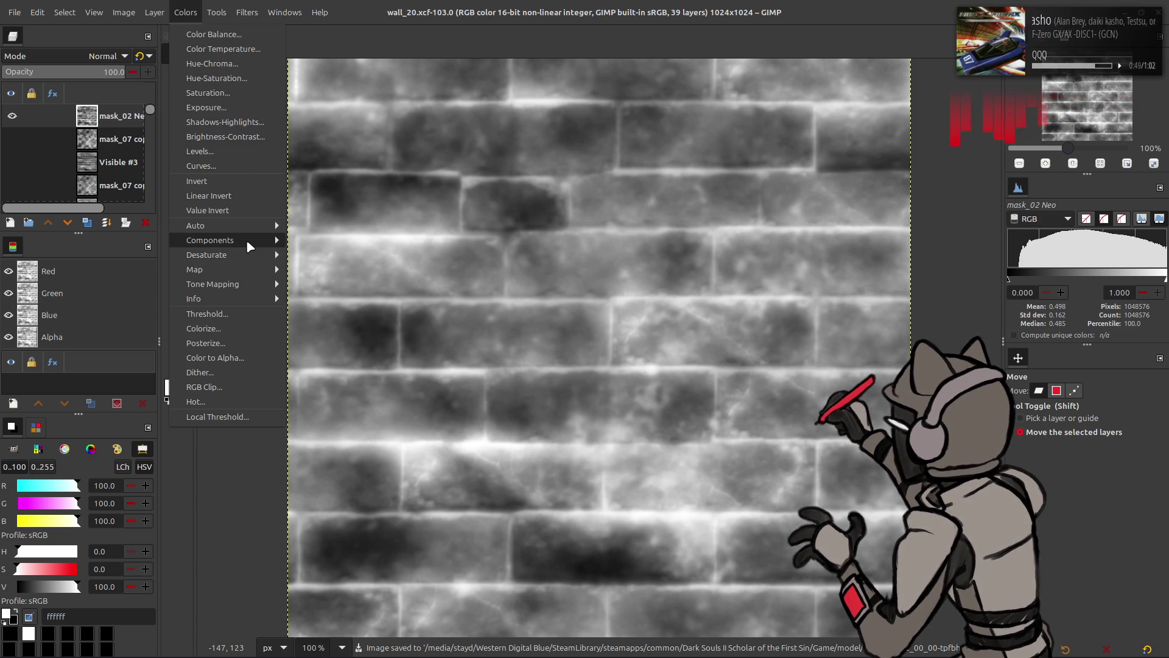
# Offset mask_02 Neo by width/2 and height/2 with wrap-around
pyautogui.moveTo(151, 8)
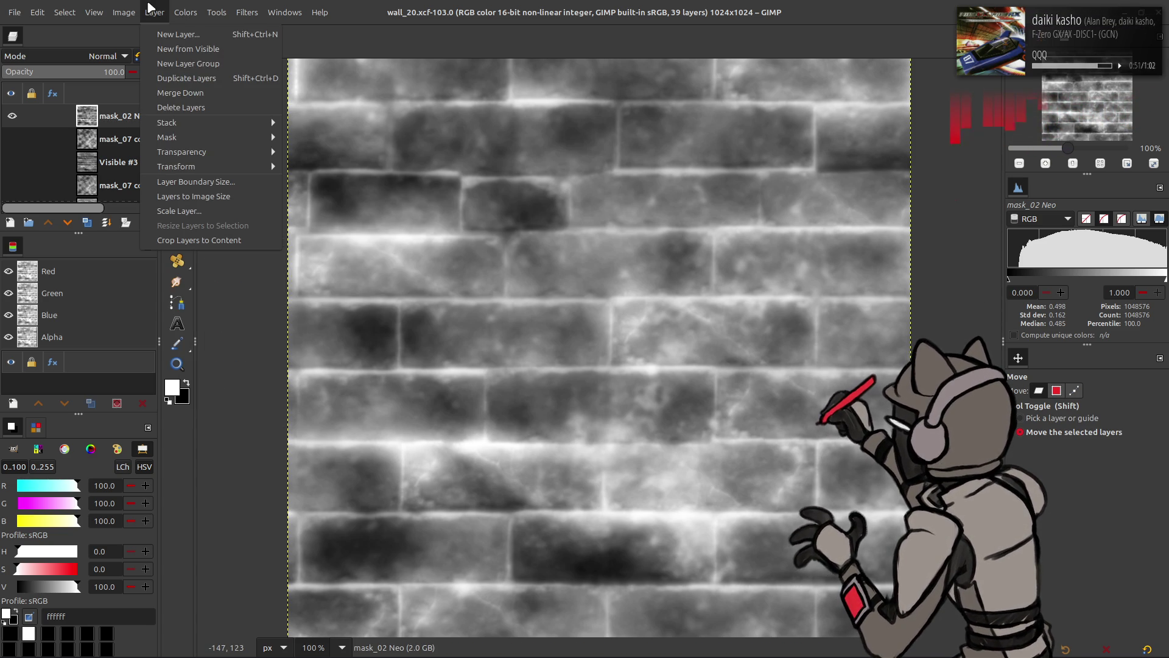
pyautogui.moveTo(250, 164)
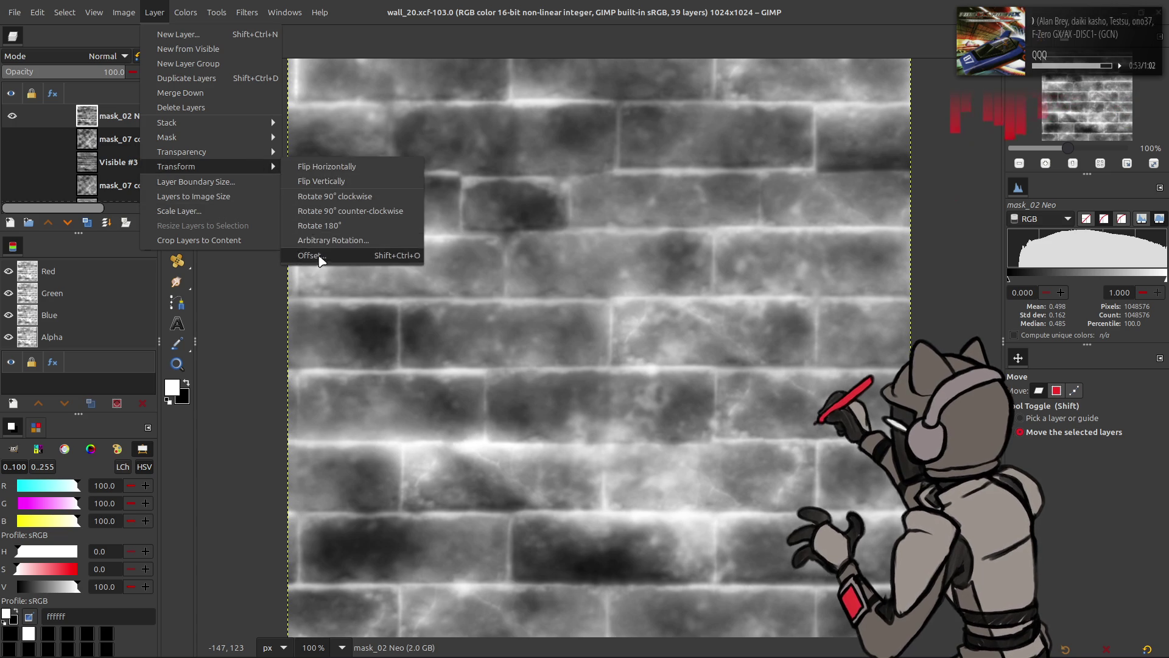
pyautogui.click(310, 255)
pyautogui.click(154, 235)
pyautogui.click(243, 388)
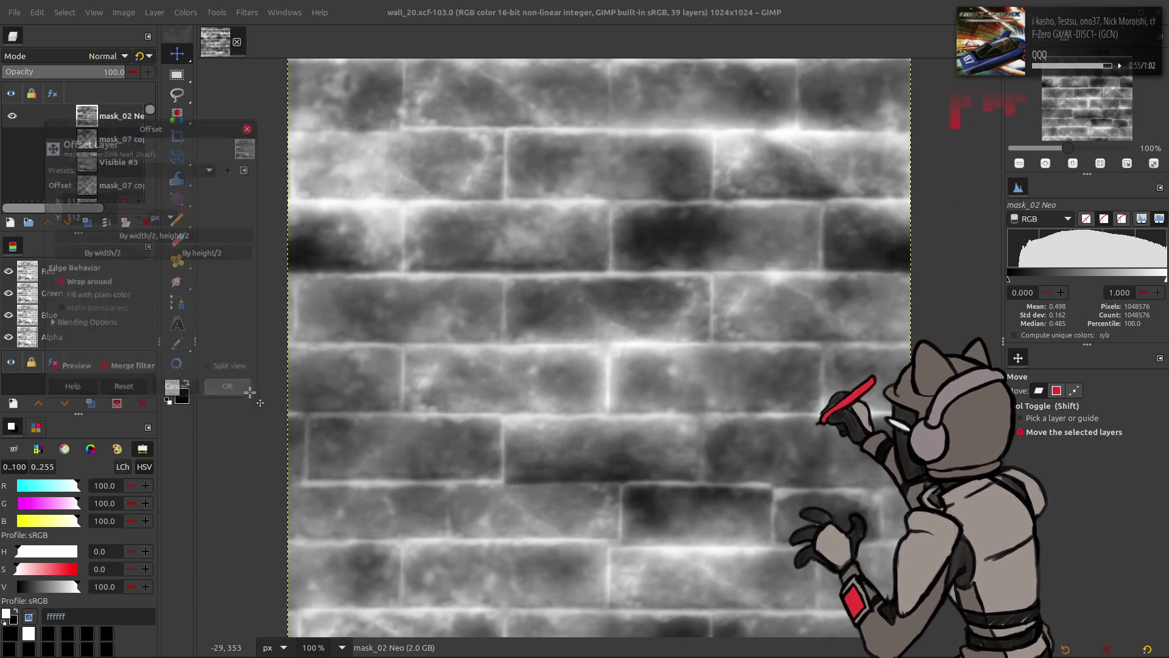
# Duplicate mask_02 Neo, align the copy to the canvas bottom, and merge the copies down
pyautogui.press('q')
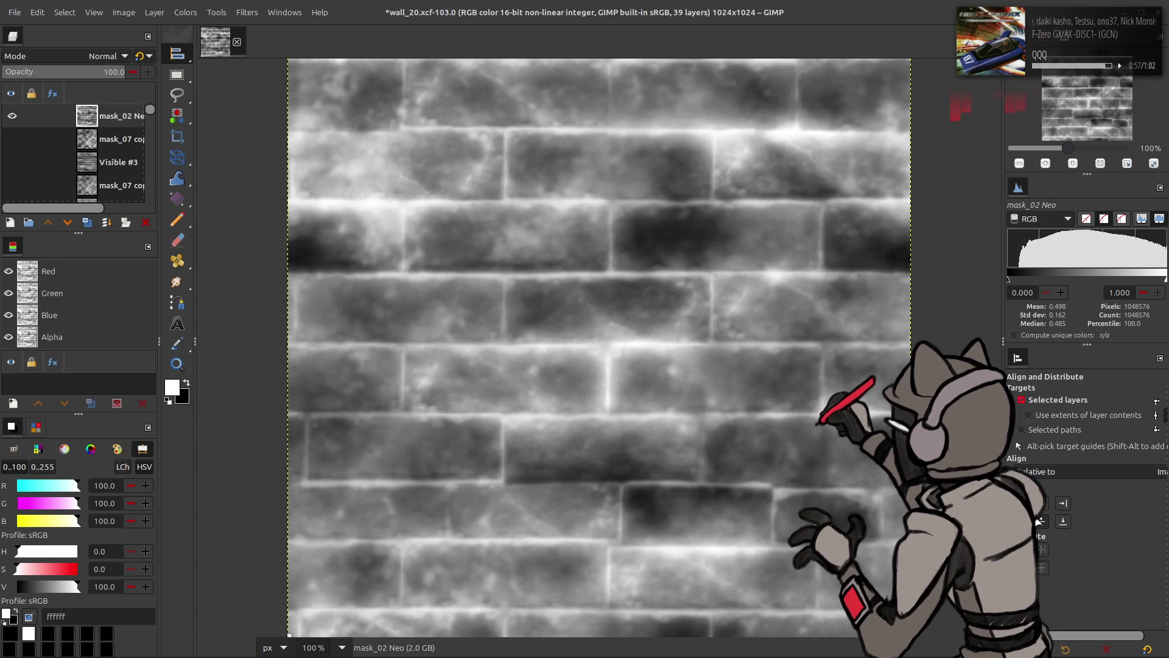
pyautogui.hotkey('shift', 'ctrl', 'd')
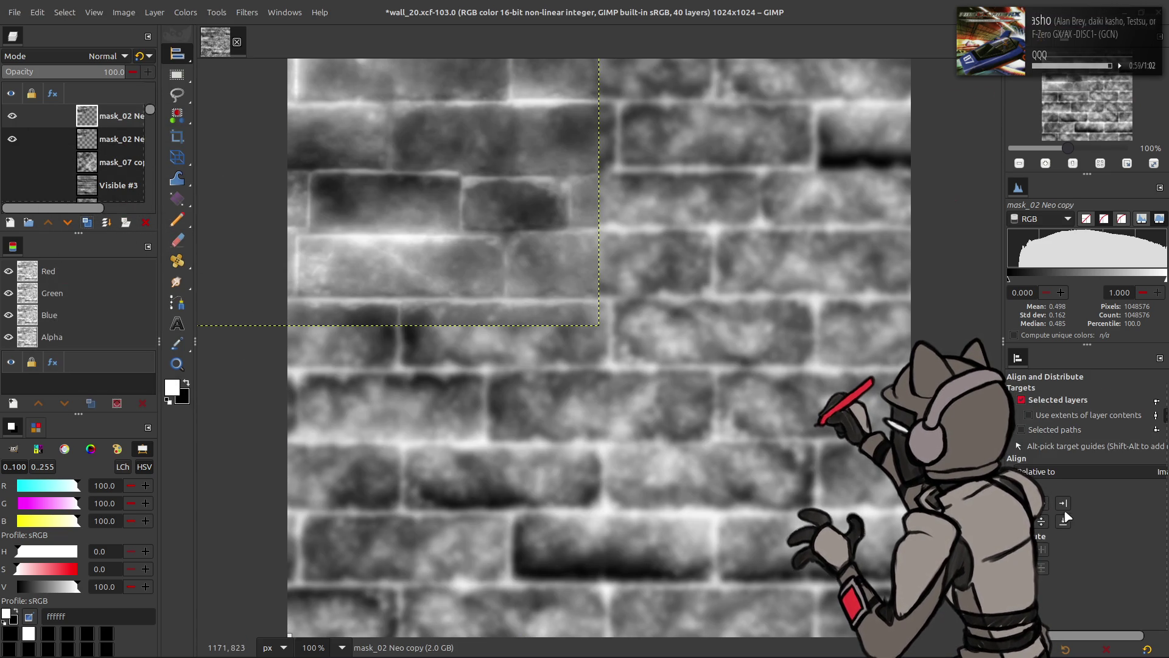
pyautogui.click(106, 223)
pyautogui.click(88, 222)
pyautogui.click(1064, 522)
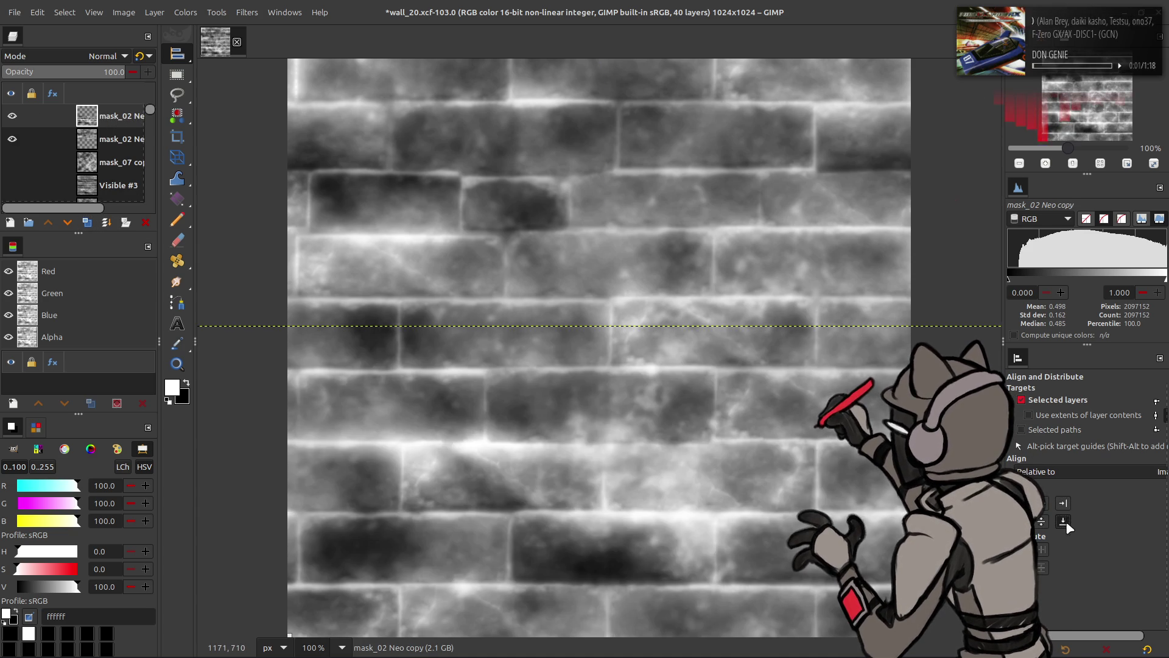
pyautogui.click(106, 222)
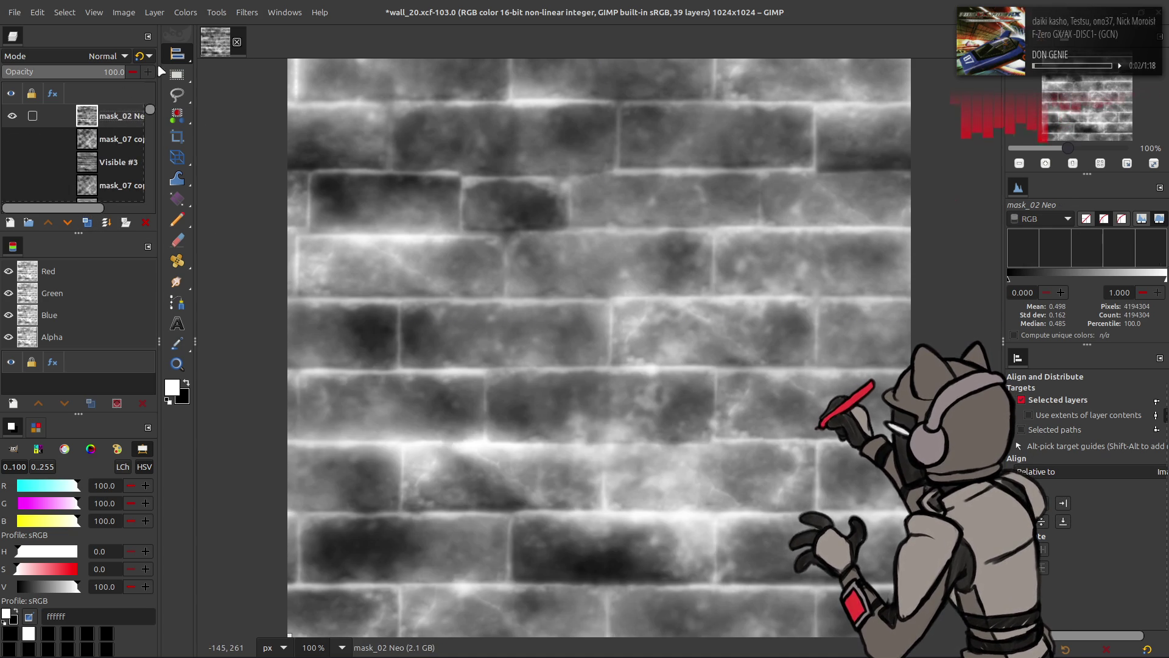
# Apply the G'MIC Colour Space Swap filter to the mask_02 Neo layer
pyautogui.click(249, 13)
pyautogui.click(316, 312)
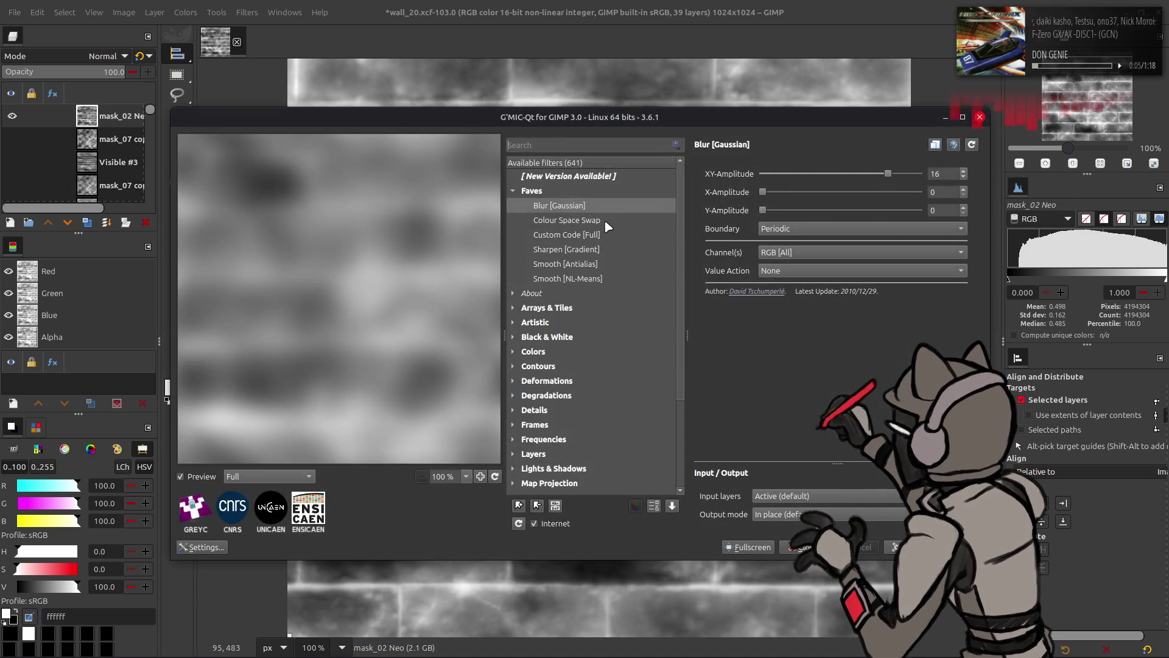
pyautogui.click(606, 224)
pyautogui.press('Return')
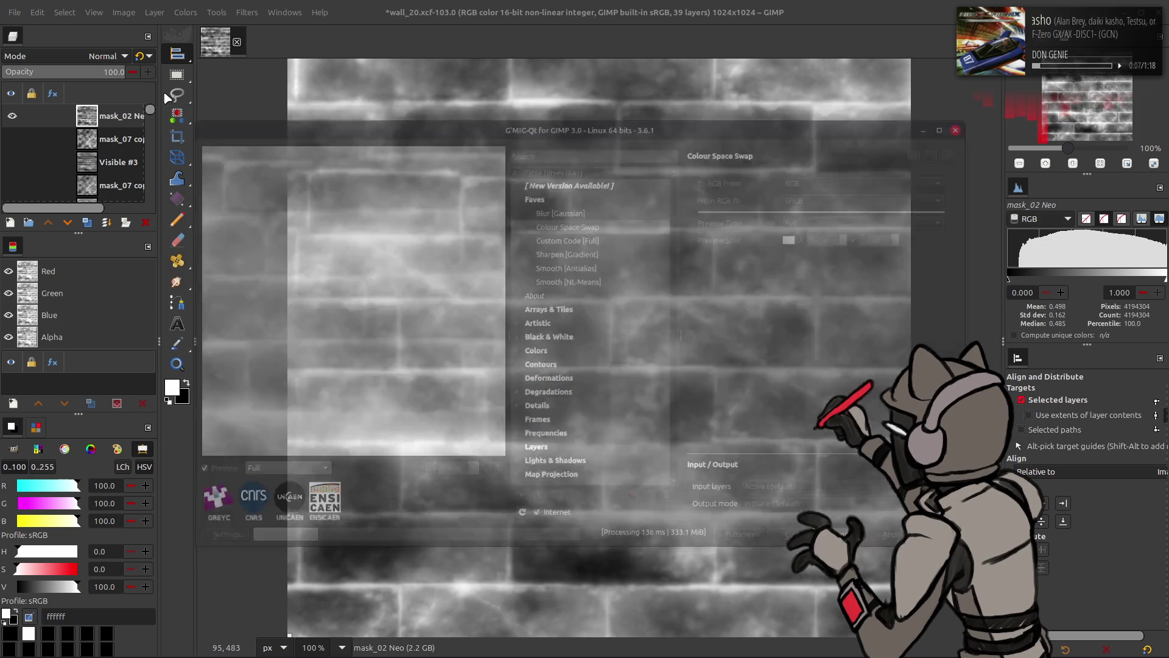
# Scale the layer down to 25%, giving 512 × 512 pixels
pyautogui.click(154, 13)
pyautogui.click(177, 210)
pyautogui.tripleClick(555, 310)
pyautogui.write('25')
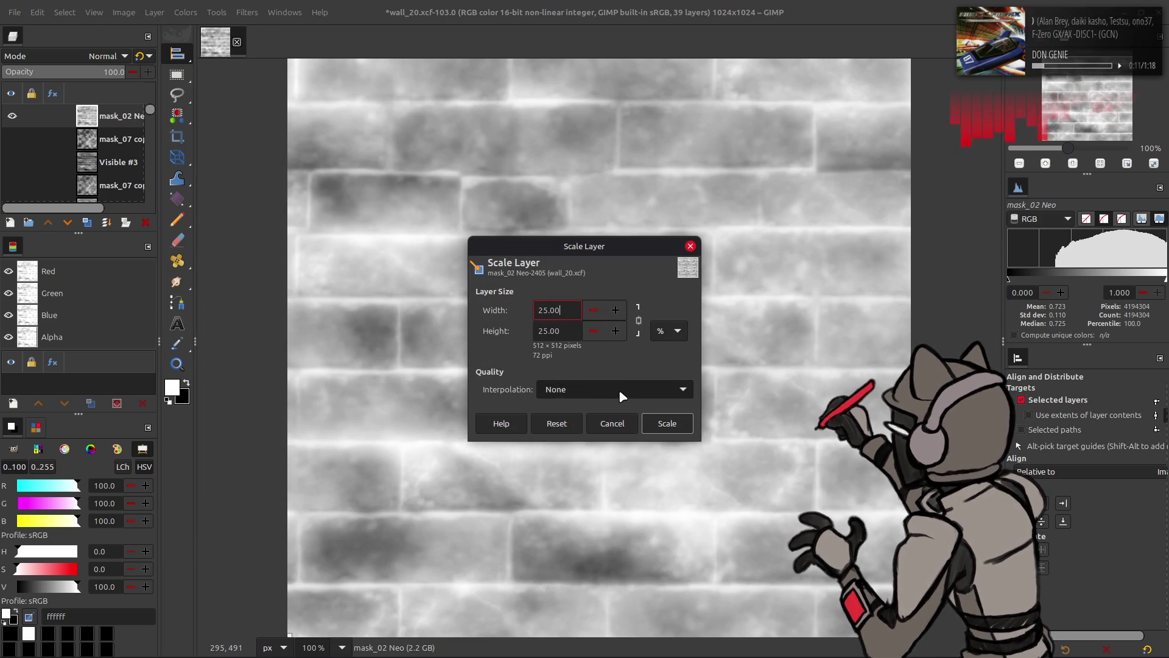
pyautogui.click(658, 422)
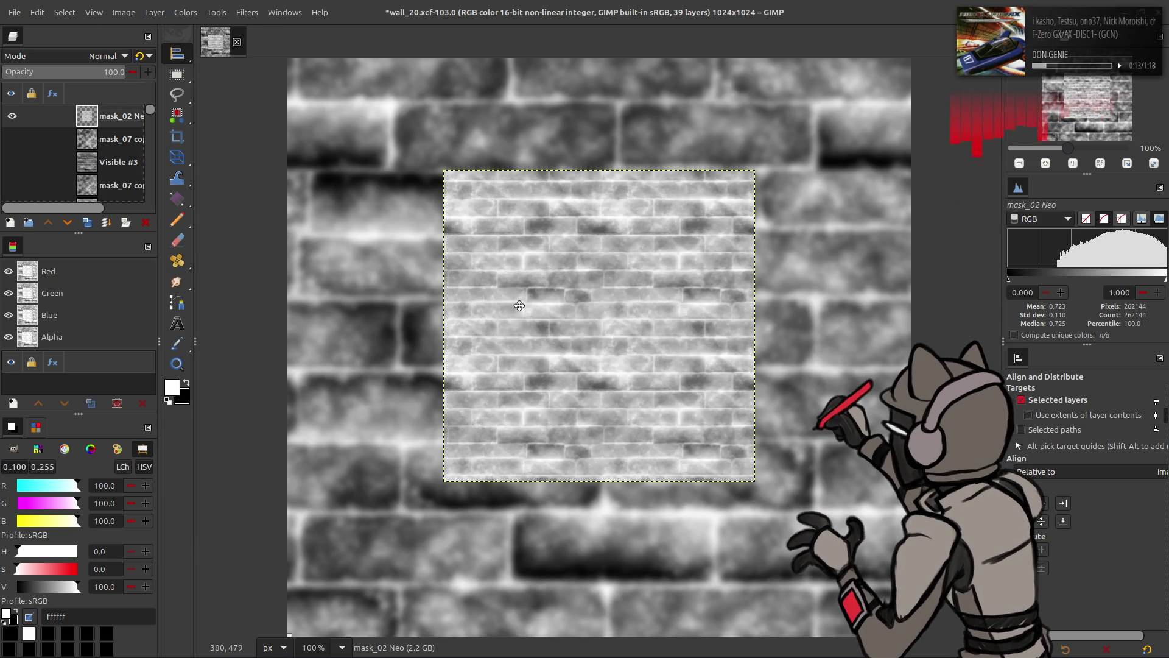
# Reapply Colour Space Swap to the shrunken layer and zoom in on the tile
pyautogui.click(246, 12)
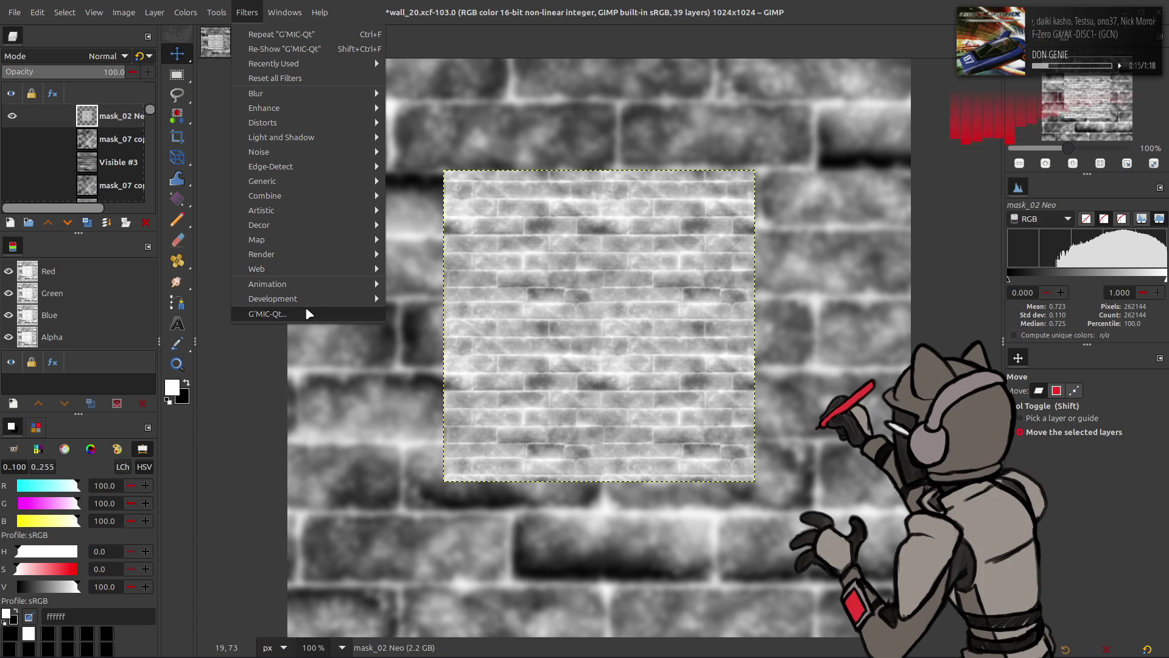
pyautogui.press('Escape')
pyautogui.press('m')
pyautogui.hotkey('ctrl', 'shift', 'f')
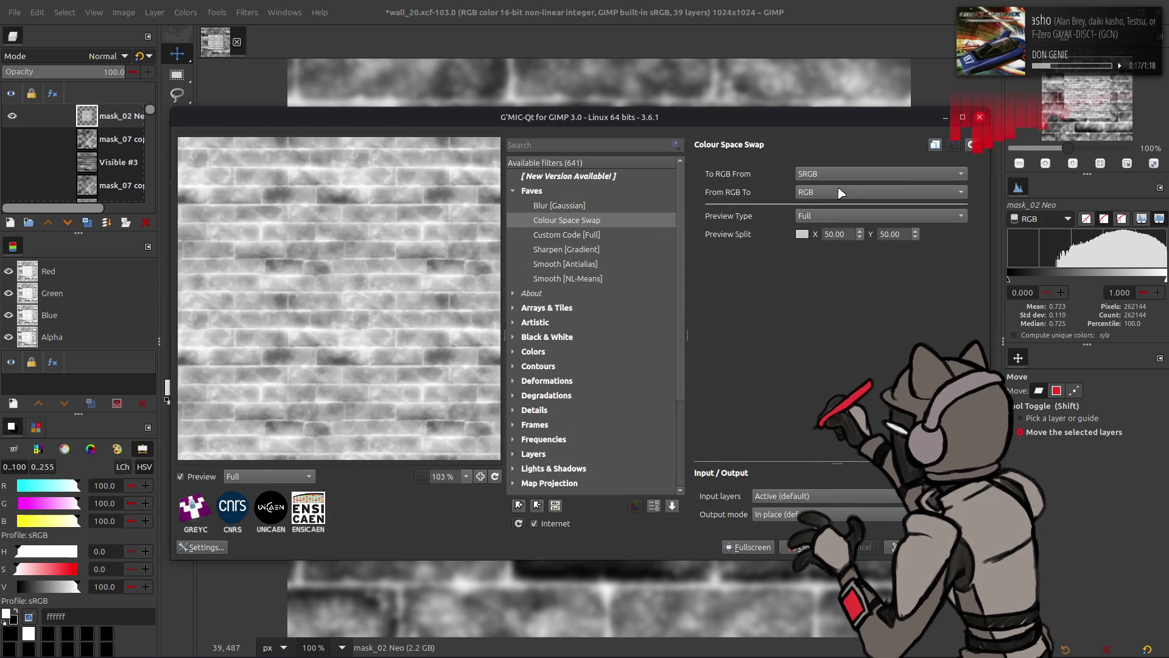
pyautogui.press('Return')
pyautogui.press('2')
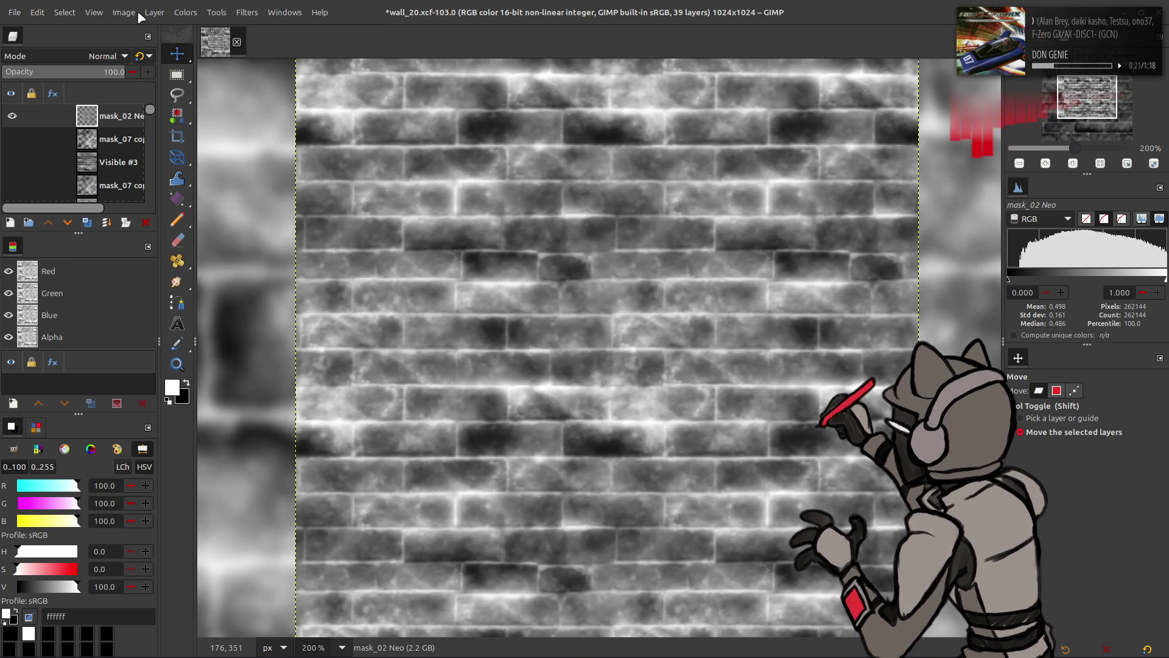
# Cut the layer boundary to a centred 256×256 area at 50%
pyautogui.click(154, 12)
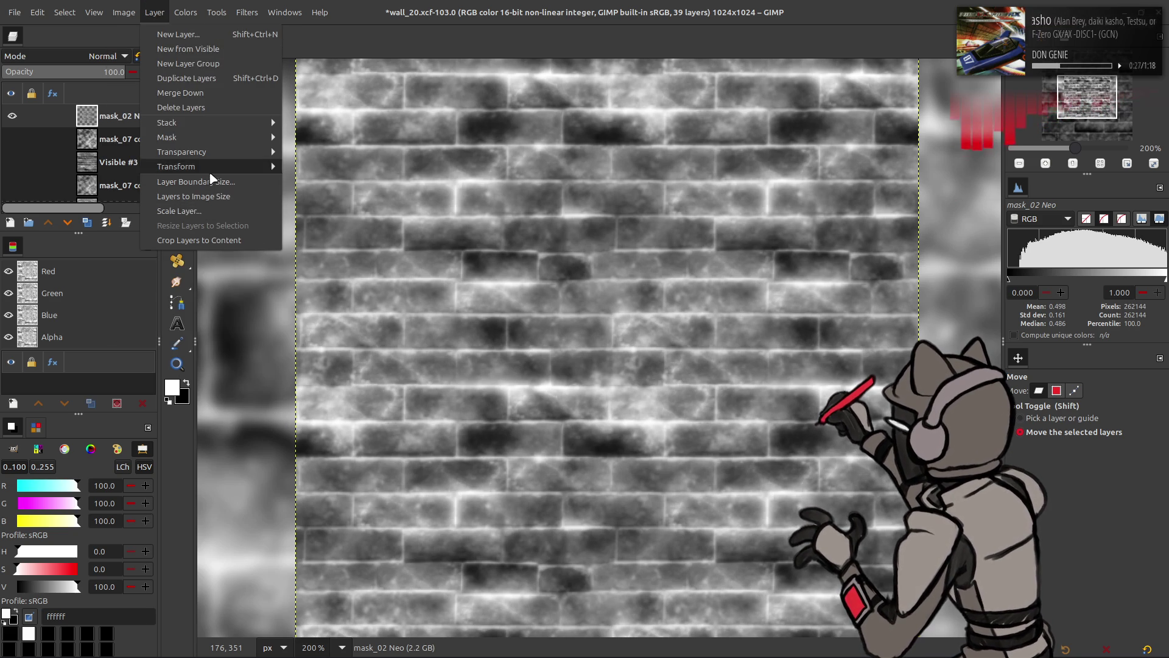
pyautogui.click(196, 181)
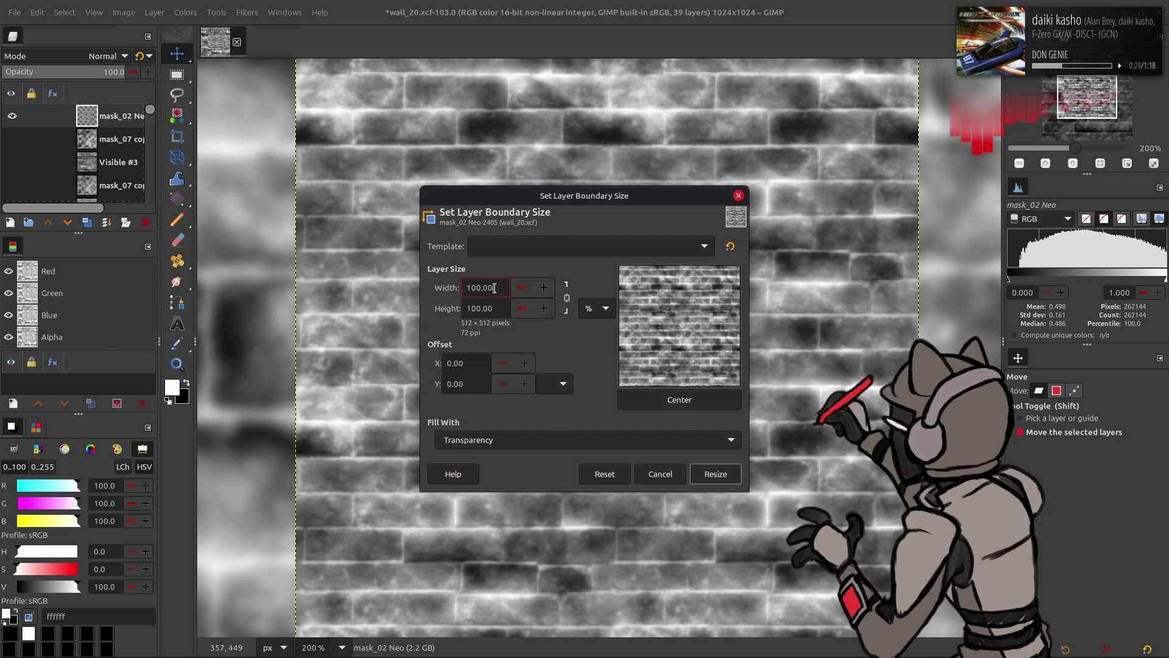
pyautogui.write('0')
pyautogui.click(680, 399)
pyautogui.click(716, 474)
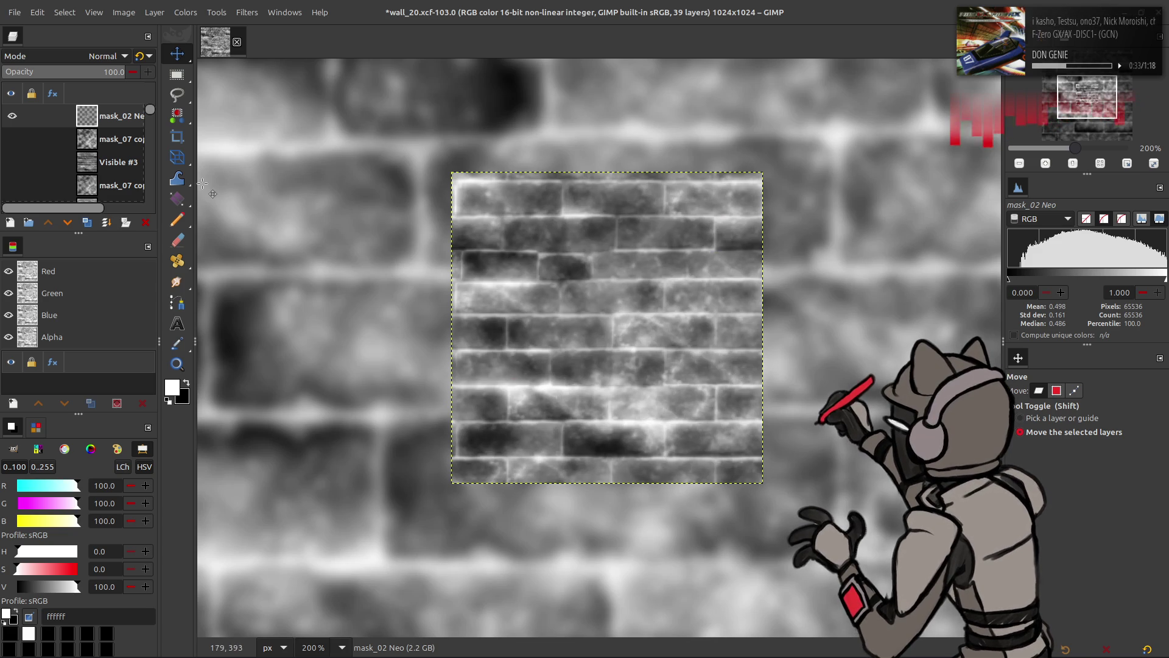
# Duplicate the mask_02 Neo layer
pyautogui.scroll(2, 631, 334)
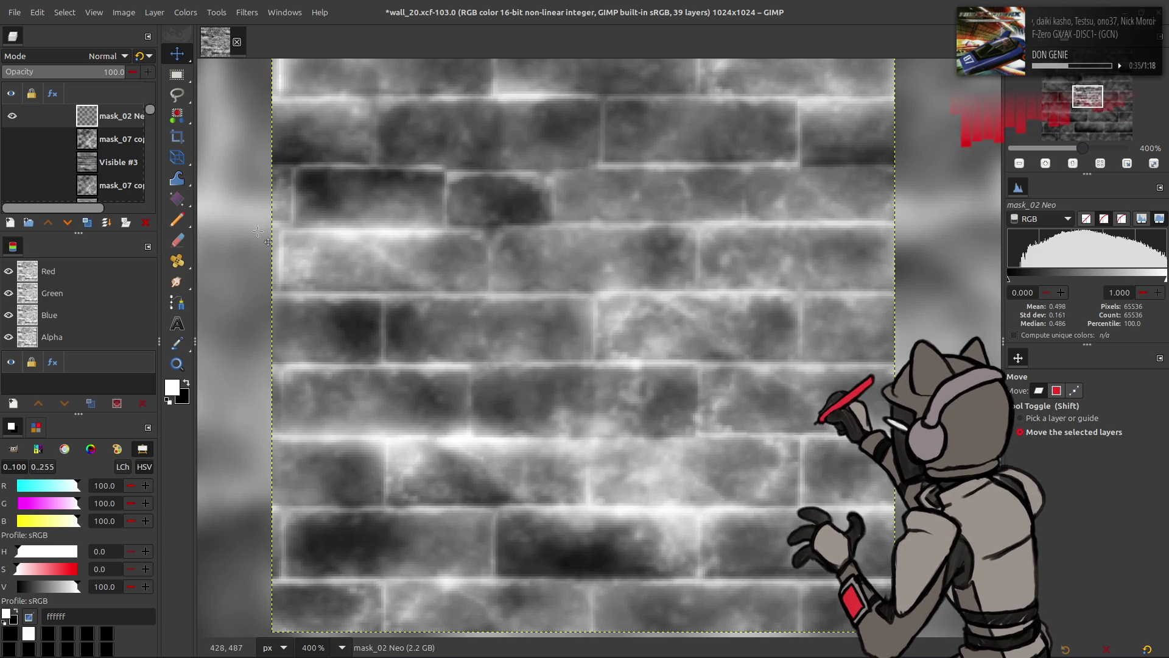
pyautogui.click(87, 223)
pyautogui.click(87, 222)
pyautogui.click(247, 13)
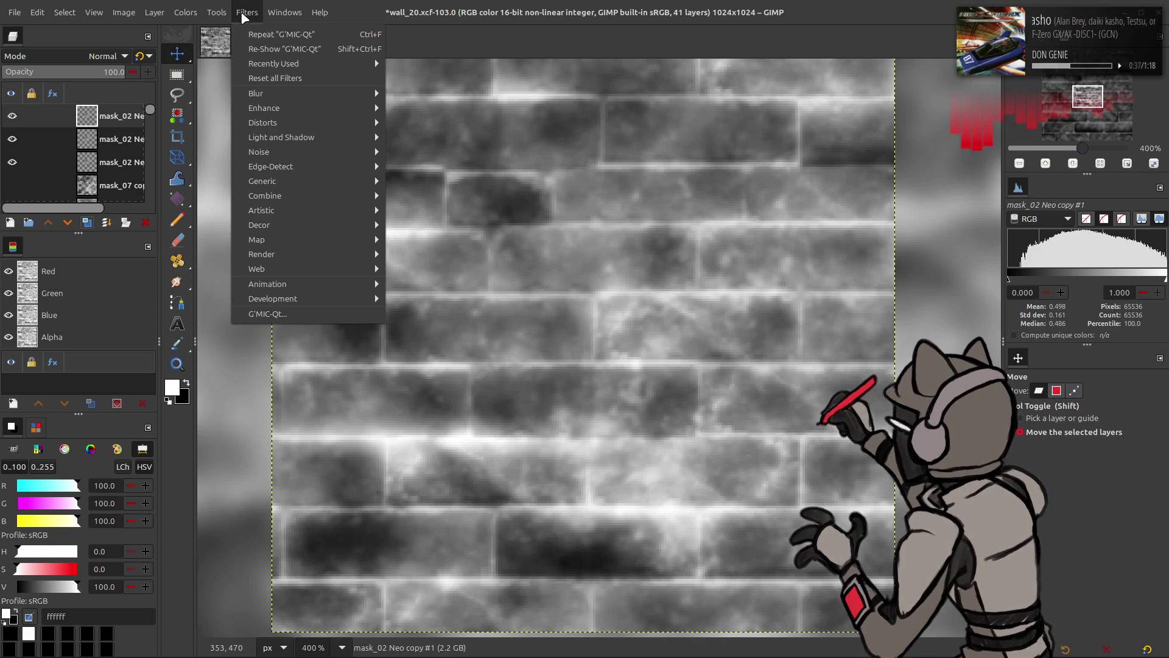
# Blur a copy with G'MIC Gaussian blur, try Grain extract, then delete that copy
pyautogui.click(300, 315)
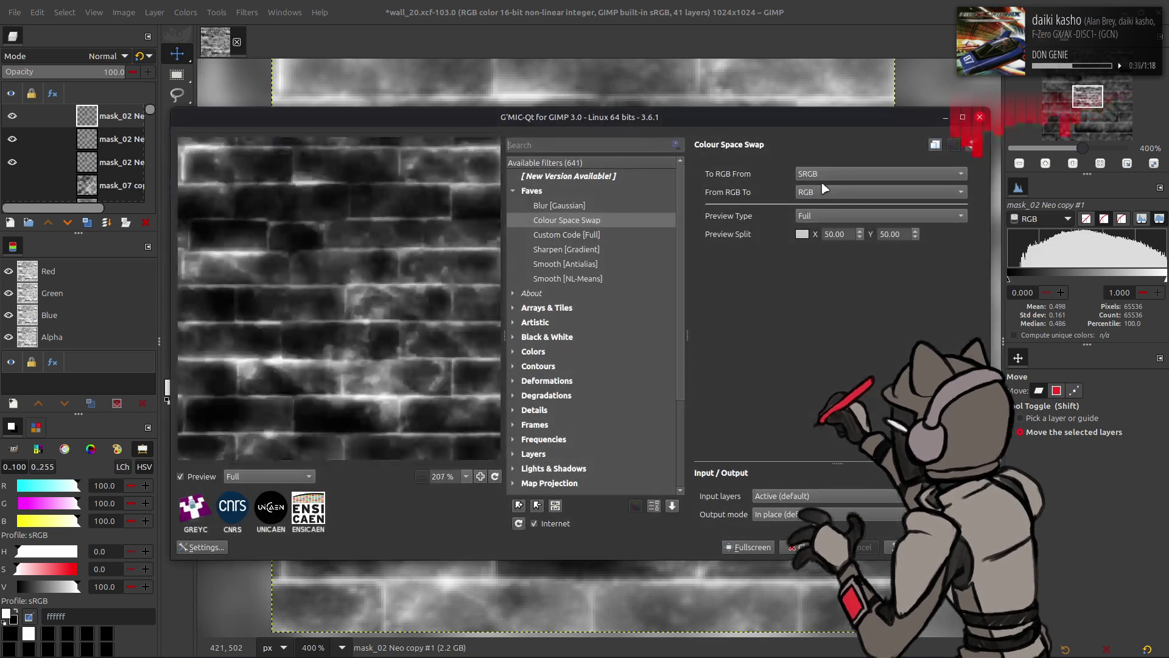
pyautogui.click(601, 205)
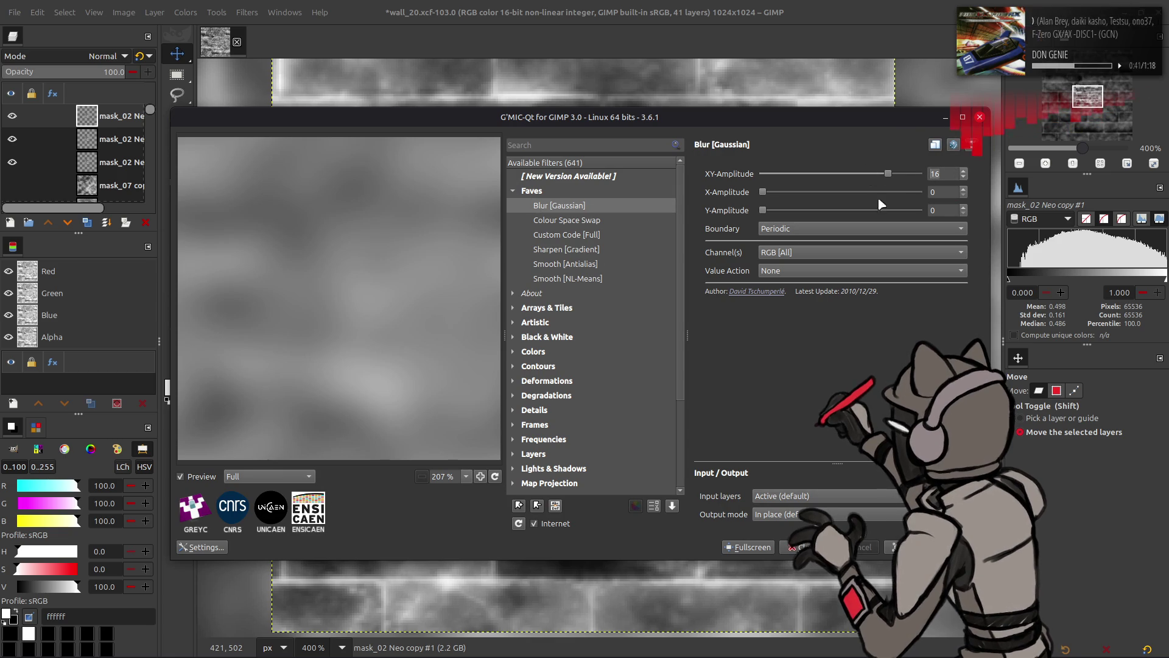
pyautogui.click(804, 547)
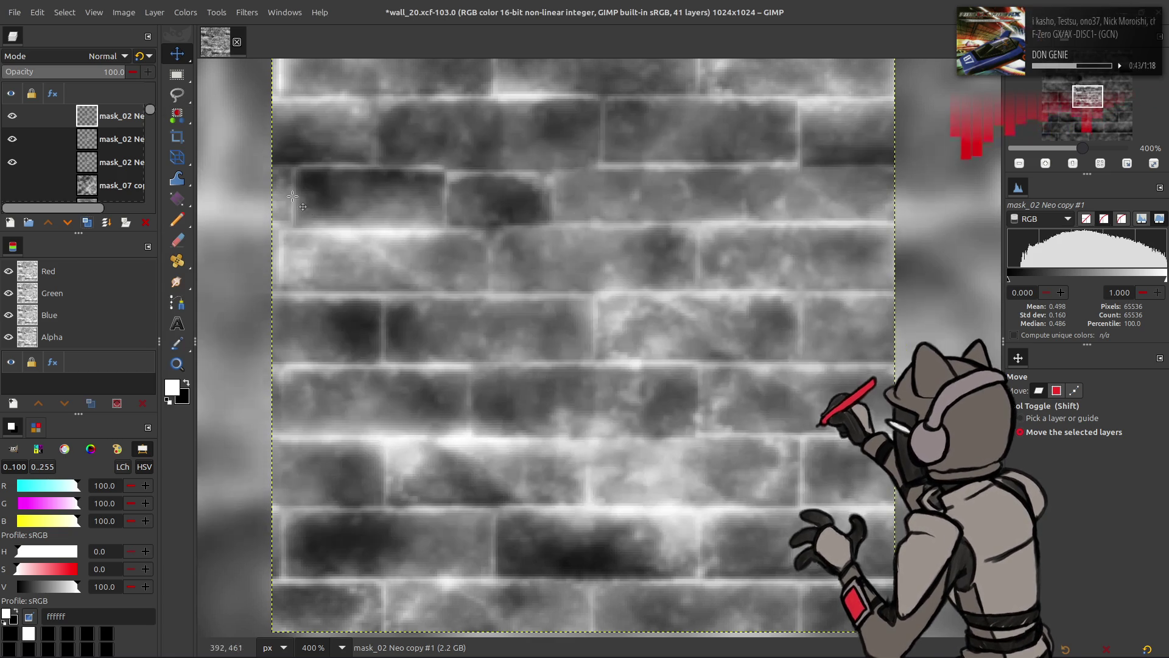
pyautogui.click(103, 56)
pyautogui.click(31, 503)
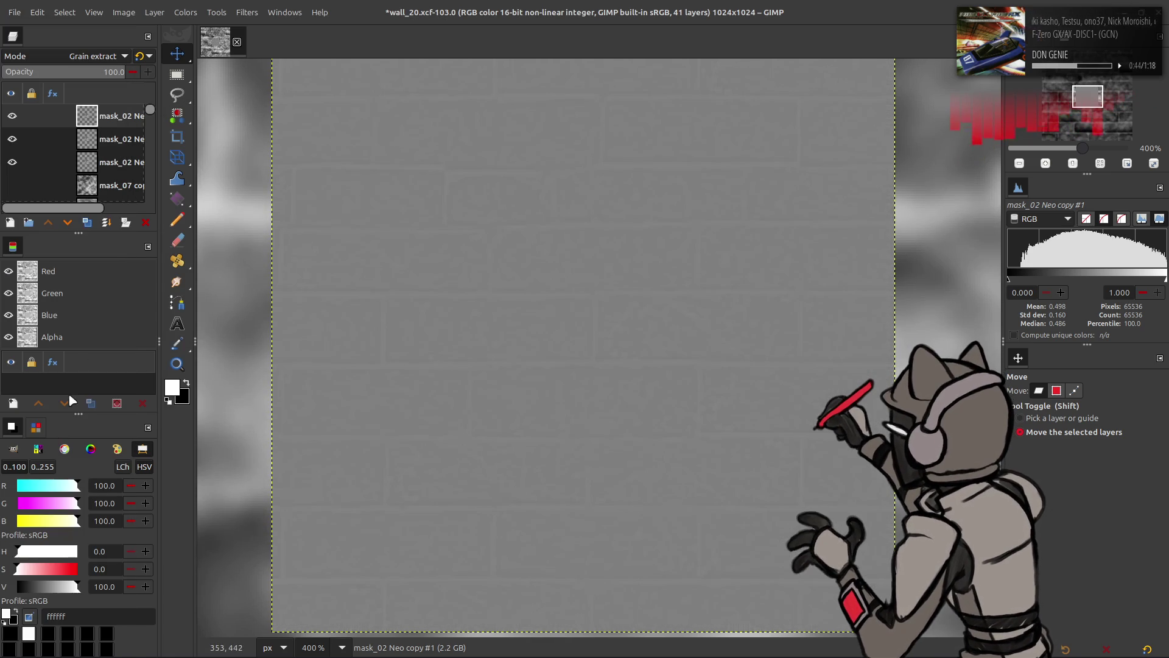
pyautogui.rightClick(108, 114)
pyautogui.click(140, 286)
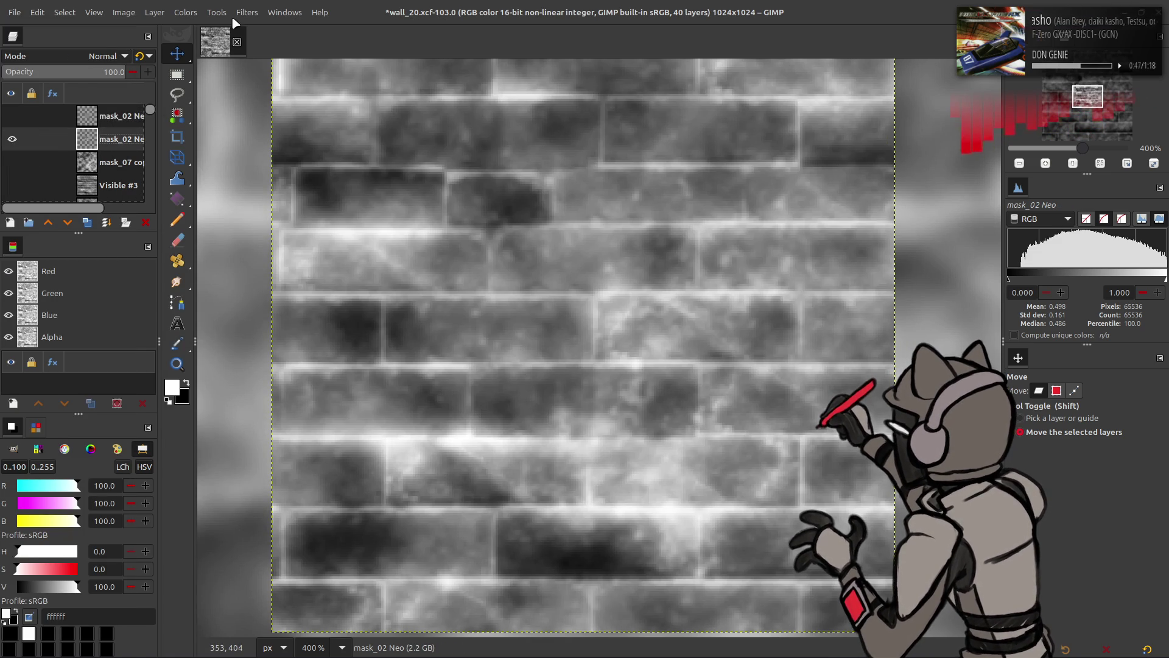
pyautogui.click(236, 18)
pyautogui.click(302, 315)
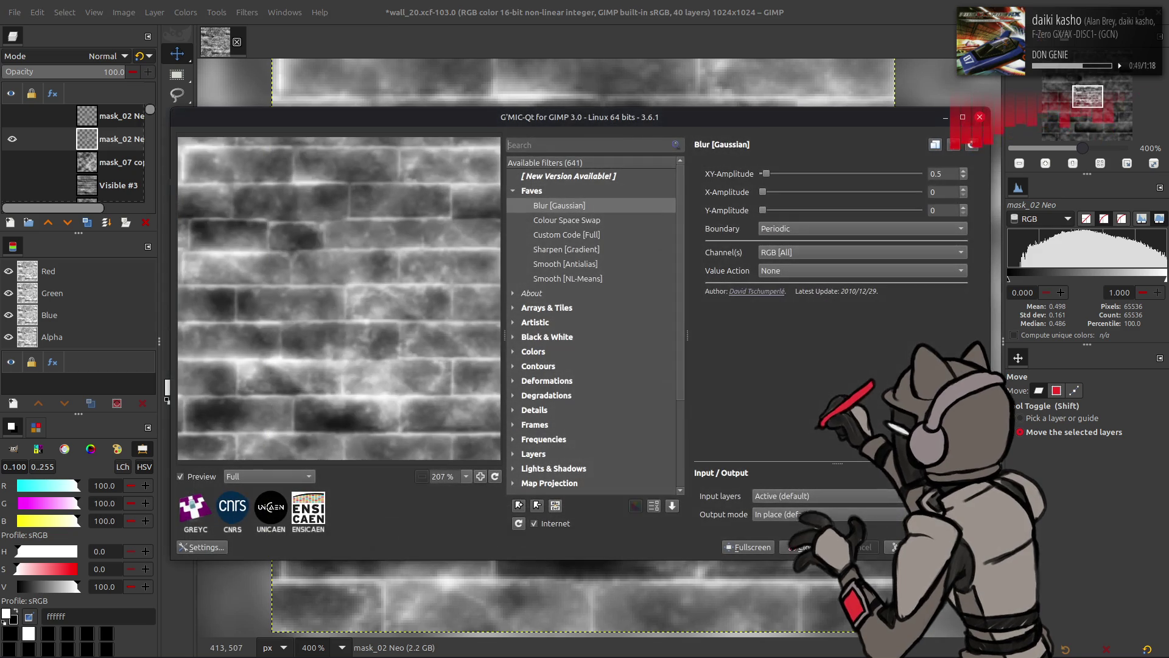
pyautogui.press('Escape')
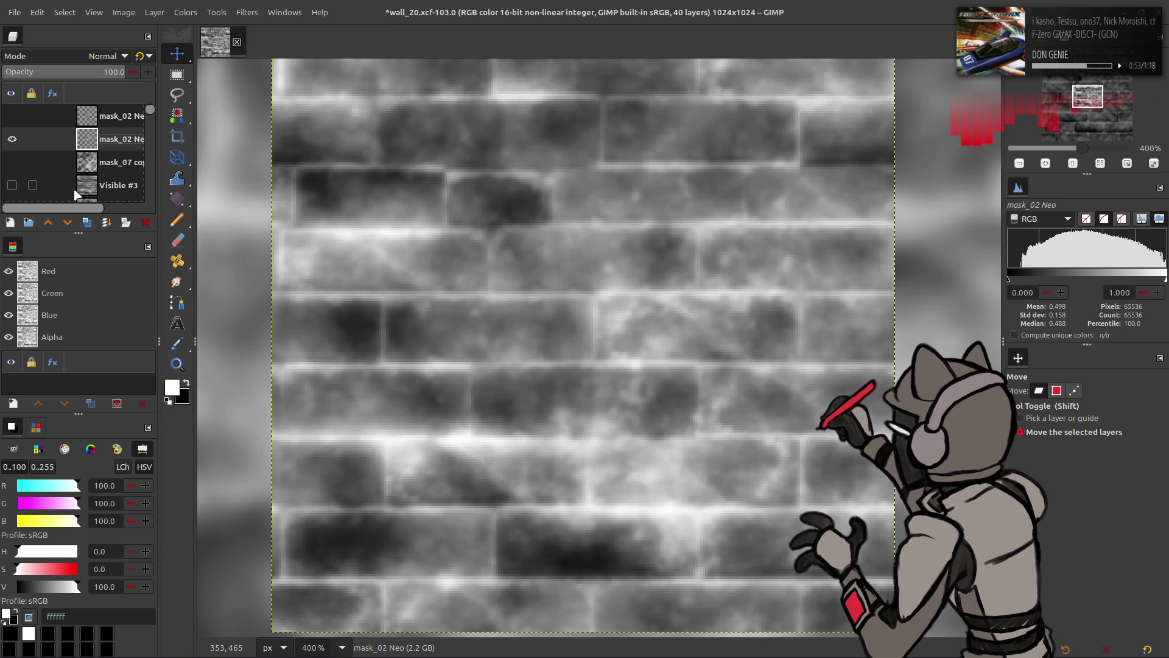
# Try Grain merge, Linear light and Vivid light on the remaining copy, then delete it
pyautogui.click(12, 116)
pyautogui.click(115, 116)
pyautogui.click(100, 56)
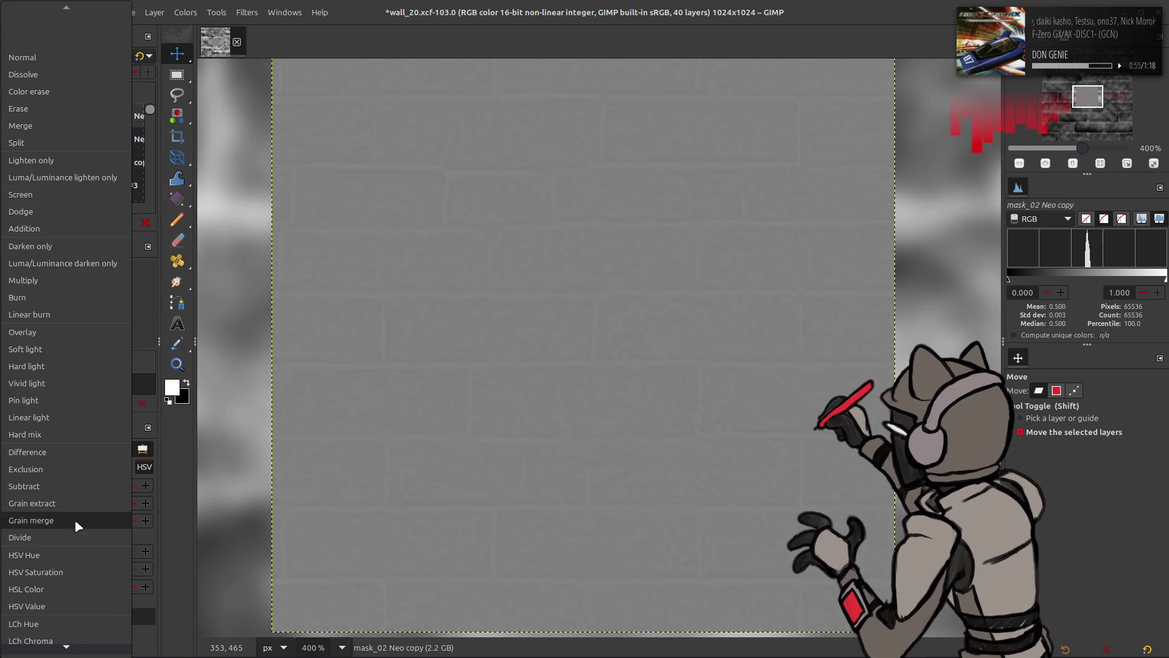
pyautogui.click(74, 519)
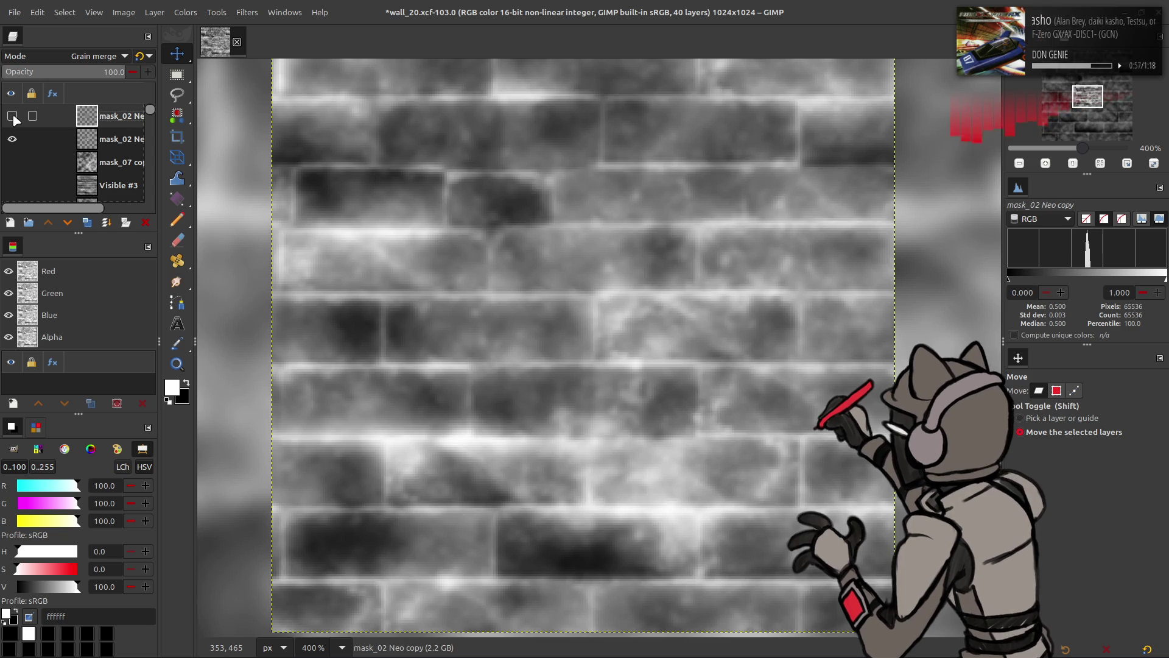
pyautogui.click(85, 55)
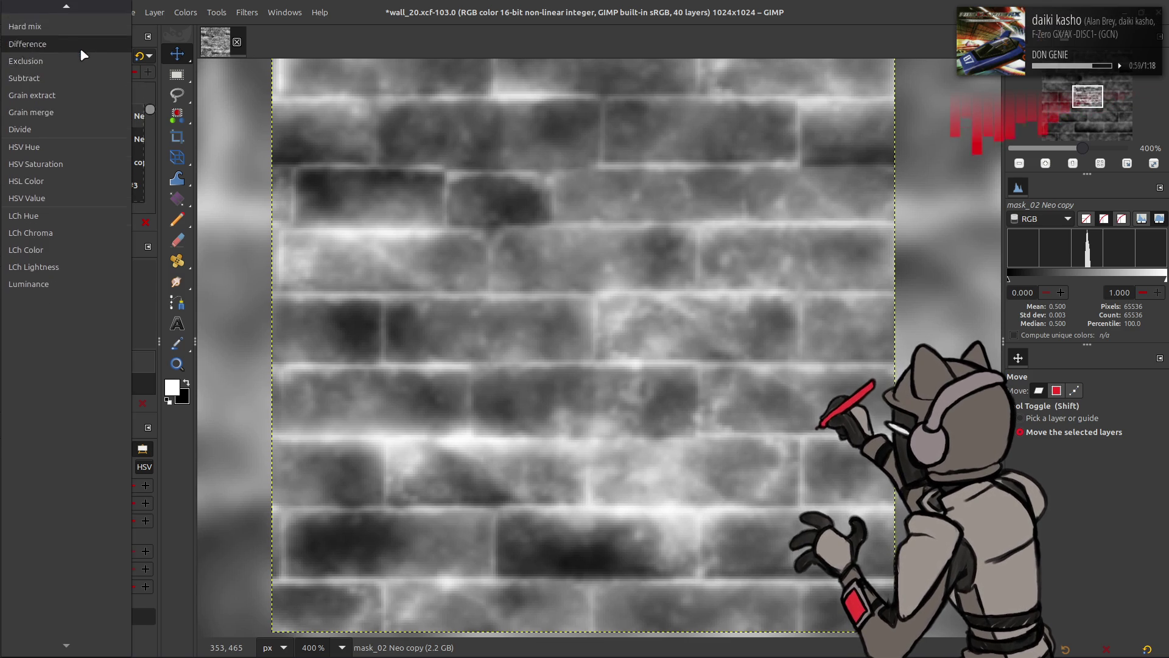
pyautogui.click(70, 91)
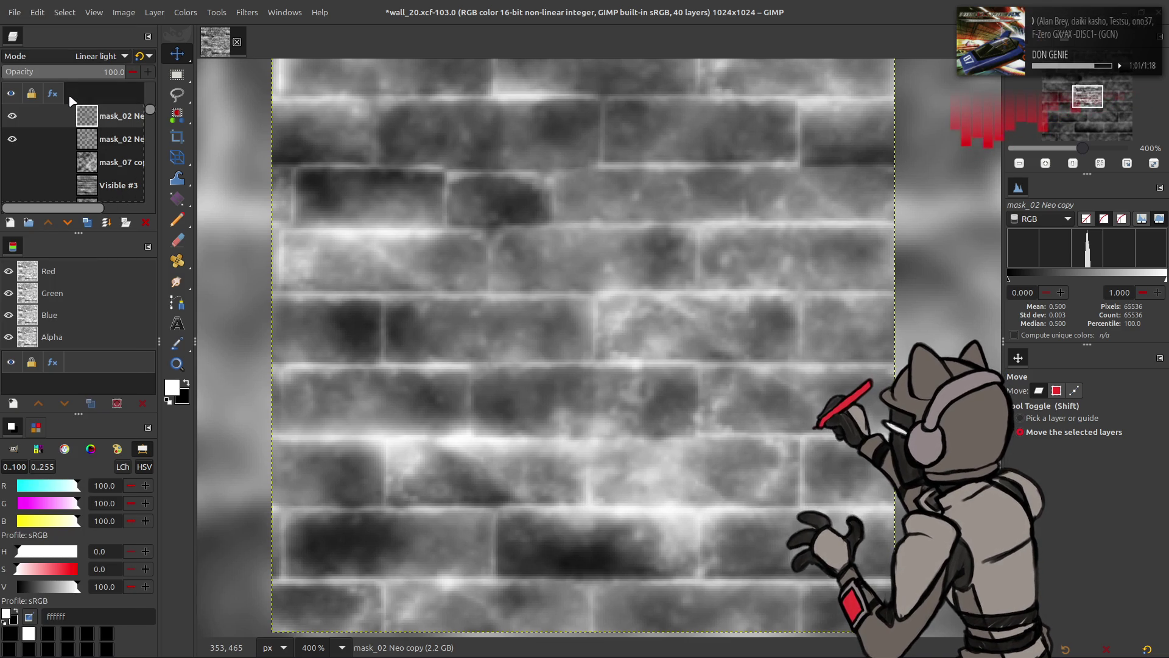
pyautogui.click(74, 56)
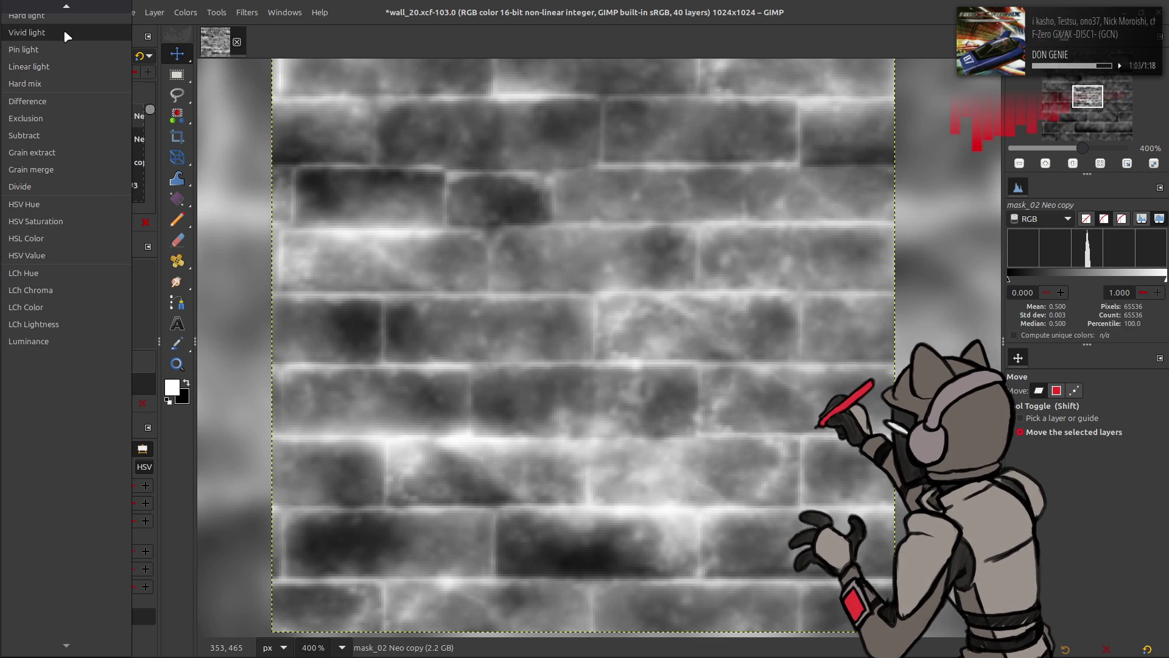
pyautogui.click(63, 31)
pyautogui.click(85, 56)
pyautogui.click(65, 89)
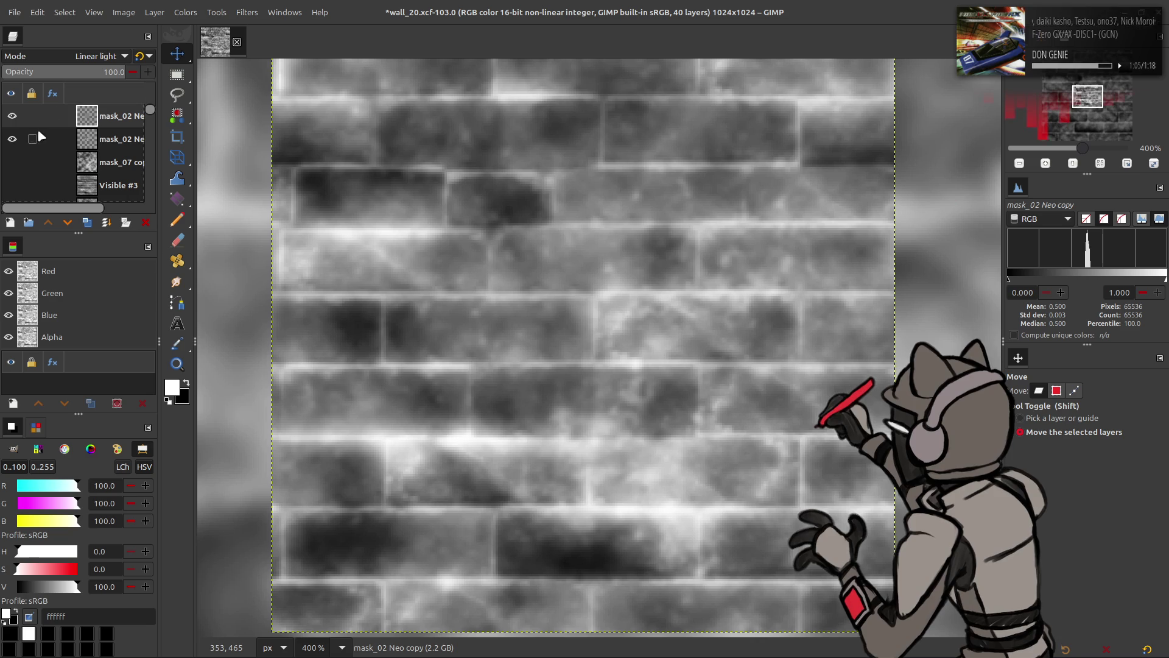
pyautogui.press('Delete')
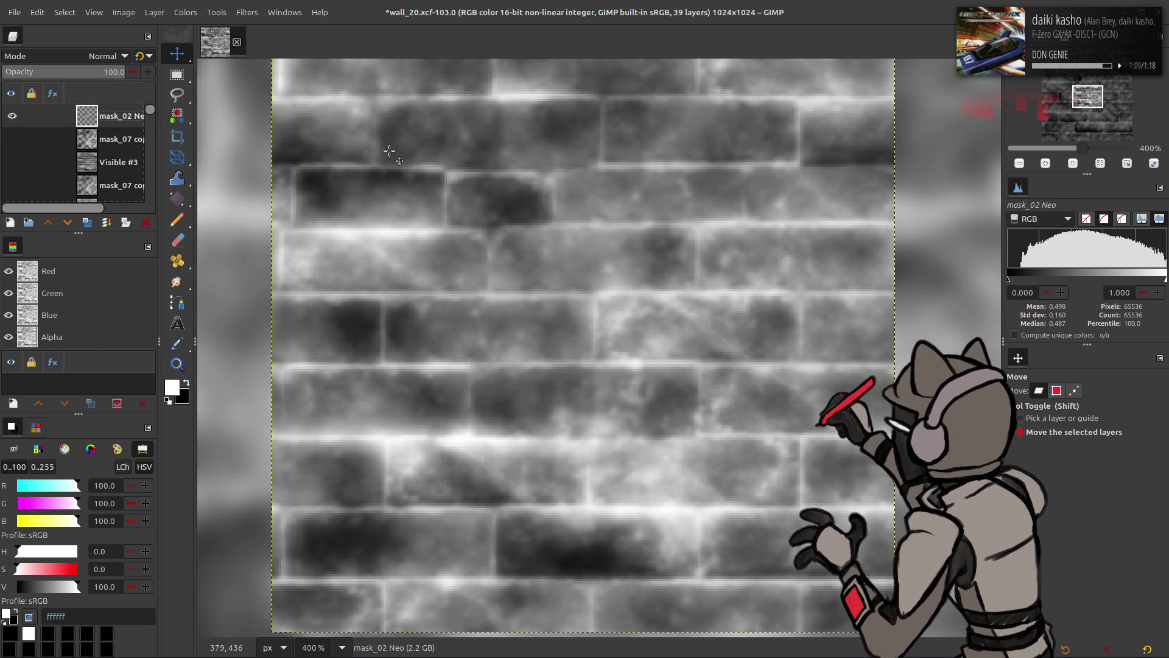
# Resize the canvas to 256×256 with the image centred
pyautogui.scroll(1, 389, 151)
pyautogui.click(123, 12)
pyautogui.click(141, 105)
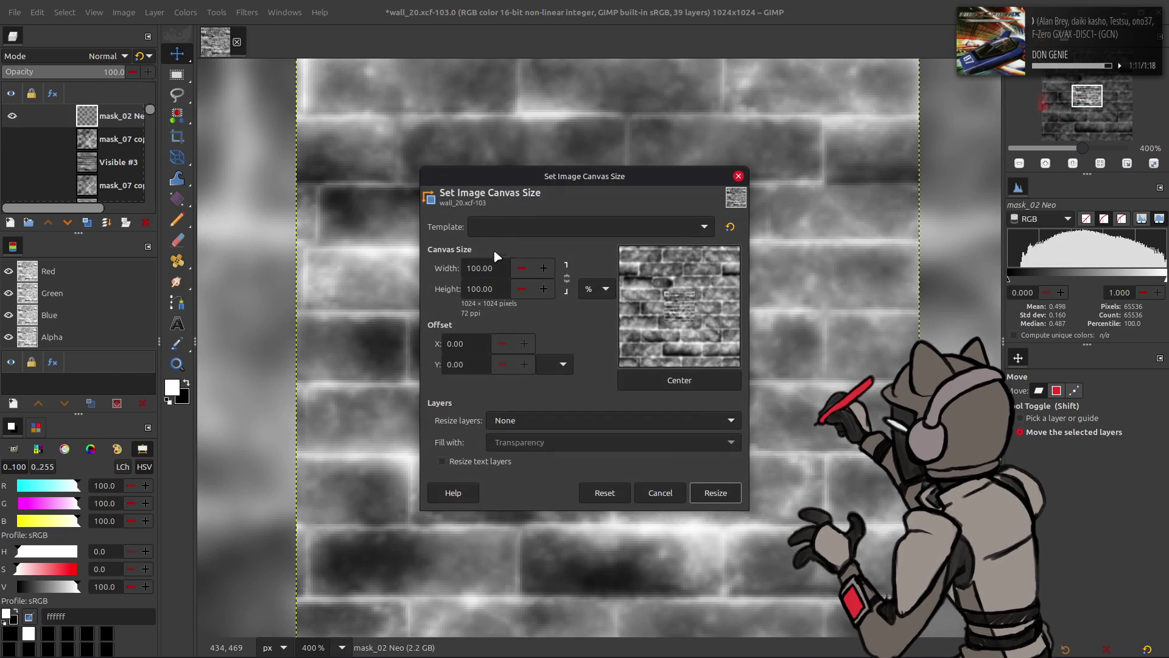
pyautogui.doubleClick(485, 268)
pyautogui.write('256')
pyautogui.click(679, 381)
pyautogui.click(716, 492)
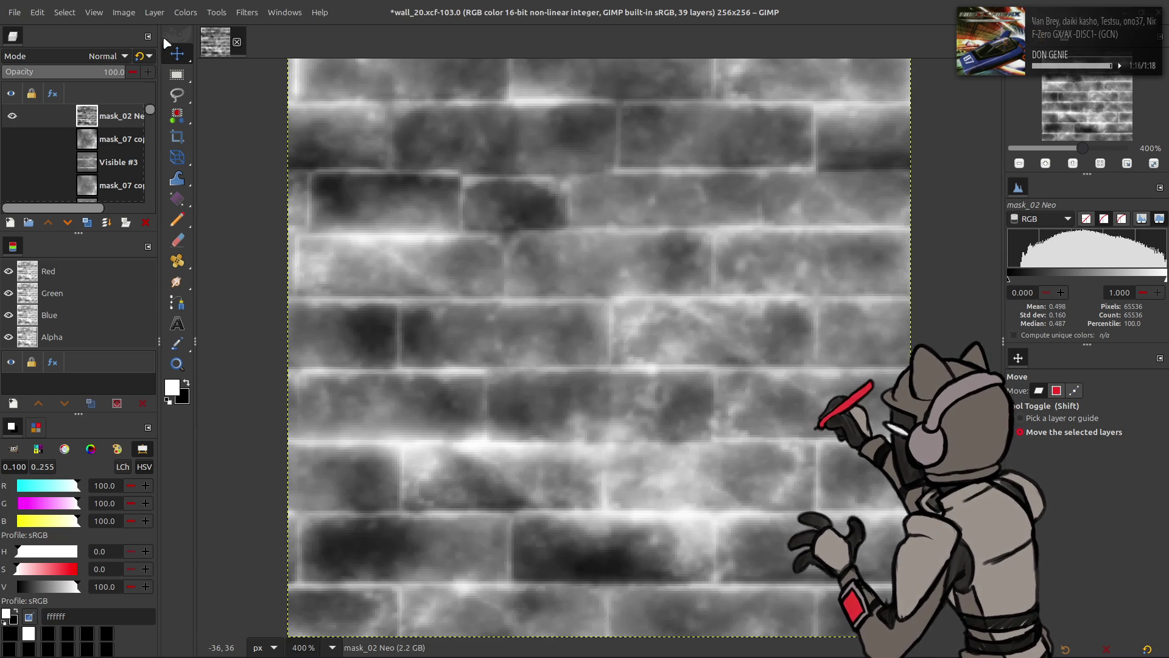
# Set red and blue Levels output to 0 so only green remains, and open Export As
pyautogui.click(198, 16)
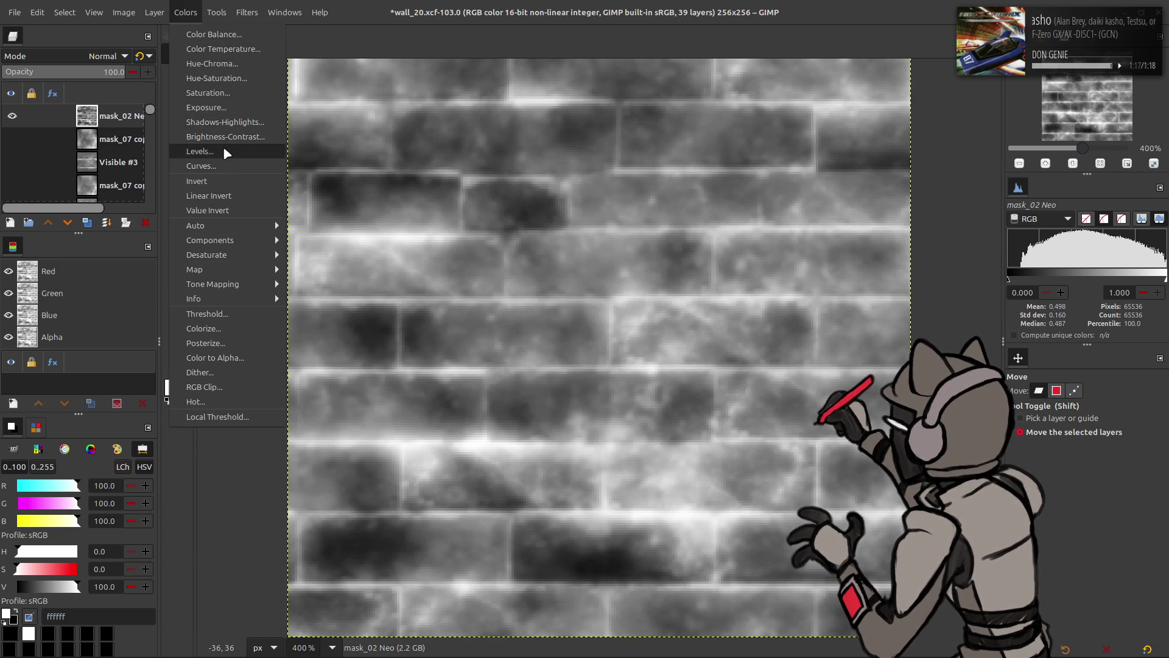
pyautogui.click(221, 151)
pyautogui.scroll(-1, 79, 153)
pyautogui.moveTo(340, 313); pyautogui.dragTo(48, 312)
pyautogui.scroll(-2, 92, 155)
pyautogui.moveTo(353, 312); pyautogui.dragTo(48, 312)
pyautogui.click(329, 429)
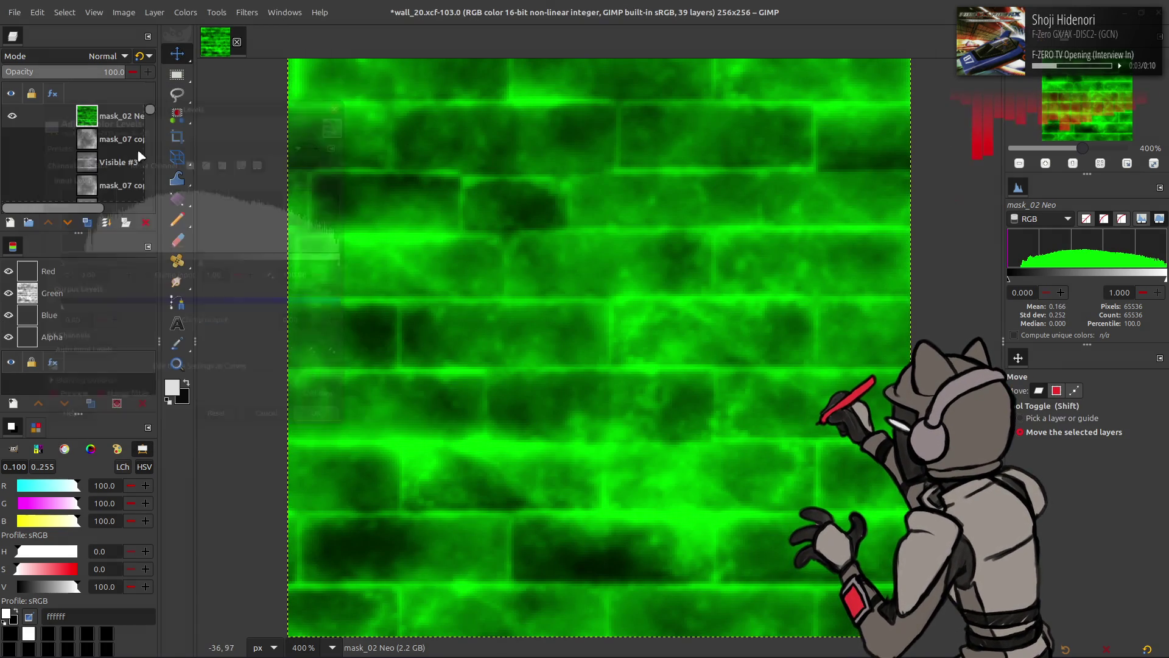
pyautogui.click(14, 12)
pyautogui.click(72, 227)
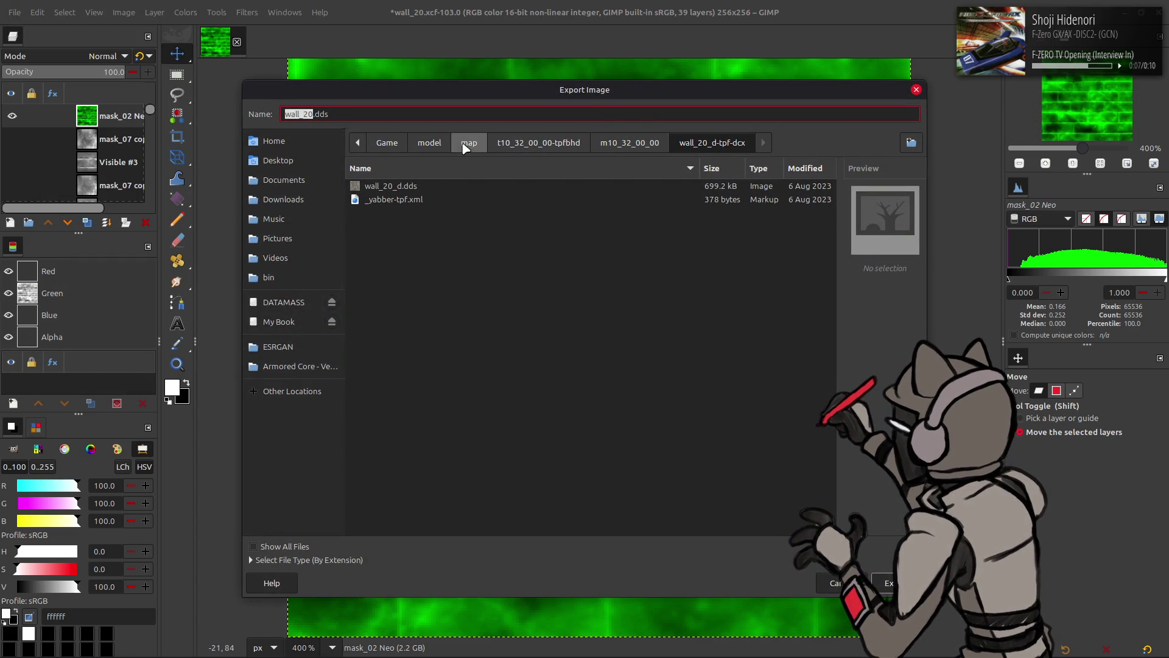
# Export over mask_02.dds in the mask_02-tpf-dcx folder, confirming the replace
pyautogui.click(468, 143)
pyautogui.doubleClick(420, 290)
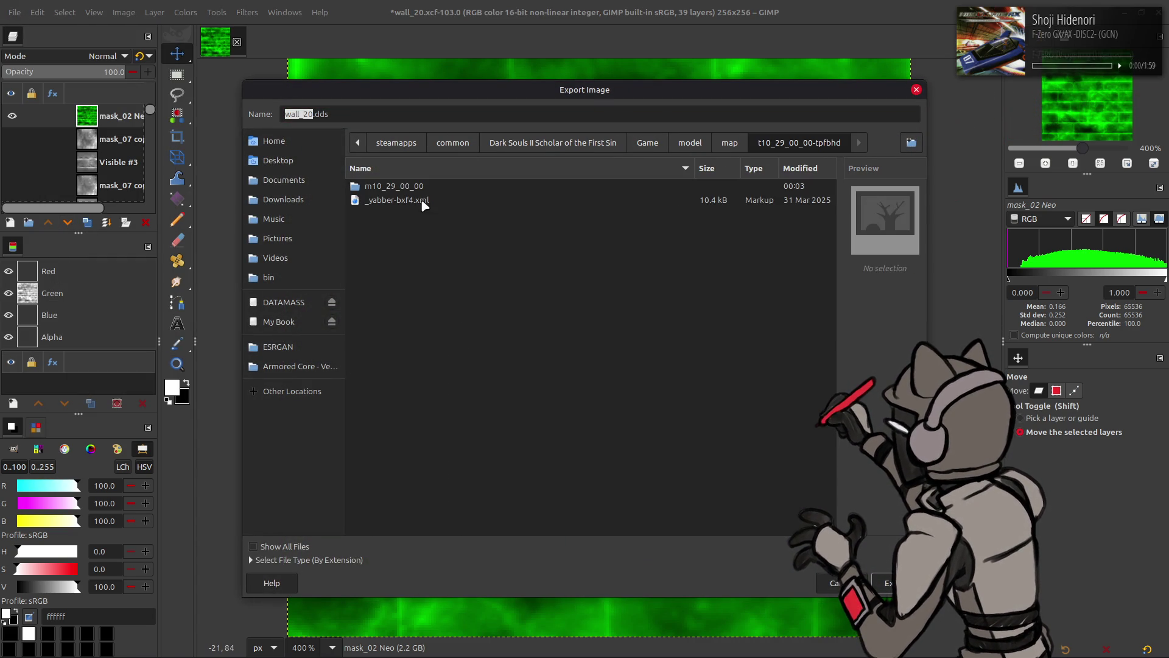
pyautogui.doubleClick(430, 188)
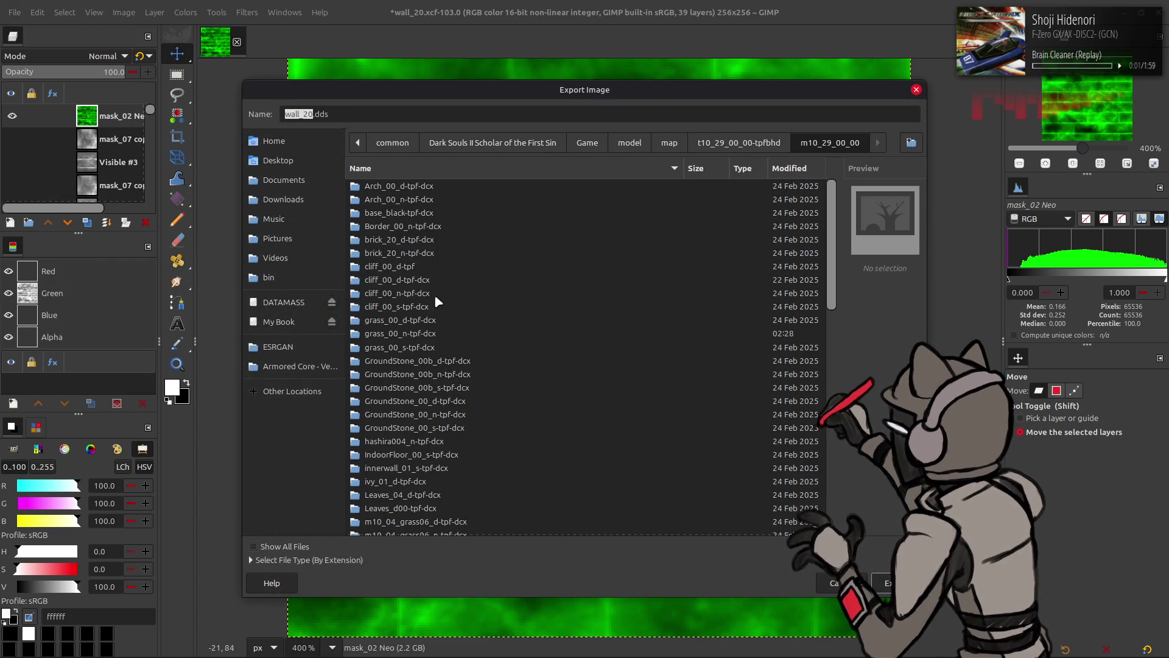
pyautogui.scroll(-5, 437, 303)
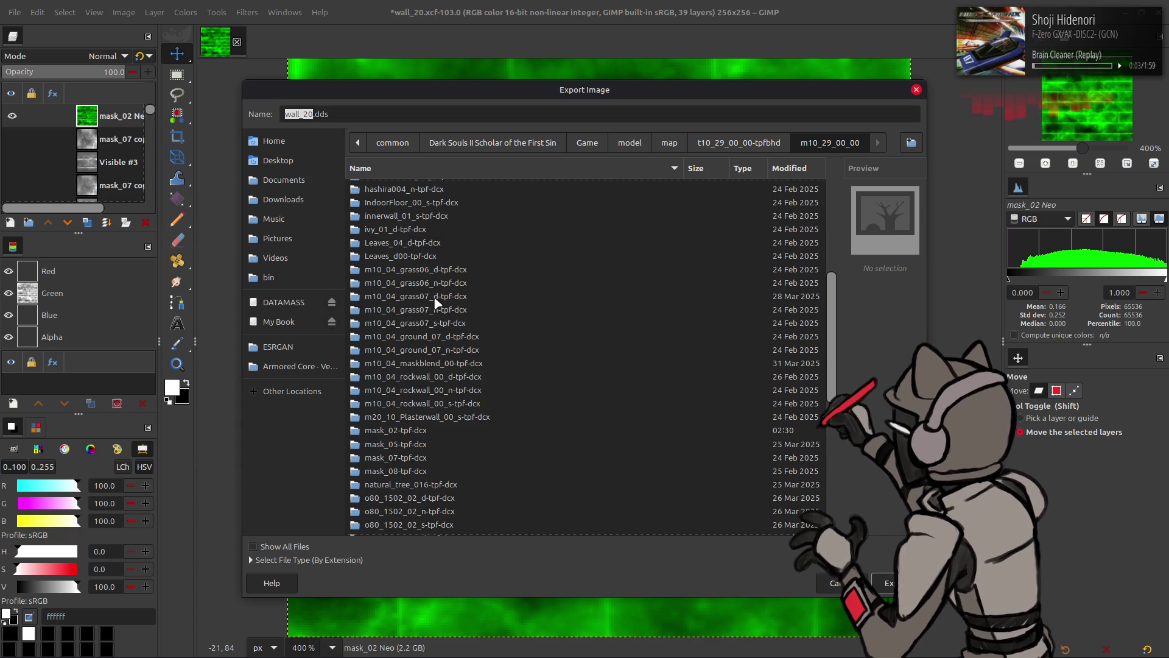
pyautogui.doubleClick(419, 431)
pyautogui.click(426, 185)
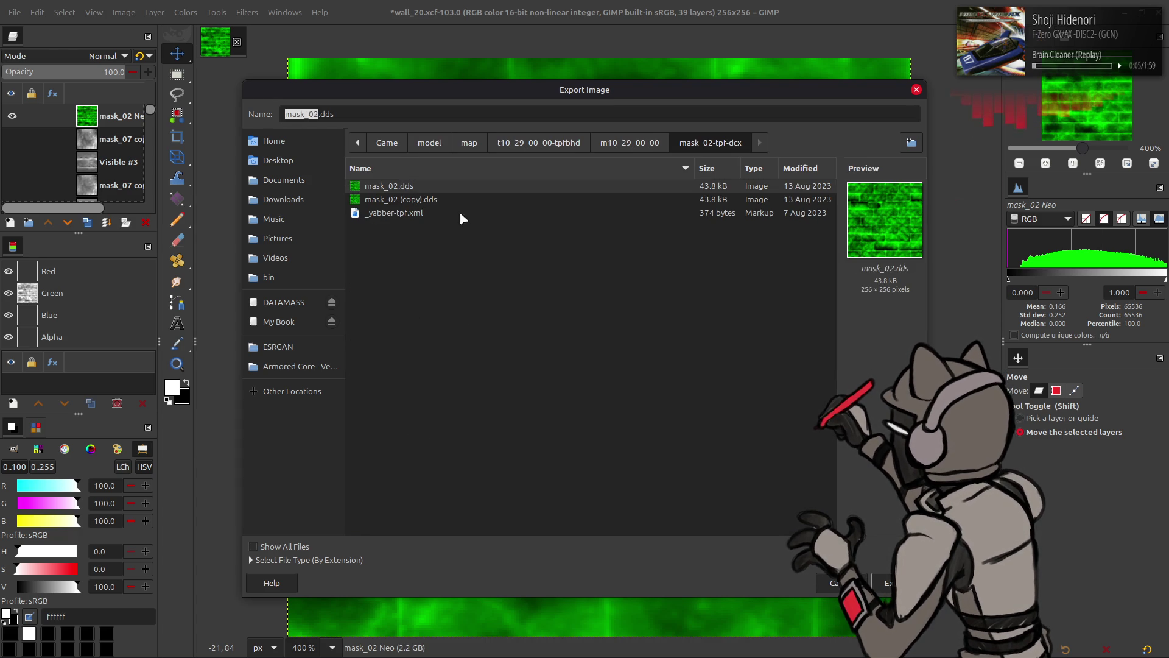
pyautogui.click(449, 199)
pyautogui.click(445, 186)
pyautogui.click(889, 583)
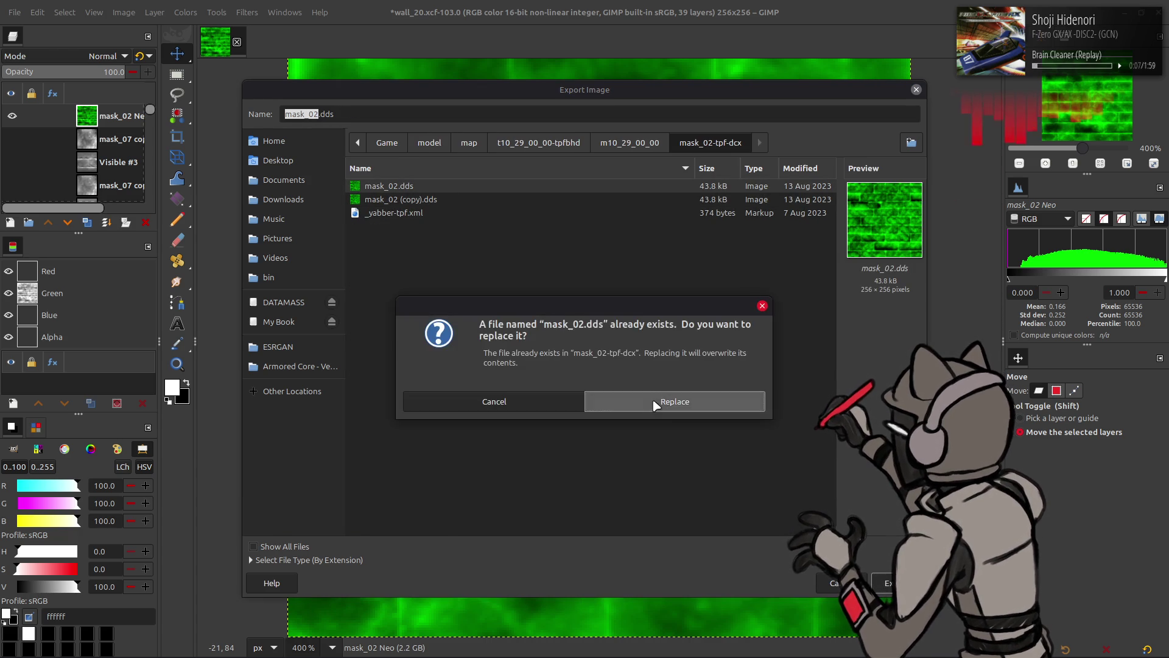
pyautogui.click(673, 402)
# Finish the DDS export with BC1/DXT1 compression
pyautogui.scroll(3, 597, 161)
pyautogui.scroll(-1, 597, 159)
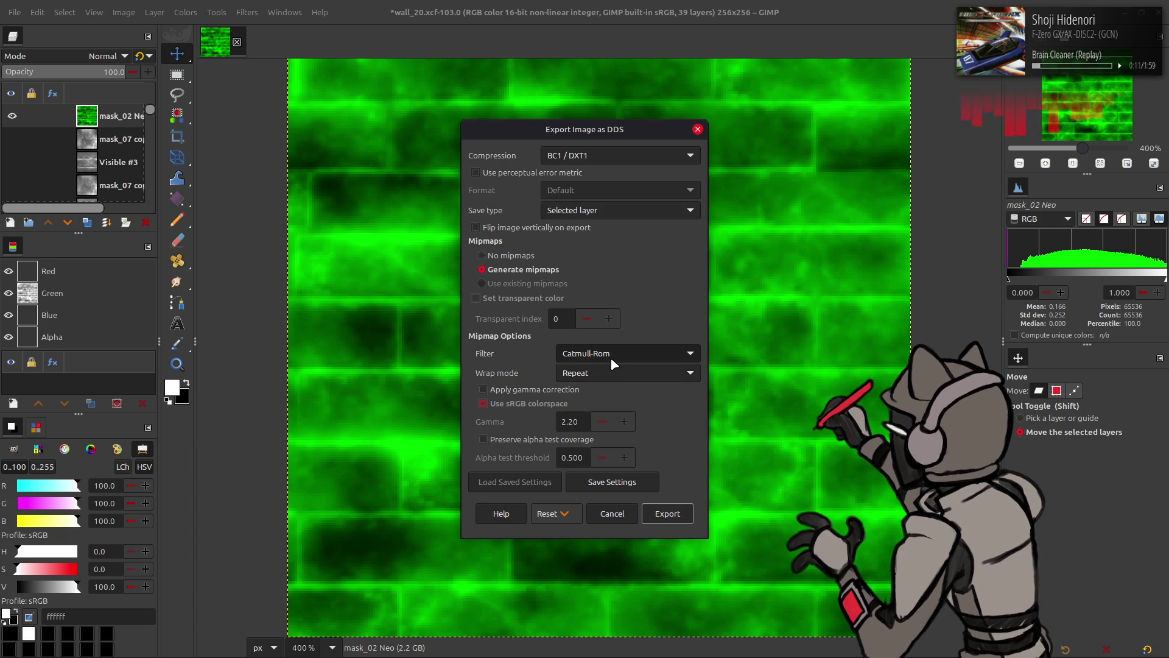
pyautogui.click(667, 513)
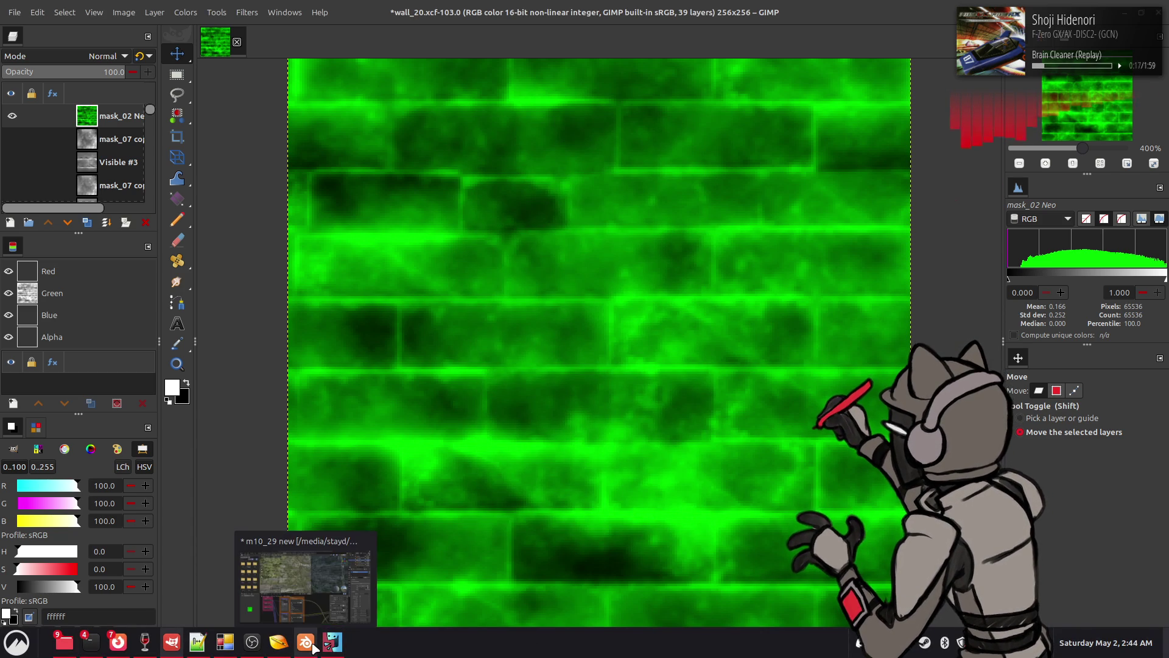
pyautogui.click(305, 641)
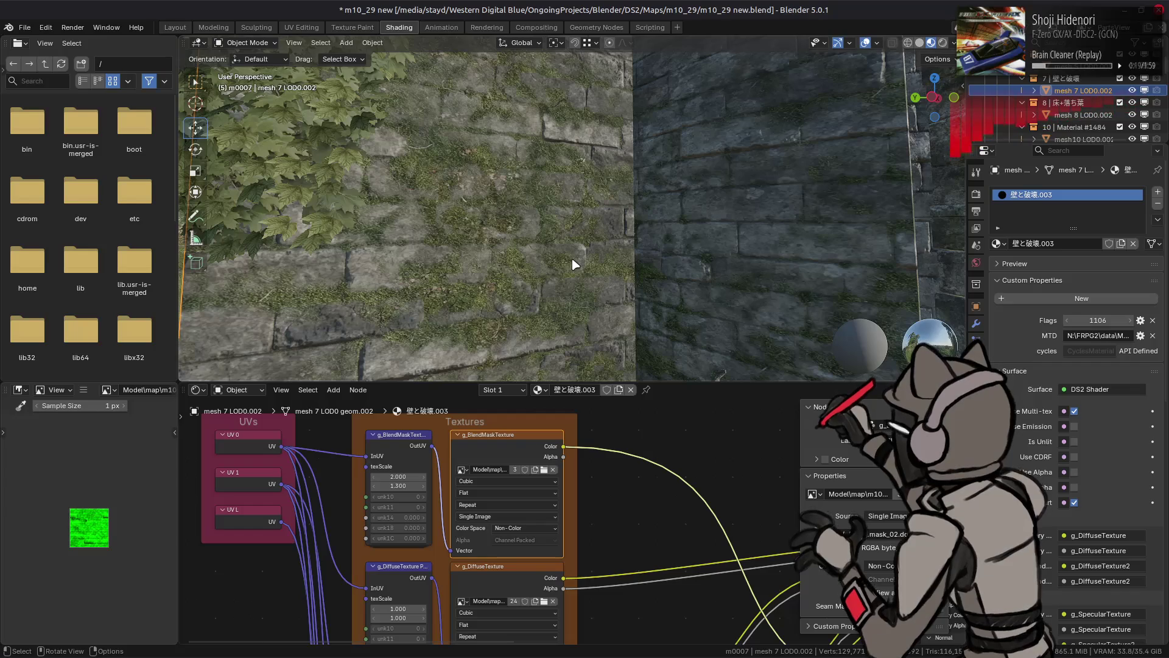
# Compare the stone diffuse and green mask images, orbit around the wall, then return to GIMP
pyautogui.click(500, 577)
pyautogui.click(503, 452)
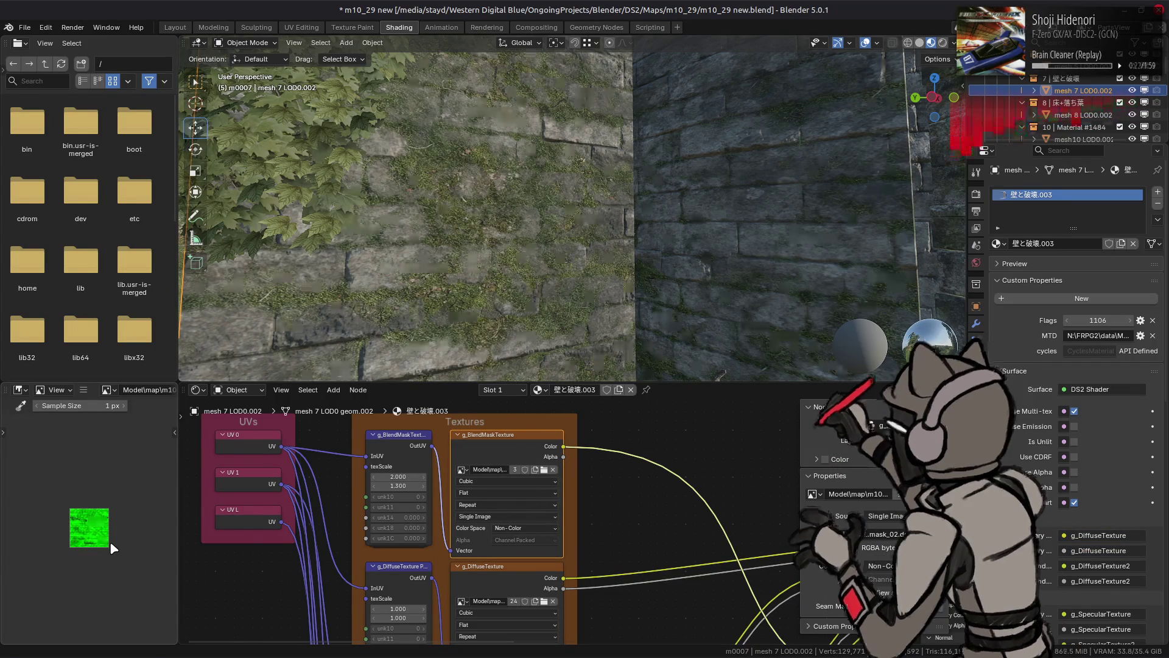
pyautogui.scroll(-3, 560, 253)
pyautogui.scroll(2, 560, 253)
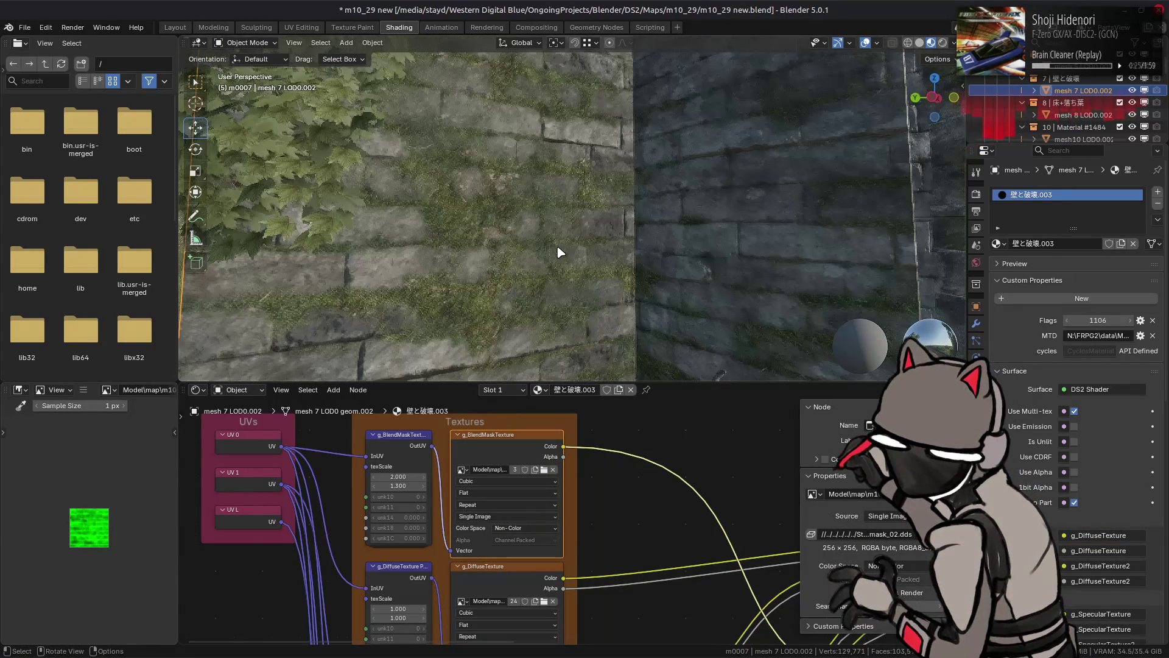
pyautogui.scroll(-5, 678, 124)
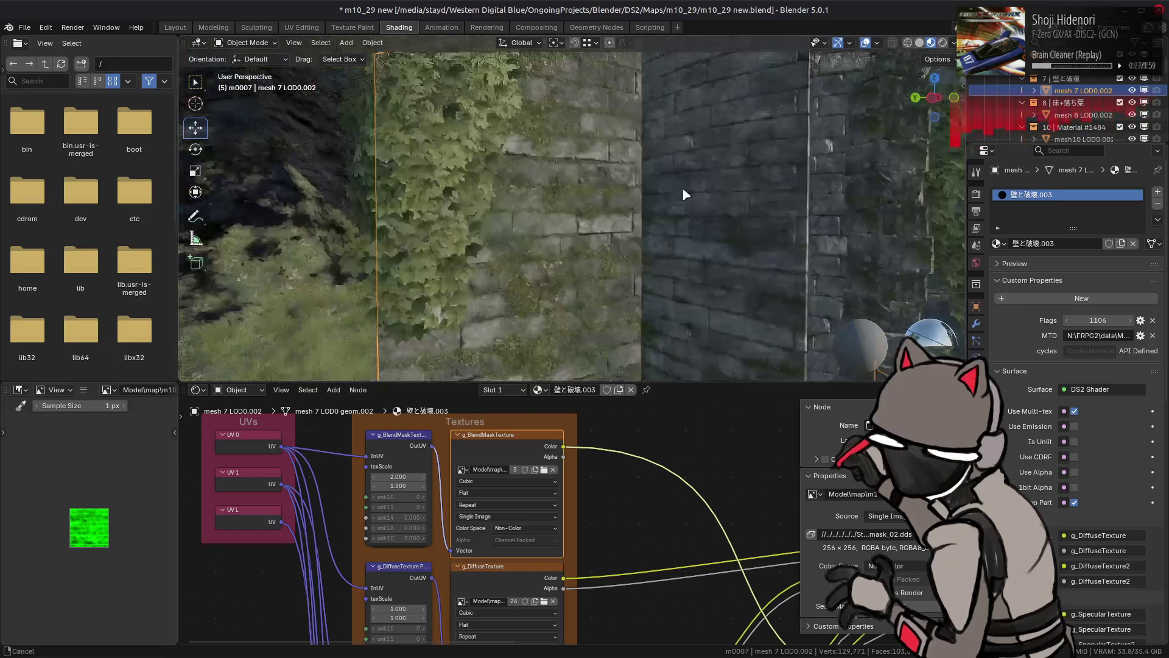
pyautogui.moveTo(692, 235)
pyautogui.mouseDown()
pyautogui.moveTo(723, 236)
pyautogui.moveTo(658, 152)
pyautogui.moveTo(627, 188)
pyautogui.moveTo(645, 175)
pyautogui.moveTo(634, 178)
pyautogui.moveTo(627, 154)
pyautogui.mouseUp()
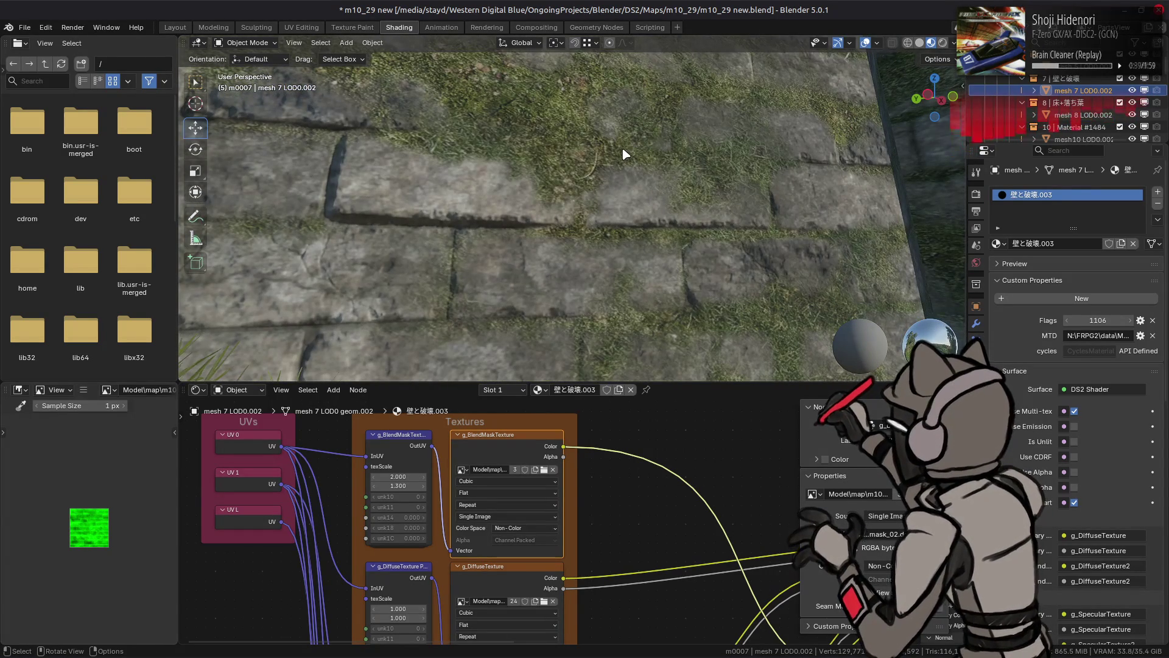
pyautogui.moveTo(625, 154); pyautogui.dragTo(652, 180)
pyautogui.hotkey('alt', 'Tab')
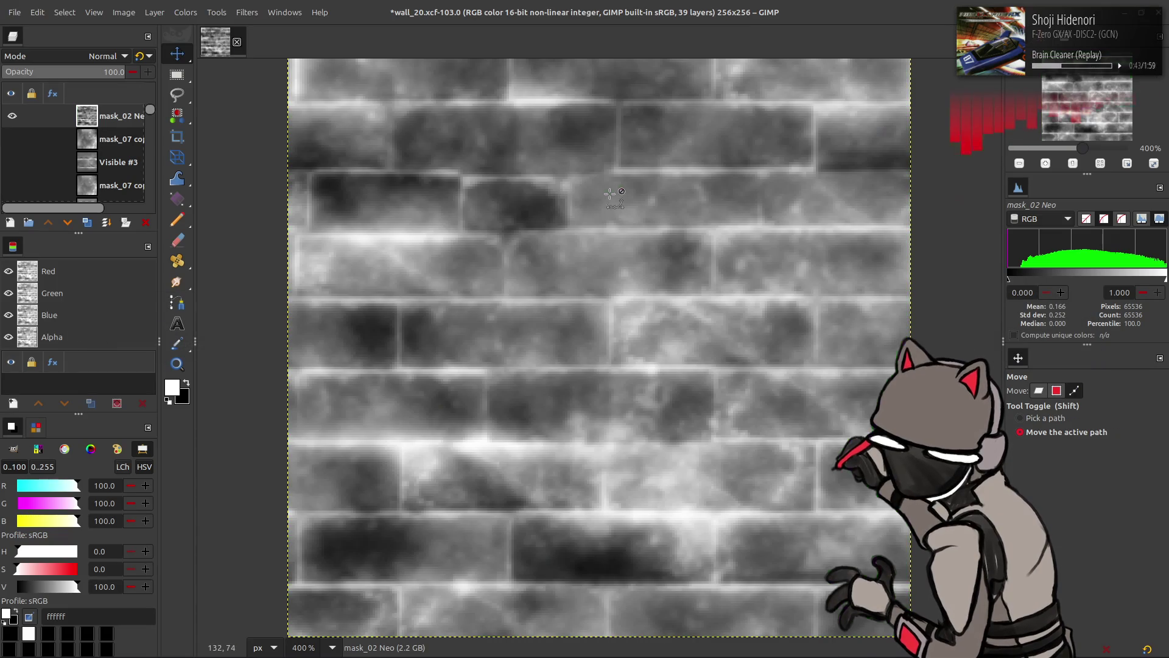
# Duplicate the brick mask and flatten the copy to grey with Levels output 50/50
pyautogui.click(87, 222)
pyautogui.click(186, 12)
pyautogui.click(235, 139)
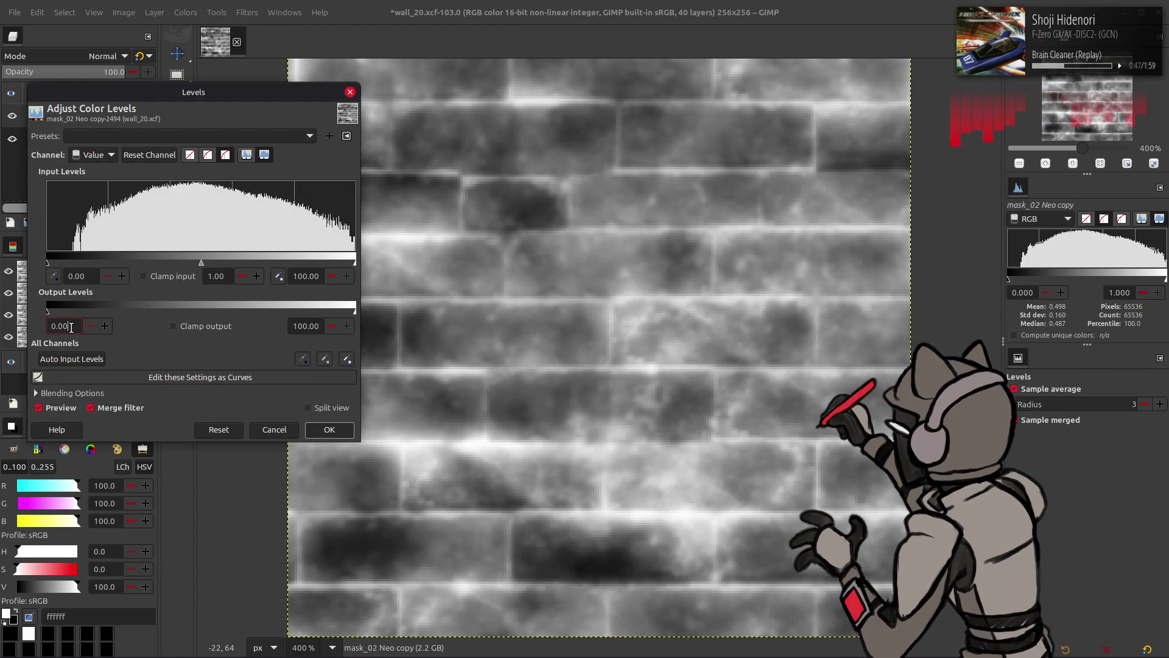
pyautogui.press('Tab')
pyautogui.doubleClick(305, 326)
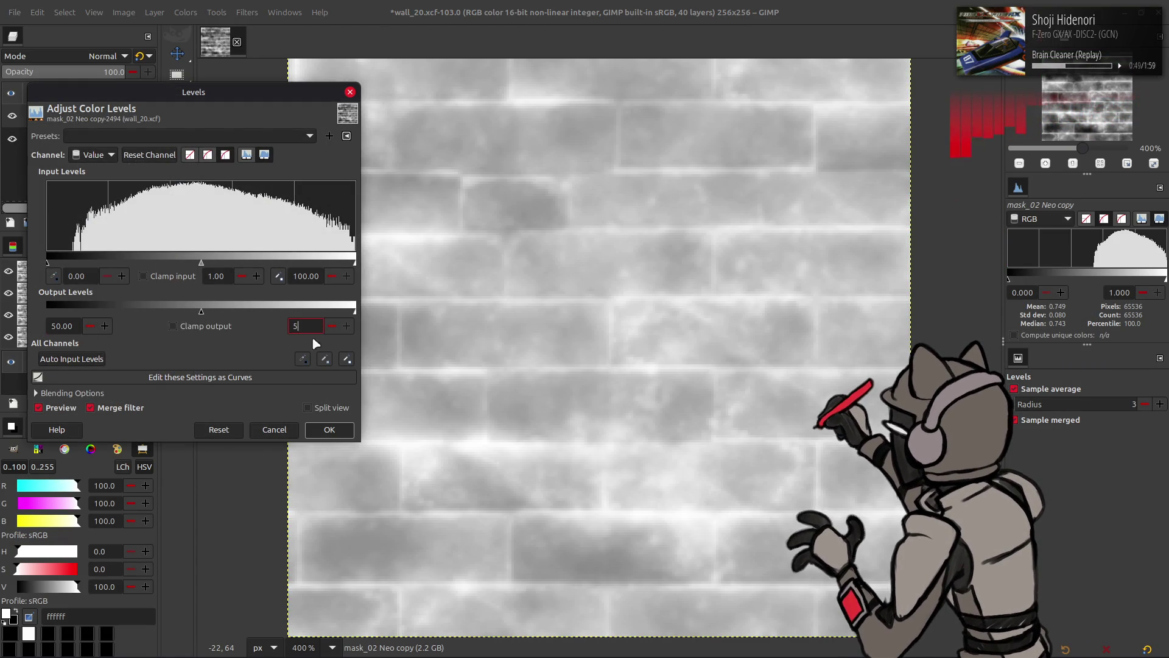
pyautogui.write('50')
pyautogui.click(329, 429)
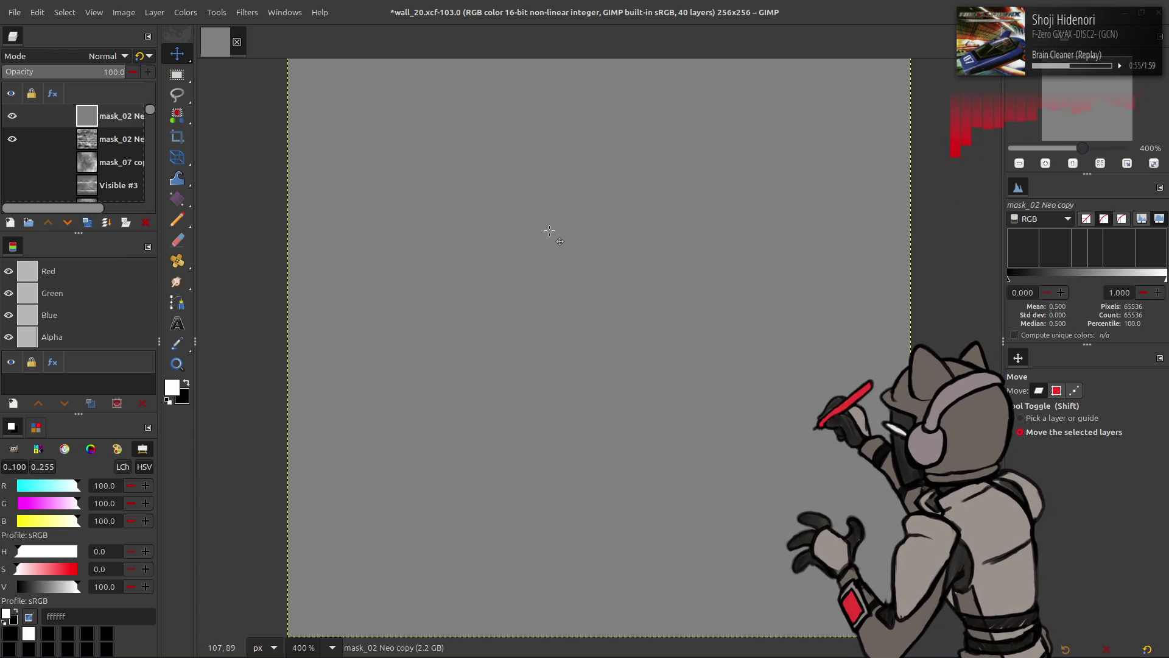
# Make two more grey copies and apply RGB Noise with a new random seed
pyautogui.click(88, 223)
pyautogui.click(87, 223)
pyautogui.click(87, 223)
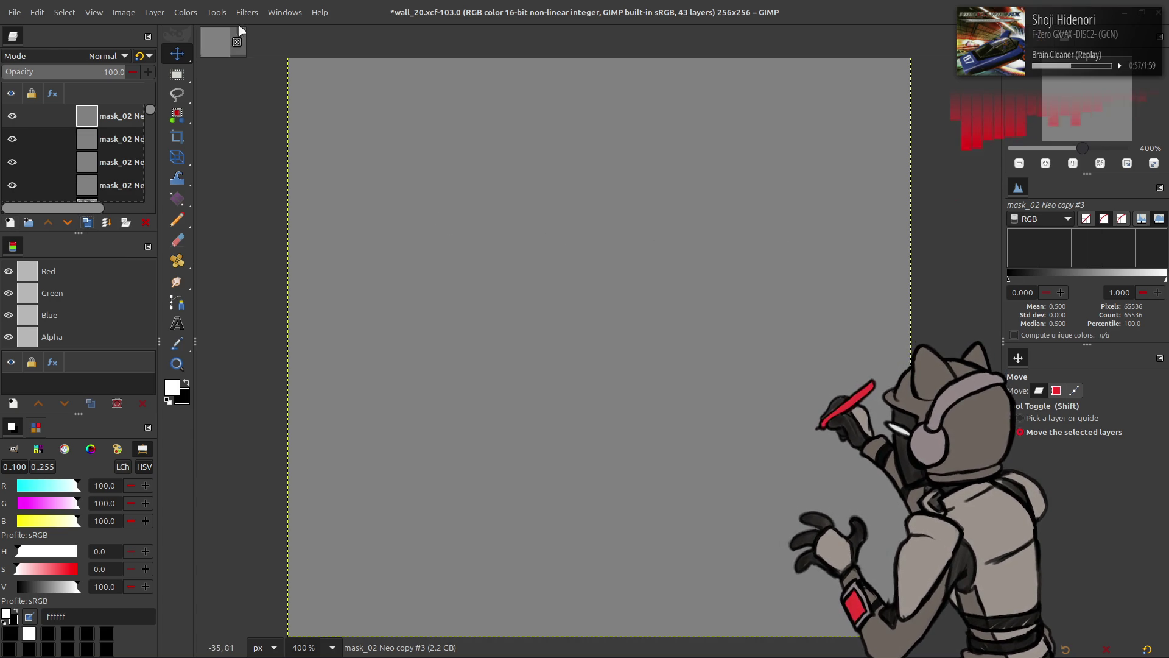
pyautogui.click(248, 12)
pyautogui.moveTo(305, 152)
pyautogui.click(420, 215)
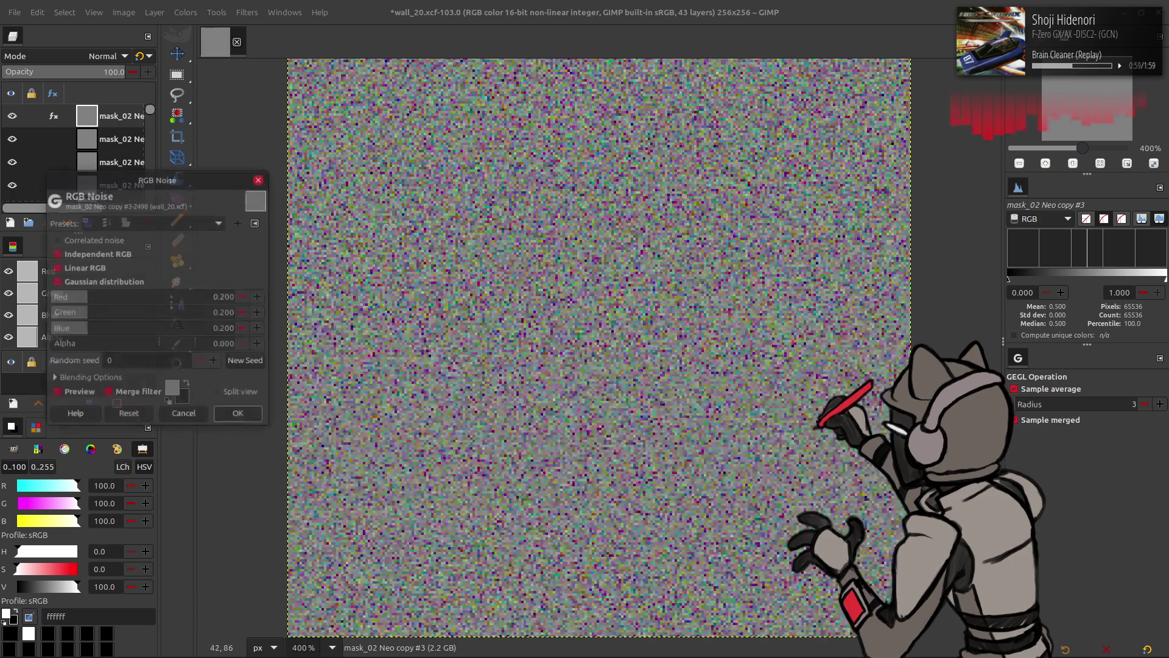
pyautogui.click(156, 223)
pyautogui.click(163, 225)
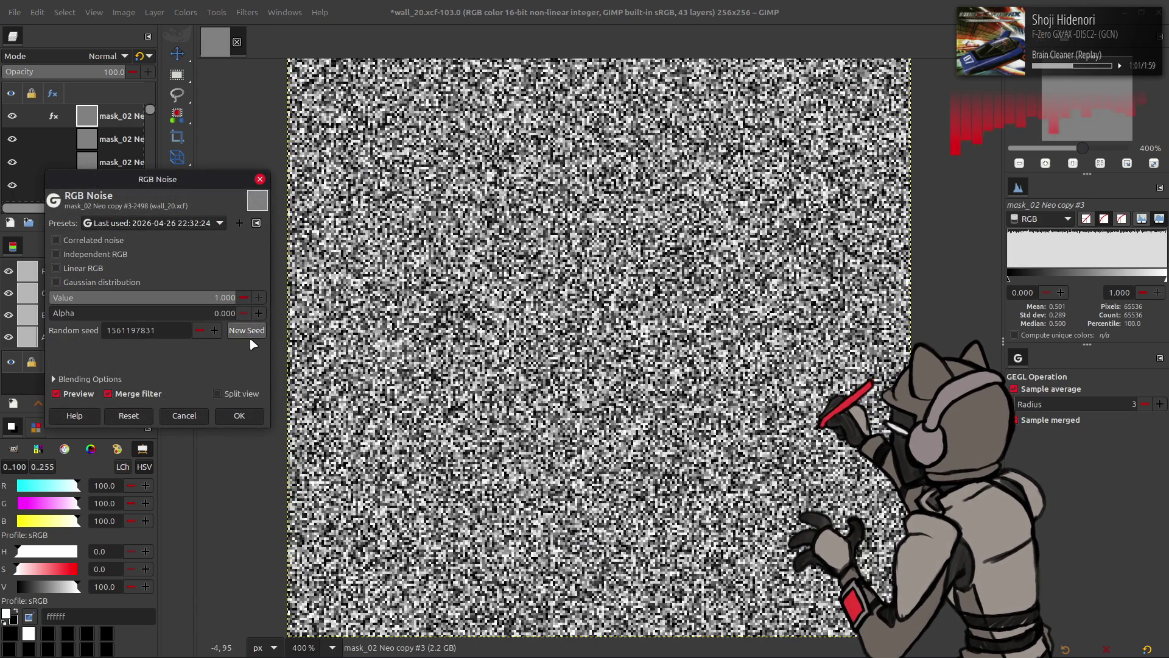
pyautogui.click(247, 330)
pyautogui.click(239, 416)
# Apply RGB Noise presets to each of the three remaining grey copies
pyautogui.click(139, 149)
pyautogui.hotkey('shift', 'ctrl', 'f')
pyautogui.click(155, 223)
pyautogui.click(152, 224)
pyautogui.click(240, 416)
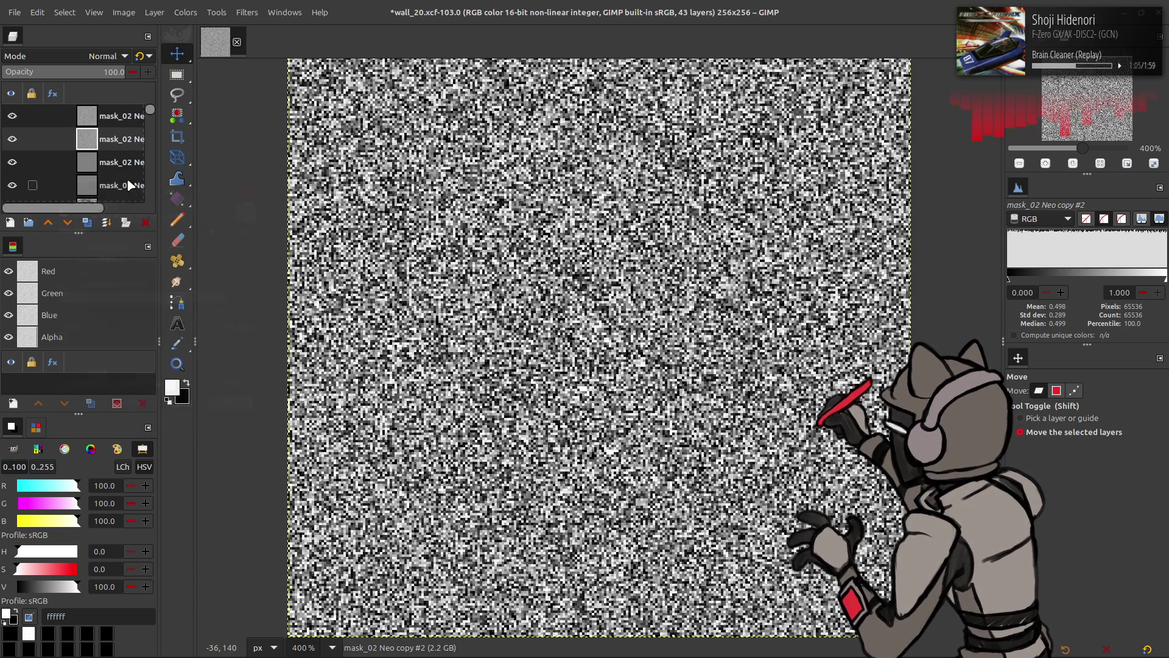
pyautogui.click(121, 162)
pyautogui.hotkey('shift', 'ctrl', 'f')
pyautogui.click(187, 220)
pyautogui.click(192, 229)
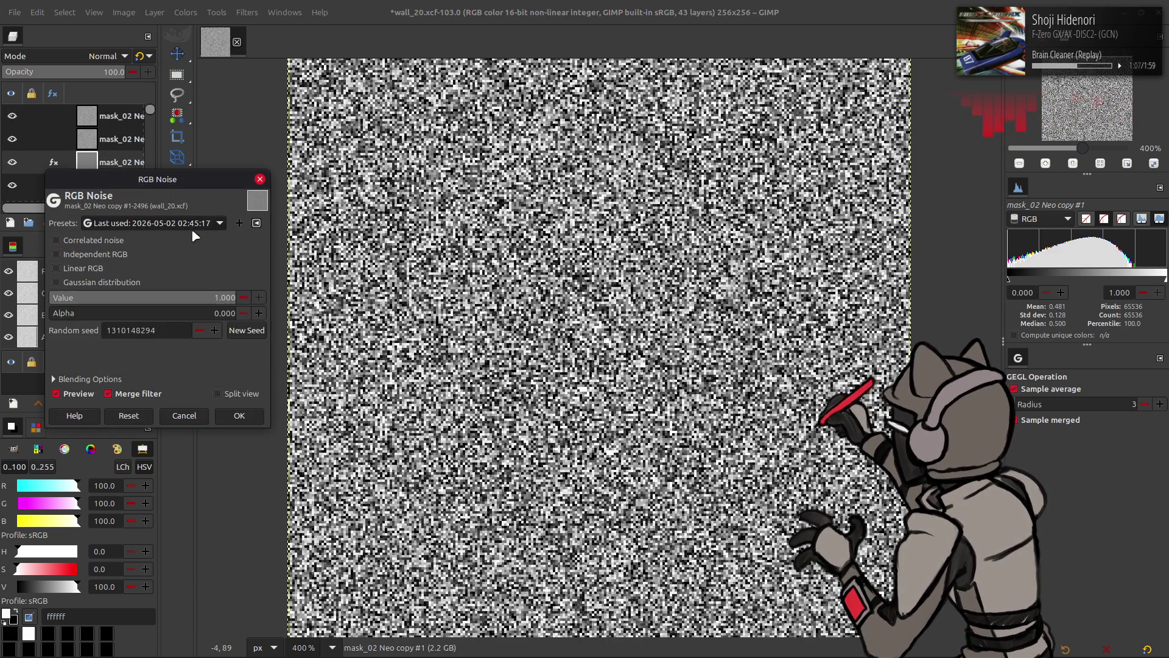
pyautogui.click(239, 415)
pyautogui.click(122, 185)
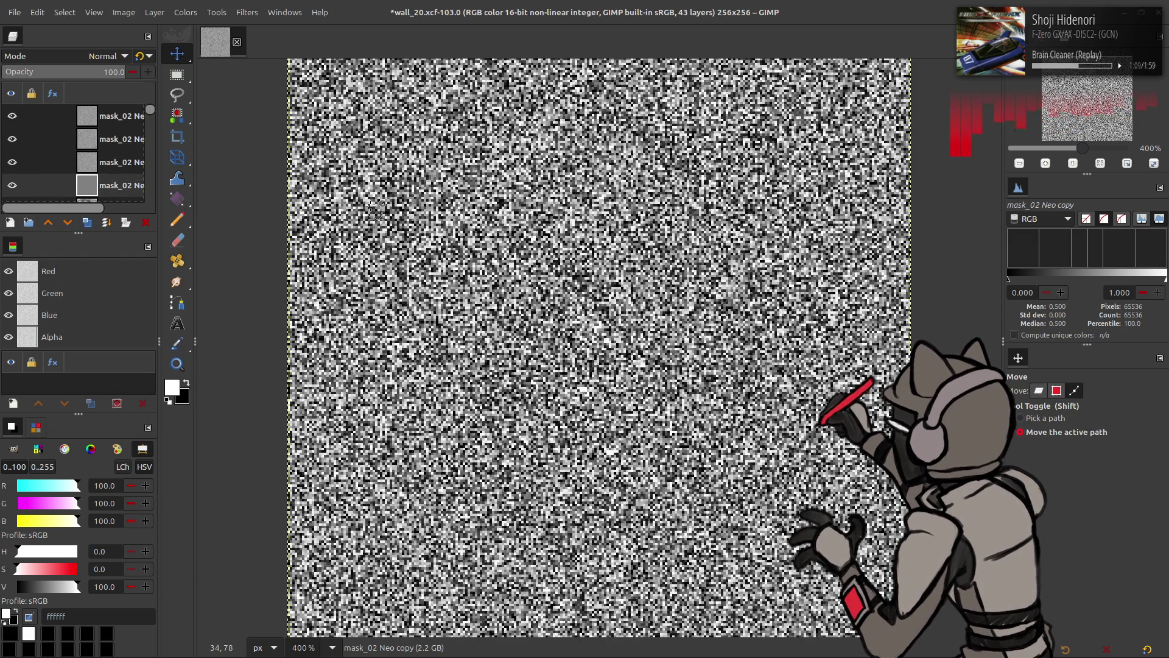
pyautogui.hotkey('shift', 'ctrl', 'f')
pyautogui.click(201, 225)
pyautogui.click(199, 226)
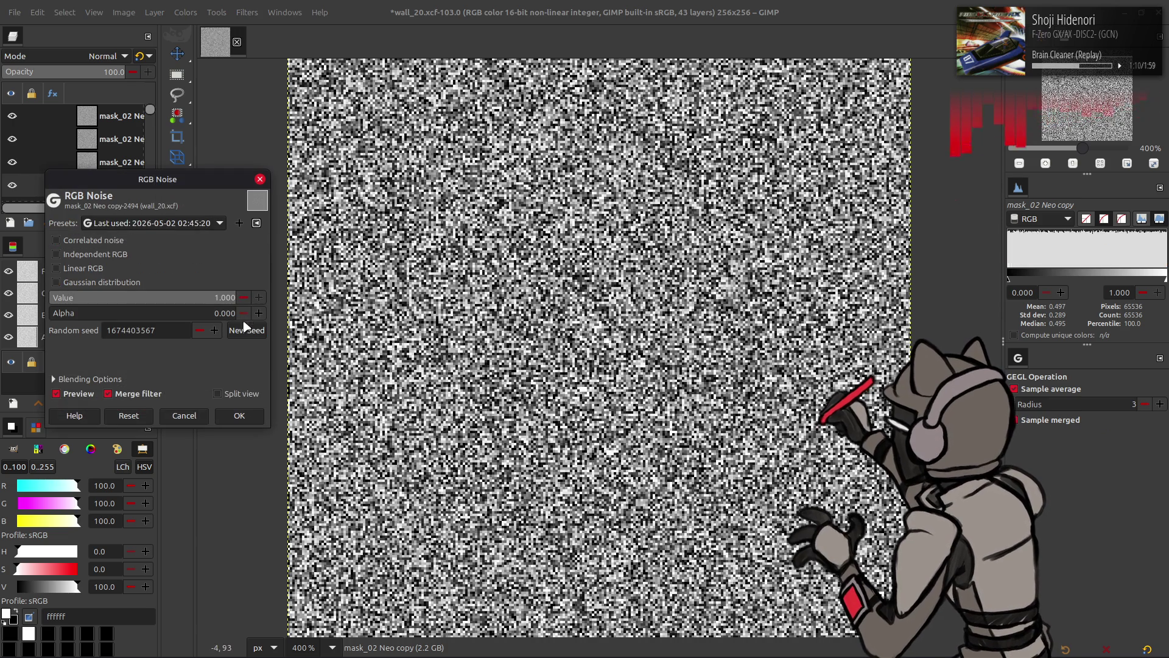
pyautogui.click(240, 416)
# Set a noise layer to 50 opacity with Linear light blending and merge it down
pyautogui.click(102, 121)
pyautogui.click(110, 68)
pyautogui.write('50')
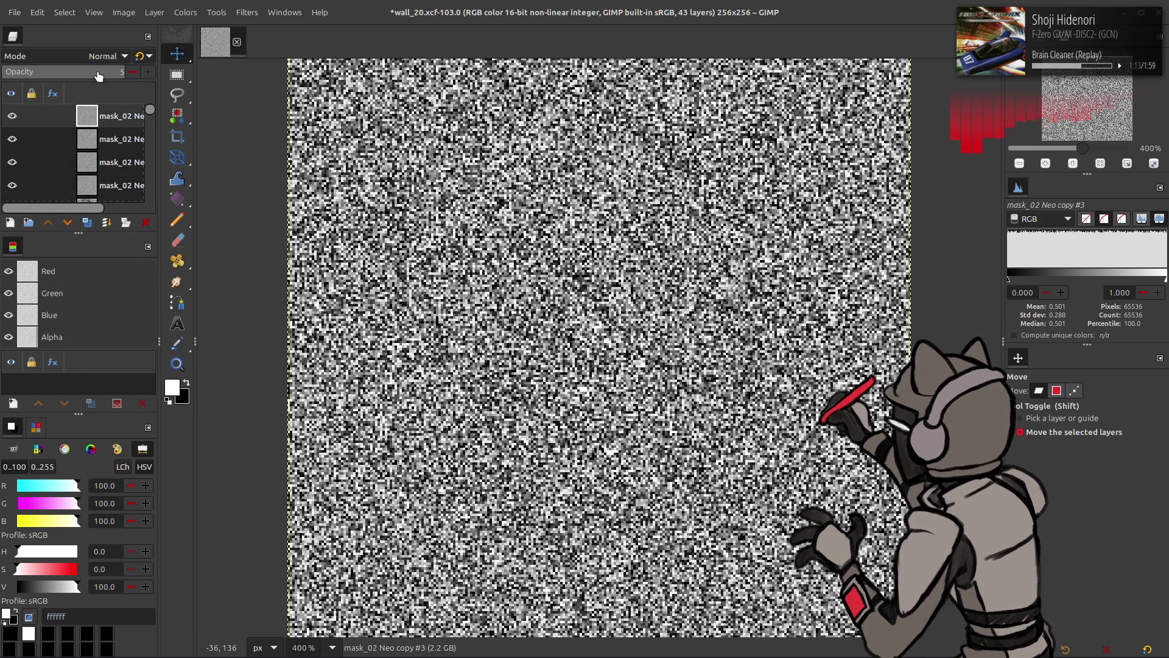
pyautogui.hotkey('ctrl', 'z')
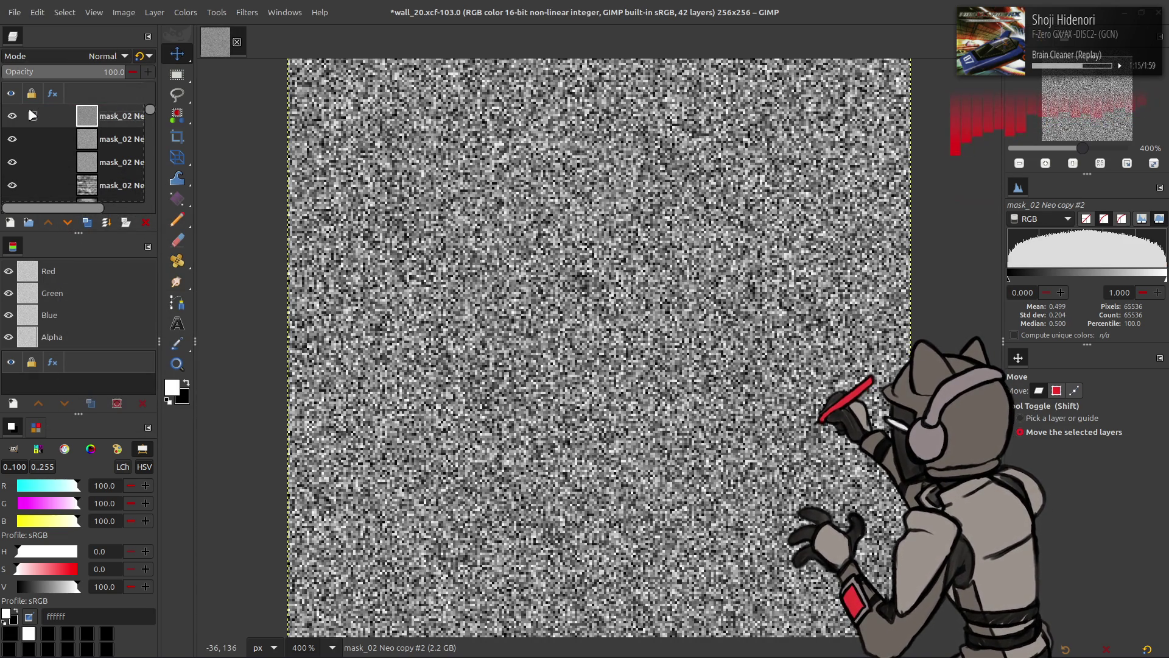
pyautogui.hotkey('ctrl', 'z')
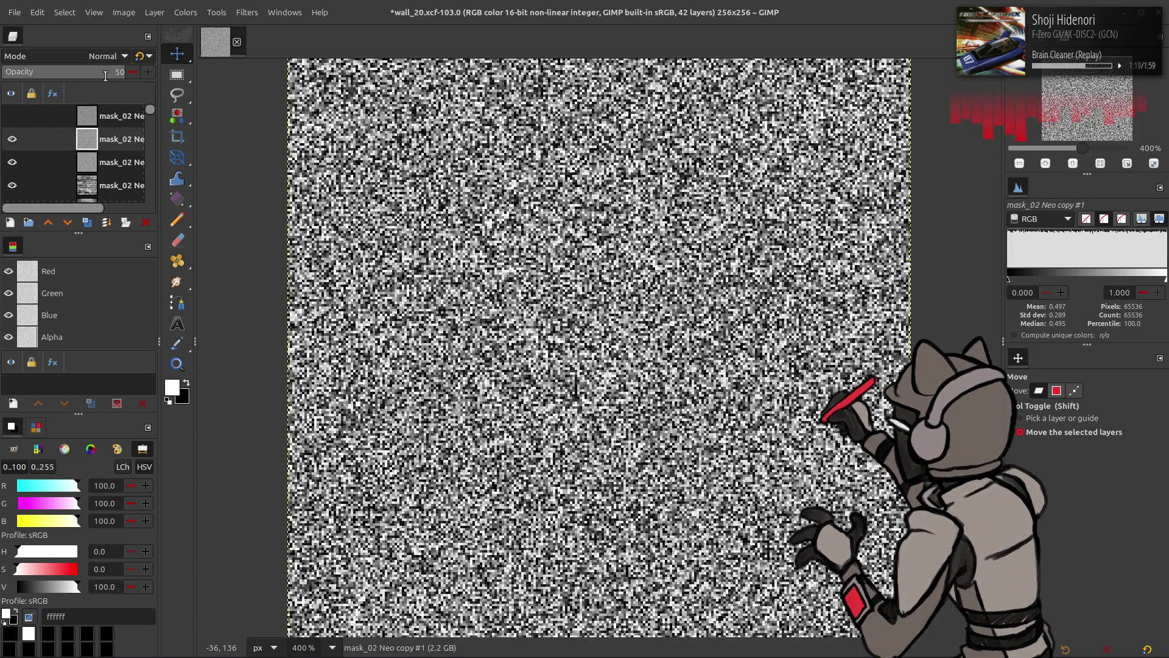
pyautogui.press('Return')
pyautogui.click(147, 58)
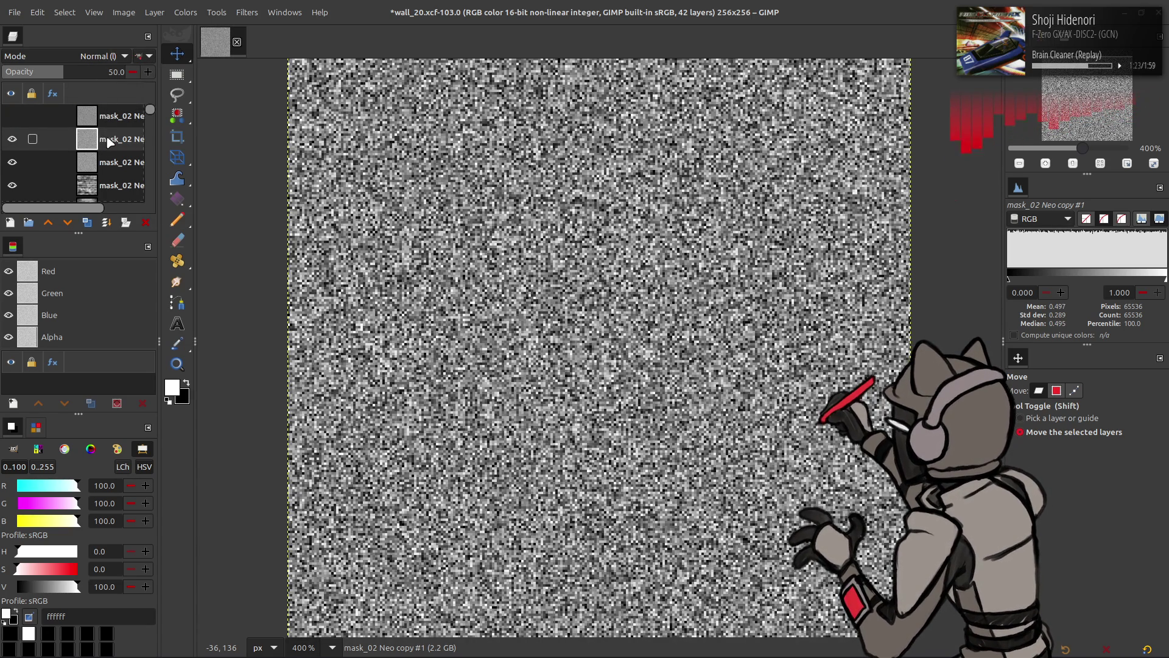
pyautogui.hotkey('ctrl', 'e')
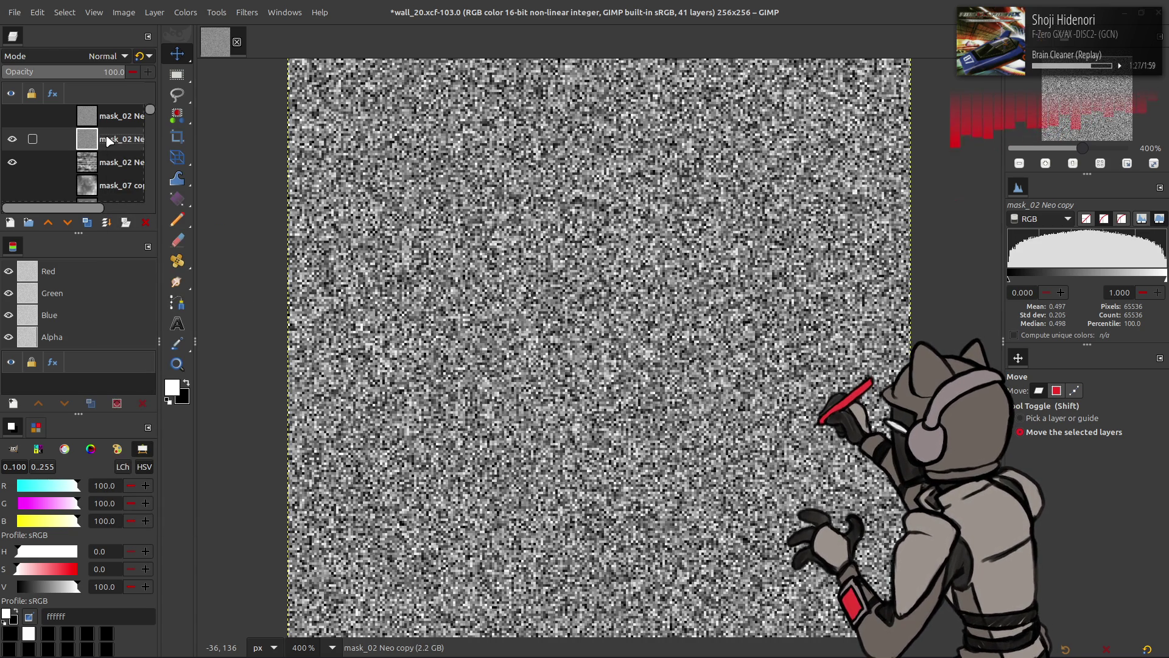
# Set the top noise layer to 50% opacity, merge it down, and compare visibility
pyautogui.click(12, 116)
pyautogui.click(49, 117)
pyautogui.click(114, 72)
pyautogui.click(144, 54)
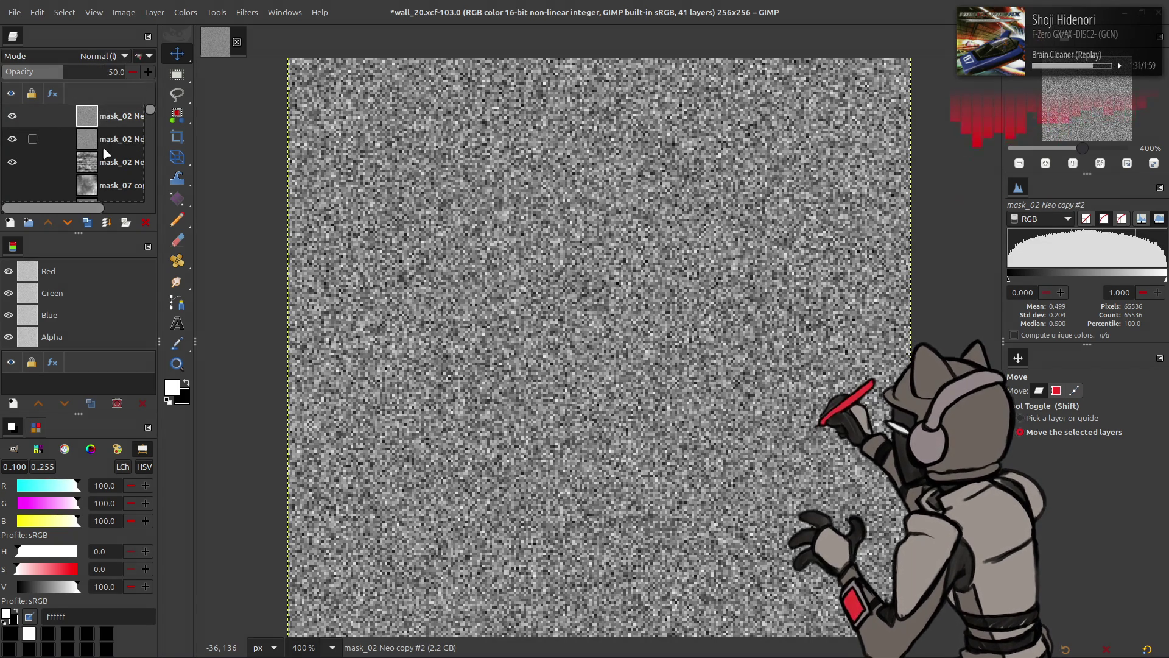
pyautogui.hotkey('ctrl', 'e')
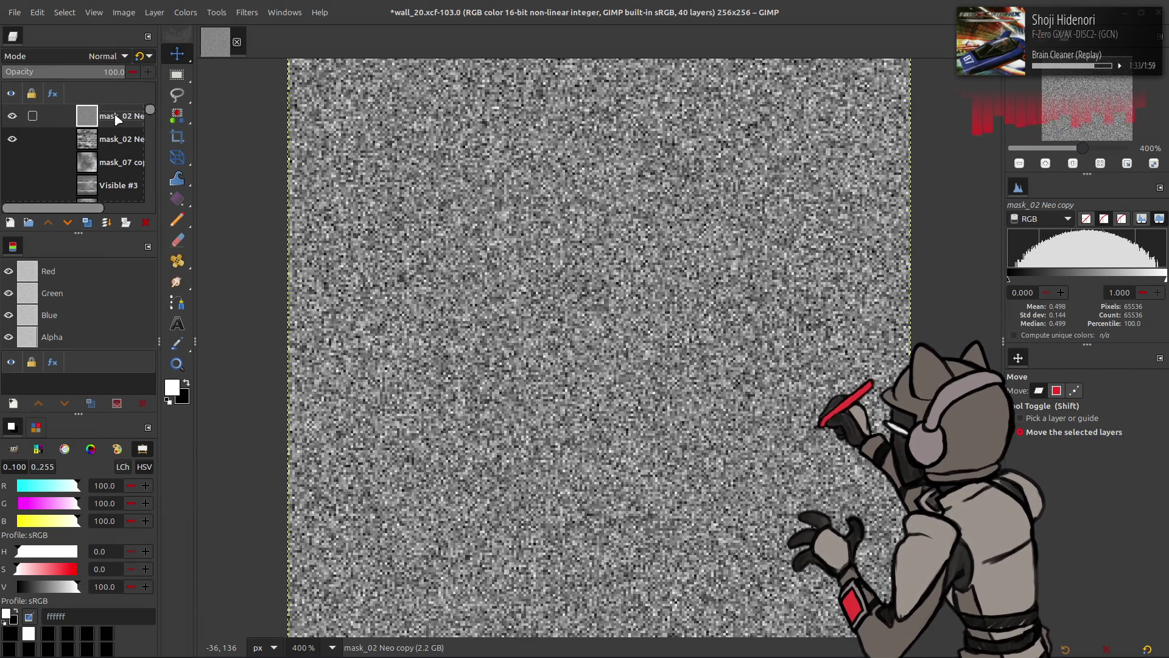
pyautogui.click(13, 115)
pyautogui.click(13, 115)
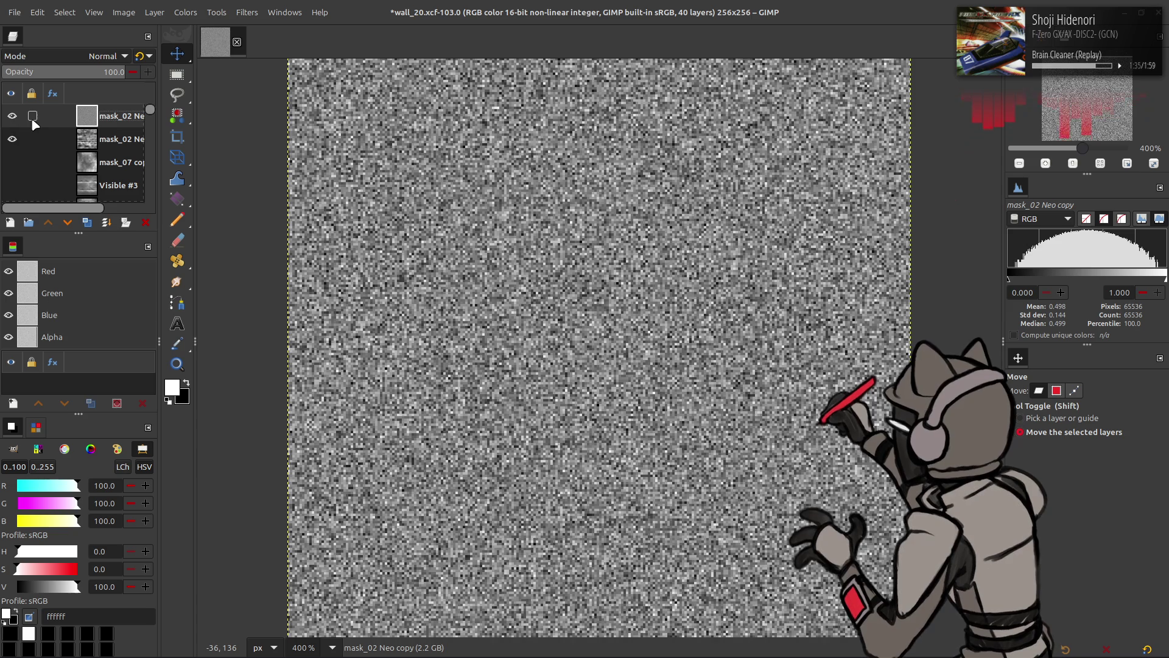
# Try Soft light on the noise layer, then switch it to Multiply blending
pyautogui.click(91, 54)
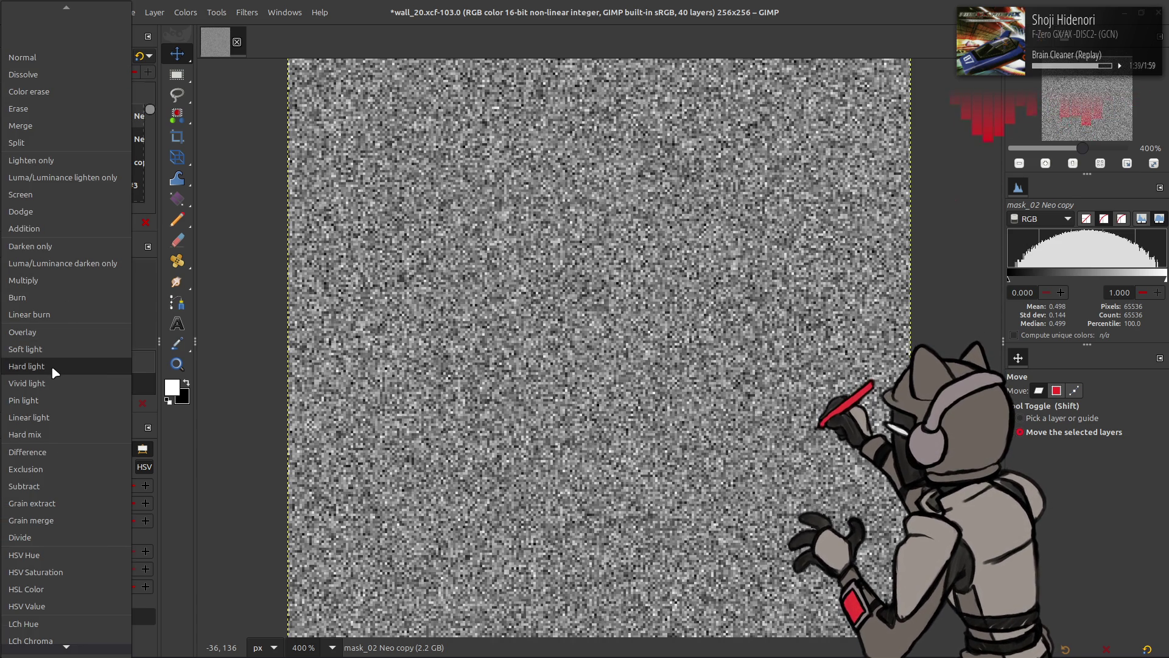
pyautogui.click(51, 349)
pyautogui.click(12, 116)
pyautogui.click(13, 115)
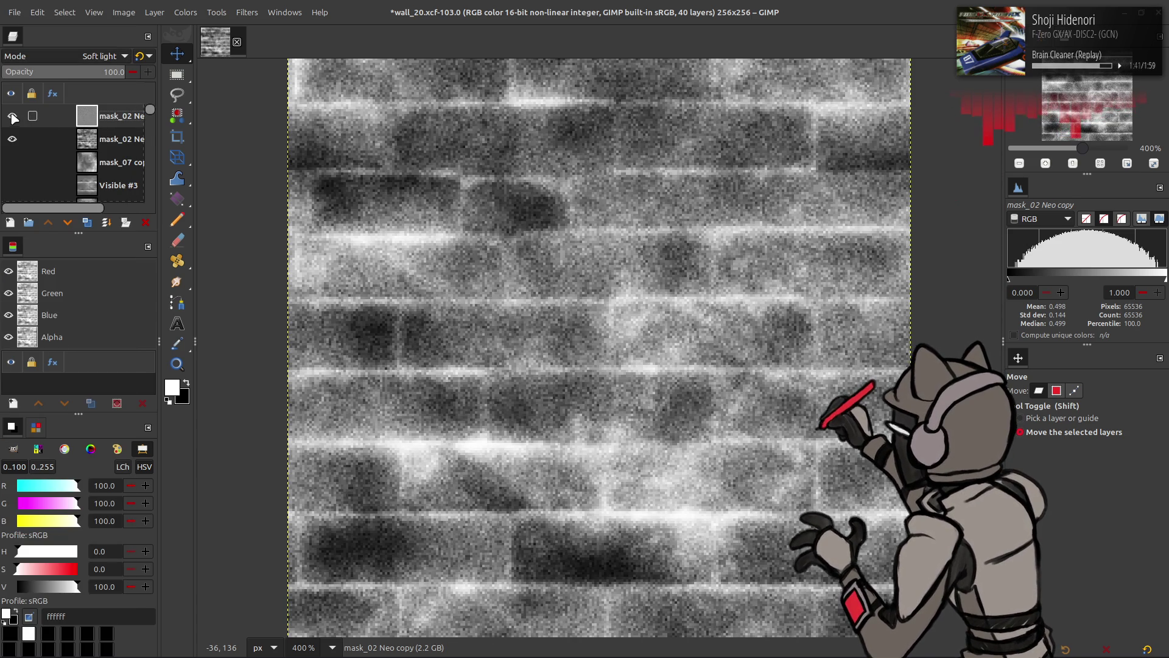
pyautogui.click(79, 55)
pyautogui.scroll(2, 67, 97)
pyautogui.click(61, 89)
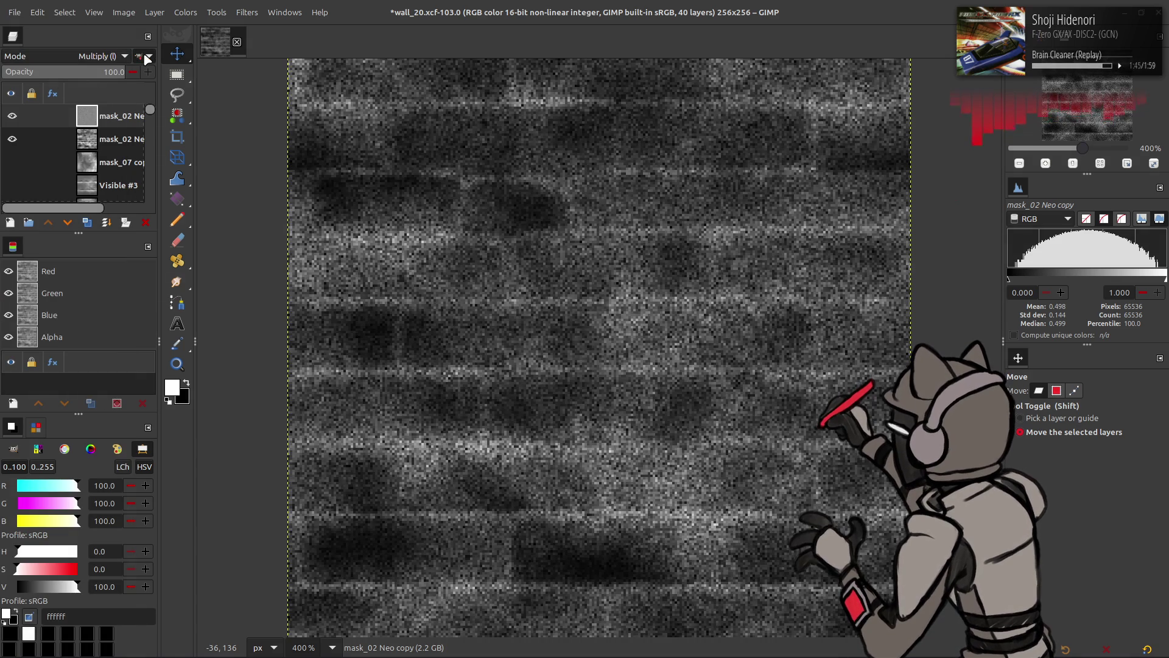
# Set the noise layer's opacity to 50%, then 25%, and select the top mask layer
pyautogui.click(77, 71)
pyautogui.write('50')
pyautogui.press('Return')
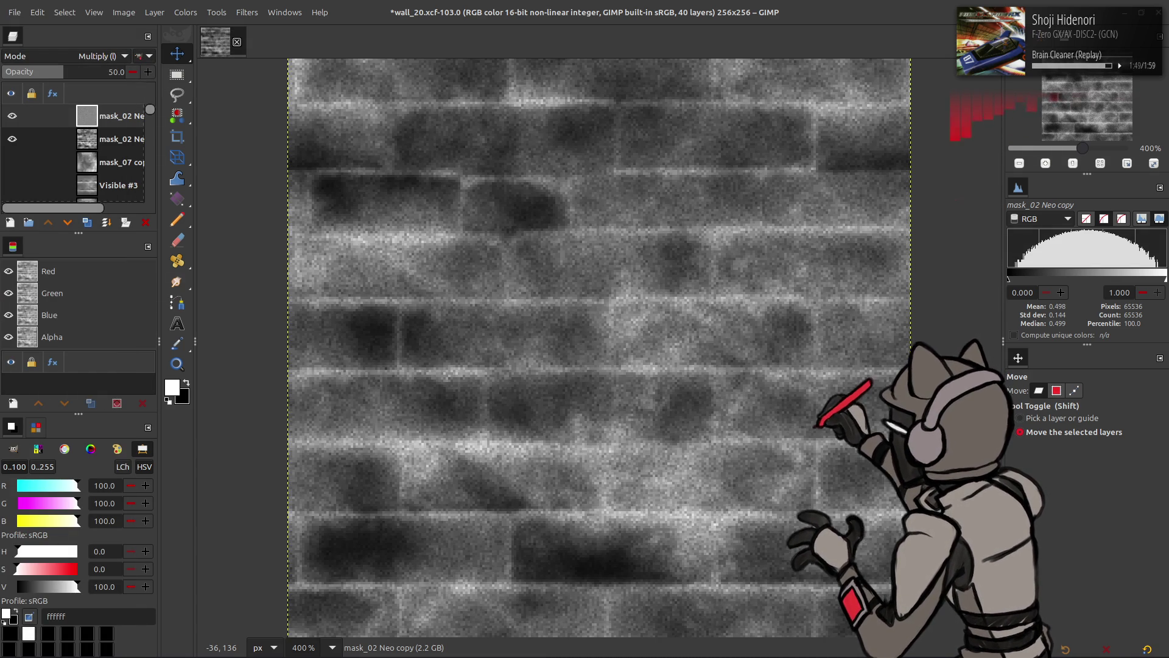
pyautogui.click(11, 116)
pyautogui.click(11, 116)
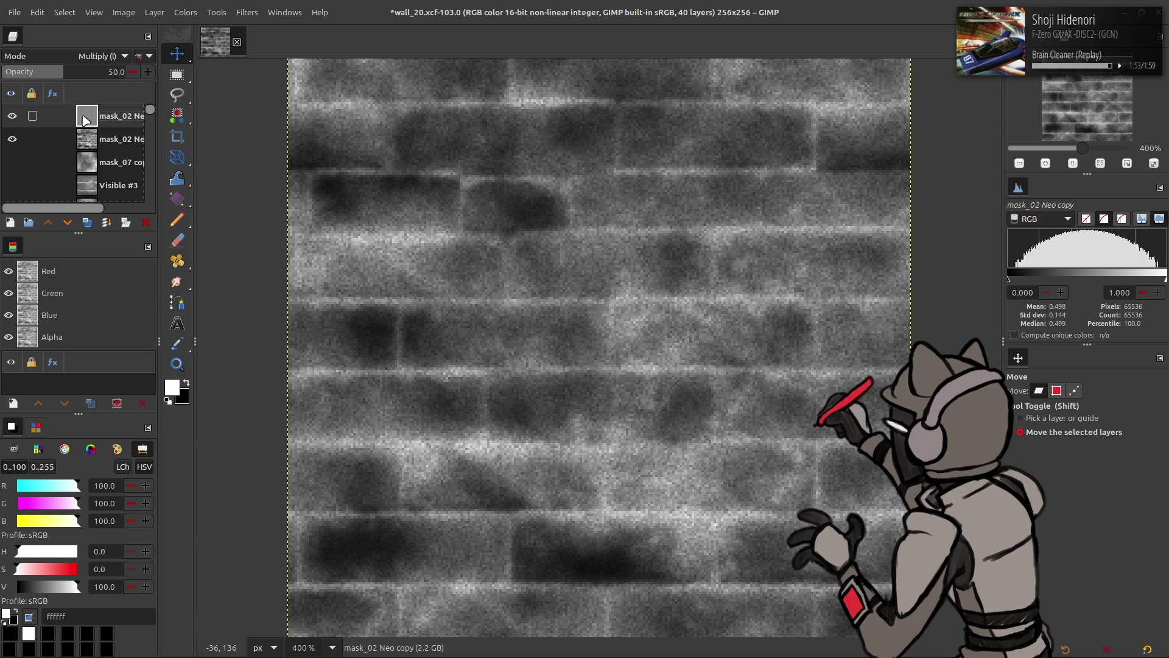
pyautogui.click(113, 71)
pyautogui.write('25')
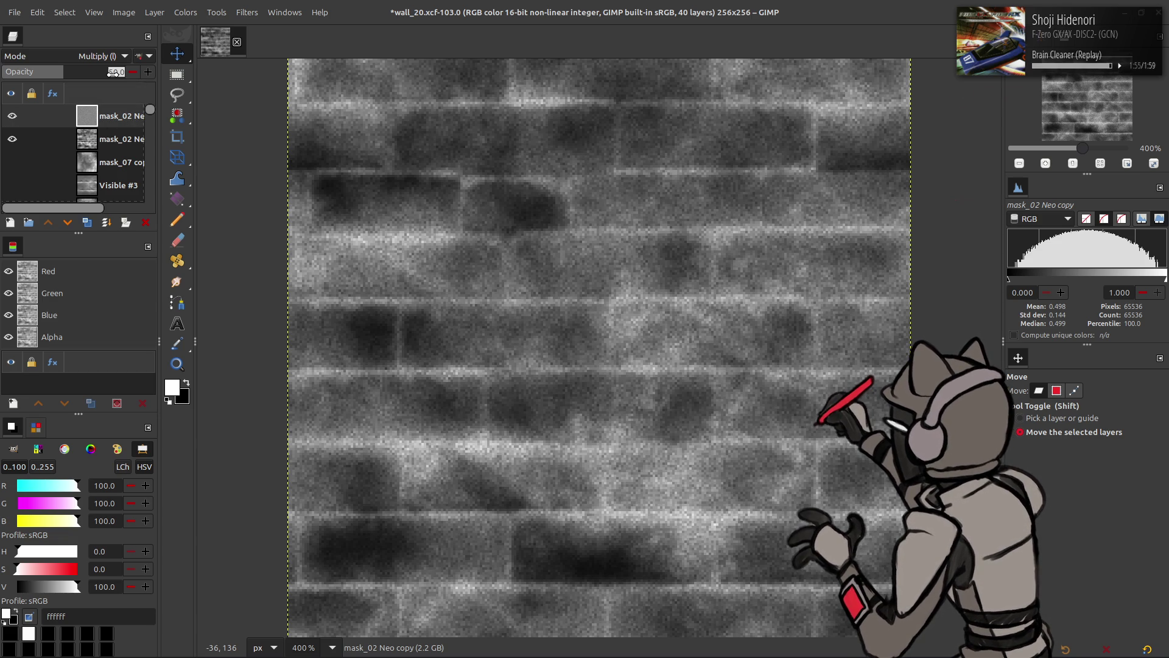
pyautogui.press('Return')
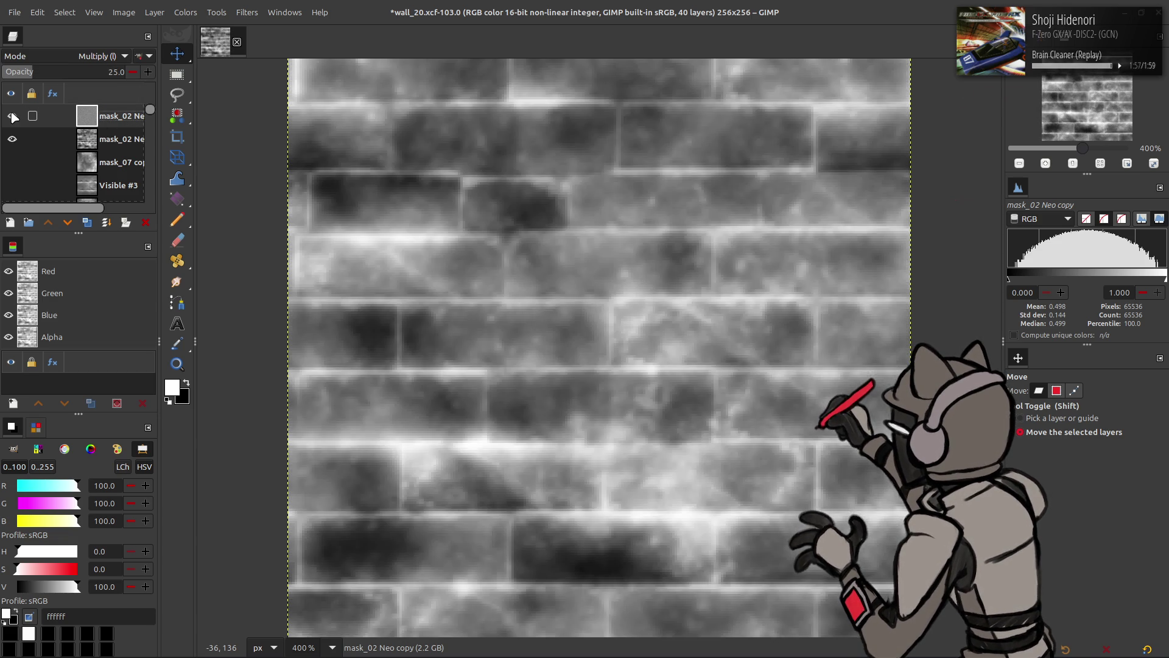
pyautogui.click(79, 139)
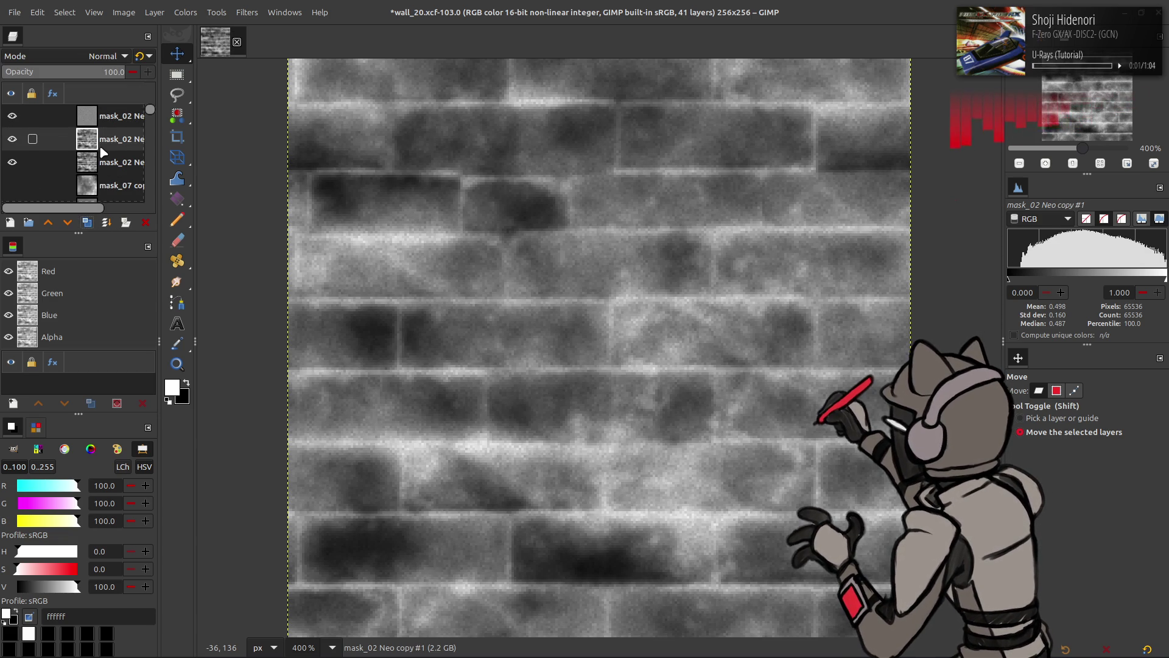
pyautogui.click(113, 120)
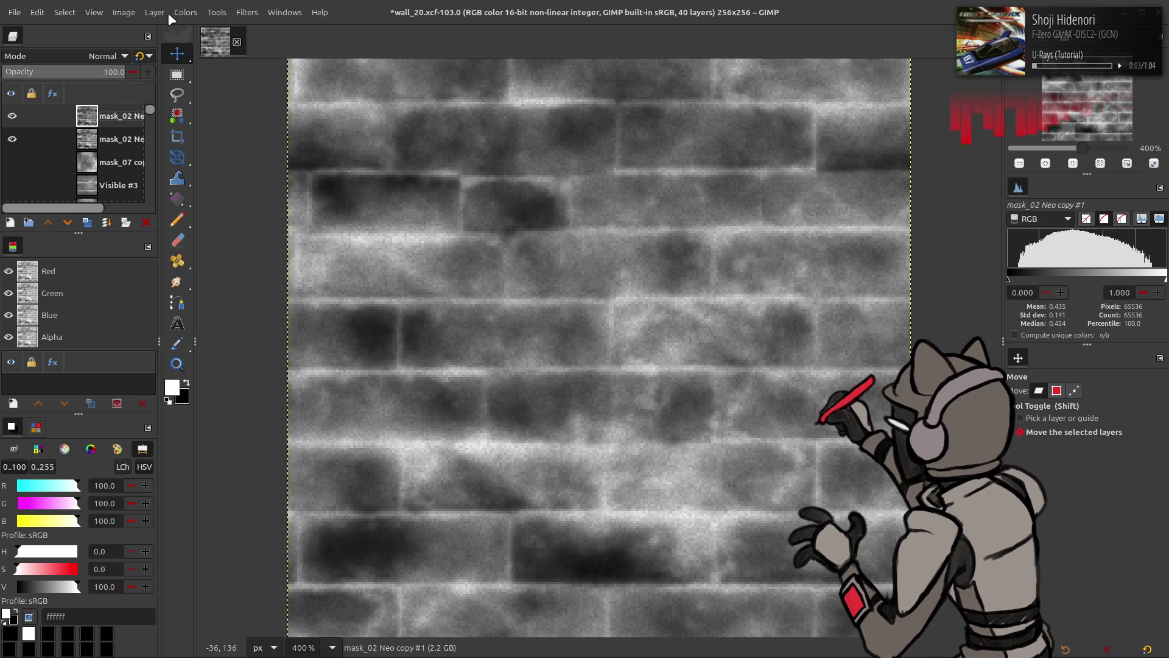
# Auto-stretch the brick mask's contrast
pyautogui.click(185, 13)
pyautogui.moveTo(235, 225)
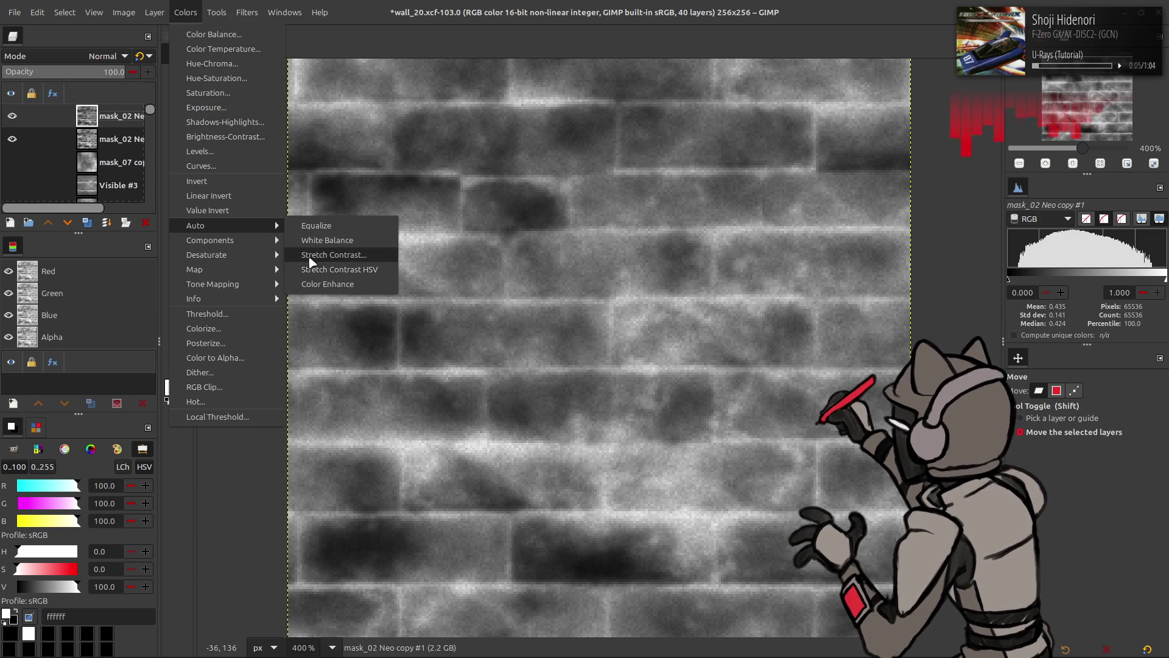
pyautogui.click(305, 256)
pyautogui.click(232, 305)
# Raise the Levels output black to 12.5 to lift the mask's shadows
pyautogui.click(186, 13)
pyautogui.click(224, 152)
pyautogui.moveTo(53, 313); pyautogui.dragTo(92, 314)
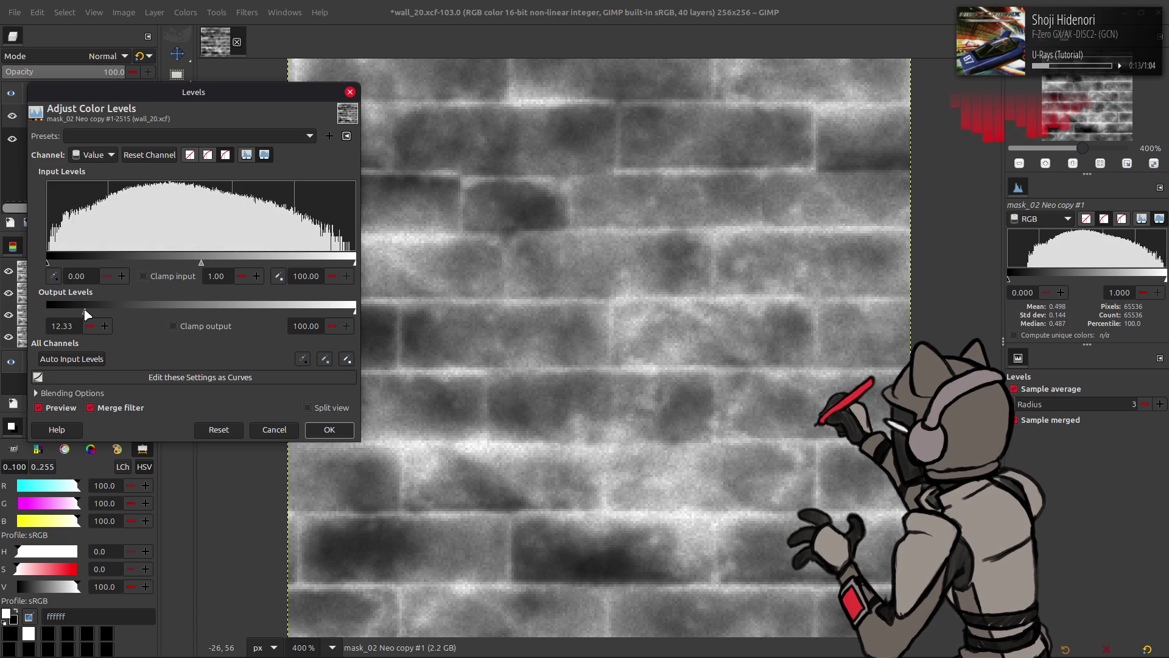
pyautogui.doubleClick(70, 326)
pyautogui.write('12.5')
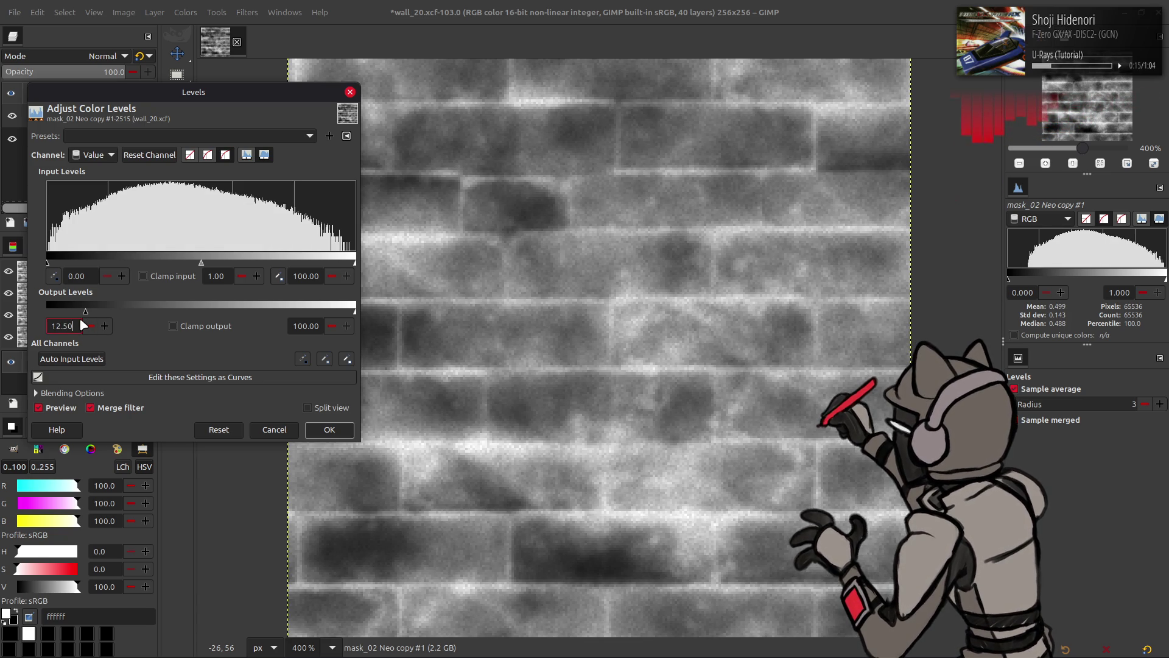
pyautogui.click(329, 429)
pyautogui.click(12, 116)
pyautogui.click(13, 116)
pyautogui.click(12, 116)
pyautogui.click(12, 116)
# Apply green-only Levels and re-export the mask to its texture file
pyautogui.click(186, 12)
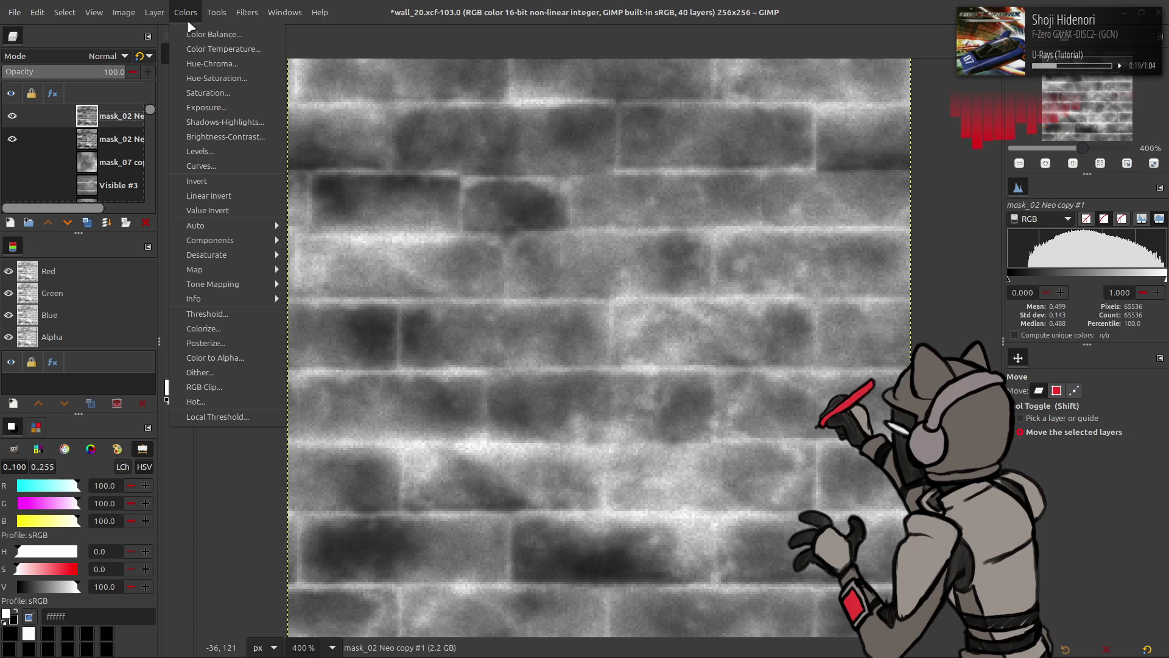
pyautogui.click(195, 157)
pyautogui.scroll(-2, 161, 137)
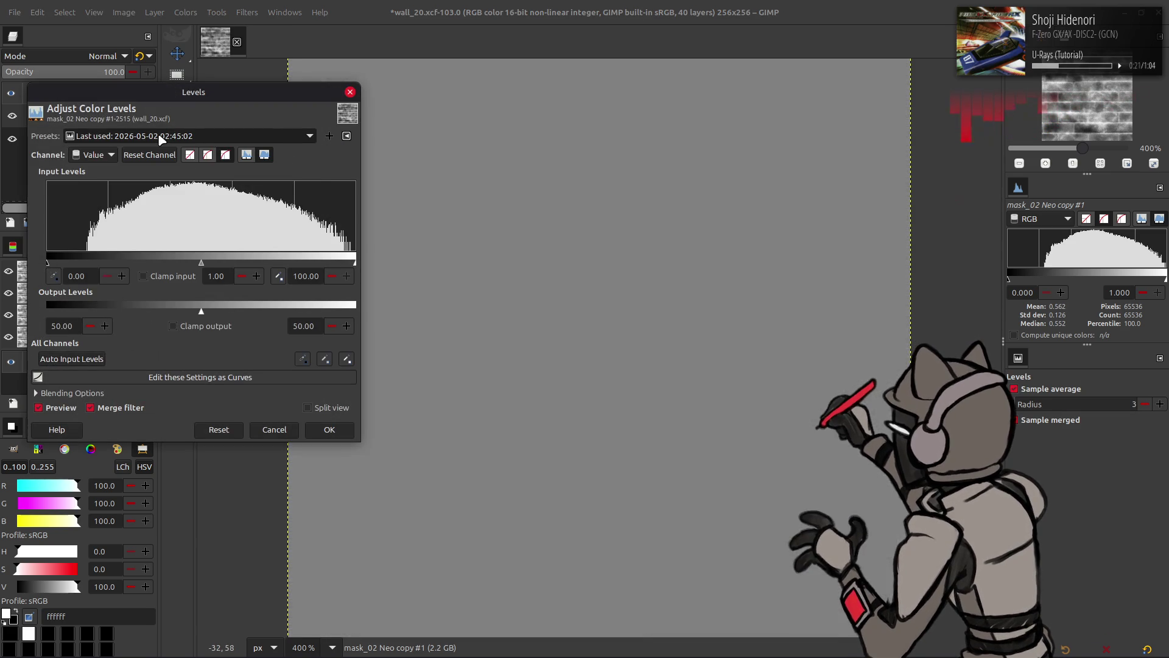
pyautogui.click(327, 430)
pyautogui.click(16, 14)
pyautogui.click(108, 202)
pyautogui.hotkey('alt', 'Tab')
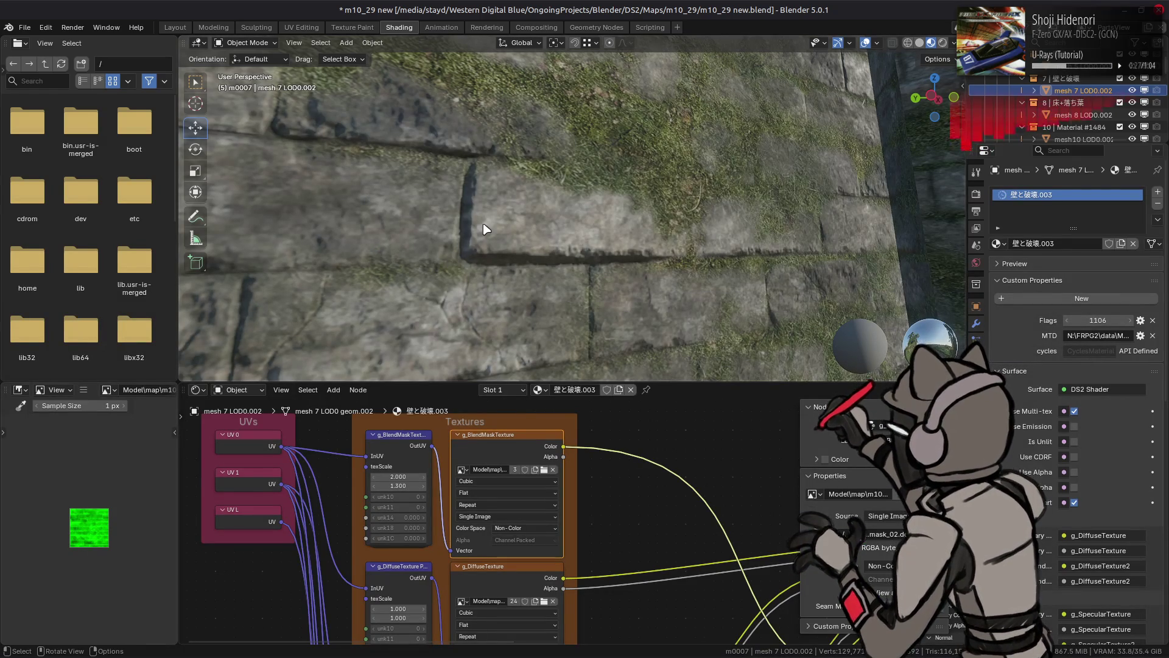
# Switch the g_BlendMaskTexture interpolation to Linear
pyautogui.click(488, 486)
pyautogui.click(484, 492)
pyautogui.moveTo(558, 249)
pyautogui.mouseDown()
pyautogui.moveTo(567, 255)
pyautogui.moveTo(563, 232)
pyautogui.mouseUp()
pyautogui.hotkey('ctrl', 'z')
pyautogui.hotkey('ctrl', 'shift', 'z')
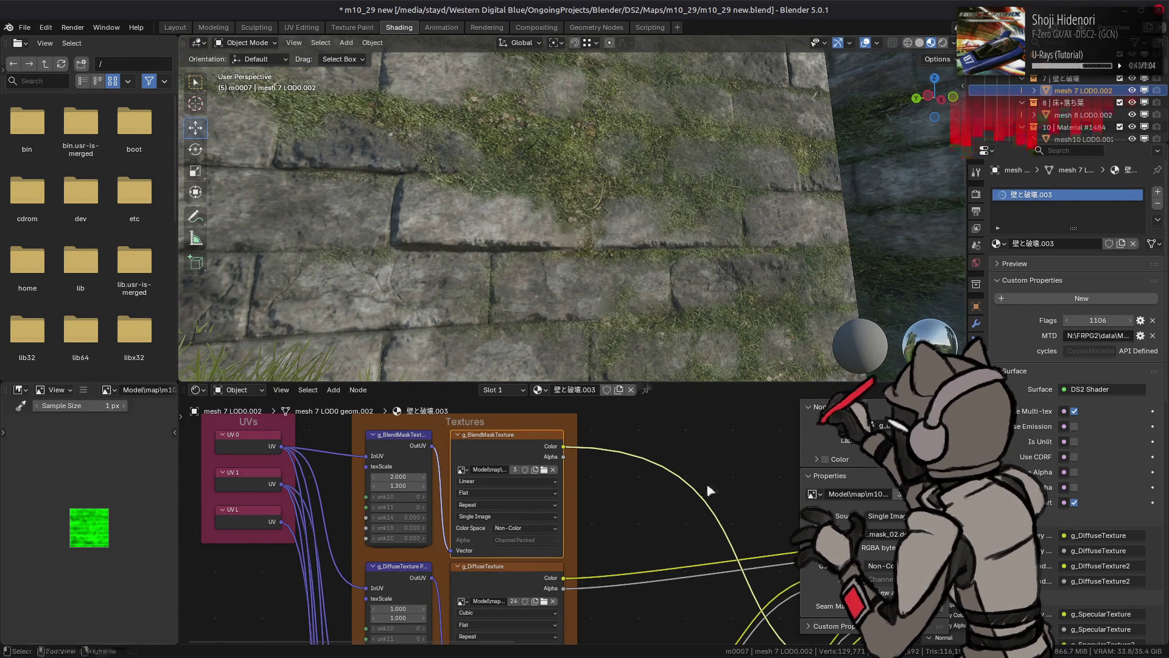
# Change blendMaskScale0 on the GX-Multi-tex node to 94.9
pyautogui.hscroll(8, 558, 477)
pyautogui.hscroll(8, 558, 476)
pyautogui.moveTo(655, 508)
pyautogui.mouseDown()
pyautogui.moveTo(643, 509)
pyautogui.moveTo(670, 508)
pyautogui.mouseUp()
pyautogui.press('KP_Decimal')
# Set the blend-mask texture to Cubic interpolation and inspect the wall from above
pyautogui.click(393, 517)
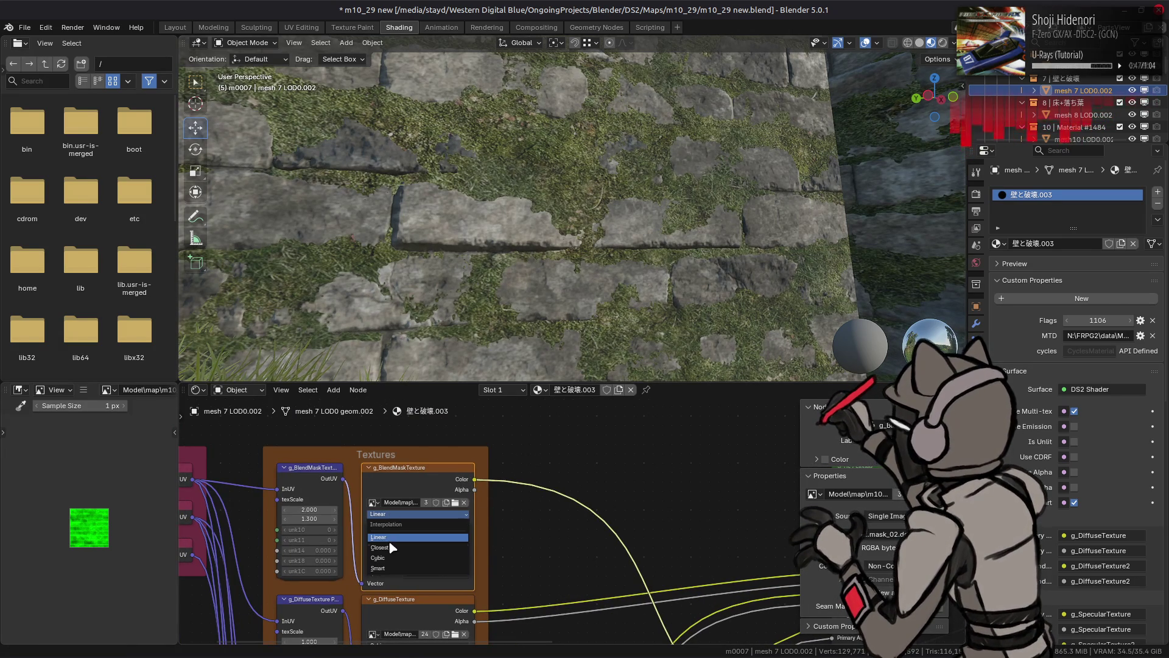
pyautogui.click(389, 553)
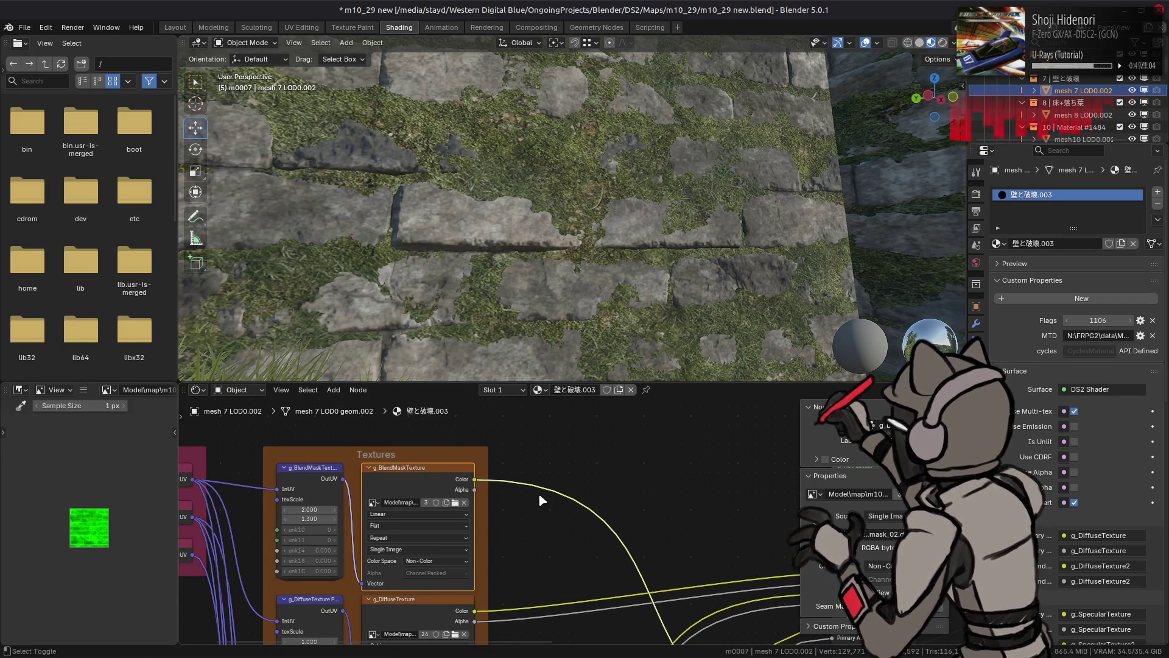
pyautogui.moveTo(649, 307); pyautogui.dragTo(644, 314)
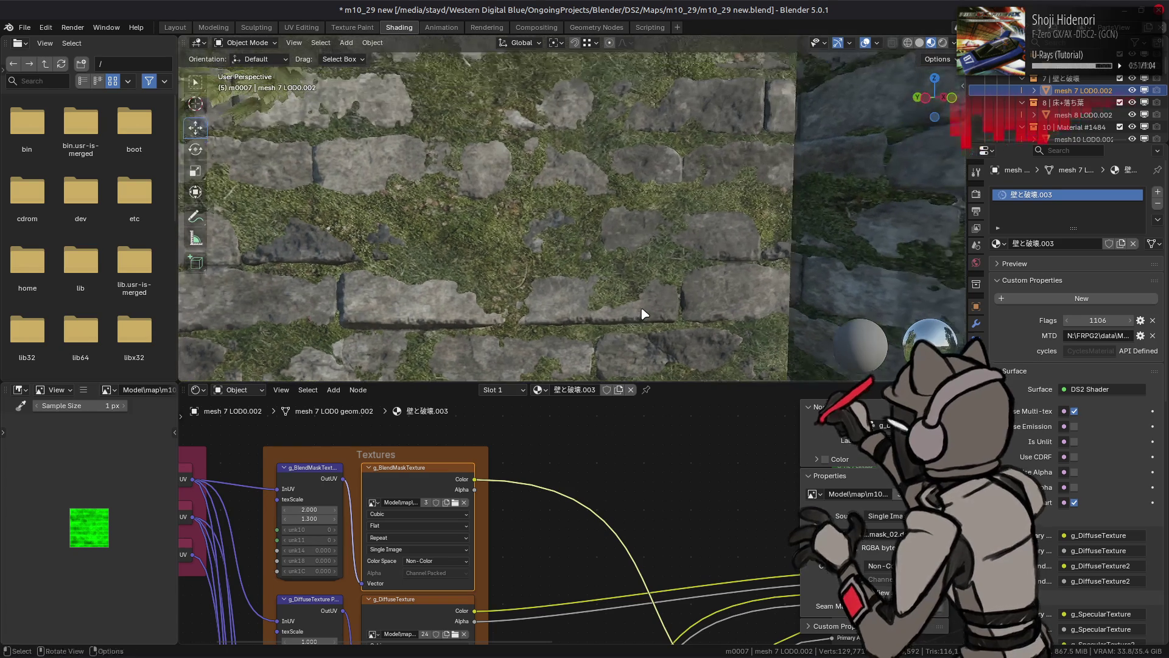
pyautogui.press('XF86AudioLowerVolume')
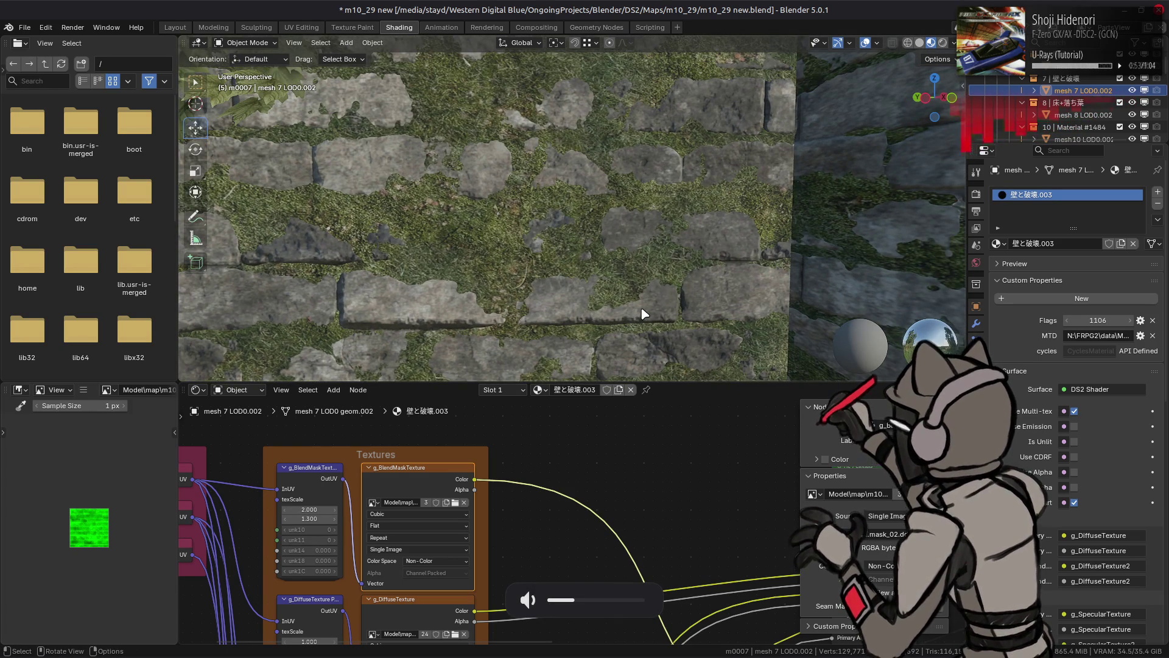
pyautogui.scroll(4, 626, 253)
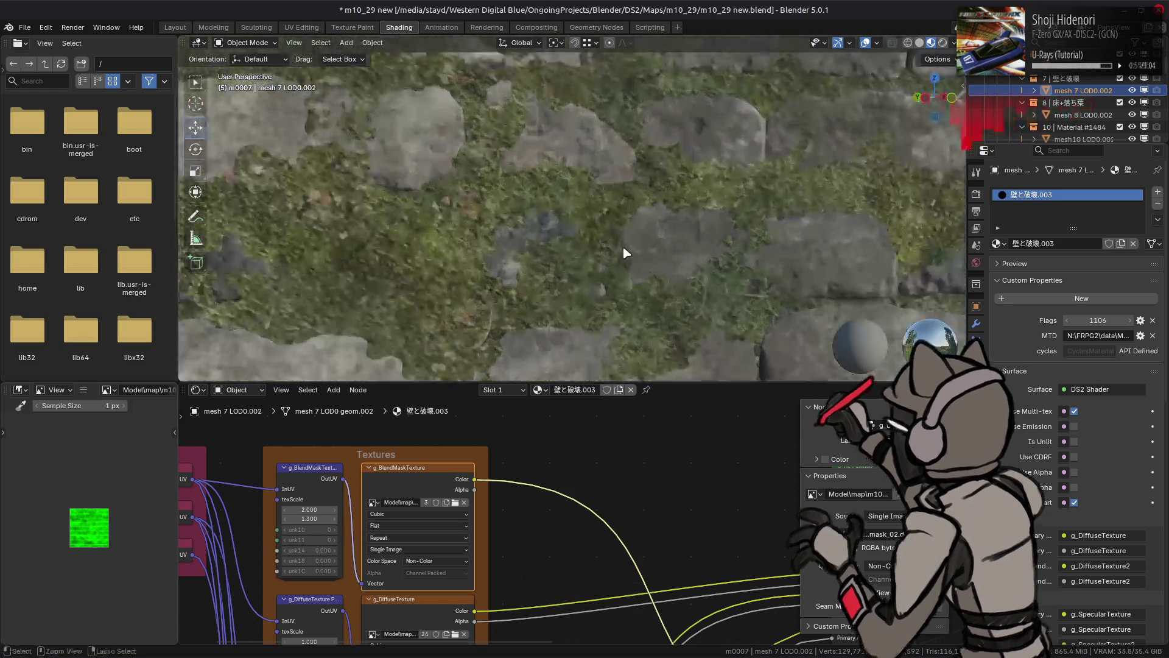
pyautogui.scroll(-5, 639, 261)
pyautogui.scroll(5, 651, 256)
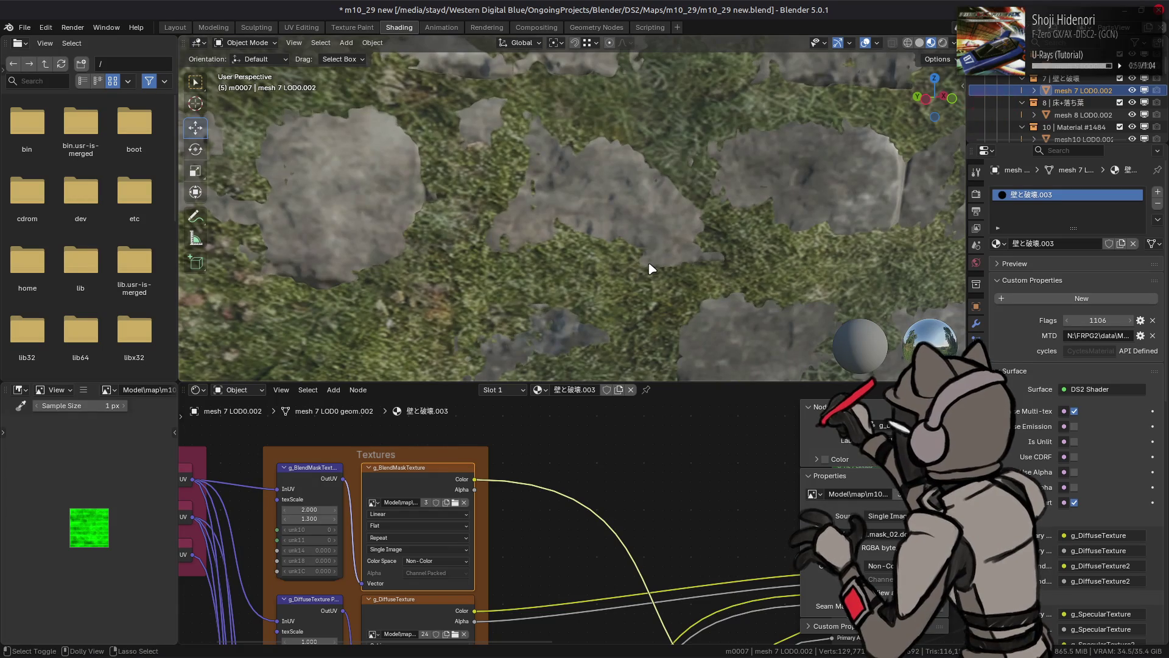
pyautogui.hscroll(5, 512, 498)
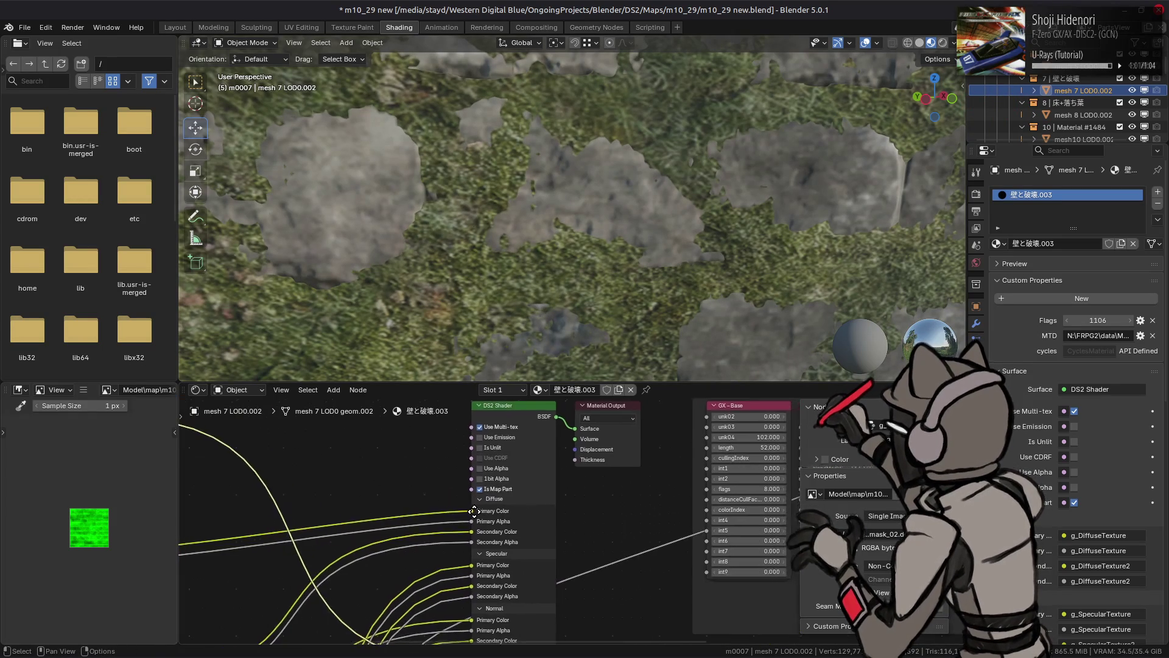
# Enter 20 for blendMaskScale0, then drag it down to 6.000
pyautogui.hscroll(3, 475, 511)
pyautogui.click(677, 491)
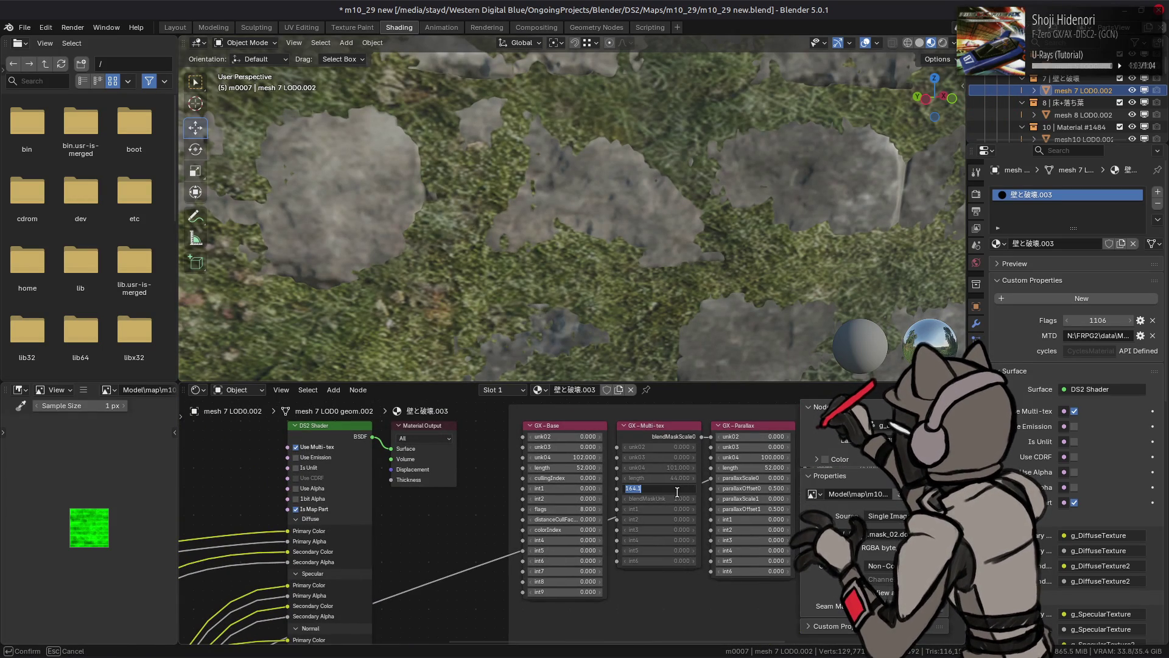
pyautogui.write('20')
pyautogui.press('Return')
pyautogui.scroll(-5, 613, 255)
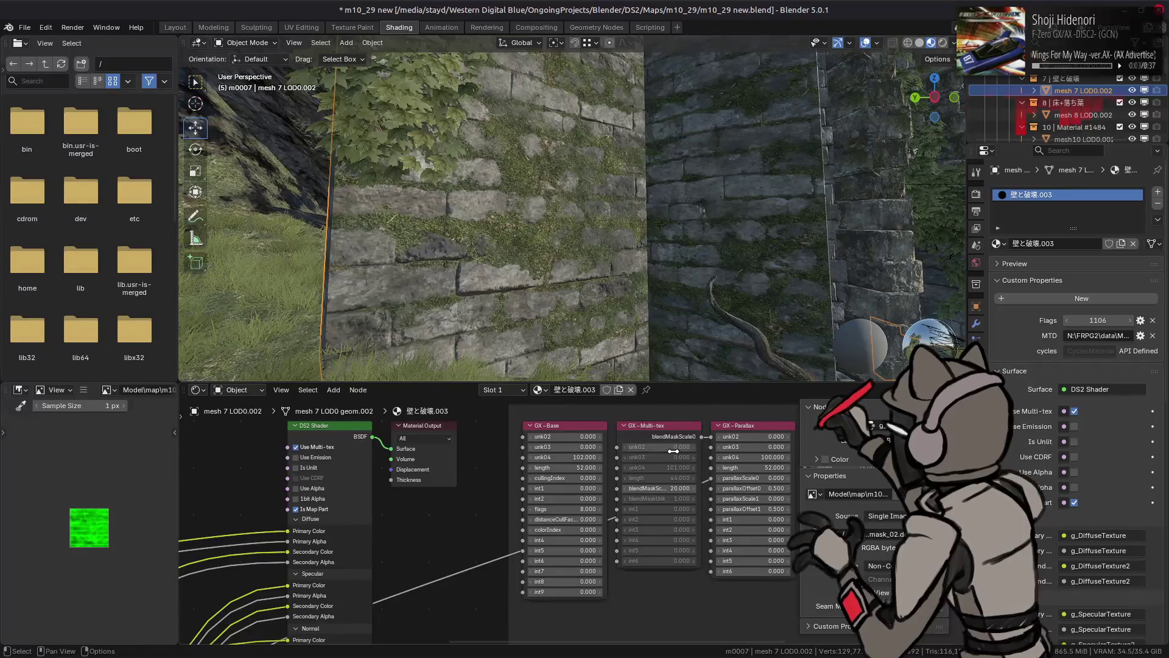
pyautogui.moveTo(667, 489); pyautogui.dragTo(663, 489)
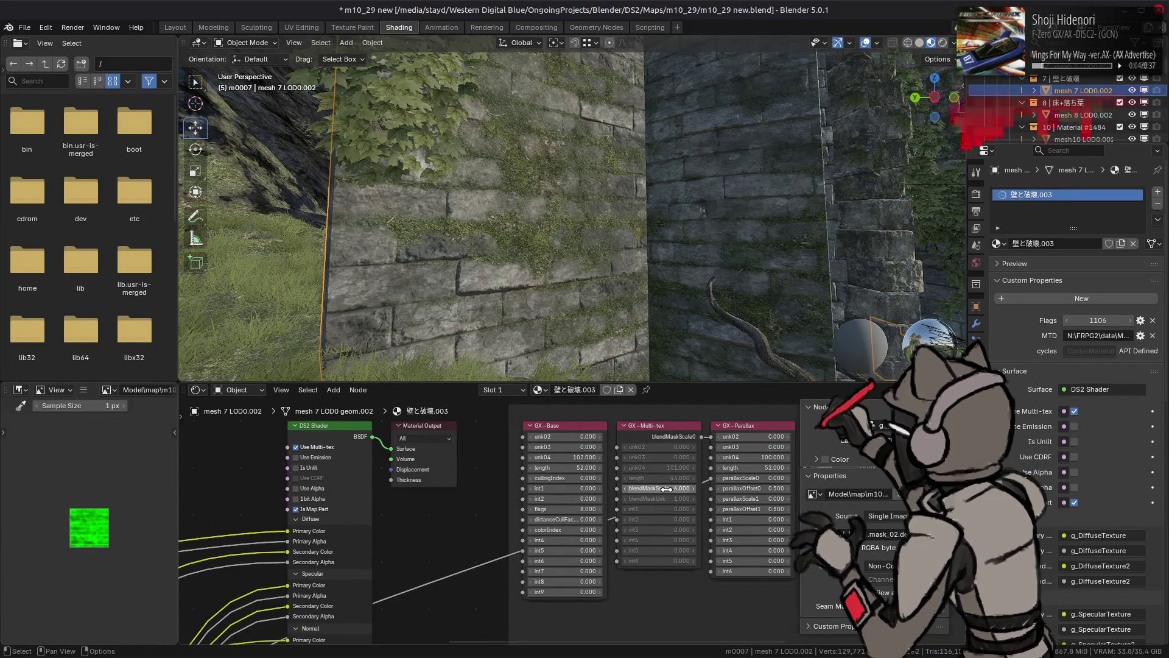
pyautogui.scroll(2, 573, 213)
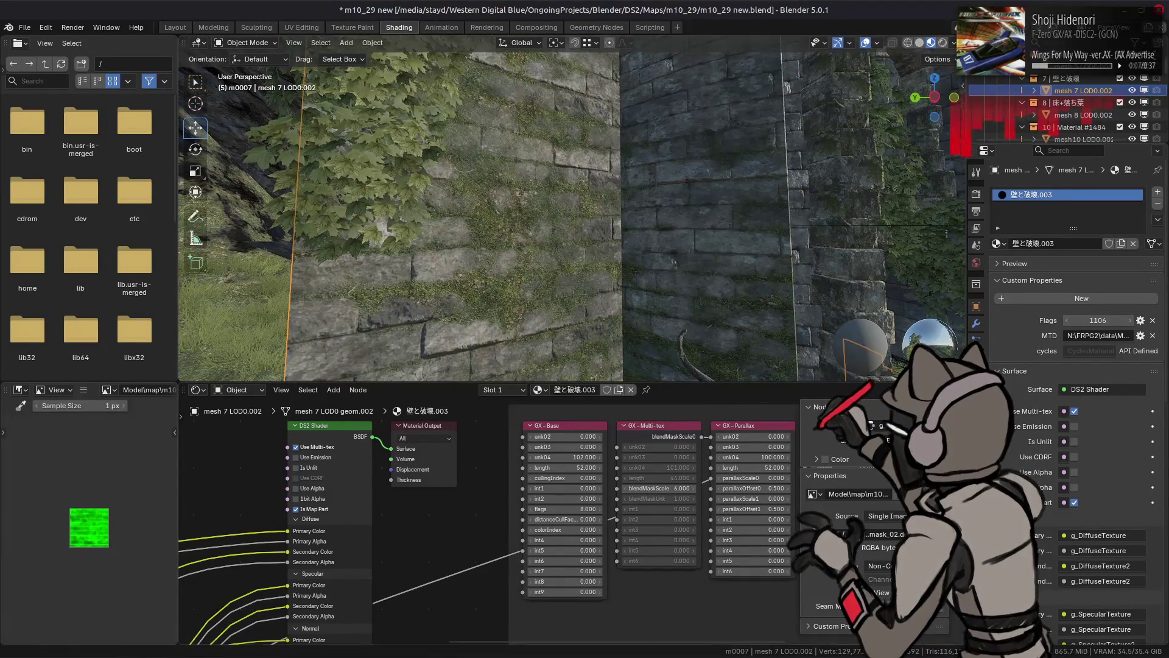
pyautogui.click(201, 617)
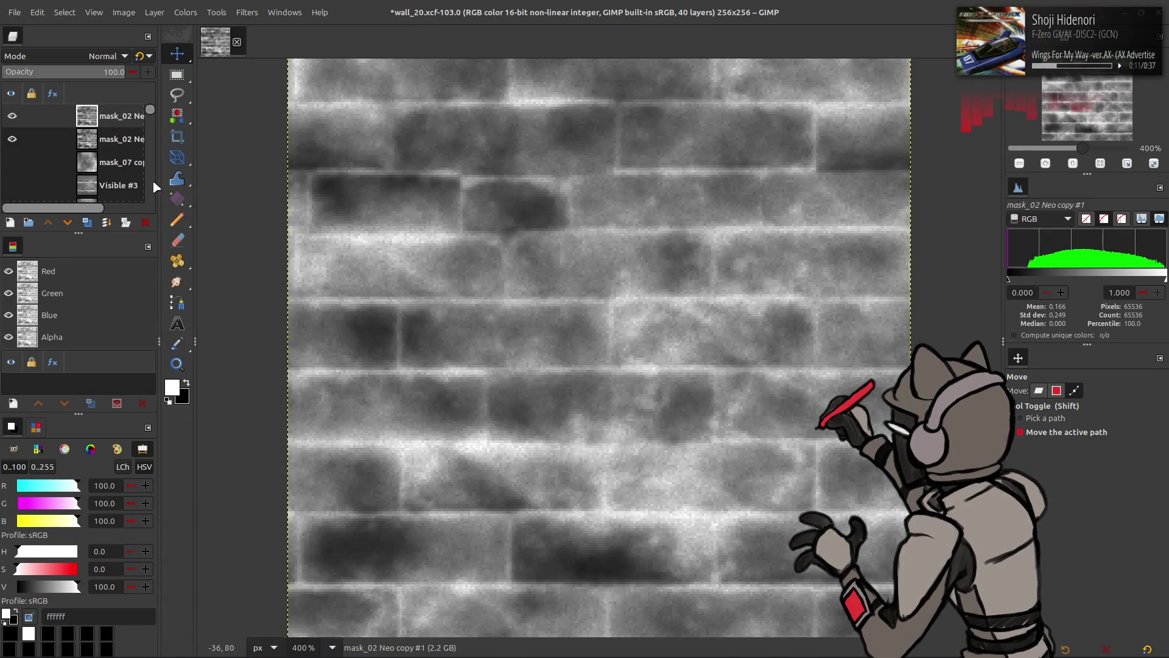
# Switch the Multiply noise layer to Overlay blending and compare it on and off
pyautogui.click(112, 140)
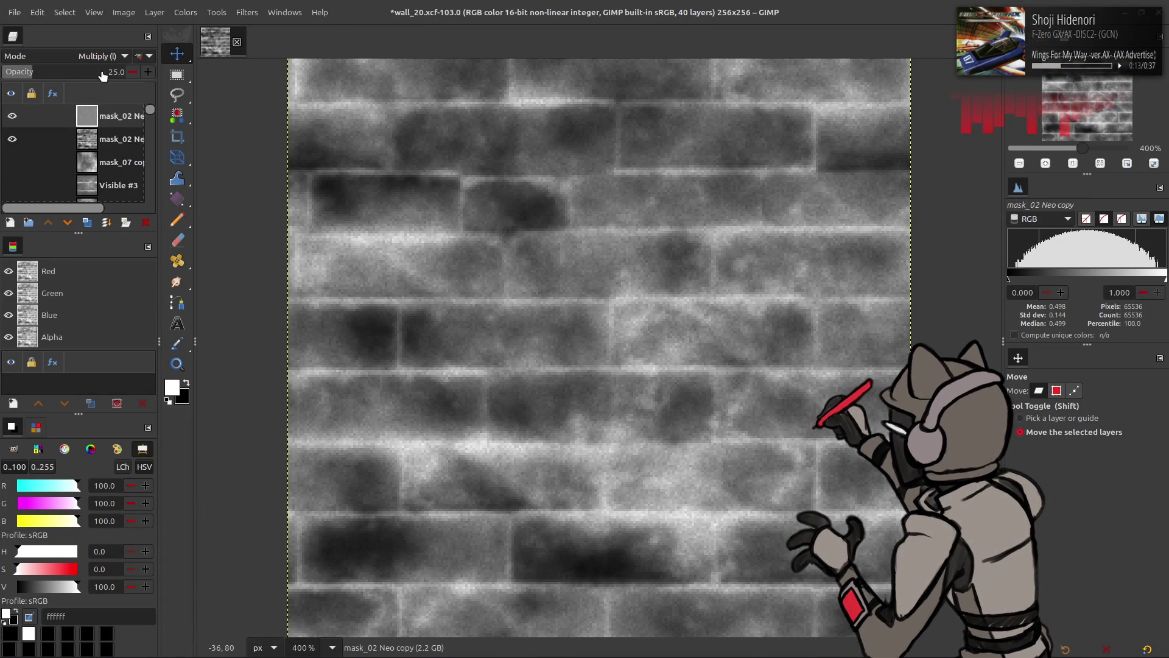
pyautogui.click(102, 72)
pyautogui.click(104, 56)
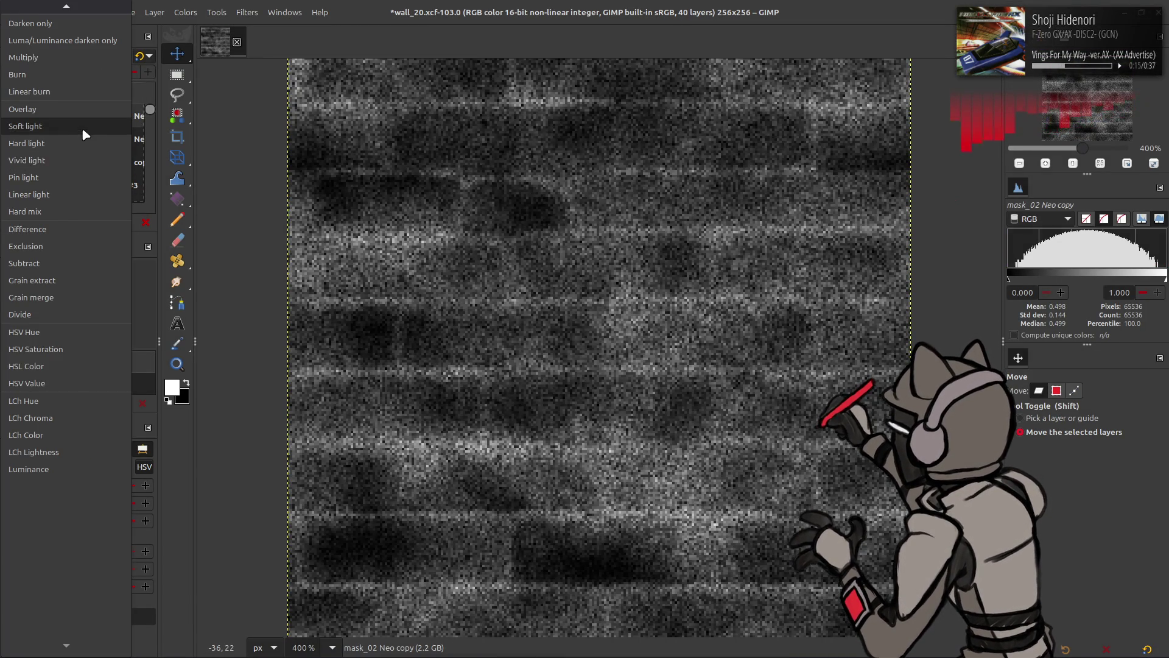
pyautogui.click(73, 109)
pyautogui.scroll(-1, 102, 58)
pyautogui.scroll(1, 78, 60)
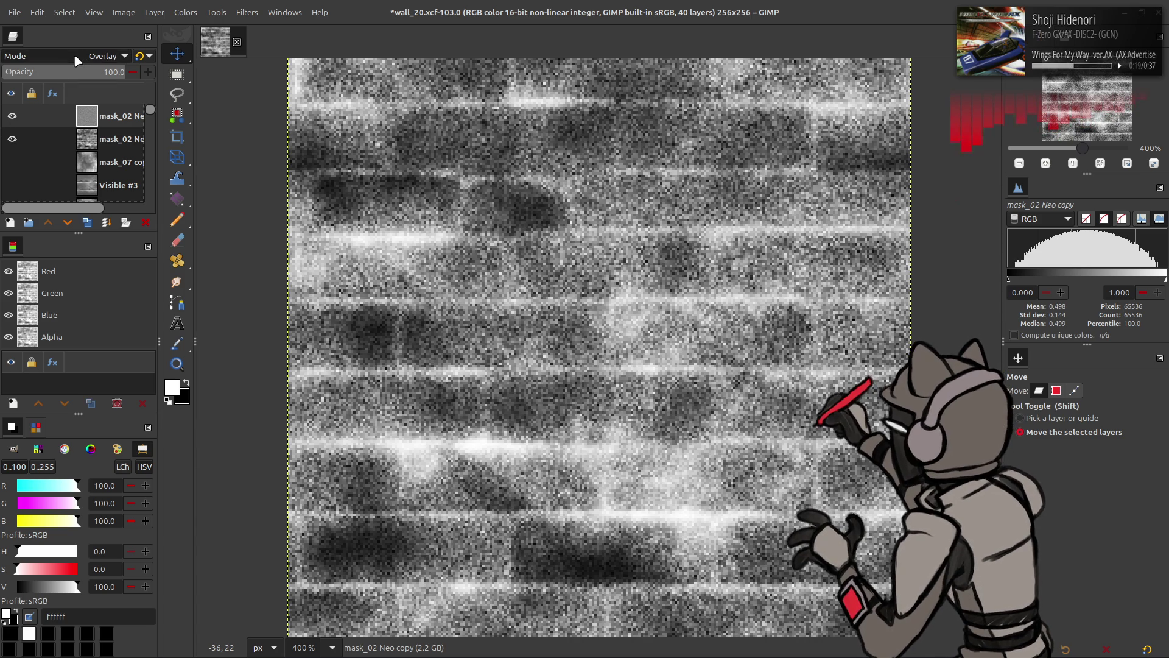
pyautogui.scroll(-1, 77, 61)
pyautogui.scroll(1, 77, 61)
pyautogui.scroll(-1, 77, 60)
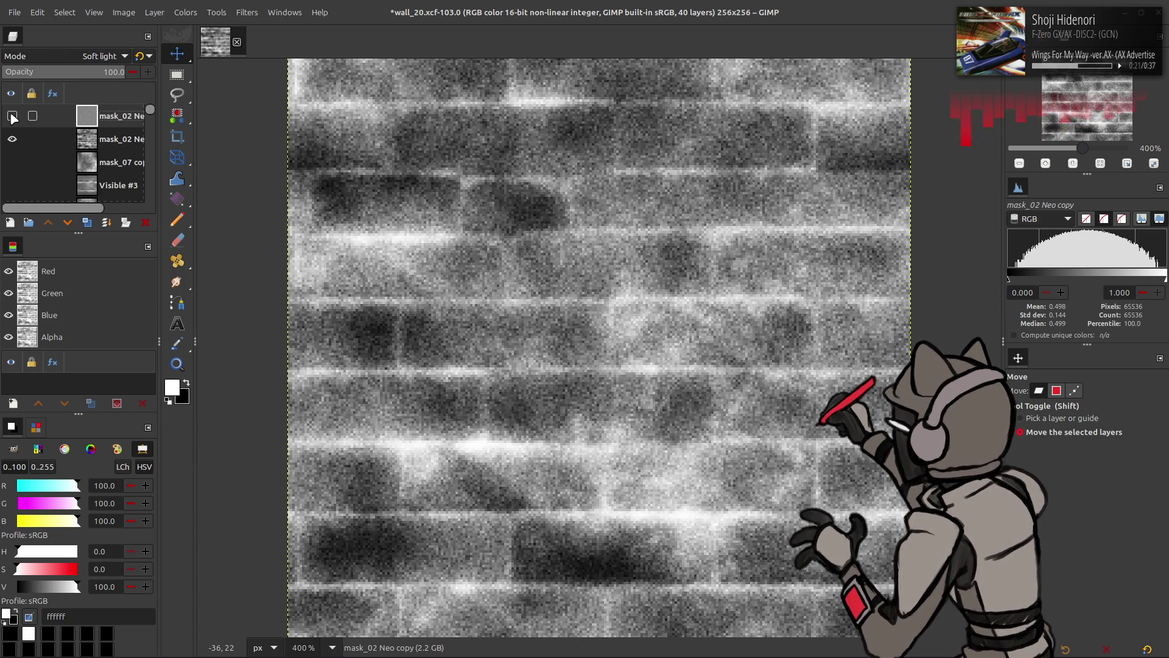
pyautogui.click(12, 115)
pyautogui.click(12, 116)
# Set the noise layer's opacity to 50%, then hide it
pyautogui.write('50')
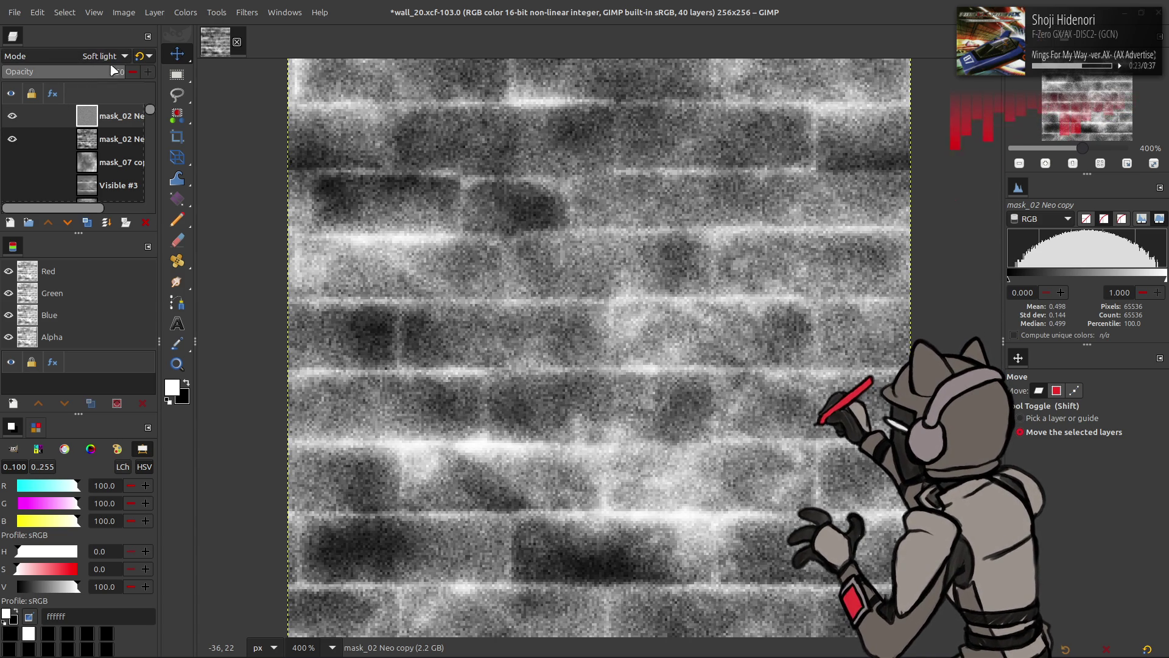
pyautogui.press('Return')
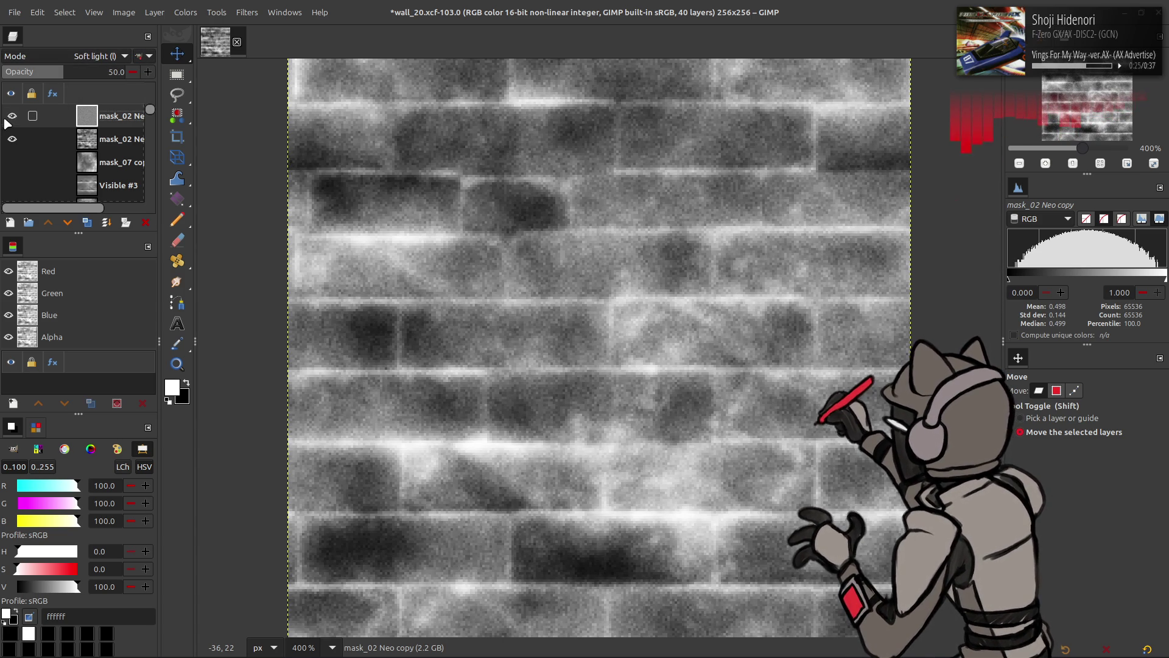
pyautogui.click(12, 117)
pyautogui.click(12, 117)
pyautogui.click(7, 121)
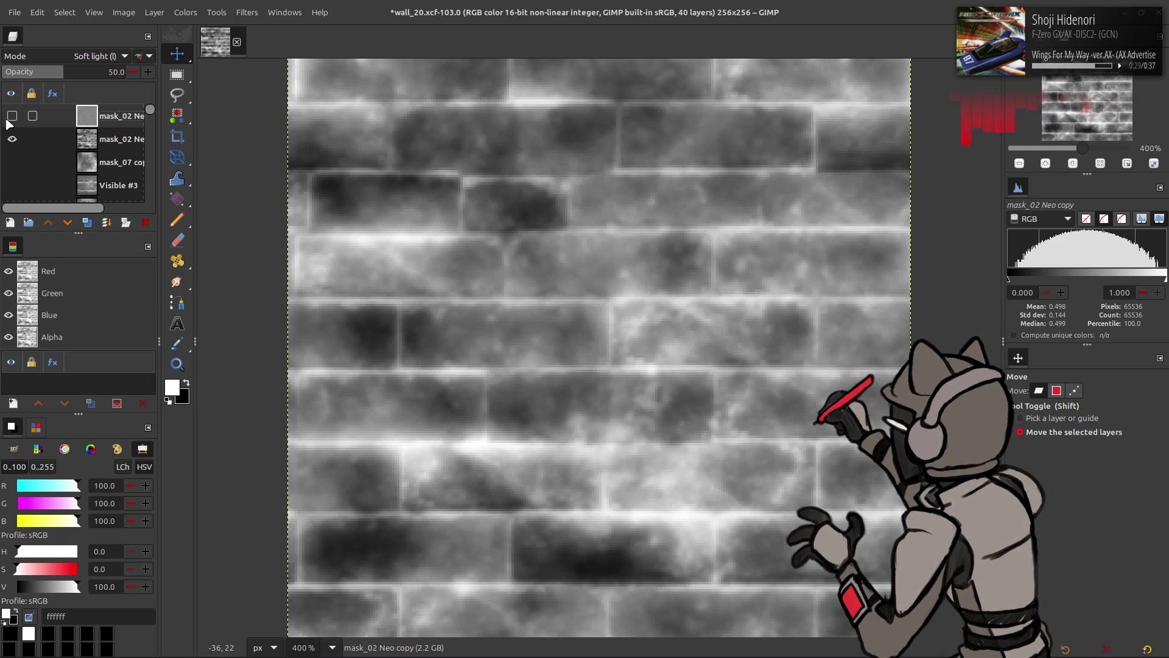
# Duplicate the brick mask layer twice and apply a G'MIC Gaussian blur of amplitude 1
pyautogui.click(29, 133)
pyautogui.click(88, 223)
pyautogui.click(88, 223)
pyautogui.click(247, 12)
pyautogui.click(302, 314)
pyautogui.click(897, 174)
pyautogui.click(803, 547)
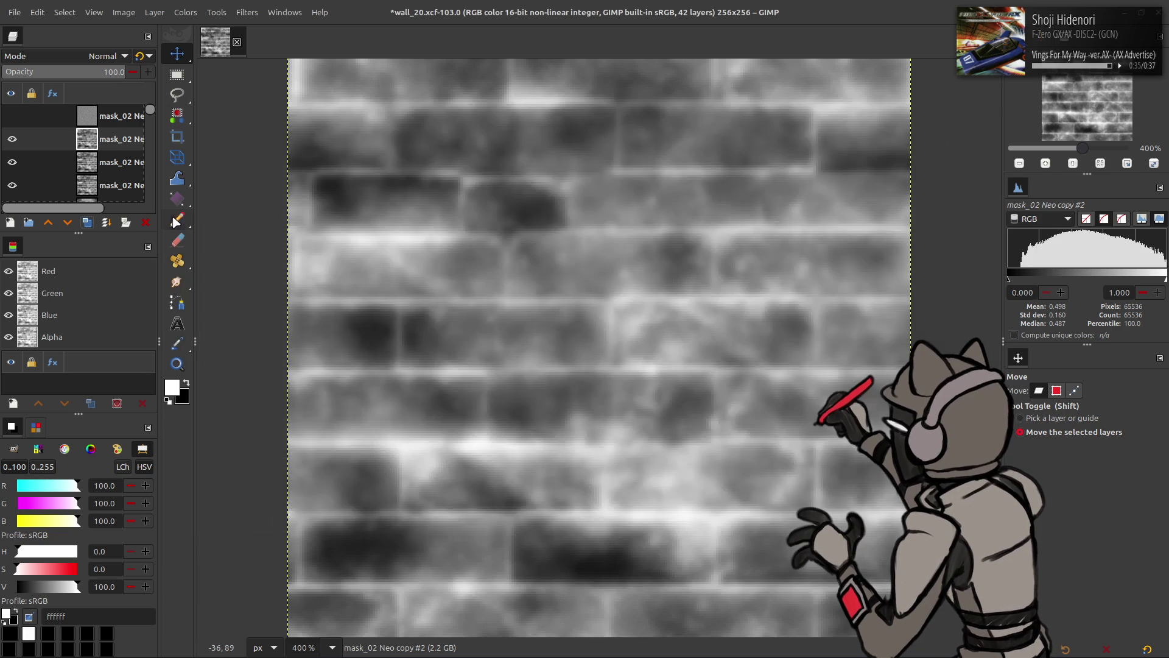
# Set the blurred copy to Grain extract, merge it down, and set the result to Grain merge
pyautogui.click(106, 56)
pyautogui.click(48, 482)
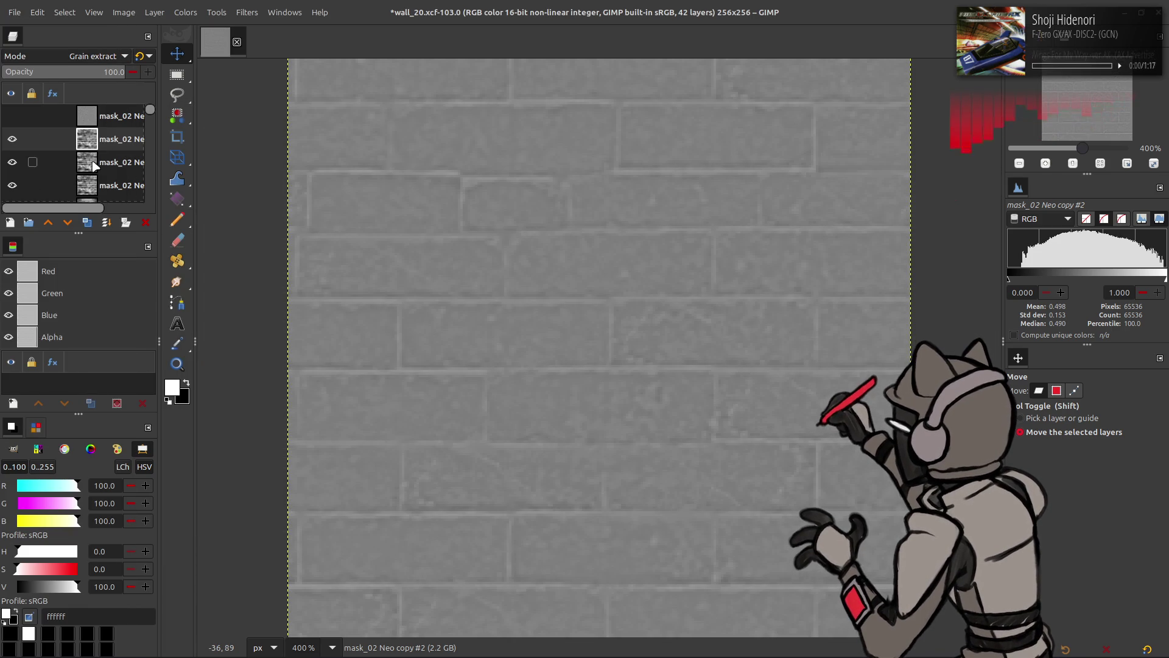
pyautogui.click(107, 222)
pyautogui.click(97, 56)
pyautogui.click(54, 519)
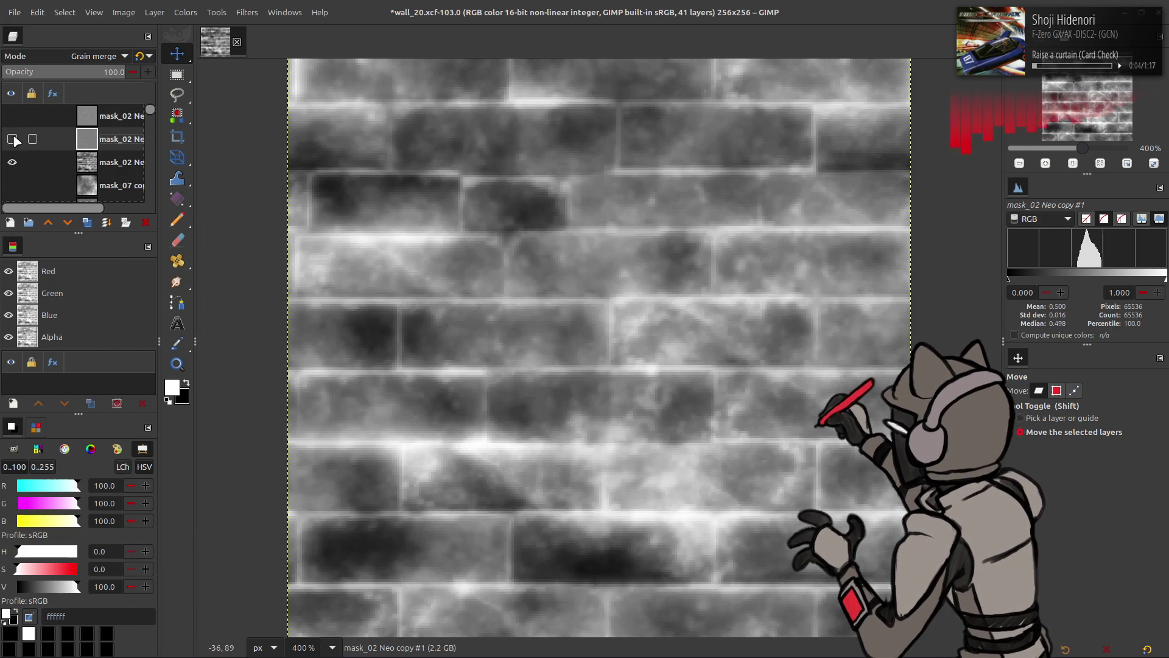
pyautogui.rightClick(112, 146)
pyautogui.click(146, 261)
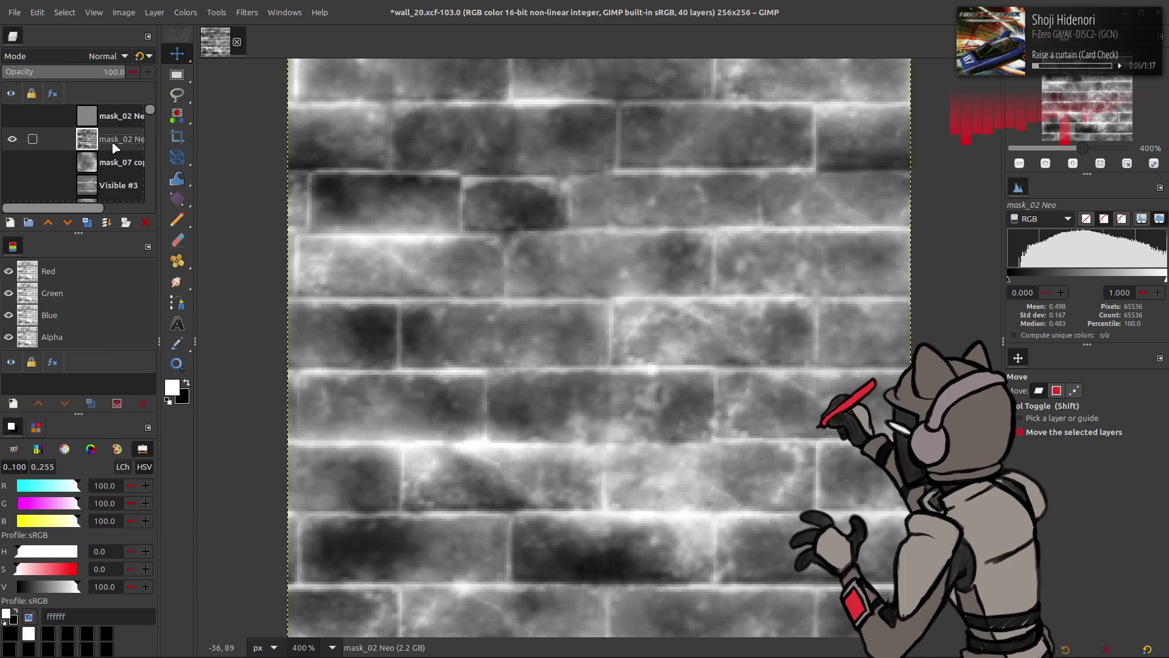
# Duplicate the brick mask, Gaussian-blur the copy with G'MIC, and set it to Grain extract
pyautogui.click(88, 223)
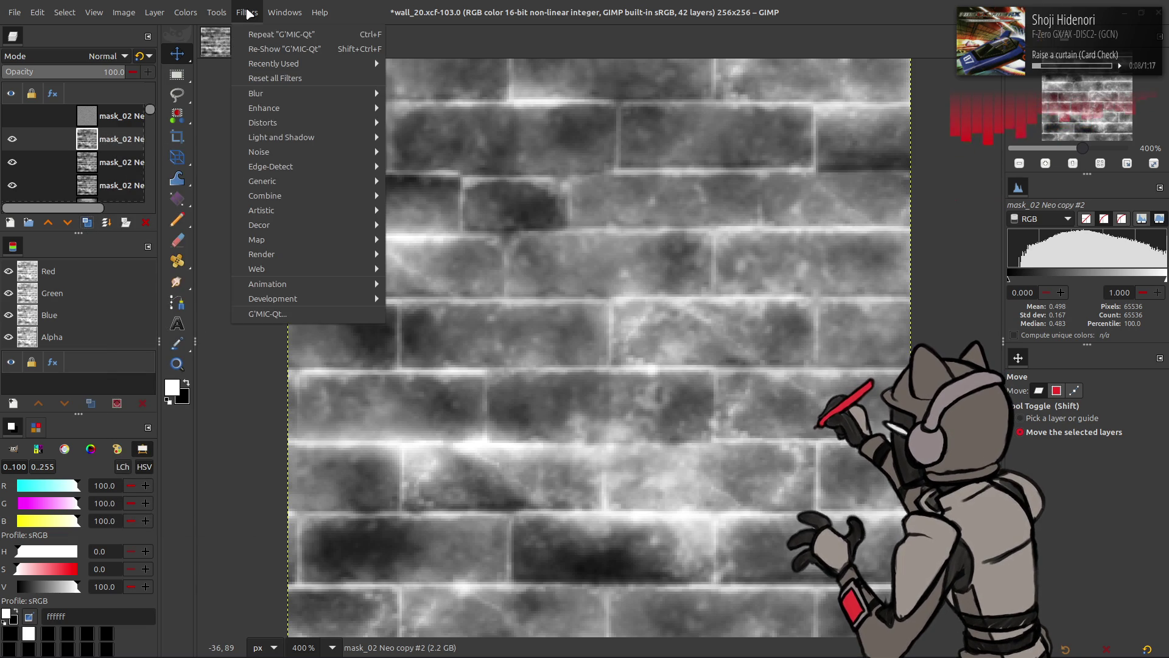
pyautogui.hotkey('ctrl', 'f')
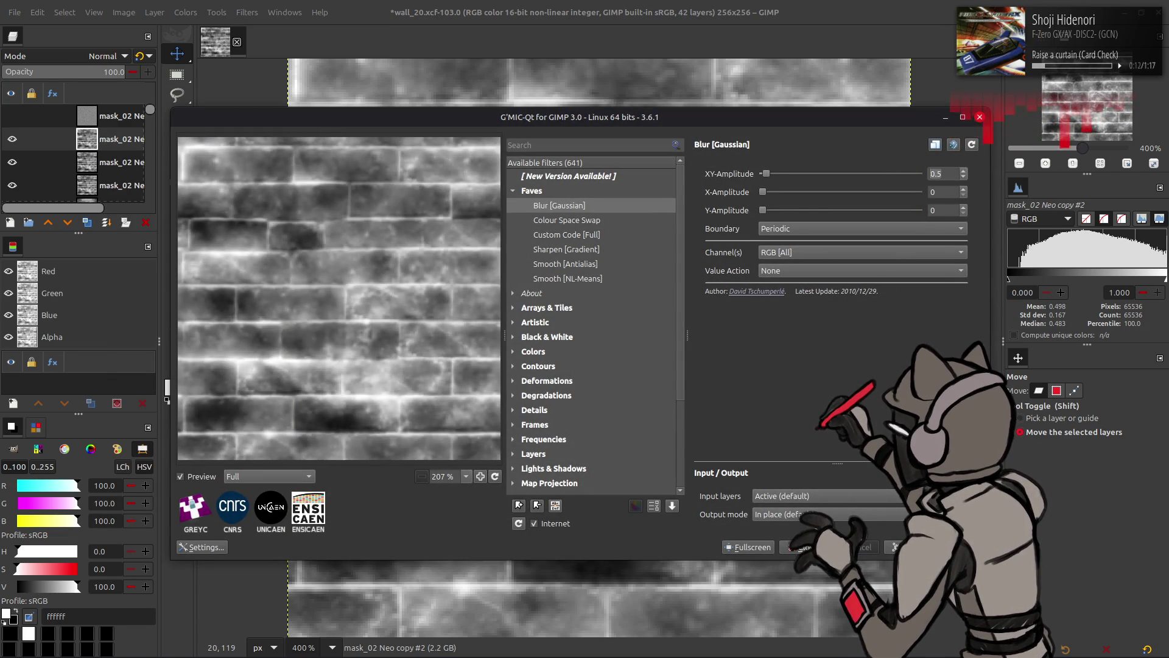
pyautogui.press('Return')
pyautogui.click(88, 61)
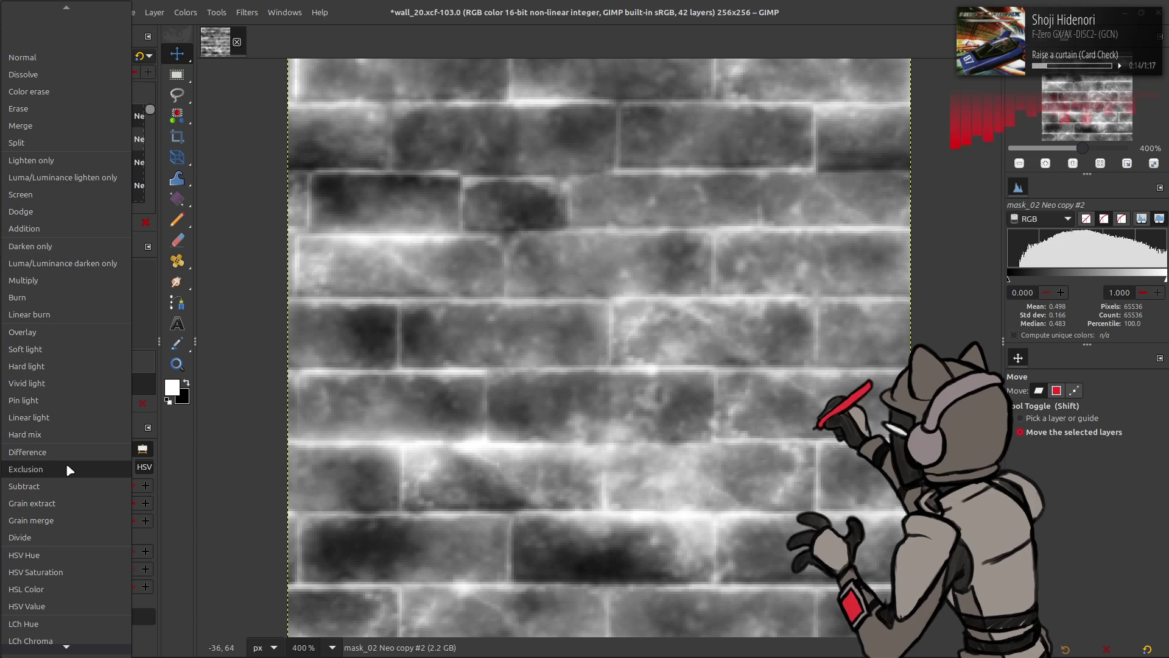
pyautogui.click(64, 501)
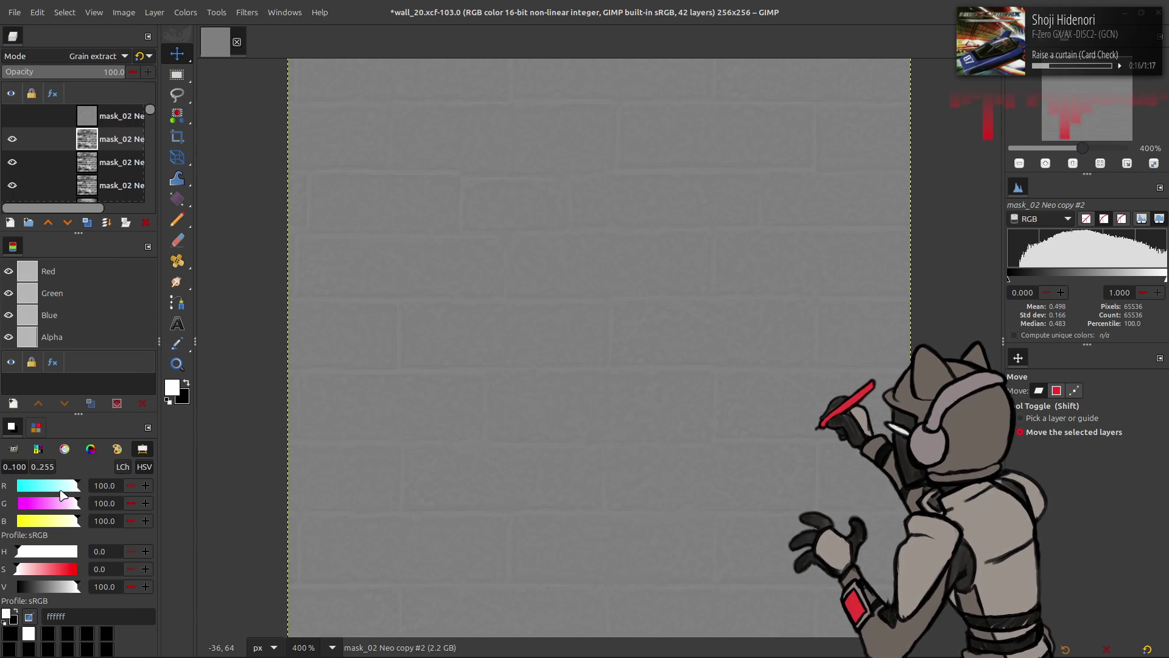
# Merge the grain-extract layer down, set Grain merge, merge again, and raise opacity to 100%
pyautogui.rightClick(110, 141)
pyautogui.click(140, 256)
pyautogui.click(69, 56)
pyautogui.click(69, 522)
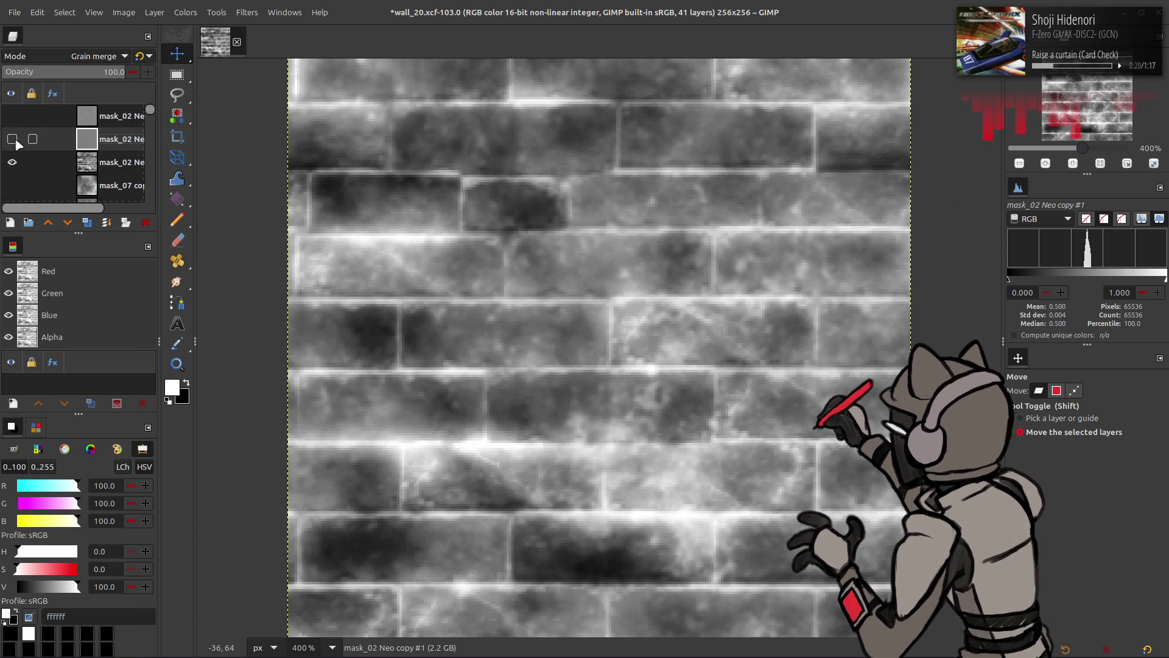
pyautogui.rightClick(104, 145)
pyautogui.click(134, 259)
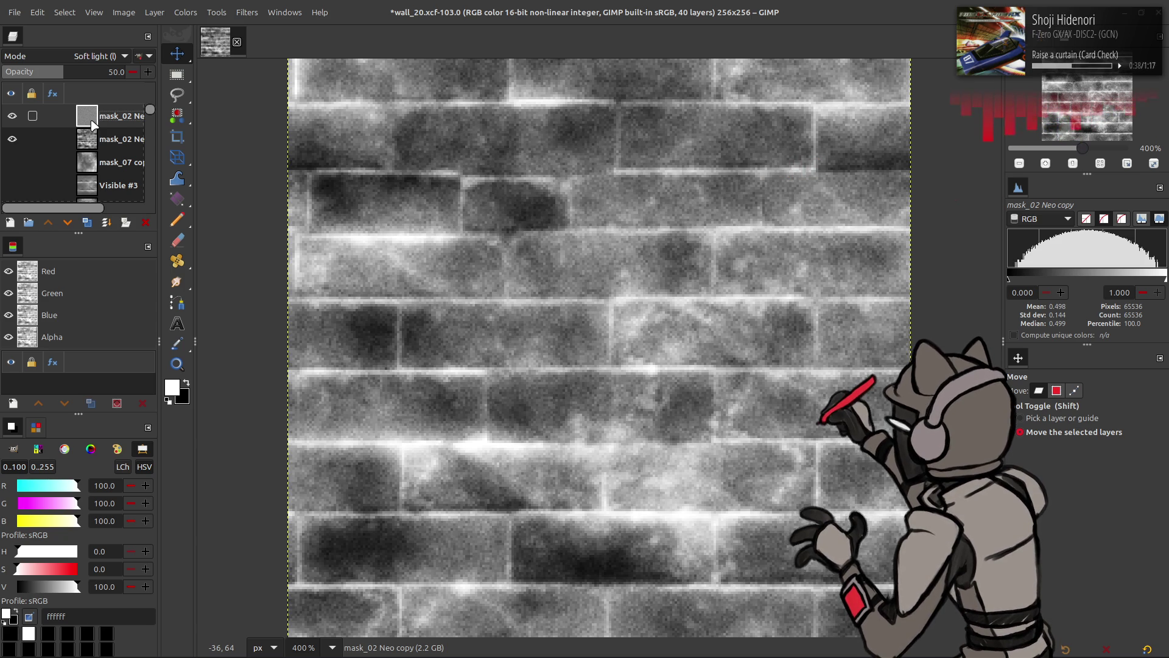
pyautogui.scroll(2, 112, 58)
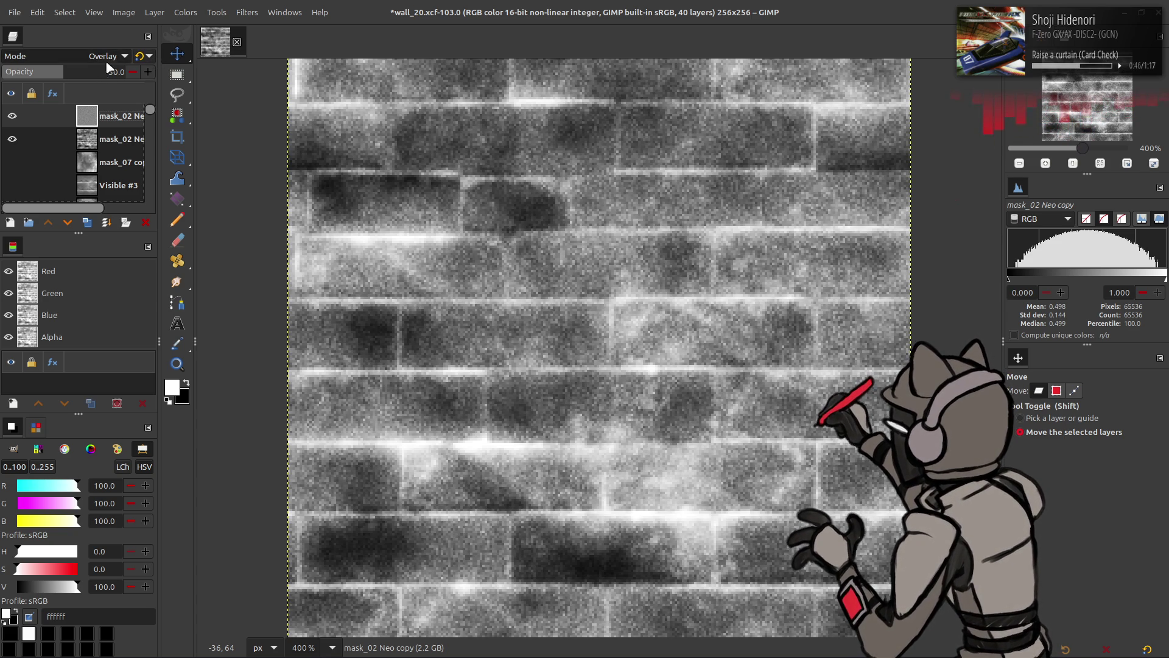
pyautogui.click(125, 71)
# Set the overlay detail layer's opacity to 50%, after briefly trying 25%
pyautogui.rightClick(112, 117)
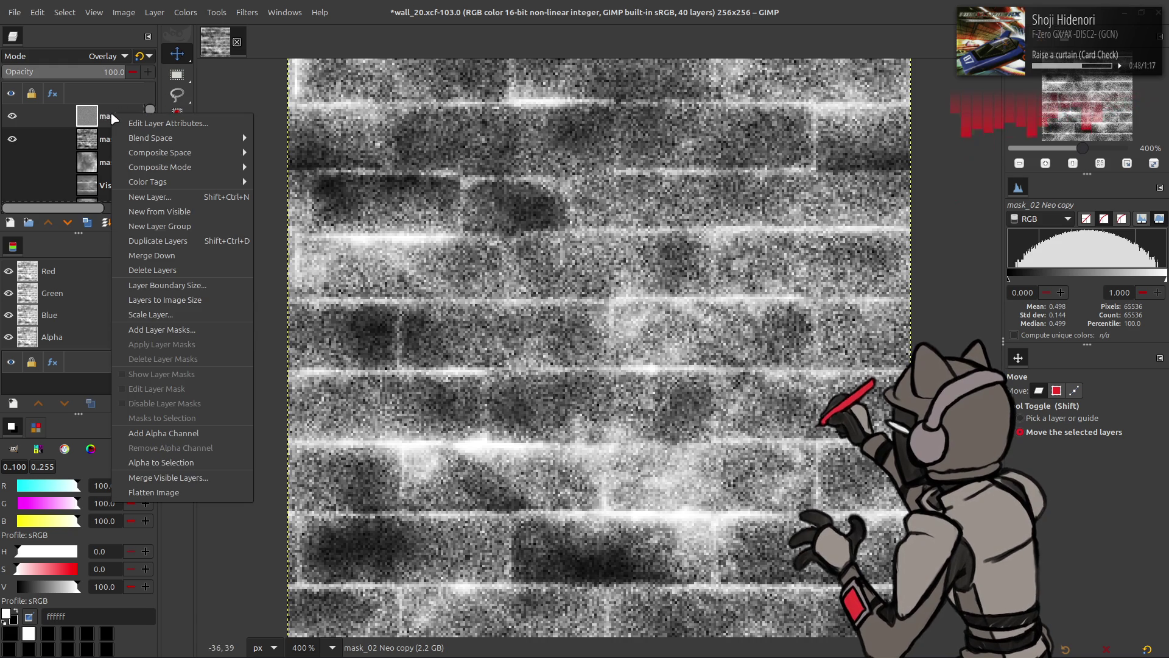
pyautogui.moveTo(237, 153)
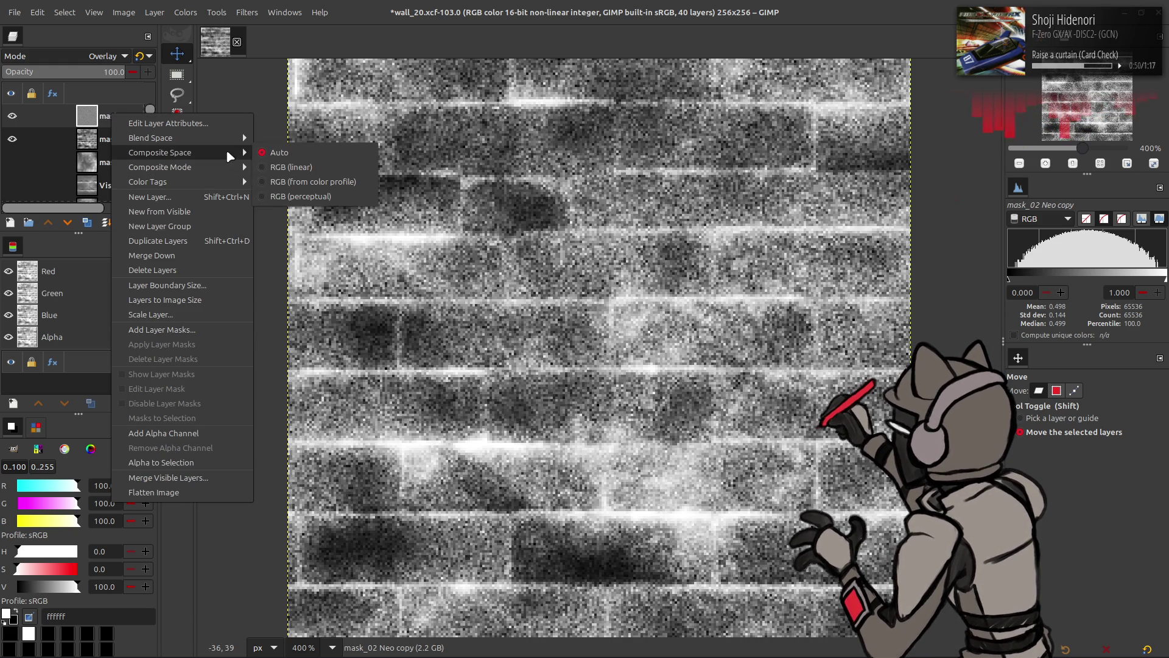
pyautogui.click(284, 196)
pyautogui.rightClick(122, 119)
pyautogui.moveTo(183, 152)
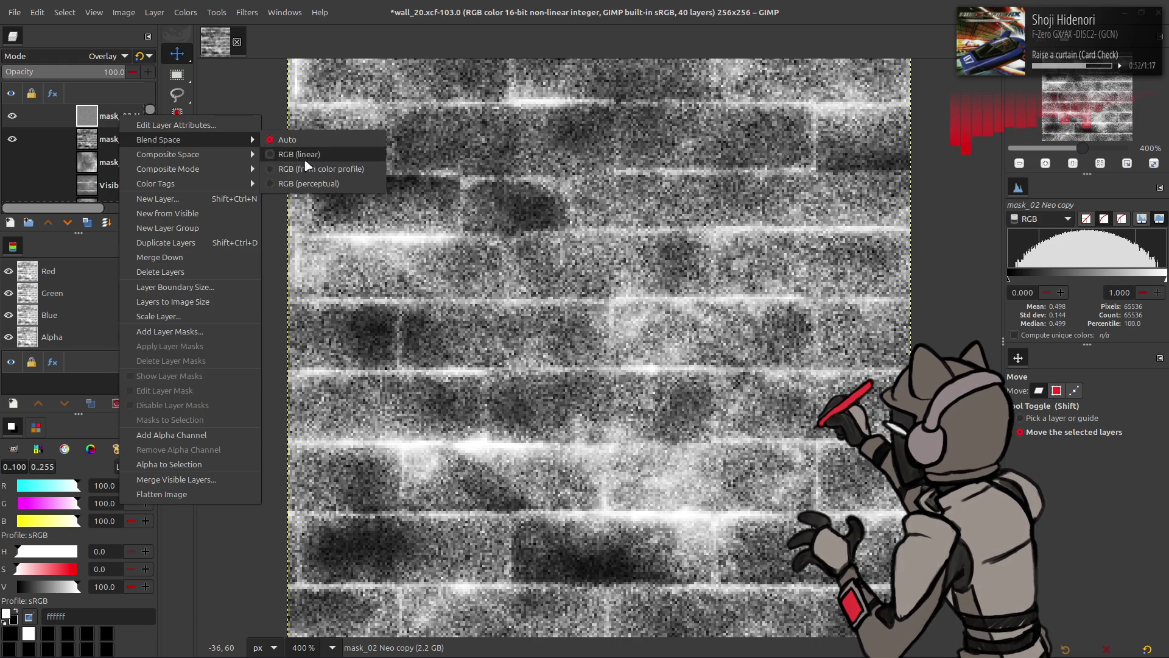
pyautogui.click(284, 196)
pyautogui.click(113, 71)
pyautogui.write('50')
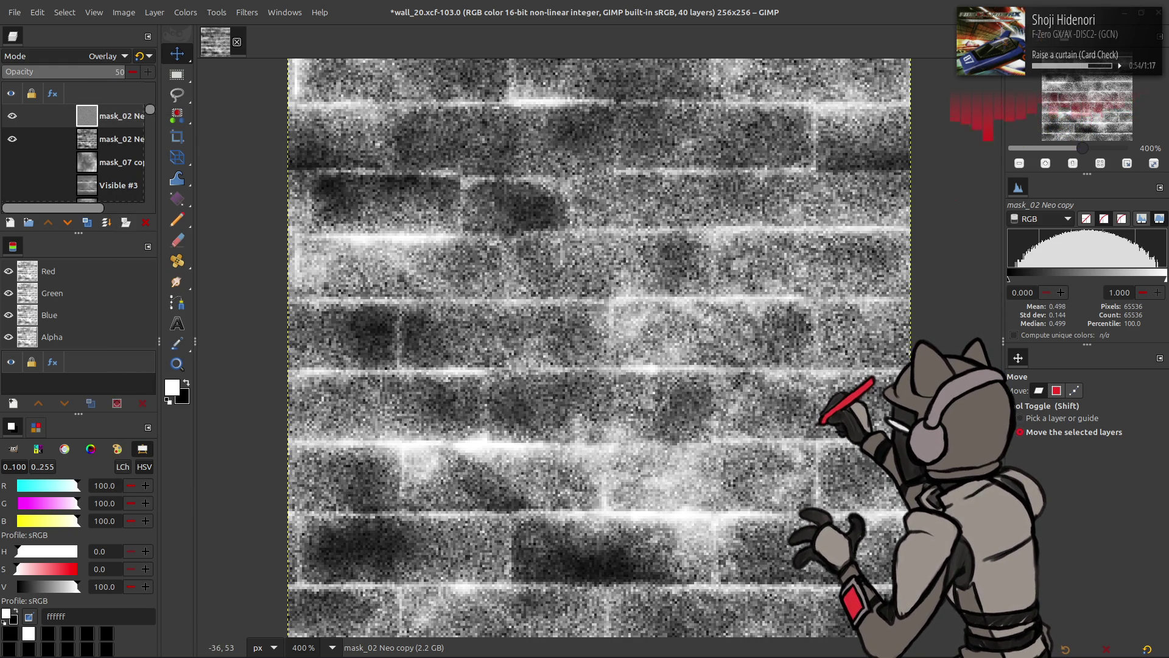
pyautogui.press('Return')
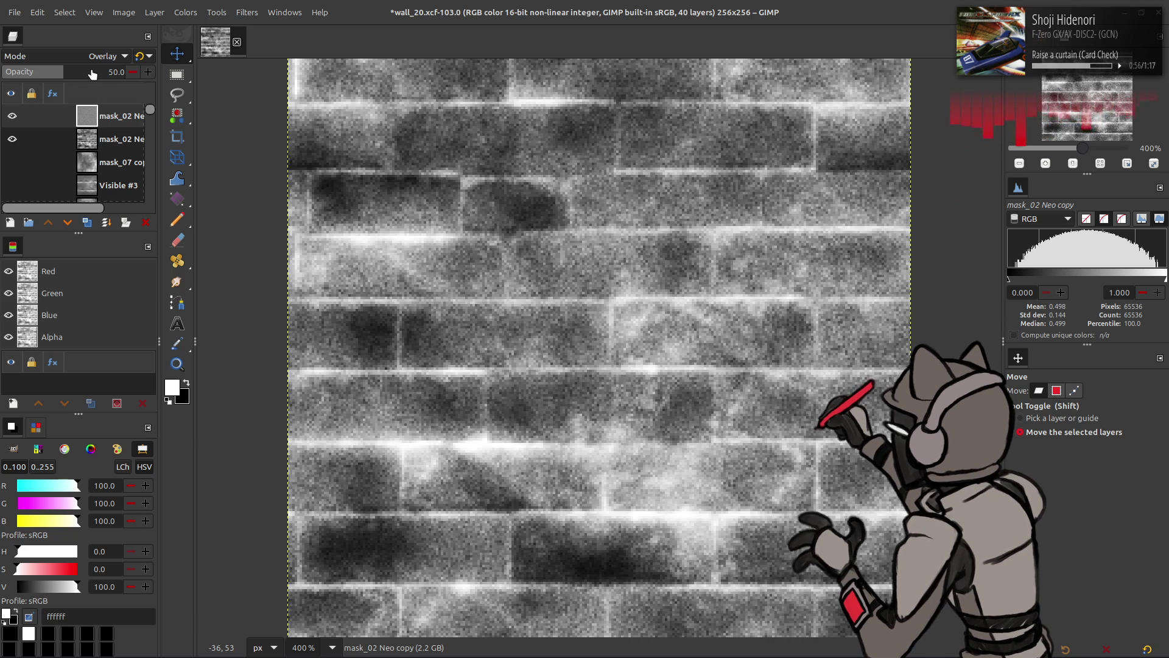
pyautogui.write('25')
pyautogui.press('Return')
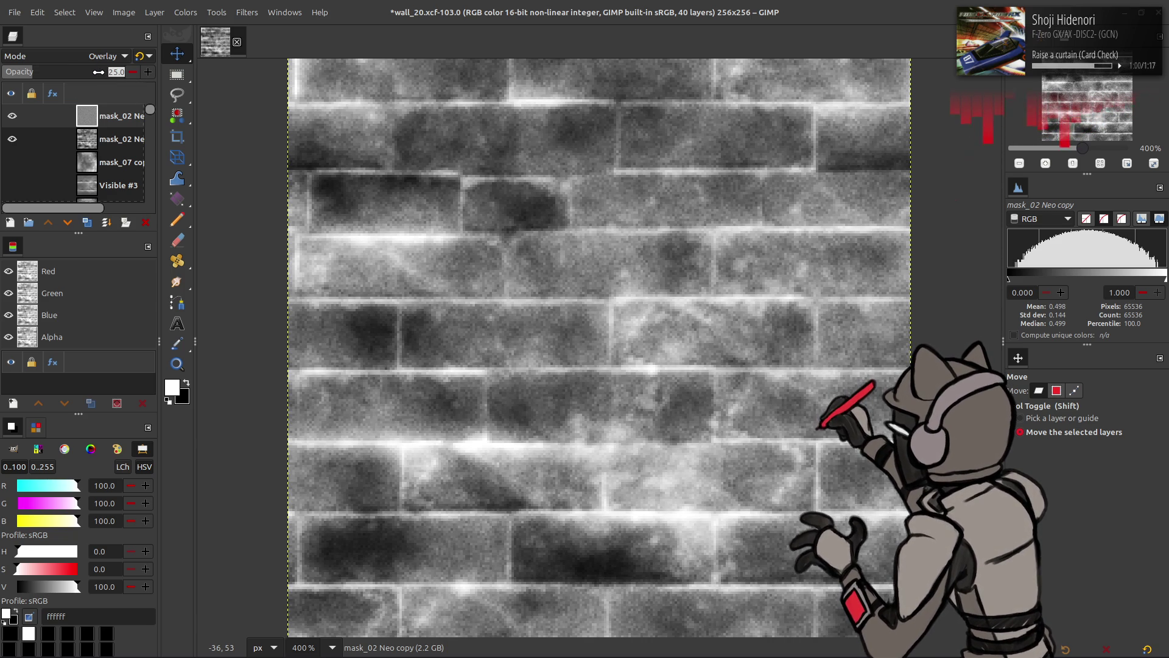
pyautogui.hotkey('ctrl', 'z')
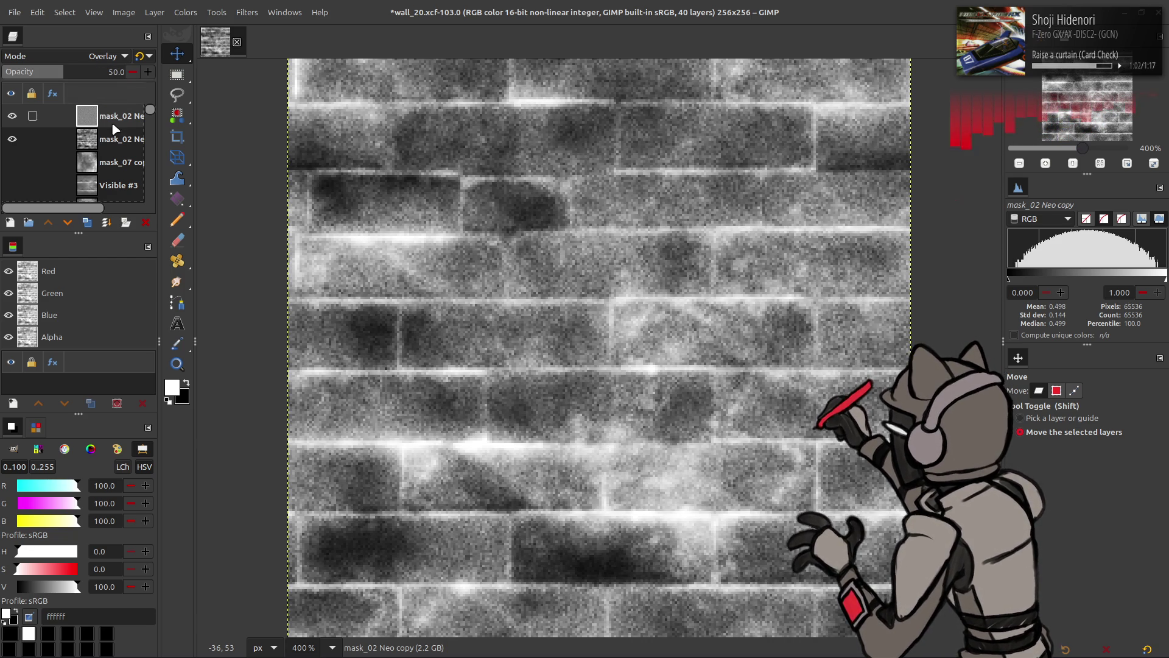
# Merge the overlay into the mask and apply the last-used green Levels preset
pyautogui.click(185, 12)
pyautogui.click(190, 146)
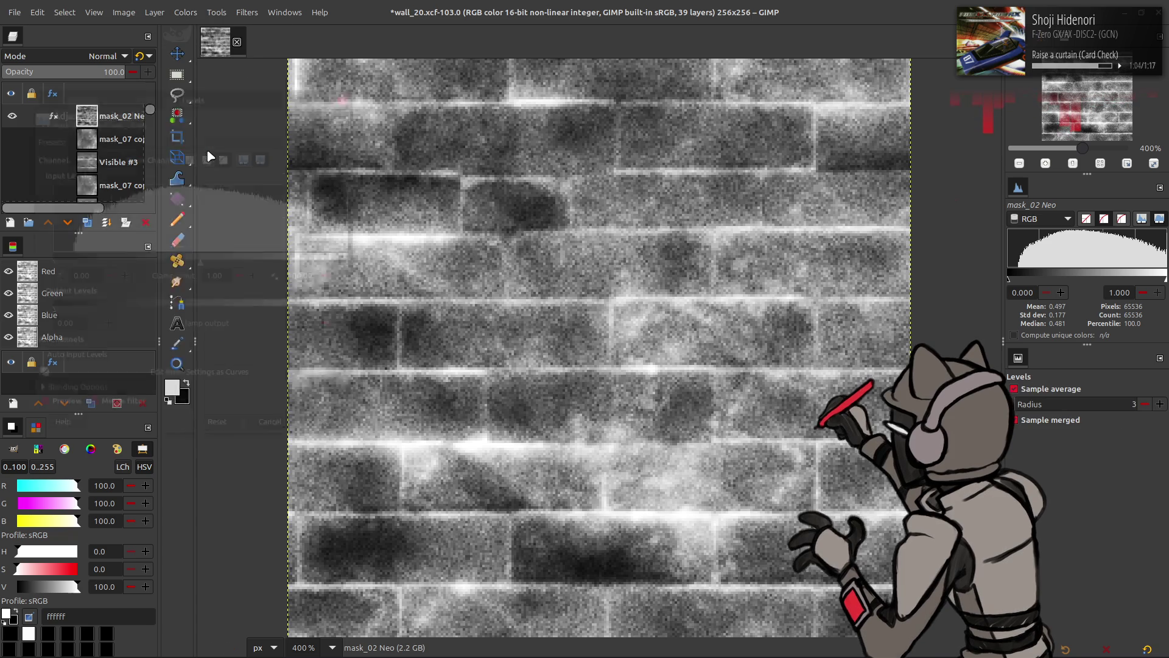
pyautogui.click(189, 137)
pyautogui.click(189, 135)
pyautogui.click(332, 429)
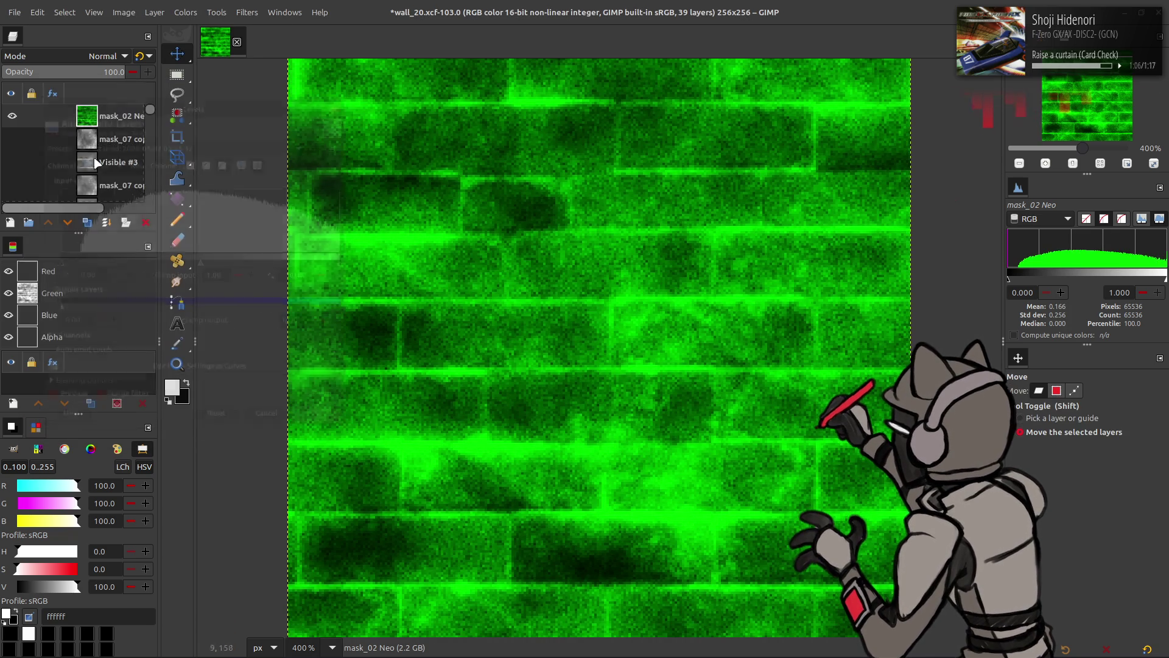
# Re-export the mask to its previous texture file
pyautogui.click(12, 12)
pyautogui.click(85, 196)
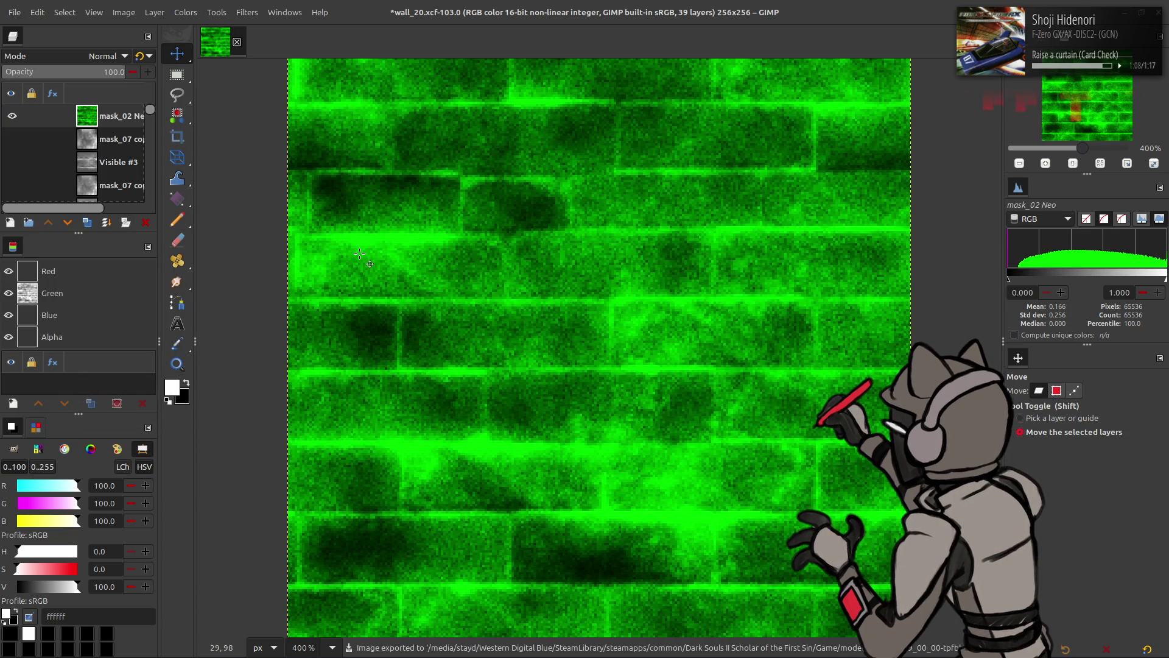
pyautogui.hotkey('alt', 'Tab')
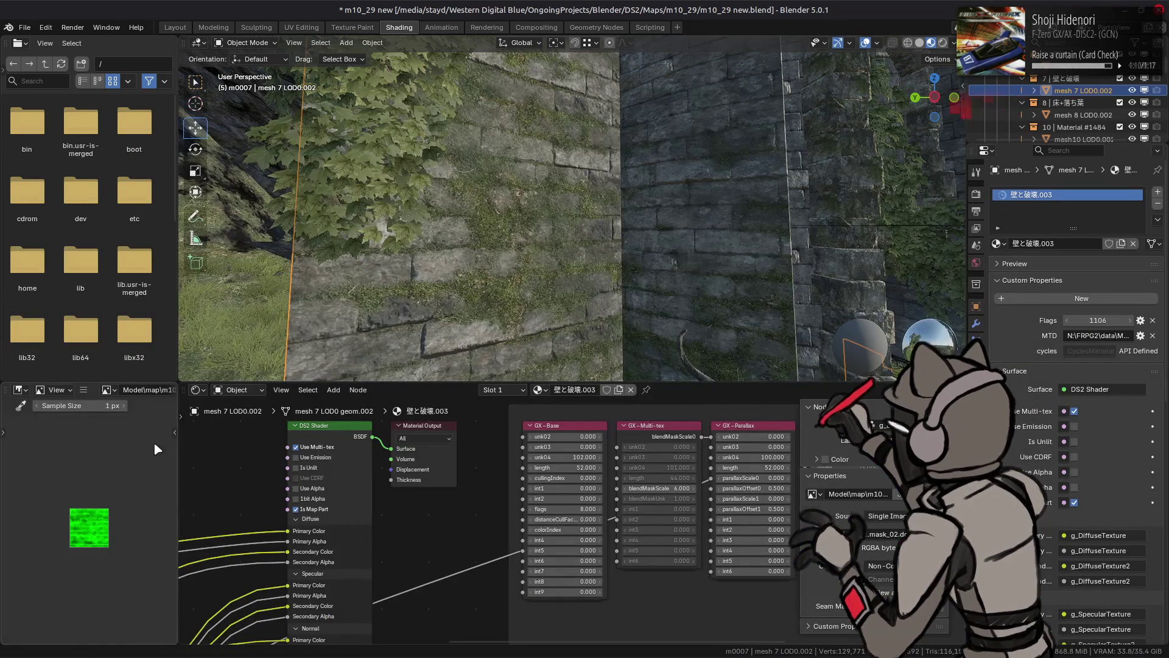
# Drag blendMaskScale0 up to 86.6 while orbiting around the brick wall
pyautogui.scroll(2, 561, 193)
pyautogui.hscroll(-5, 561, 425)
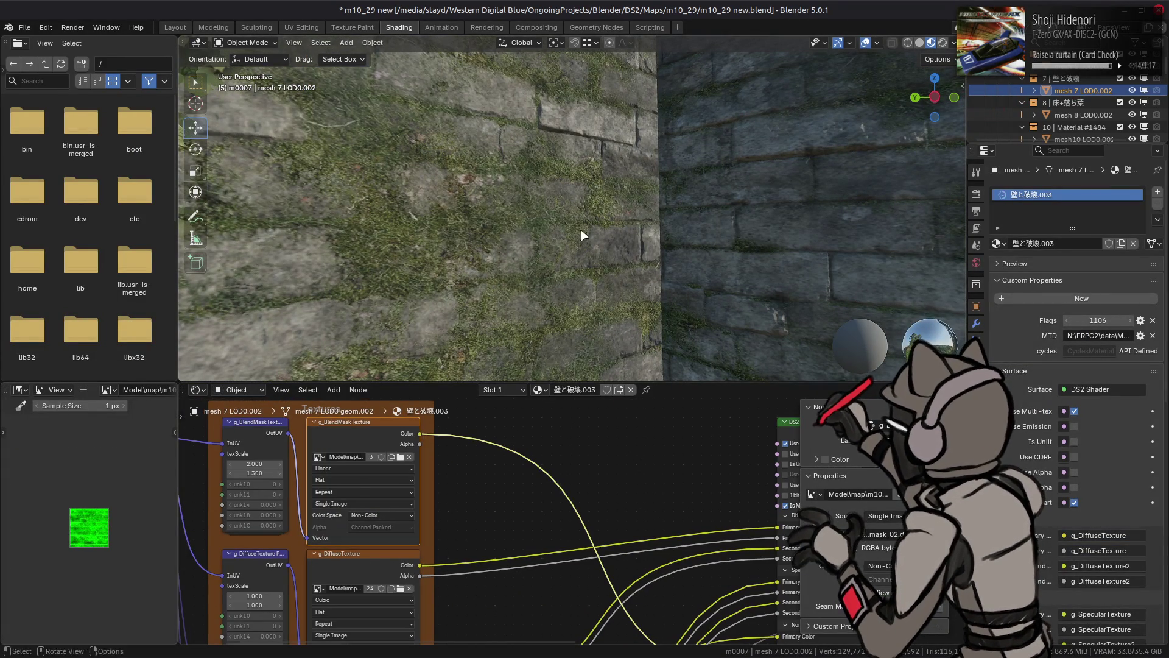
pyautogui.moveTo(583, 234); pyautogui.dragTo(586, 236)
pyautogui.hscroll(8, 591, 488)
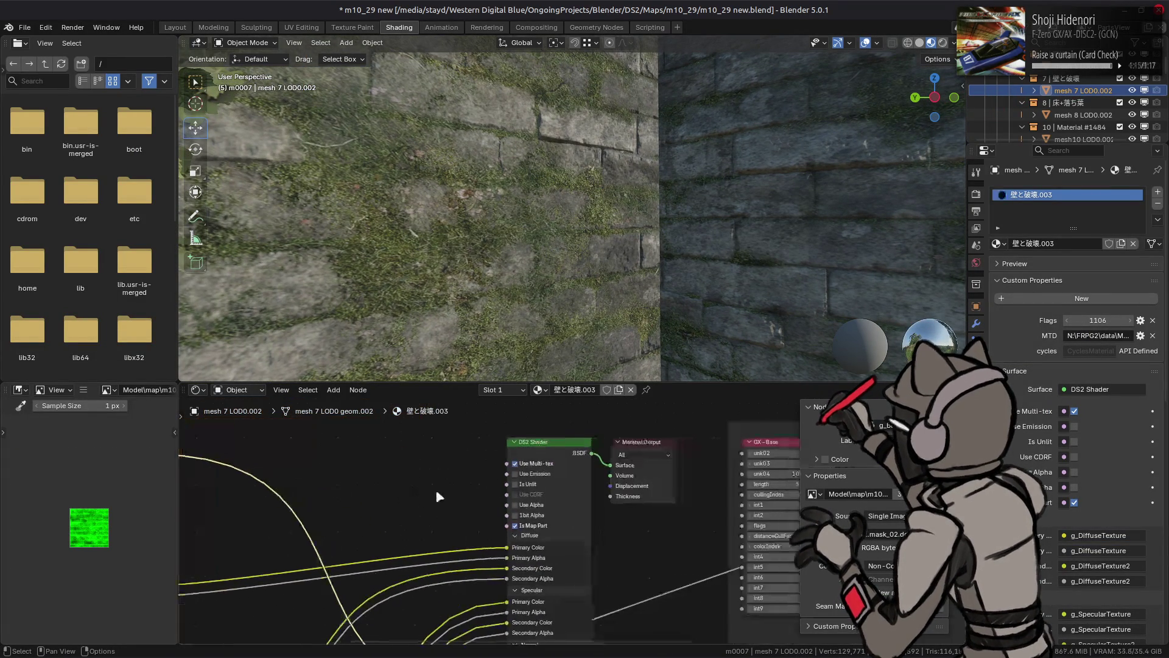
pyautogui.hscroll(1, 399, 554)
pyautogui.moveTo(752, 512); pyautogui.dragTo(764, 512)
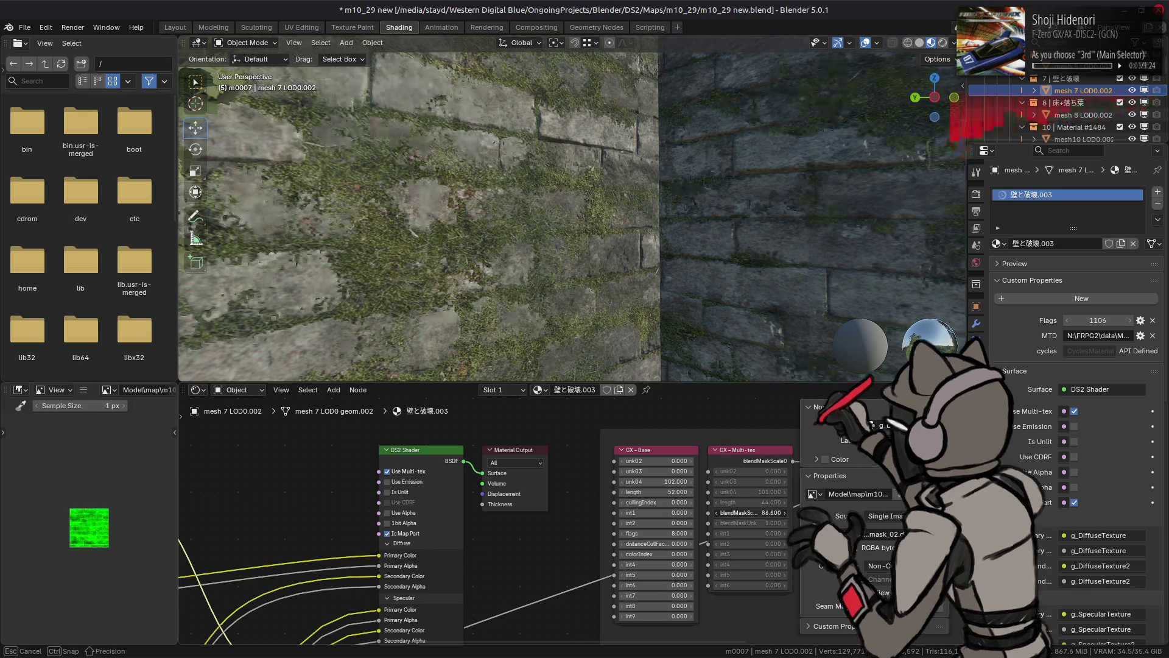
pyautogui.moveTo(569, 339)
pyautogui.mouseDown()
pyautogui.moveTo(550, 294)
pyautogui.moveTo(592, 342)
pyautogui.mouseUp()
# Enter a blendMaskScale0 of 20 and zoom in on the mossy wall
pyautogui.click(759, 512)
pyautogui.write('20')
pyautogui.press('Return')
pyautogui.moveTo(544, 300)
pyautogui.mouseDown()
pyautogui.moveTo(442, 270)
pyautogui.moveTo(673, 268)
pyautogui.mouseUp()
pyautogui.scroll(5, 658, 261)
pyautogui.scroll(3, 590, 238)
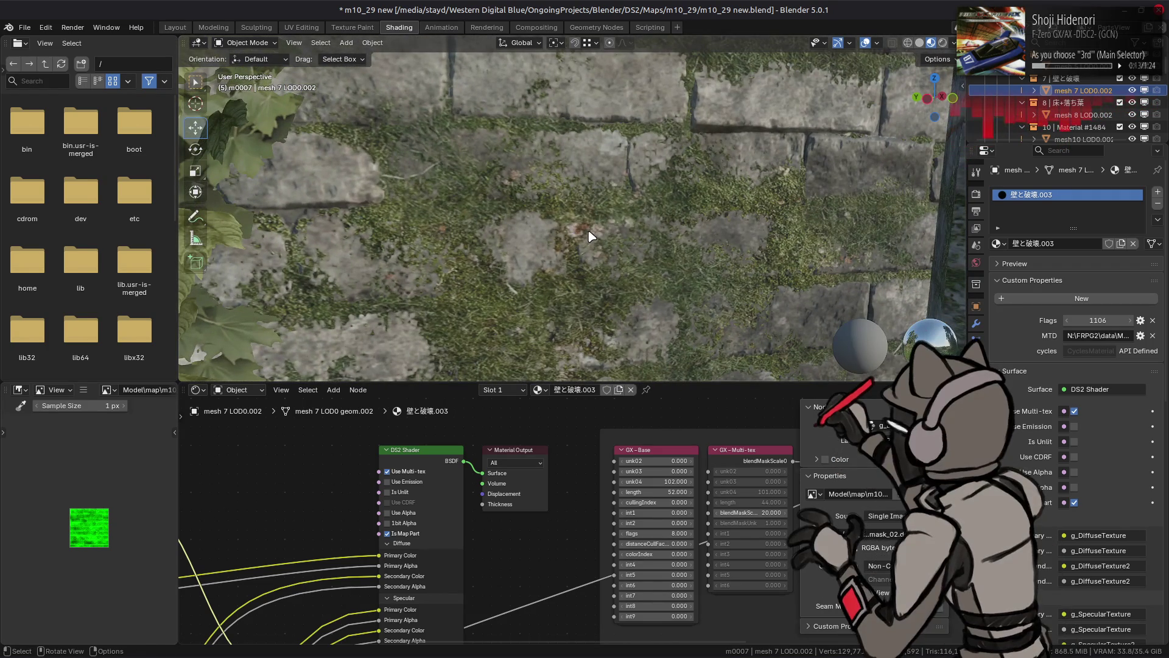
pyautogui.doubleClick(751, 512)
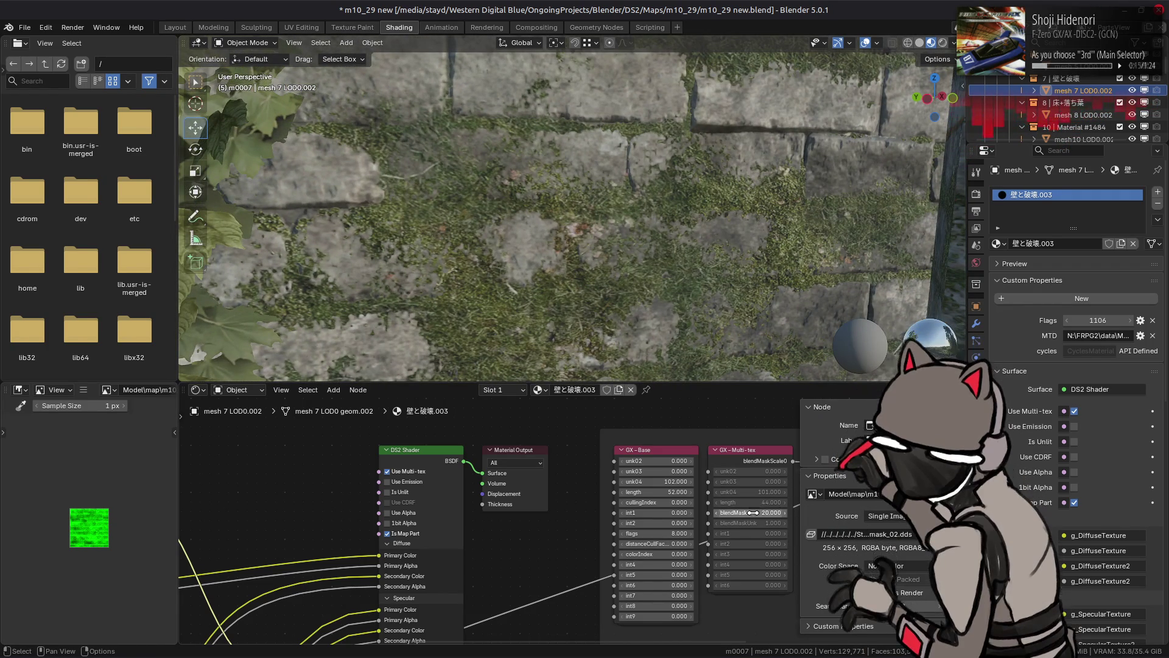
# Lower the GX Multi-tex blendMaskScale from 20 to 6 and orbit closer to the mossy wall
pyautogui.write('6')
pyautogui.press('Return')
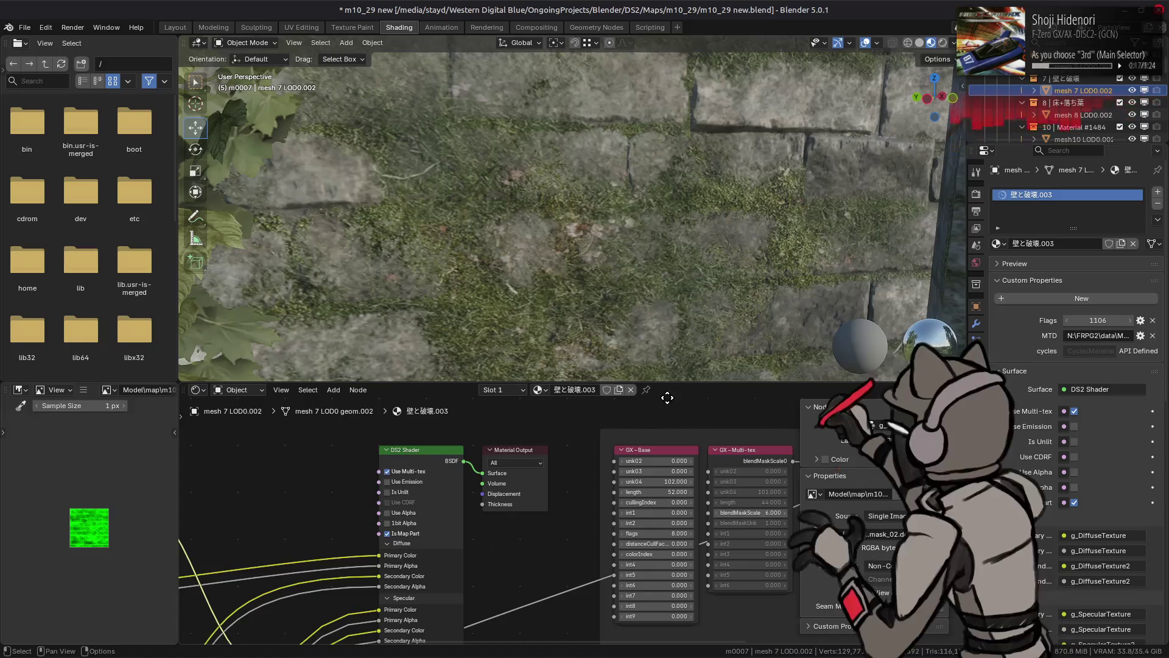
pyautogui.moveTo(631, 181)
pyautogui.mouseDown()
pyautogui.moveTo(585, 210)
pyautogui.moveTo(636, 225)
pyautogui.mouseUp()
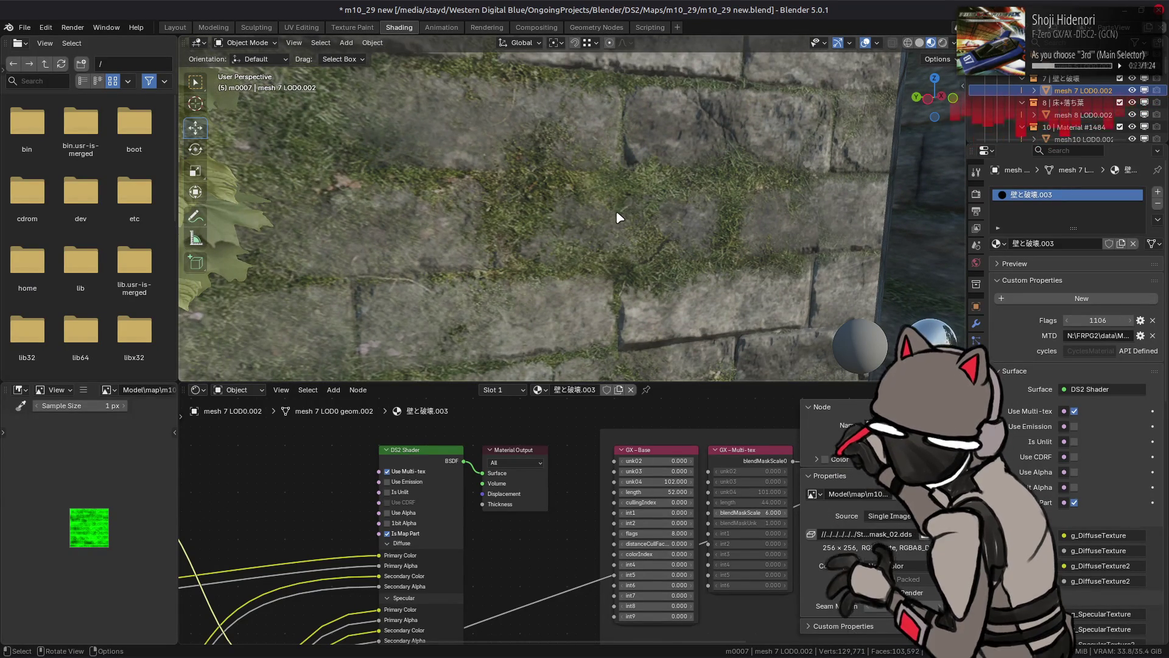
# Zoom out and back in to check the moss filling the gaps between the stone bricks
pyautogui.scroll(-10, 615, 216)
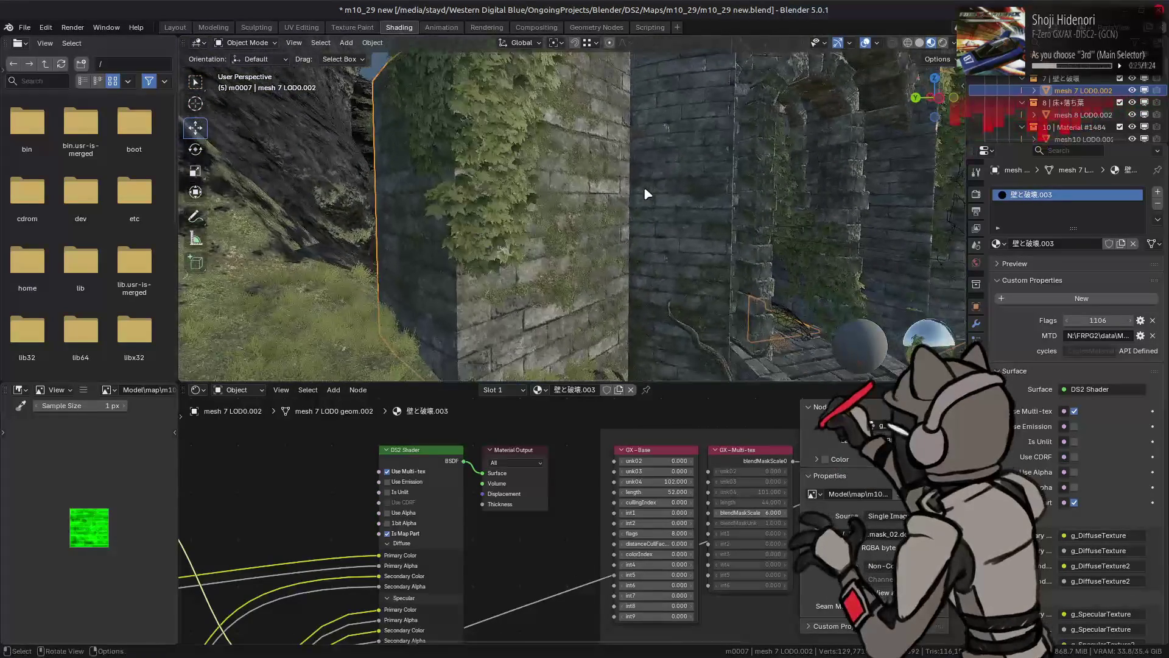
pyautogui.scroll(-10, 650, 204)
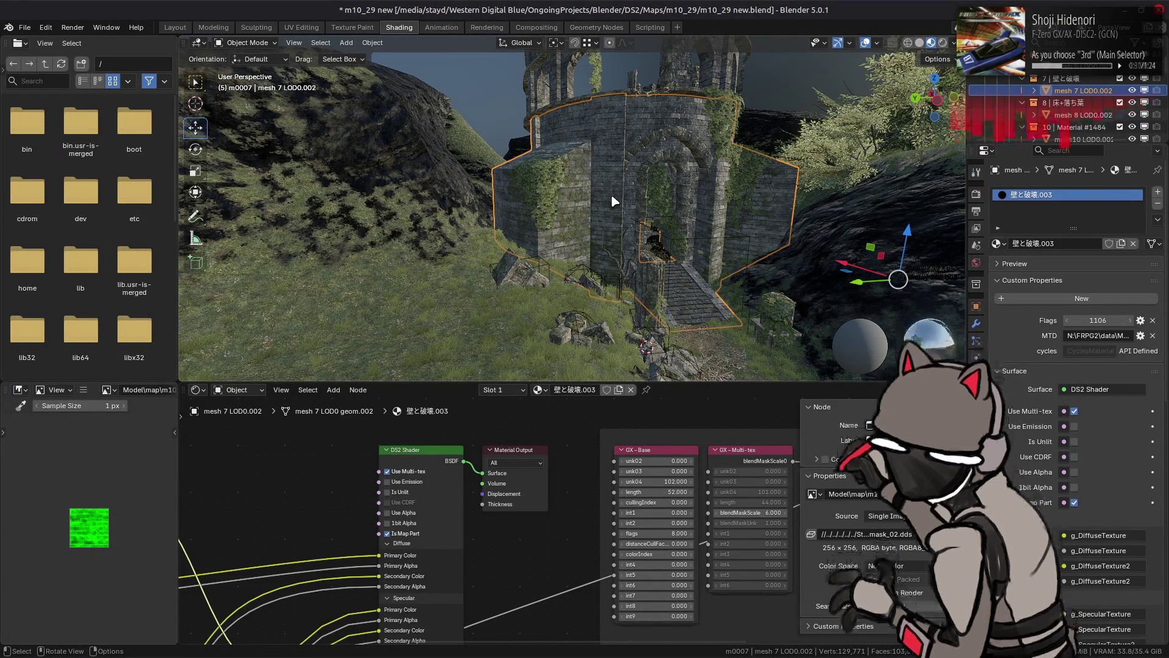
pyautogui.scroll(10, 612, 194)
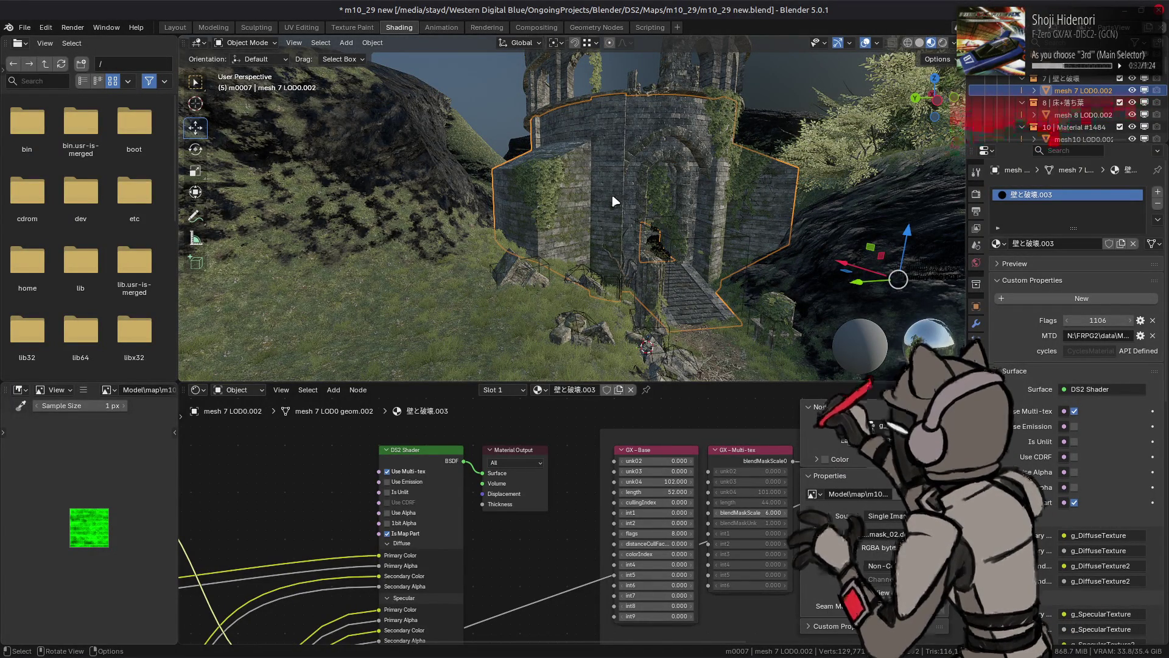
pyautogui.scroll(5, 607, 198)
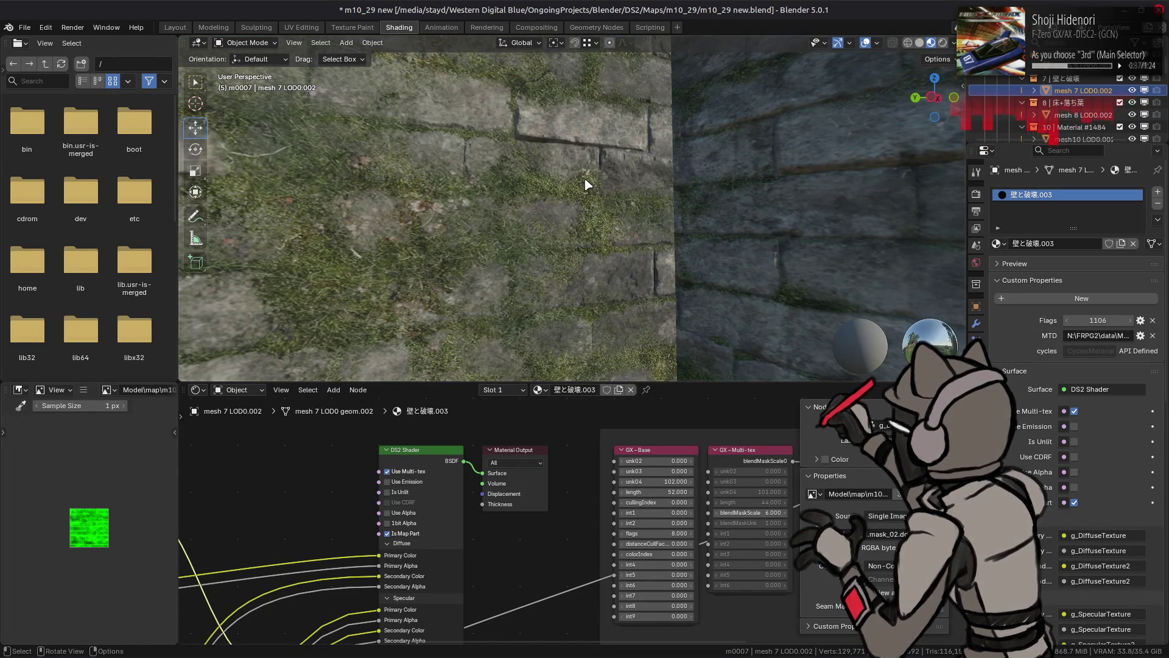
pyautogui.scroll(3, 633, 214)
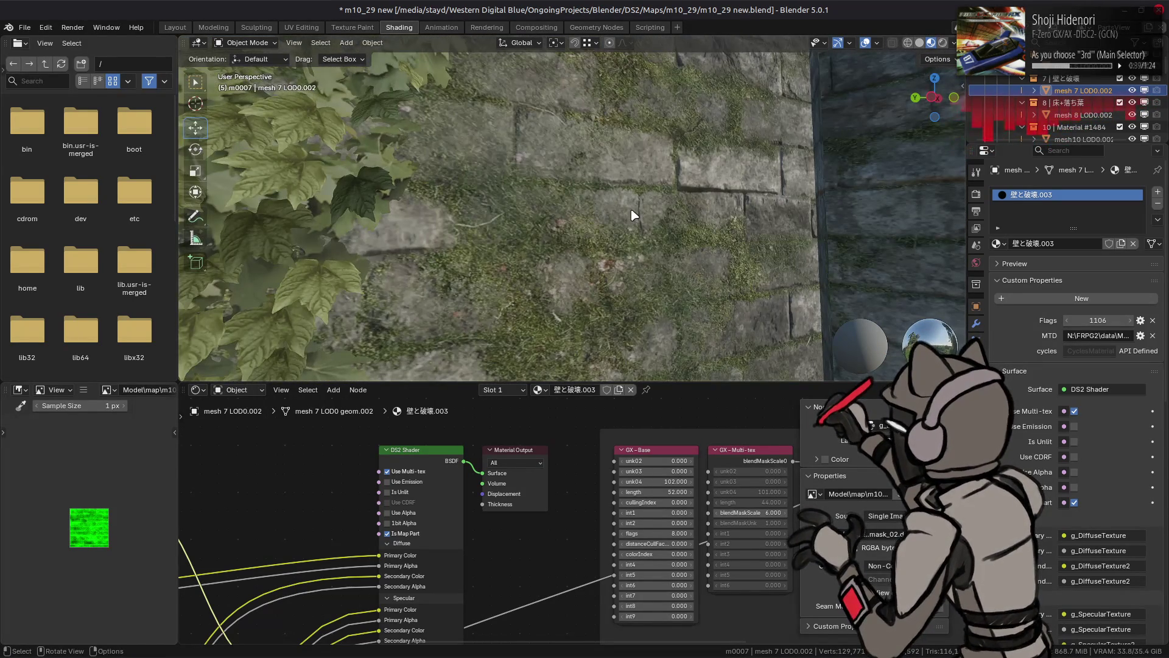
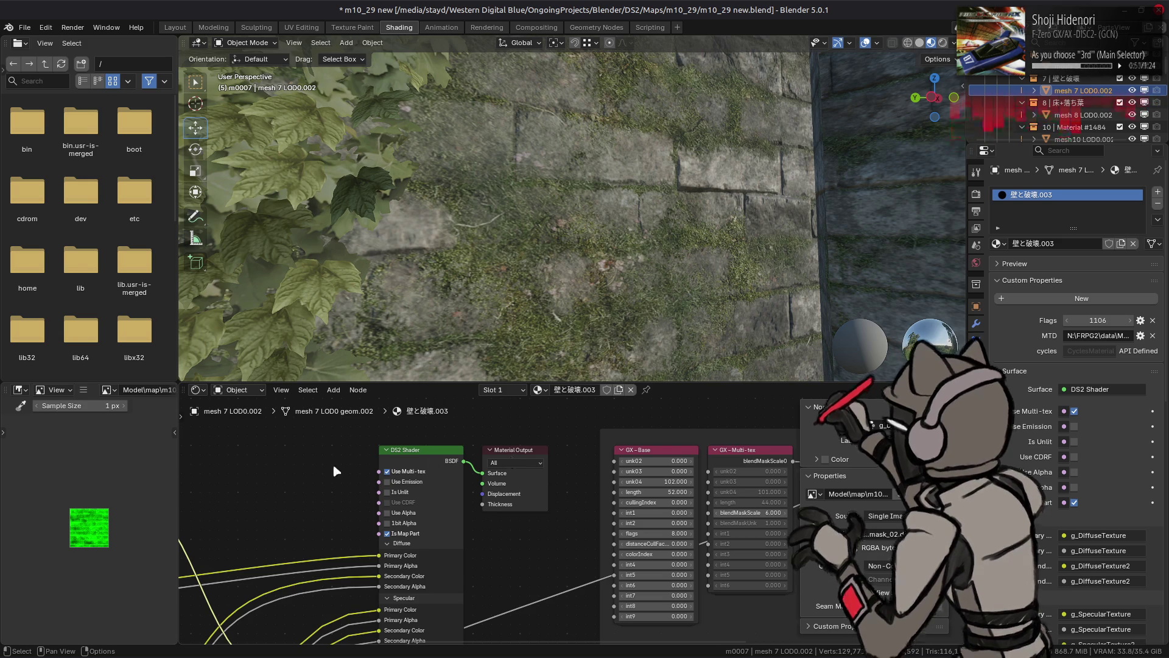
# Inspect the mossy stone wall material up close in Blender's viewport, then switch to GIMP
pyautogui.hscroll(-10, 512, 460)
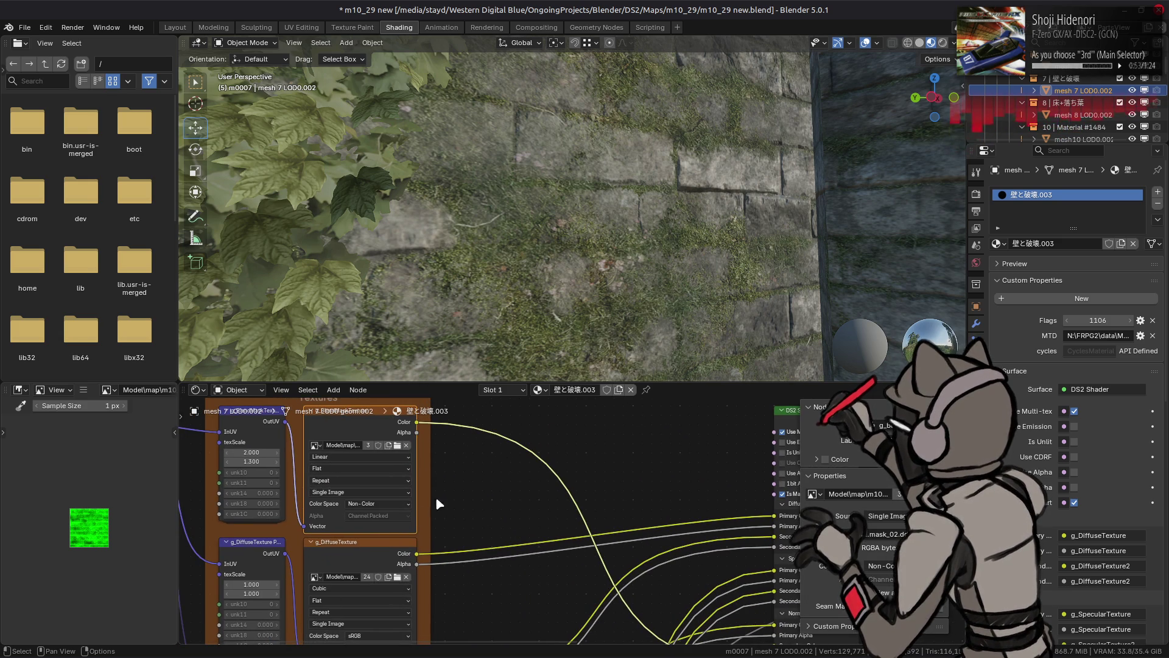
pyautogui.moveTo(522, 272); pyautogui.dragTo(517, 247)
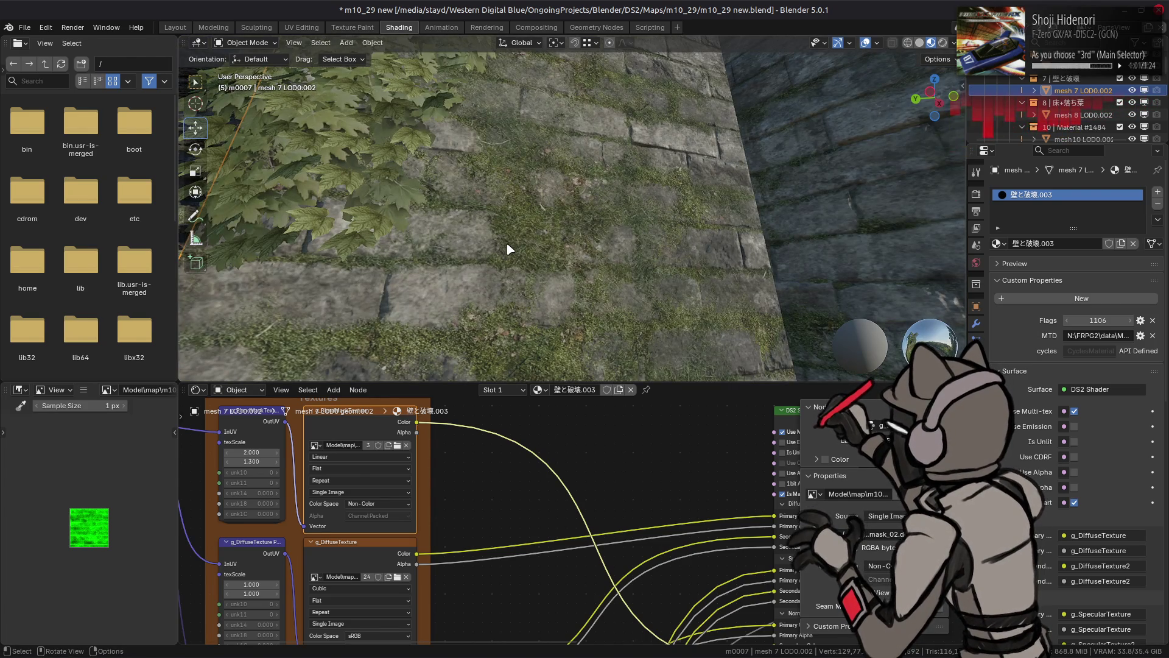
pyautogui.scroll(2, 512, 244)
pyautogui.scroll(-5, 513, 235)
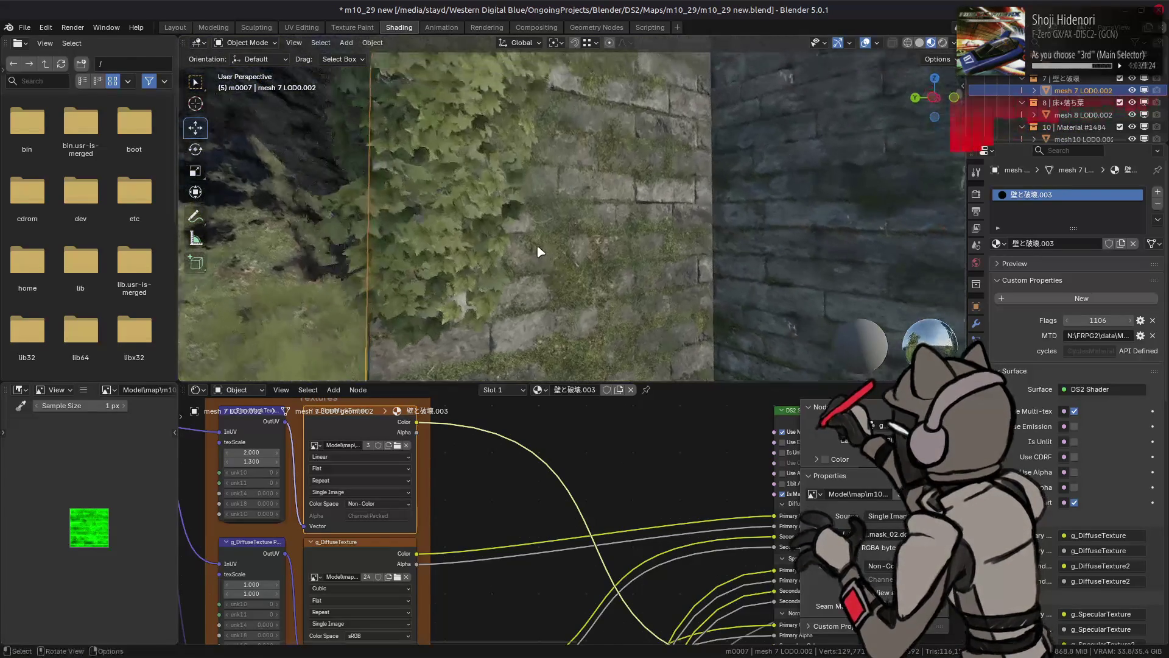
pyautogui.hotkey('alt', 'Tab')
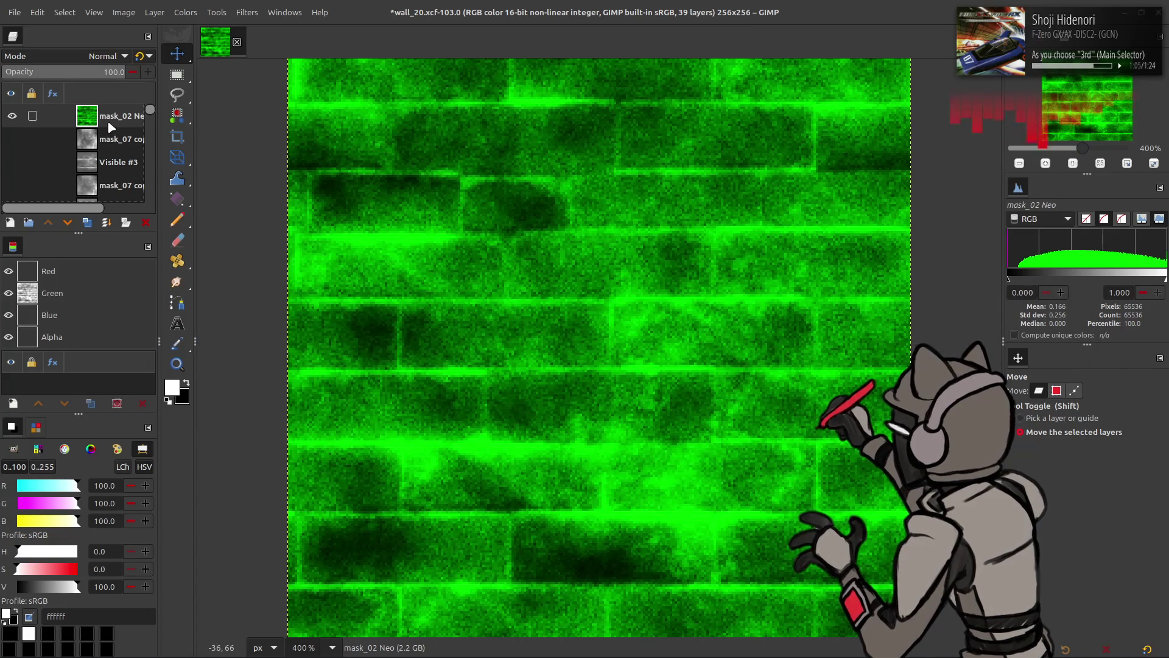
# Duplicate the mask_02 Neo layer and brighten it with Levels gamma 2.00
pyautogui.click(89, 124)
pyautogui.hotkey('ctrl', 'f')
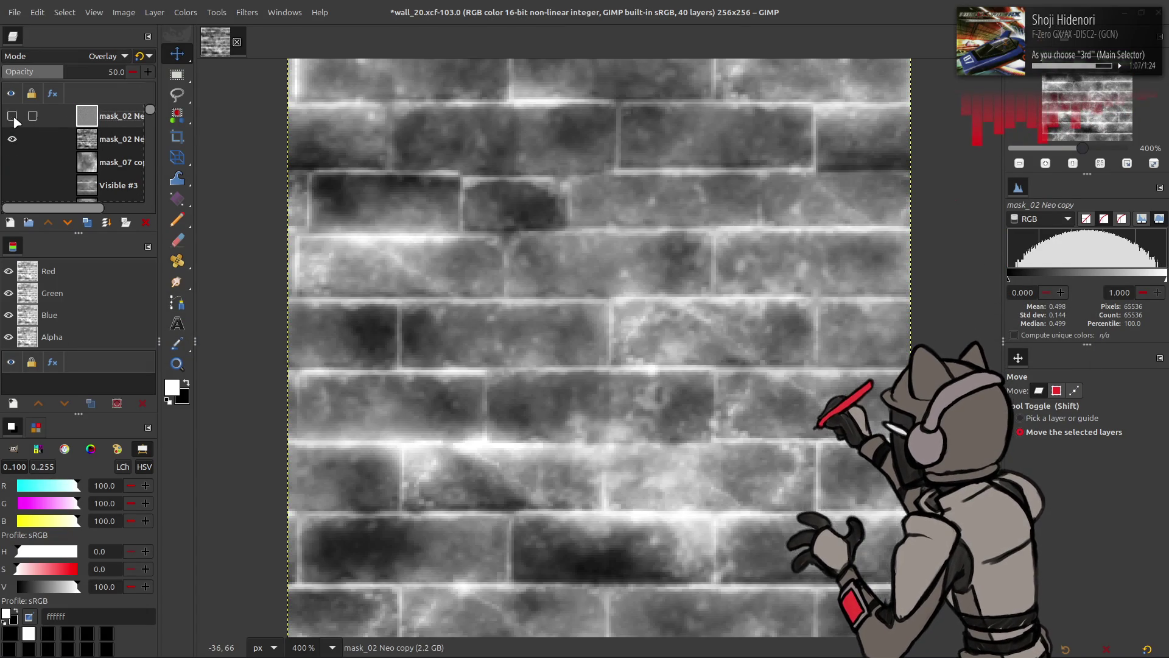
pyautogui.click(178, 12)
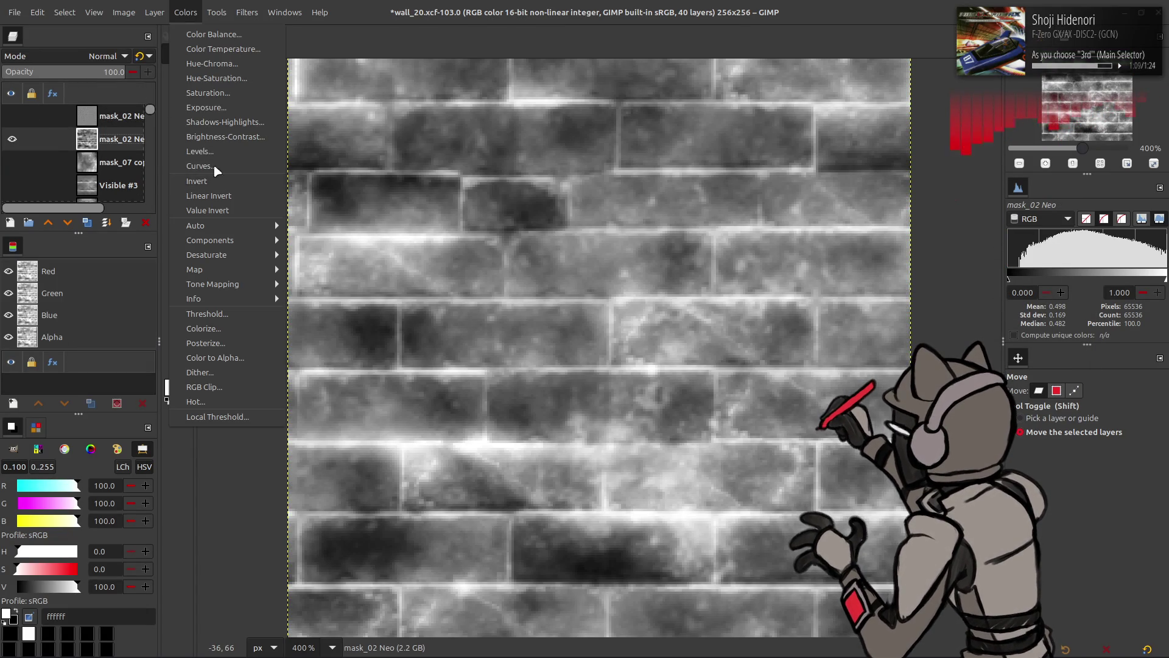
pyautogui.click(214, 156)
pyautogui.tripleClick(220, 279)
pyautogui.write('2')
pyautogui.press('Return')
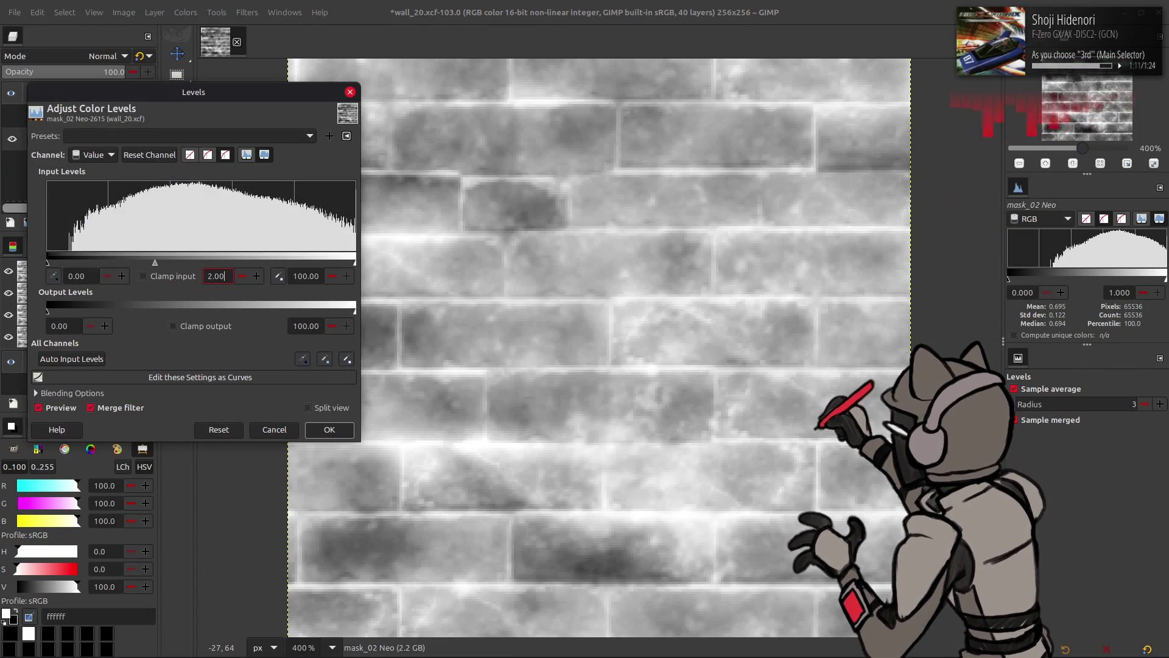
pyautogui.click(323, 430)
# Apply Auto Stretch Contrast and export the mask to mask_02.dds
pyautogui.click(185, 12)
pyautogui.moveTo(268, 225)
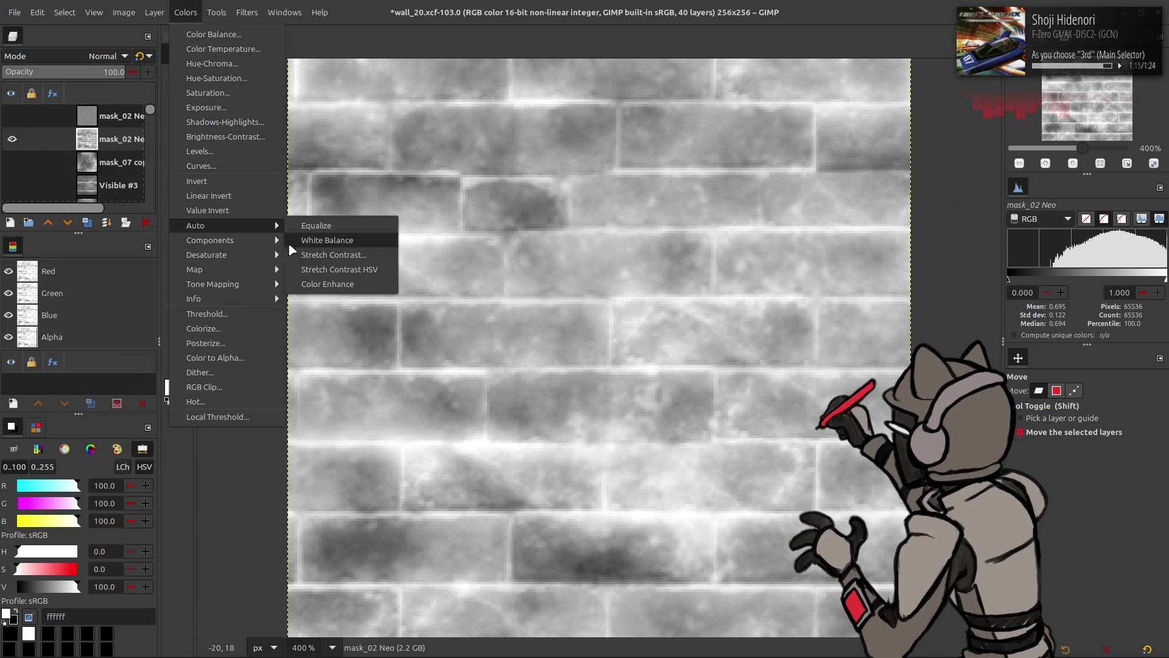
pyautogui.click(317, 254)
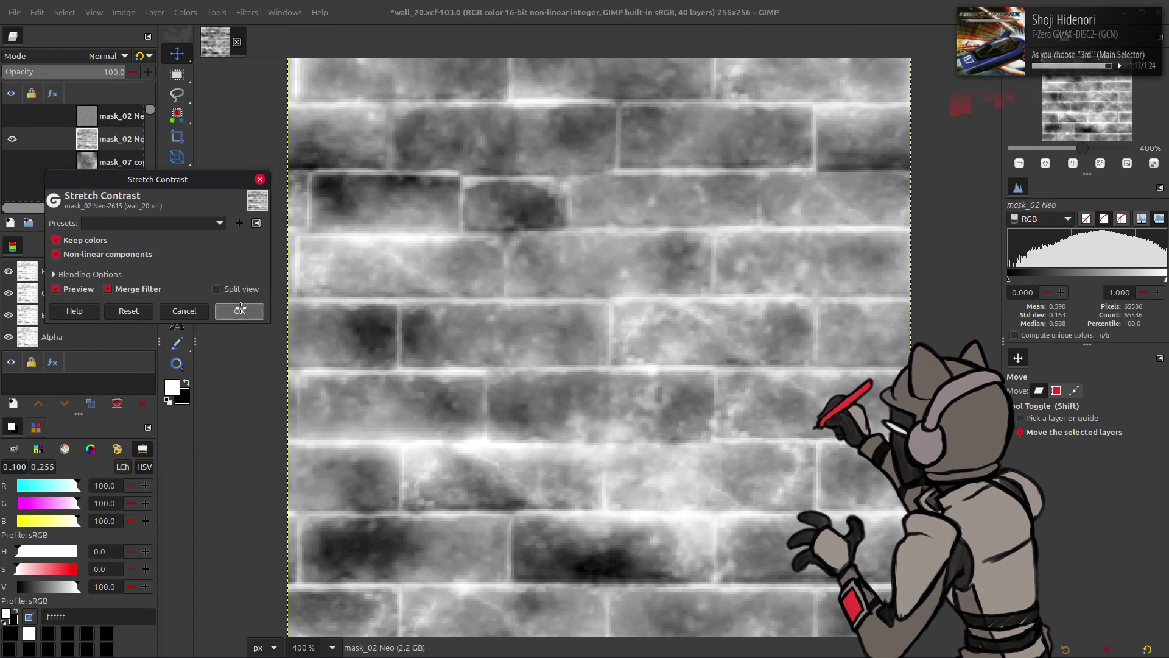
pyautogui.click(238, 311)
pyautogui.click(14, 12)
pyautogui.click(97, 211)
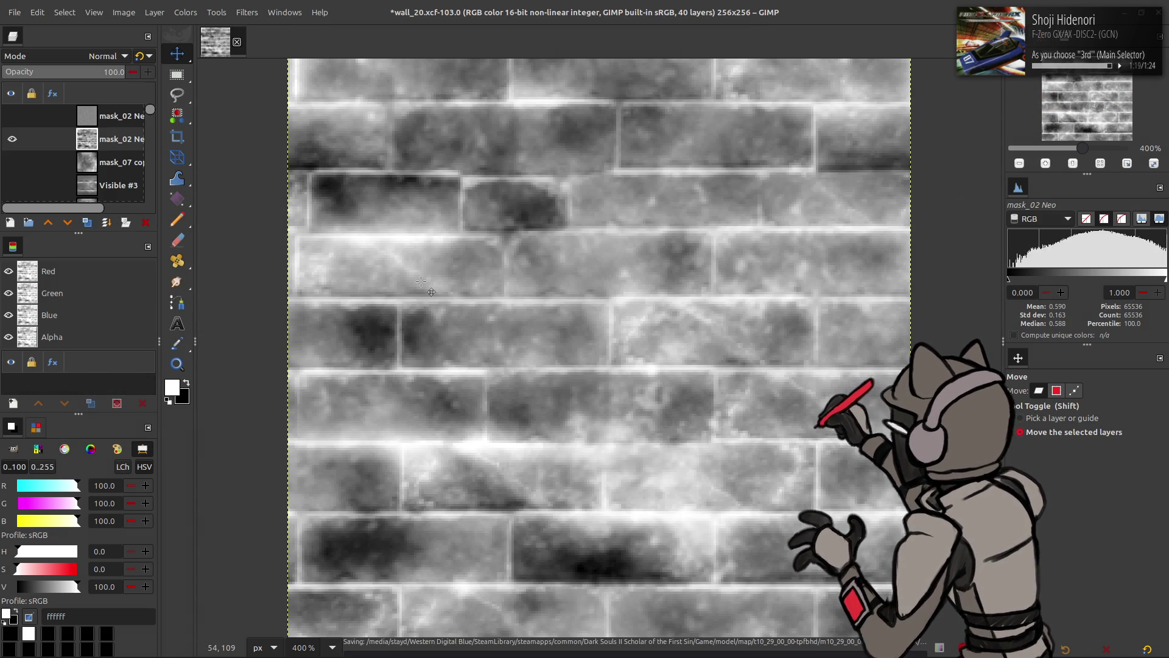
# Preview the exported mask on the Blender wall, then step back through the GIMP adjustments
pyautogui.hotkey('alt', 'Tab')
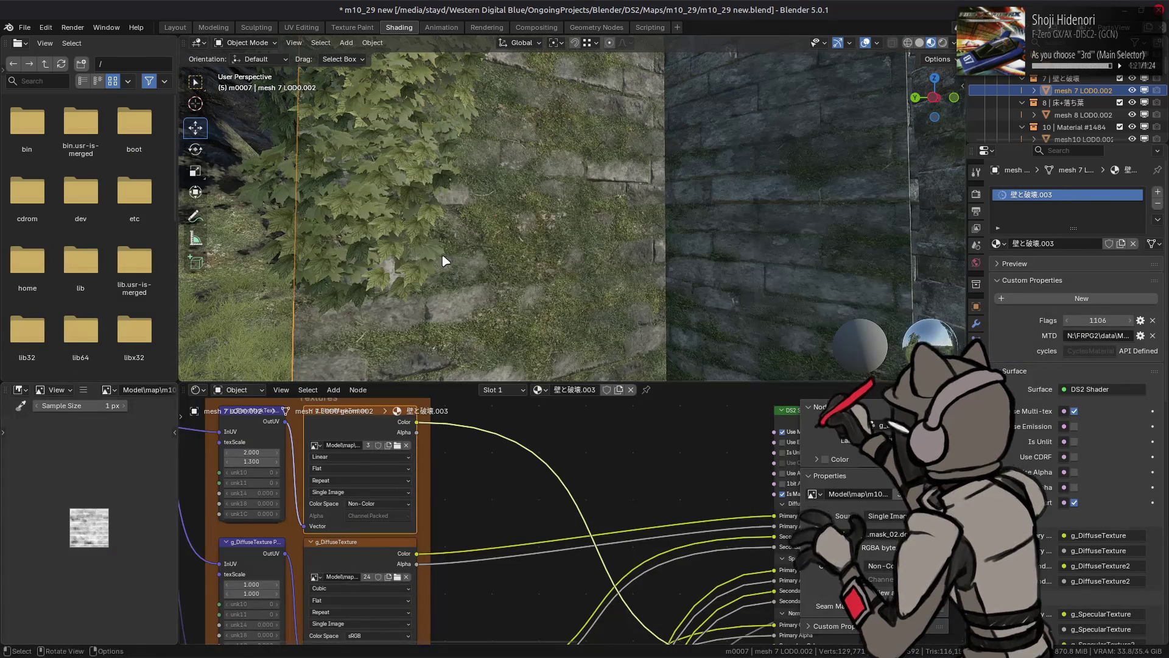
pyautogui.hotkey('alt', 'Tab')
pyautogui.hotkey('ctrl', 'z')
pyautogui.hotkey('ctrl', 'y')
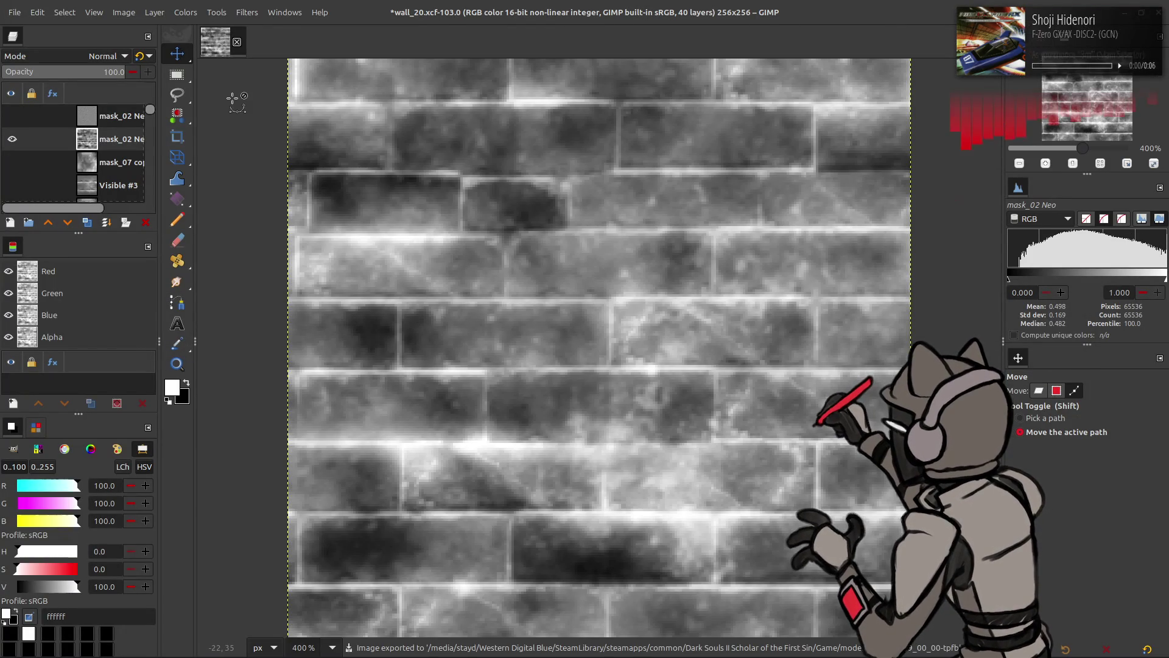
pyautogui.click(186, 12)
# Invert the mask and brighten it with Levels gamma 2
pyautogui.moveTo(255, 226)
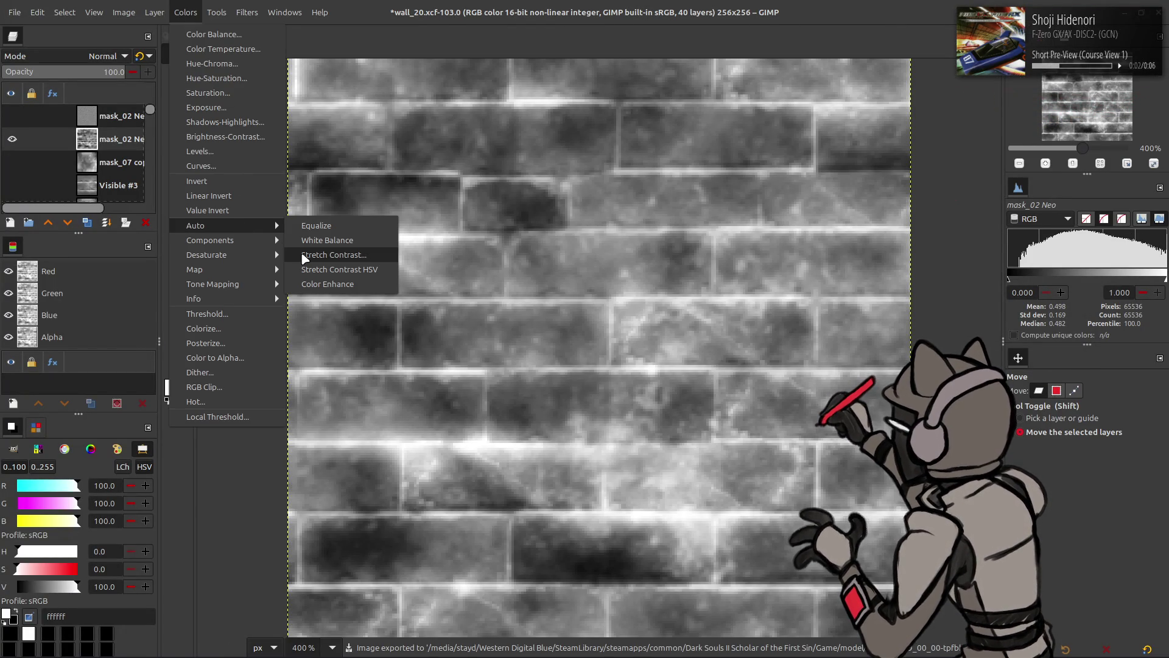
pyautogui.click(210, 181)
pyautogui.click(186, 12)
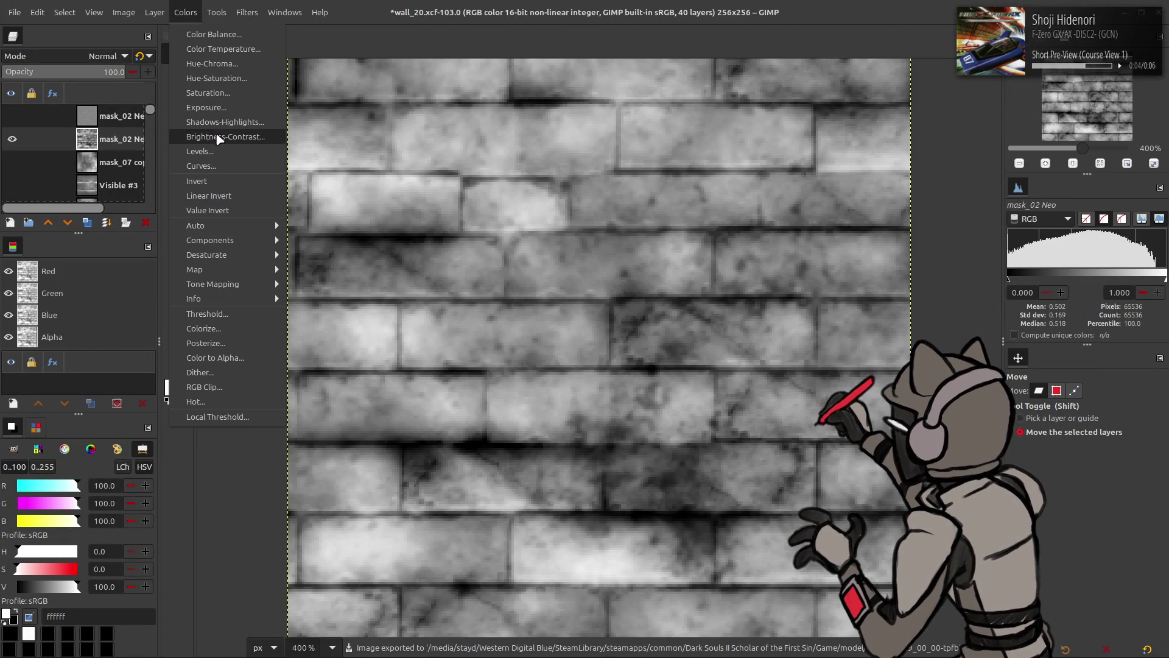
pyautogui.click(220, 137)
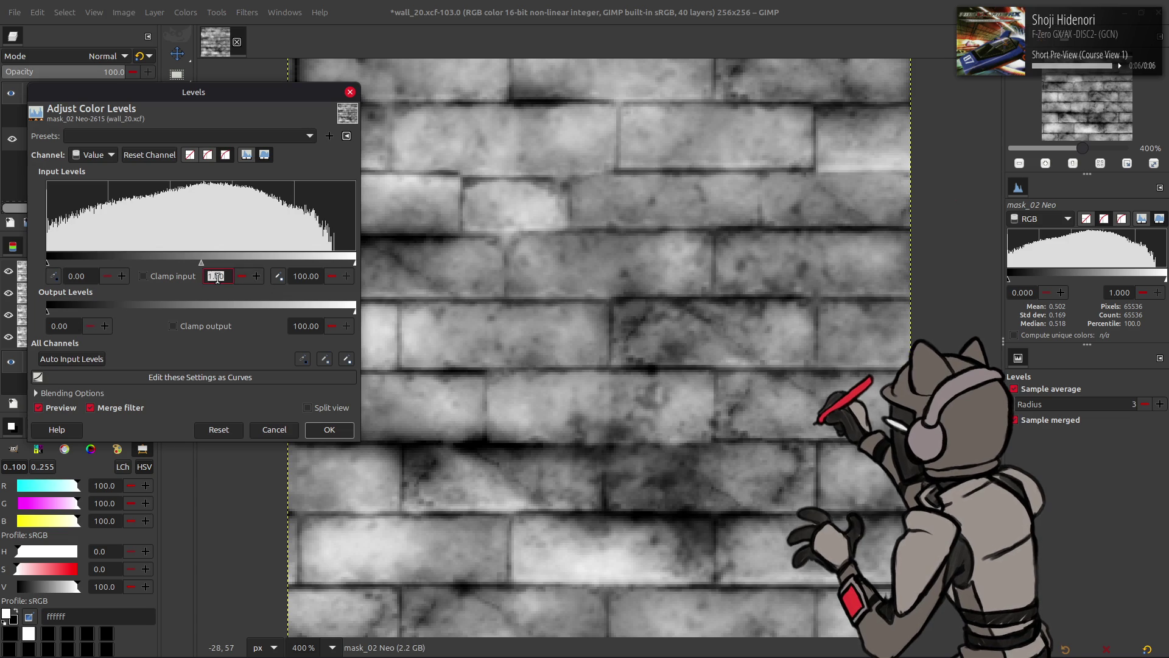
pyautogui.write('2')
pyautogui.press('Return')
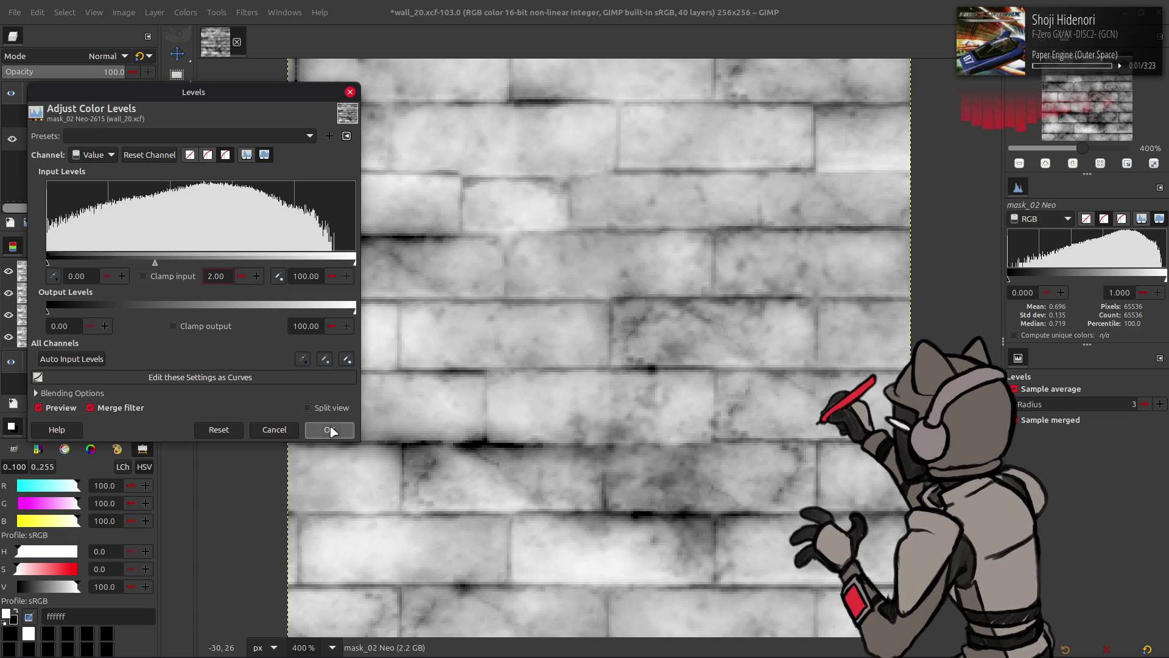
pyautogui.click(329, 430)
# Stretch the contrast, invert back to dark bricks, and re-export to mask_02.dds
pyautogui.click(183, 12)
pyautogui.moveTo(243, 226)
pyautogui.click(323, 255)
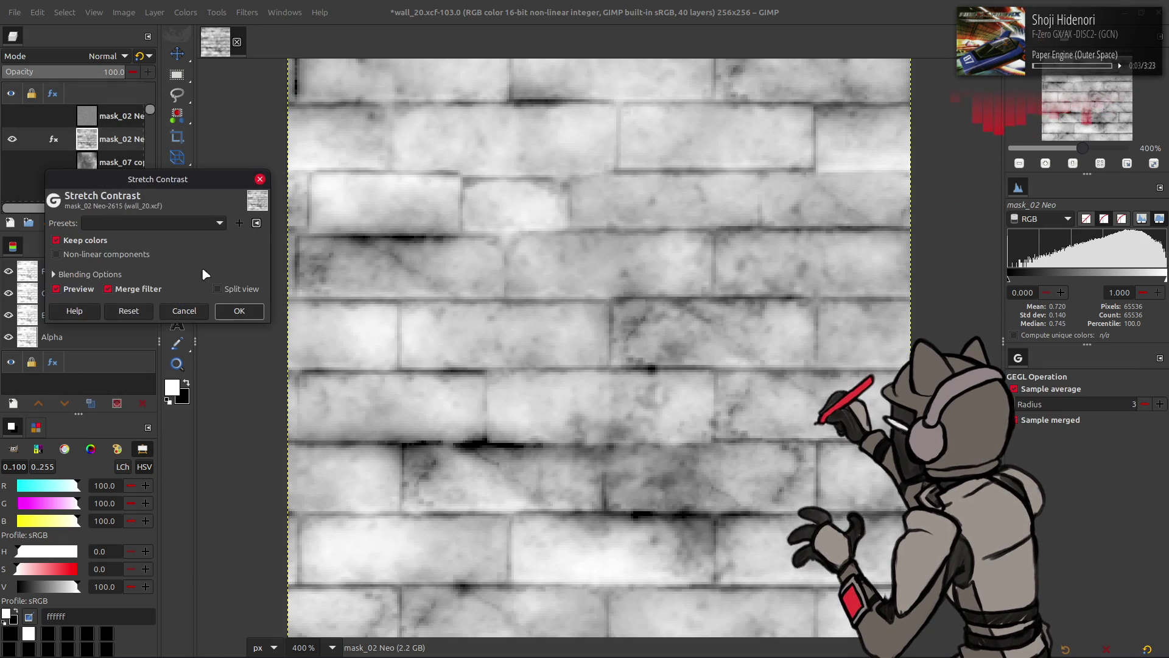
pyautogui.click(240, 311)
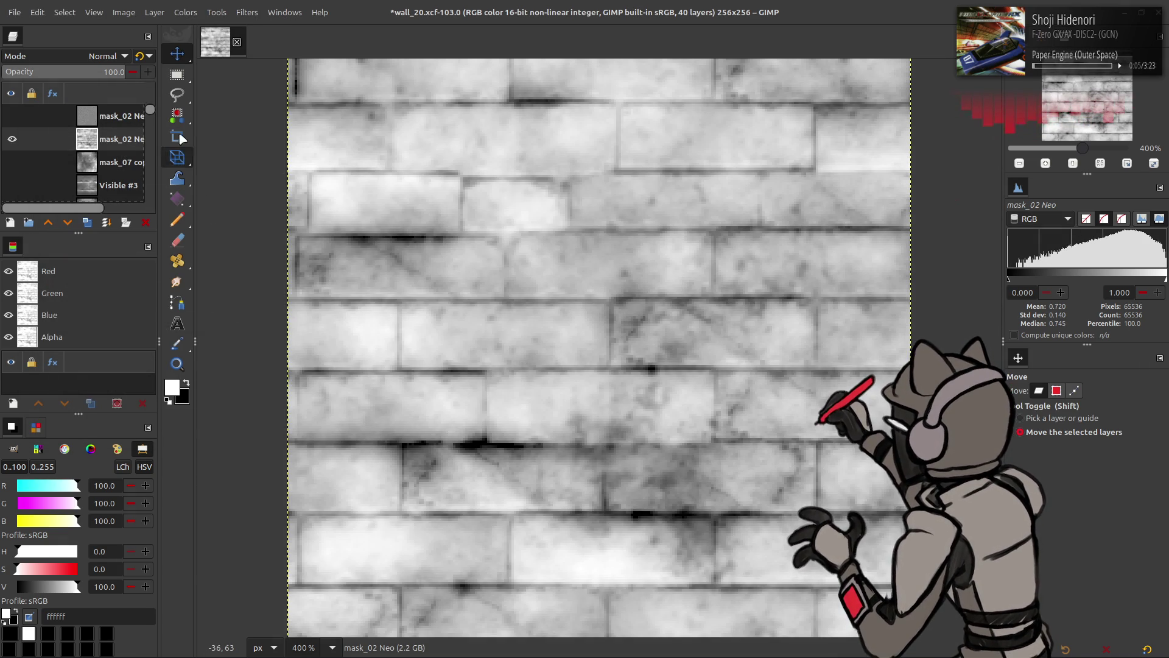
pyautogui.click(186, 12)
pyautogui.click(201, 180)
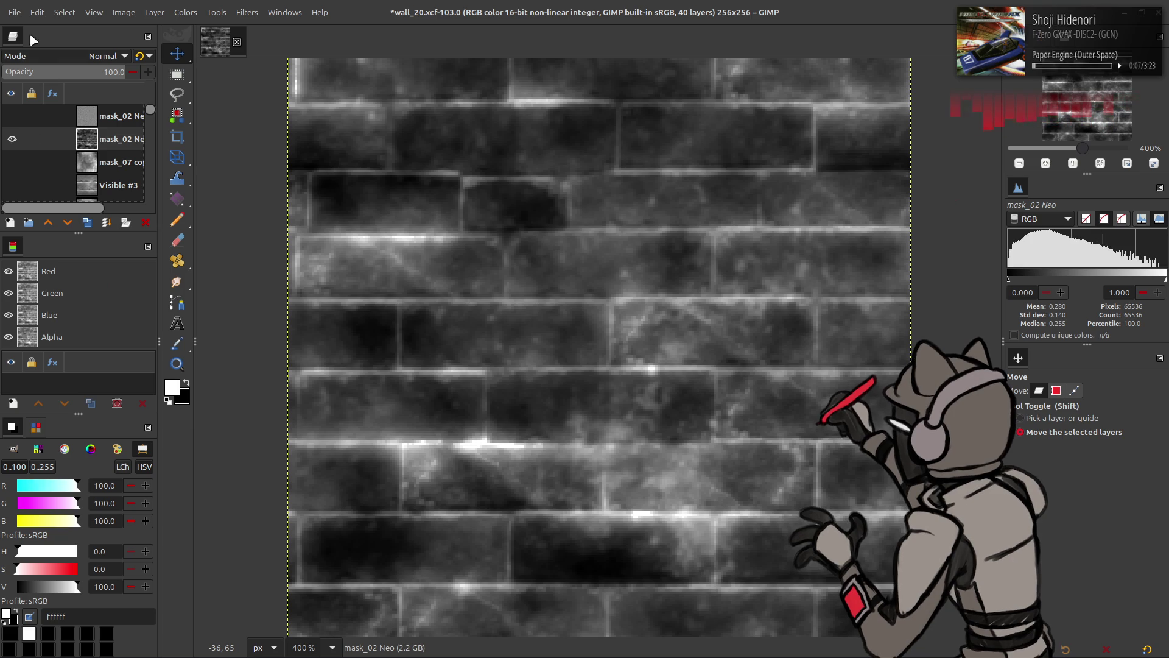
pyautogui.click(17, 12)
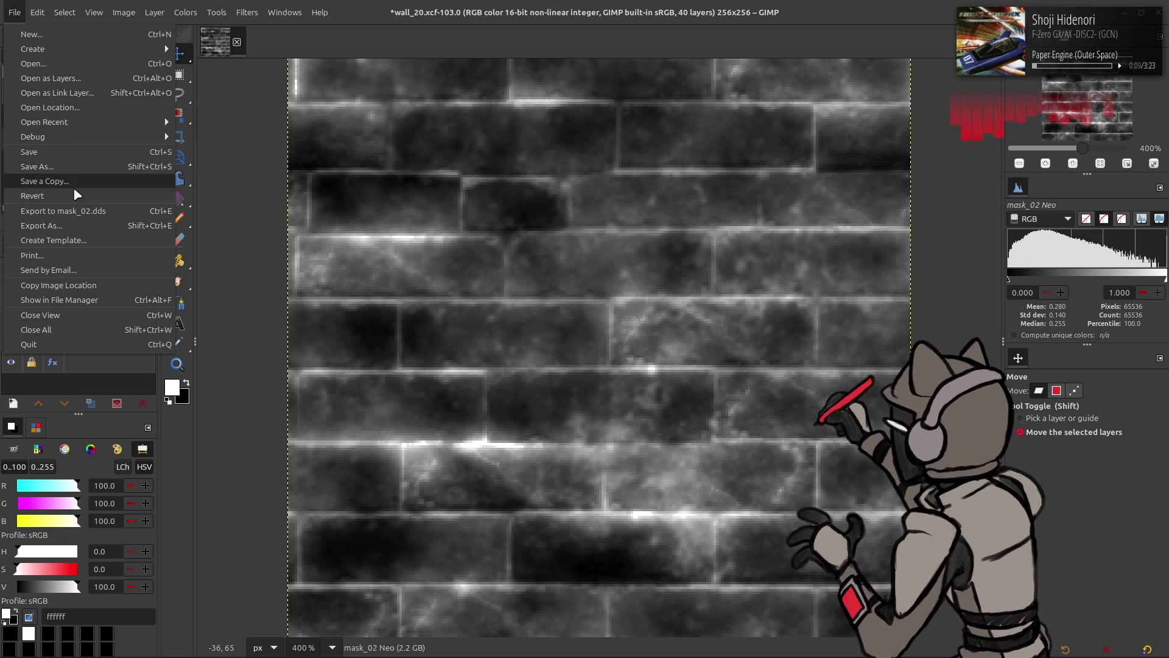
pyautogui.click(37, 212)
pyautogui.hotkey('alt', 'Tab')
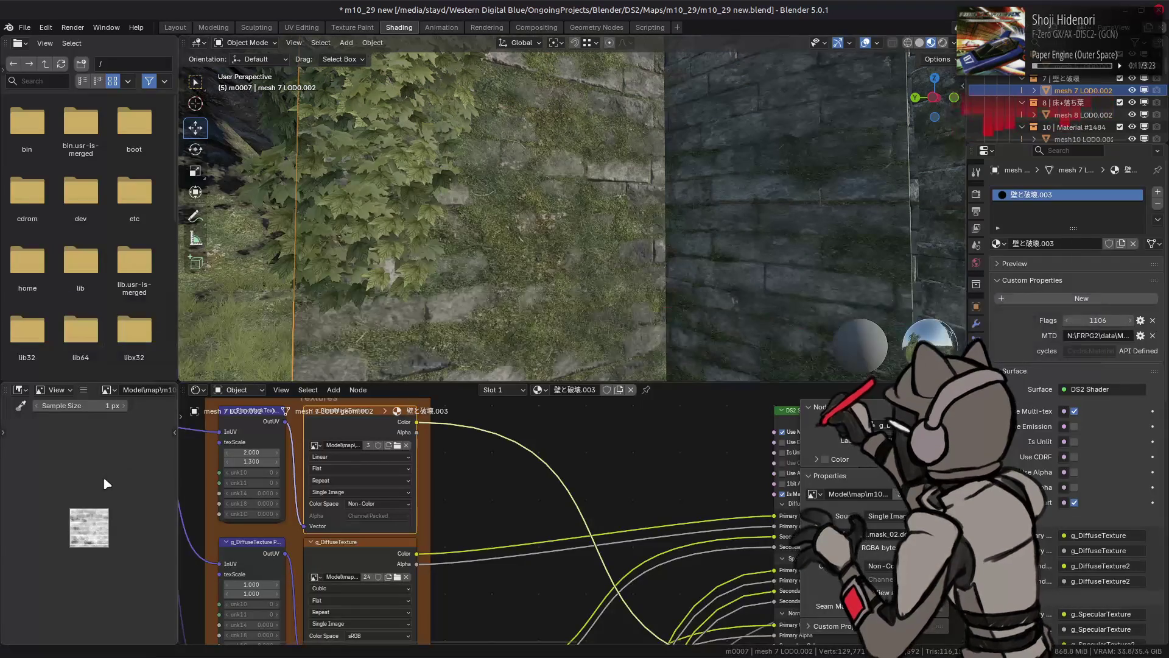
# Try a blendMaskScale of 2 on the wall shader, then settle on 6
pyautogui.scroll(3, 478, 183)
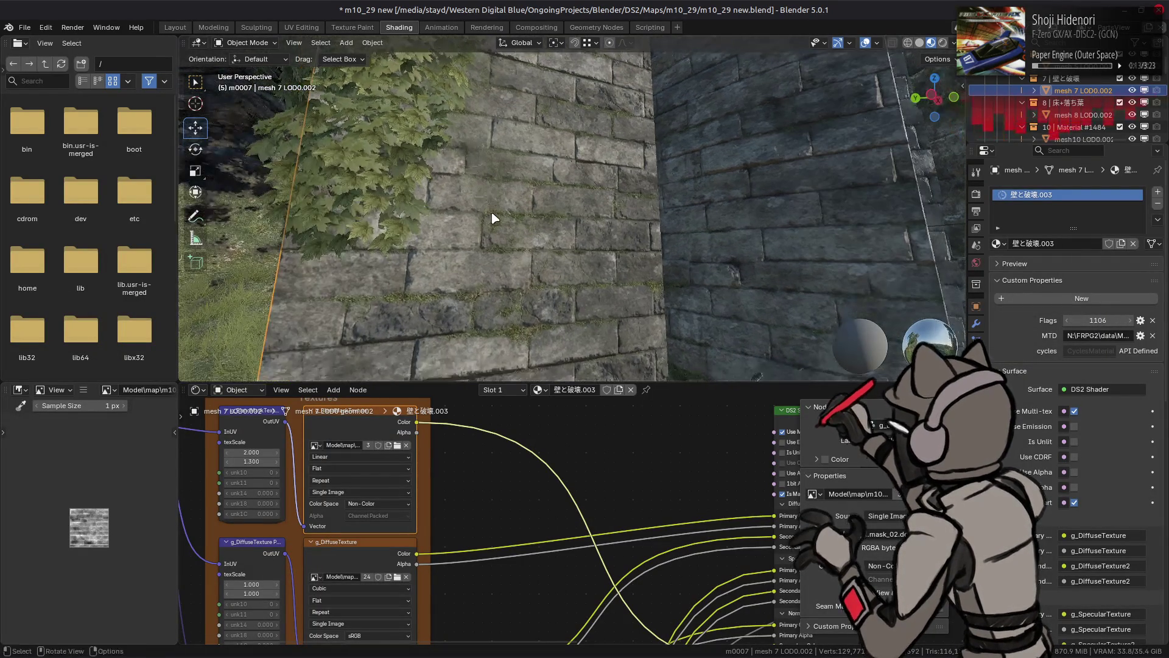
pyautogui.scroll(2, 499, 225)
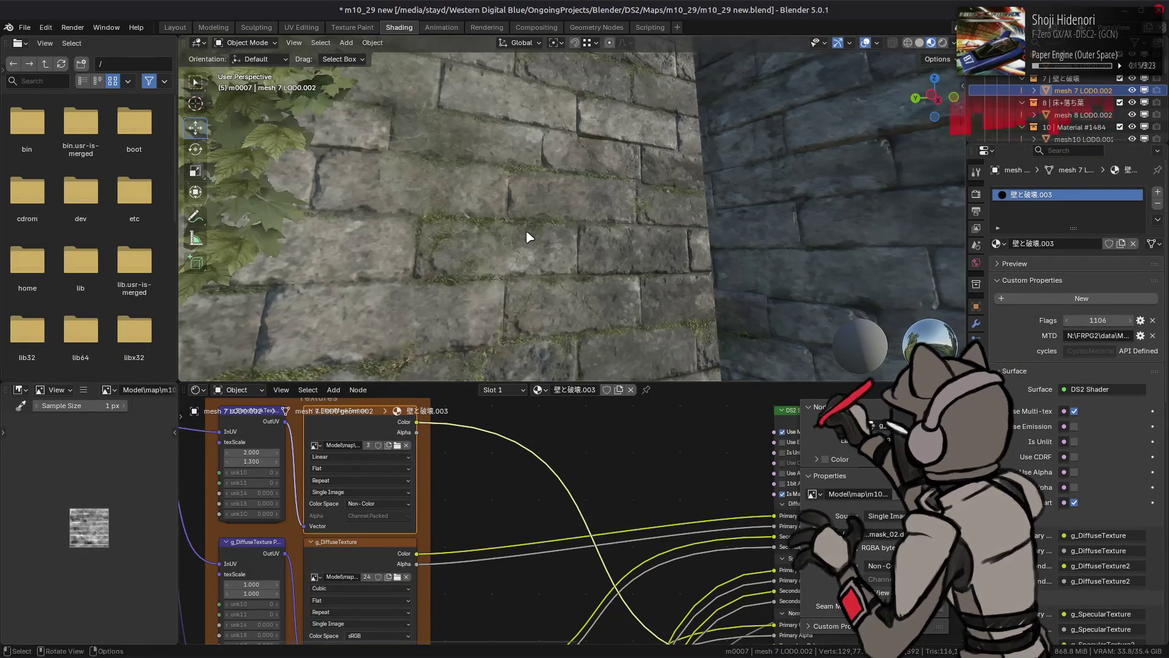
pyautogui.moveTo(622, 460); pyautogui.dragTo(315, 426)
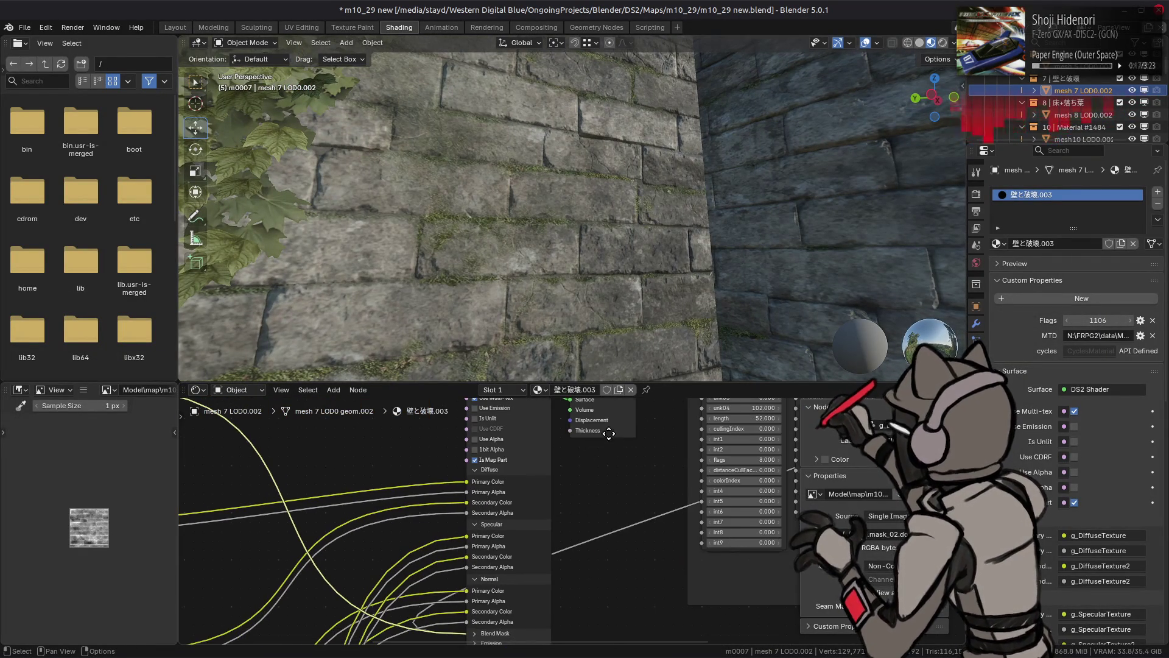
pyautogui.moveTo(610, 434); pyautogui.dragTo(586, 483)
pyautogui.moveTo(743, 467)
pyautogui.mouseDown()
pyautogui.moveTo(714, 467)
pyautogui.moveTo(747, 466)
pyautogui.mouseUp()
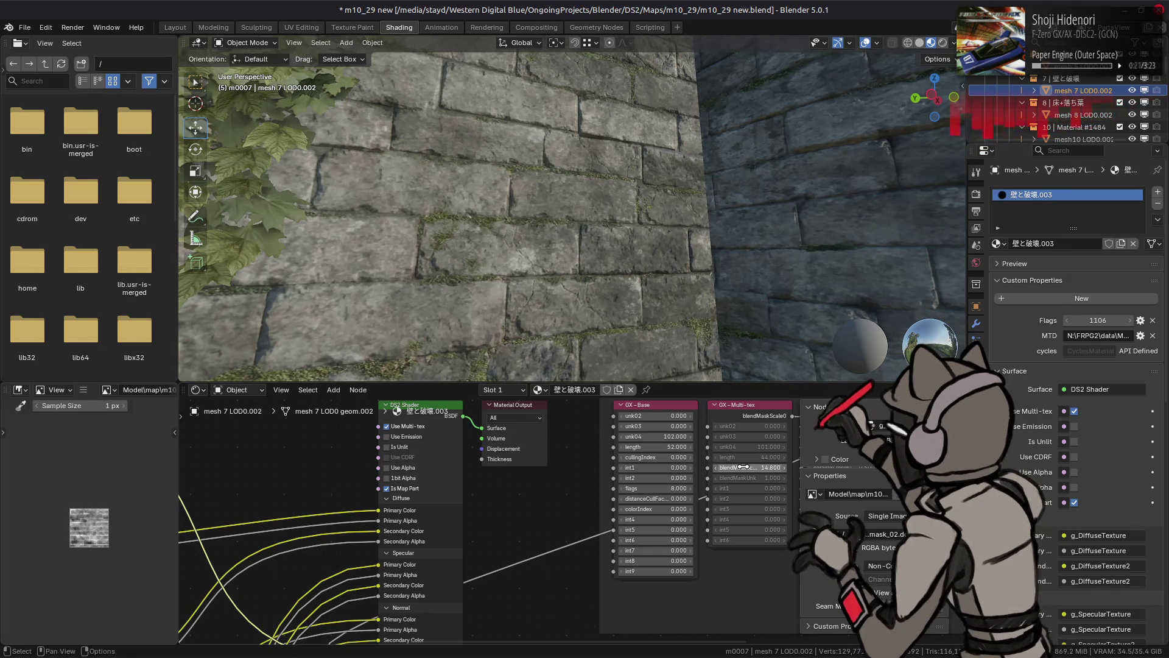
pyautogui.click(746, 466)
pyautogui.write('6.000')
pyautogui.press('Return')
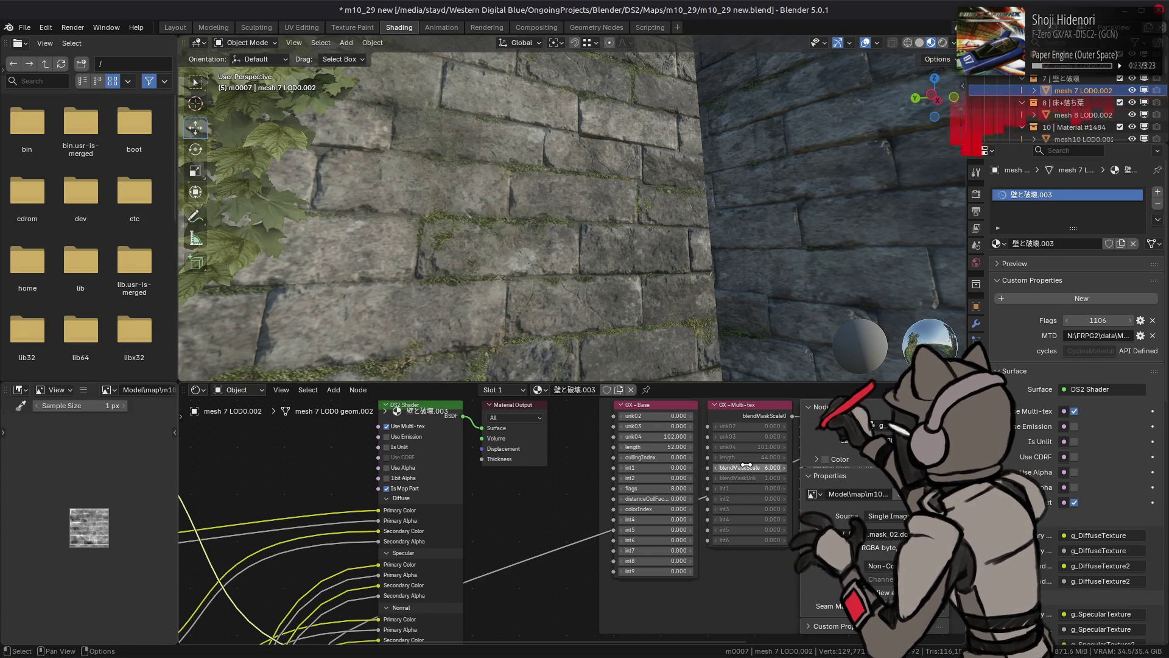
pyautogui.hotkey('alt', 'Tab')
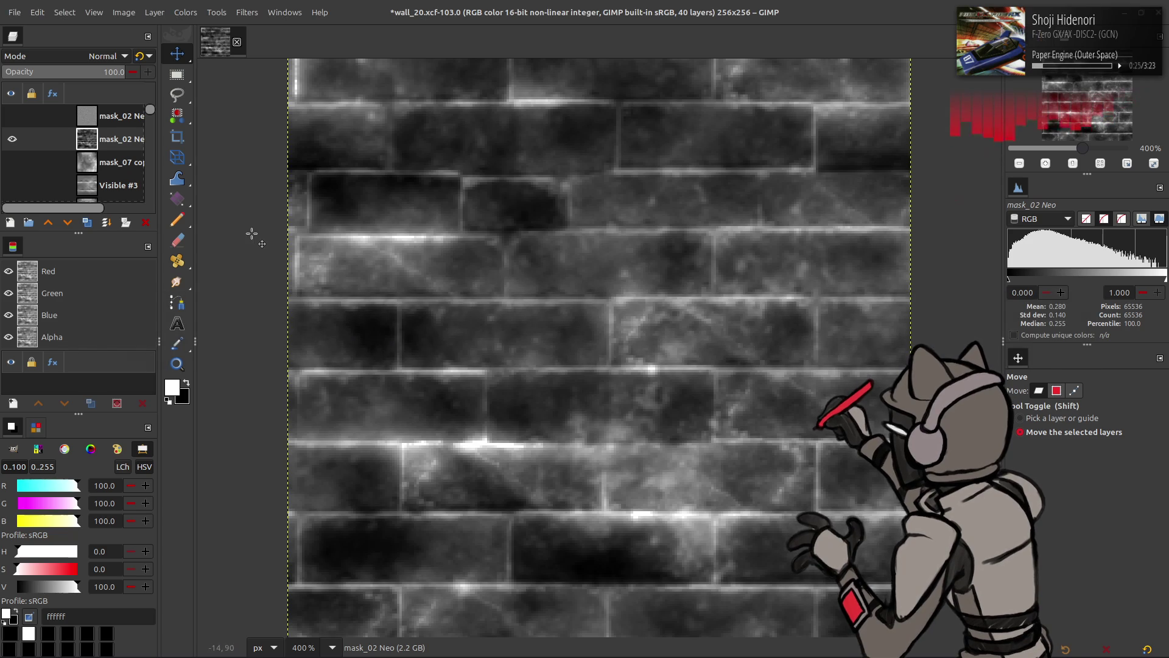
# Apply a linear invert, invert again, and overwrite the mask_02.dds texture
pyautogui.click(186, 17)
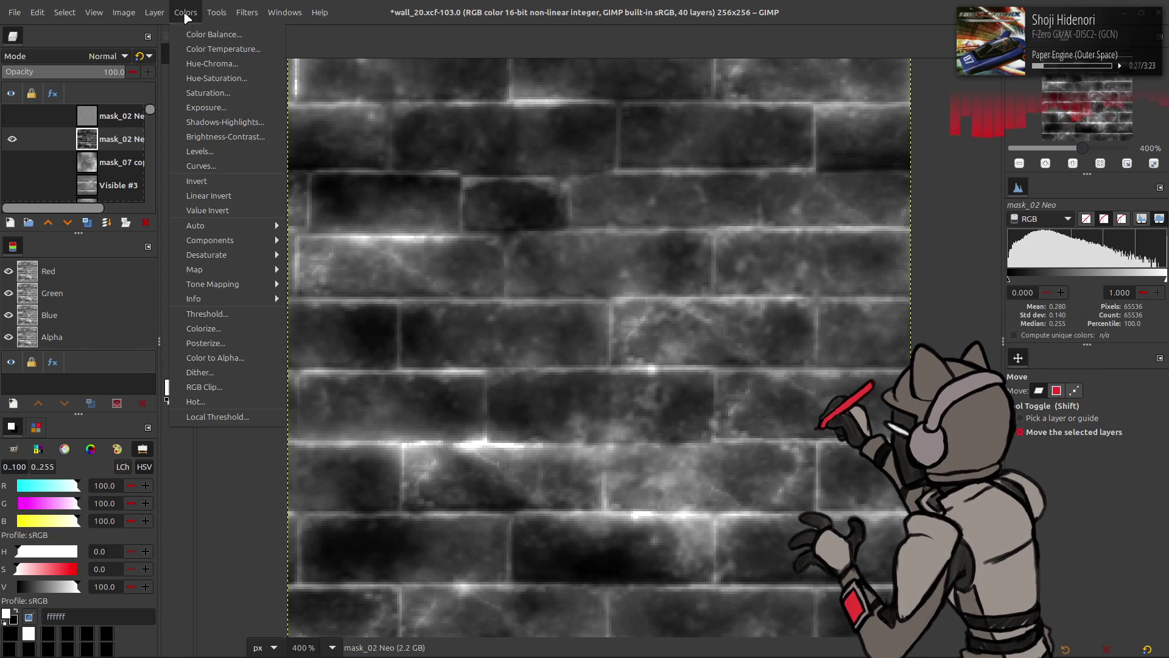
pyautogui.click(209, 196)
pyautogui.click(184, 13)
pyautogui.click(214, 198)
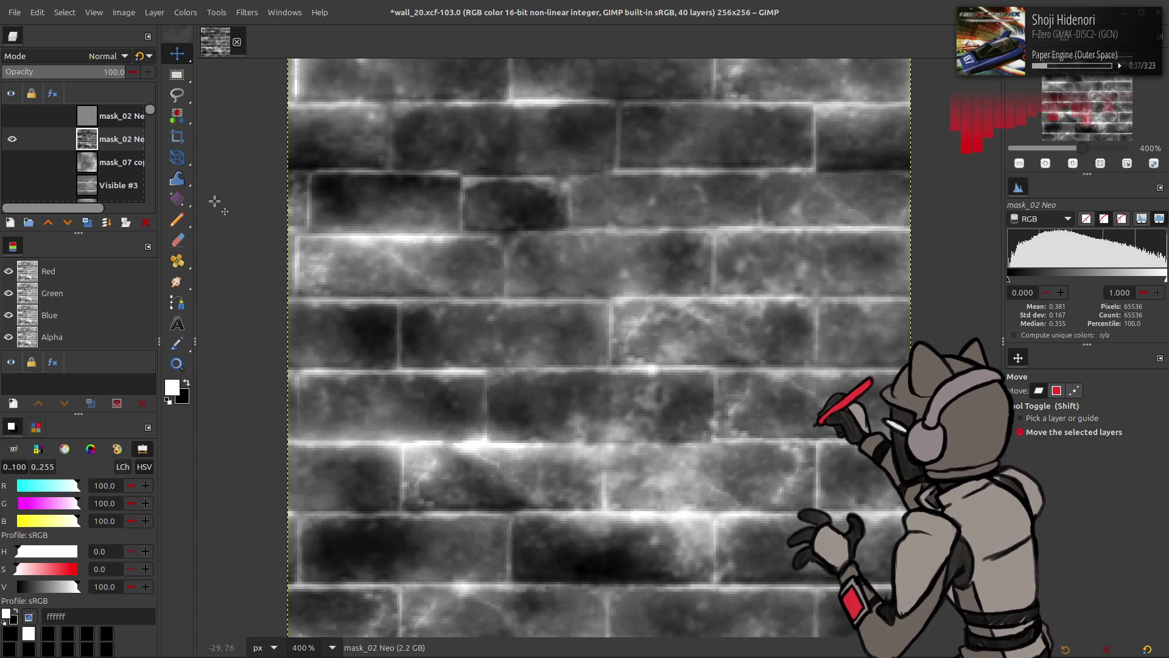
pyautogui.click(18, 12)
pyautogui.click(111, 203)
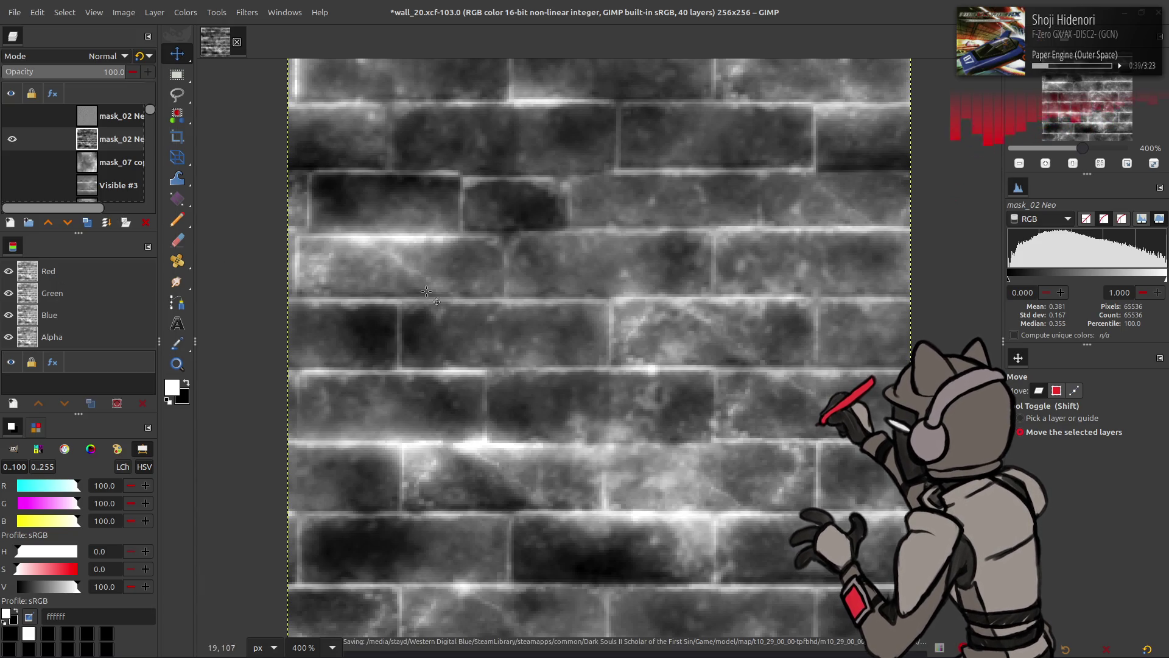
pyautogui.hotkey('alt', 'Tab')
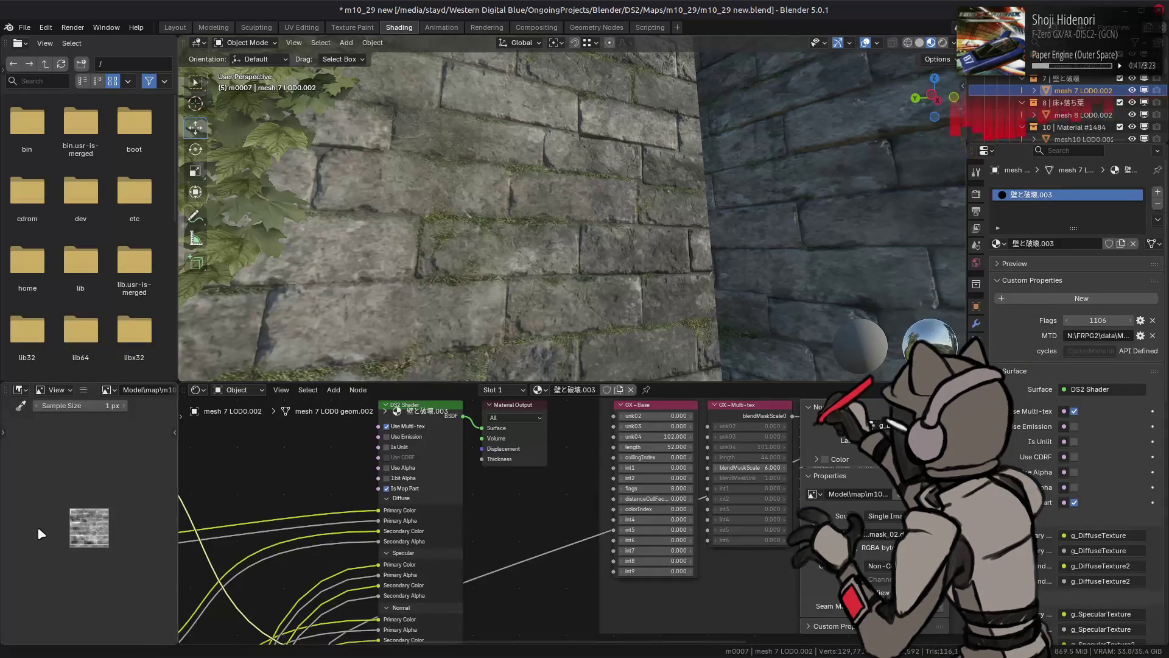
# Reload the updated mask texture and try blend mask scales of 3 and 4
pyautogui.hotkey('alt', 'r')
pyautogui.moveTo(730, 468); pyautogui.dragTo(810, 468)
pyautogui.moveTo(626, 287); pyautogui.dragTo(638, 315)
pyautogui.click(765, 468)
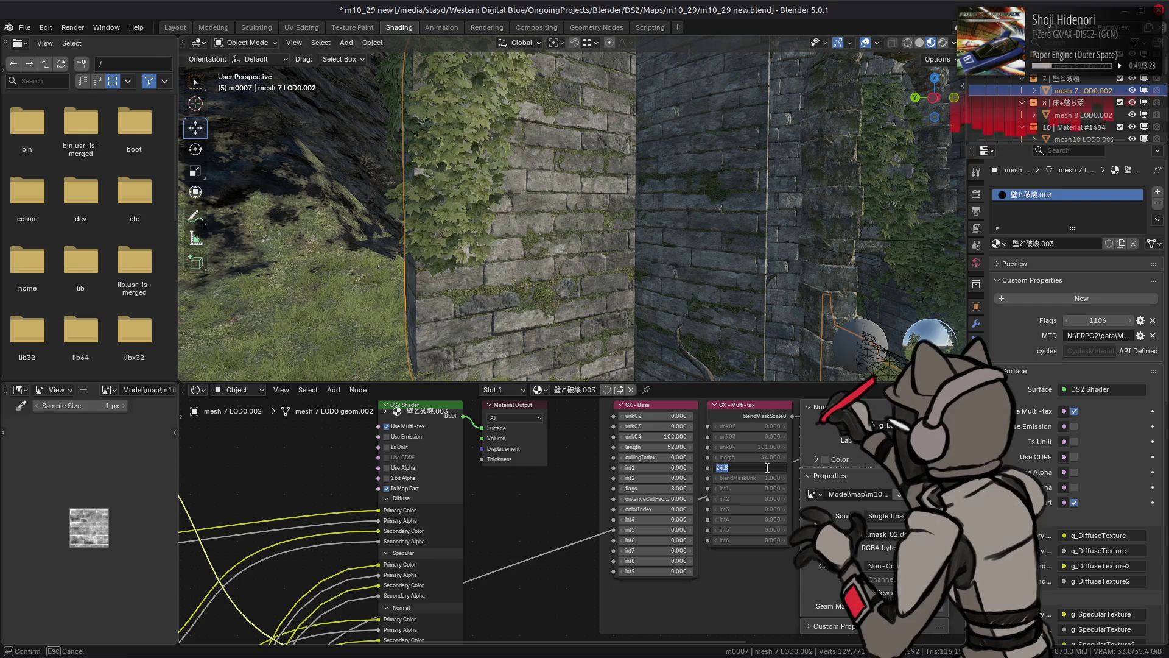
pyautogui.write('1.0')
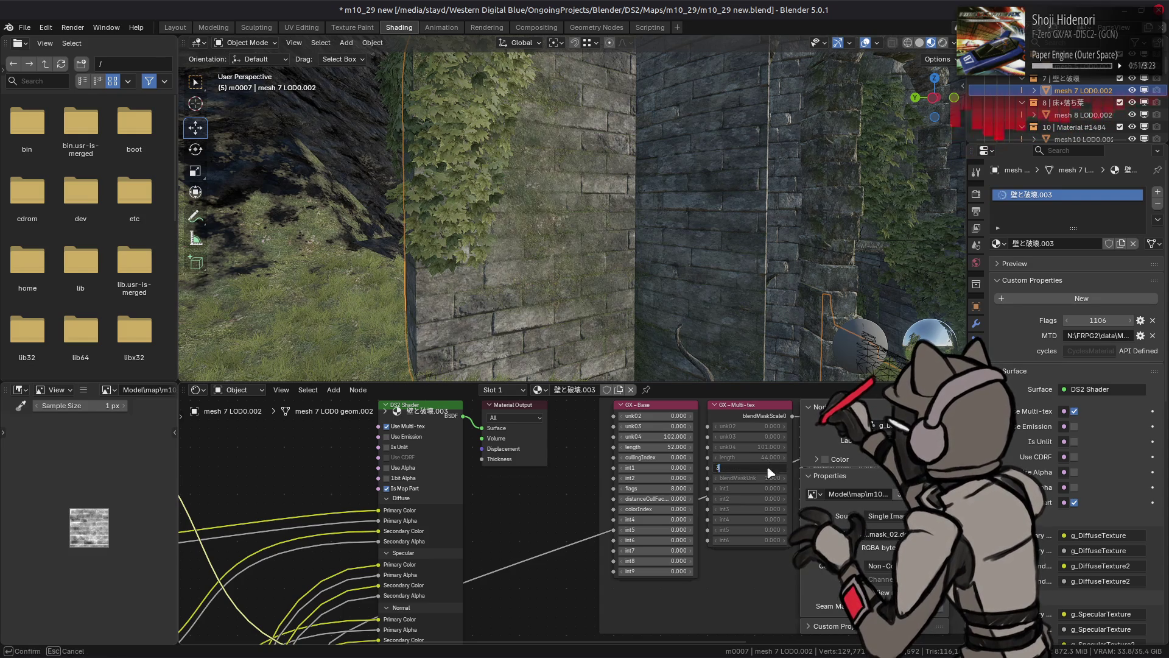
pyautogui.press('Return')
pyautogui.click(767, 468)
pyautogui.press('Return')
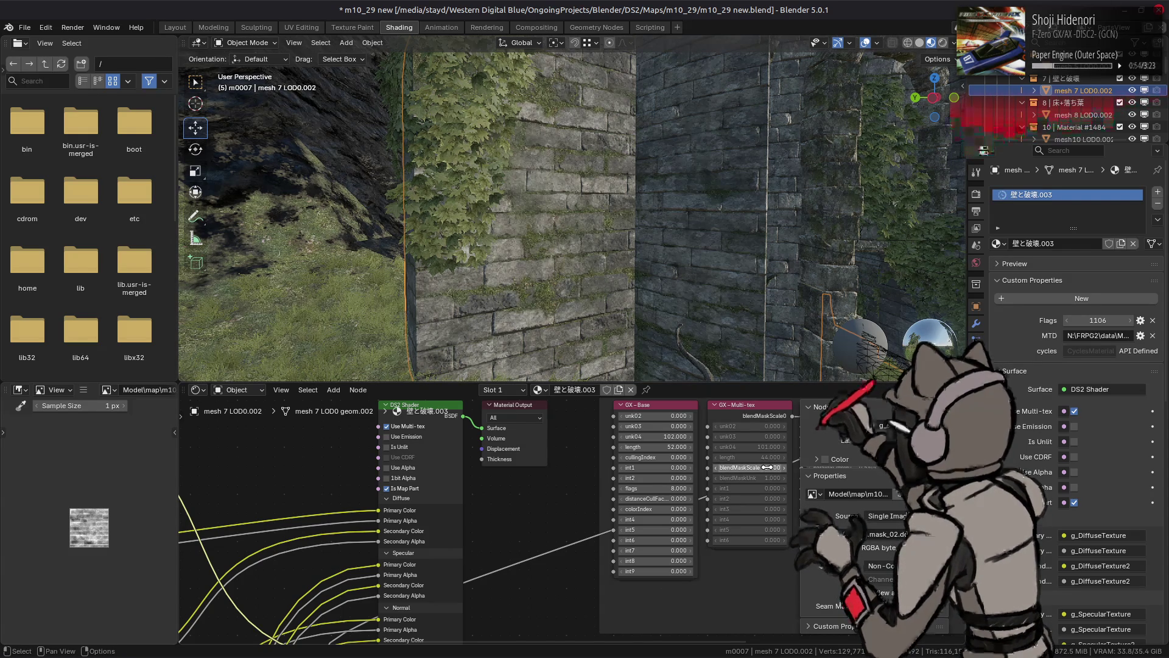
# Try a blend mask scale of 8 near the doorway, revert to 6, and undo the GIMP mask change
pyautogui.moveTo(512, 158); pyautogui.dragTo(549, 199)
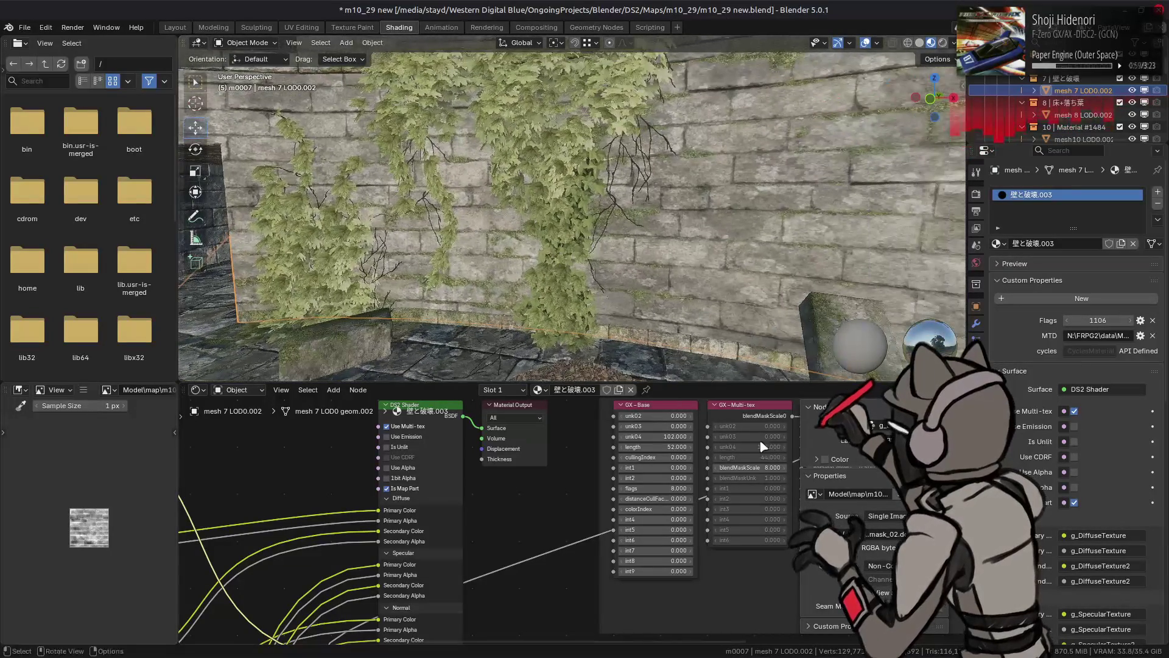
pyautogui.click(752, 468)
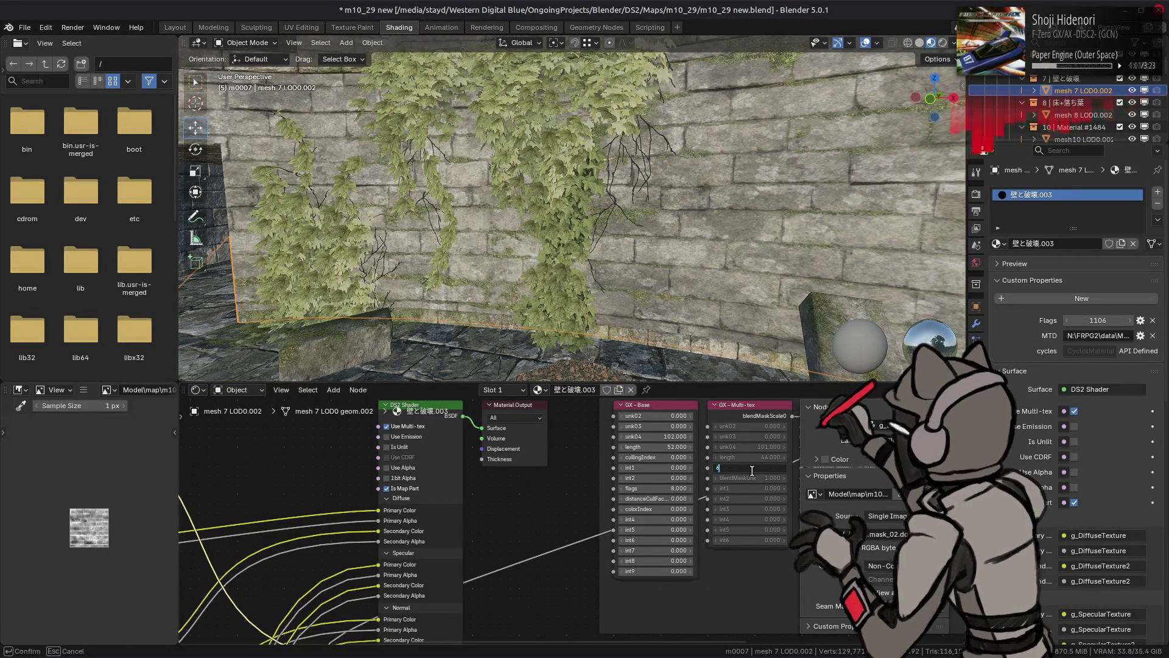
pyautogui.press('Return')
pyautogui.moveTo(623, 255); pyautogui.dragTo(700, 239)
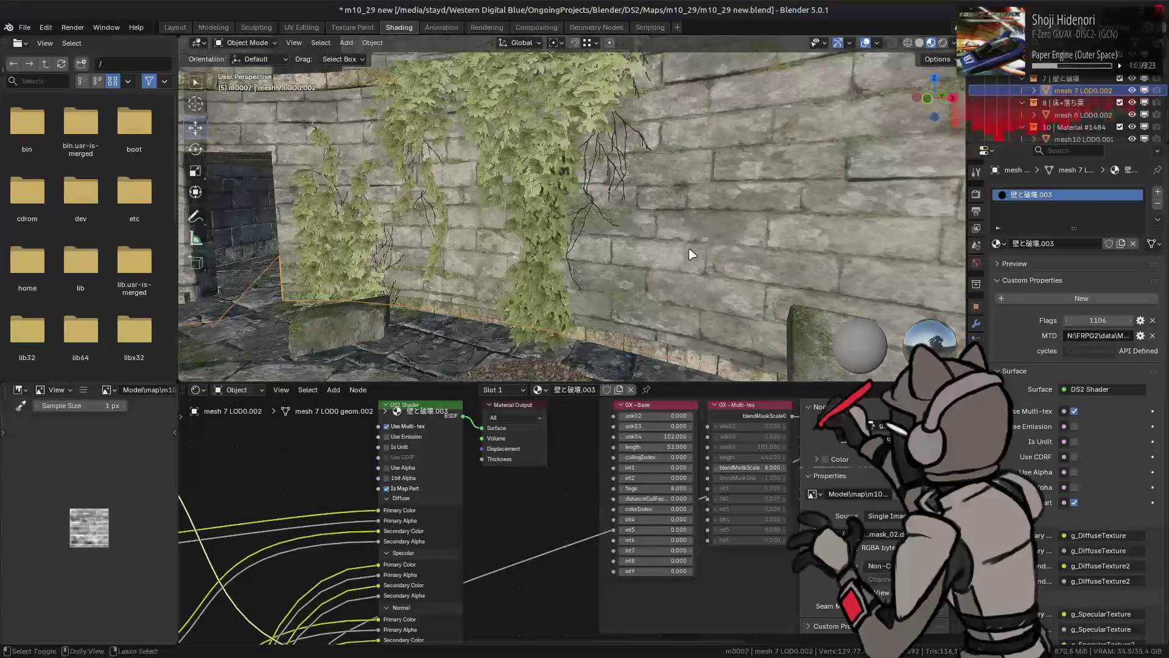
pyautogui.hotkey('ctrl', 'z')
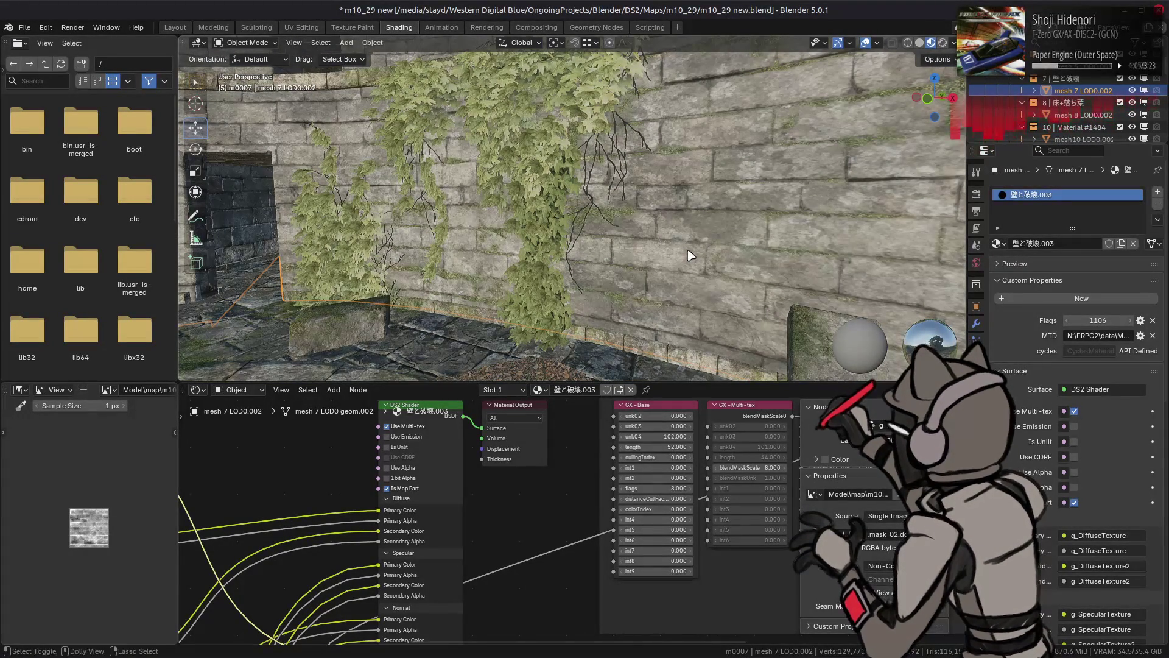
pyautogui.hotkey('alt', 'Tab')
pyautogui.hotkey('ctrl', 'z')
pyautogui.hotkey('ctrl', 'z')
pyautogui.hotkey('ctrl', 'z')
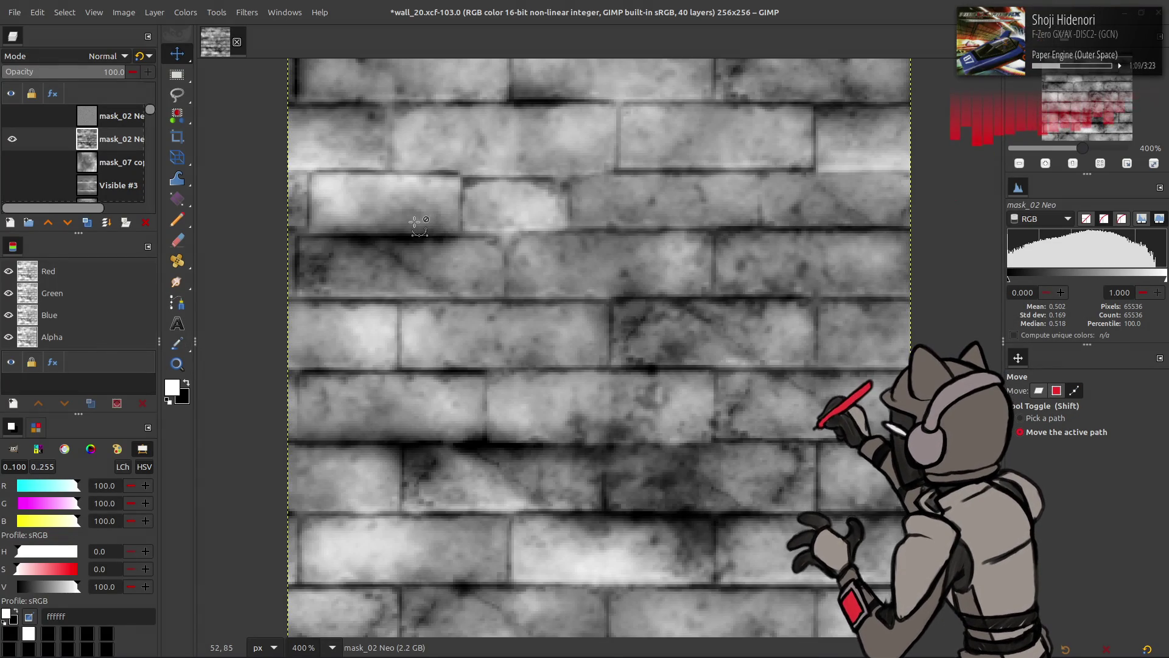
# Restore the white-mortar inversion, then merge the visible noisy copy layer down into mask_02 Neo
pyautogui.hotkey('ctrl', 'z')
pyautogui.press('m')
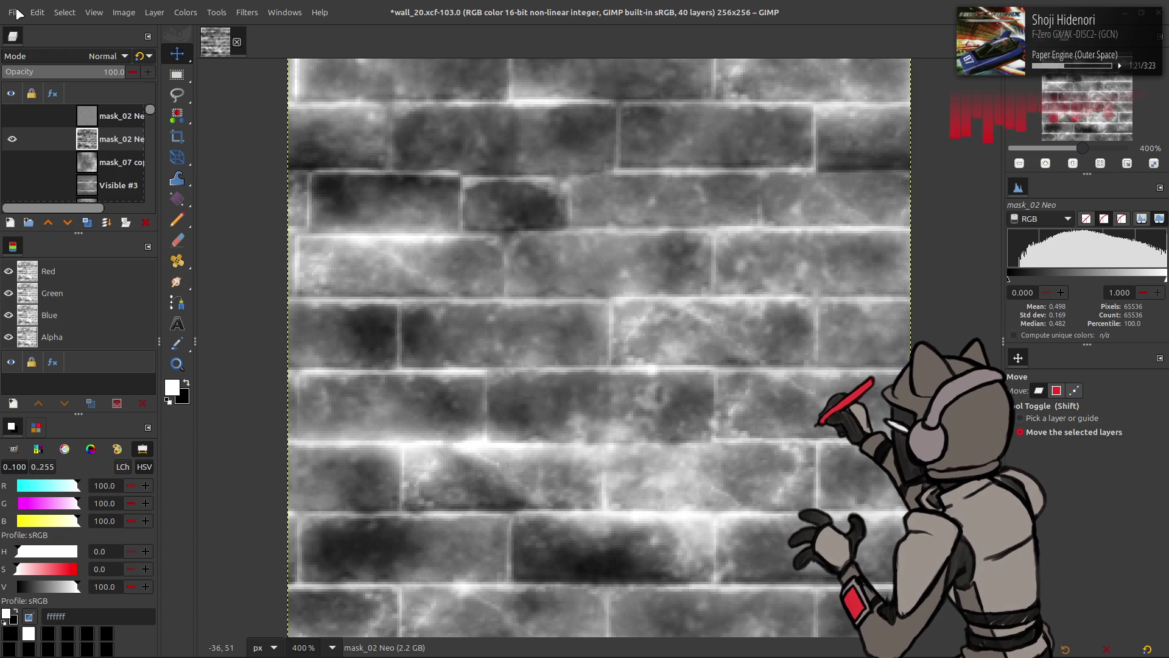
pyautogui.click(12, 115)
pyautogui.click(109, 116)
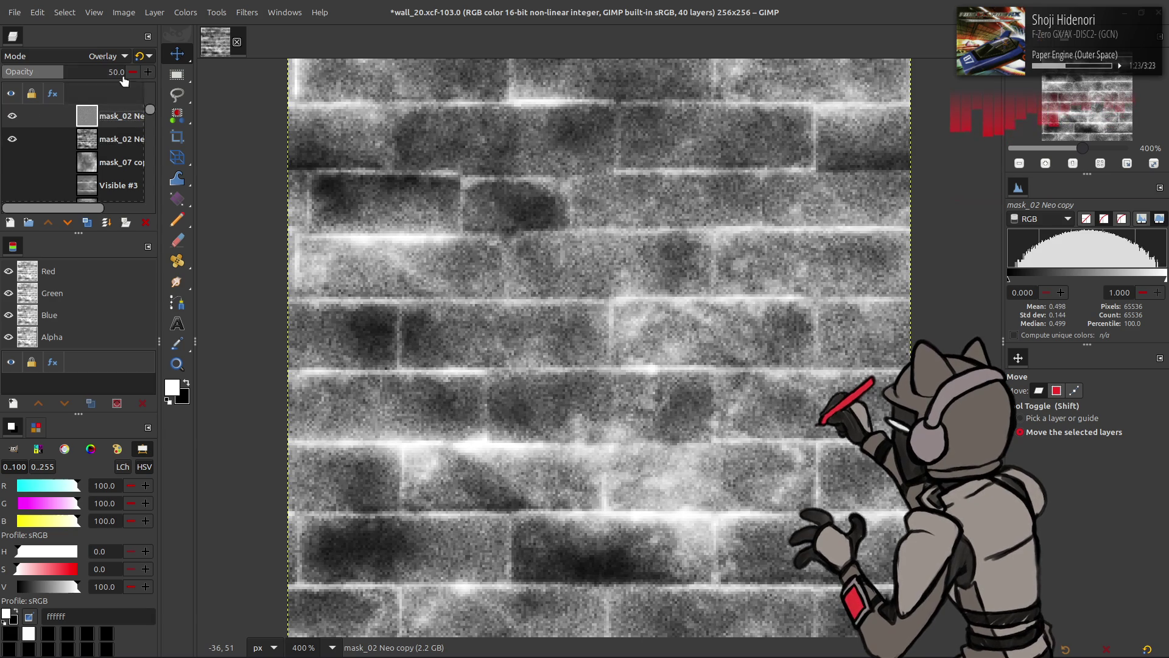
pyautogui.rightClick(115, 108)
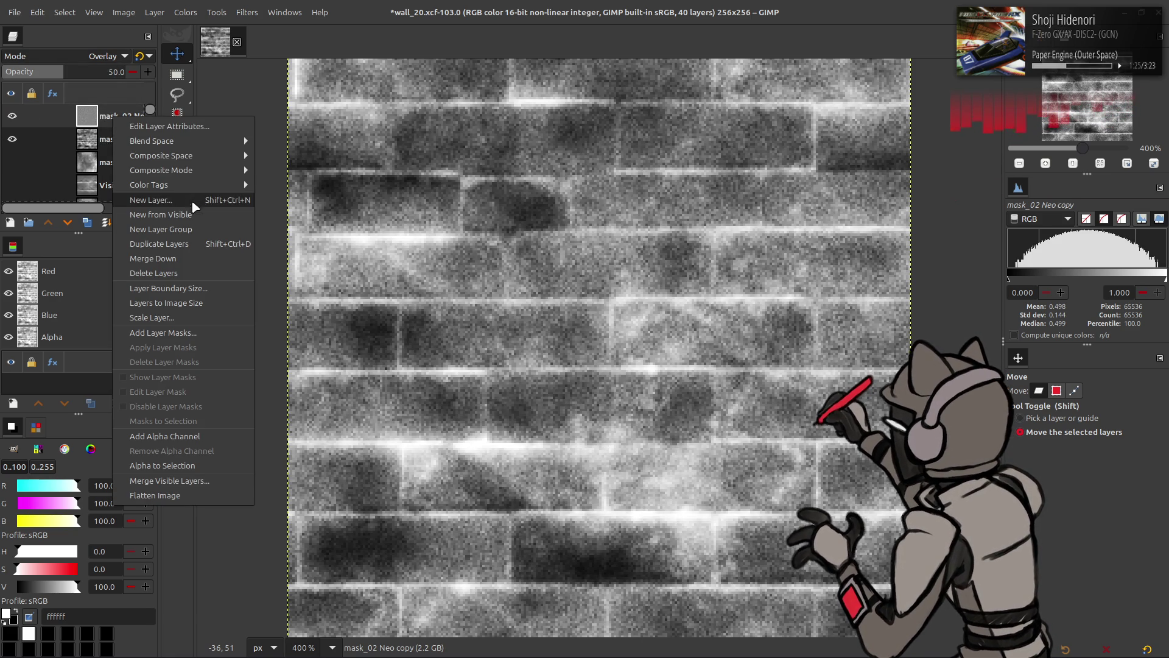
pyautogui.moveTo(232, 155)
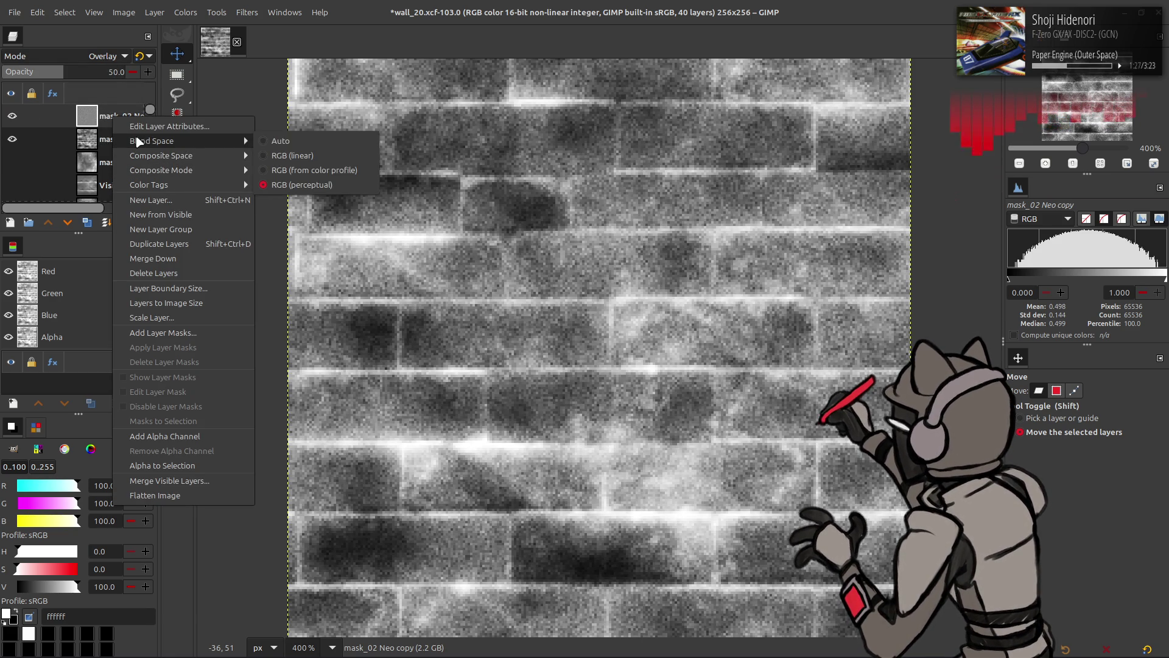
pyautogui.click(58, 93)
pyautogui.write('25')
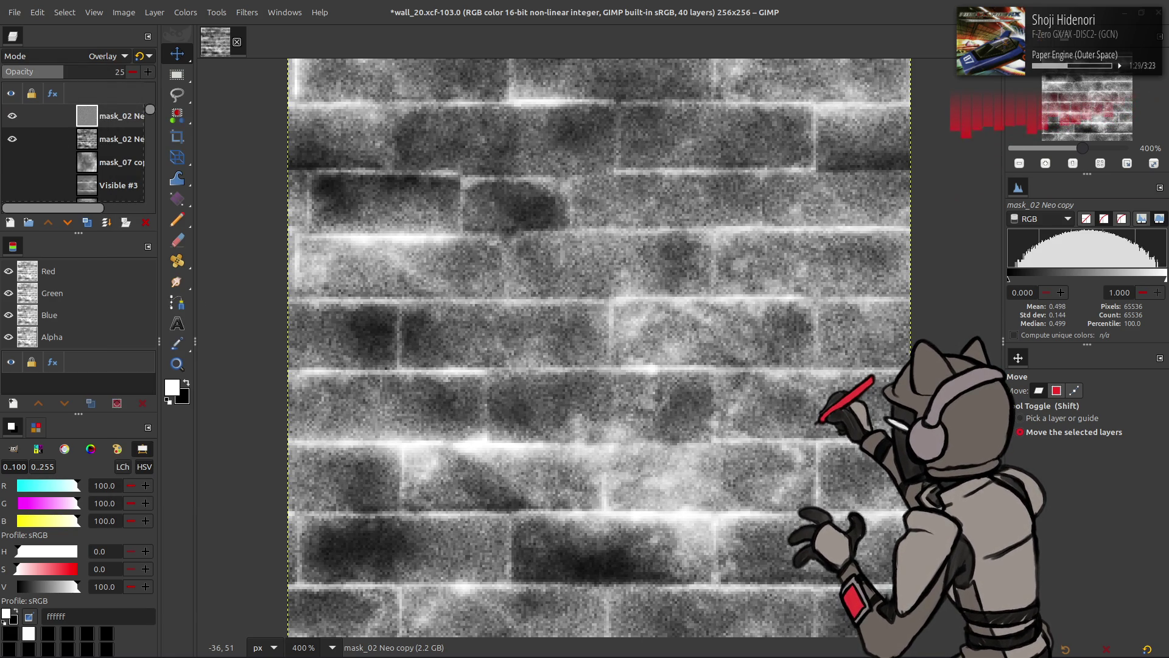
pyautogui.click(106, 222)
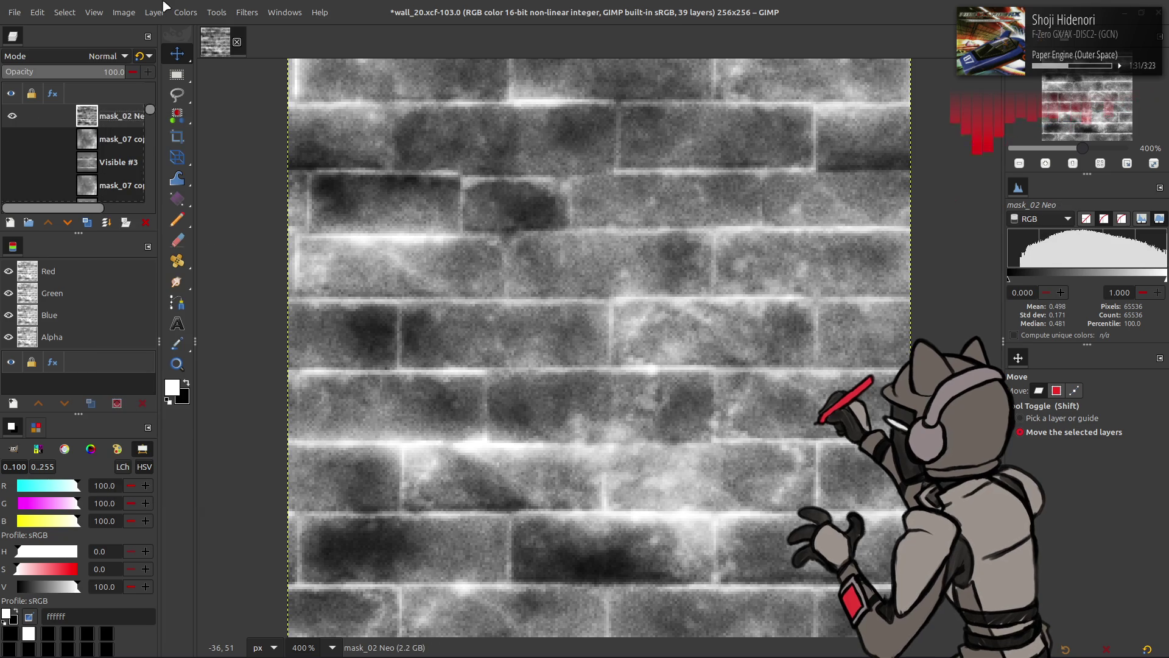
# Apply the green-only Levels preset and export over the mask texture file
pyautogui.click(182, 11)
pyautogui.click(227, 155)
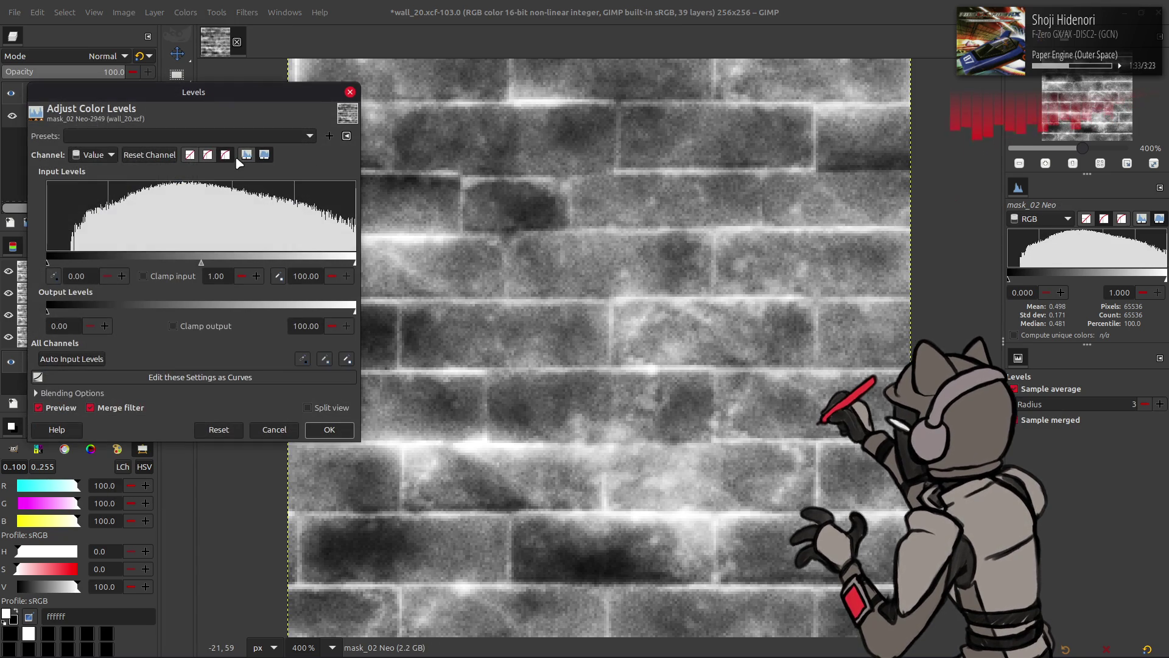
pyautogui.scroll(-1, 125, 135)
pyautogui.click(125, 135)
pyautogui.click(125, 135)
pyautogui.scroll(-2, 125, 135)
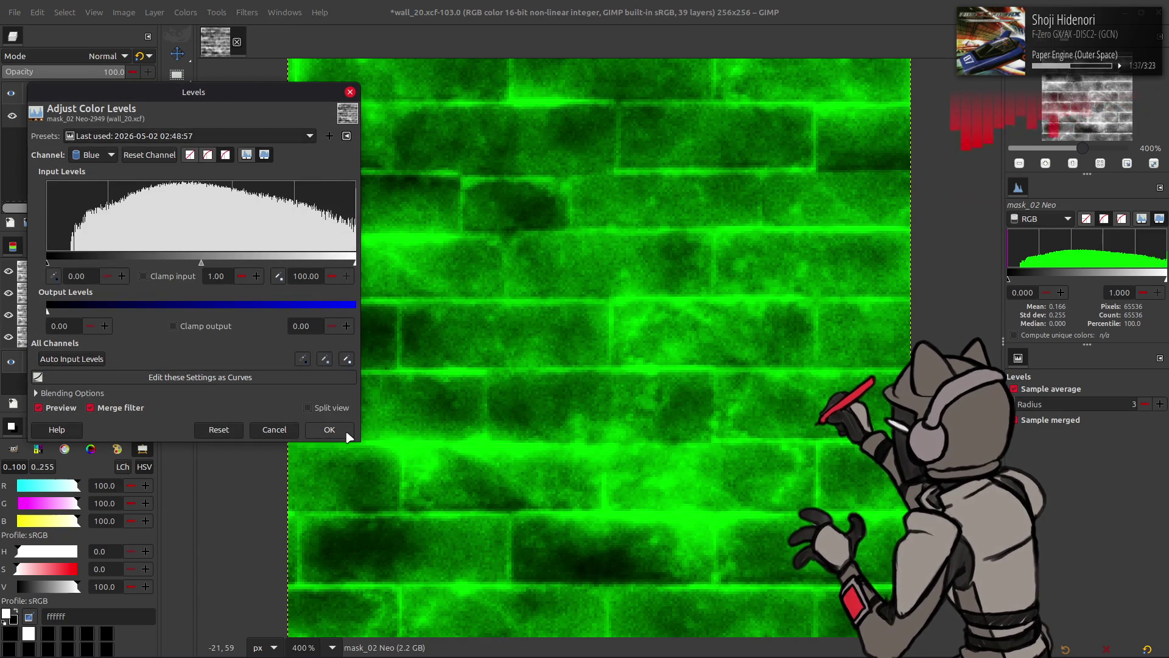
pyautogui.click(347, 433)
pyautogui.click(14, 12)
pyautogui.click(90, 210)
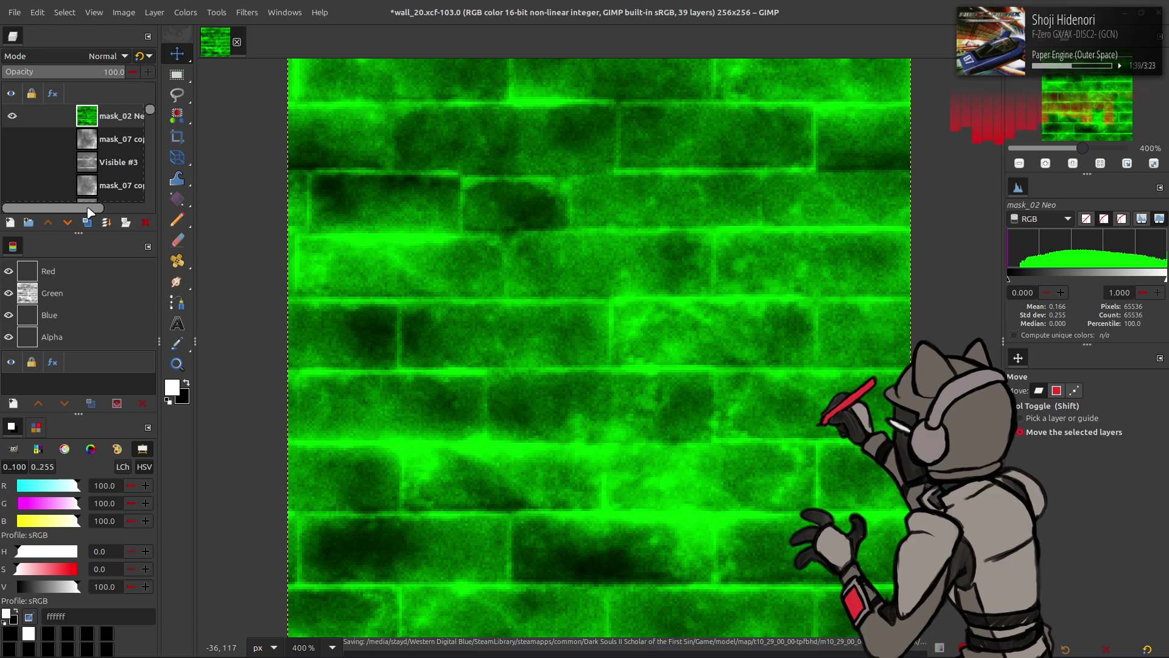
# Reload the green mask on the Blender wall, then undo the green Levels change in GIMP
pyautogui.hotkey('alt', 'Tab')
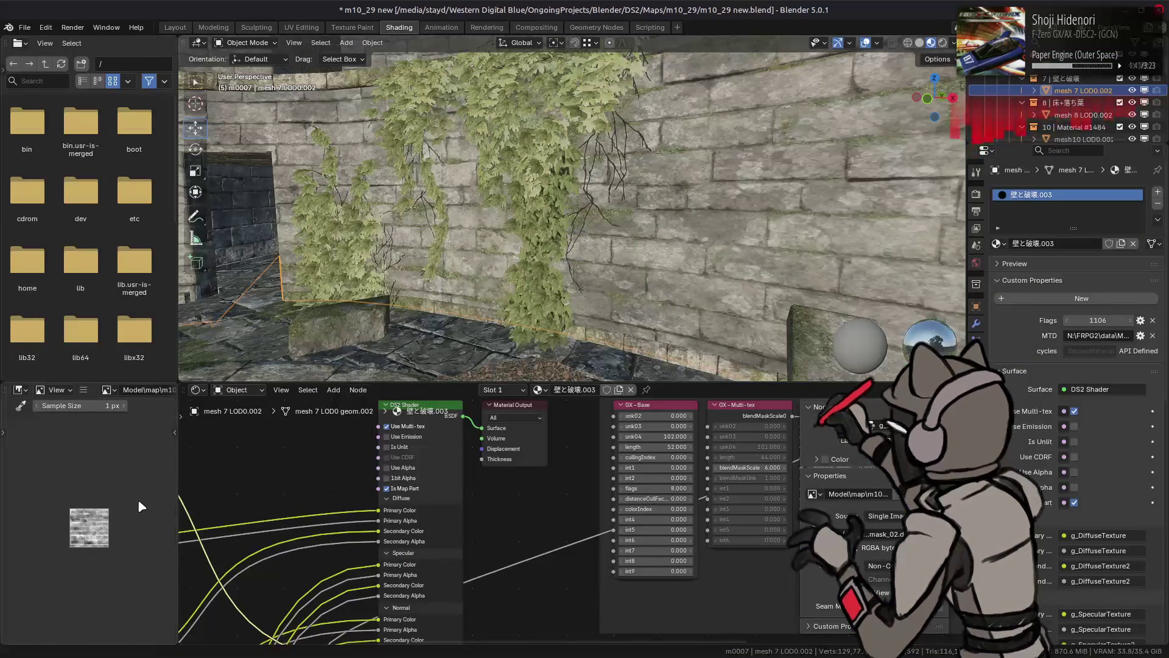
pyautogui.hotkey('alt', 'r')
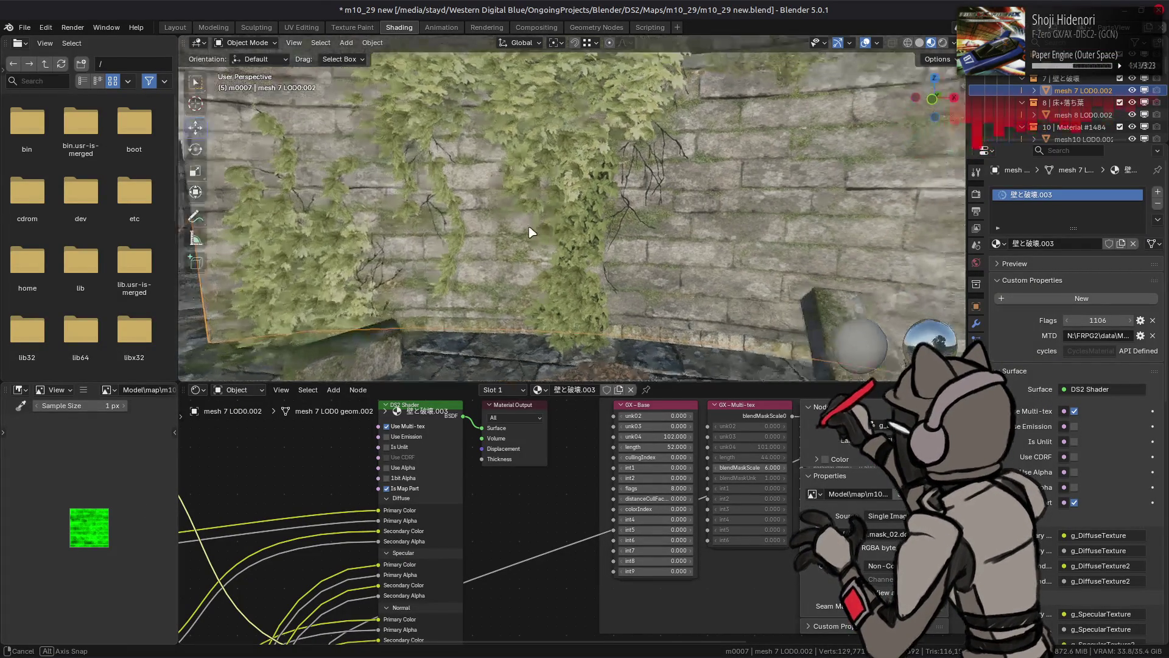
pyautogui.hotkey('alt', 'Tab')
pyautogui.hotkey('ctrl', 'z')
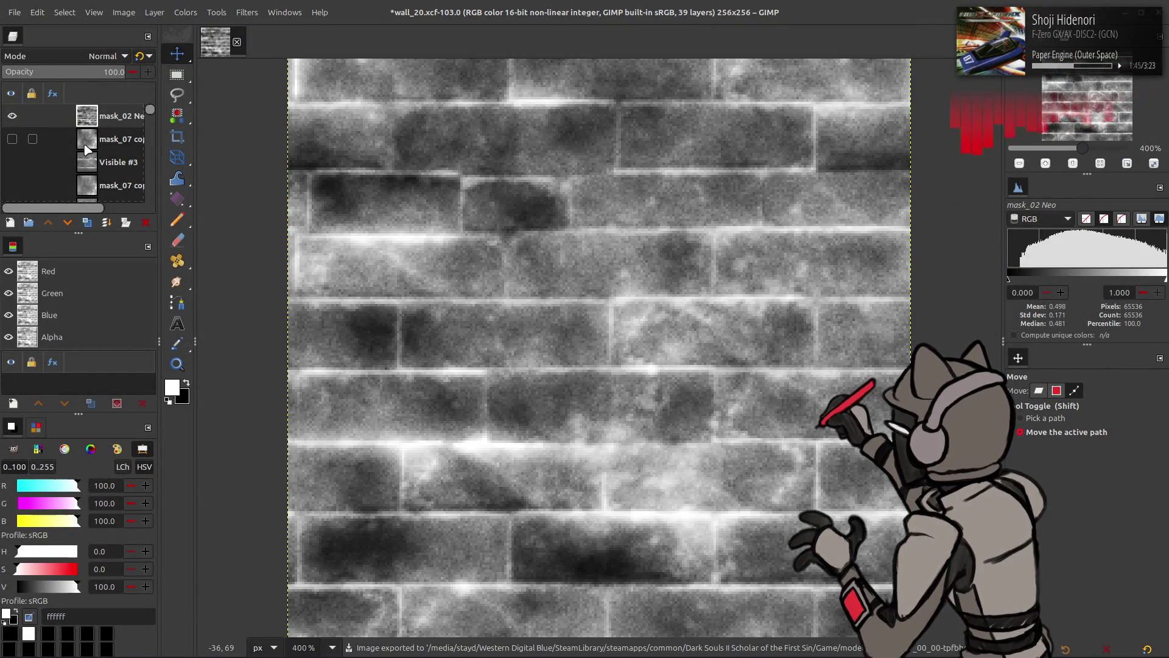
# Unmerge the overlay, hide the upper layers, and create Visible #4 from visible, raised to the top
pyautogui.hotkey('shift', 'ctrl', 'd')
pyautogui.click(12, 116)
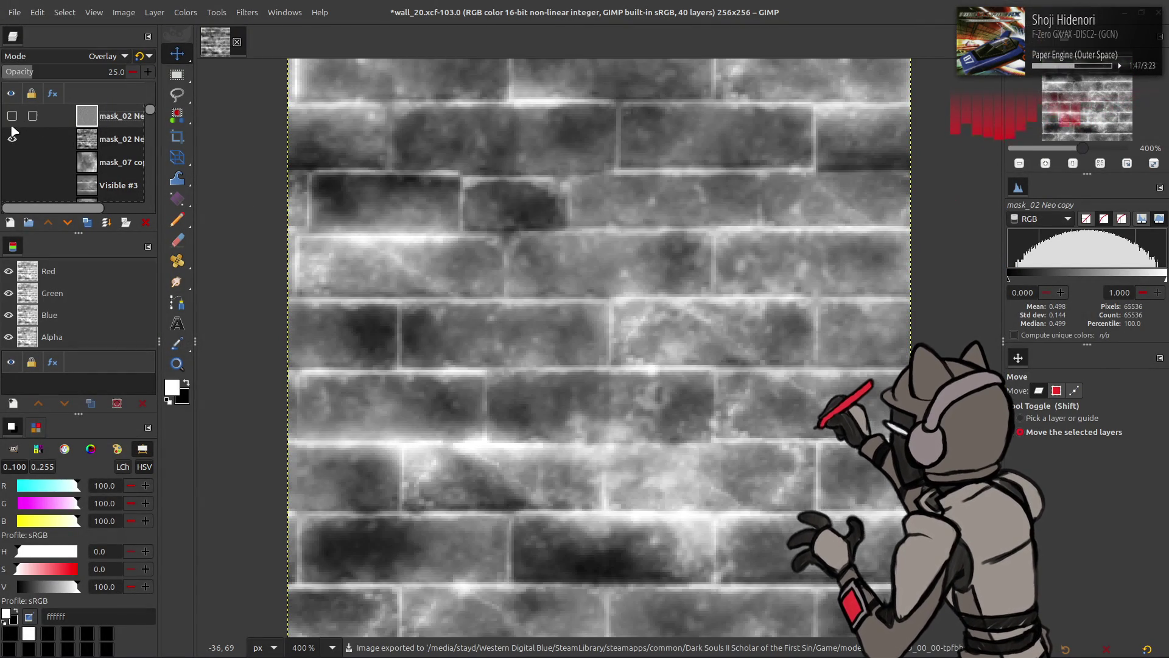
pyautogui.click(12, 139)
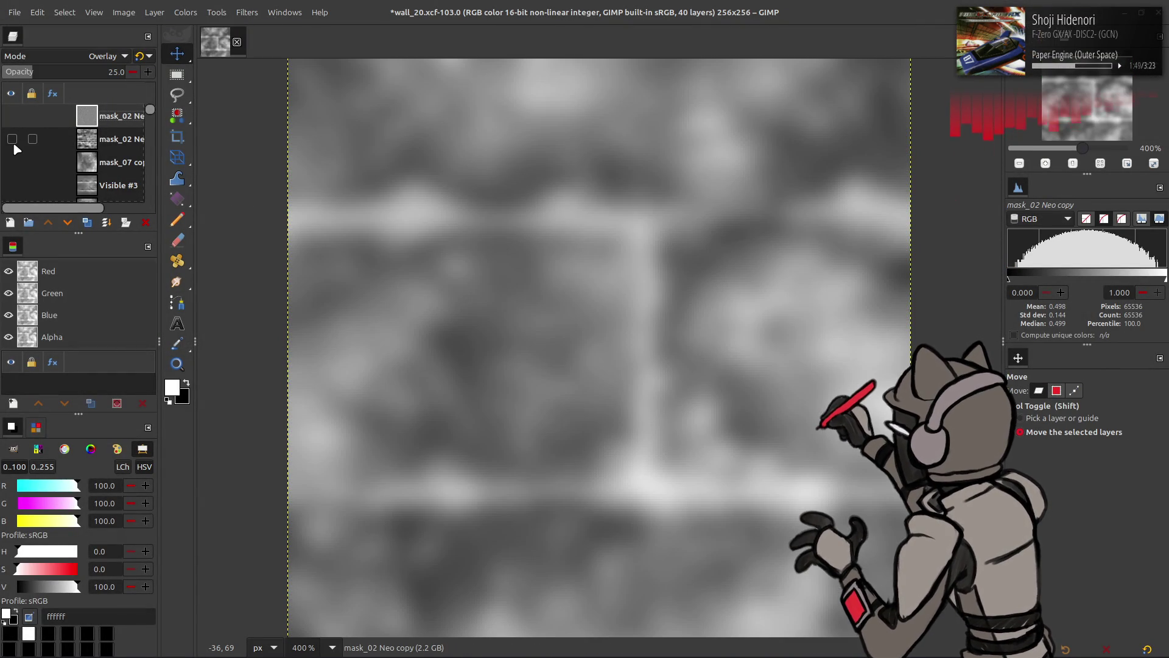
pyautogui.scroll(-1, 13, 141)
pyautogui.click(90, 168)
pyautogui.keyDown('shift'); pyautogui.click(87, 223); pyautogui.keyUp('shift')
pyautogui.click(46, 223)
pyautogui.click(47, 223)
# Show the mask_02 Neo and Visible #4 layers again and apply G'MIC Colour Space Swap to Visible #4
pyautogui.scroll(1, 50, 176)
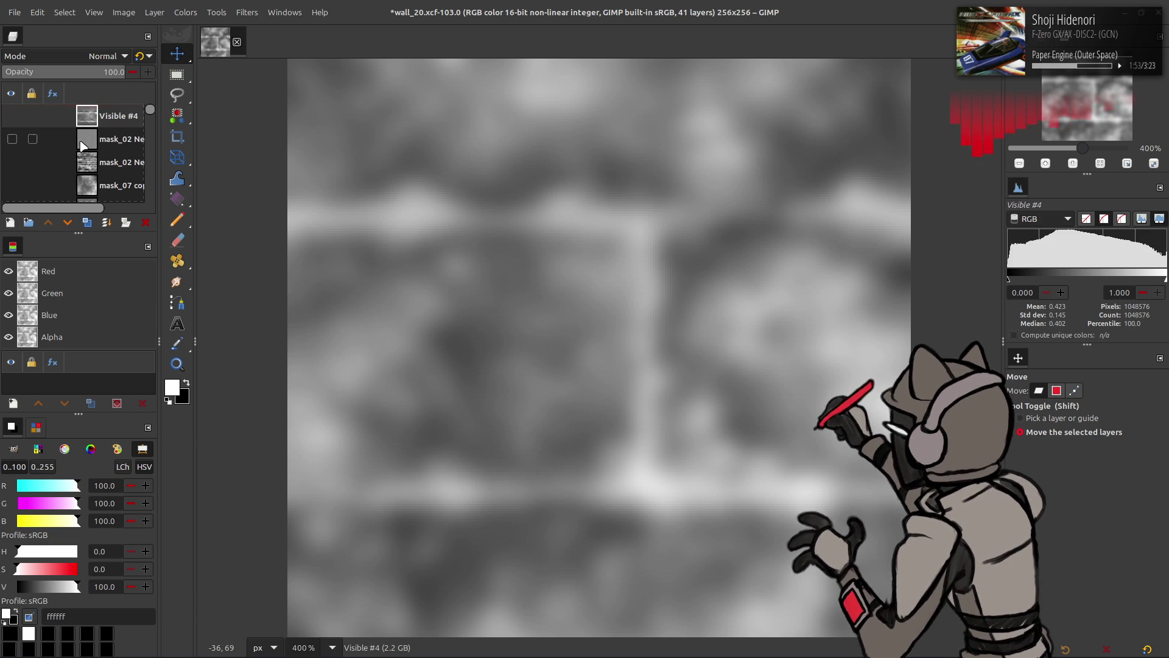
pyautogui.click(48, 164)
pyautogui.click(11, 162)
pyautogui.click(12, 139)
pyautogui.click(12, 116)
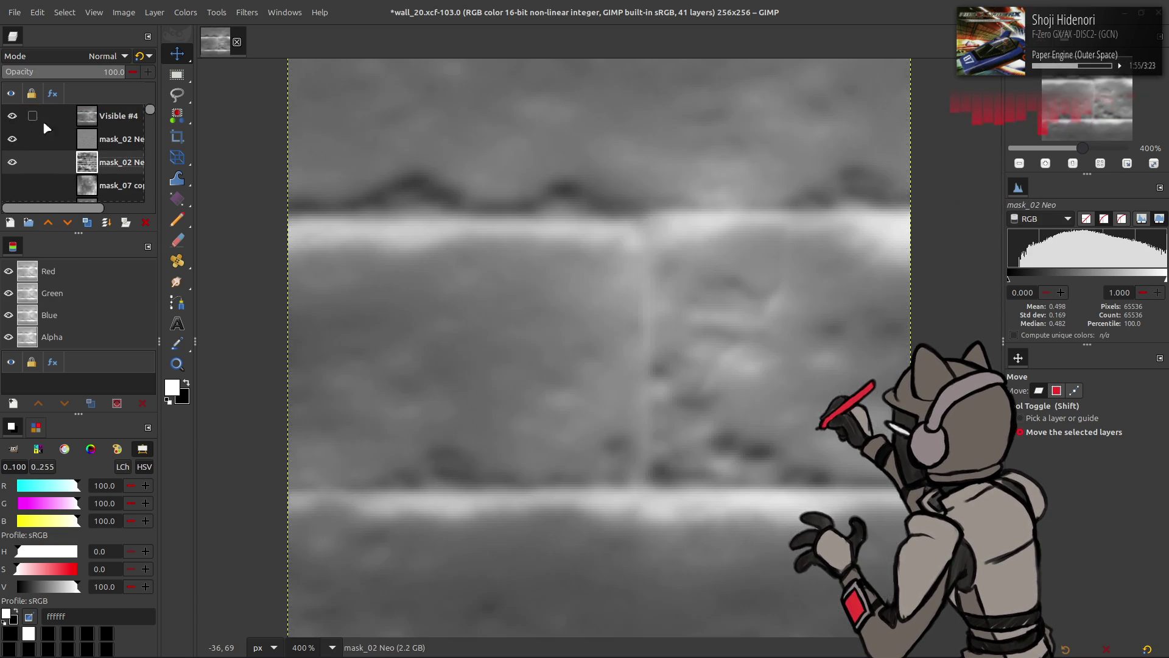
pyautogui.click(119, 116)
pyautogui.click(155, 12)
pyautogui.moveTo(259, 17)
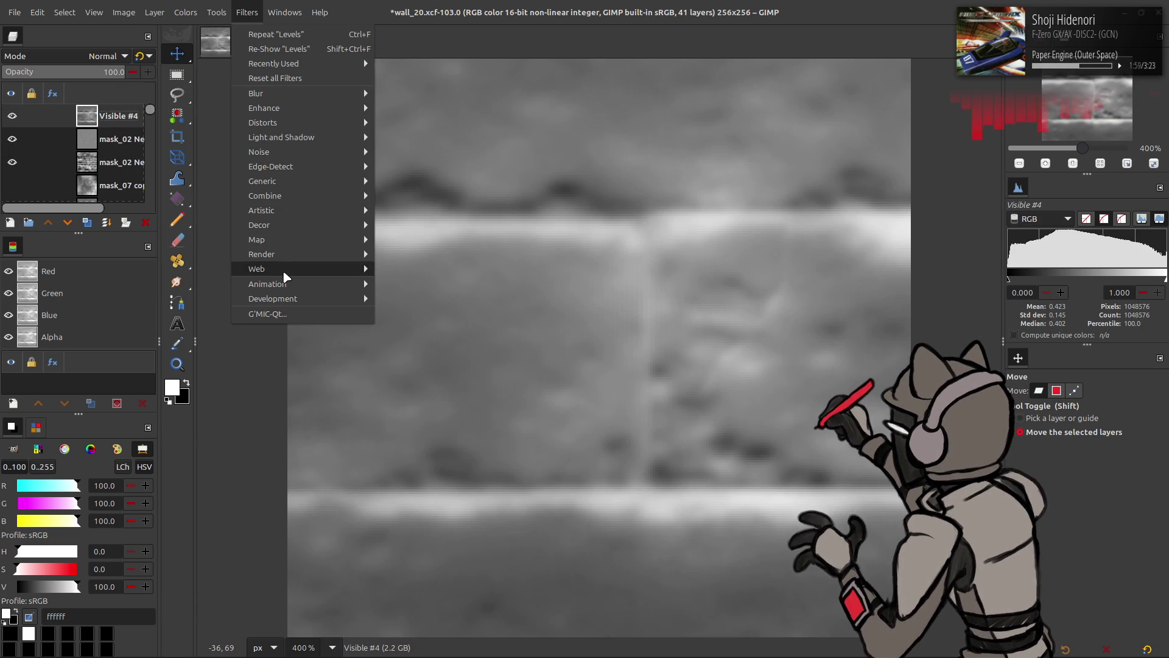
pyautogui.click(283, 312)
pyautogui.click(609, 221)
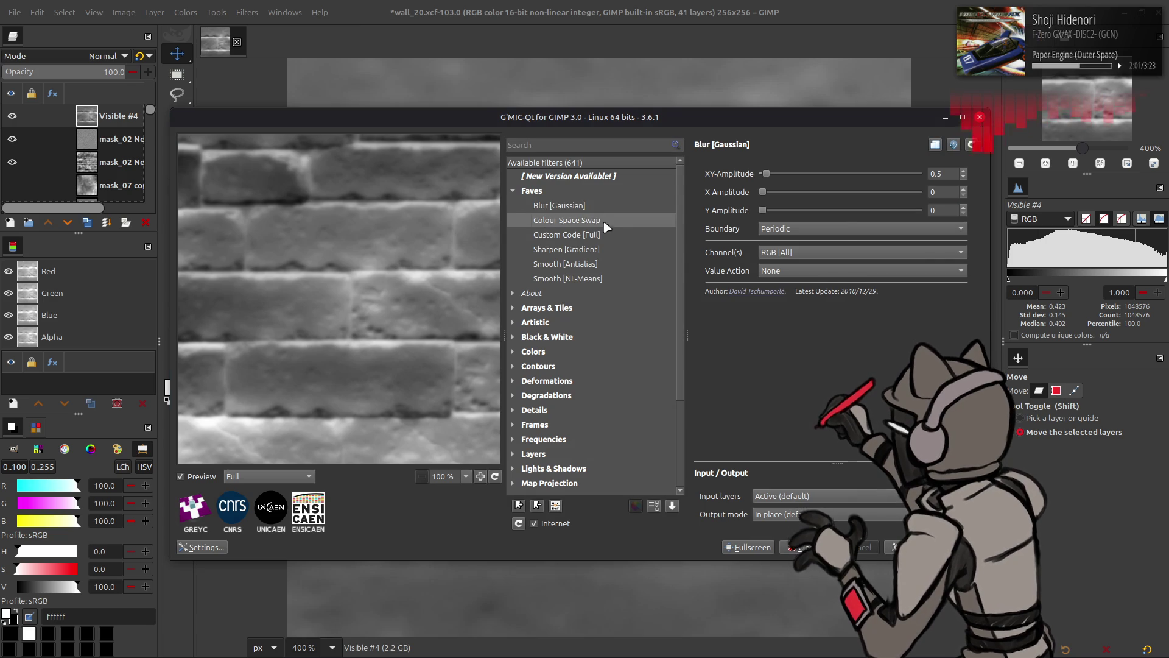
pyautogui.click(925, 547)
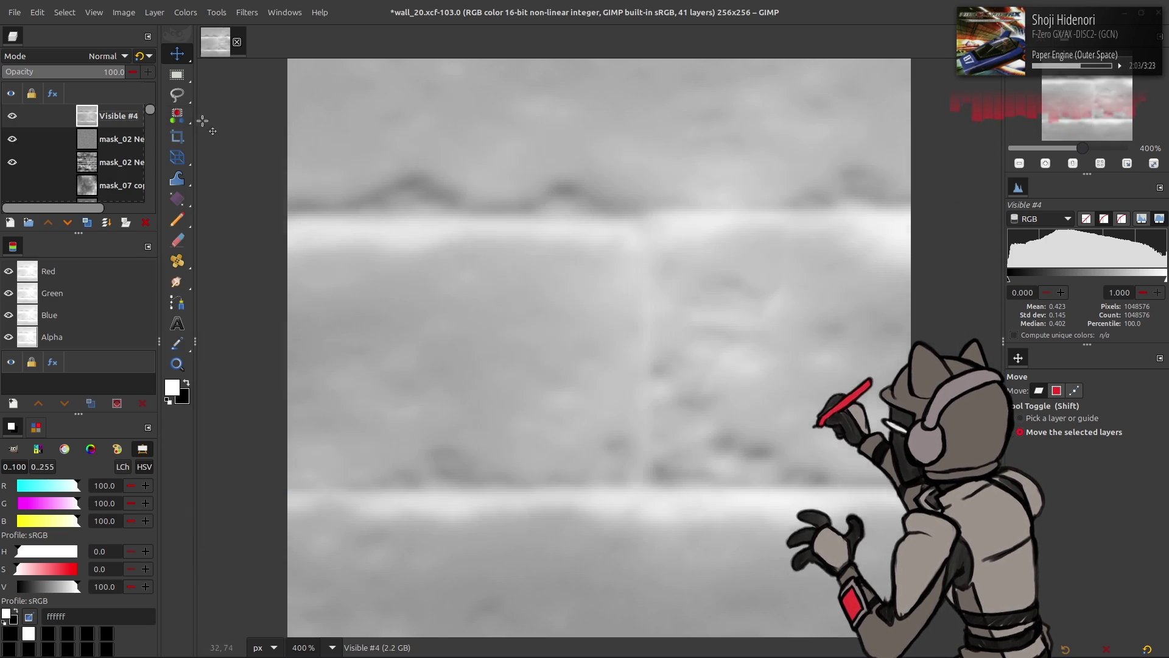
# Scale the Visible #4 layer to 25% (256×256)
pyautogui.click(154, 13)
pyautogui.click(195, 210)
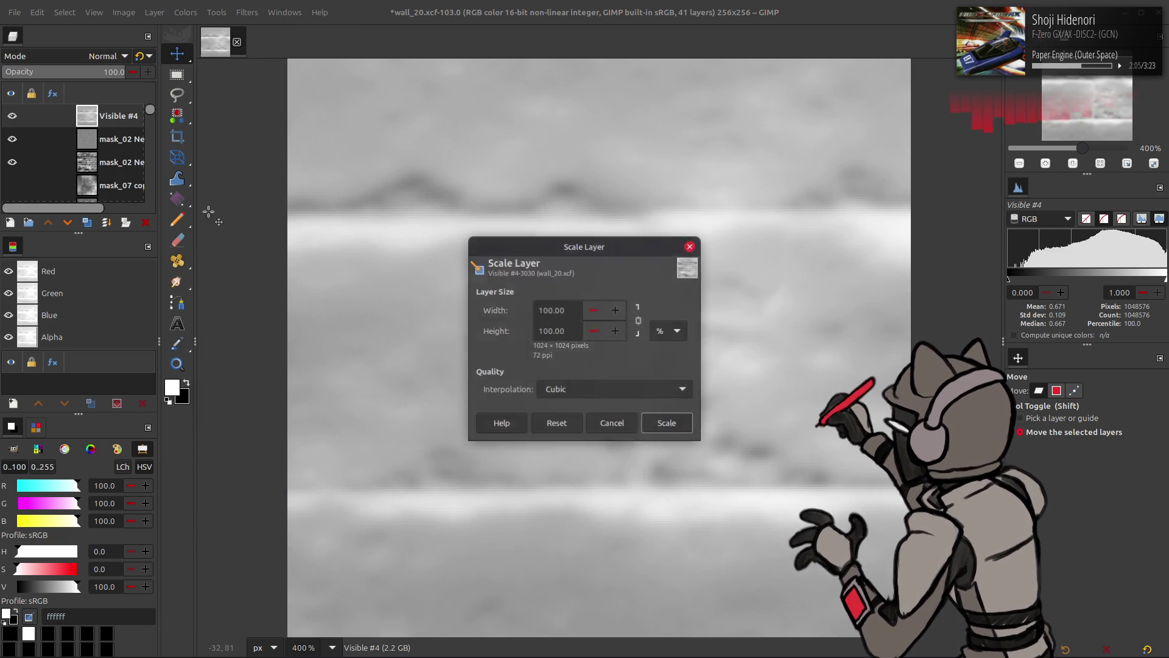
pyautogui.write('25')
pyautogui.click(665, 424)
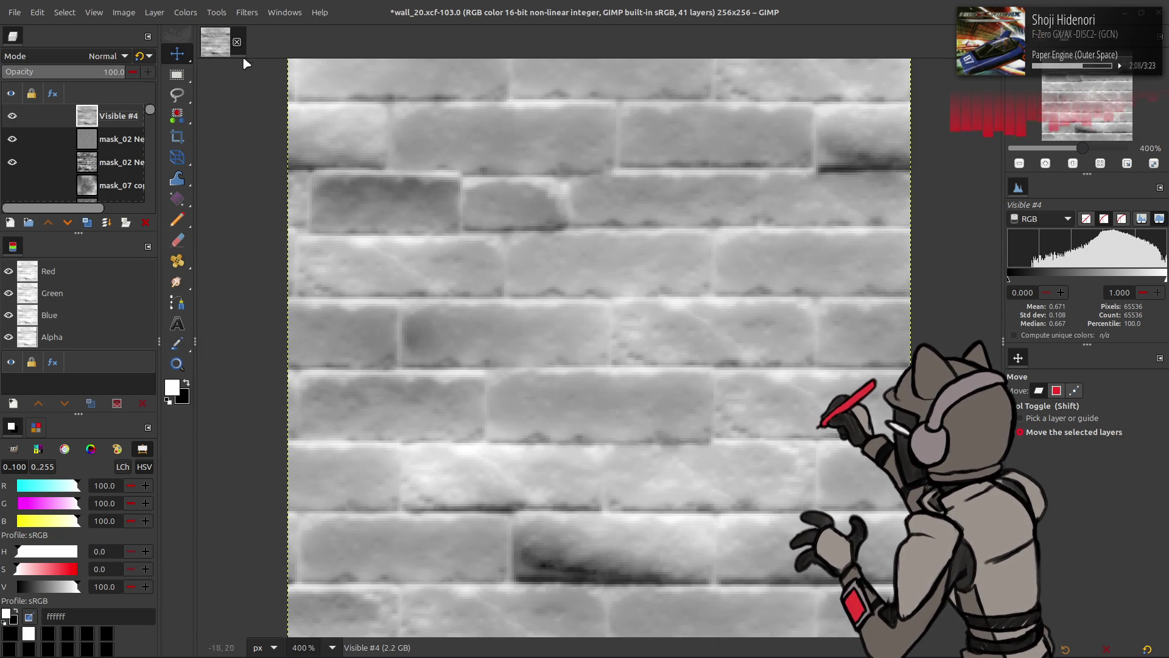
# Reapply G'MIC Colour Space Swap and create a new layer from visible
pyautogui.click(247, 12)
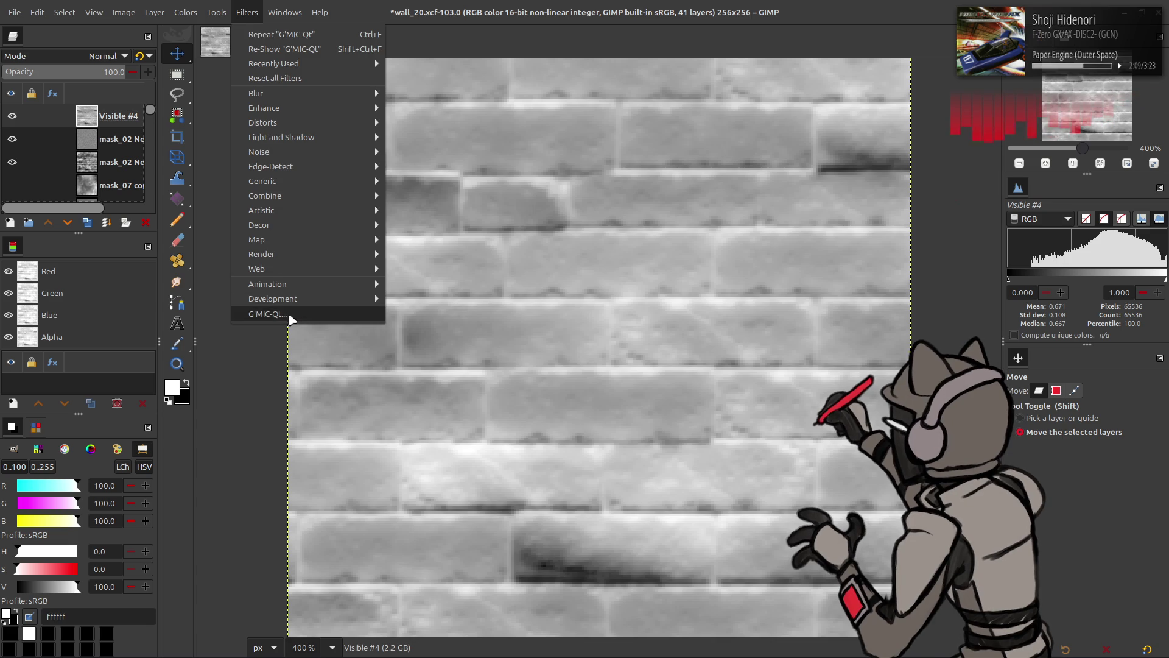
pyautogui.click(292, 316)
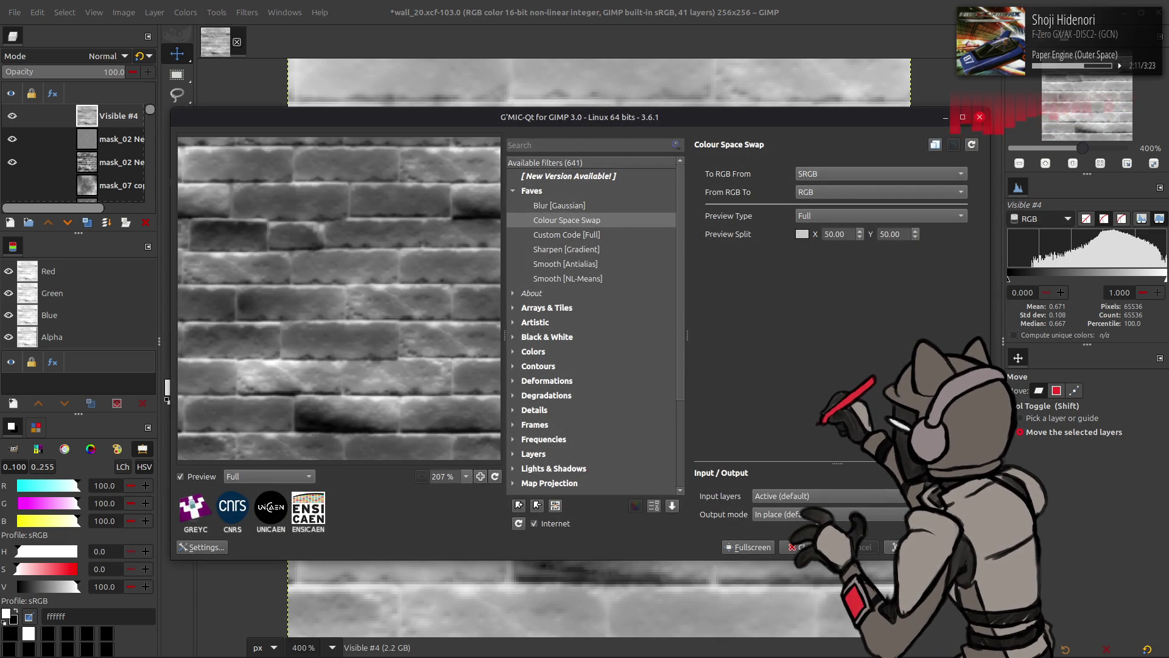
pyautogui.click(807, 546)
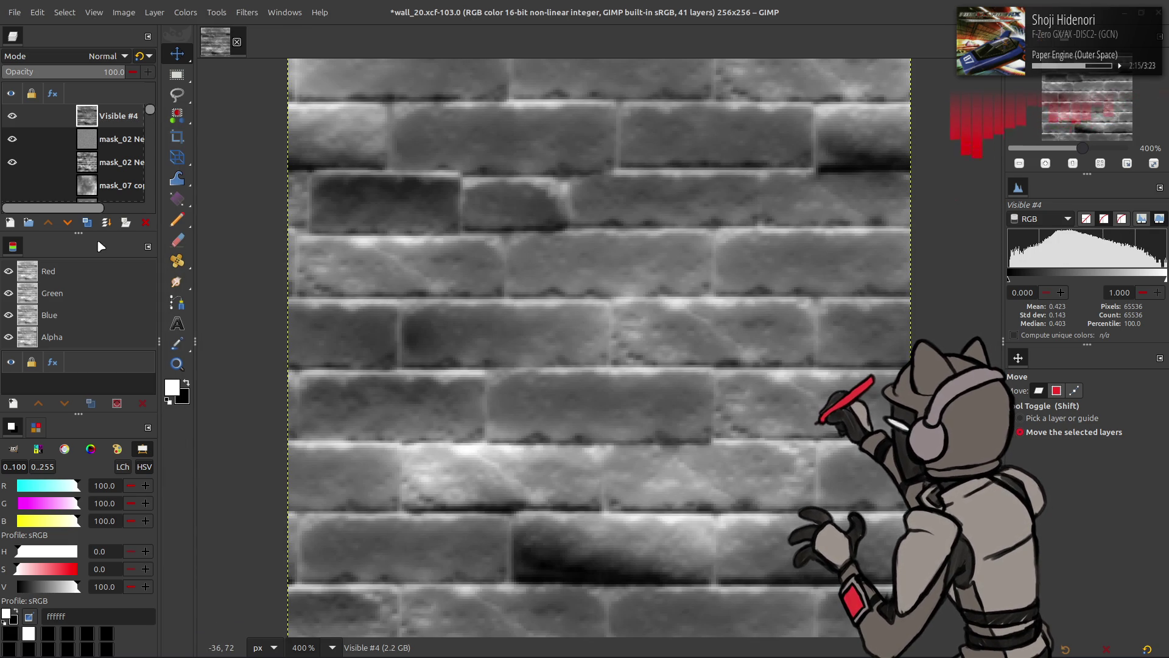
pyautogui.hotkey('shift', 'ctrl', 'v')
pyautogui.click(154, 12)
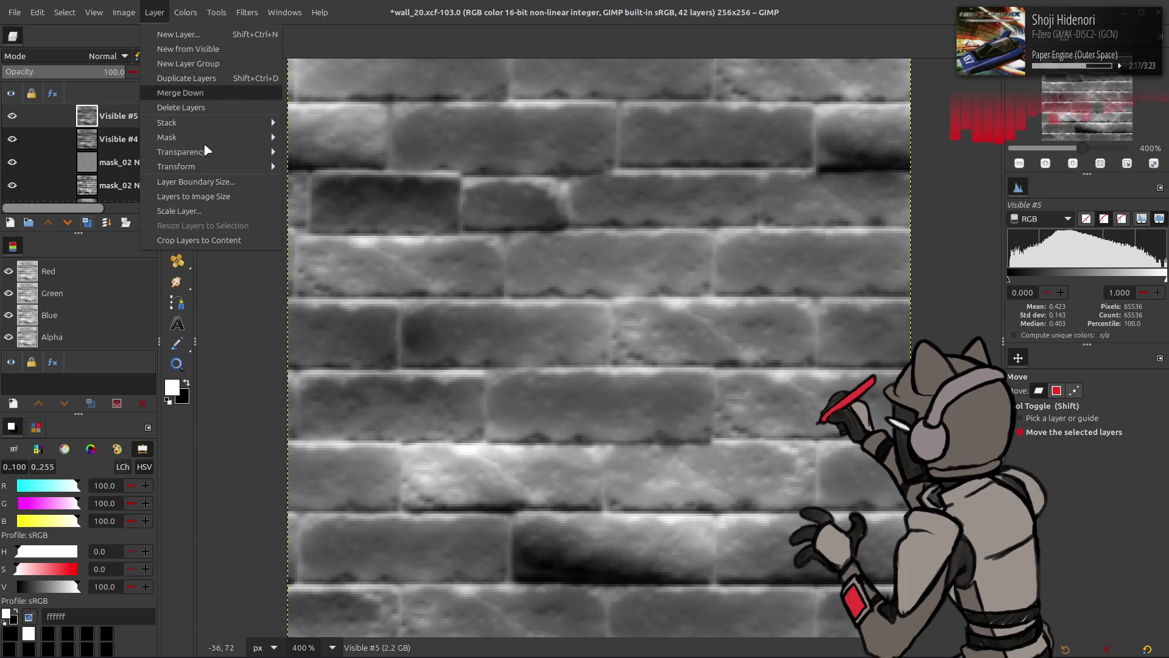
# Offset the Visible #5 layer vertically by one pixel
pyautogui.moveTo(223, 168)
pyautogui.click(324, 252)
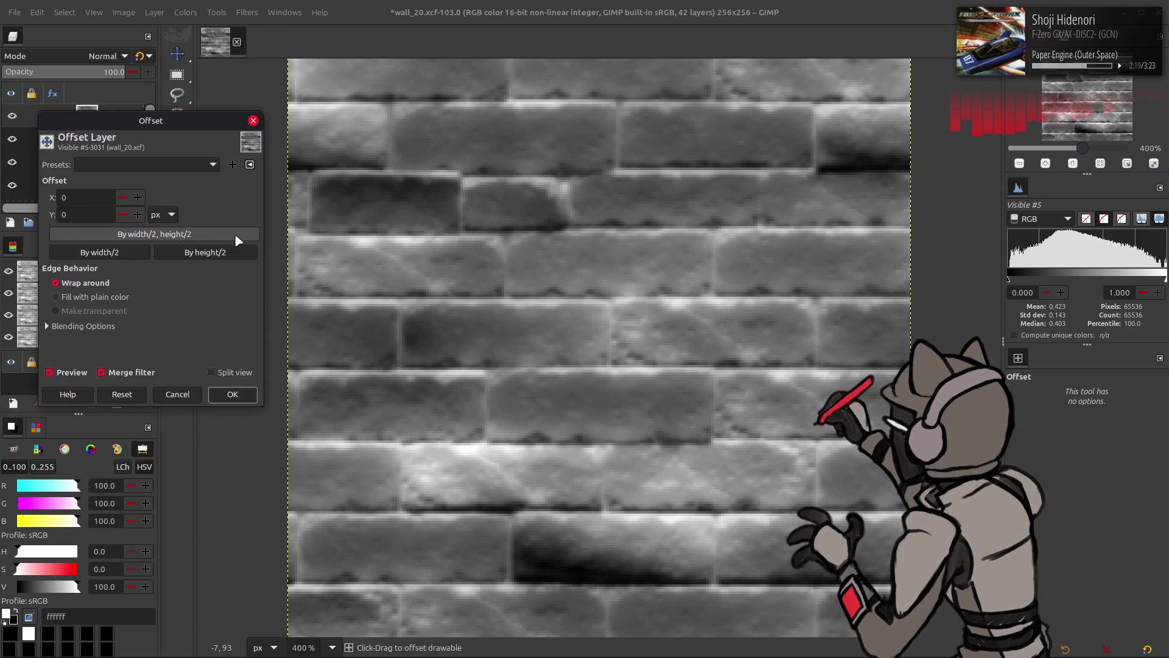
pyautogui.click(138, 215)
pyautogui.click(232, 395)
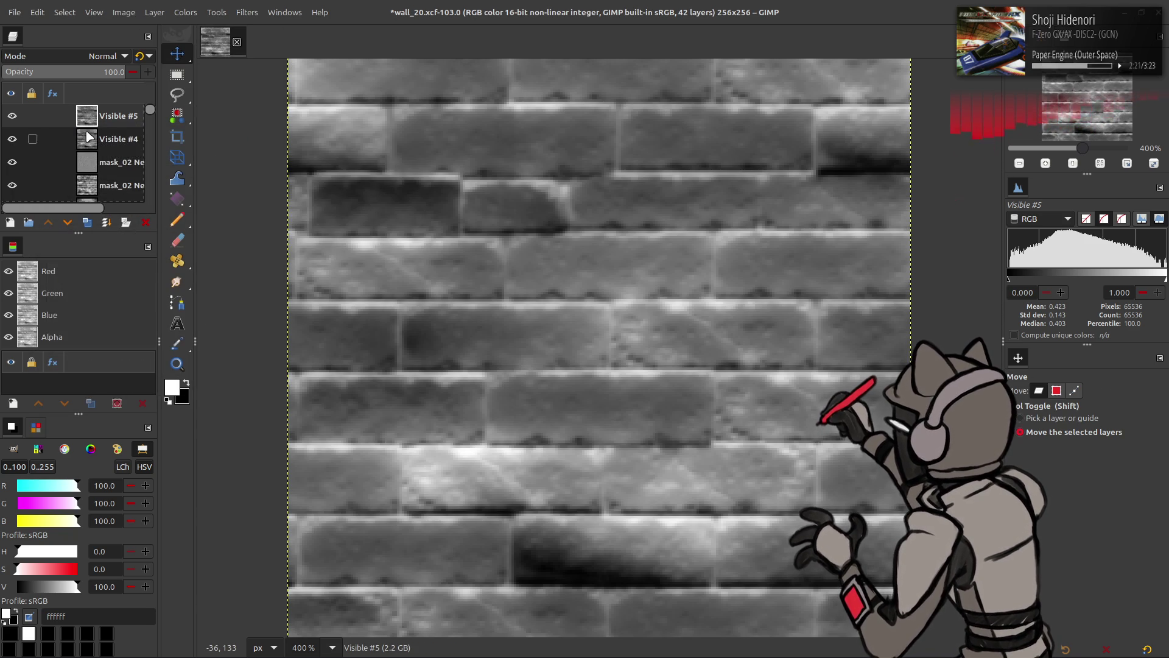
# Set Visible #5 to Lighten only, then delete it and bring up Levels for Visible #4
pyautogui.click(87, 58)
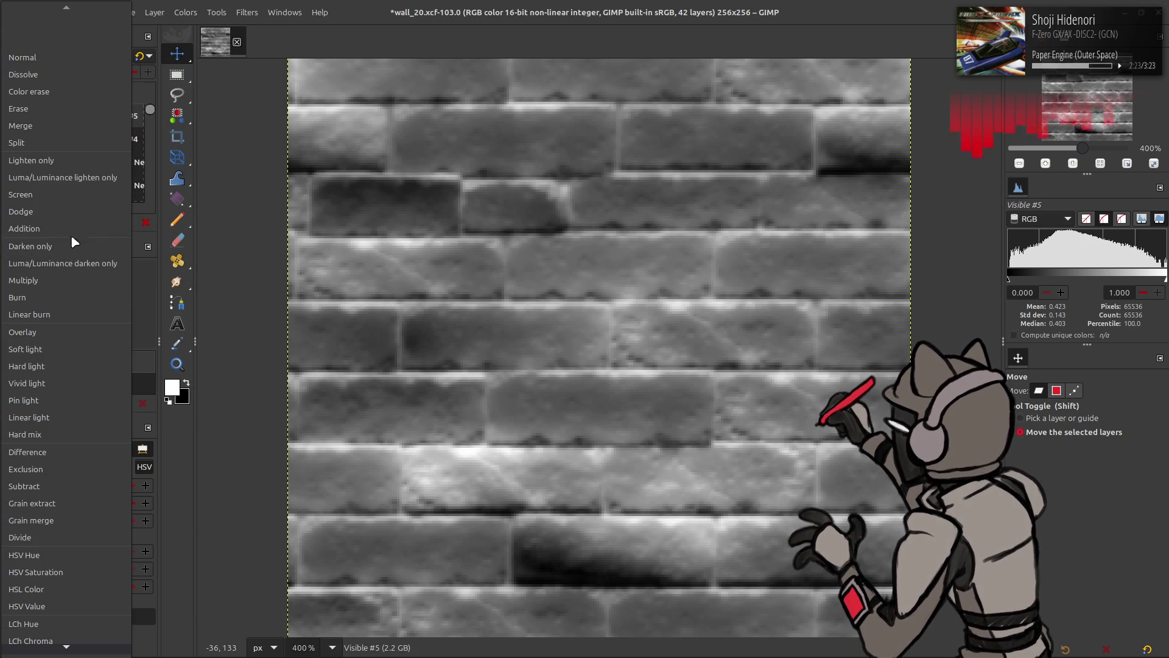
pyautogui.click(78, 161)
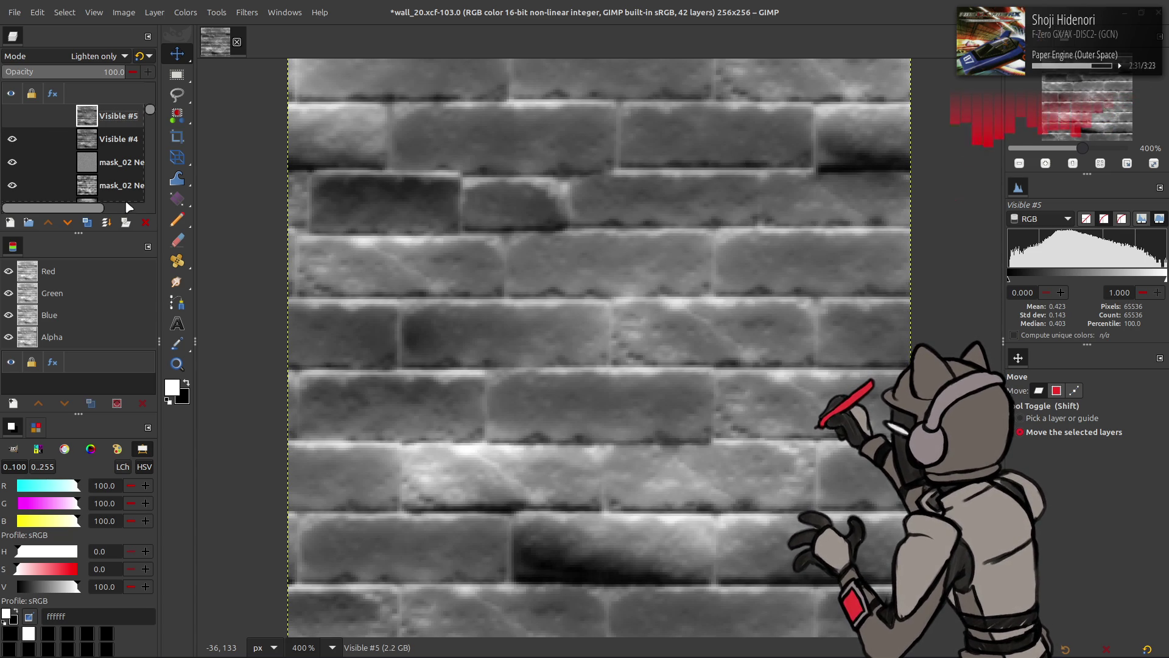
pyautogui.click(146, 222)
pyautogui.click(186, 12)
pyautogui.click(217, 146)
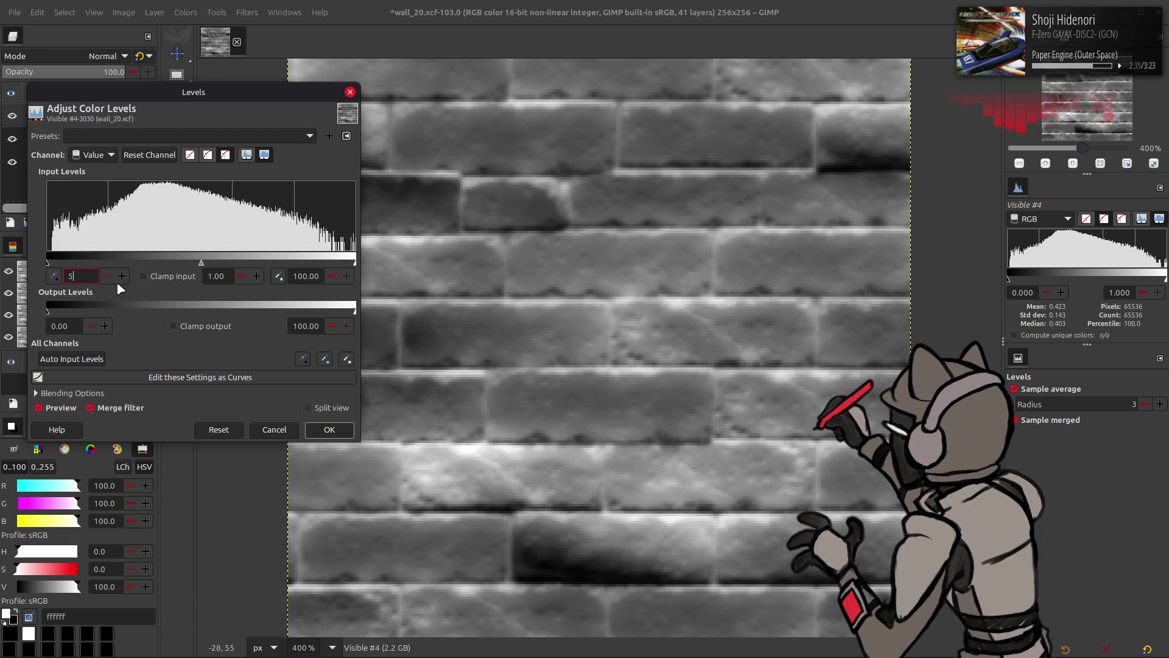
# Try a first Levels pass on Visible #4, ending with a brighter gamma 2 result
pyautogui.write('0')
pyautogui.press('Return')
pyautogui.moveTo(202, 265)
pyautogui.mouseDown()
pyautogui.moveTo(161, 186)
pyautogui.moveTo(139, 186)
pyautogui.moveTo(201, 189)
pyautogui.mouseUp()
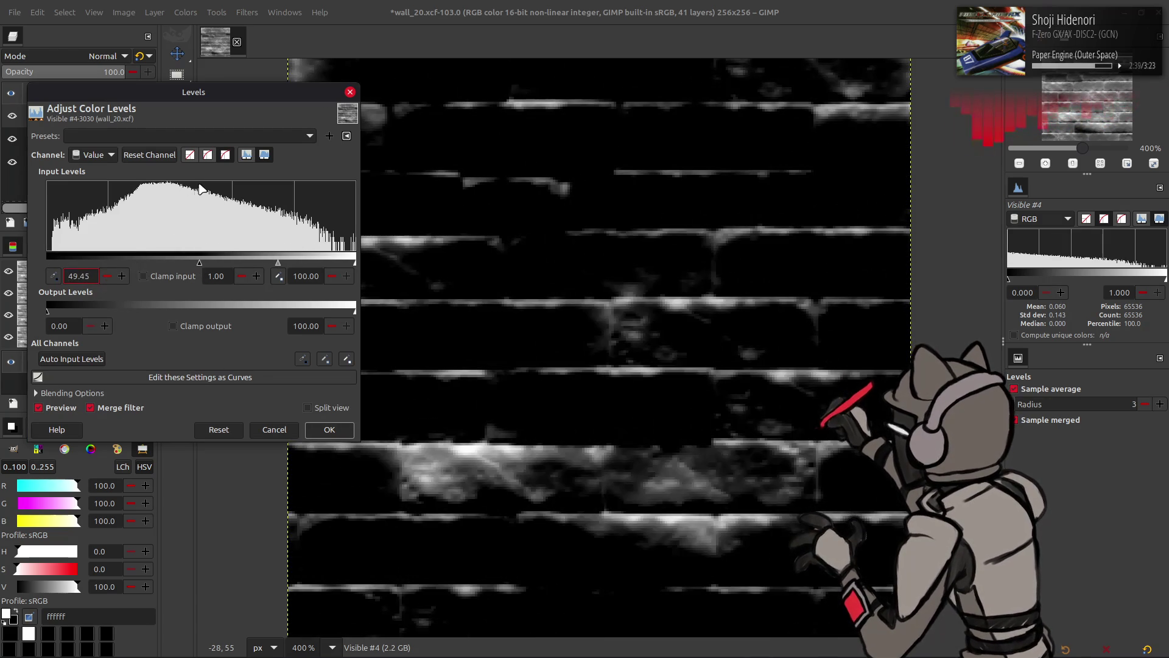
pyautogui.click(273, 430)
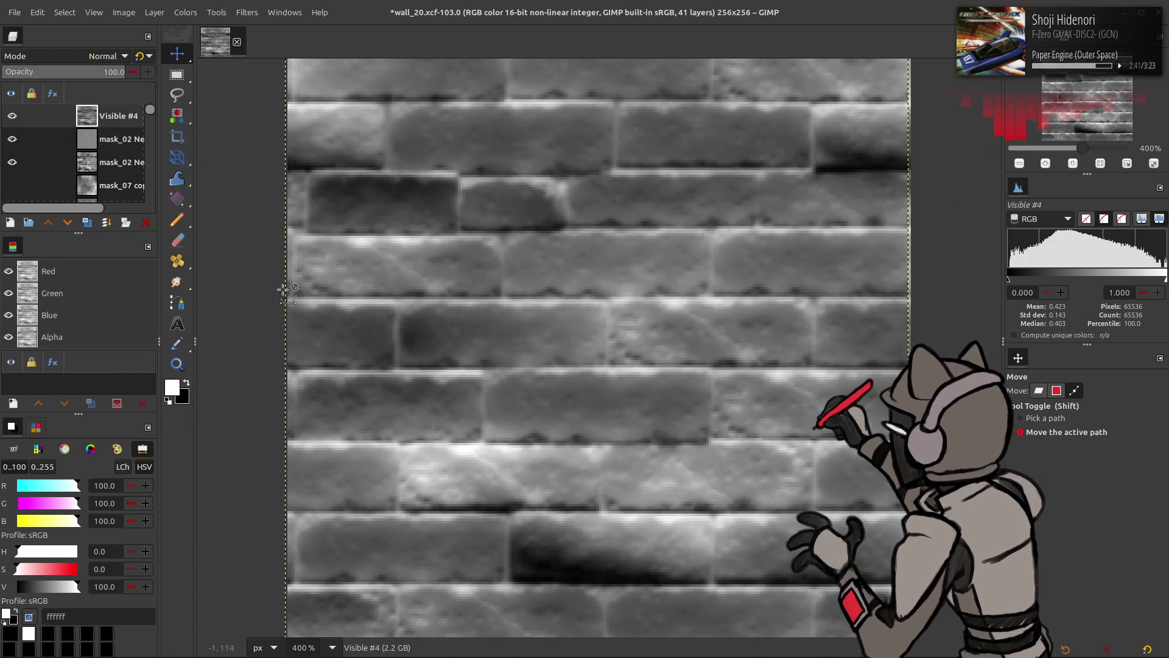
pyautogui.click(186, 13)
pyautogui.click(214, 149)
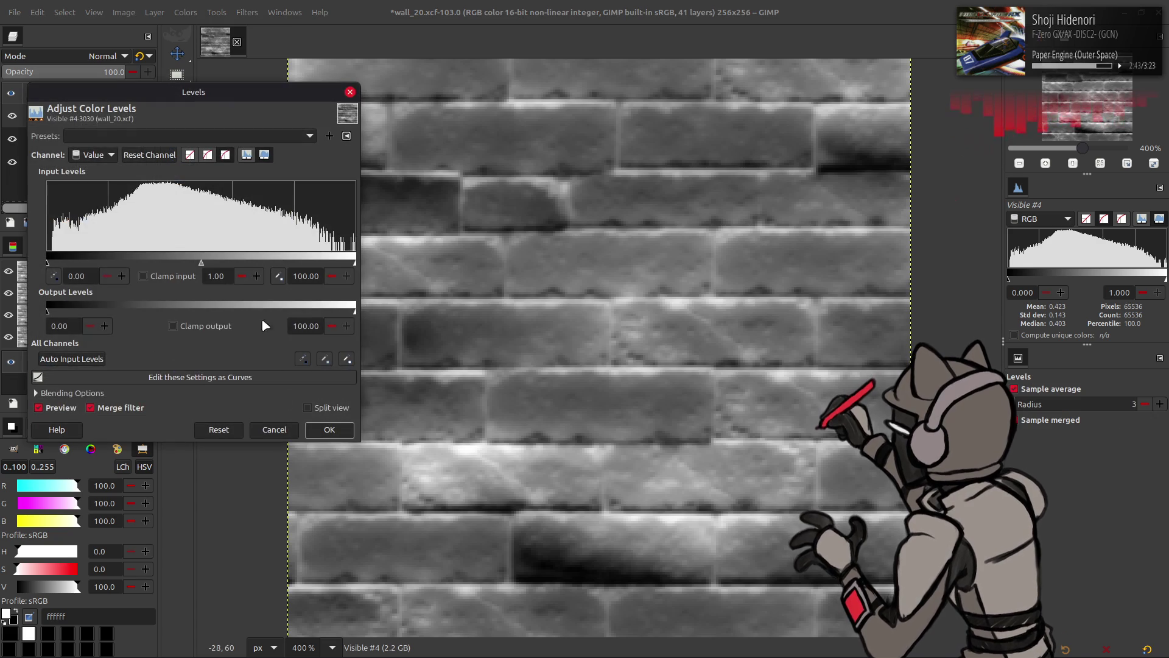
pyautogui.press('Tab')
pyautogui.click(329, 429)
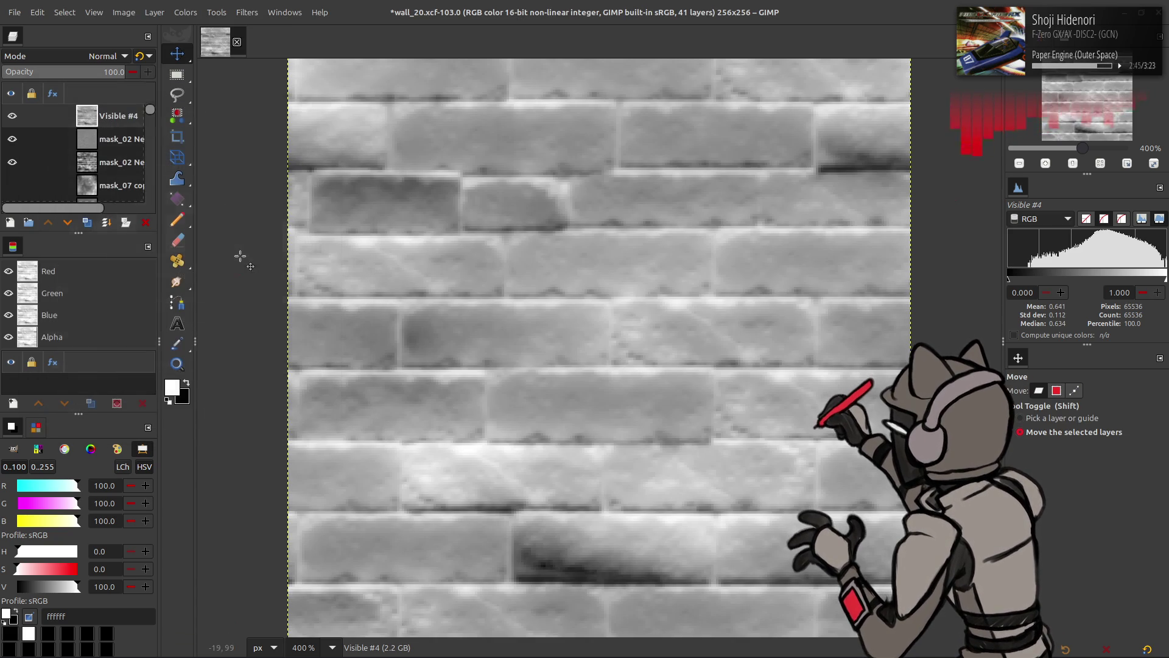
# Apply Levels with black point about 55 and gamma 0.50 to darken Visible #4
pyautogui.click(185, 12)
pyautogui.click(225, 147)
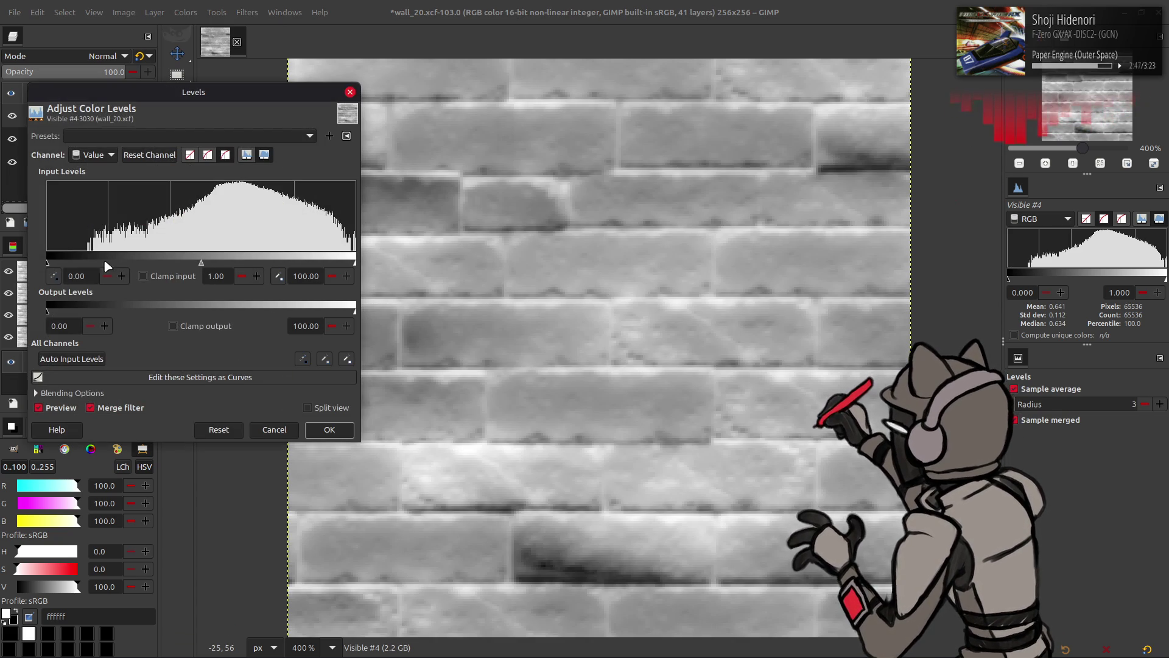
pyautogui.moveTo(52, 265)
pyautogui.mouseDown()
pyautogui.moveTo(296, 244)
pyautogui.moveTo(218, 189)
pyautogui.mouseUp()
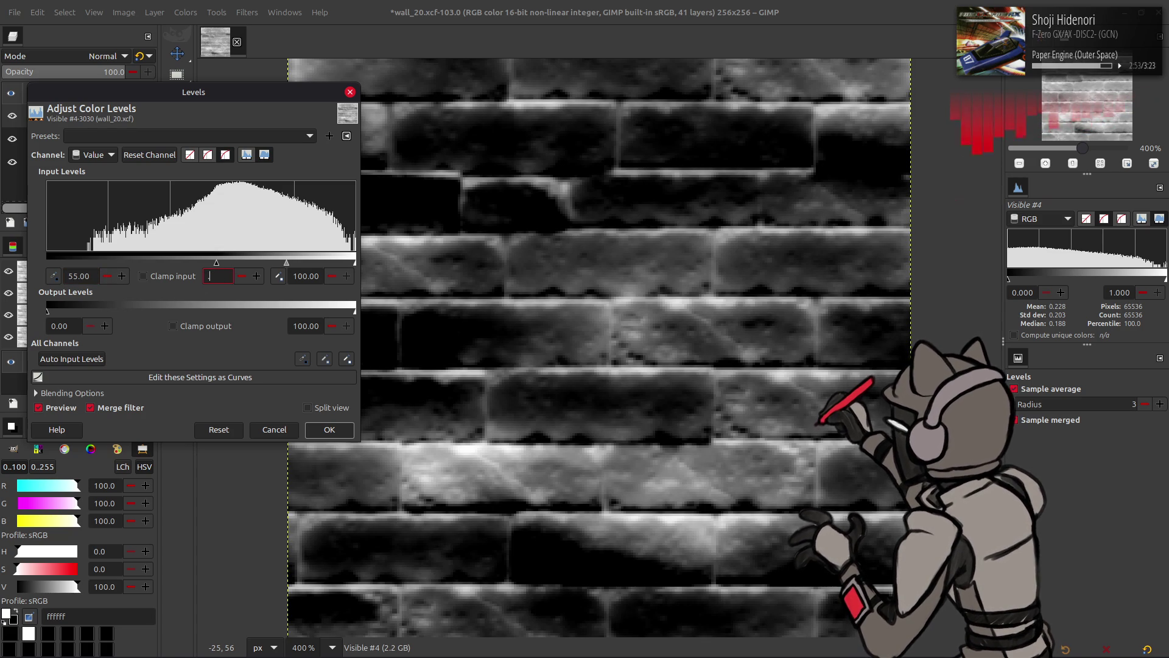
pyautogui.write('.5')
pyautogui.press('Return')
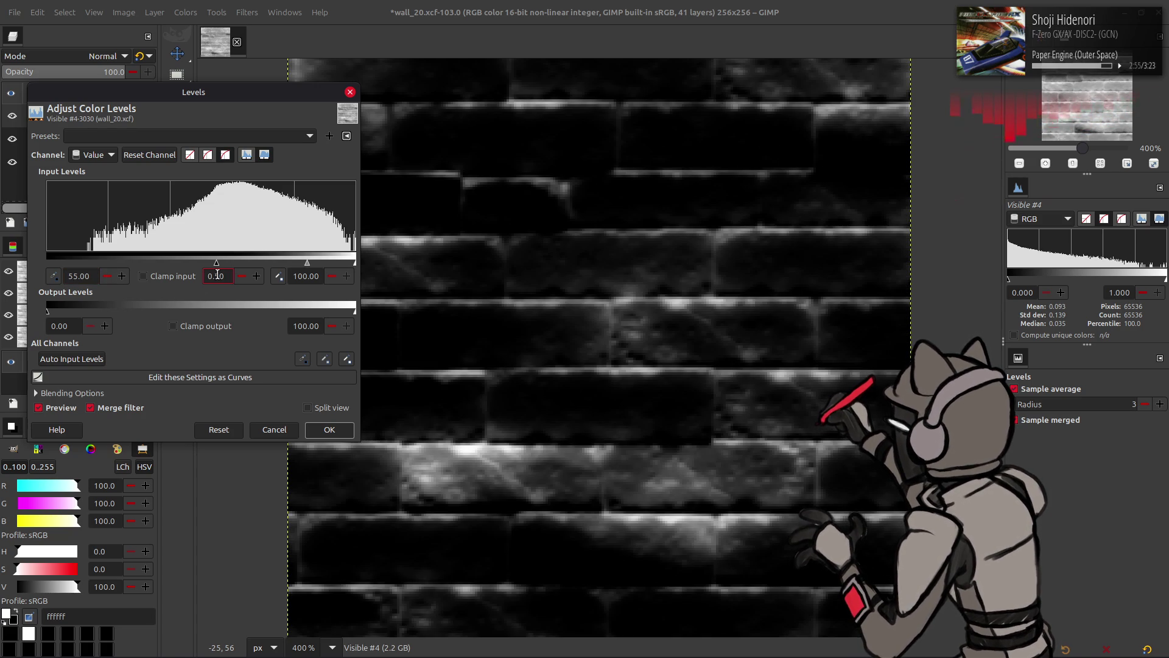
pyautogui.click(329, 430)
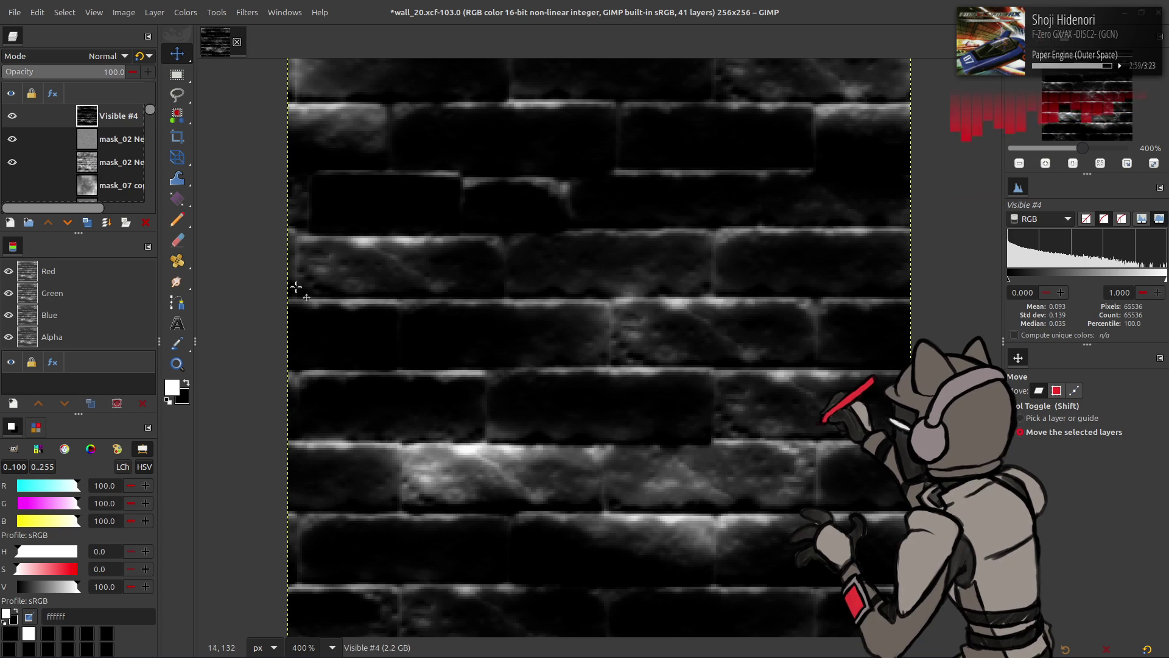
# Compare layer visibility and move Visible #4 below the top mask_02 layer
pyautogui.click(12, 116)
pyautogui.click(12, 139)
pyautogui.click(12, 116)
pyautogui.click(12, 116)
pyautogui.click(12, 115)
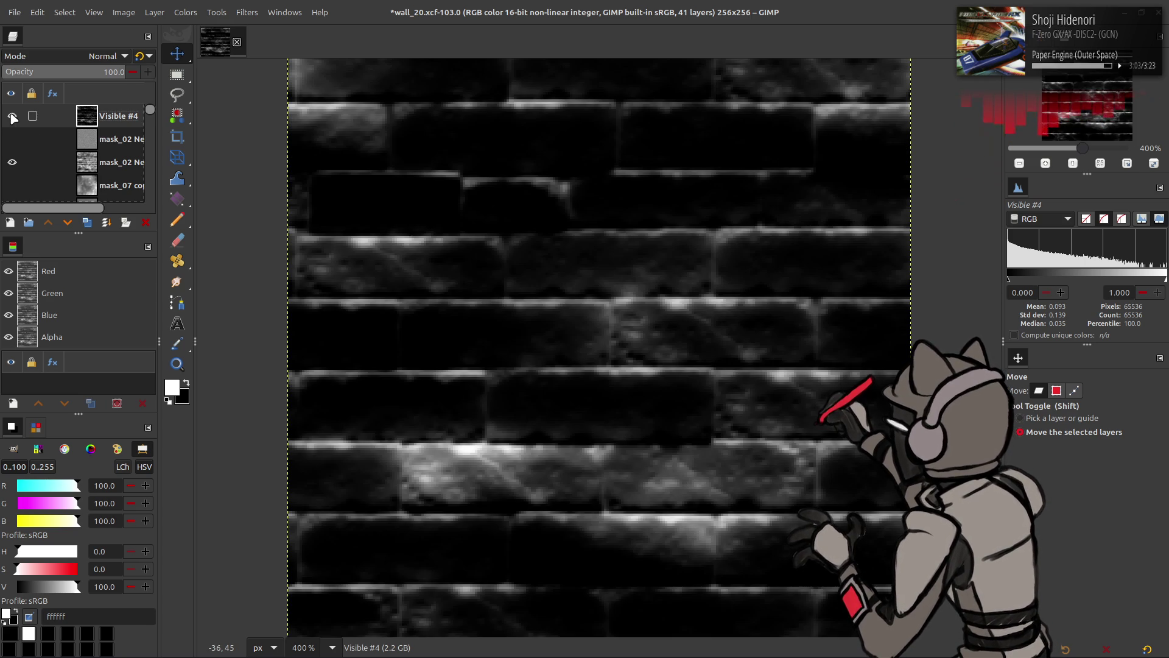
pyautogui.moveTo(86, 120); pyautogui.dragTo(84, 145)
pyautogui.click(12, 140)
# Set Visible #4 to Screen blend mode after comparing it on and off
pyautogui.click(12, 140)
pyautogui.click(11, 140)
pyautogui.click(11, 140)
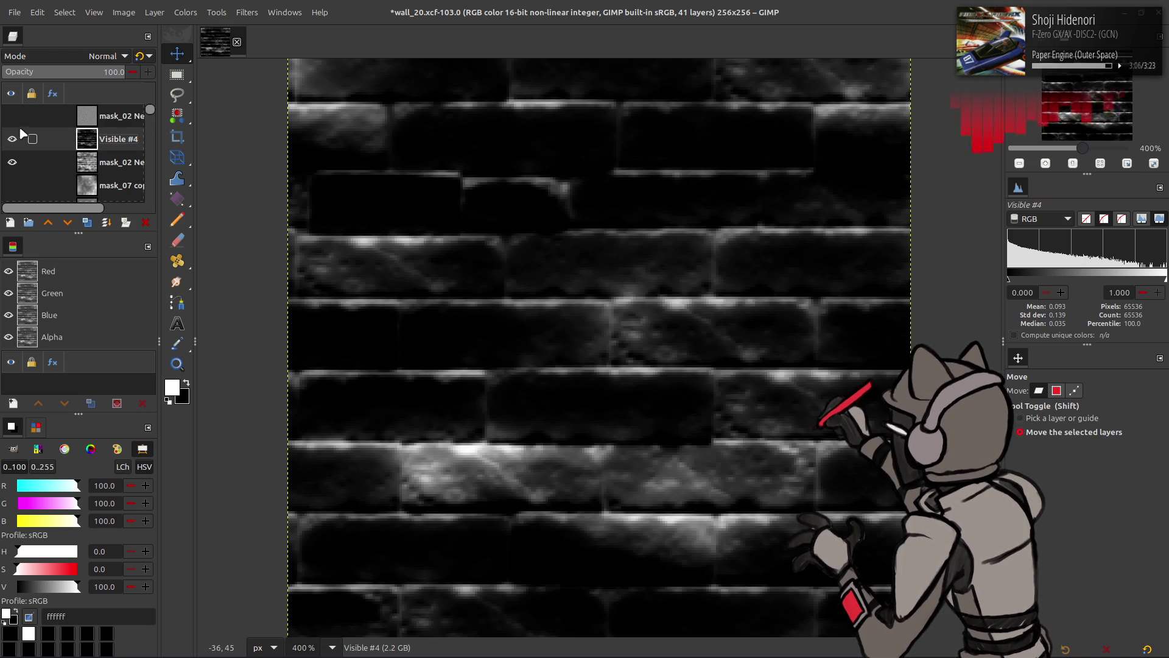
pyautogui.click(89, 57)
pyautogui.click(64, 198)
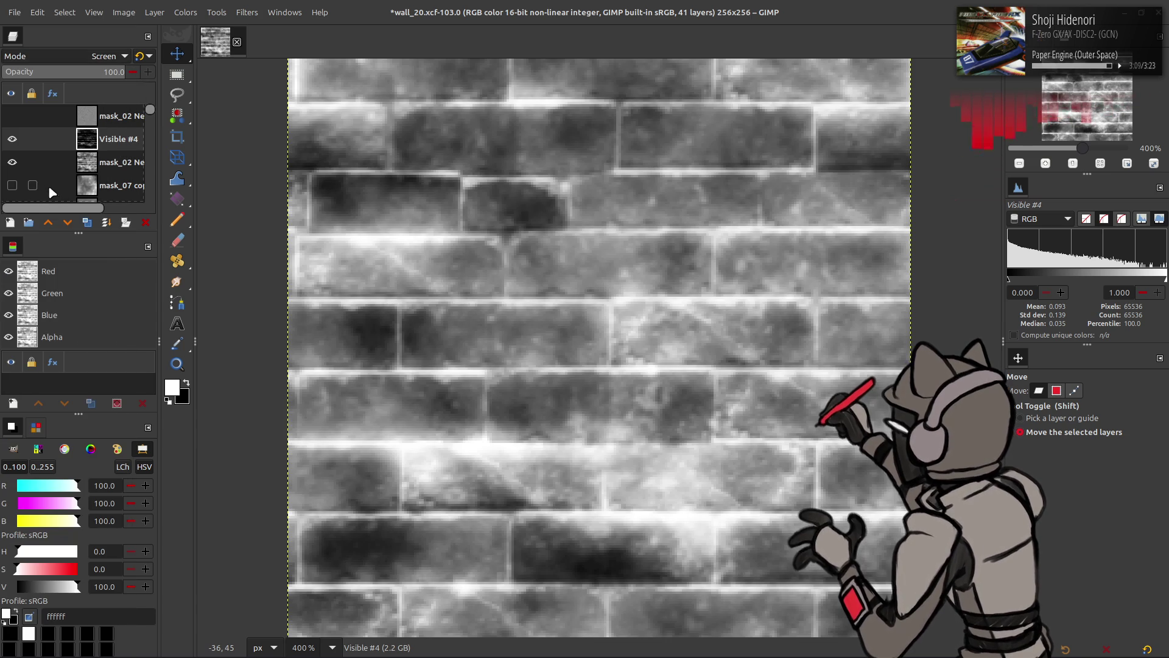
# Set mask_02 Neo copy to legacy Multiply blending with Visible #4 hidden
pyautogui.click(12, 139)
pyautogui.click(84, 113)
pyautogui.click(92, 56)
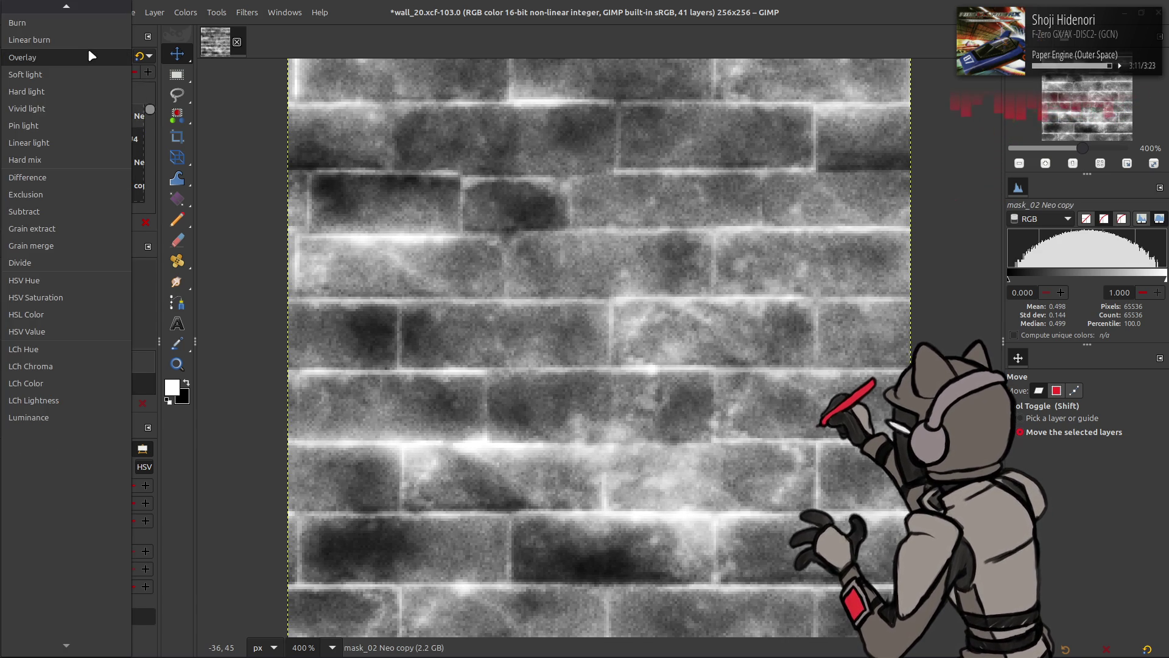
pyautogui.scroll(3, 91, 56)
pyautogui.click(91, 56)
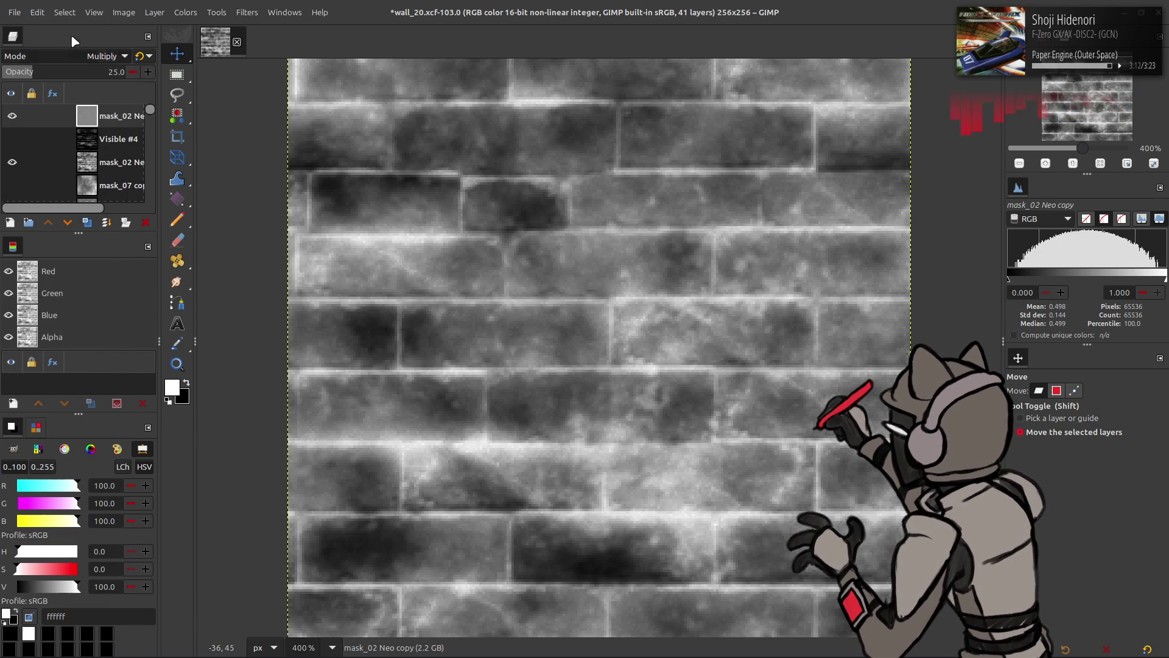
pyautogui.click(140, 56)
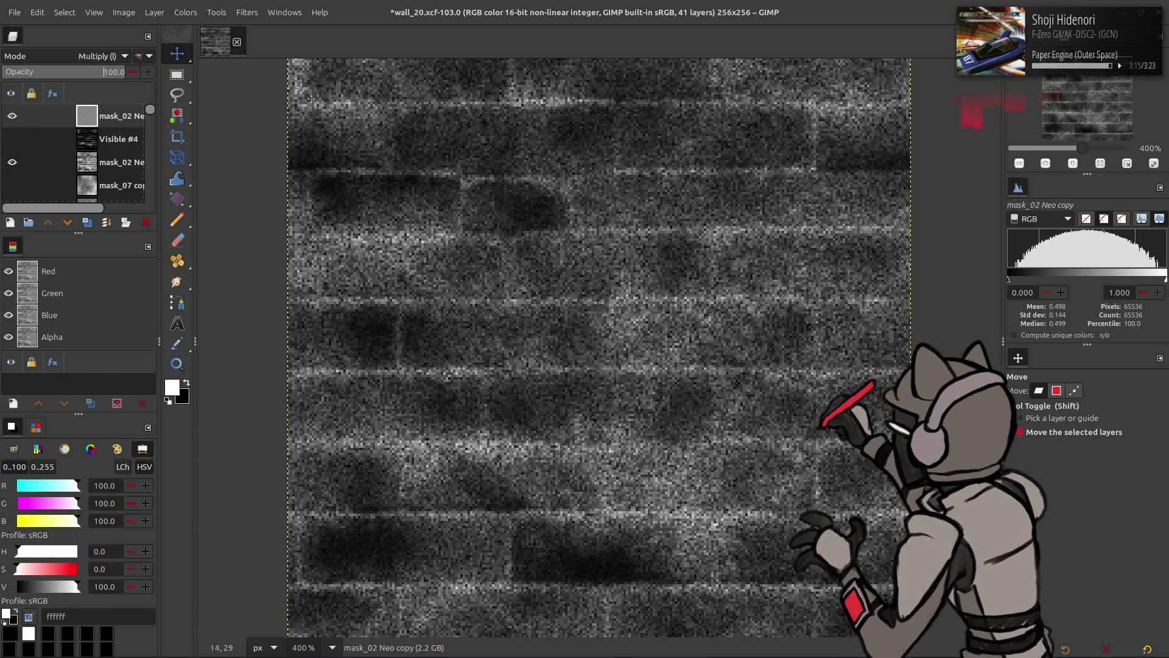
# Move Visible #4 to the top of the stack and create a new layer from visible
pyautogui.click(11, 140)
pyautogui.moveTo(89, 141); pyautogui.dragTo(89, 117)
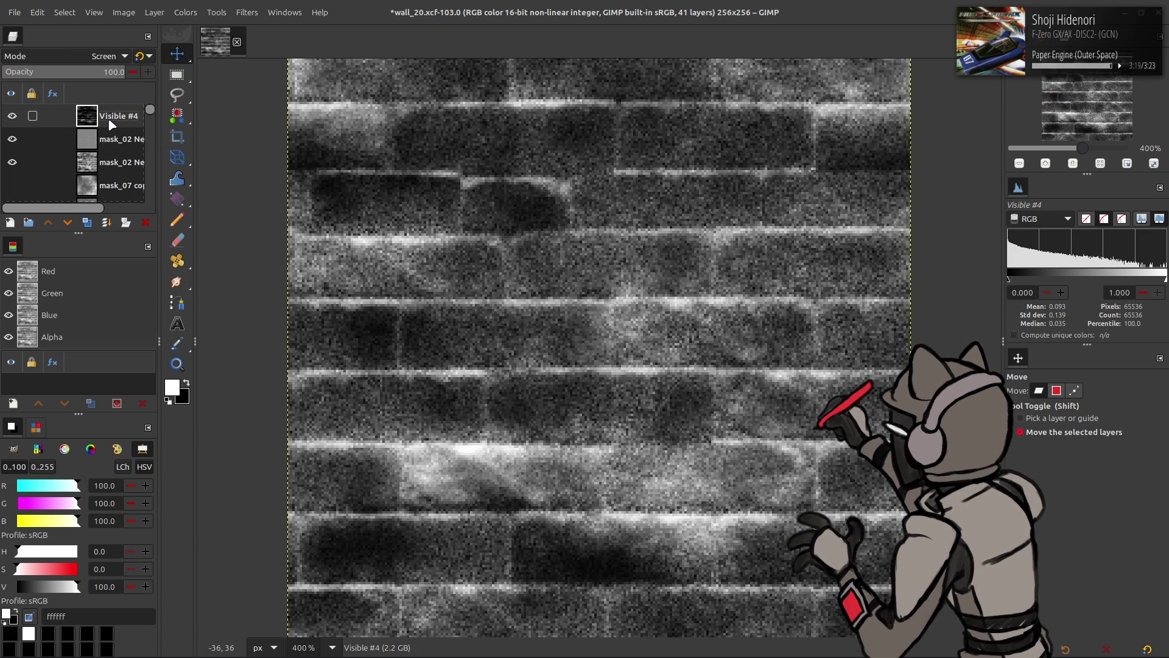
pyautogui.rightClick(109, 122)
pyautogui.click(155, 200)
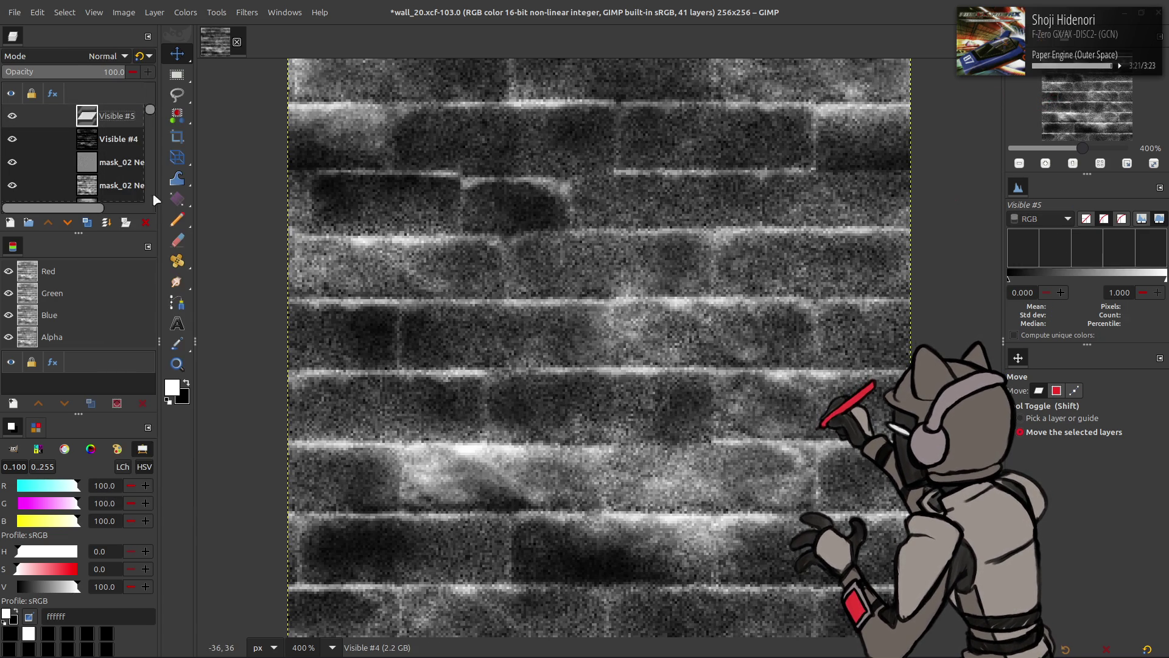
# Export the mask to mask_02.dds and reload it in Blender
pyautogui.click(14, 12)
pyautogui.click(111, 210)
pyautogui.hotkey('alt', 'Tab')
pyautogui.hotkey('alt', 'r')
pyautogui.hotkey('alt', 'Tab')
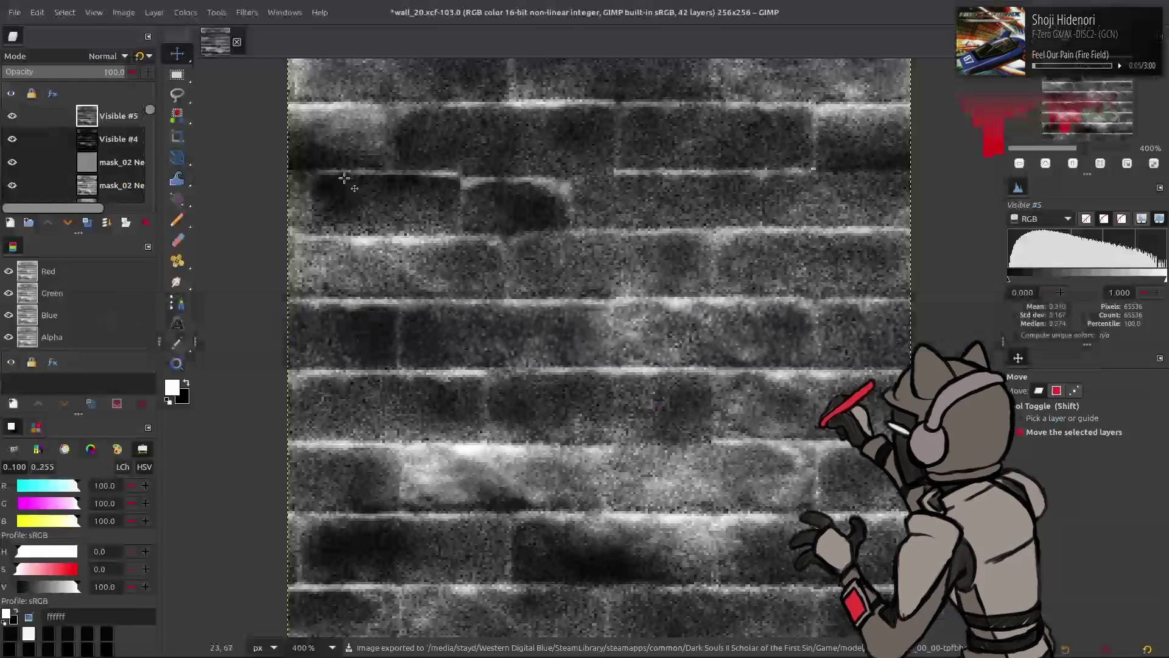
# Change Visible #5's blend mode, re-export mask_02.dds, and return to Blender
pyautogui.click(188, 13)
pyautogui.click(222, 149)
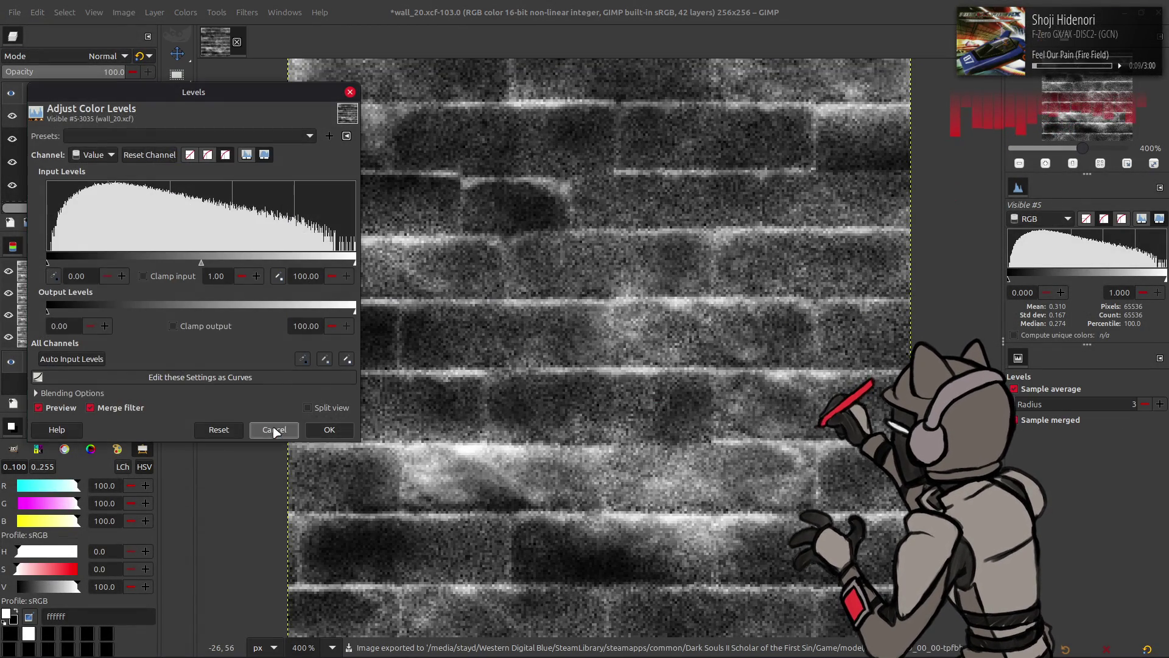
pyautogui.click(274, 430)
pyautogui.click(100, 56)
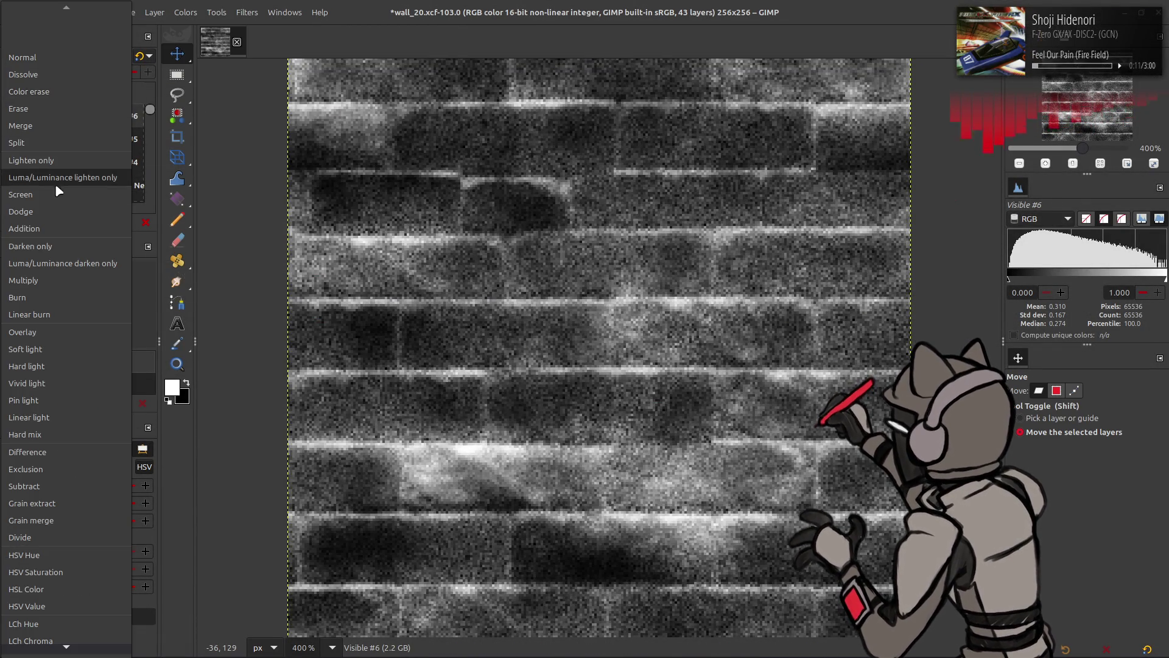
pyautogui.click(59, 191)
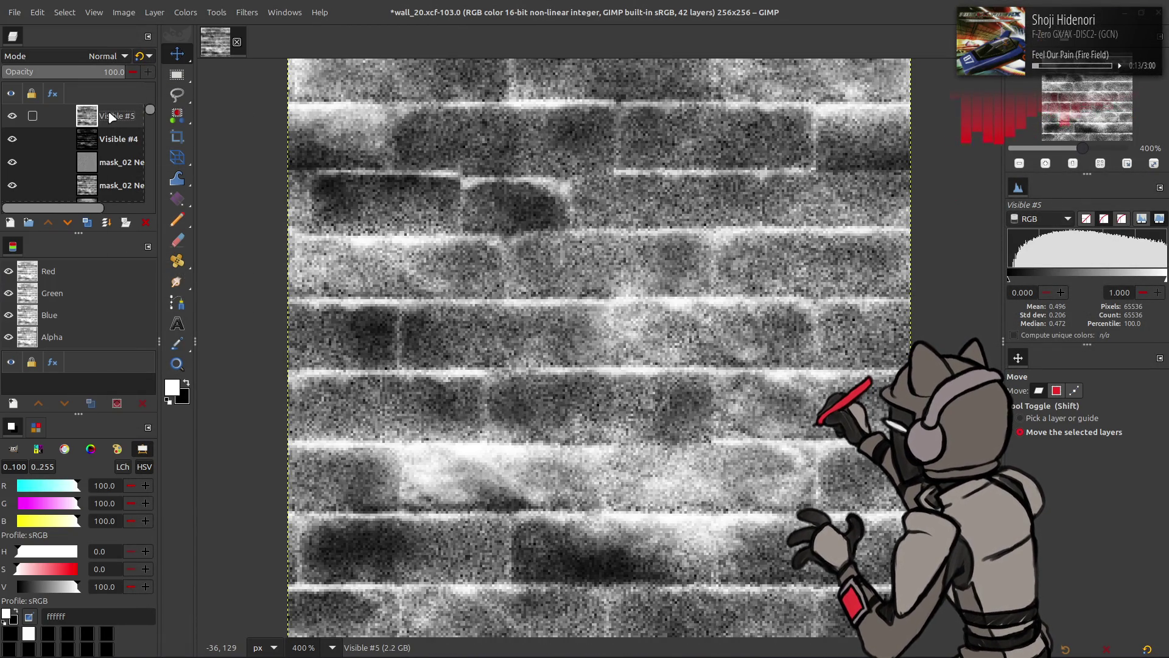
pyautogui.click(14, 12)
pyautogui.click(97, 218)
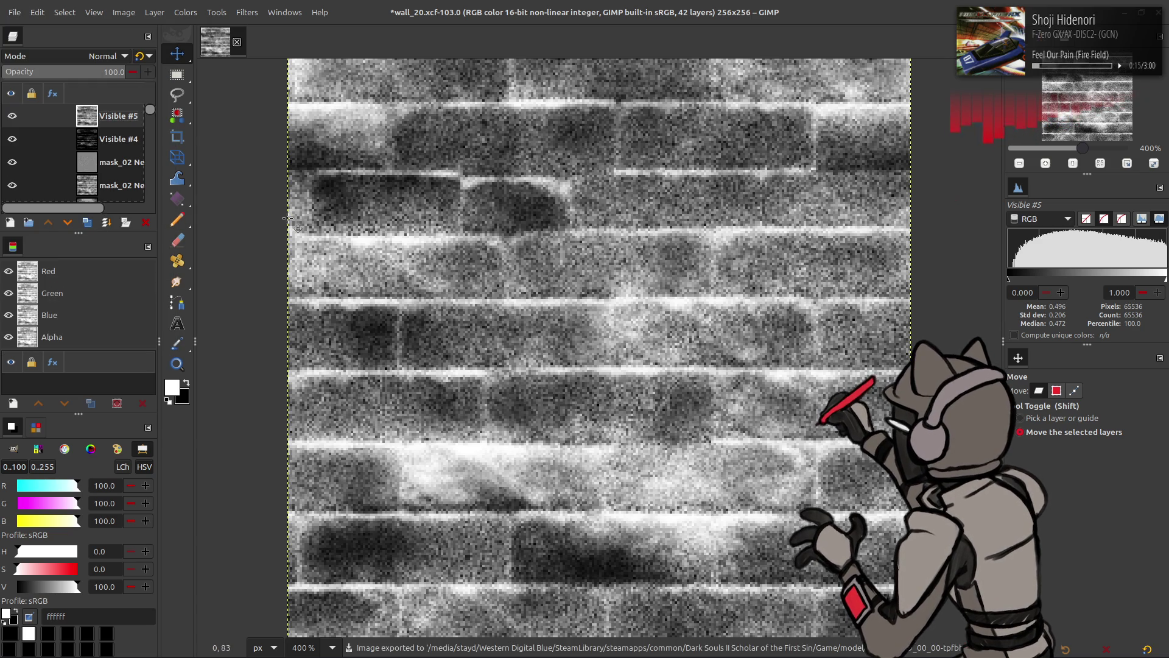
pyautogui.hotkey('alt', 'Tab')
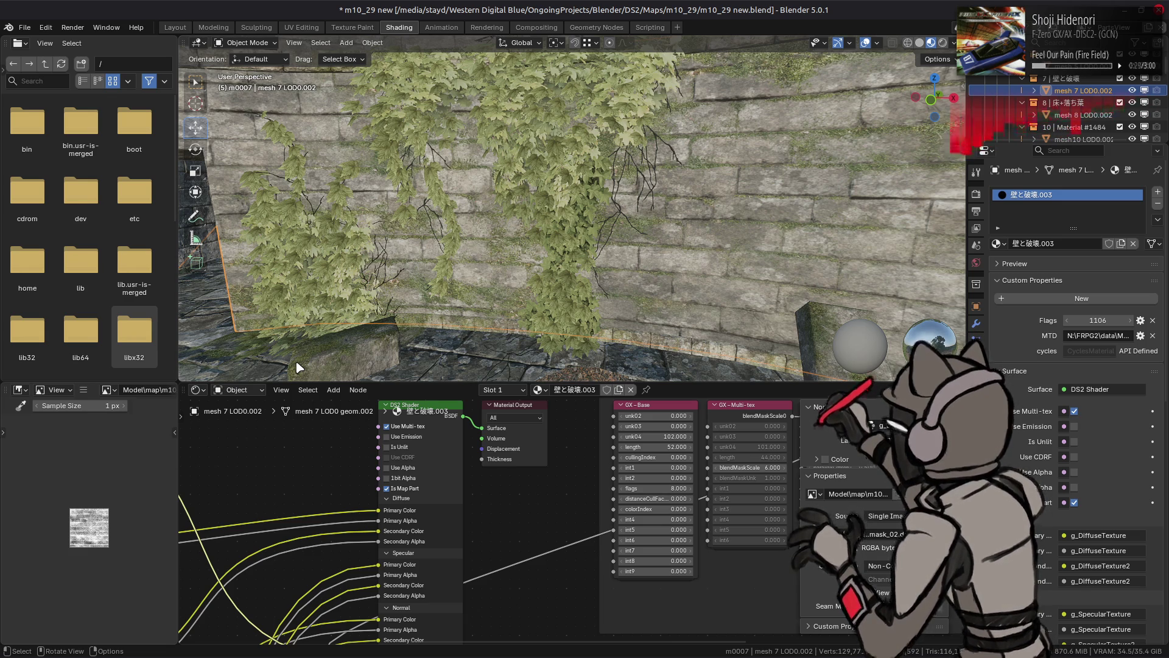
# Orbit the Blender view toward the bare brick wall, then return to GIMP
pyautogui.moveTo(583, 175)
pyautogui.mouseDown()
pyautogui.moveTo(556, 191)
pyautogui.moveTo(425, 183)
pyautogui.moveTo(519, 183)
pyautogui.moveTo(563, 209)
pyautogui.mouseUp()
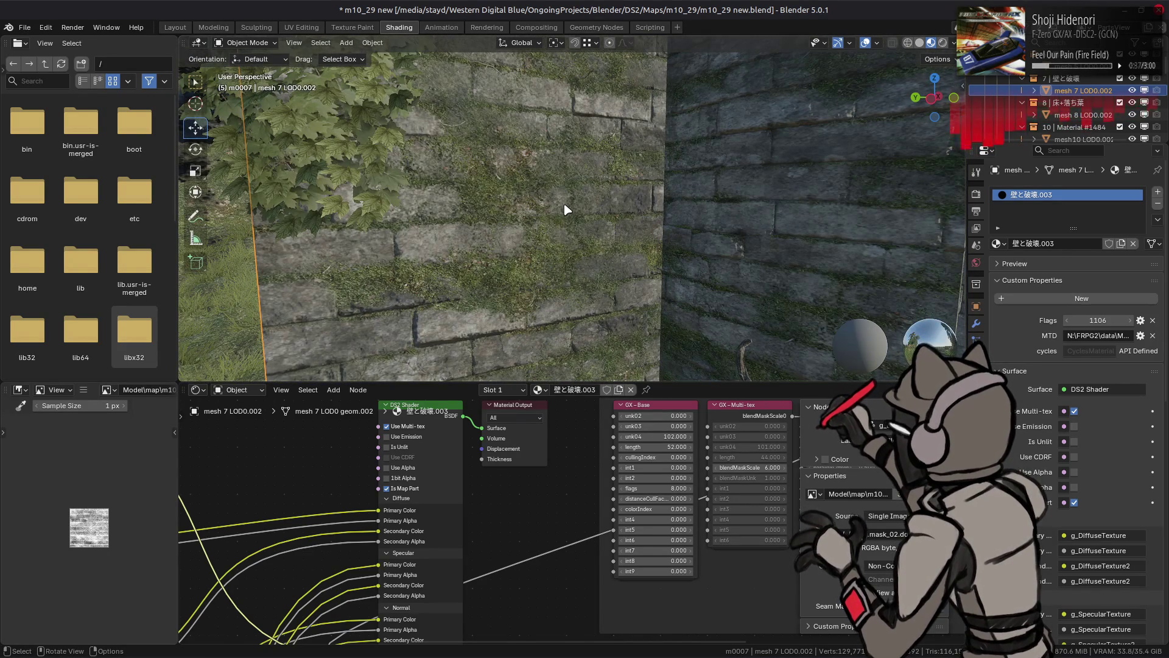
pyautogui.hotkey('alt', 'Tab')
# Undo the two extra Visible layers and set Visible #4 to Multiply
pyautogui.hotkey('ctrl', 'z')
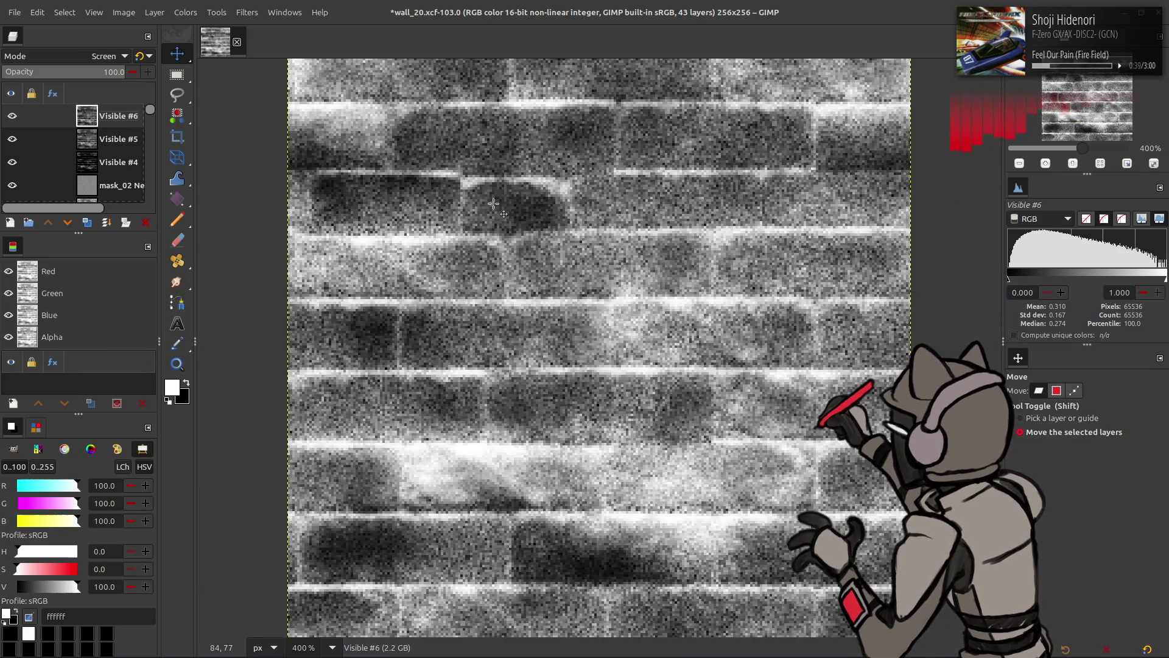
pyautogui.hotkey('ctrl', 'z')
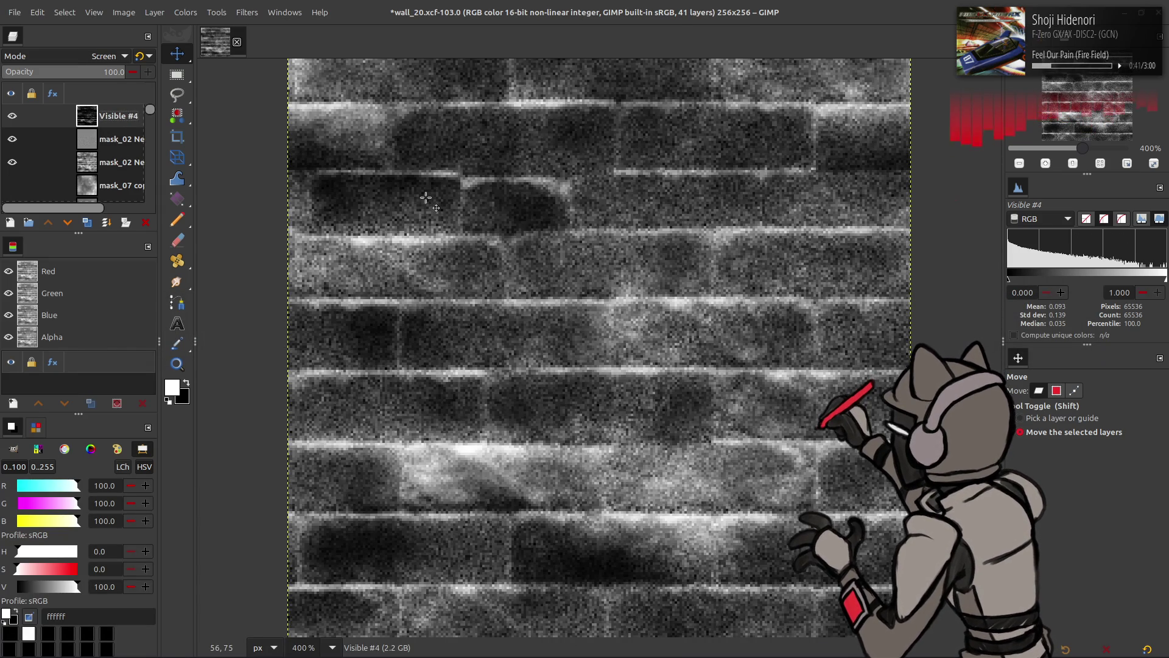
pyautogui.click(92, 55)
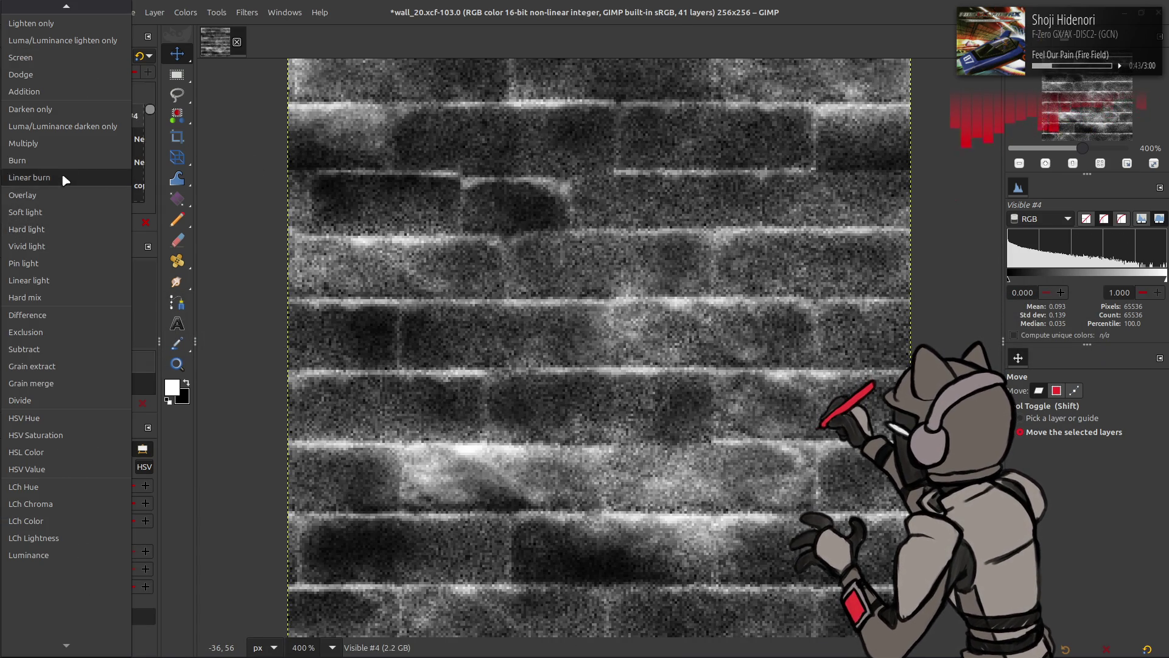
pyautogui.click(63, 145)
# Set mask_02 Neo copy to Screen blending
pyautogui.click(12, 115)
pyautogui.click(12, 115)
pyautogui.click(12, 115)
pyautogui.click(70, 137)
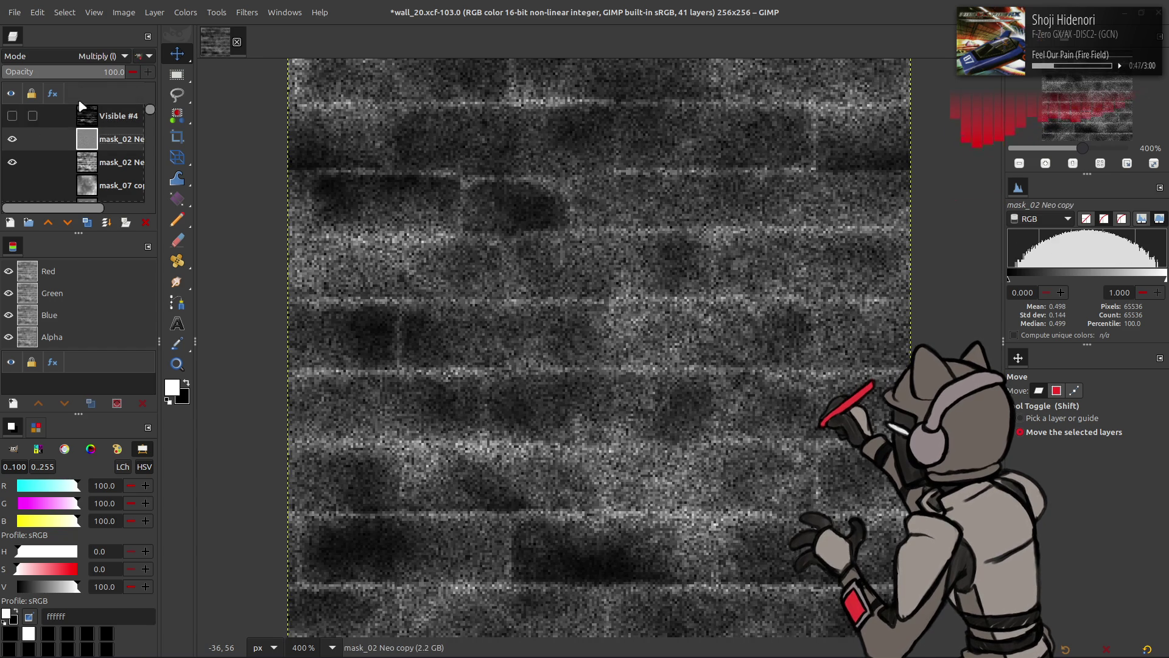
pyautogui.click(94, 56)
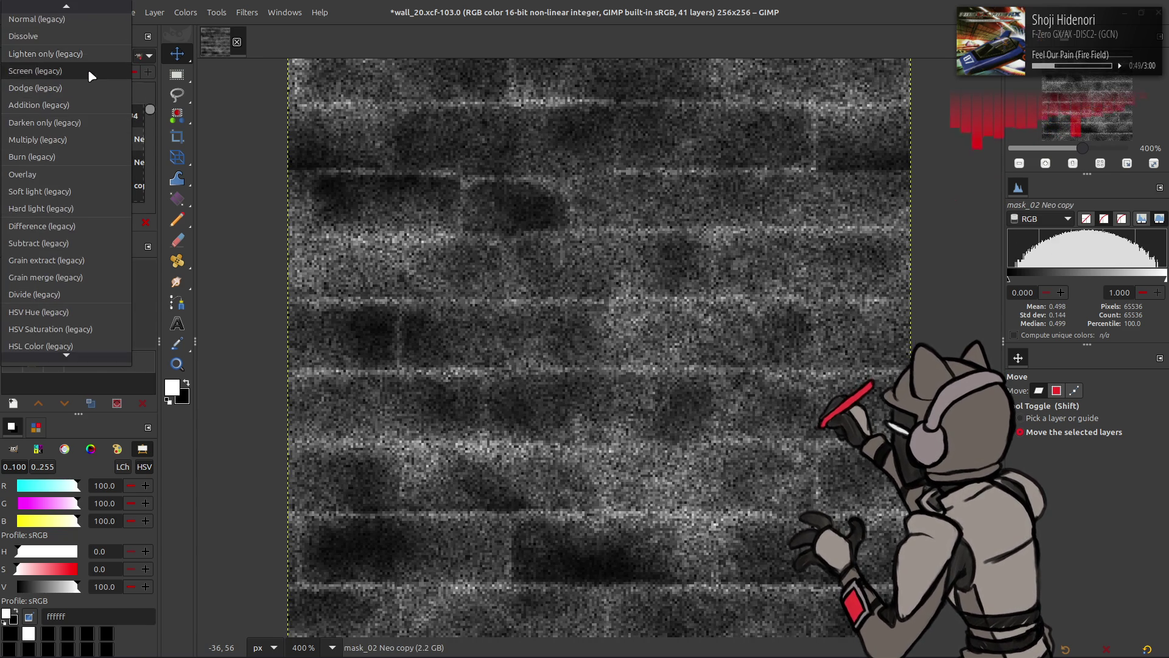
pyautogui.click(88, 69)
# Toggle Visible #4 on and off to compare its effect on the mask
pyautogui.click(12, 139)
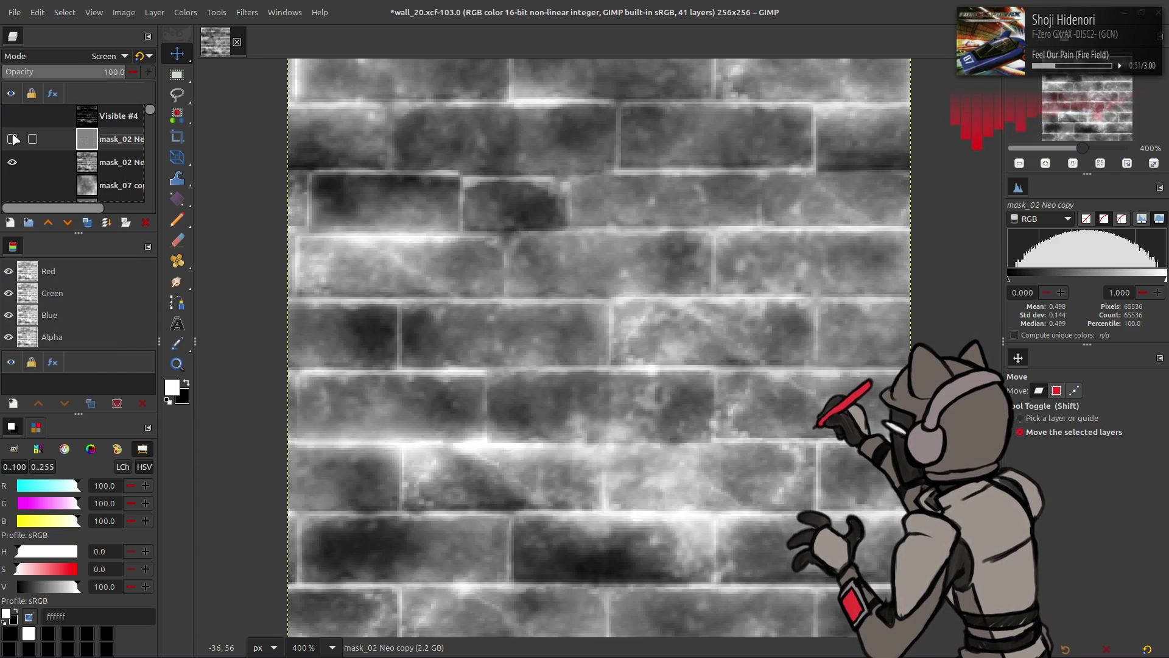
pyautogui.click(12, 116)
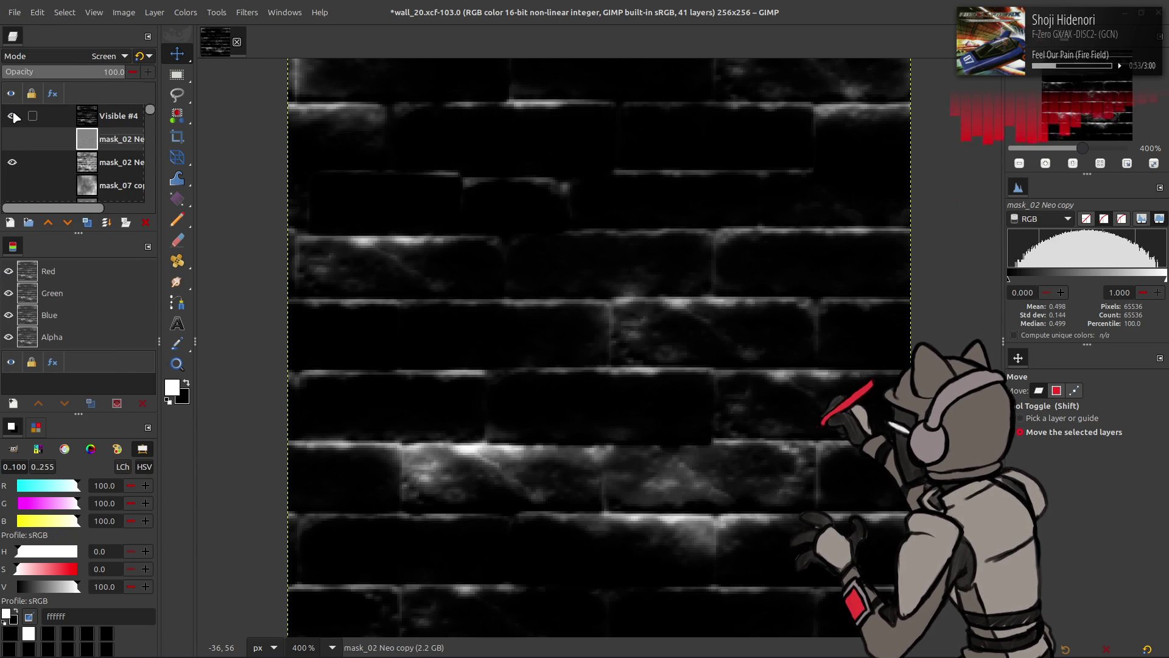
pyautogui.click(116, 115)
pyautogui.click(13, 116)
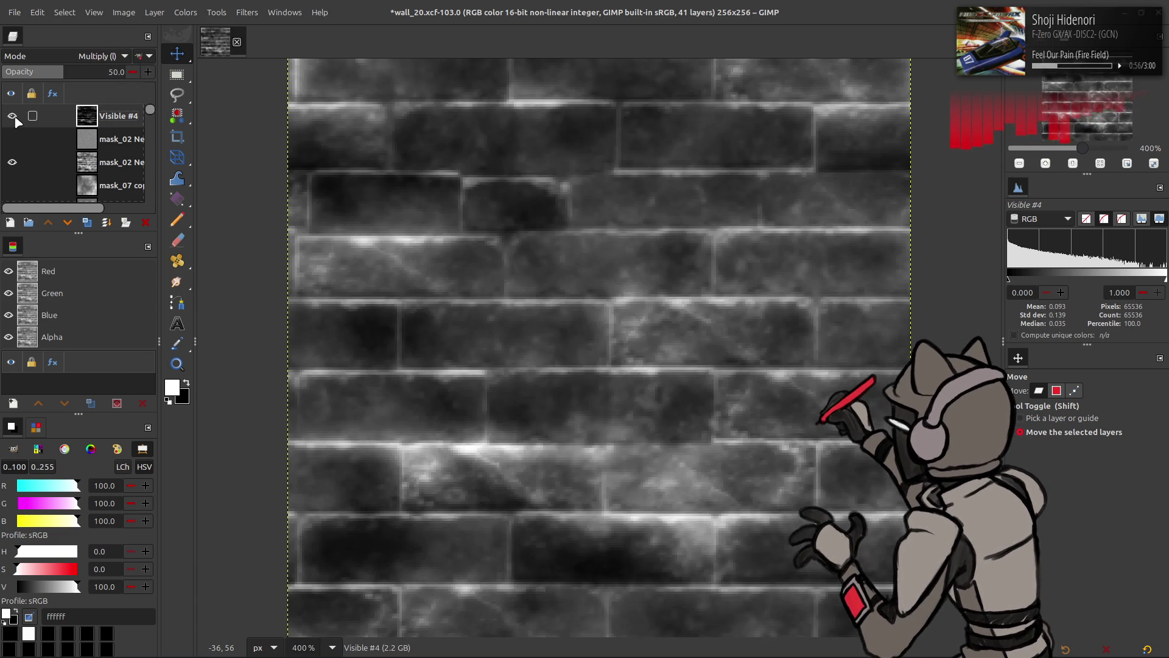
pyautogui.click(12, 116)
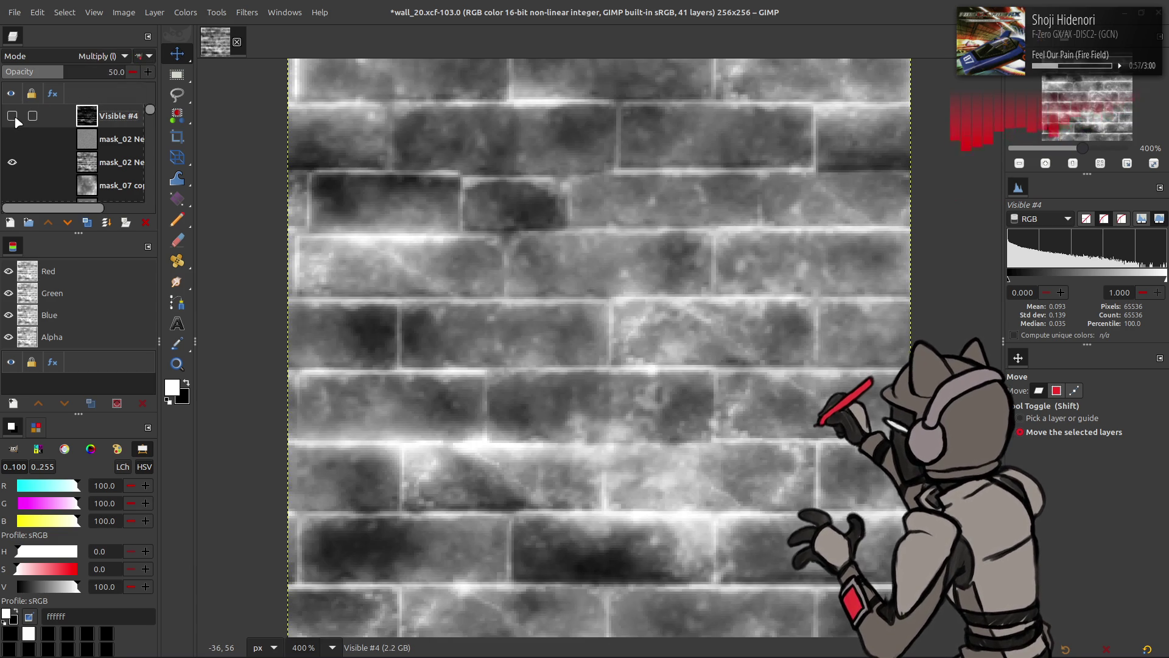
pyautogui.click(13, 116)
pyautogui.click(13, 116)
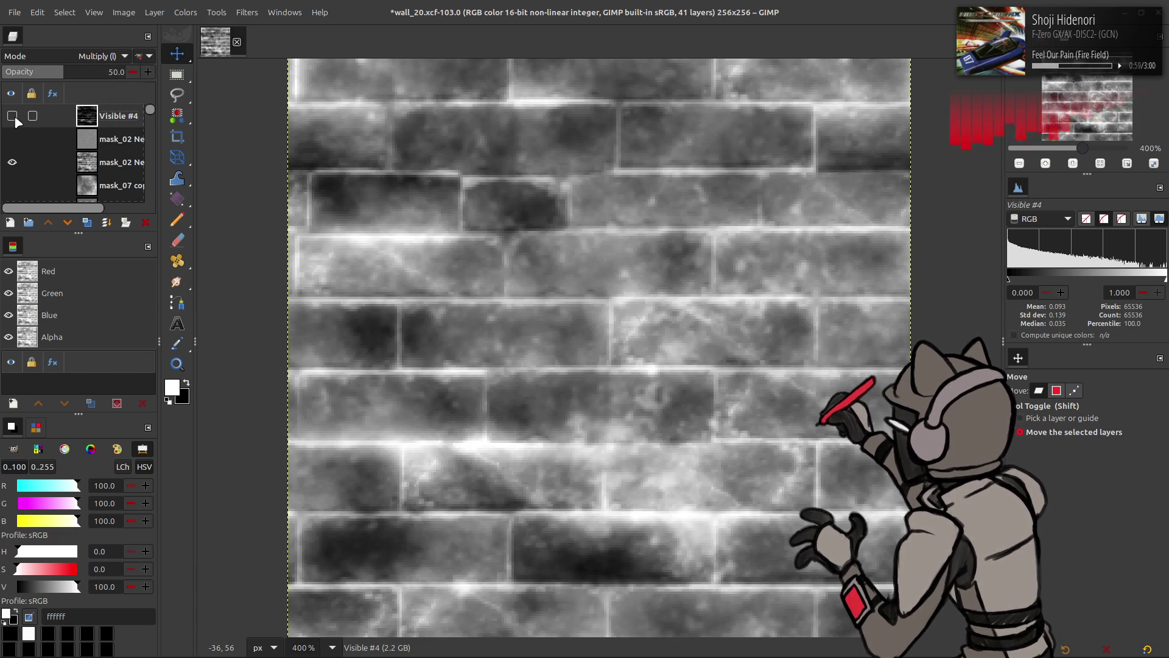
pyautogui.click(13, 116)
pyautogui.click(13, 117)
pyautogui.click(13, 117)
# Give mask_02 Neo copy 25% opacity in legacy Screen mode
pyautogui.click(13, 139)
pyautogui.click(97, 140)
pyautogui.click(99, 115)
pyautogui.click(13, 139)
pyautogui.click(12, 139)
pyautogui.click(98, 139)
pyautogui.tripleClick(107, 69)
pyautogui.write('25')
pyautogui.press('Return')
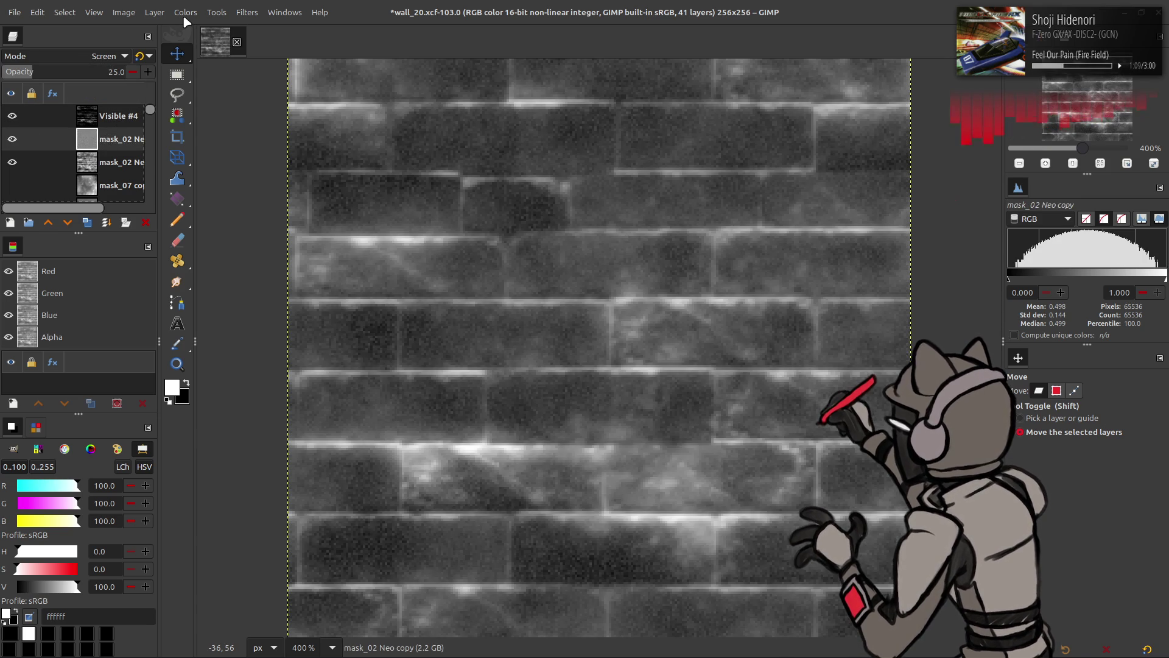
pyautogui.click(150, 55)
# Try 50% opacity and moving mask_02 to the top, then revert to 25% and the original order
pyautogui.tripleClick(110, 72)
pyautogui.write('50')
pyautogui.press('Return')
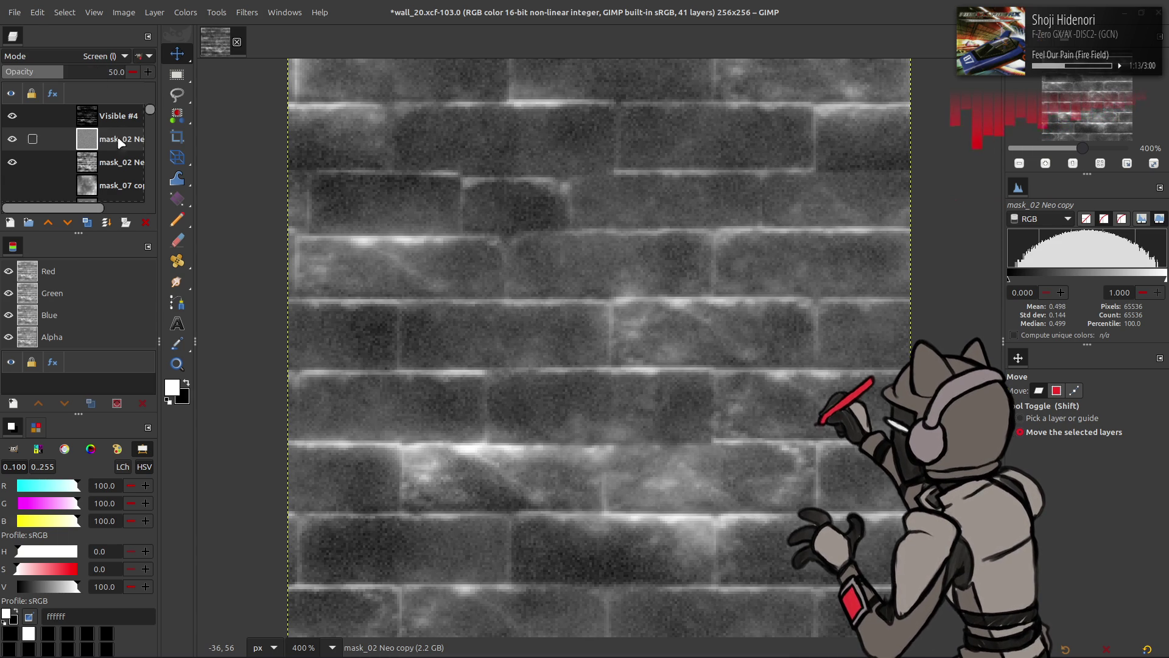
pyautogui.moveTo(120, 142); pyautogui.dragTo(120, 116)
pyautogui.hotkey('ctrl', 'z')
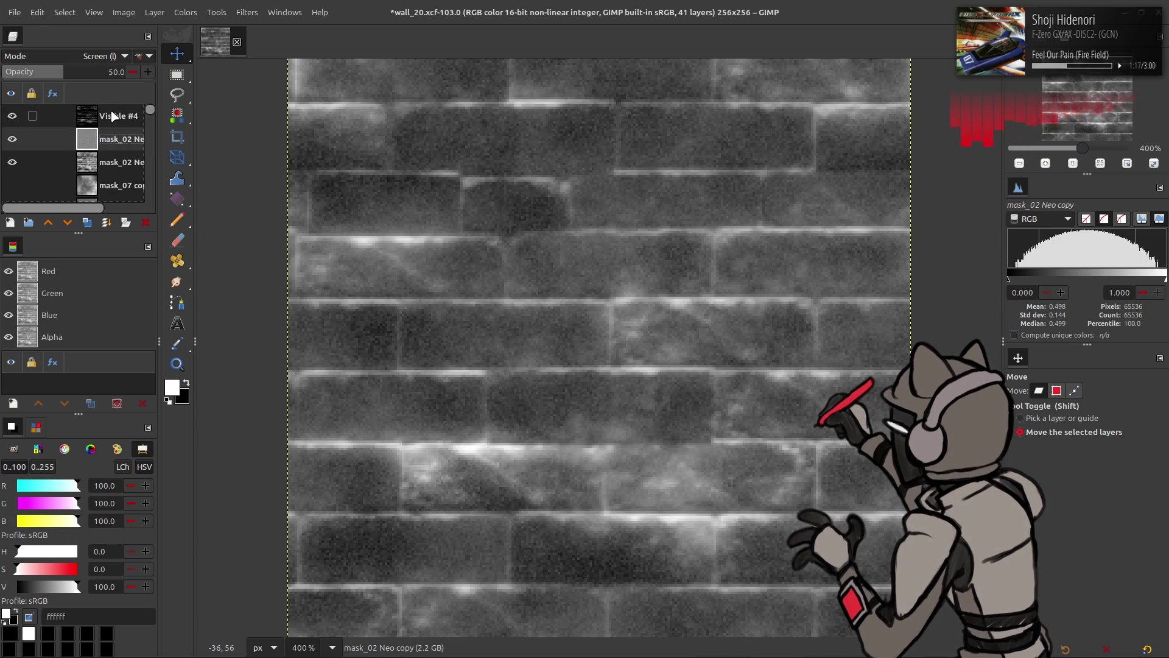
pyautogui.hotkey('ctrl', 'z')
pyautogui.moveTo(107, 162); pyautogui.dragTo(116, 115)
pyautogui.hotkey('ctrl', 'z')
pyautogui.hotkey('ctrl', 'y')
pyautogui.hotkey('ctrl', 'z')
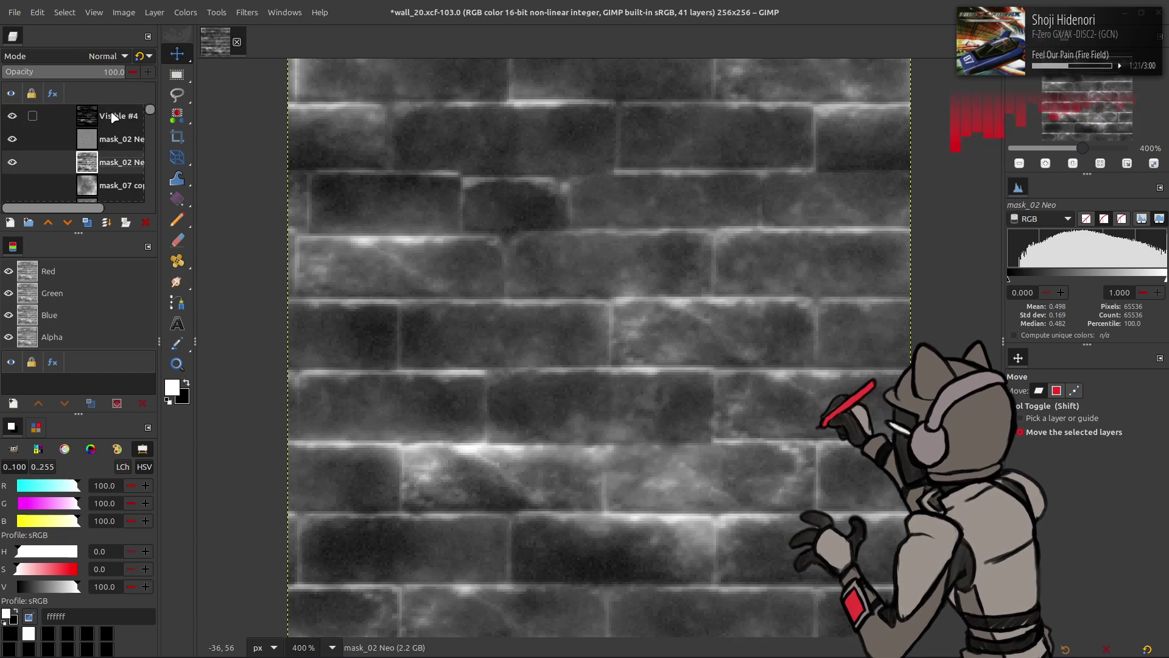
pyautogui.rightClick(106, 118)
# Create Visible #5 from the visible image and invert it
pyautogui.click(140, 216)
pyautogui.rightClick(108, 122)
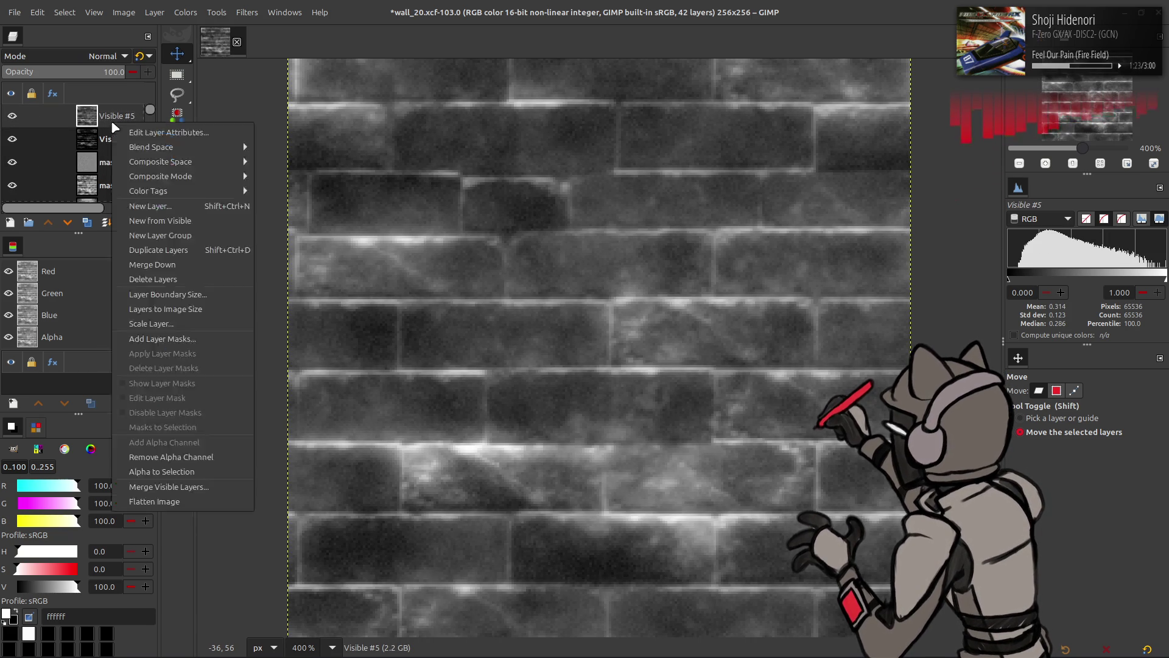
pyautogui.press('Escape')
pyautogui.click(180, 12)
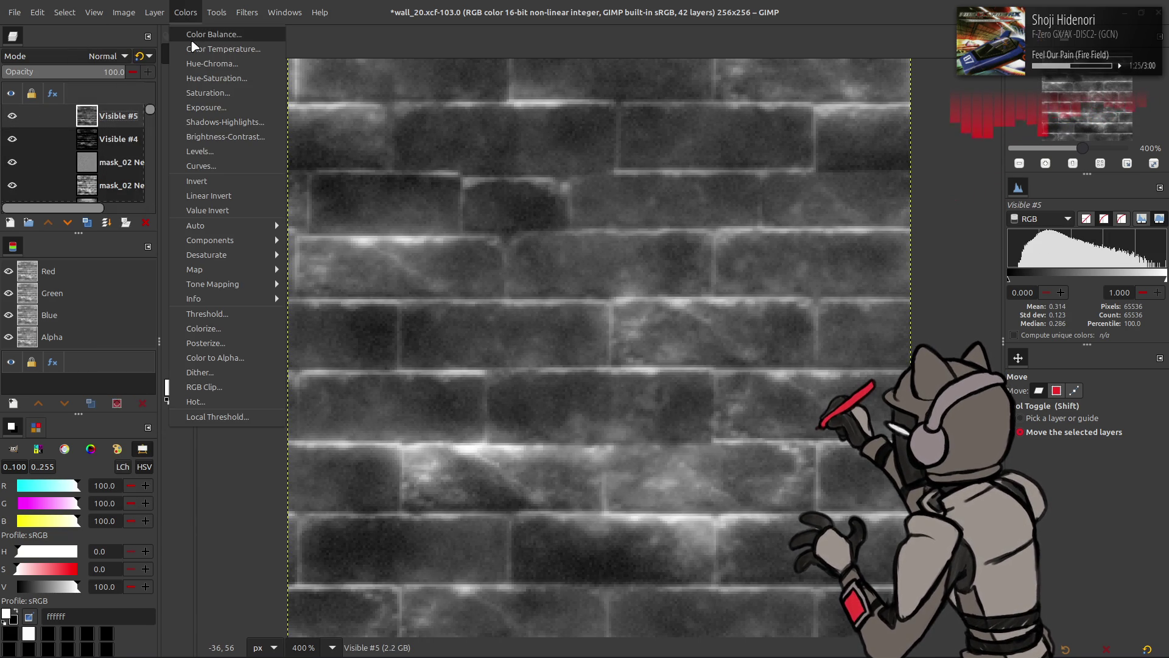
pyautogui.click(218, 195)
# Apply Levels gamma 0.50 to the inverted layer, then invert it back
pyautogui.click(186, 12)
pyautogui.click(201, 151)
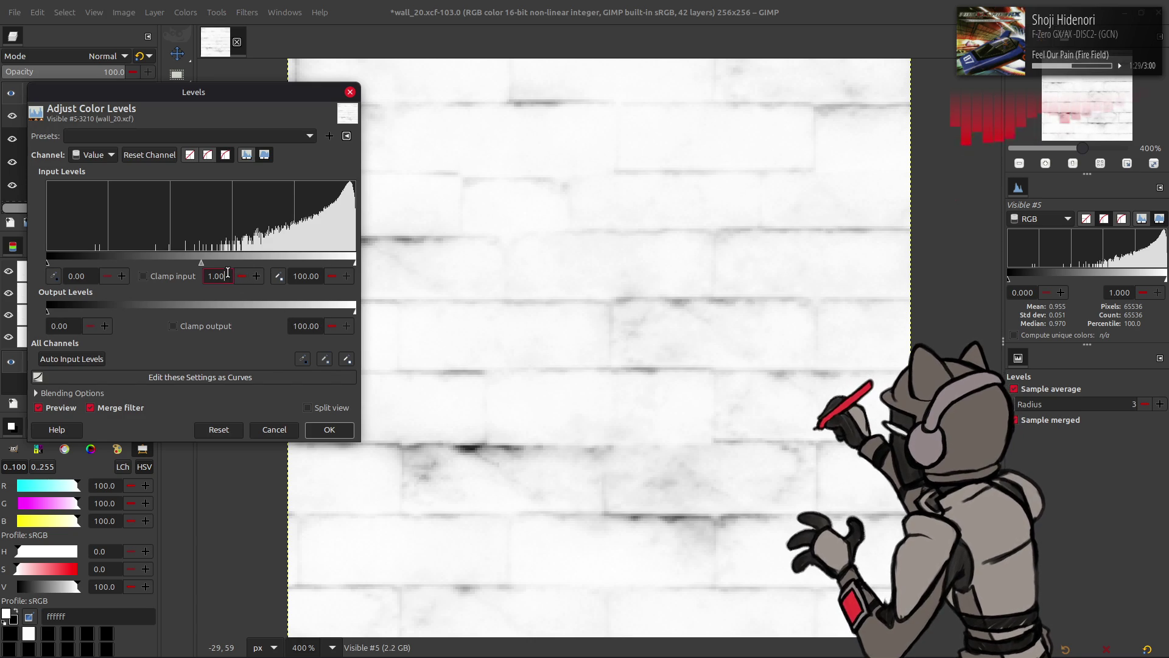
pyautogui.write('0.50')
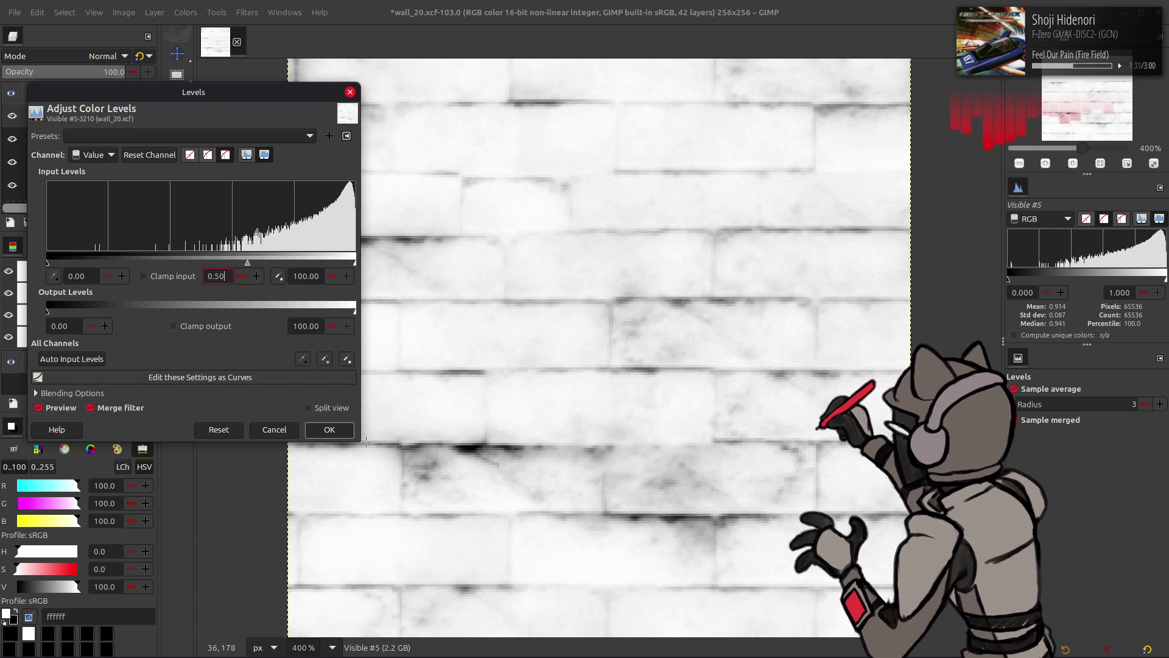
pyautogui.click(329, 429)
pyautogui.click(186, 12)
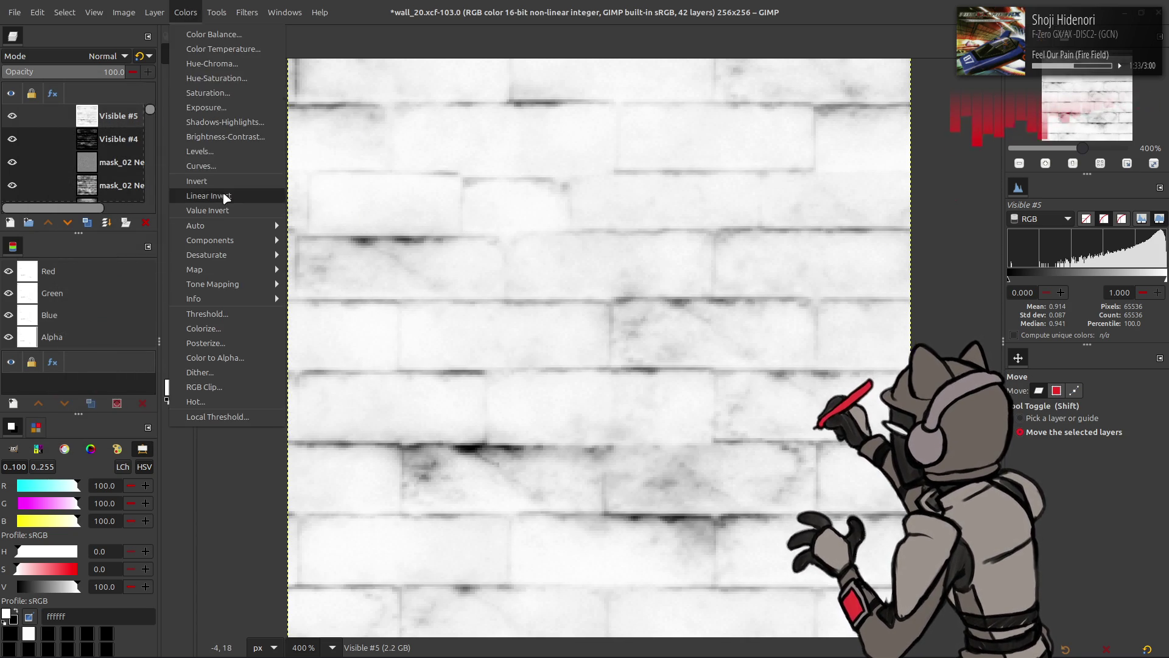
pyautogui.click(223, 193)
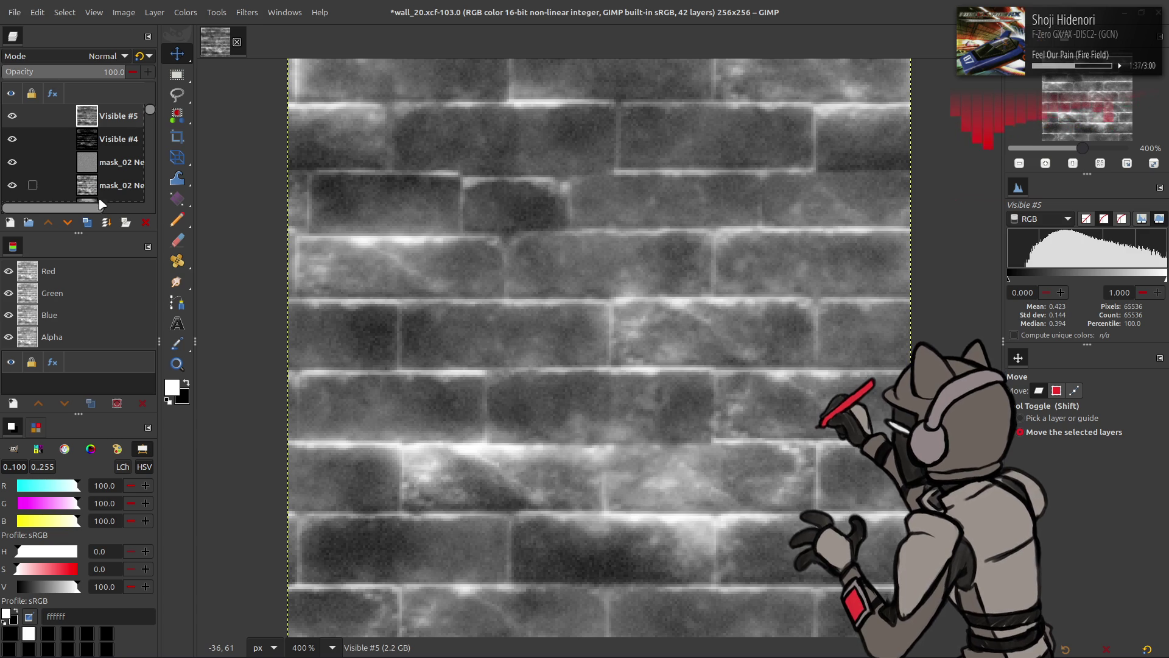
pyautogui.hotkey('ctrl', 'z')
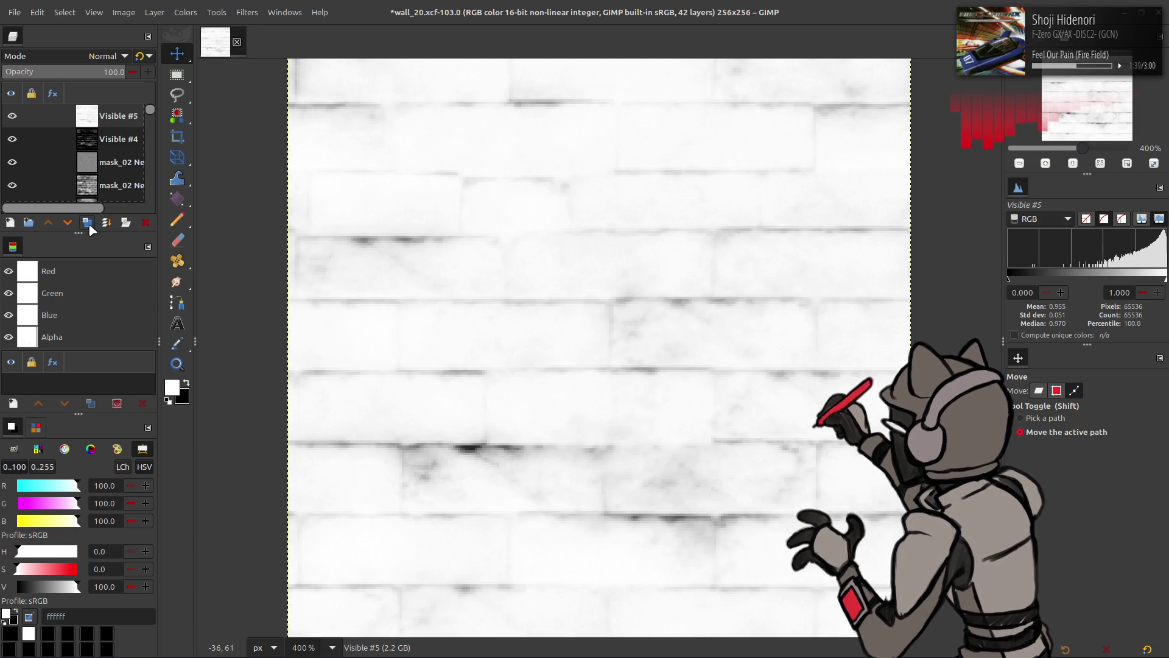
pyautogui.hotkey('ctrl', 'y')
# Try a Screen-mode duplicate of Visible #5, then remove it
pyautogui.click(90, 228)
pyautogui.click(107, 56)
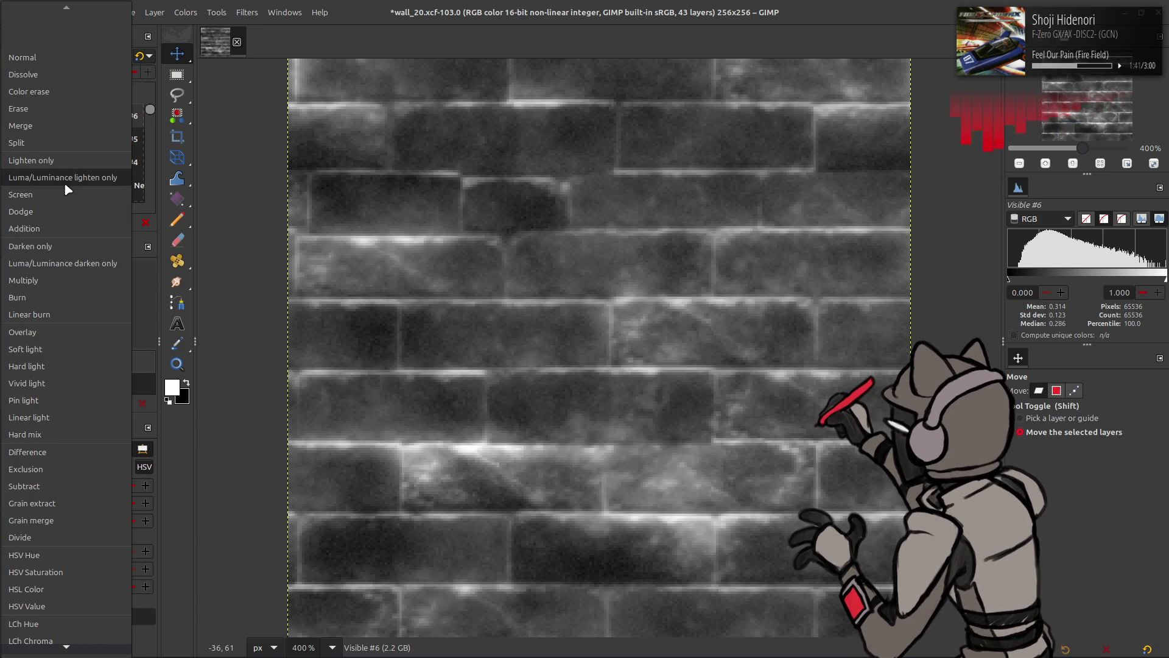
pyautogui.click(69, 195)
pyautogui.hotkey('ctrl', 'z')
pyautogui.hotkey('ctrl', 'z')
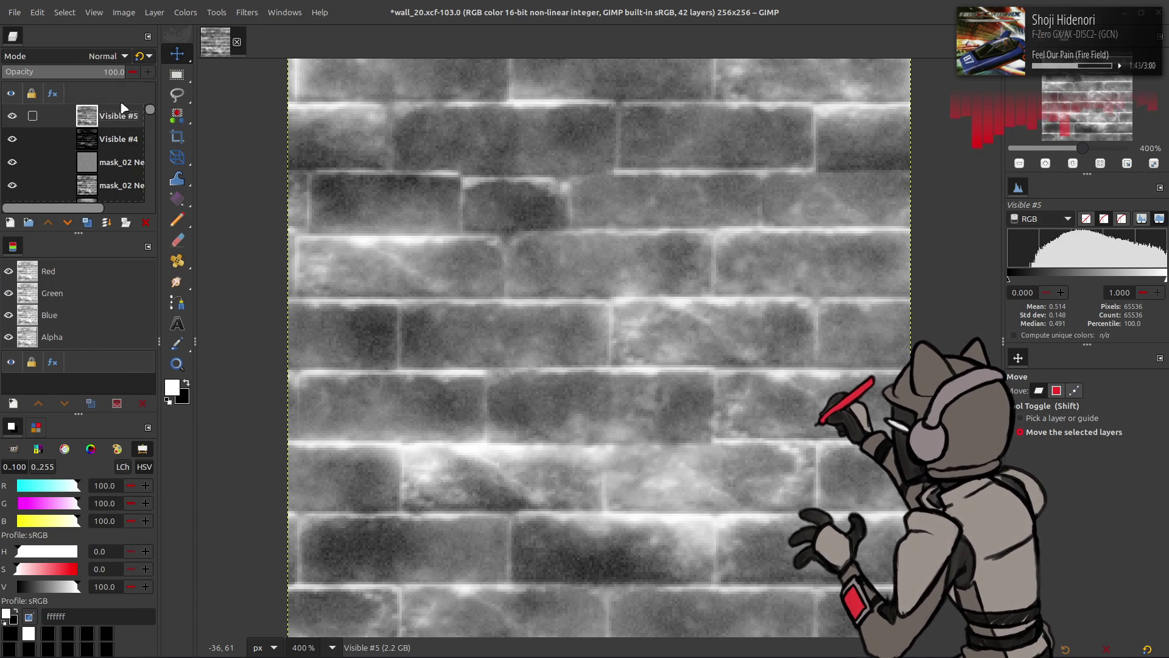
# Apply Stretch Contrast with non-linear components enabled
pyautogui.click(186, 12)
pyautogui.moveTo(253, 228)
pyautogui.click(311, 256)
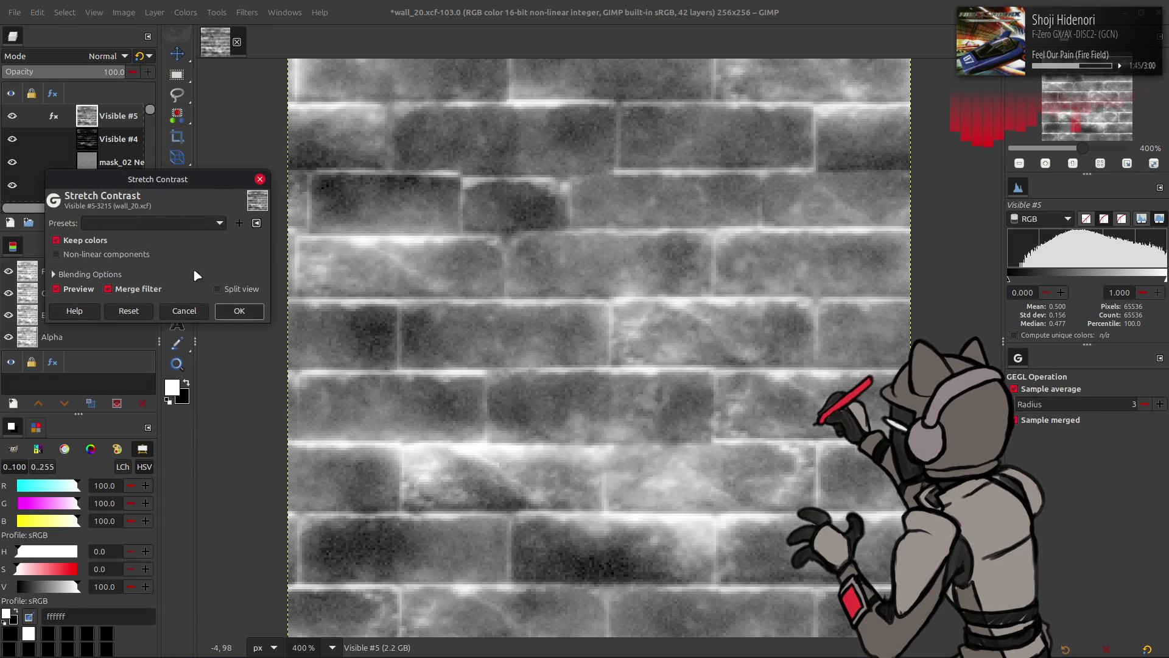
pyautogui.click(91, 254)
pyautogui.click(241, 312)
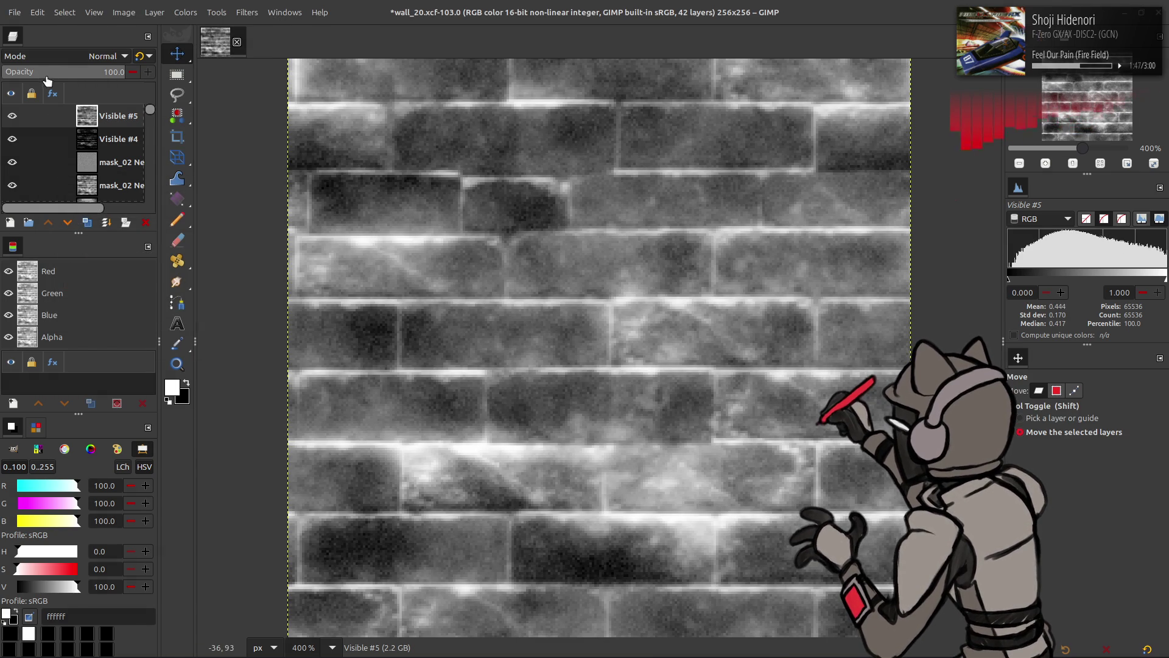
# Re-export mask_02.dds and reload the texture in Blender
pyautogui.click(20, 13)
pyautogui.click(95, 209)
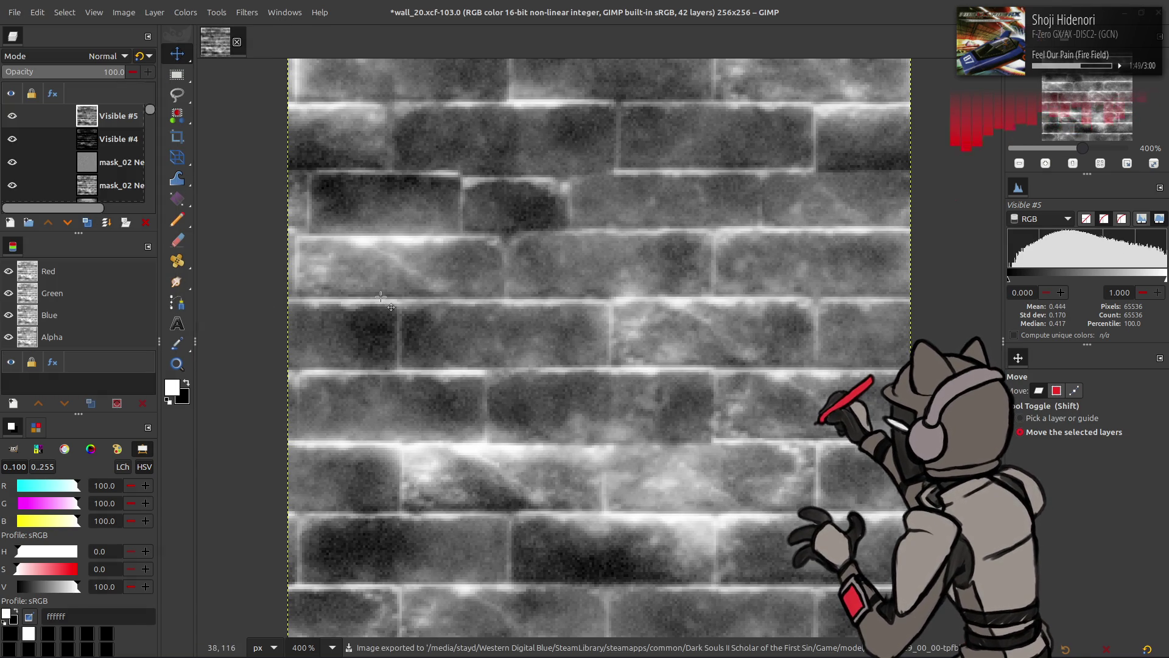
pyautogui.hotkey('alt', 'Tab')
pyautogui.hotkey('alt', 'r')
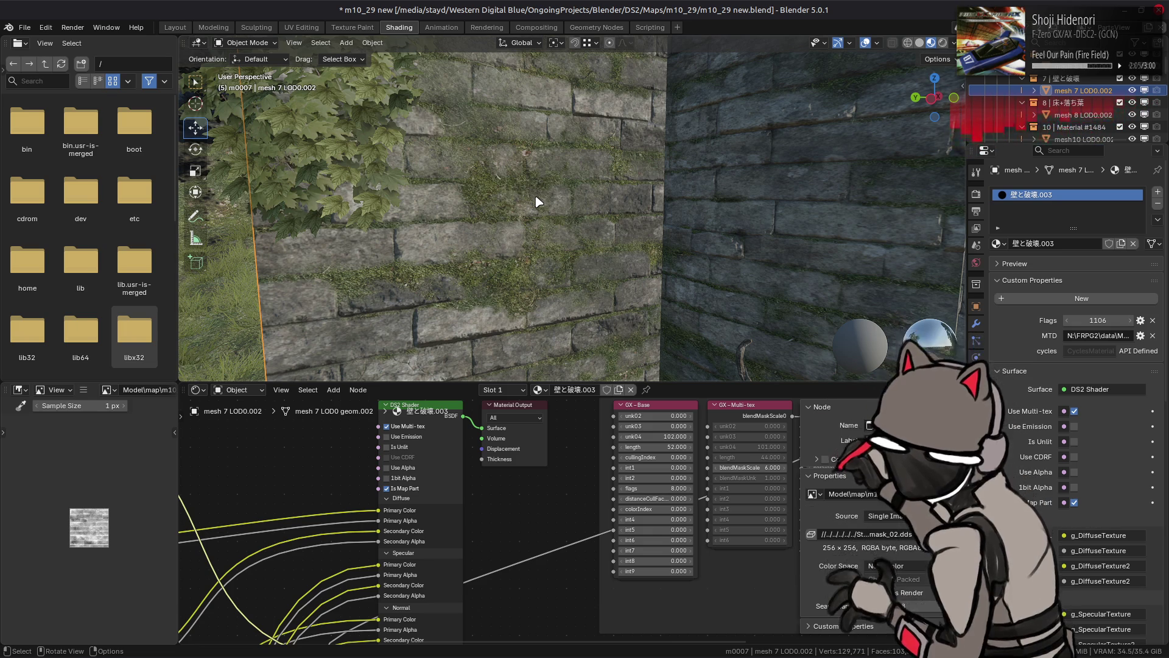
# Return from Blender to GIMP after the mask texture refresh
pyautogui.hotkey('alt', 'Tab')
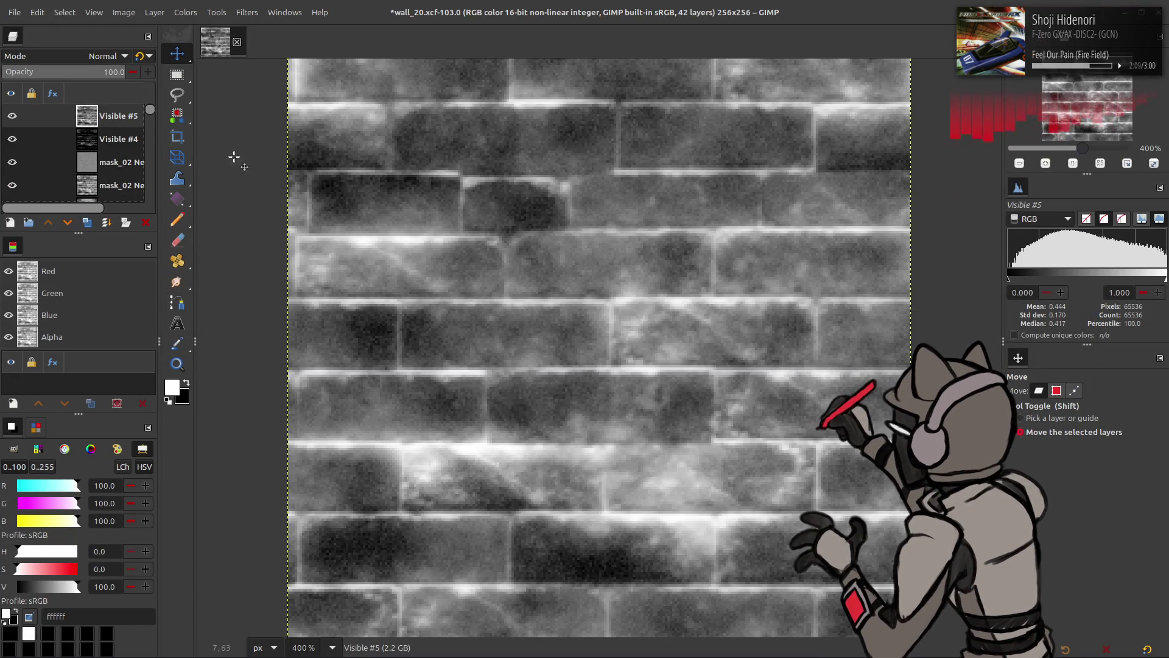
# Move Visible #5 below Visible #4, fit the canvas to all layers (2048×2048), and view at 100%
pyautogui.moveTo(33, 116); pyautogui.dragTo(15, 152)
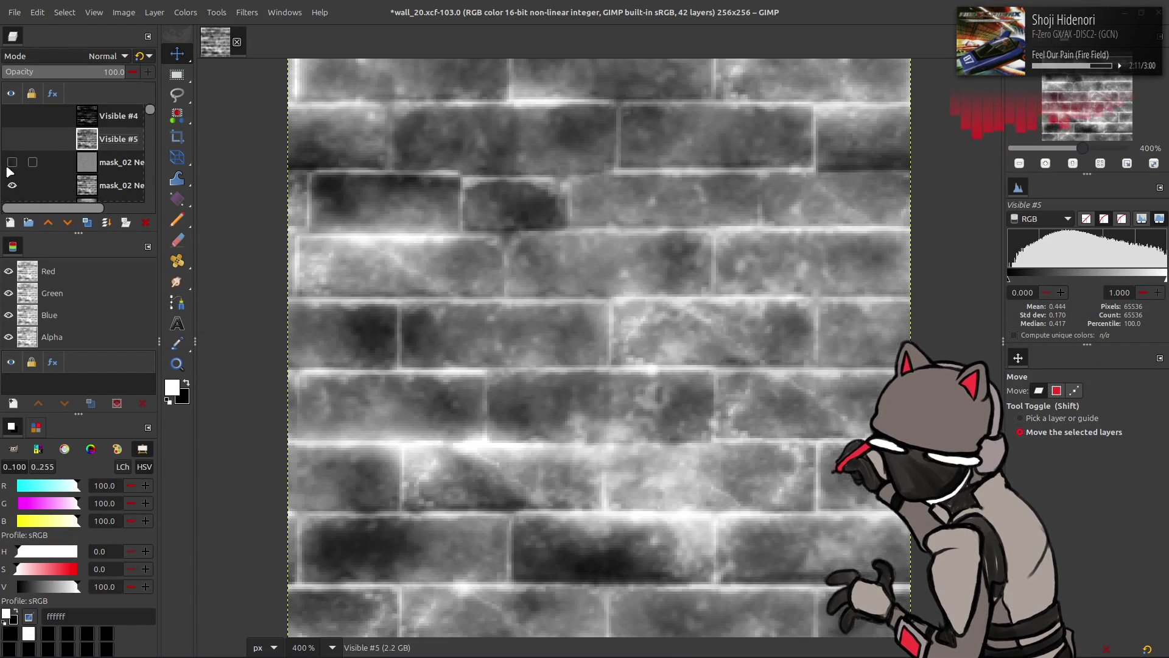
pyautogui.click(123, 12)
pyautogui.click(156, 112)
pyautogui.press('1')
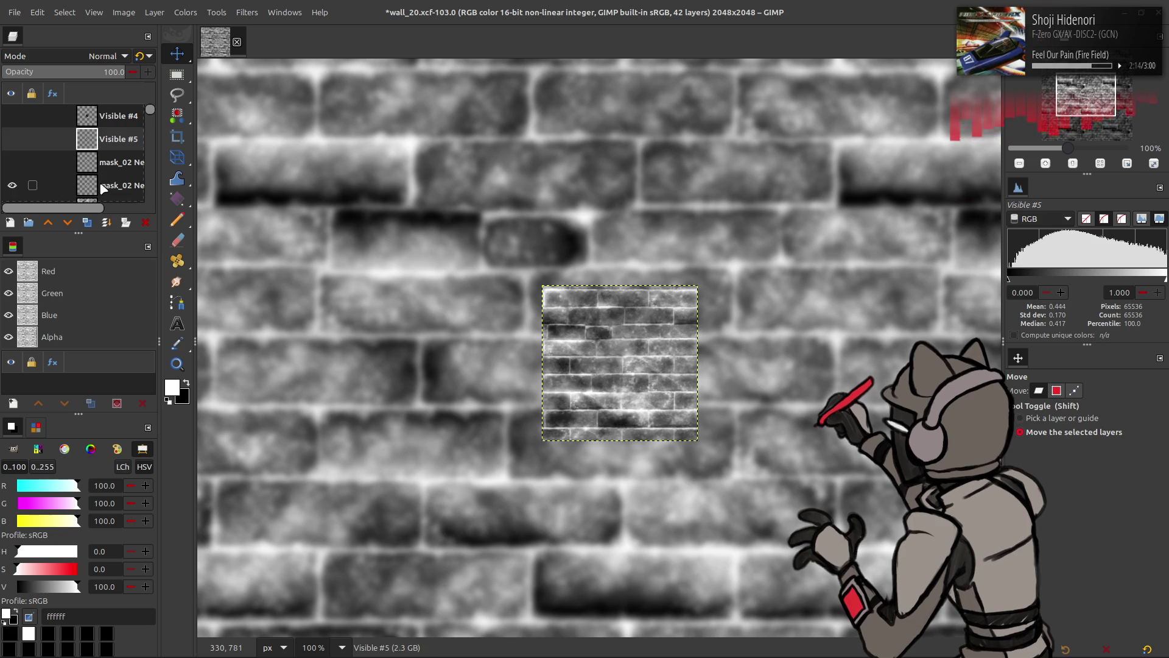
# Hide mask_02 Neo, show Visible #1 and nudge it slightly left and down
pyautogui.click(103, 189)
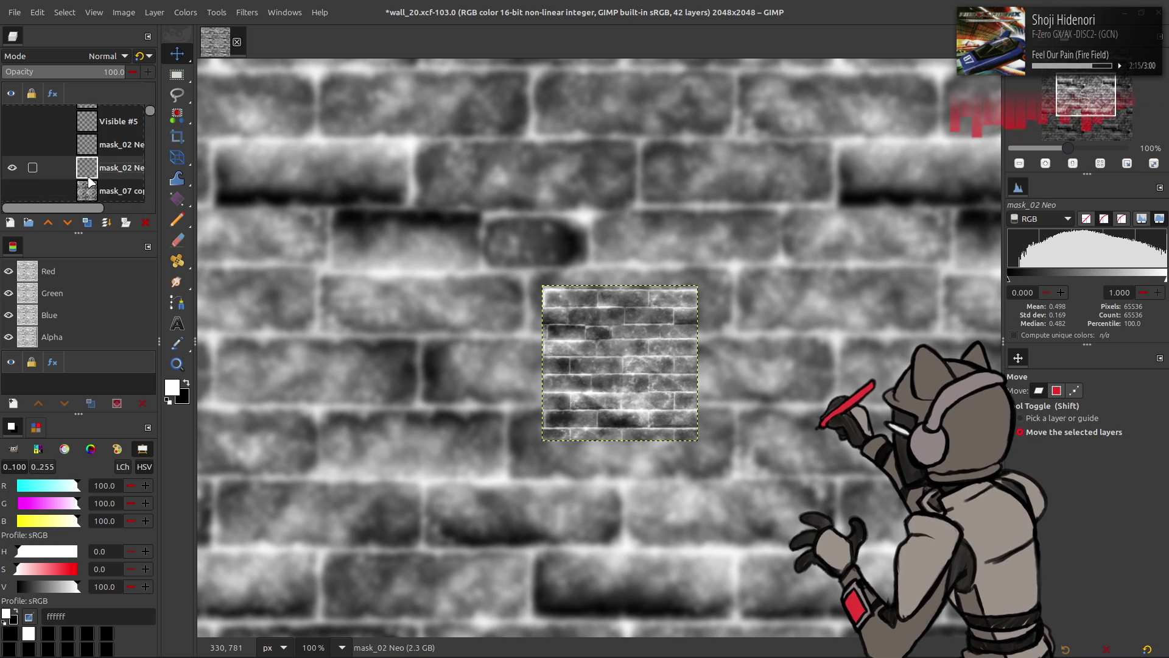
pyautogui.click(12, 168)
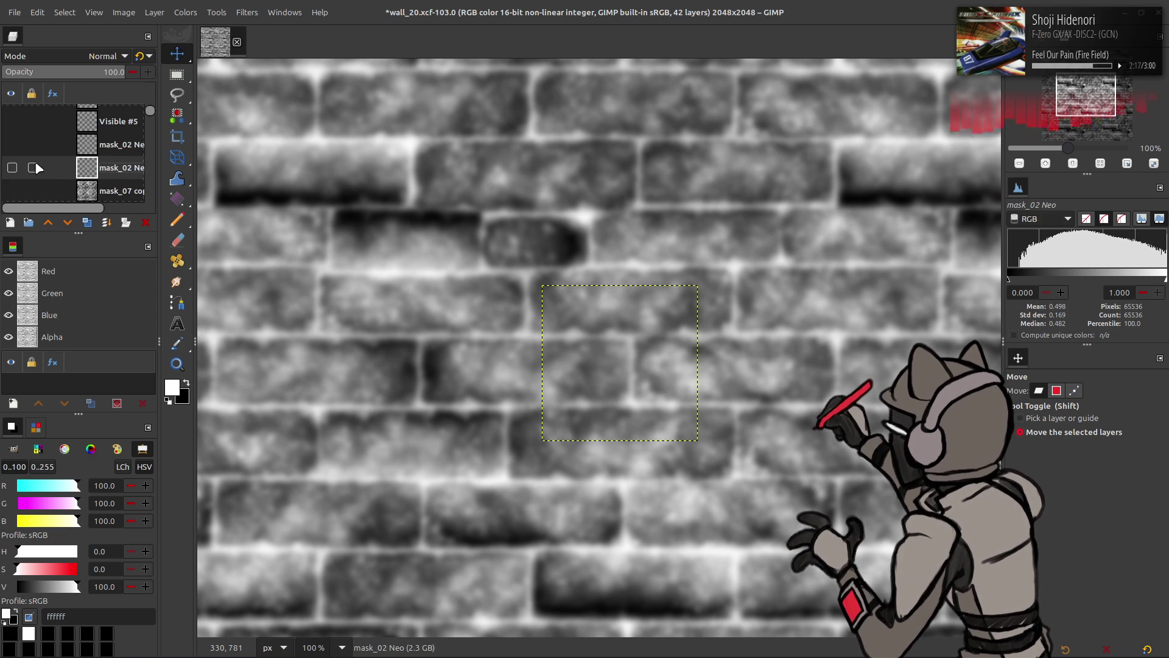
pyautogui.scroll(-2, 66, 156)
pyautogui.click(86, 147)
pyautogui.scroll(-2, 89, 149)
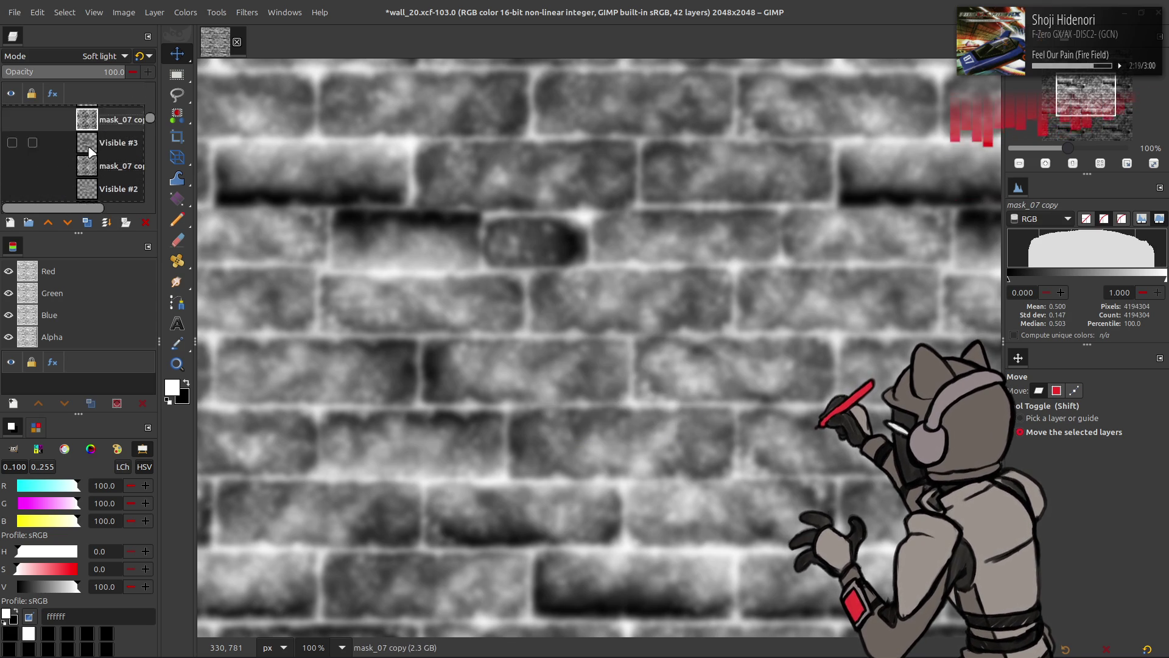
pyautogui.click(55, 163)
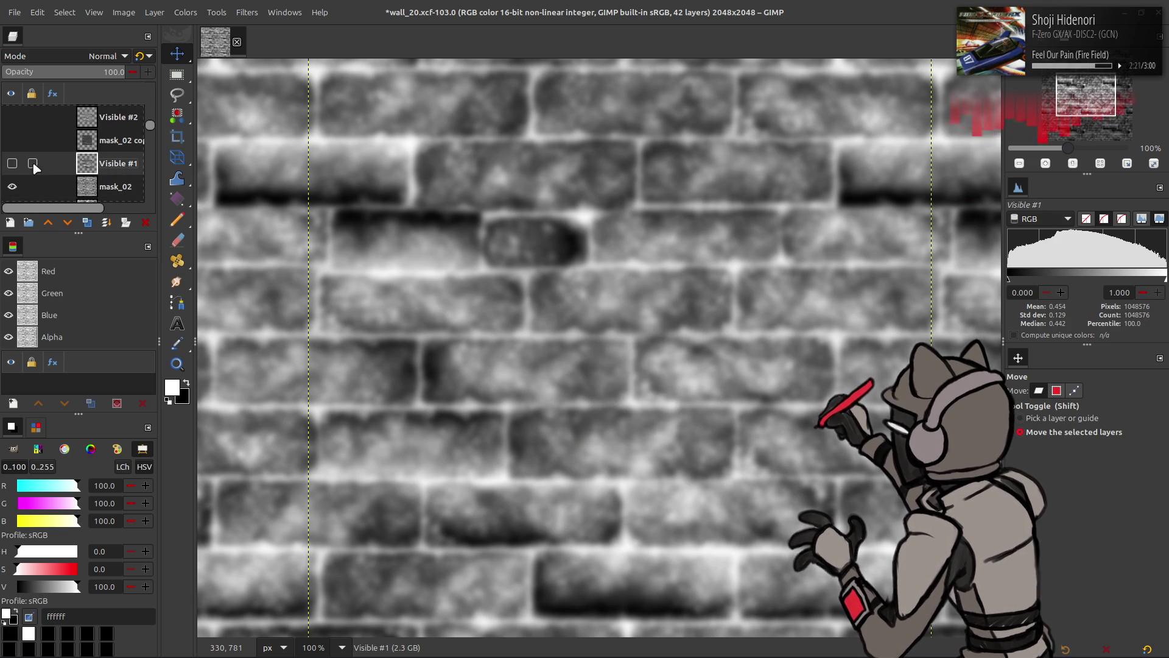
pyautogui.click(13, 163)
pyautogui.moveTo(378, 180); pyautogui.dragTo(375, 188)
# Toggle mask_02 copy and Visible #2 on and off to compare, leaving both hidden
pyautogui.click(89, 143)
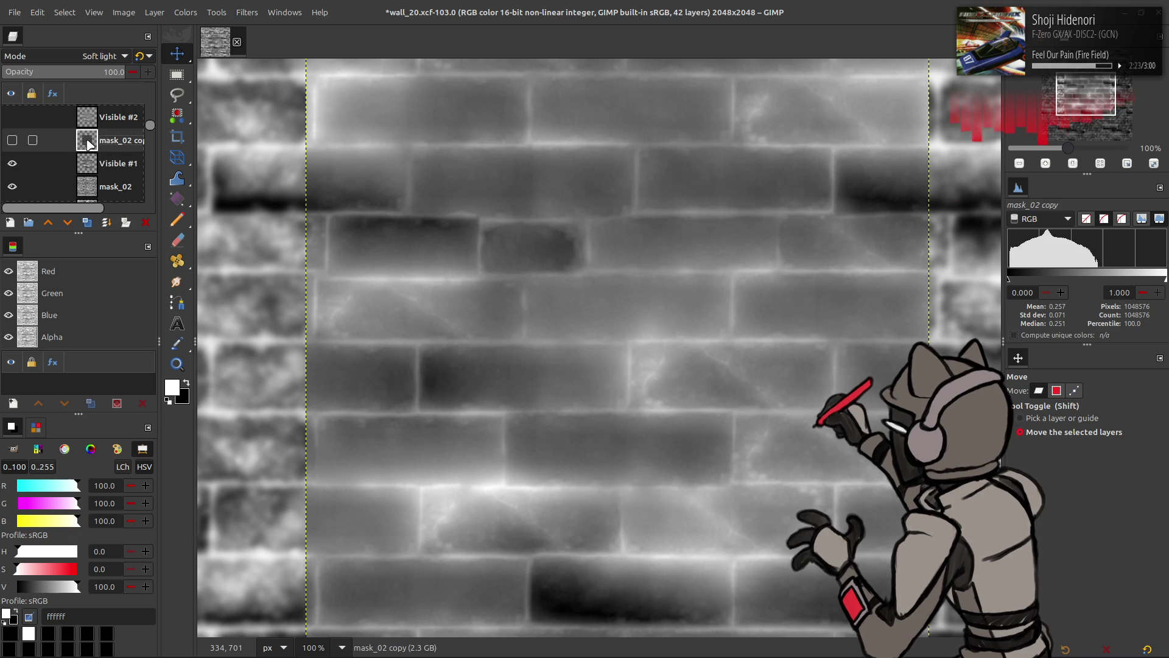
pyautogui.click(12, 140)
pyautogui.click(12, 141)
pyautogui.click(12, 141)
pyautogui.click(12, 141)
pyautogui.click(86, 117)
pyautogui.scroll(1, 95, 129)
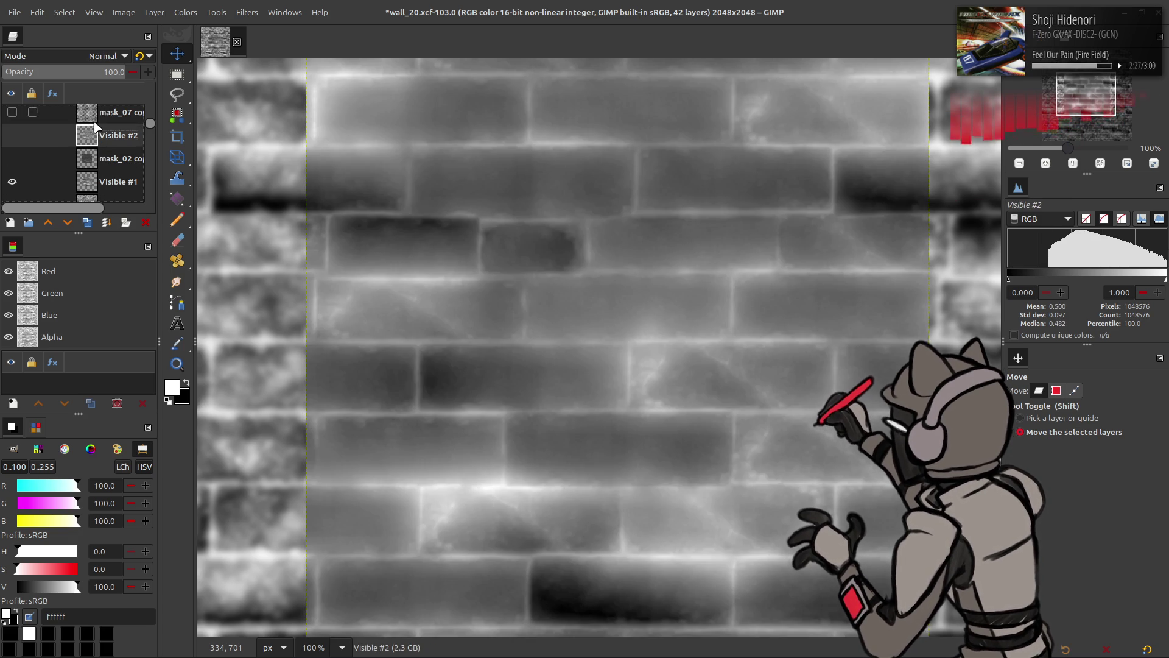
pyautogui.click(12, 138)
pyautogui.click(12, 141)
pyautogui.click(13, 141)
pyautogui.click(13, 141)
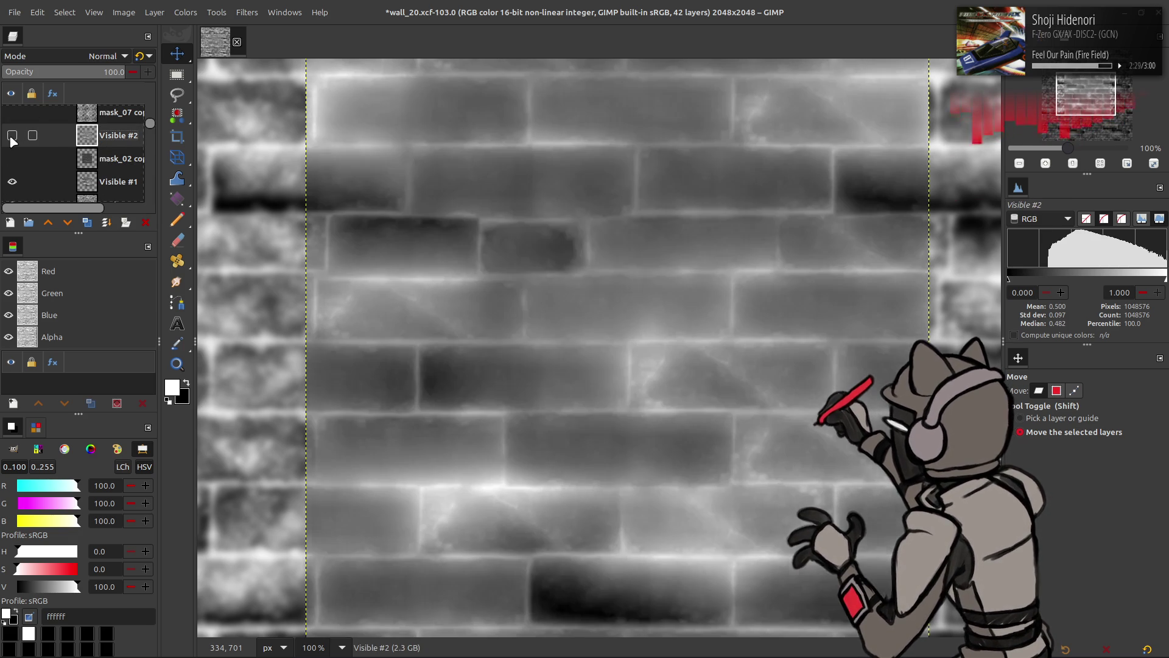
pyautogui.scroll(-1, 12, 141)
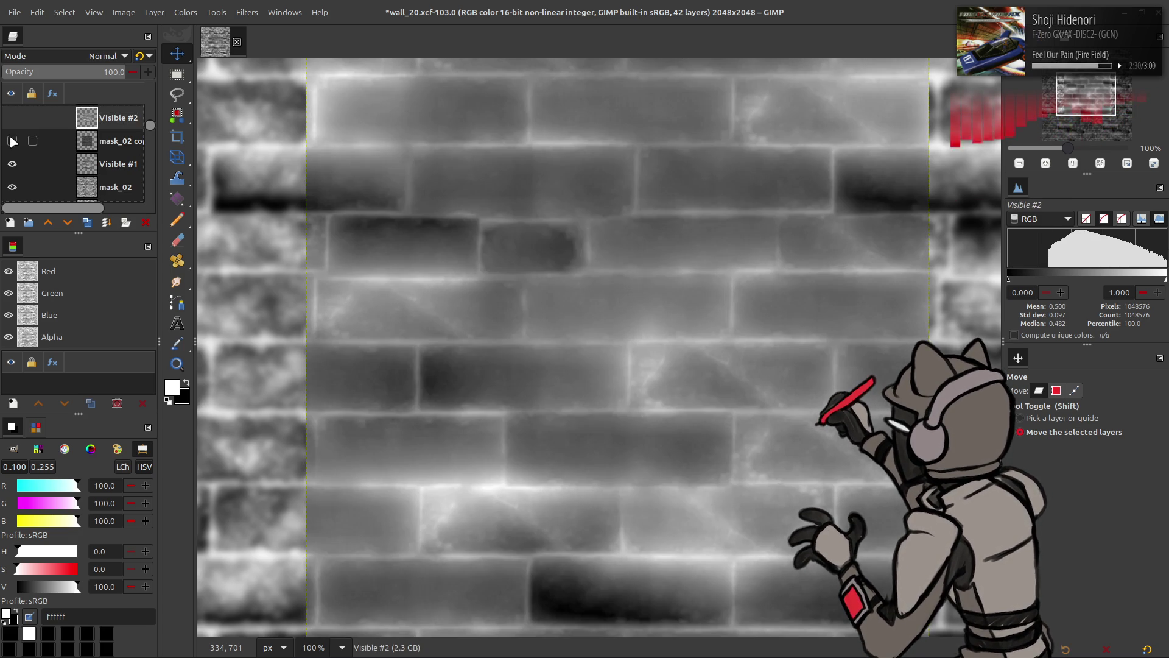
# Select Visible #1, make a new layer from visible, then undo the resulting Visible #6
pyautogui.click(98, 172)
pyautogui.scroll(-1, 98, 171)
pyautogui.click(87, 225)
pyautogui.hotkey('ctrl', 'z')
pyautogui.scroll(-1, 15, 154)
pyautogui.scroll(-10, 26, 145)
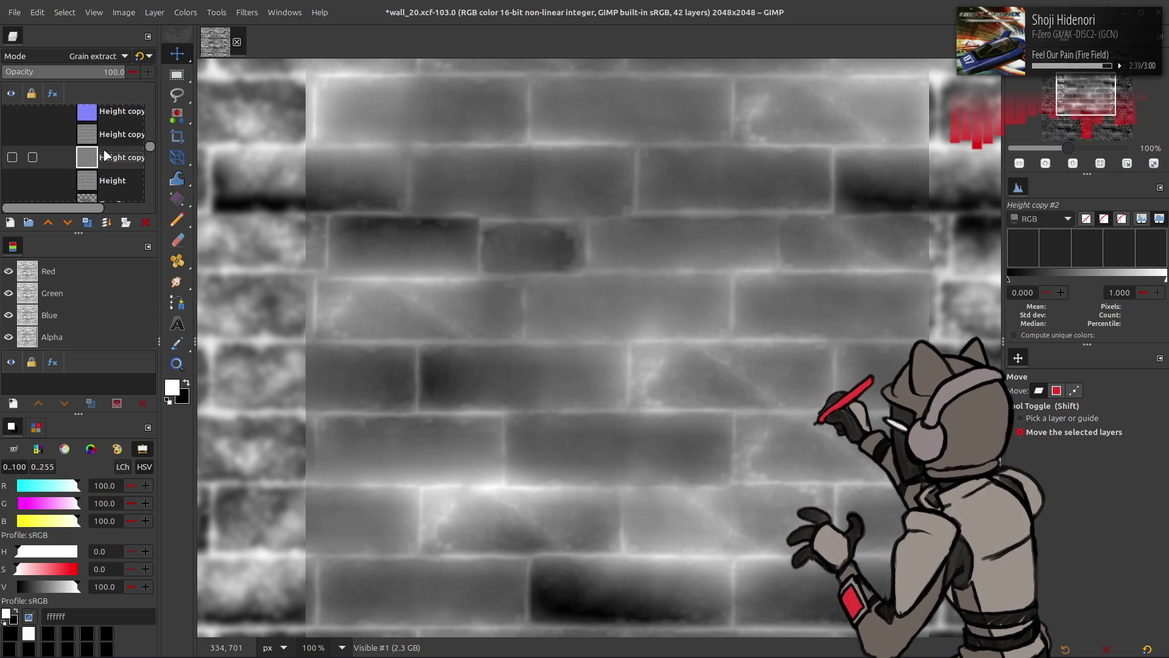
# Hide mask_02 and the upper Height copy so the blue brick normal map shows
pyautogui.click(108, 143)
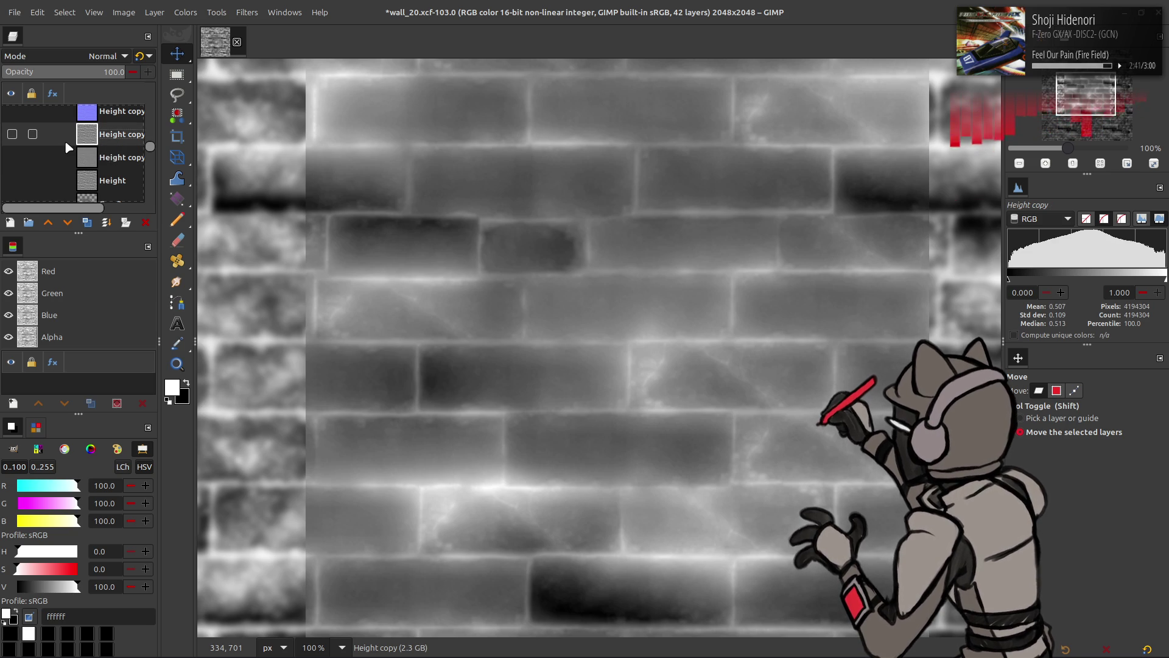
pyautogui.scroll(10, 42, 146)
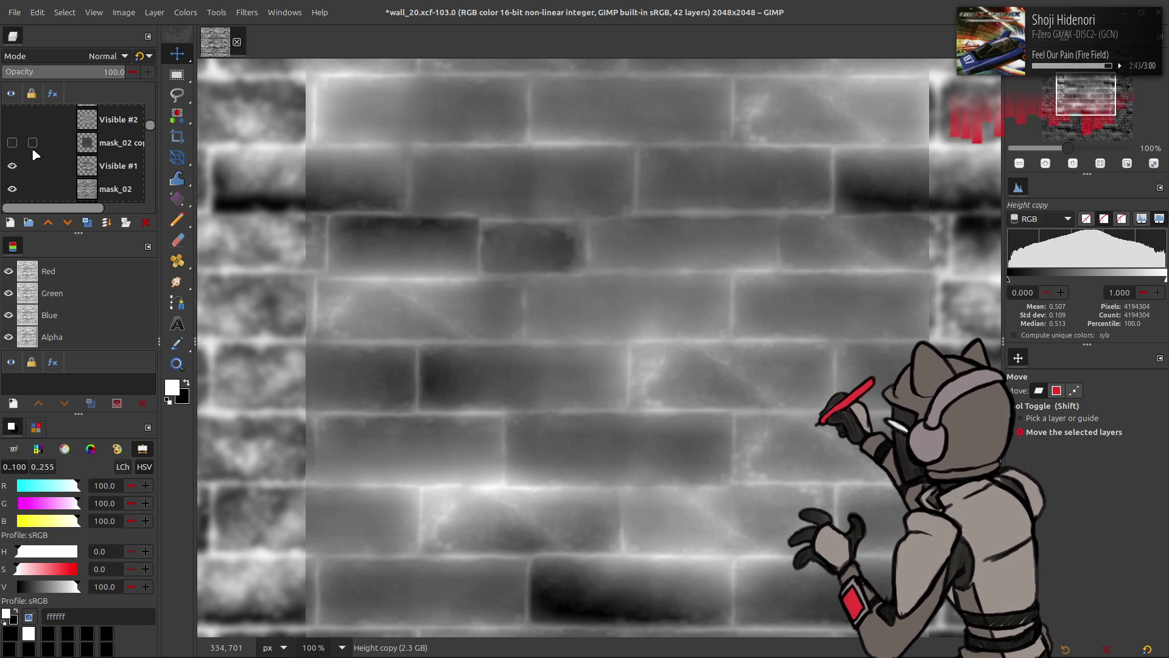
pyautogui.click(13, 183)
pyautogui.click(13, 184)
pyautogui.scroll(-10, 24, 155)
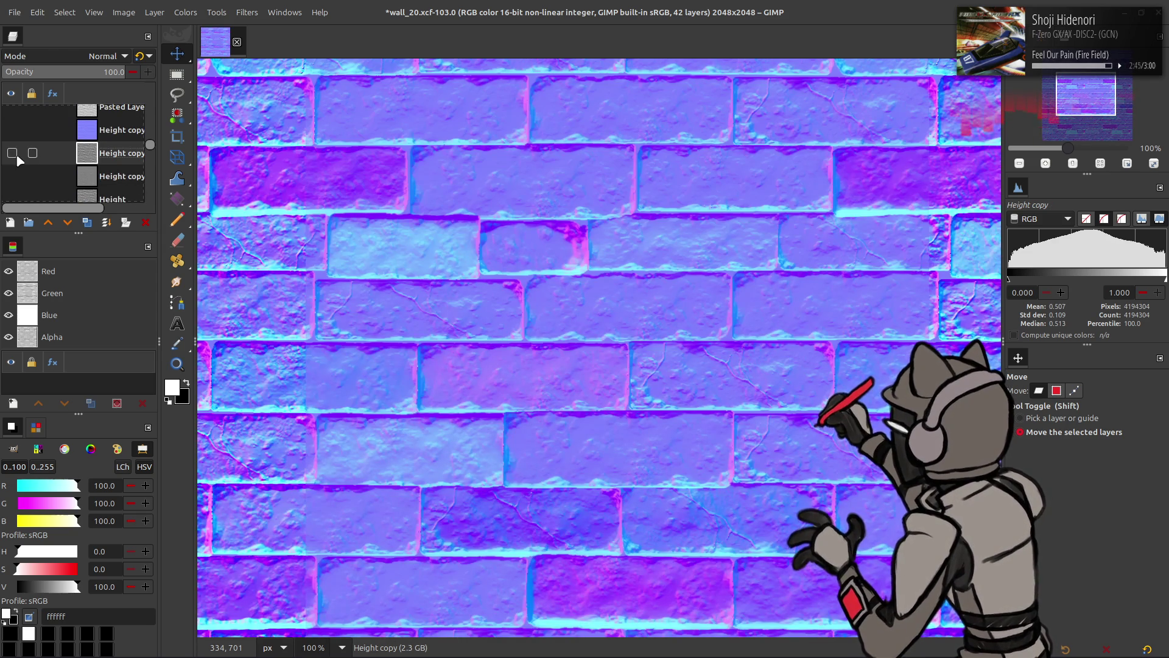
pyautogui.click(13, 154)
pyautogui.click(13, 154)
pyautogui.scroll(-5, 13, 153)
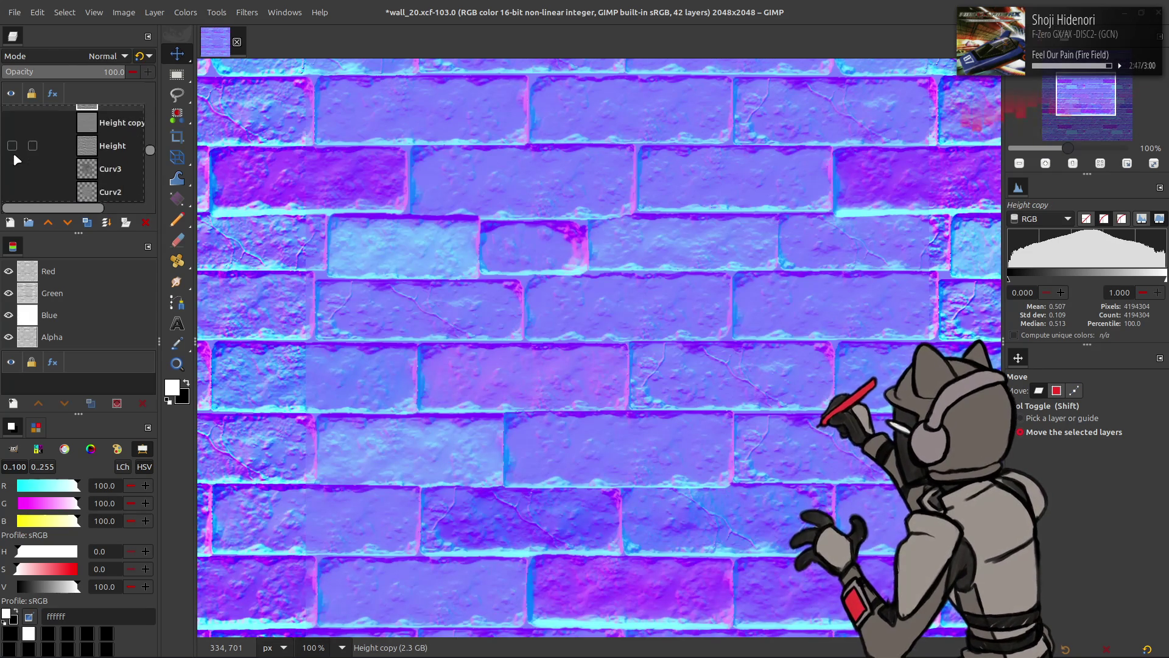
# Compare the Curv3, Curv2 and Curv curvature layers by toggling their visibility
pyautogui.click(12, 115)
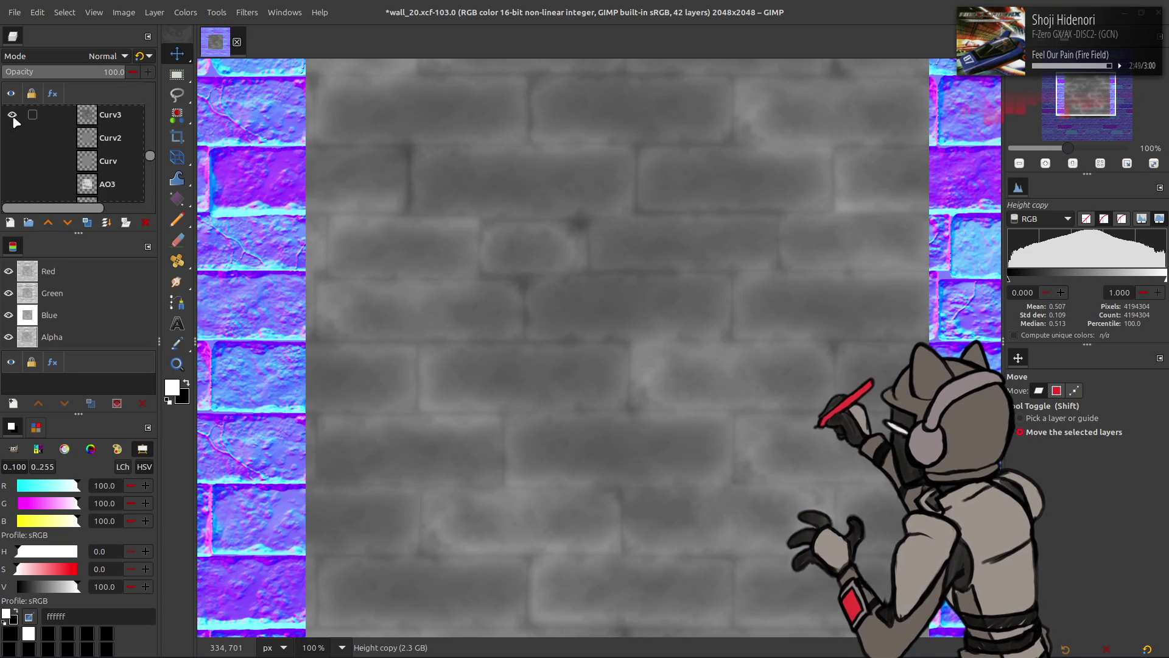
pyautogui.click(13, 117)
pyautogui.click(12, 138)
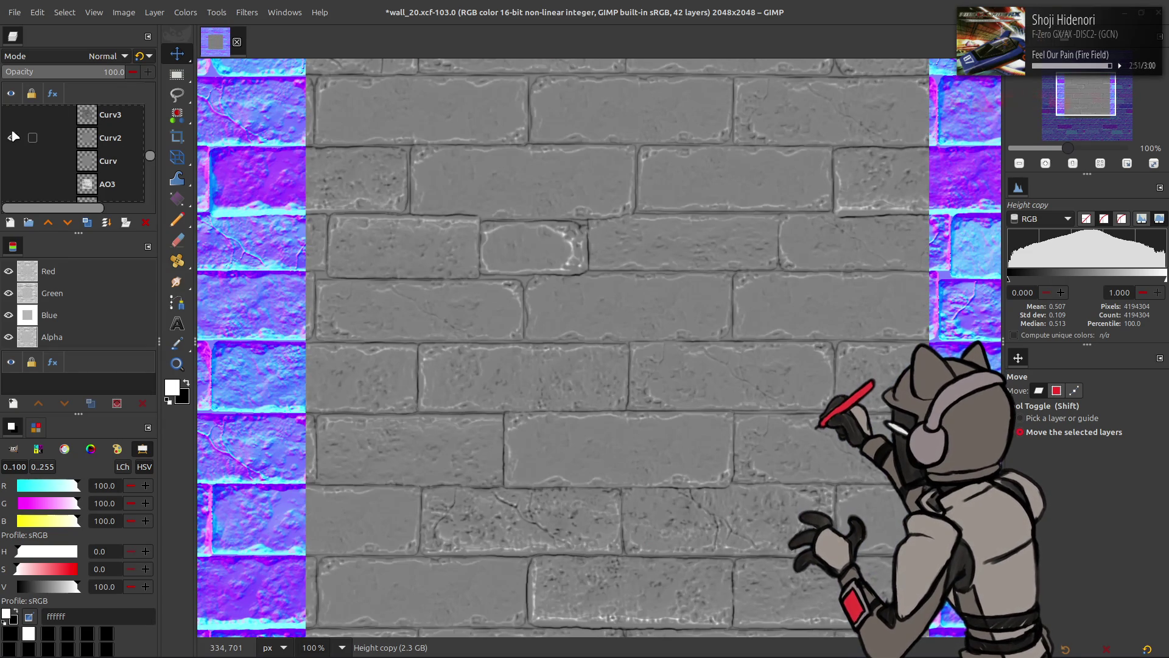
pyautogui.click(13, 138)
pyautogui.click(13, 161)
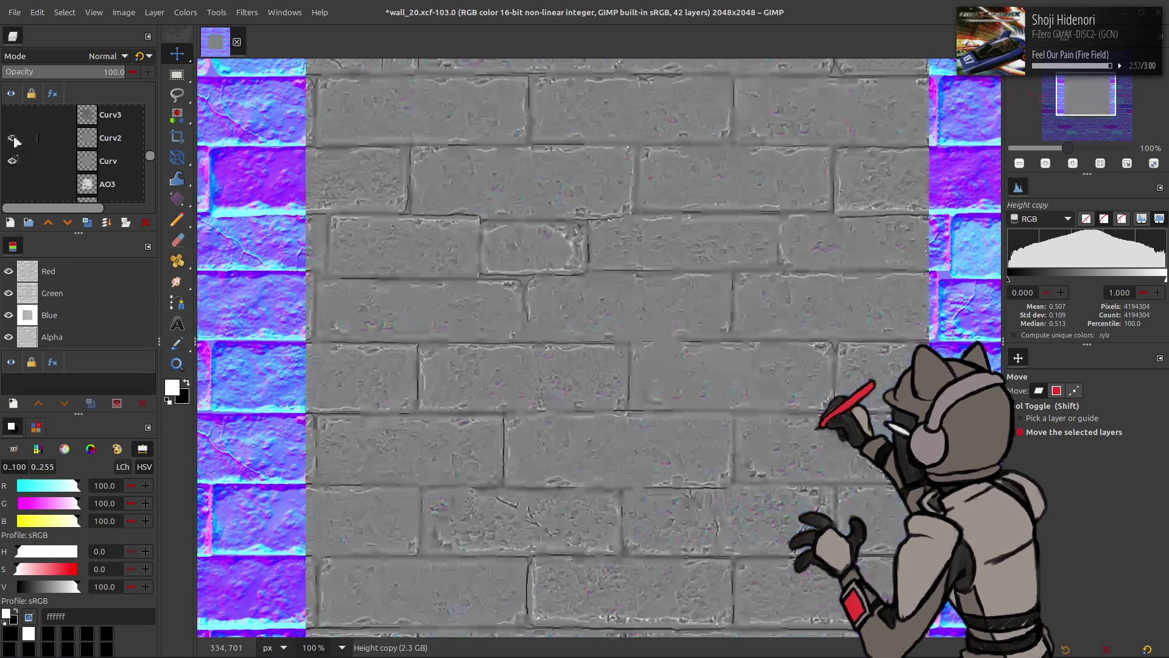
pyautogui.click(13, 139)
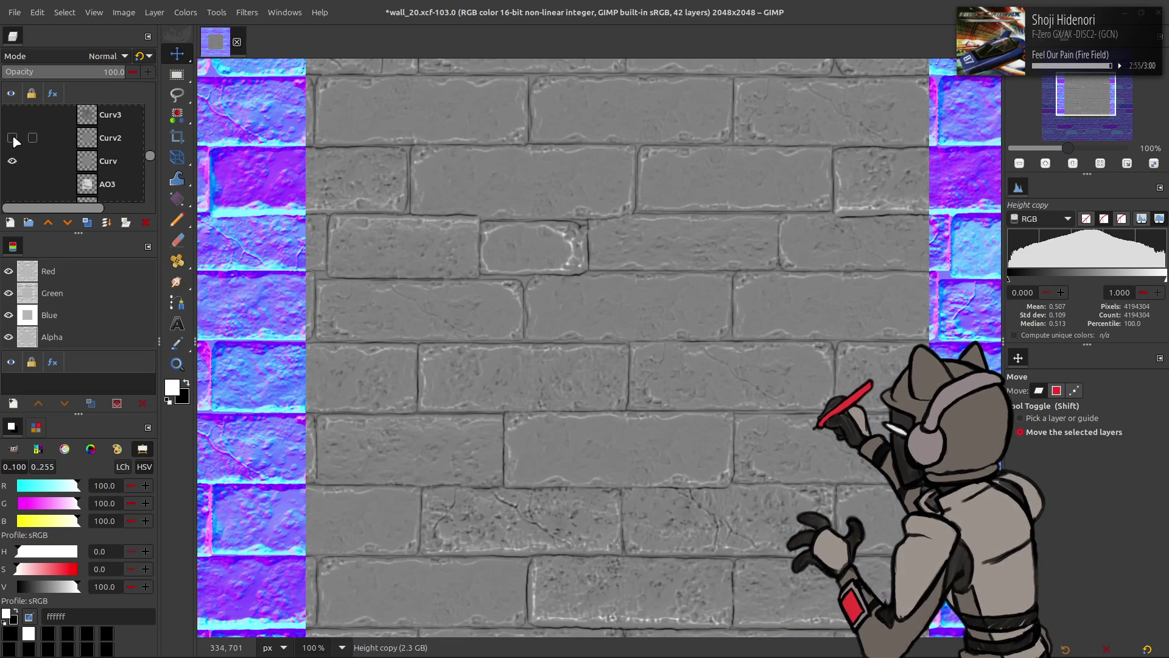
# Duplicate Curv2 and Curv, place Curv copy above Curv2 copy, and show Curv2 copy
pyautogui.click(64, 140)
pyautogui.click(86, 222)
pyautogui.click(87, 222)
pyautogui.moveTo(37, 184); pyautogui.dragTo(20, 162)
pyautogui.click(12, 137)
pyautogui.click(110, 138)
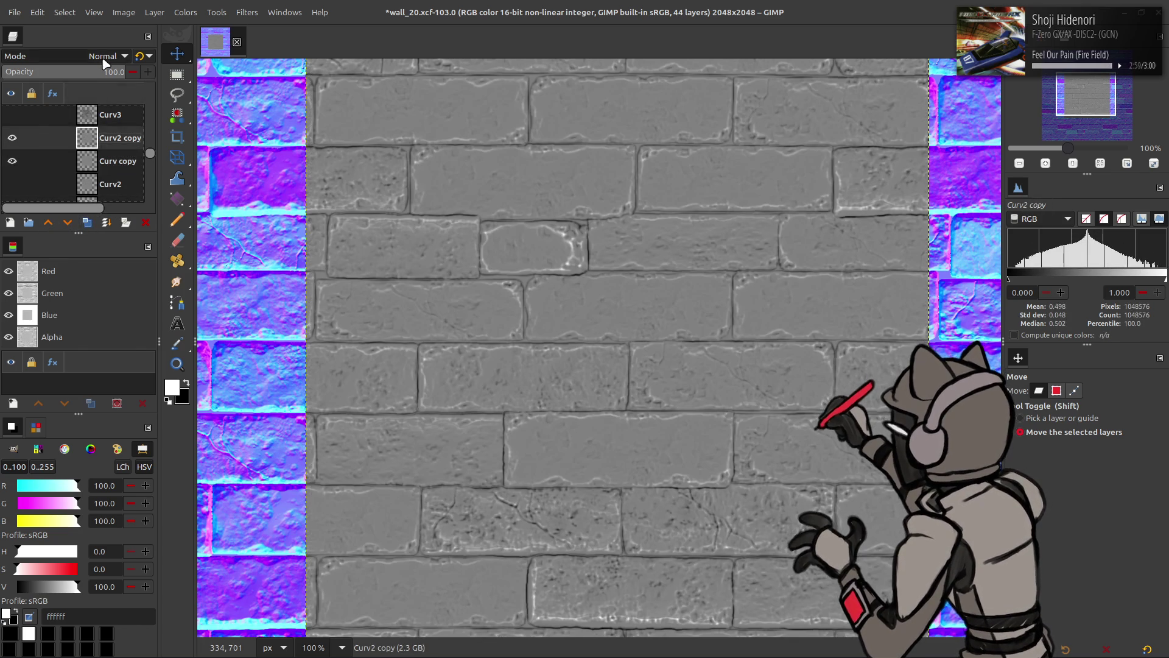
# Set Curv2 copy's blend mode to legacy Subtract, after first trying Grain extract
pyautogui.click(104, 59)
pyautogui.click(78, 491)
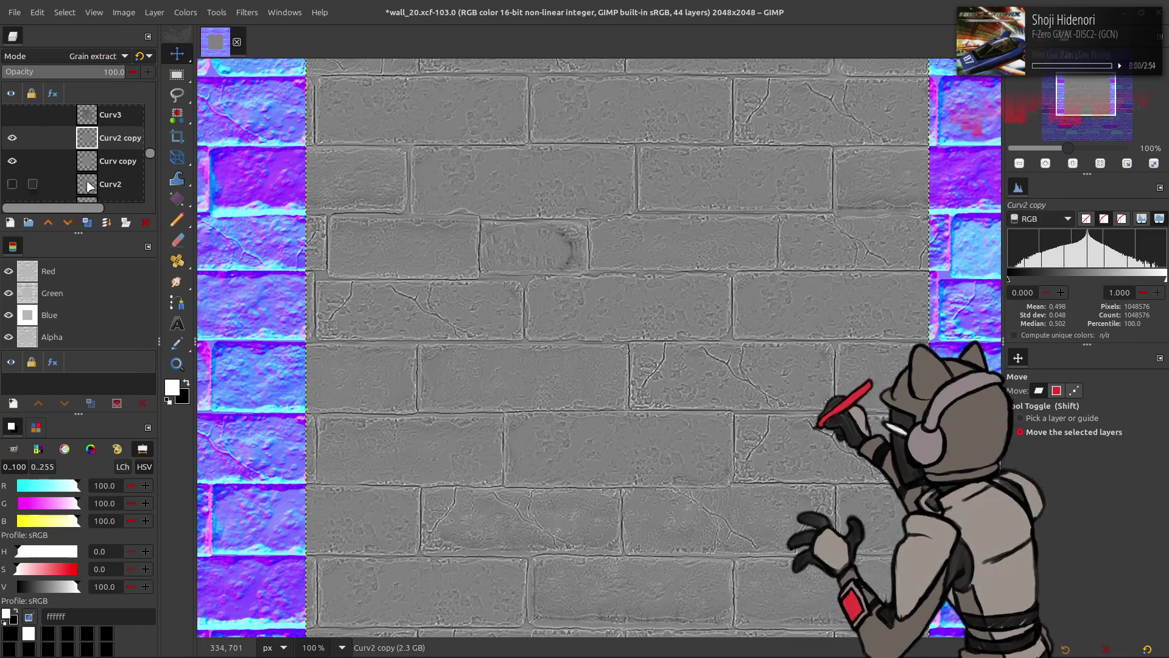
pyautogui.scroll(-1, 98, 56)
pyautogui.scroll(1, 98, 56)
pyautogui.click(93, 56)
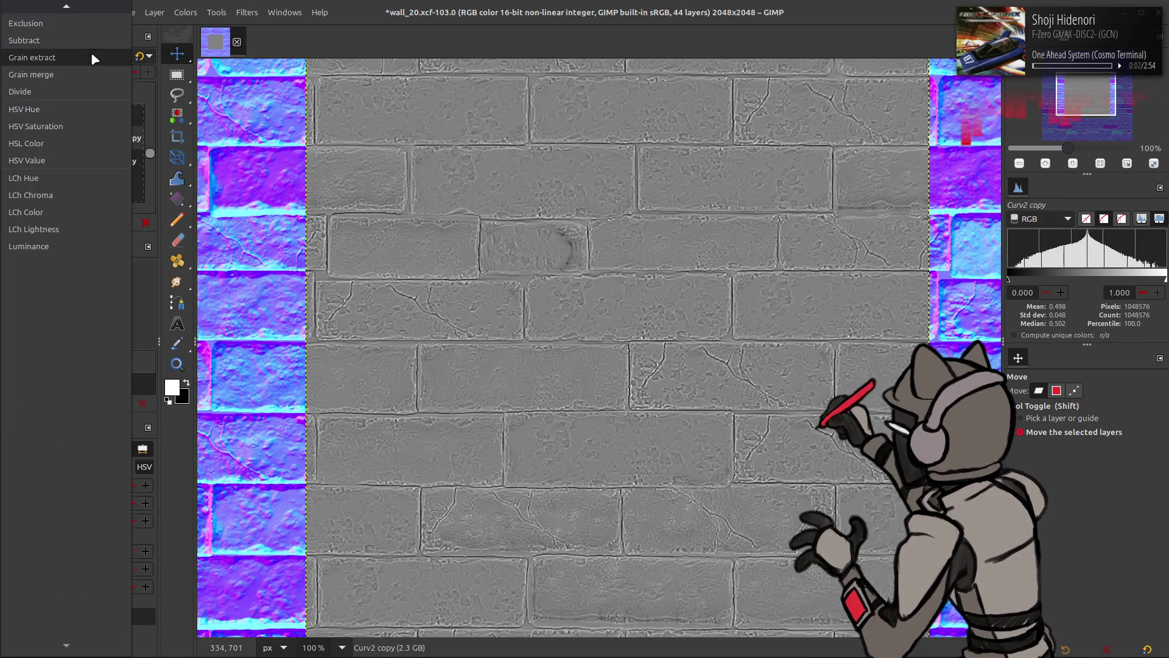
pyautogui.click(60, 40)
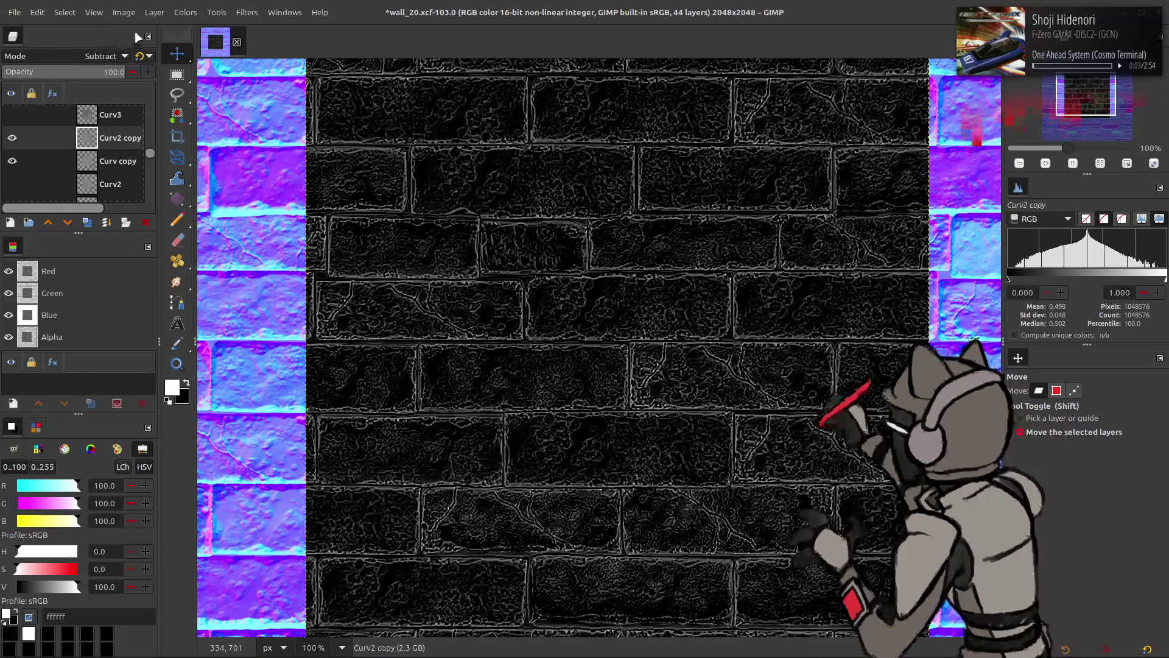
pyautogui.click(141, 57)
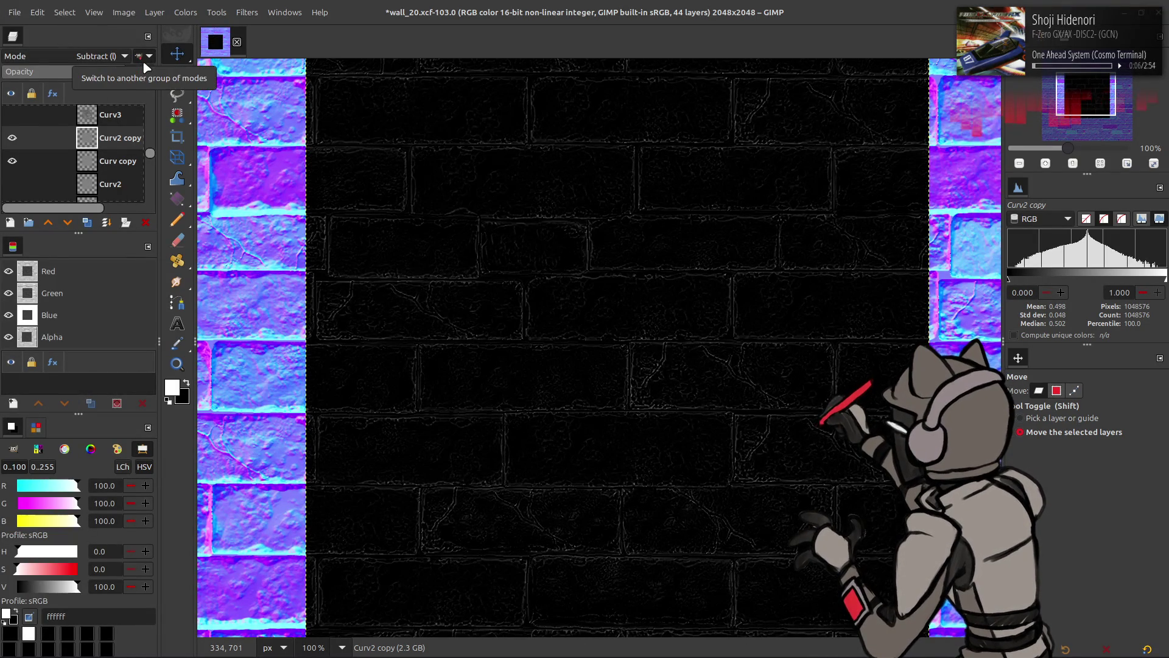
pyautogui.scroll(20, 145, 68)
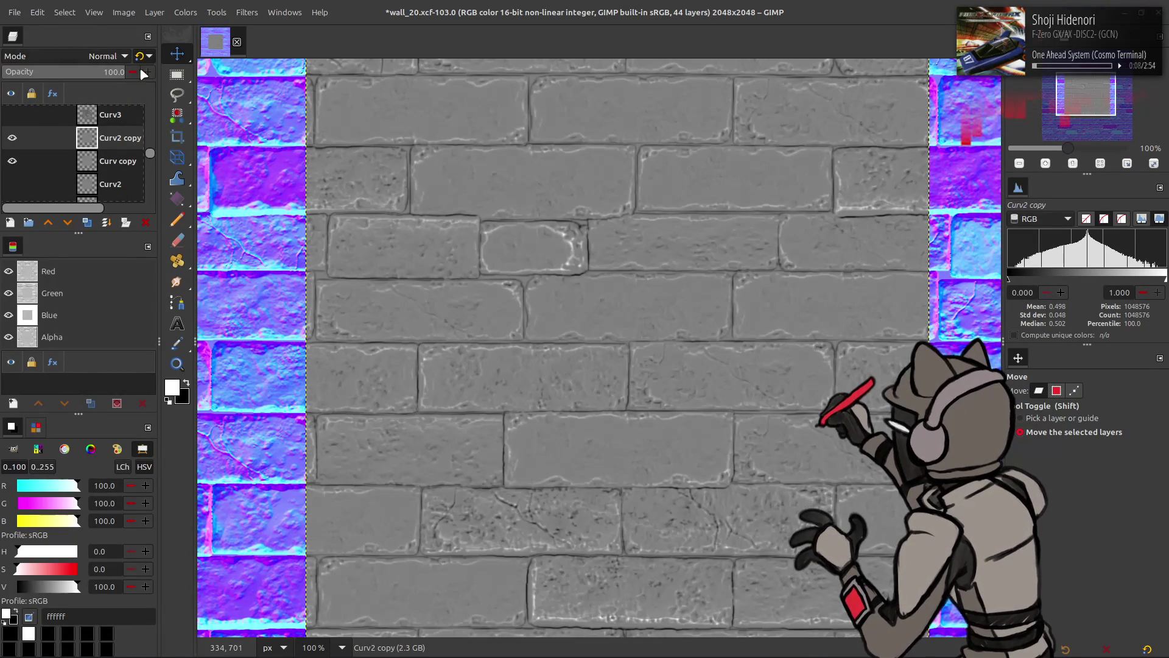
# Set Curv copy to Subtract mode and merge it down into Curv2 copy
pyautogui.click(97, 165)
pyautogui.click(103, 56)
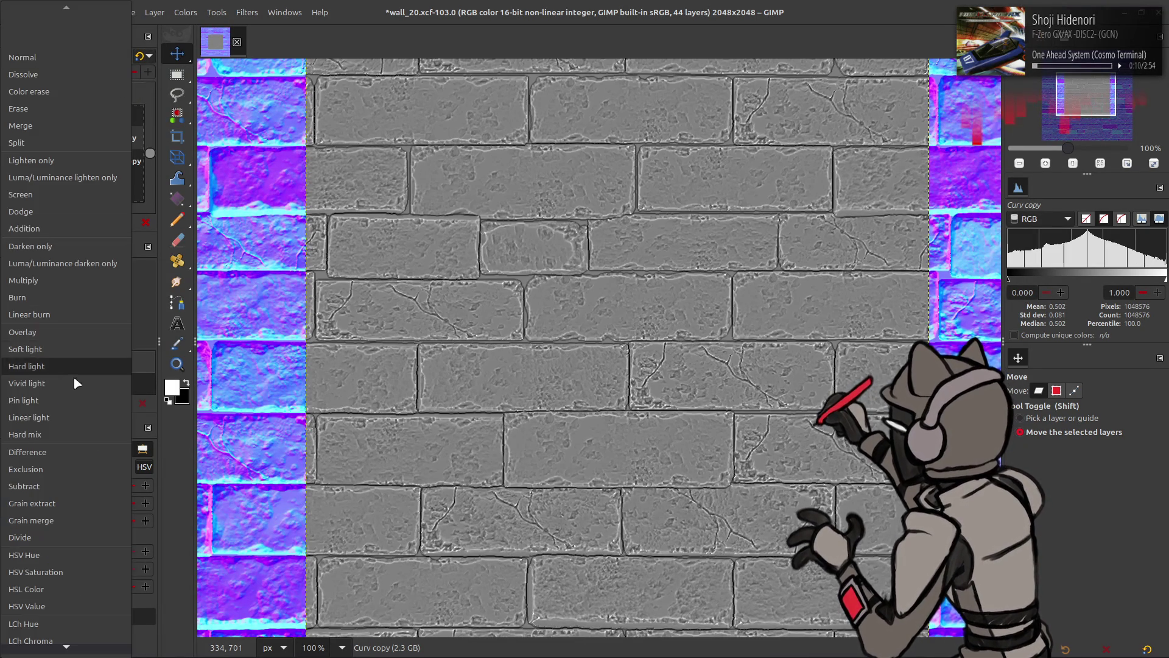
pyautogui.click(61, 486)
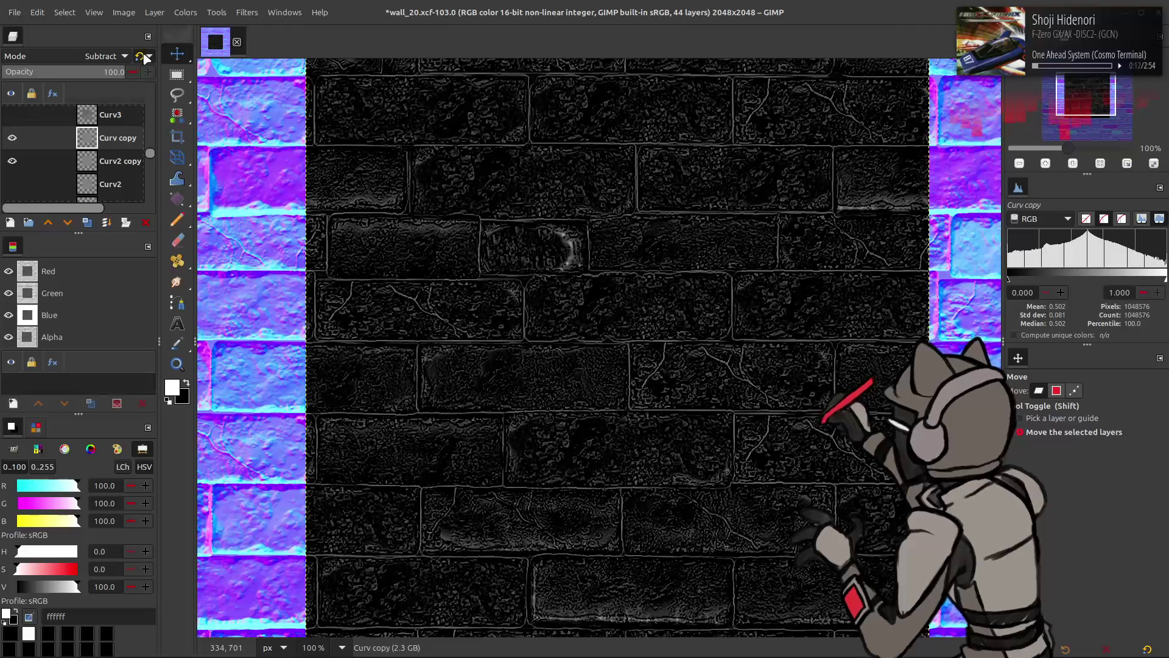
pyautogui.hotkey('ctrl', 'm')
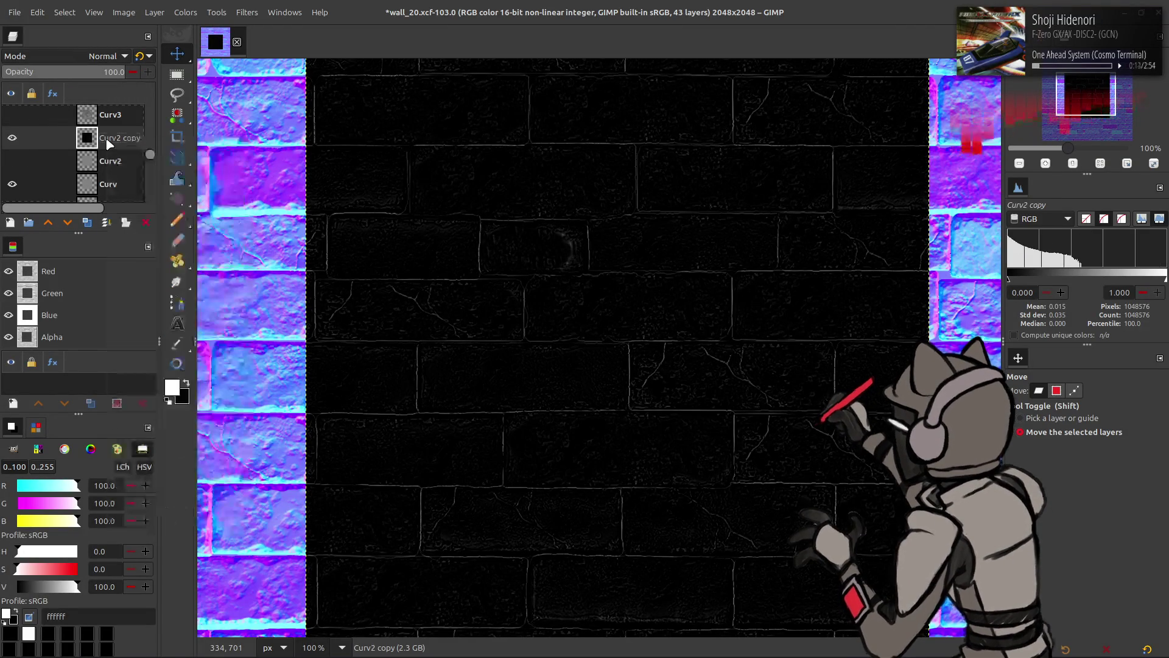
# Brighten the Curv2 copy edge map with Levels, high input set to 50
pyautogui.click(186, 12)
pyautogui.click(201, 154)
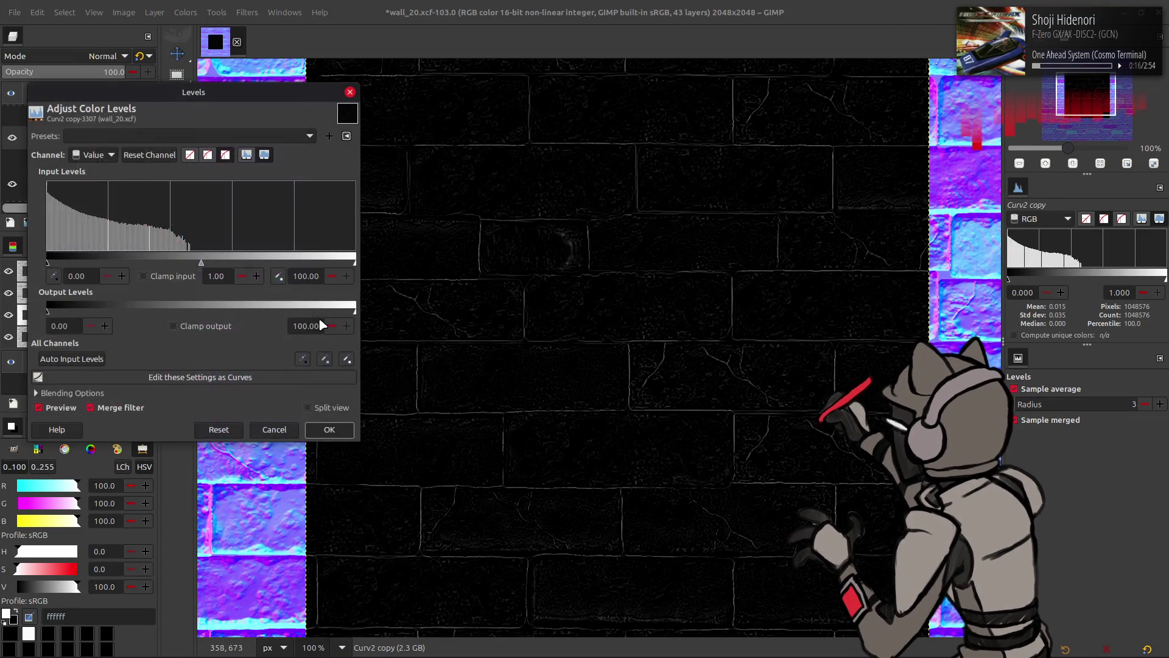
pyautogui.tripleClick(313, 276)
pyautogui.write('50')
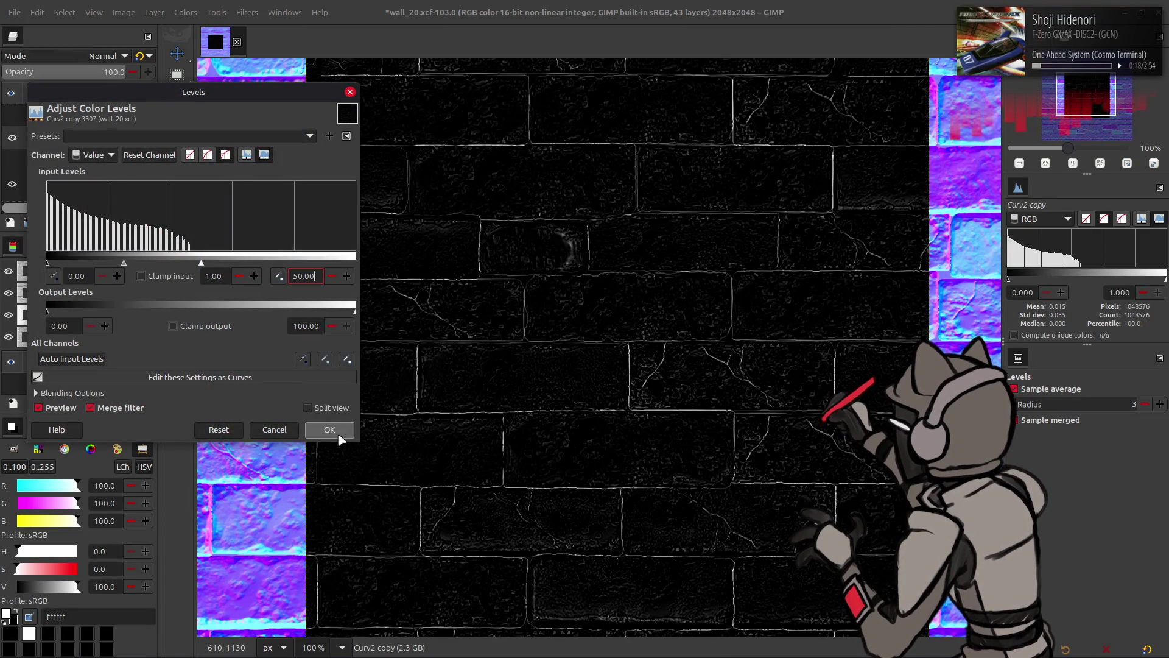
pyautogui.click(329, 429)
# Invert Curv2 copy, compare it on and off, then leave it hidden
pyautogui.click(185, 12)
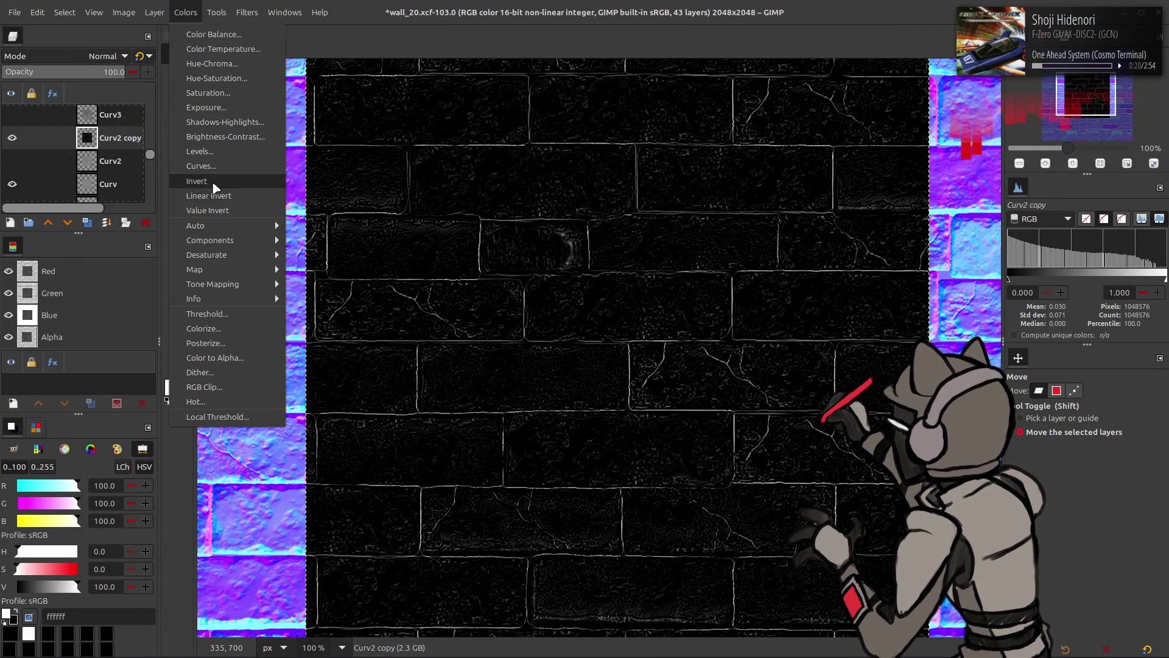
pyautogui.click(214, 173)
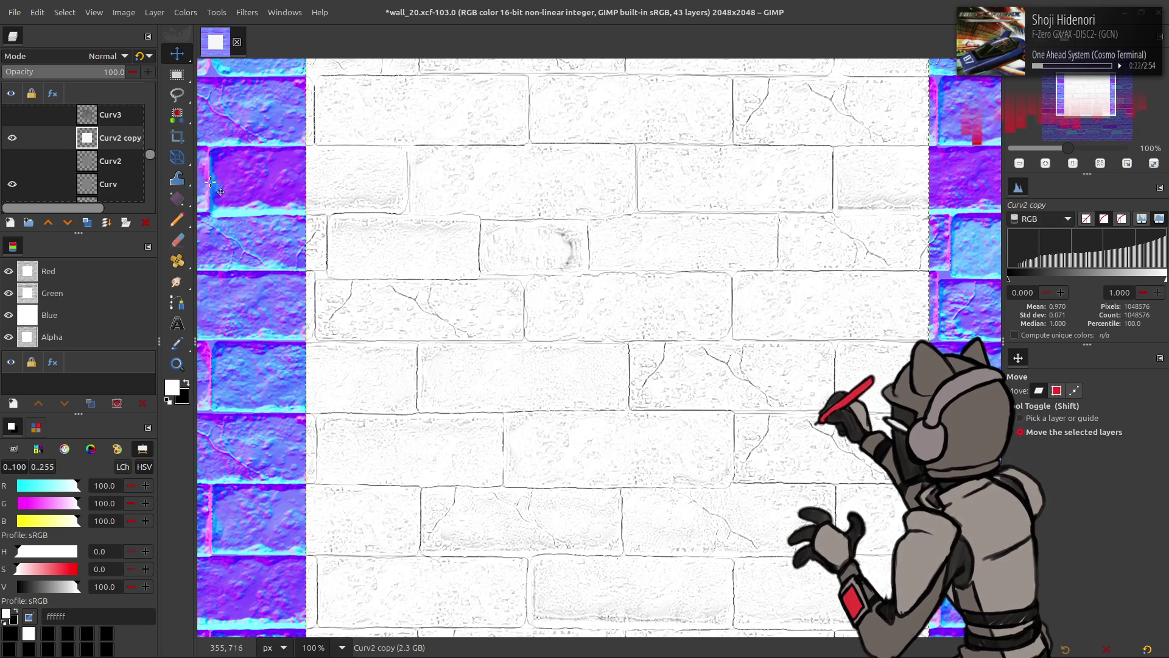
pyautogui.click(12, 138)
pyautogui.click(12, 139)
pyautogui.click(12, 138)
pyautogui.click(11, 138)
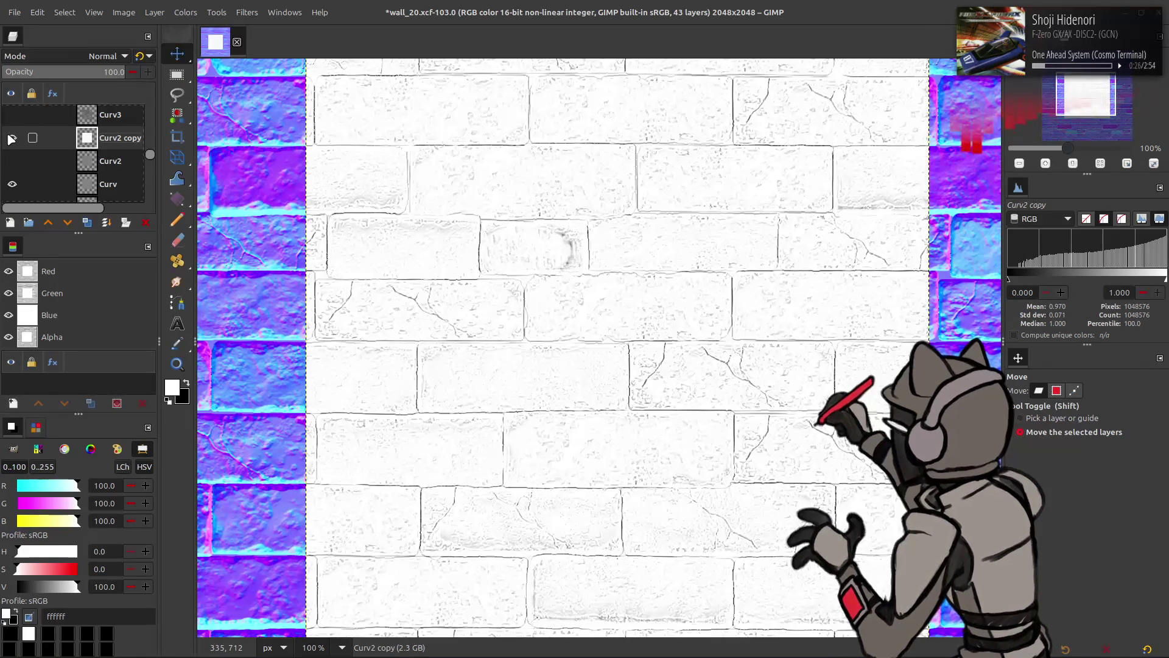
pyautogui.click(11, 138)
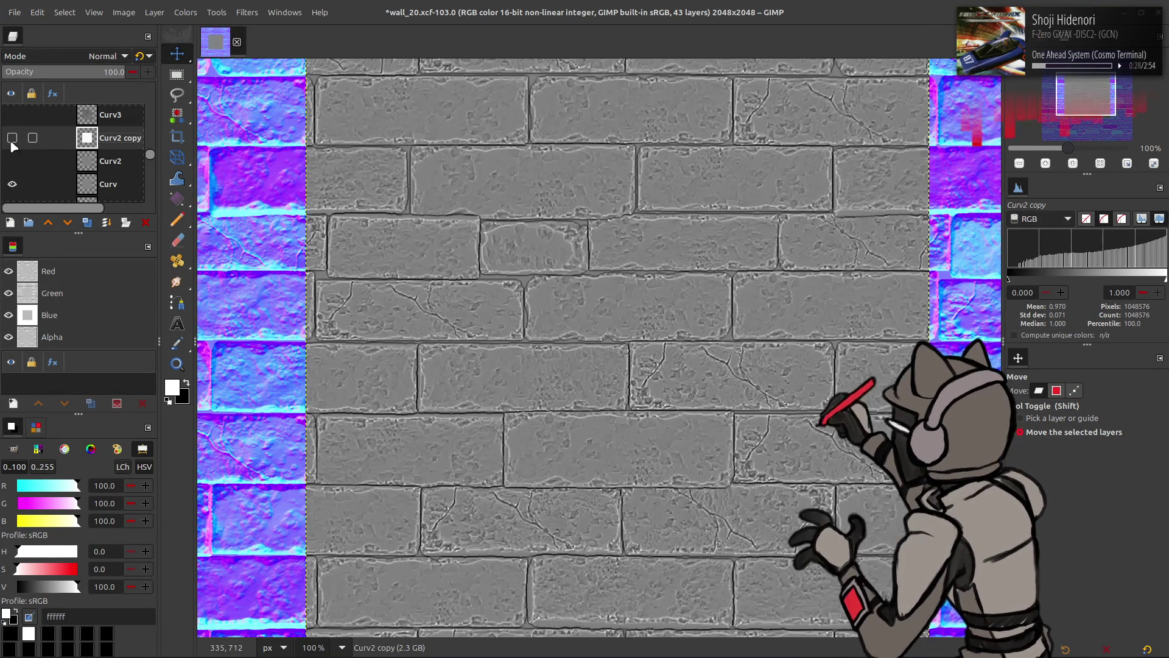
pyautogui.scroll(-5, 15, 159)
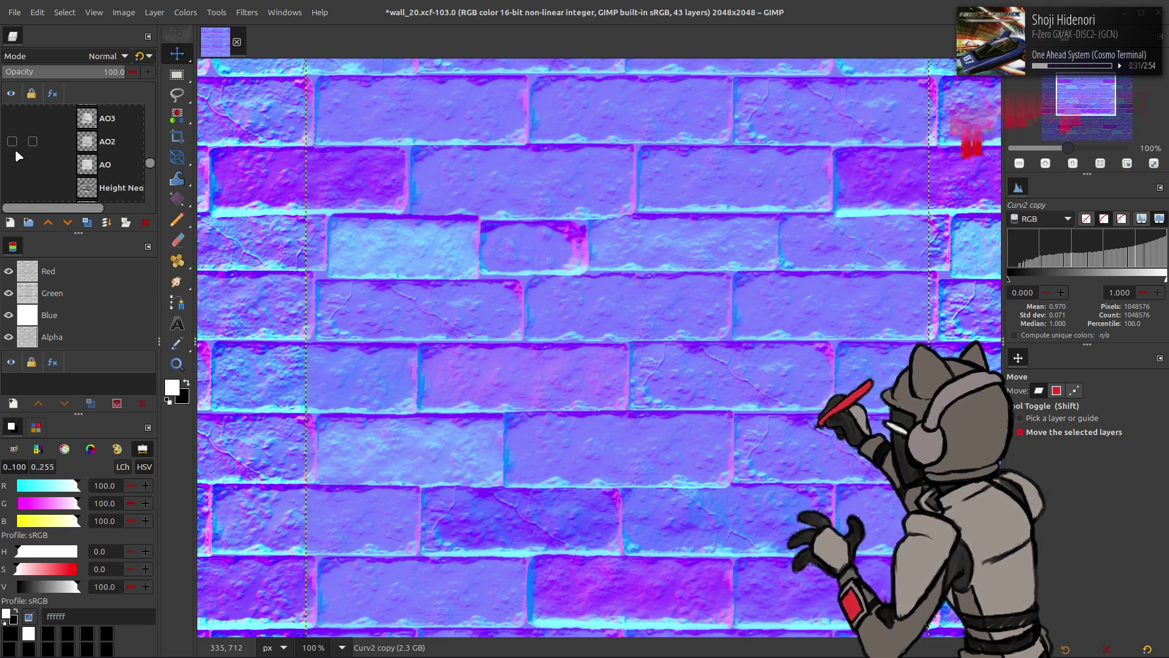
# Duplicate the Normal Neo layer and move the copy higher in the layer stack
pyautogui.scroll(-2, 18, 157)
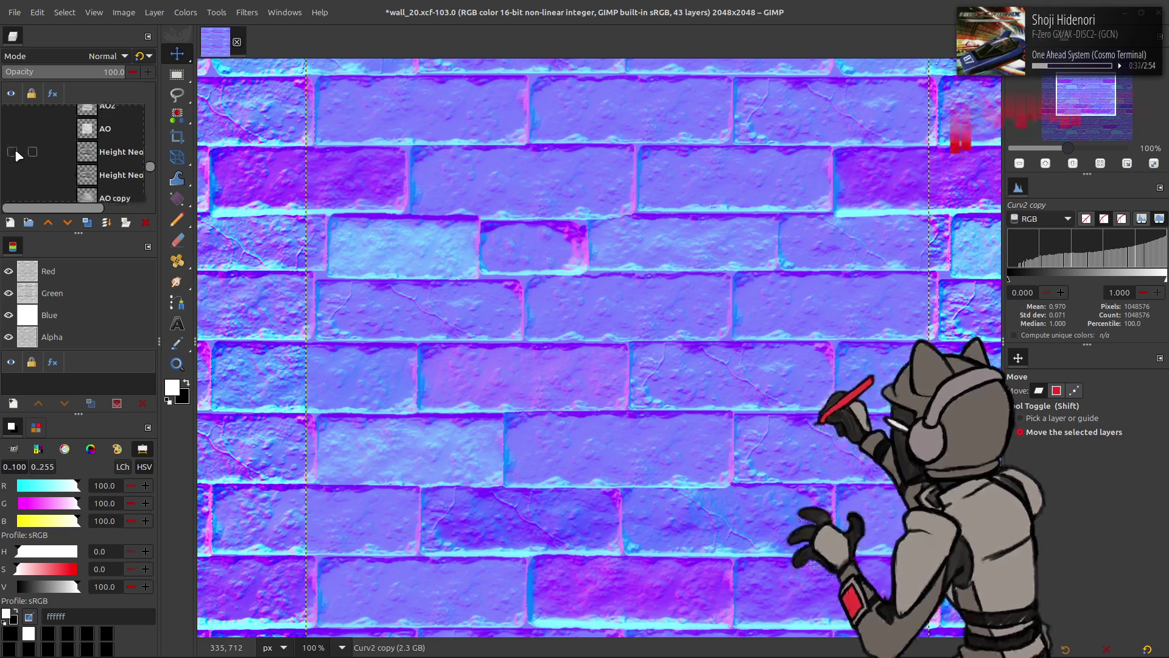
pyautogui.click(90, 176)
pyautogui.scroll(-2, 76, 183)
pyautogui.scroll(-1, 74, 185)
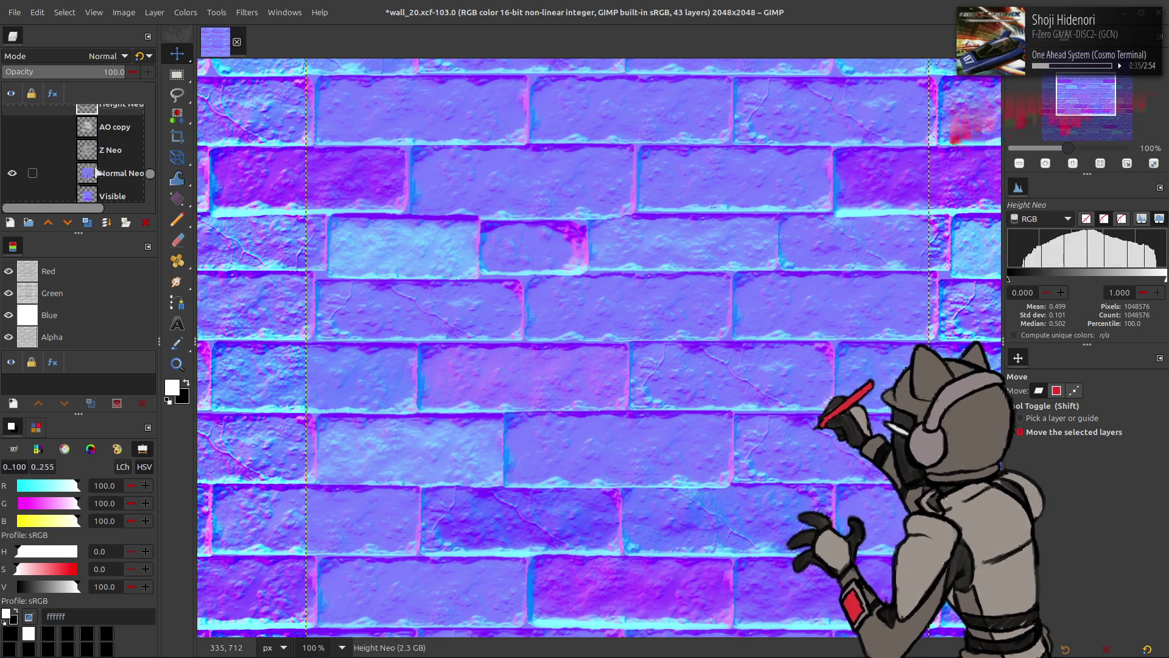
pyautogui.click(95, 172)
pyautogui.scroll(-2, 96, 189)
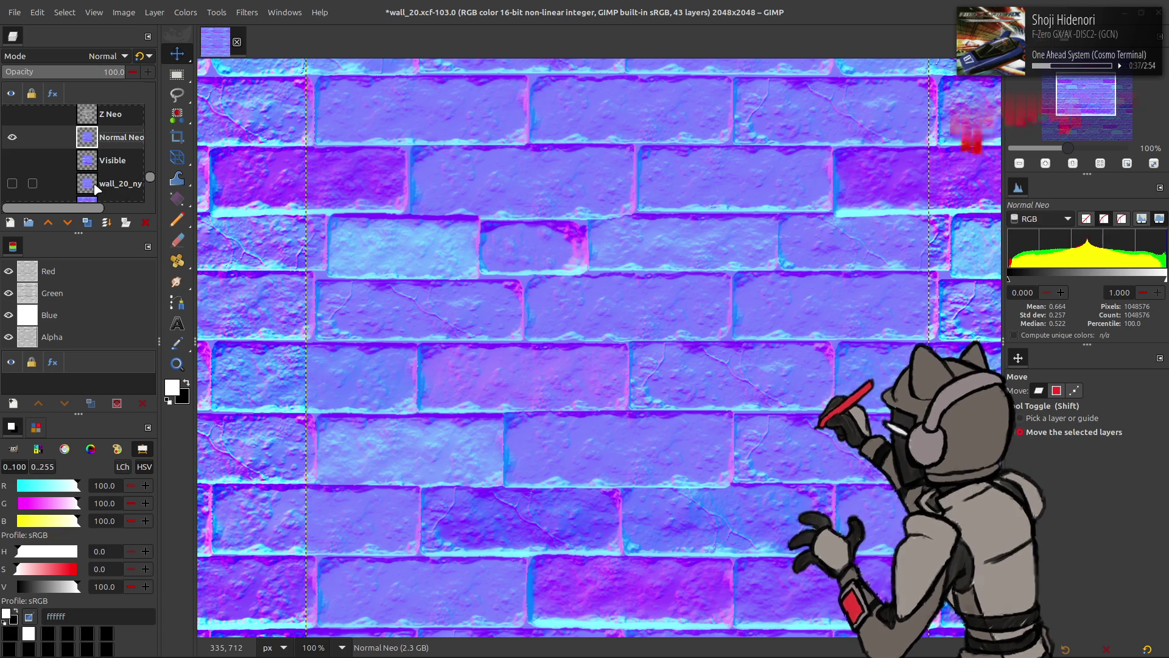
pyautogui.click(87, 222)
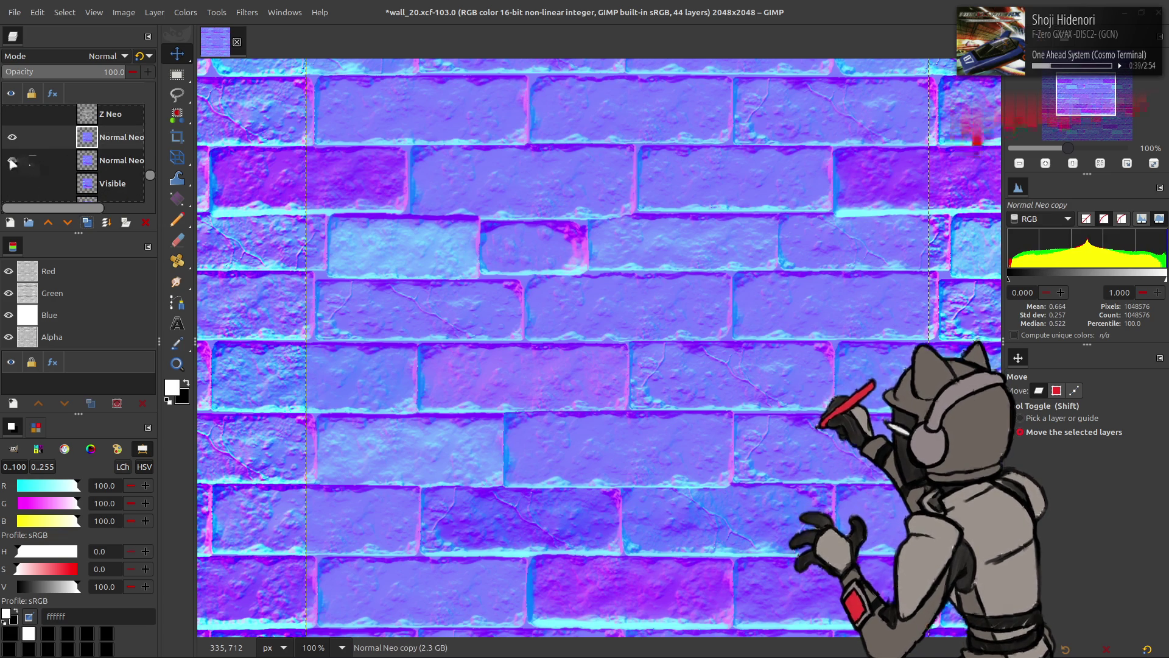
pyautogui.moveTo(90, 141)
pyautogui.mouseDown()
pyautogui.moveTo(107, 86)
pyautogui.moveTo(110, 195)
pyautogui.moveTo(112, 131)
pyautogui.moveTo(113, 191)
pyautogui.moveTo(117, 142)
pyautogui.moveTo(96, 176)
pyautogui.mouseUp()
# Hide Normal Neo, show the greyscale mask, and place the visible Normal Neo copy below mask_02 copy
pyautogui.scroll(-5, 94, 175)
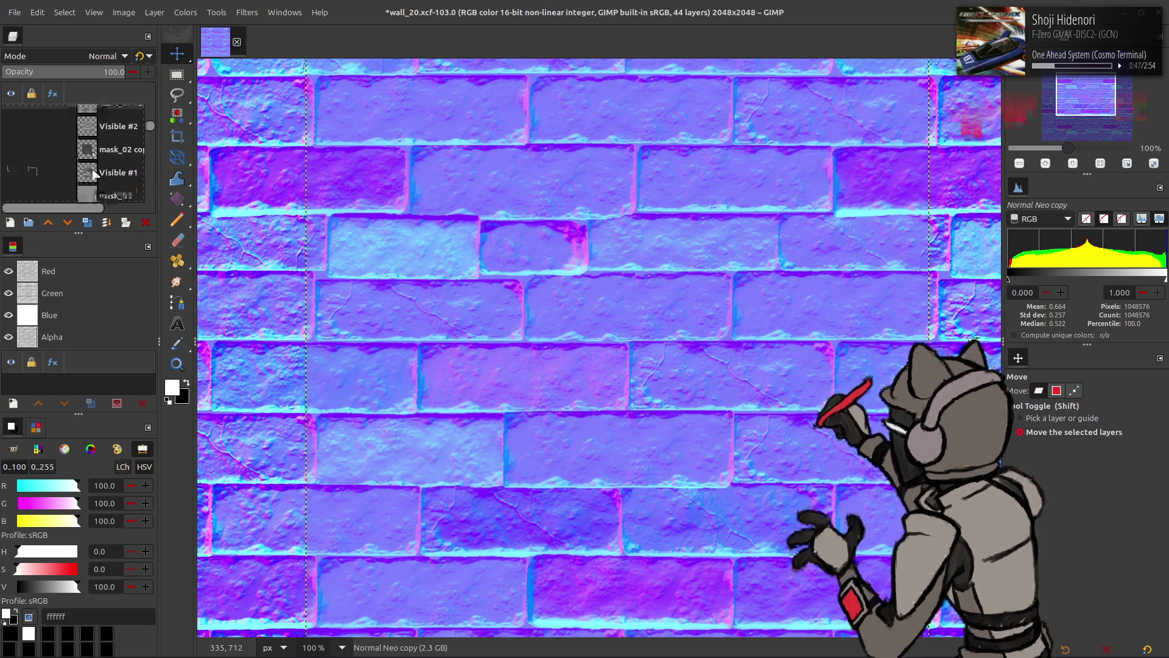
pyautogui.scroll(2, 90, 169)
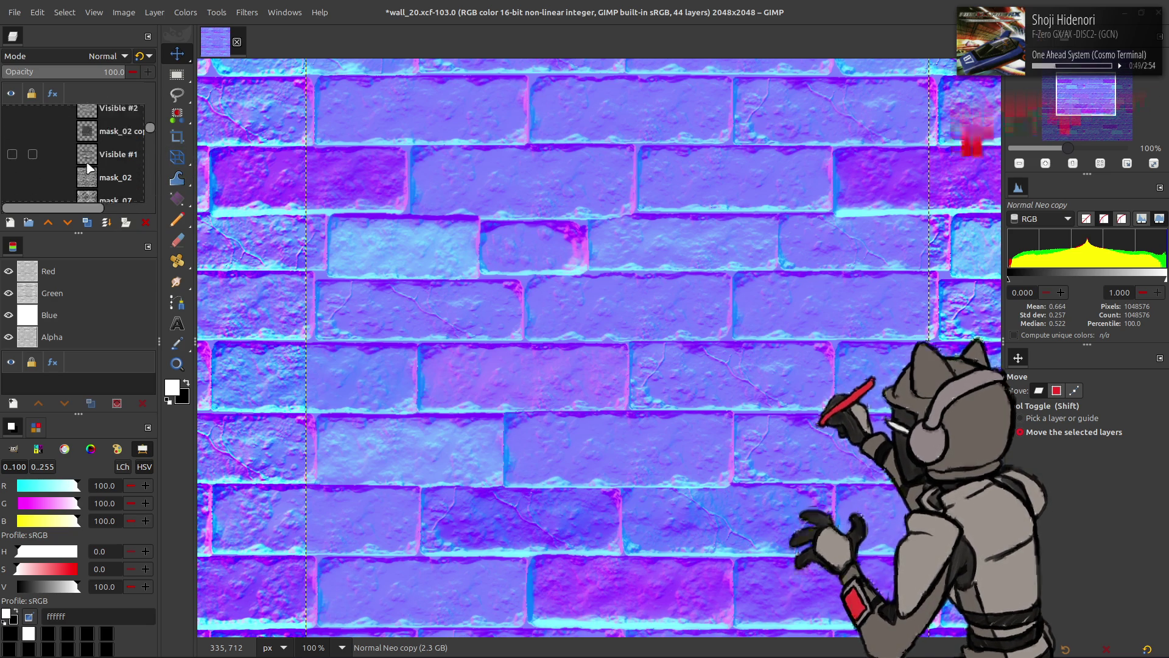
pyautogui.click(90, 168)
pyautogui.scroll(3, 91, 155)
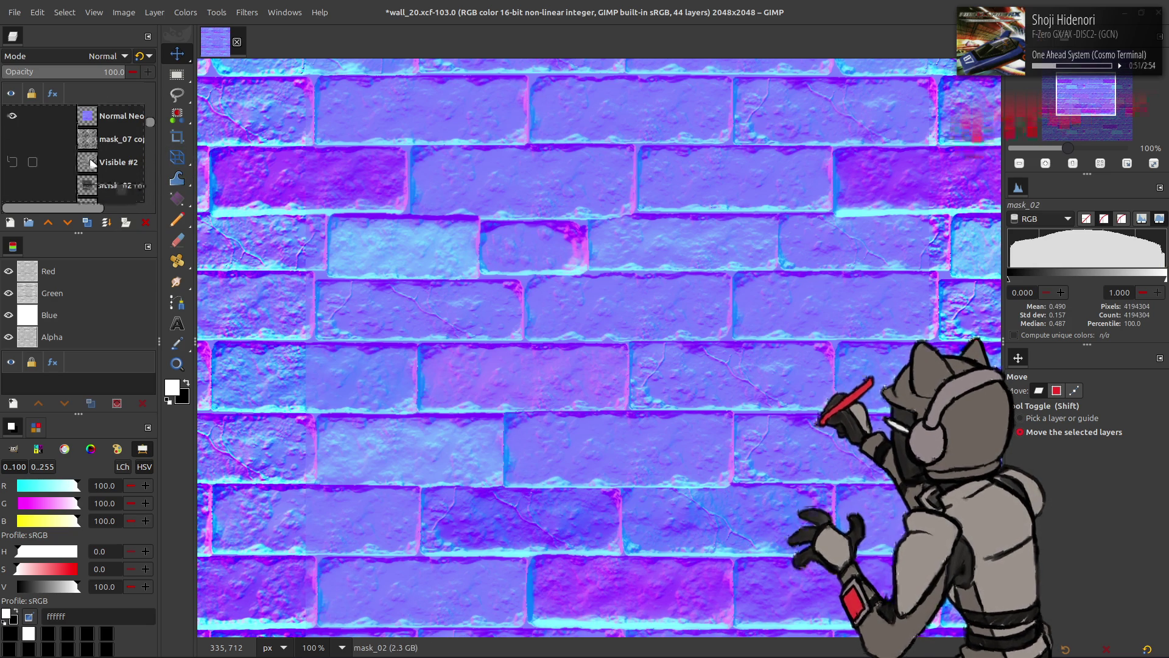
pyautogui.click(13, 116)
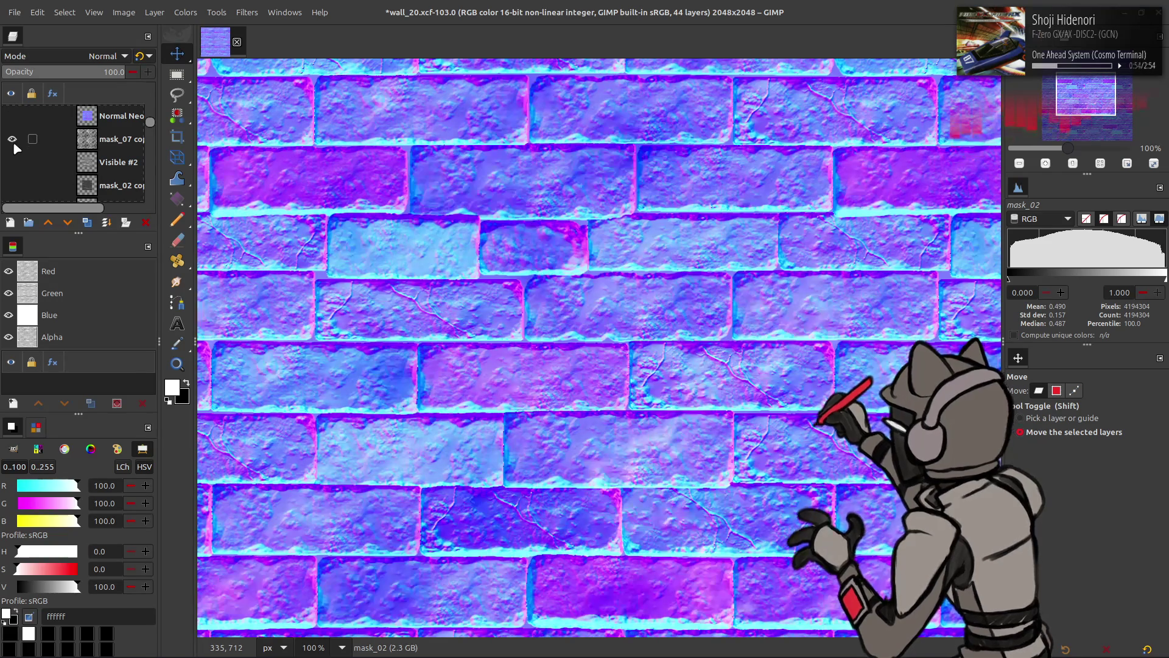
pyautogui.scroll(-2, 16, 155)
pyautogui.click(14, 154)
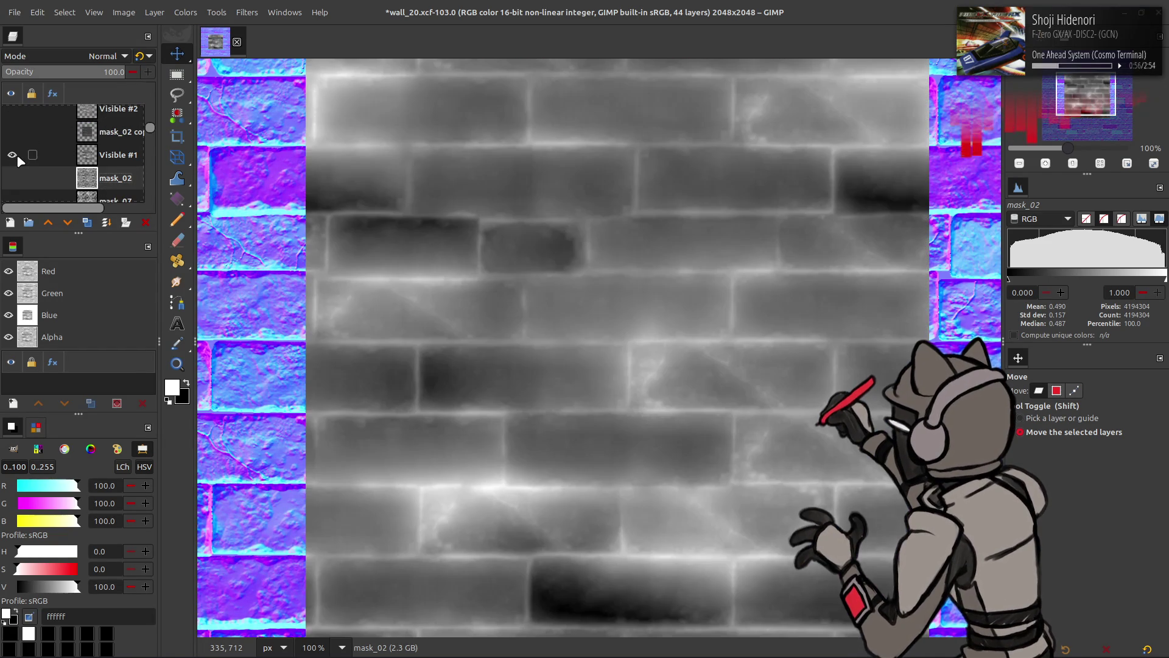
pyautogui.scroll(2, 20, 148)
pyautogui.moveTo(92, 115); pyautogui.dragTo(91, 196)
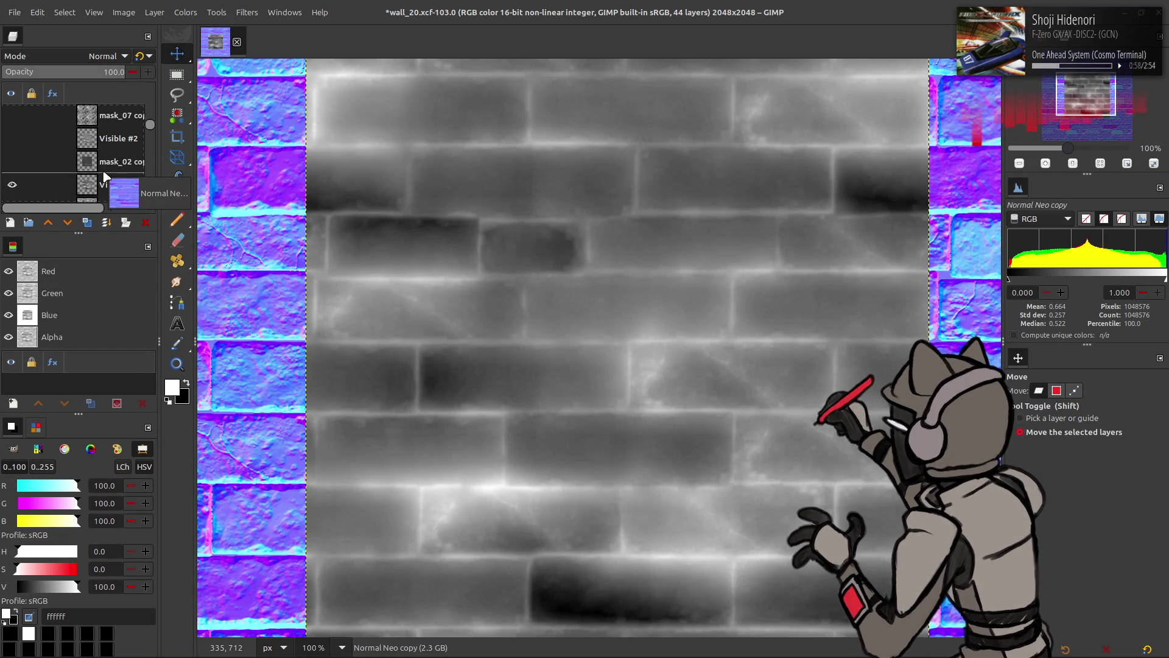
pyautogui.click(12, 162)
pyautogui.click(186, 12)
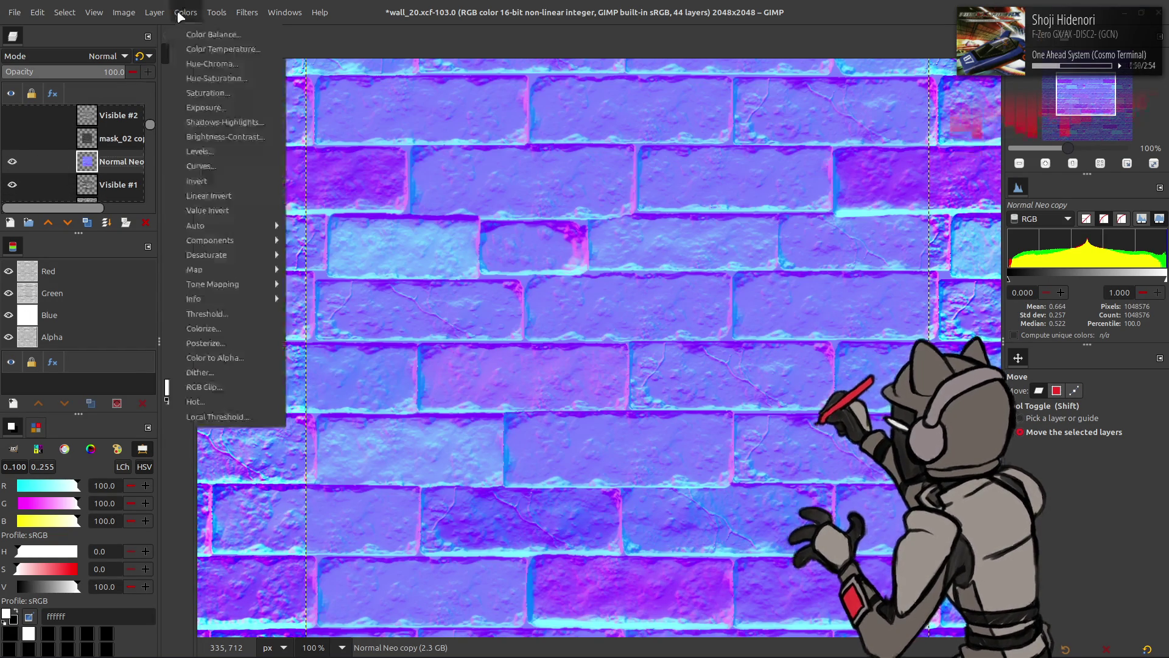
# Extract the normal map's RGB red component into a new layer and invert it
pyautogui.click(335, 256)
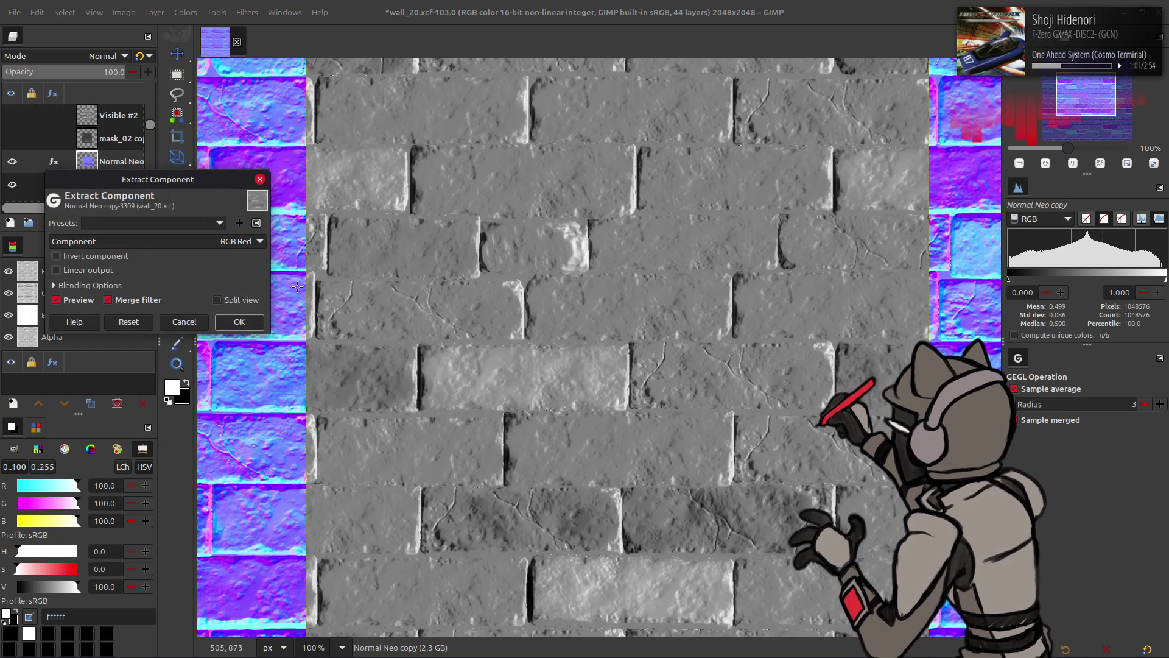
pyautogui.click(237, 319)
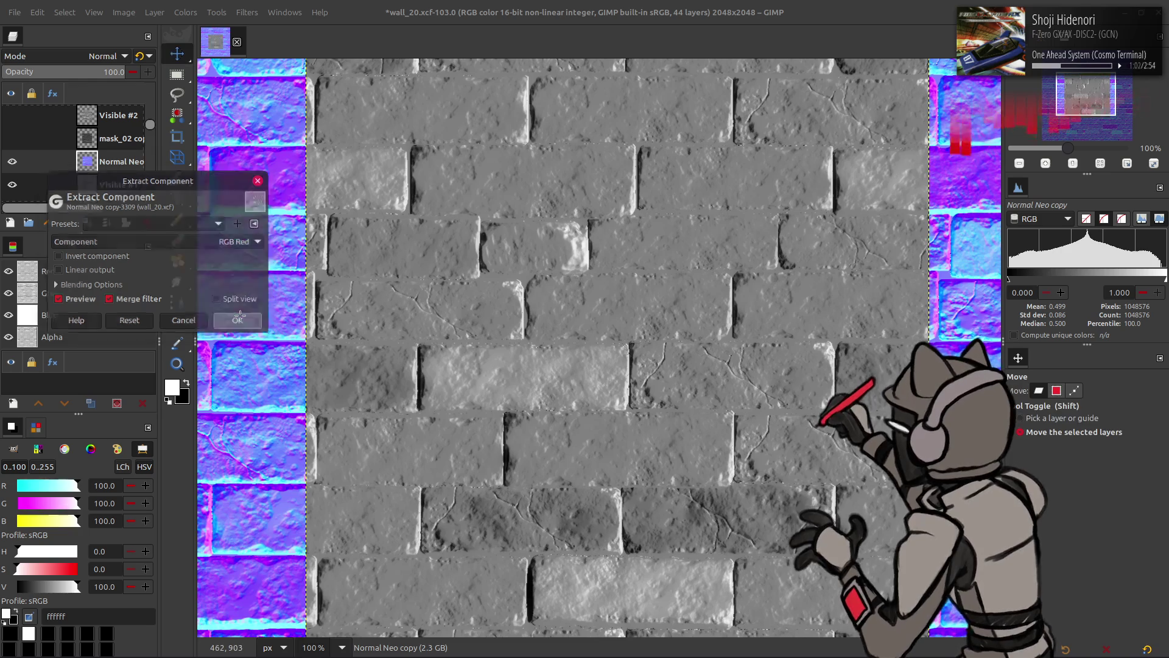
pyautogui.click(185, 13)
pyautogui.click(198, 181)
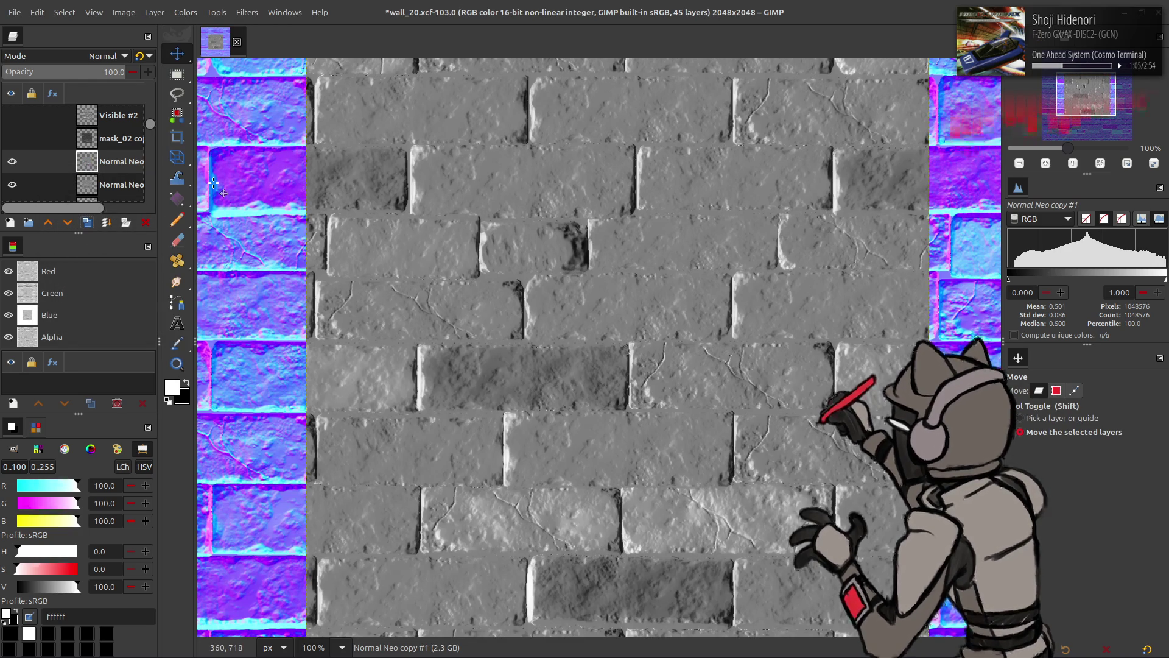
# Raise its Levels low input to 50, set Addition mode, and merge it into Normal Neo copy
pyautogui.click(179, 12)
pyautogui.click(240, 149)
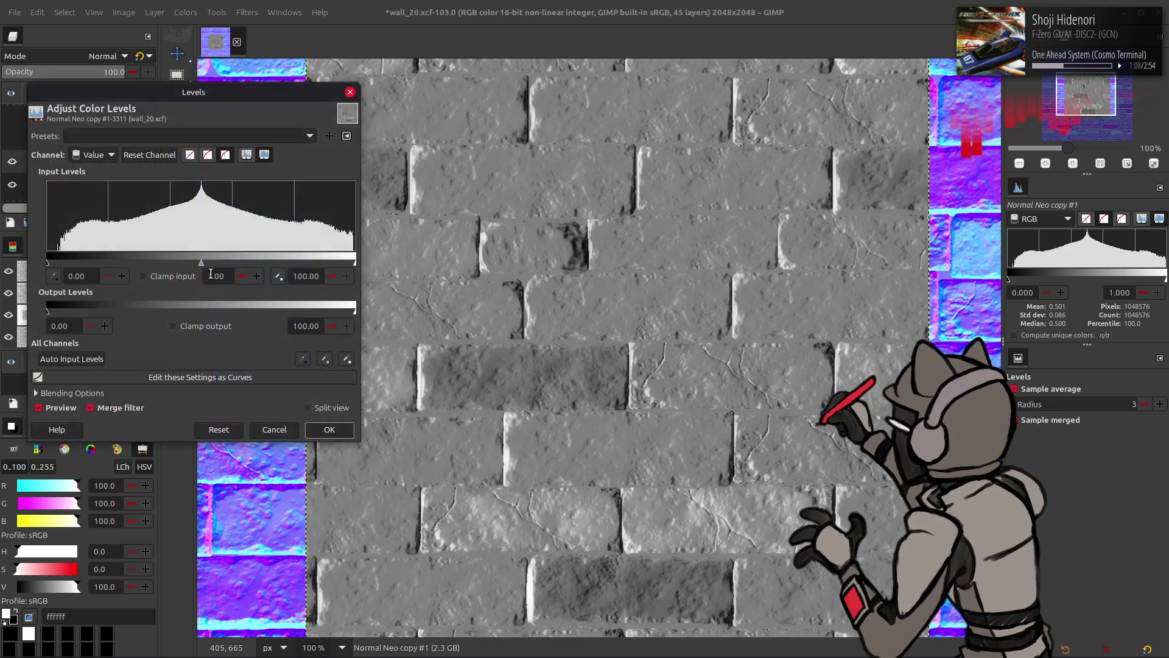
pyautogui.write('50')
pyautogui.click(311, 429)
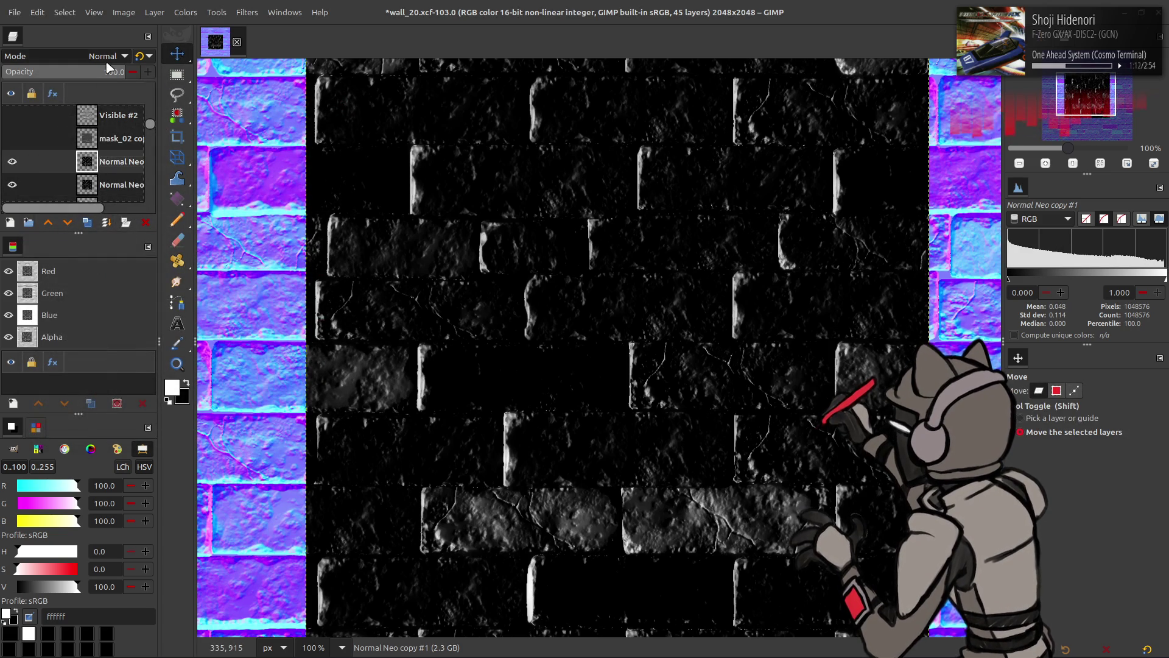
pyautogui.click(106, 56)
pyautogui.click(79, 229)
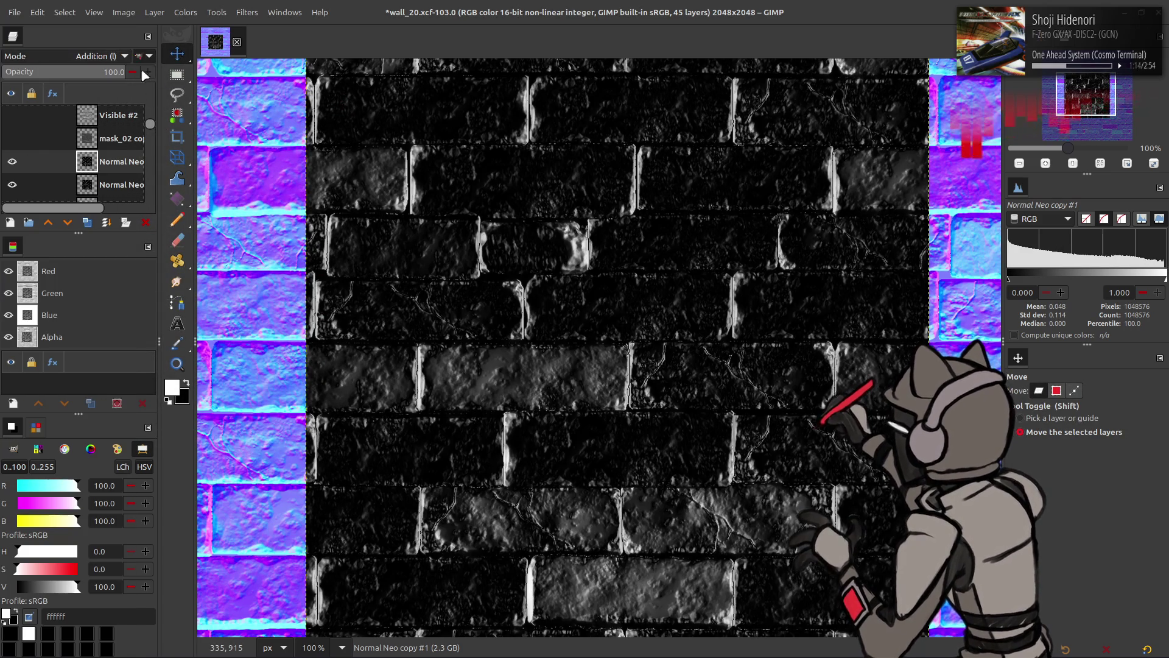
pyautogui.hotkey('ctrl', 'shift', 'm')
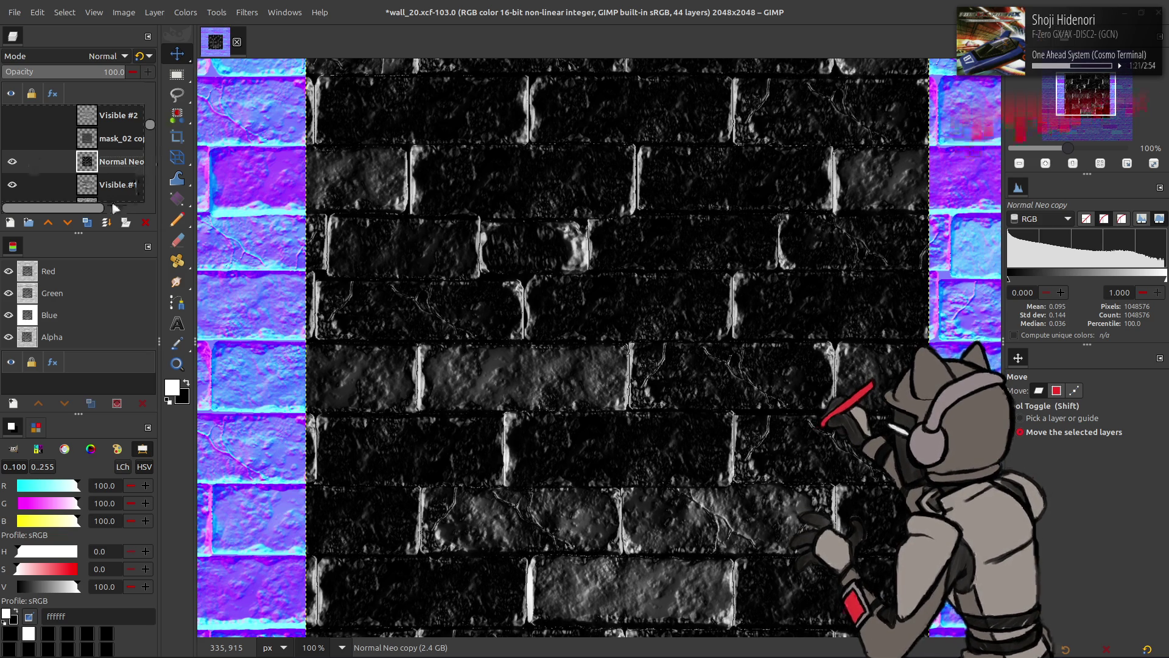
# Try the extracted layer in Multiply mode, undo it, and compare the merged layer on and off
pyautogui.click(88, 222)
pyautogui.click(110, 56)
pyautogui.click(69, 279)
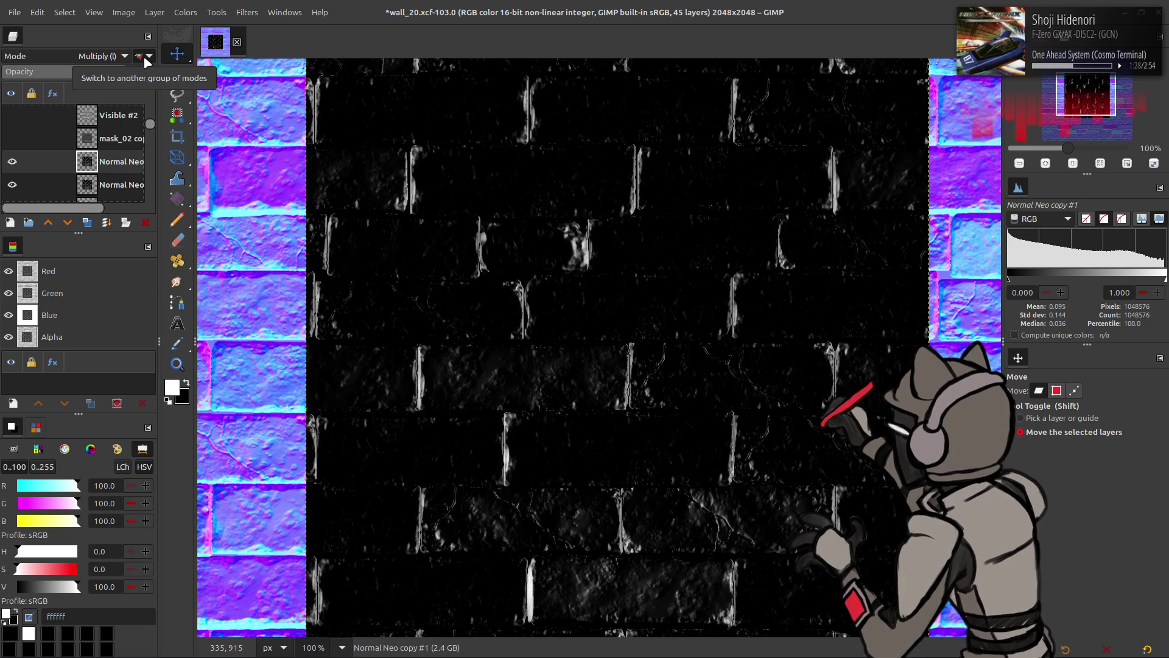
pyautogui.hotkey('ctrl', 'z')
pyautogui.hotkey('ctrl', 'z')
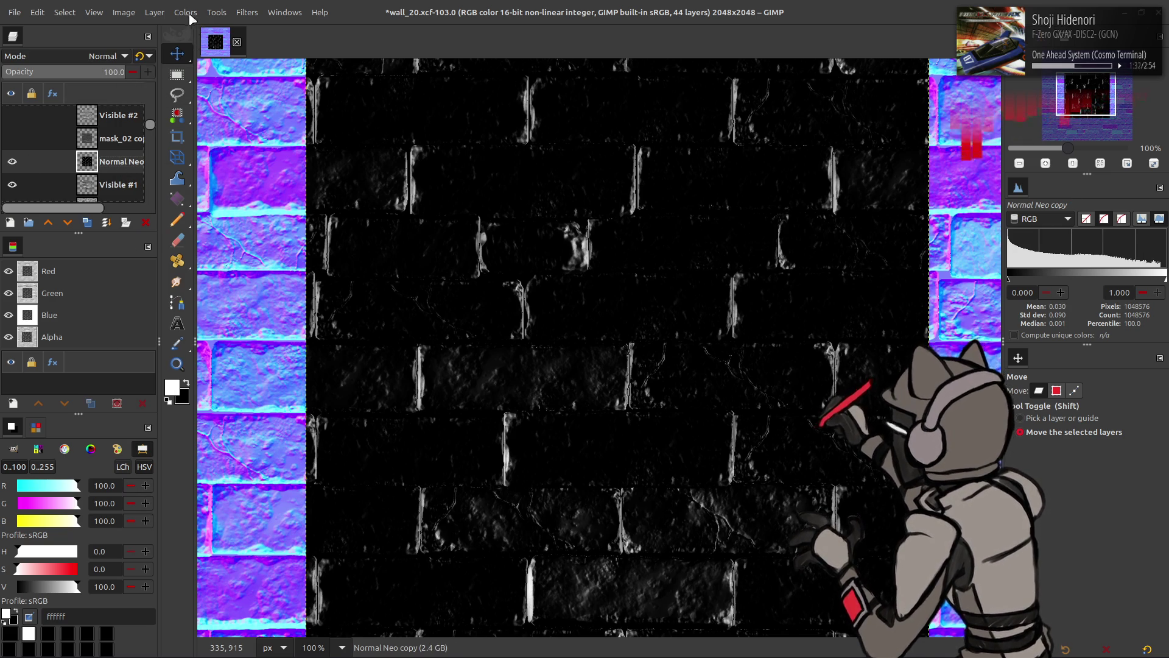
pyautogui.click(11, 164)
pyautogui.click(11, 165)
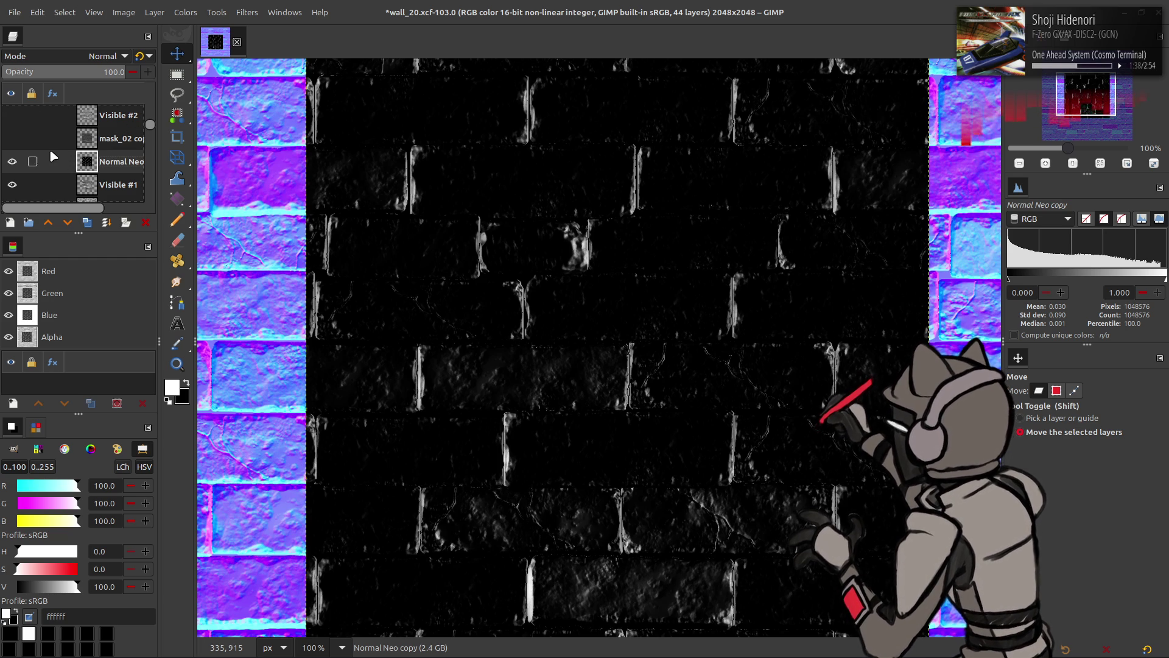
# Set the Normal Neo copy layer's blend mode to legacy Subtract
pyautogui.scroll(1, 48, 152)
pyautogui.scroll(-1, 45, 158)
pyautogui.click(13, 162)
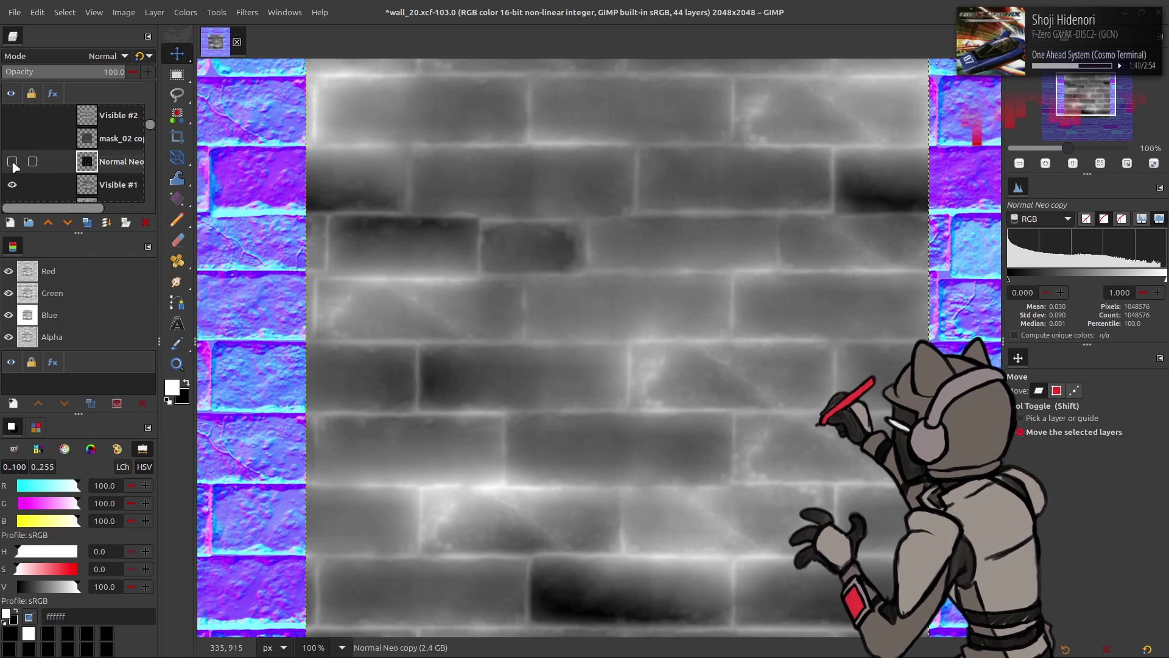
pyautogui.click(12, 162)
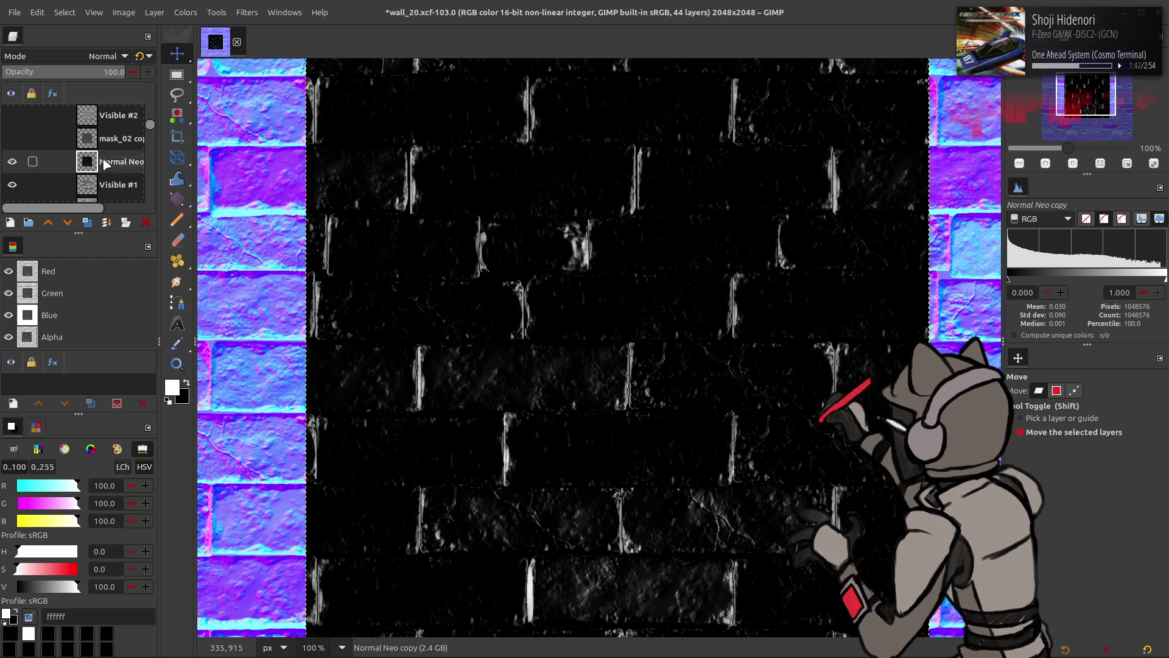
pyautogui.click(186, 13)
pyautogui.click(79, 56)
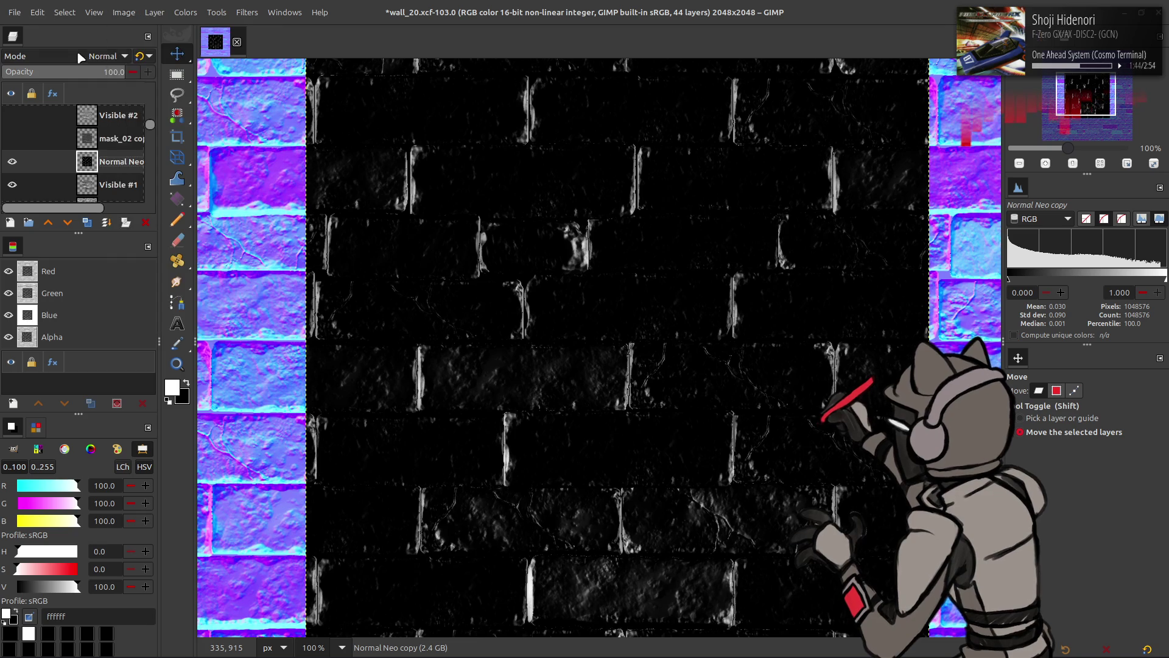
pyautogui.click(79, 56)
pyautogui.click(51, 487)
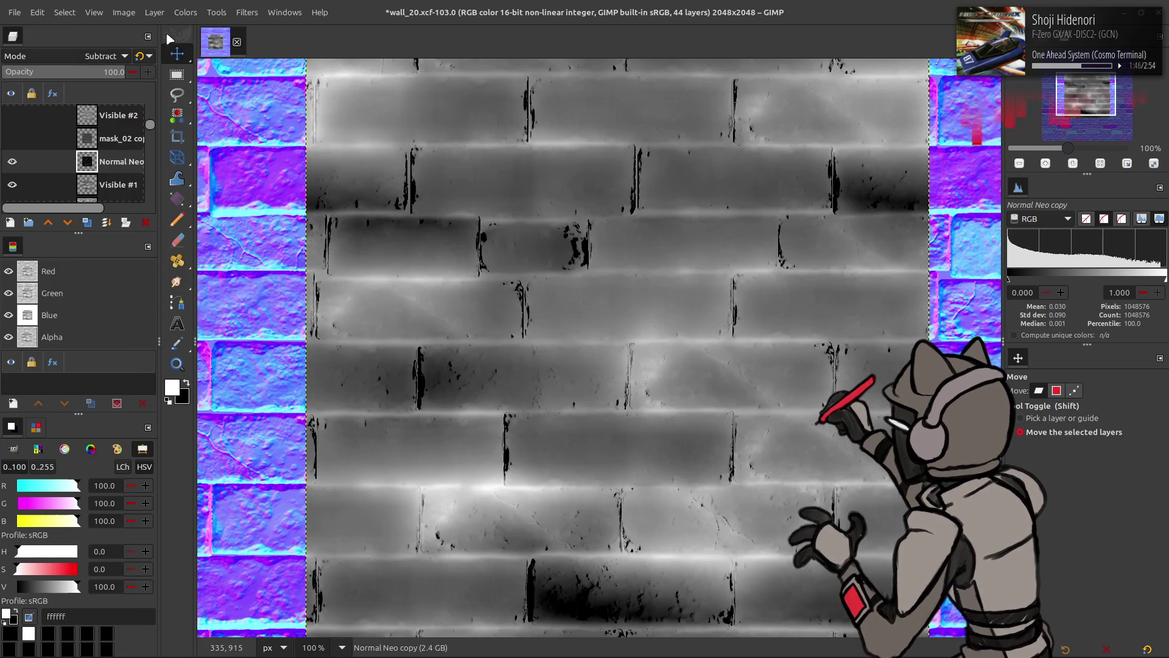
pyautogui.click(139, 56)
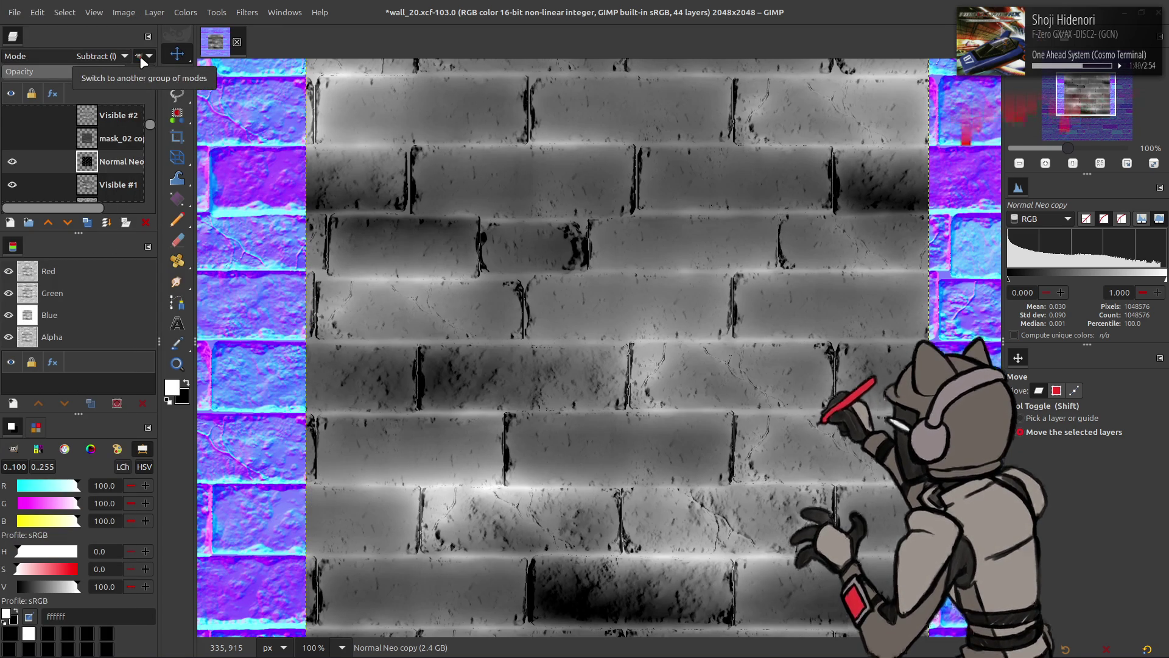
# Select mask_02 copy and toggle its visibility to compare the canvas
pyautogui.click(90, 141)
pyautogui.click(12, 139)
pyautogui.click(12, 139)
pyautogui.click(12, 139)
pyautogui.click(12, 139)
pyautogui.click(12, 139)
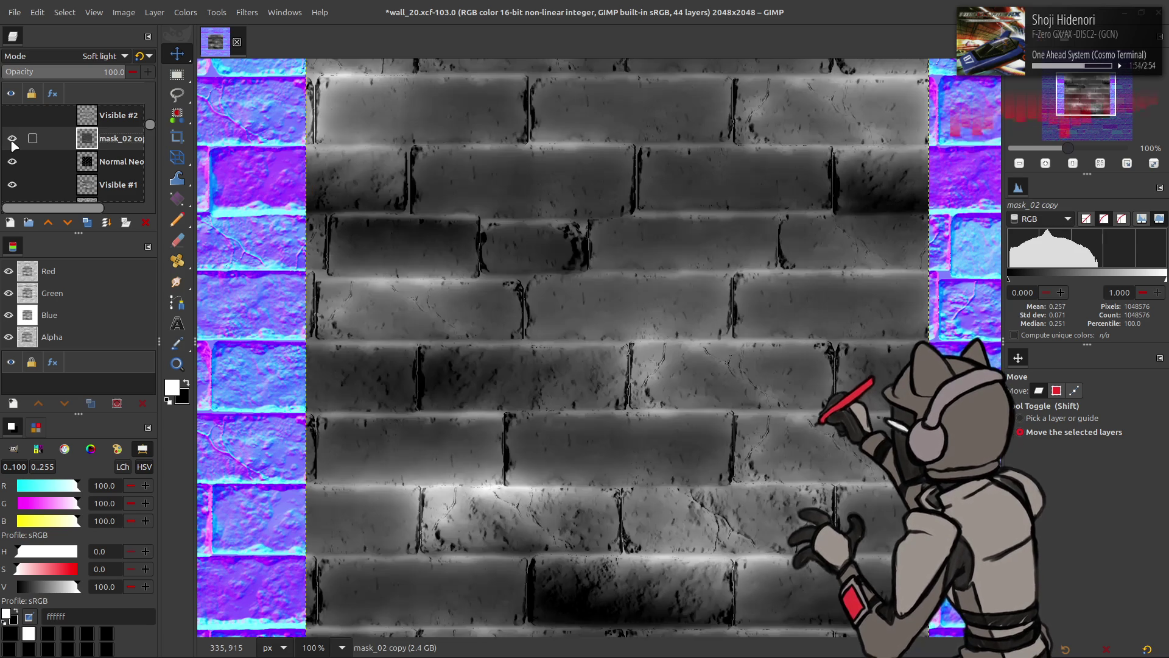
# Compare Visible #2 on and off, then turn on the mask_07 copy layer
pyautogui.scroll(1, 12, 144)
pyautogui.click(102, 149)
pyautogui.click(12, 152)
pyautogui.click(12, 152)
pyautogui.click(11, 138)
pyautogui.click(9, 137)
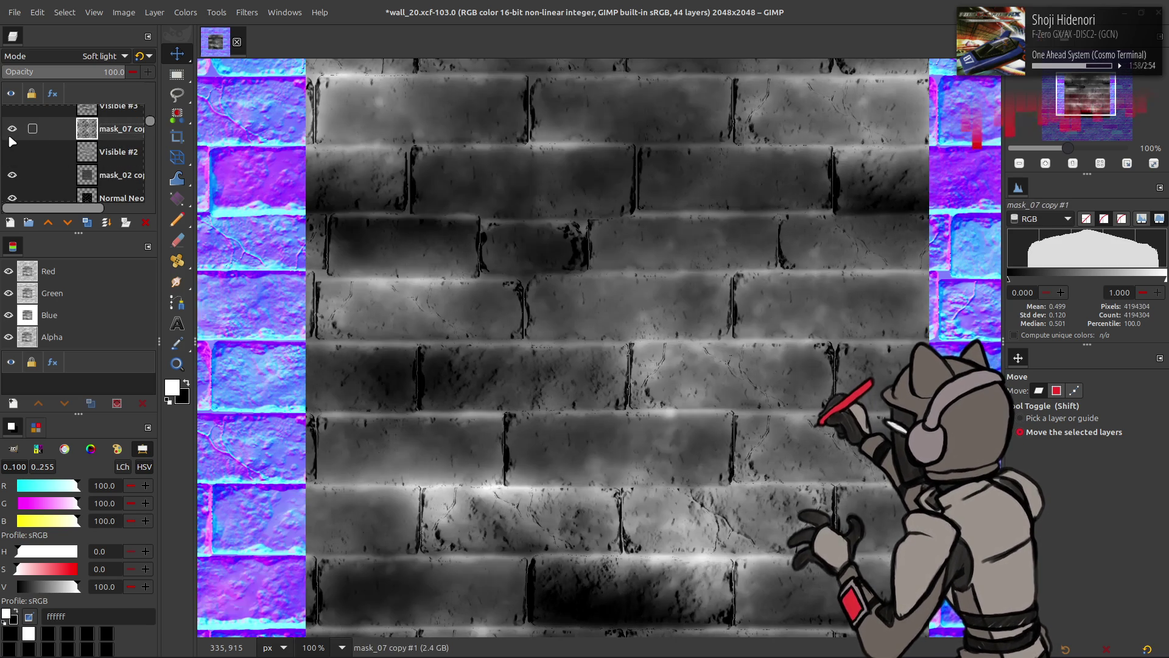
pyautogui.click(124, 12)
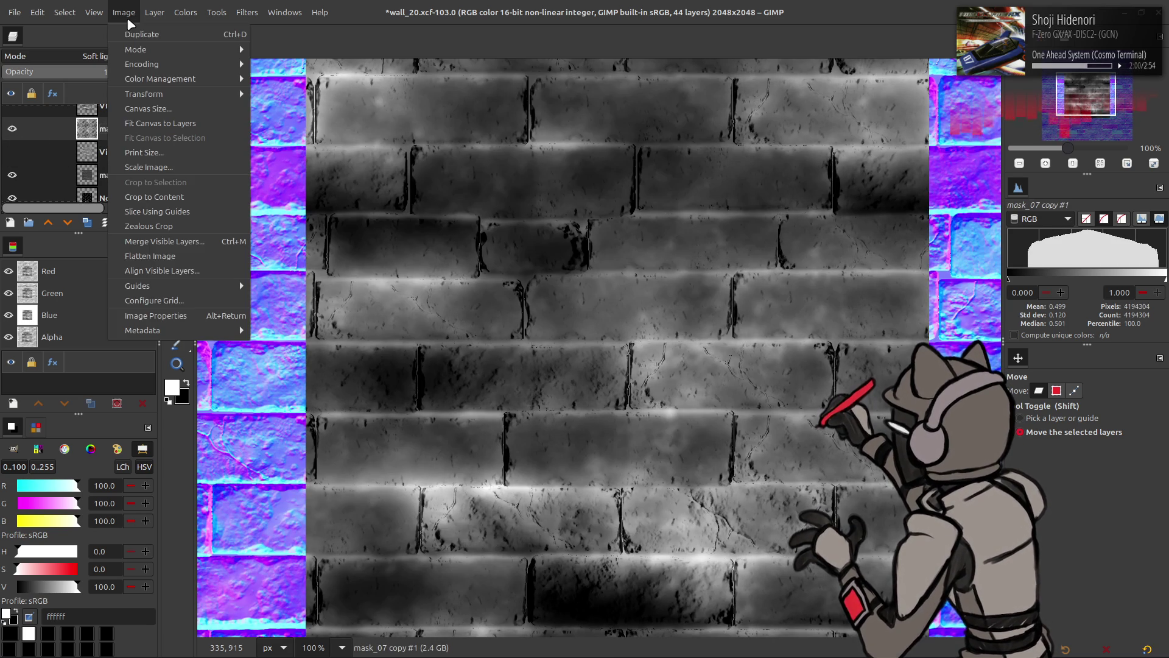
# Resize the canvas to 50% width, centred, leaving a 1024×1024 brick area
pyautogui.click(148, 108)
pyautogui.scroll(-1, 585, 284)
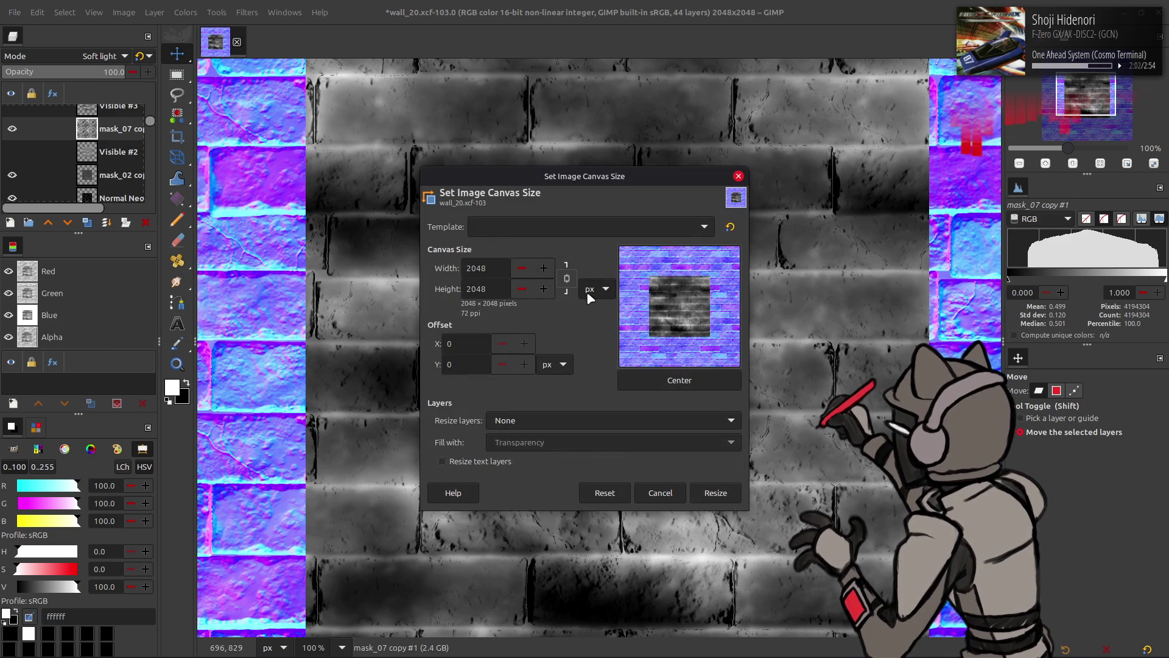
pyautogui.tripleClick(478, 269)
pyautogui.write('50')
pyautogui.click(645, 384)
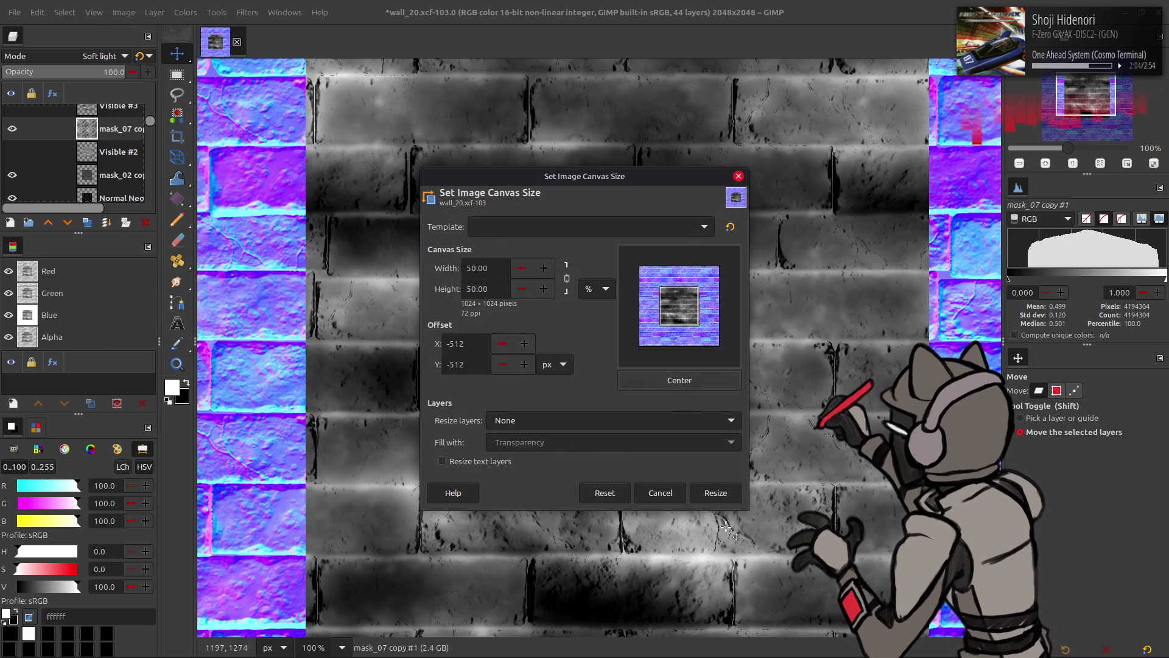
pyautogui.click(715, 493)
# Select the mask_02 copy layer
pyautogui.moveTo(512, 297)
pyautogui.mouseDown()
pyautogui.moveTo(521, 305)
pyautogui.moveTo(488, 343)
pyautogui.moveTo(520, 329)
pyautogui.mouseUp()
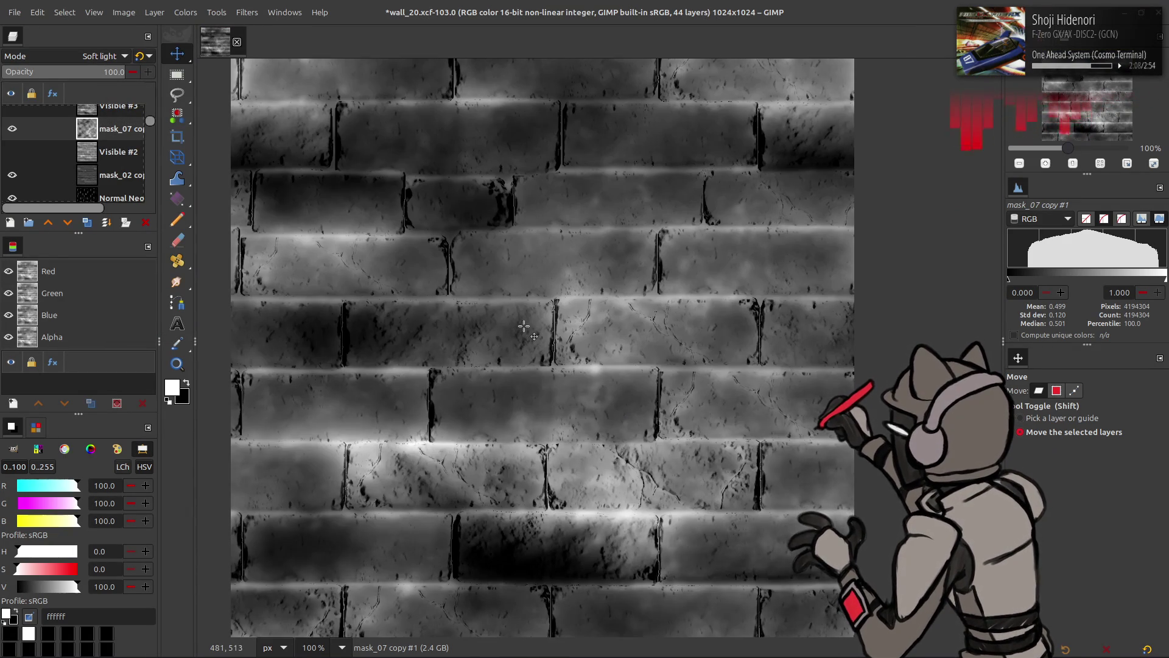
pyautogui.hscroll(-2, 520, 329)
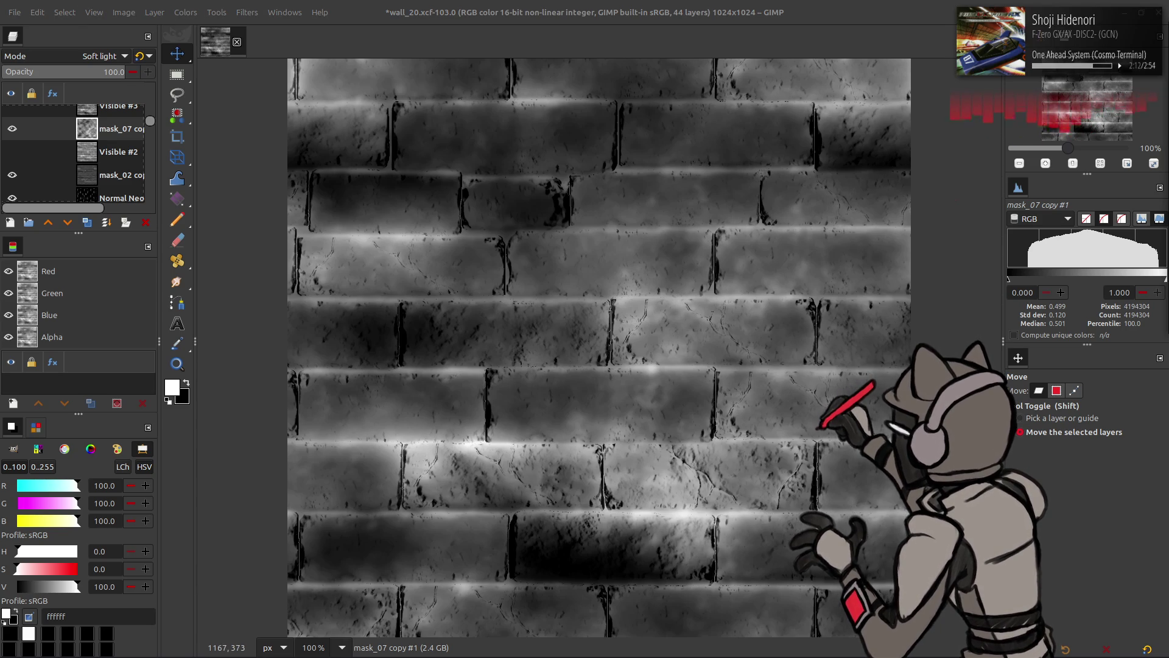
pyautogui.click(113, 177)
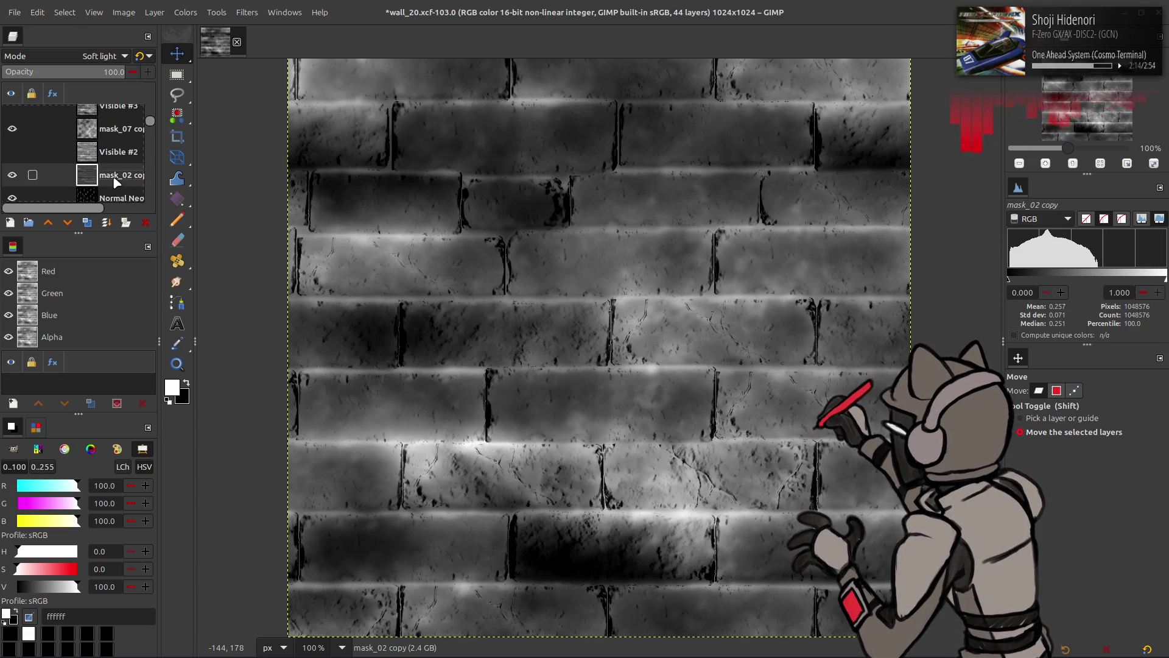
# Select Normal Neo copy and set its blend mode to legacy Multiply
pyautogui.scroll(-2, 90, 157)
pyautogui.click(91, 157)
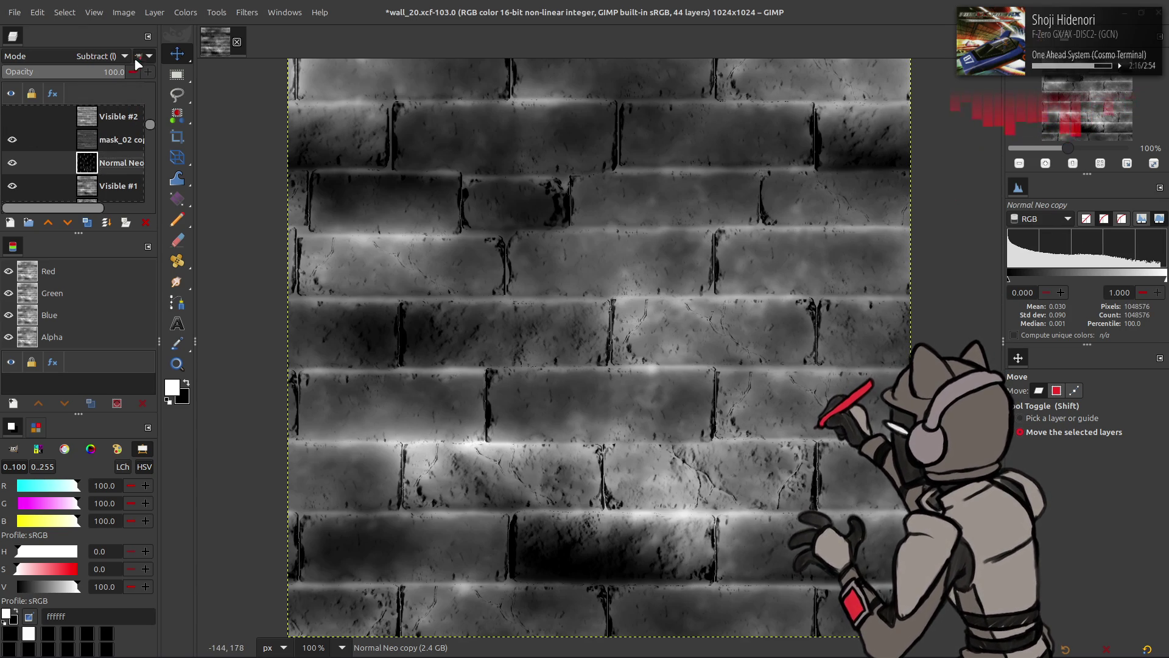
pyautogui.scroll(-2, 134, 57)
pyautogui.click(153, 23)
pyautogui.scroll(2, 97, 55)
pyautogui.click(96, 55)
pyautogui.scroll(5, 97, 57)
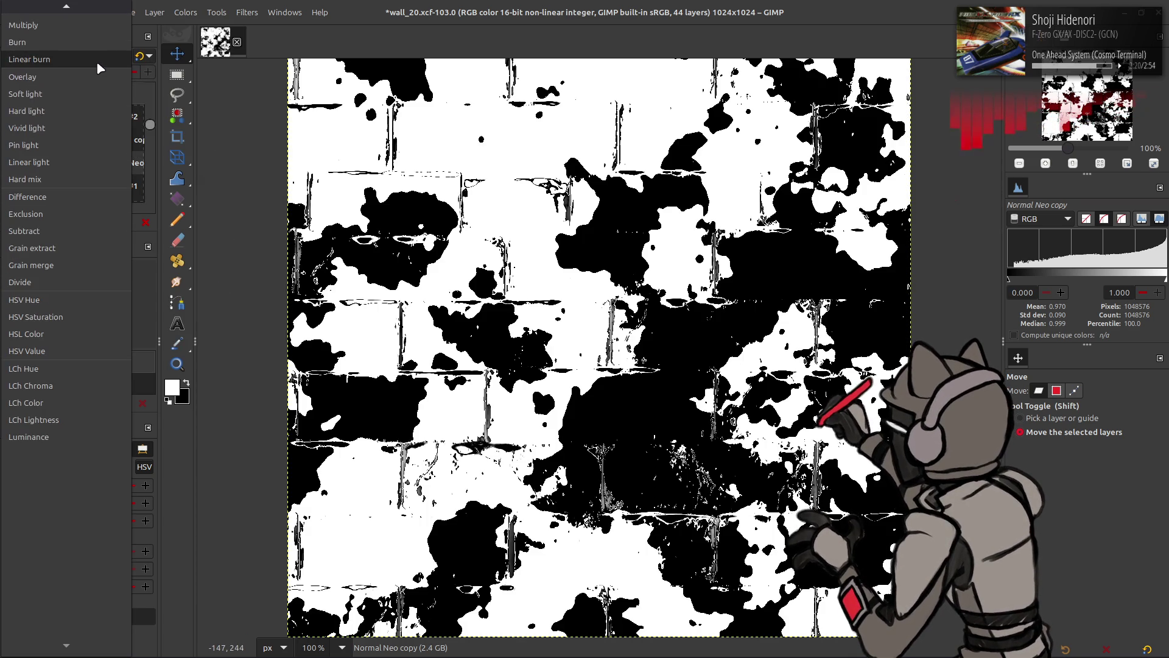
pyautogui.click(84, 80)
pyautogui.click(139, 56)
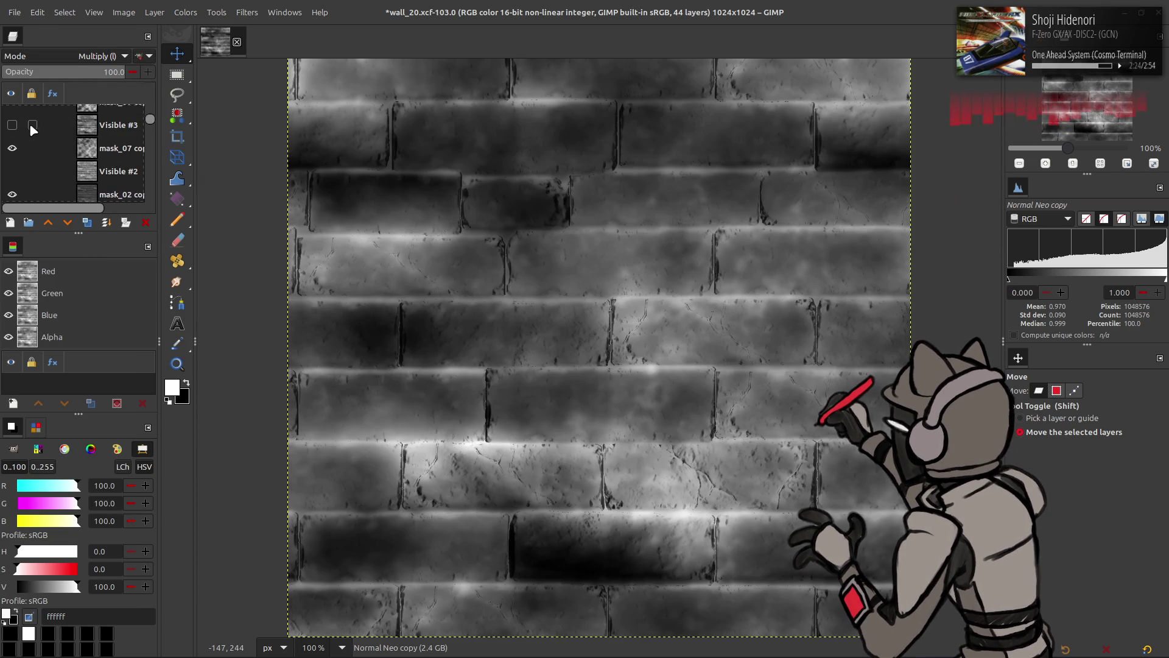
# Compare the canvas with Normal Neo copy hidden and shown, then open G'MIC-Qt
pyautogui.click(10, 157)
pyautogui.click(12, 163)
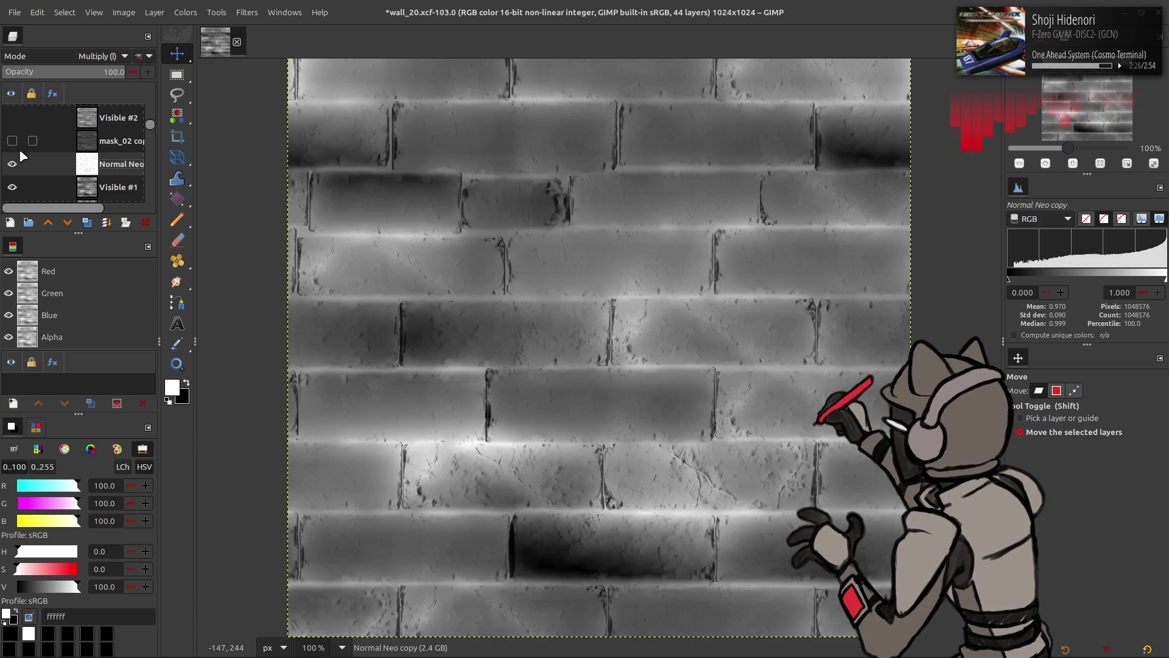
pyautogui.click(12, 164)
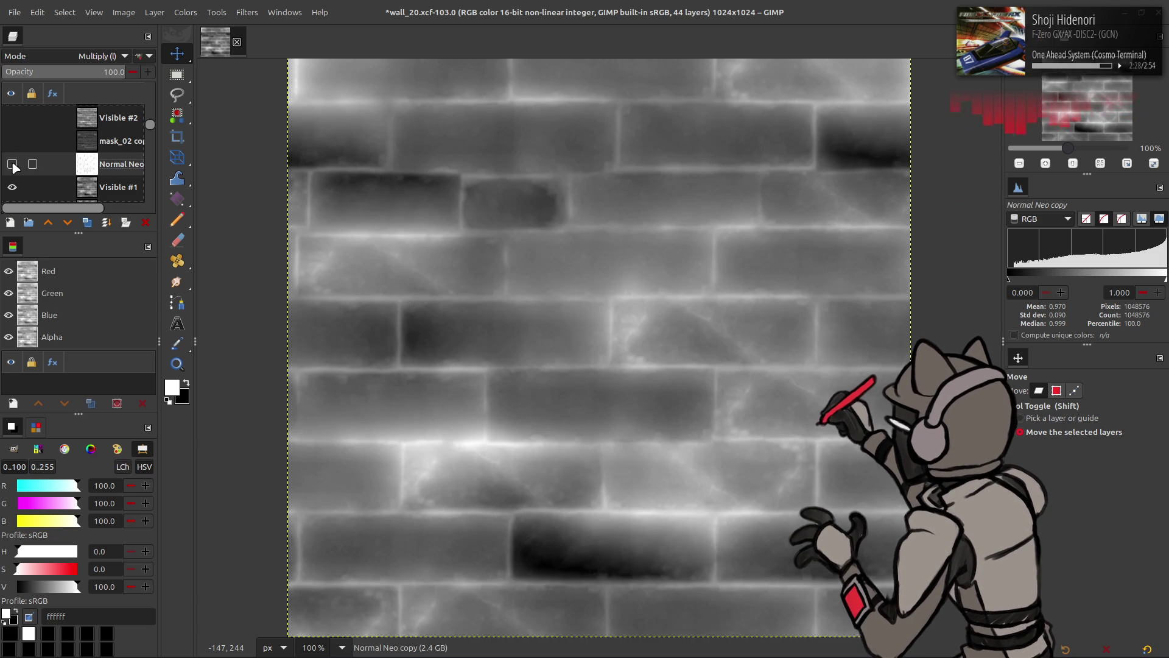
pyautogui.click(13, 164)
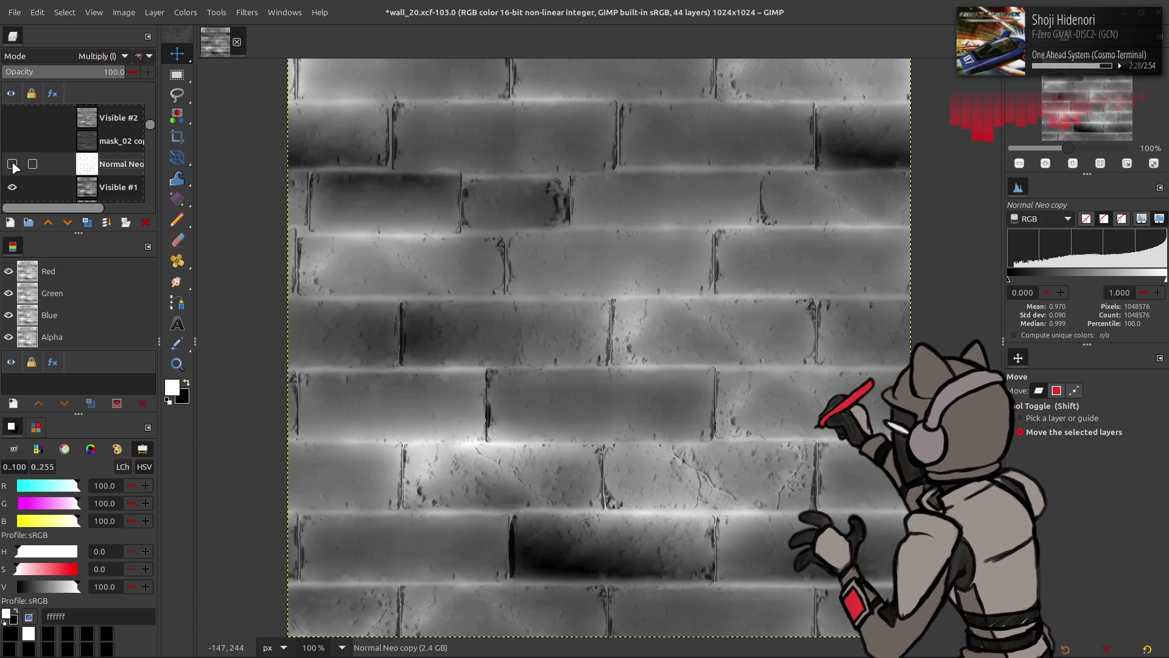
pyautogui.click(252, 12)
pyautogui.click(305, 316)
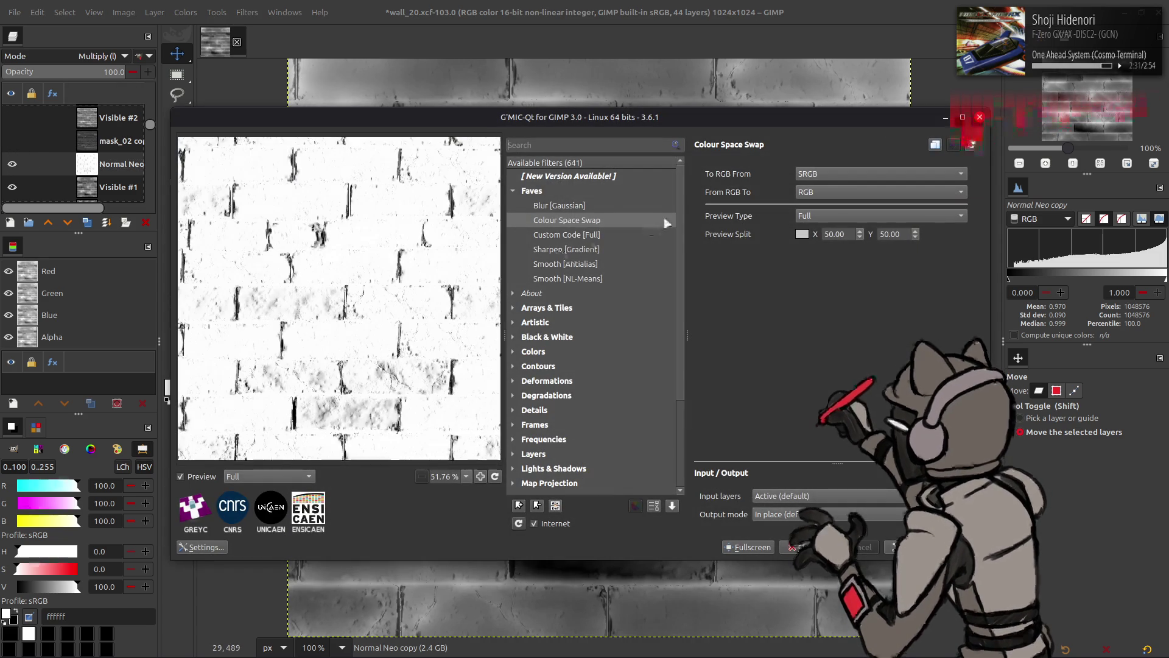
# Apply G'MIC's Gaussian blur to Normal Neo copy and choose Multiply again
pyautogui.click(627, 207)
pyautogui.click(908, 547)
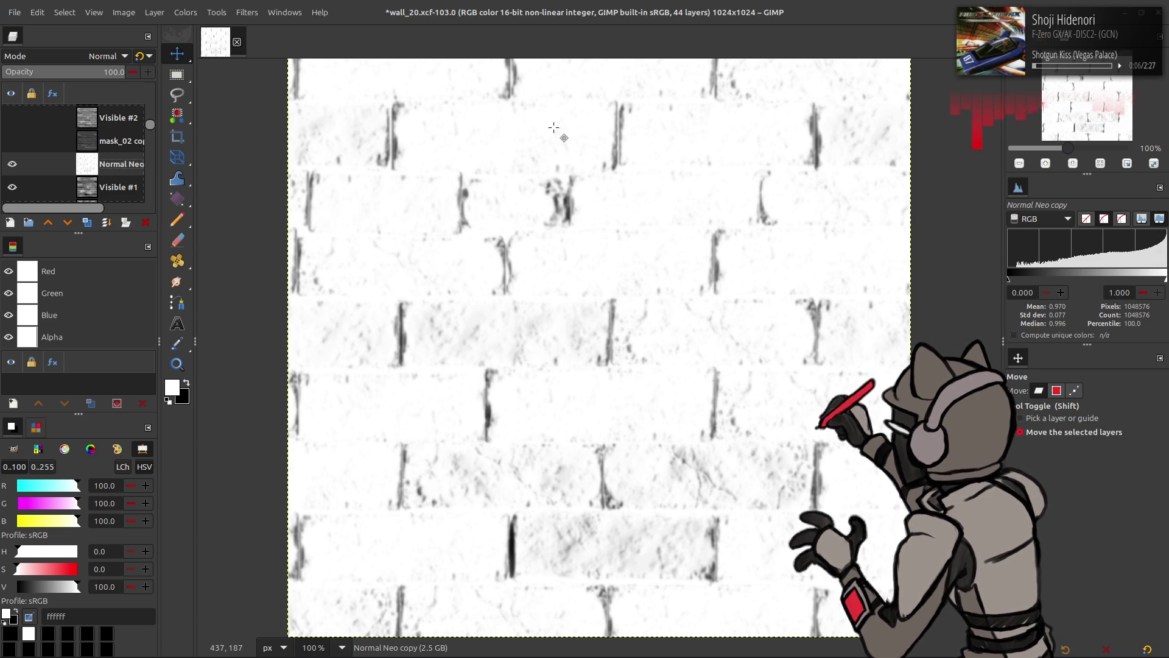
pyautogui.click(90, 56)
pyautogui.click(53, 279)
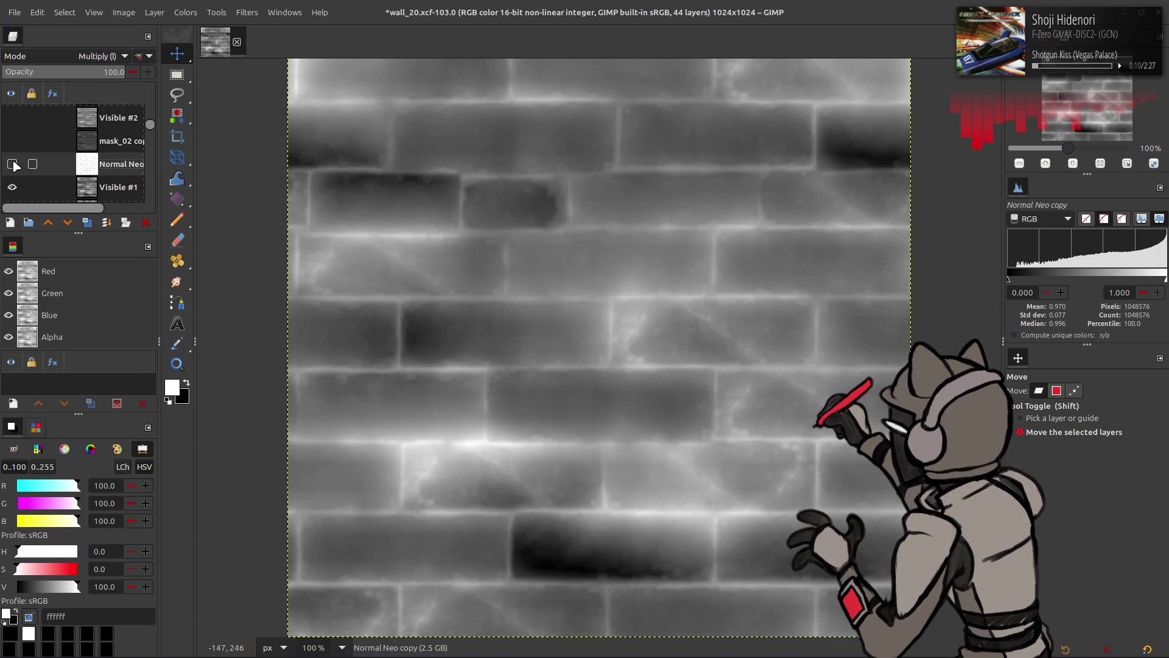
# Try a Levels gamma of 2.00 on the layer, then cancel it
pyautogui.click(185, 12)
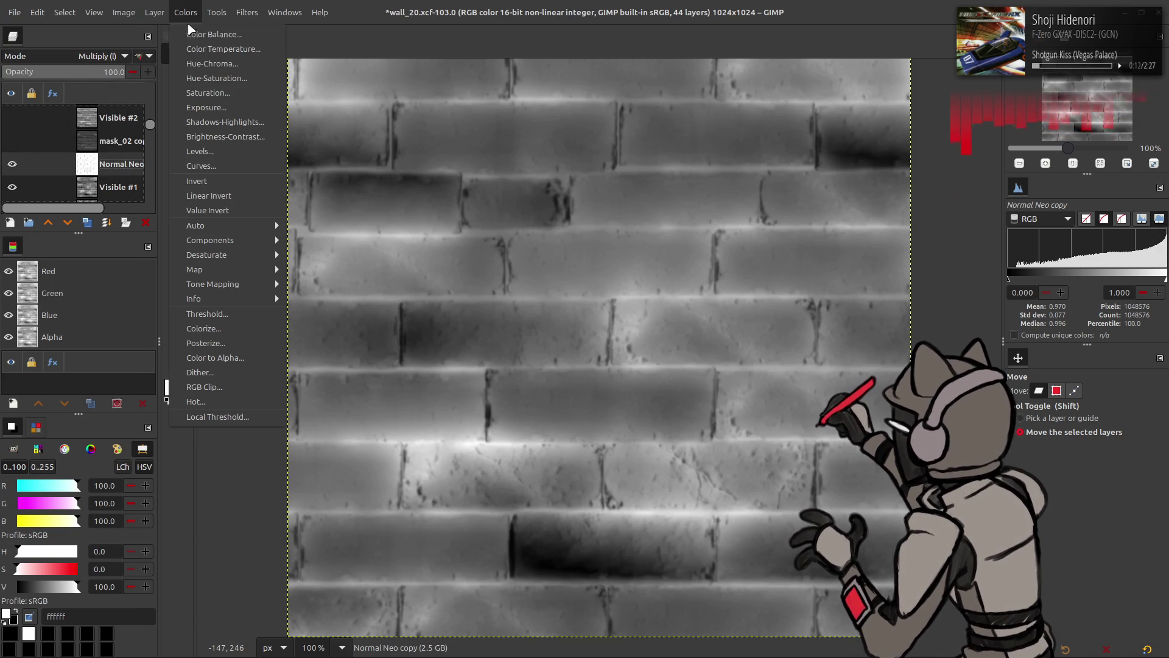
pyautogui.click(215, 150)
pyautogui.tripleClick(217, 275)
pyautogui.write('2')
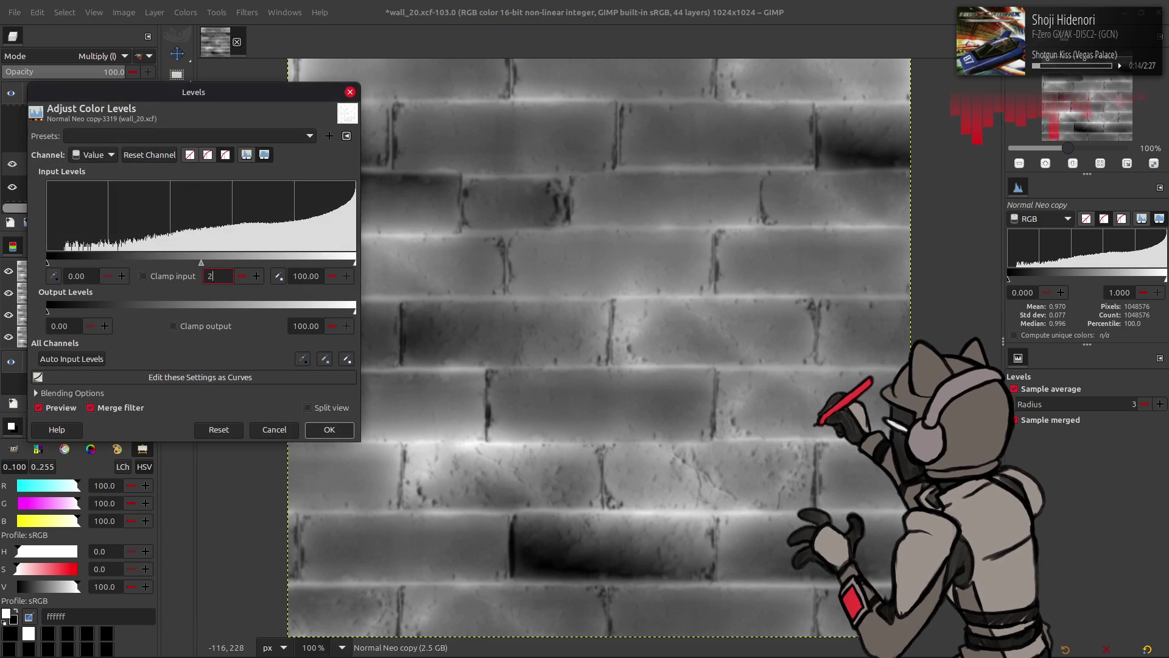
pyautogui.press('Return')
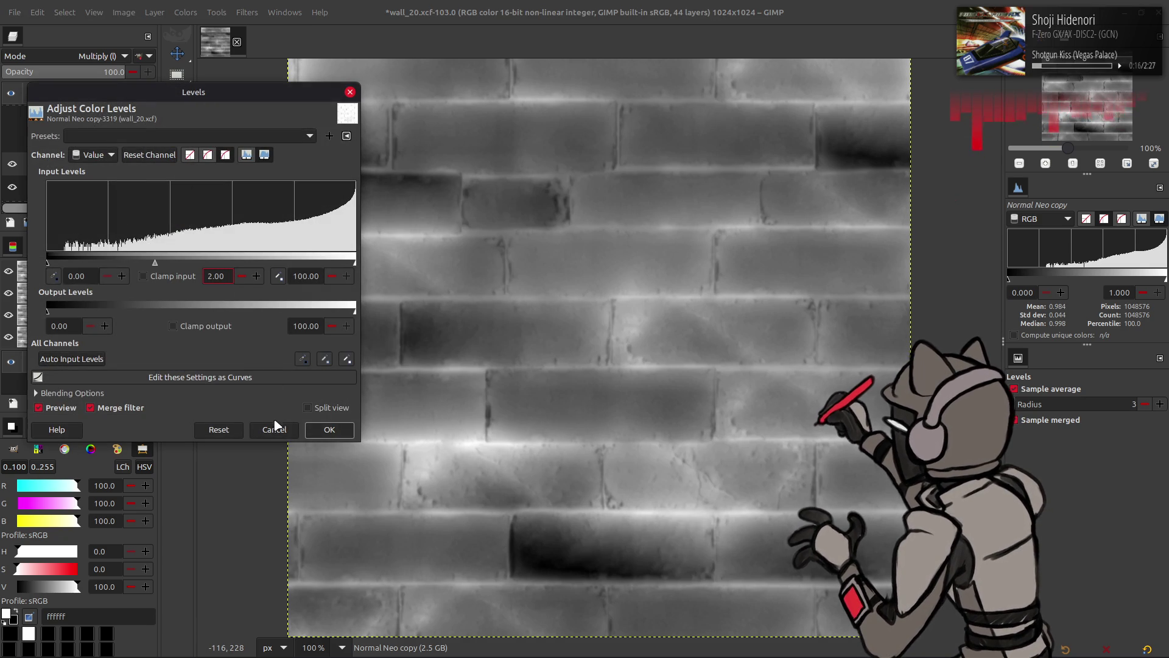
pyautogui.click(275, 430)
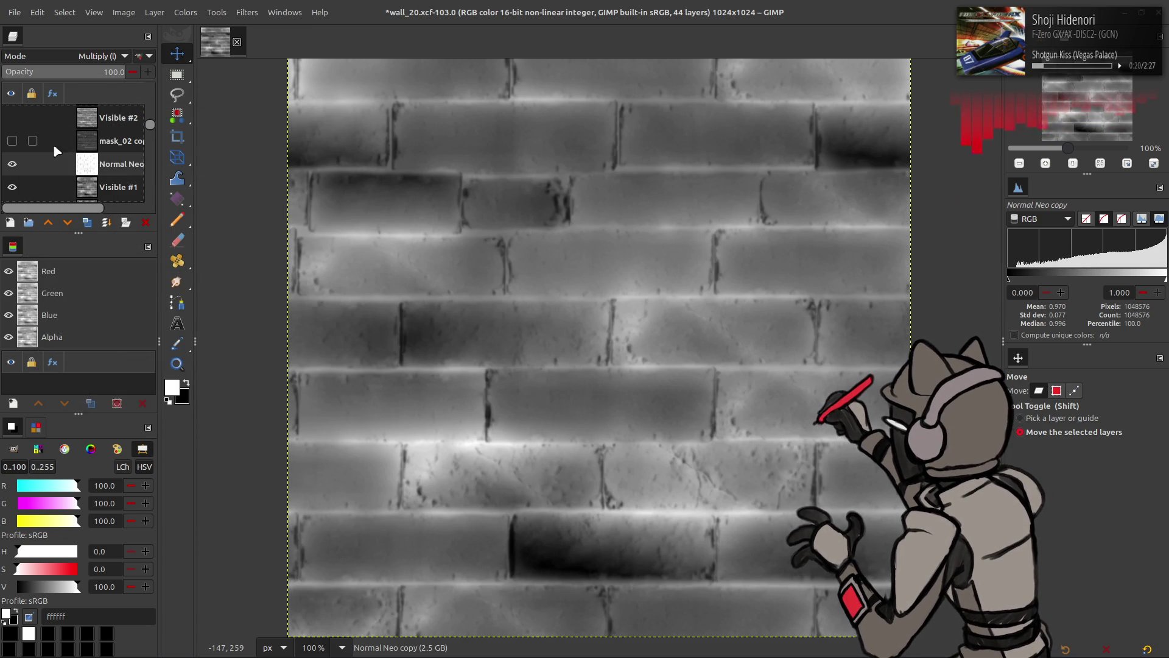
# Select mask_02 copy and toggle its visibility to compare
pyautogui.click(74, 146)
pyautogui.click(12, 141)
pyautogui.click(12, 141)
# Compare with mask_02 copy hidden, then move Normal Neo copy above mask_02 copy
pyautogui.click(11, 141)
pyautogui.click(12, 142)
pyautogui.click(75, 120)
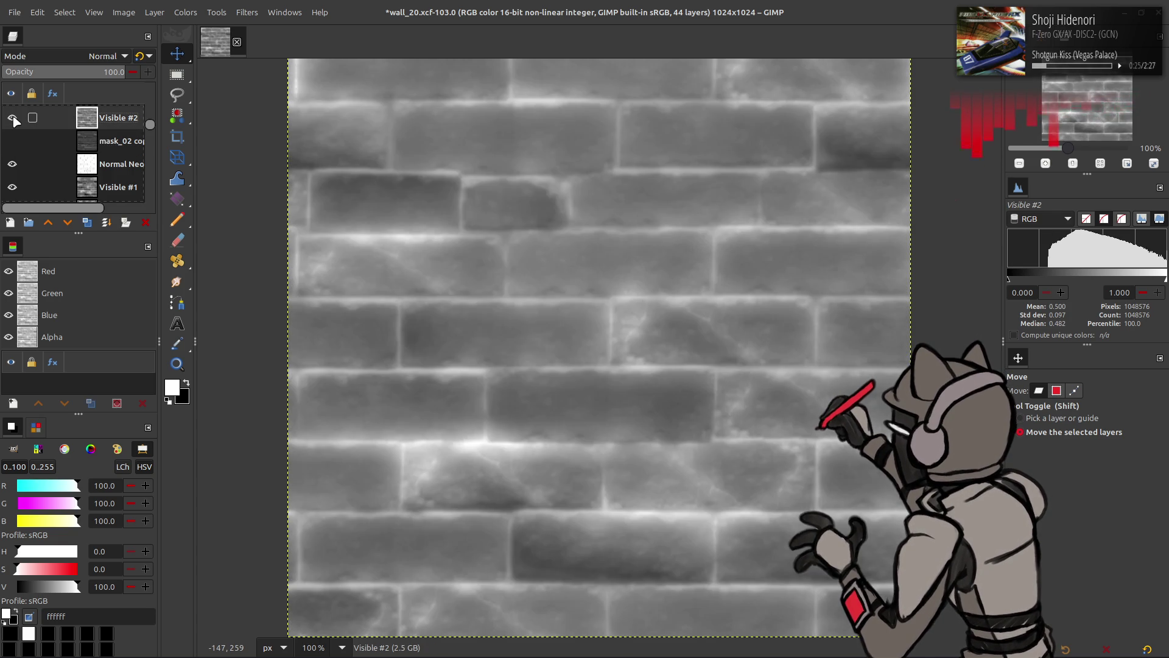
pyautogui.click(12, 140)
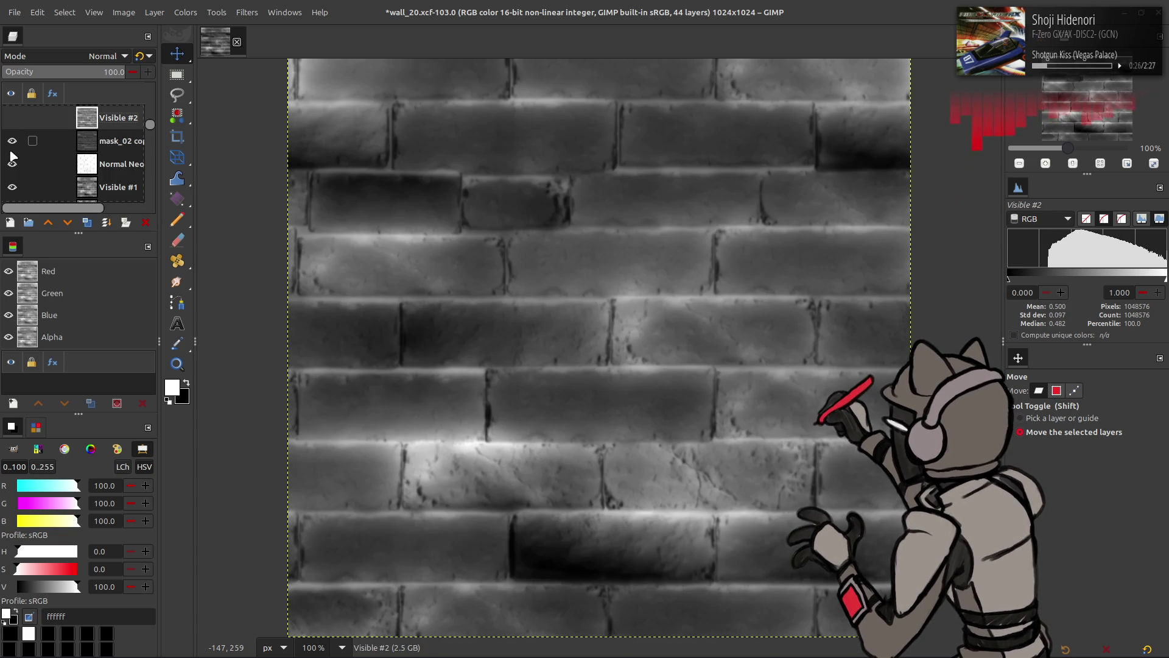
pyautogui.click(99, 143)
pyautogui.scroll(-5, 82, 58)
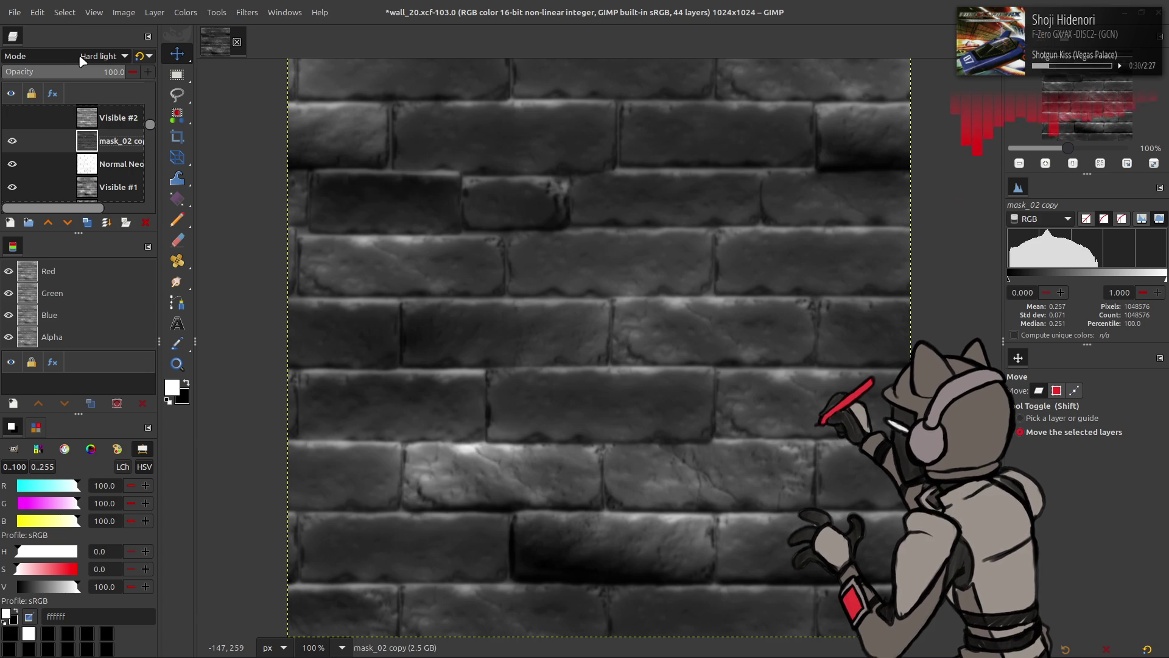
pyautogui.scroll(4, 77, 62)
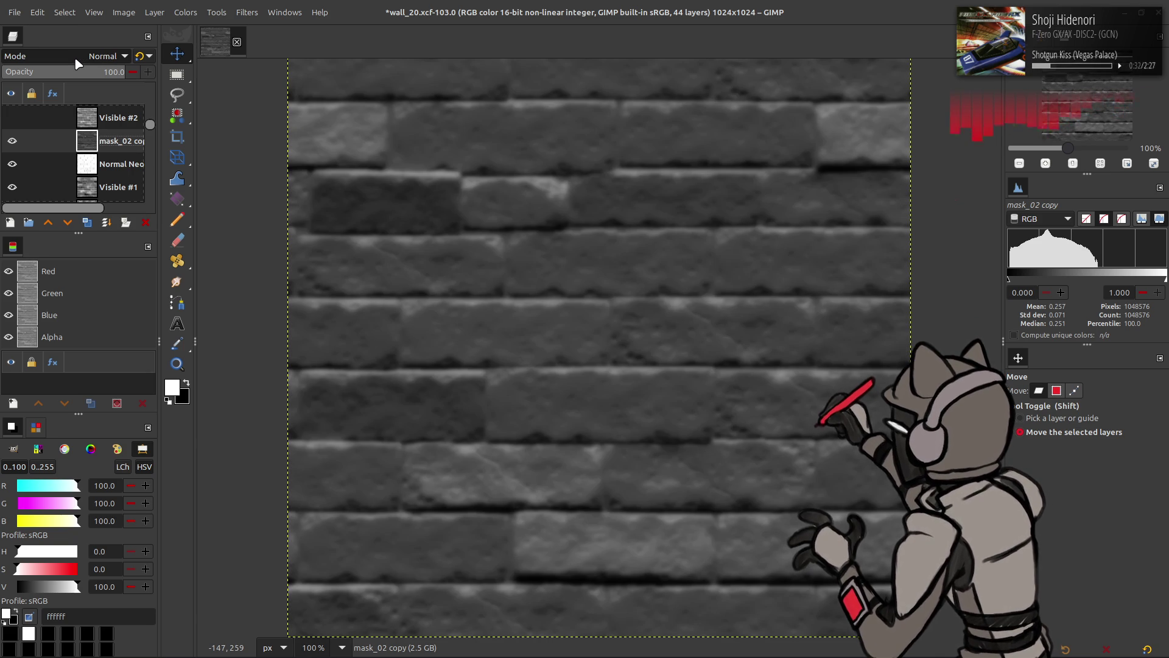
pyautogui.moveTo(103, 163); pyautogui.dragTo(106, 142)
# Set mask_02 copy to Soft light and compare it hidden and shown
pyautogui.click(98, 165)
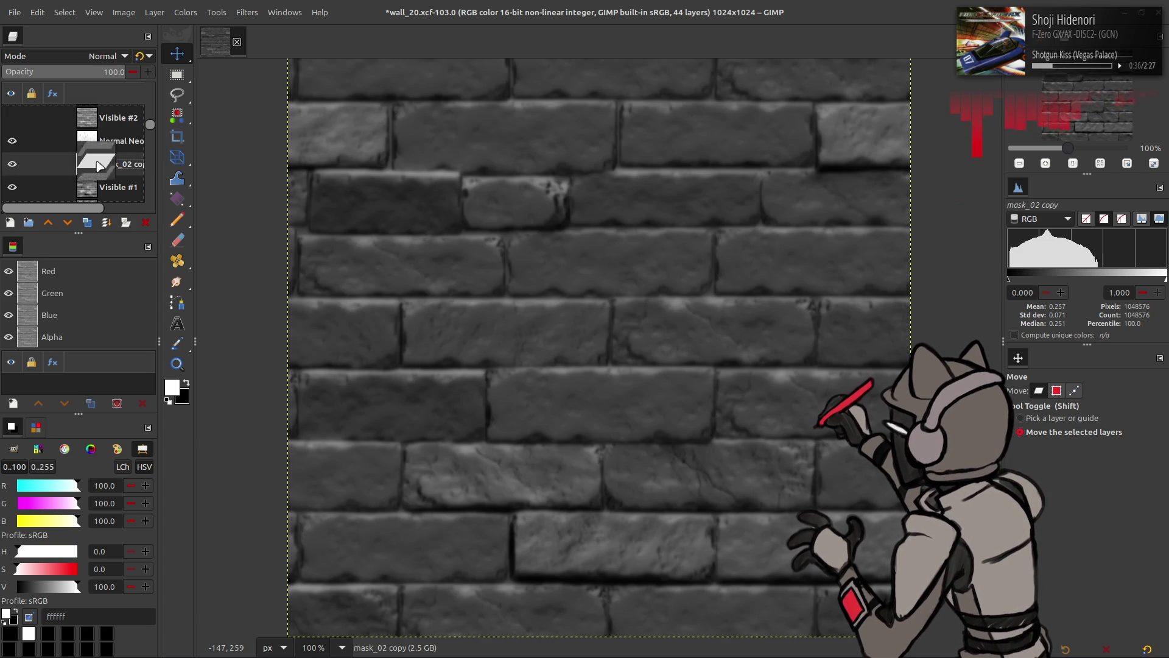
pyautogui.click(97, 56)
pyautogui.click(55, 349)
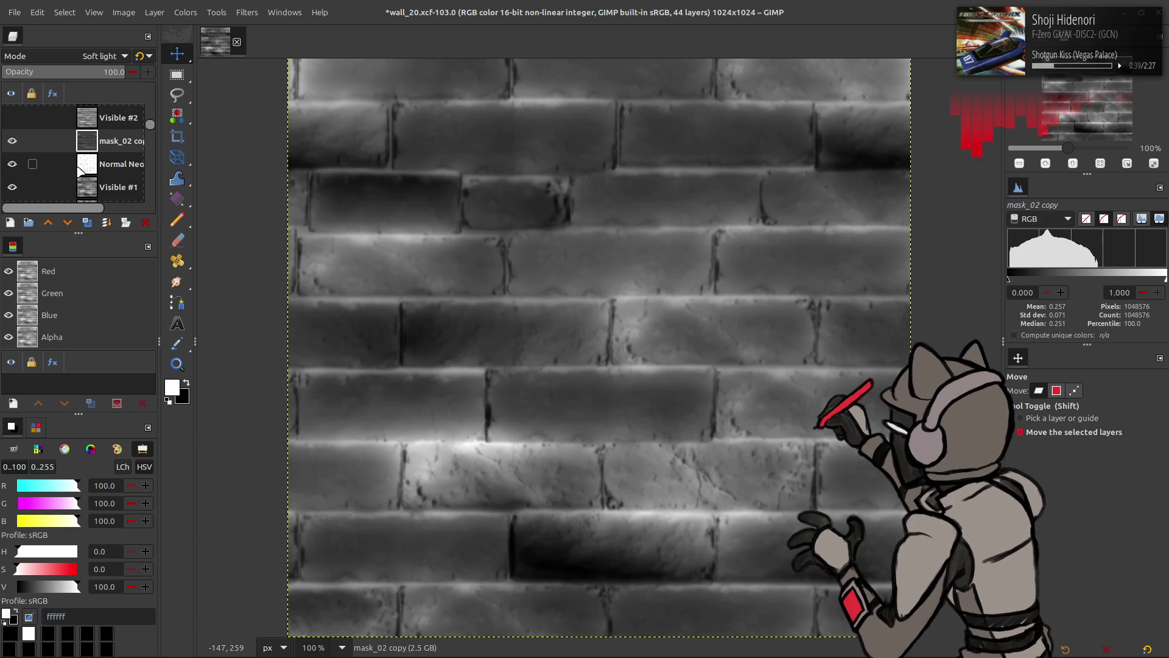
pyautogui.click(12, 141)
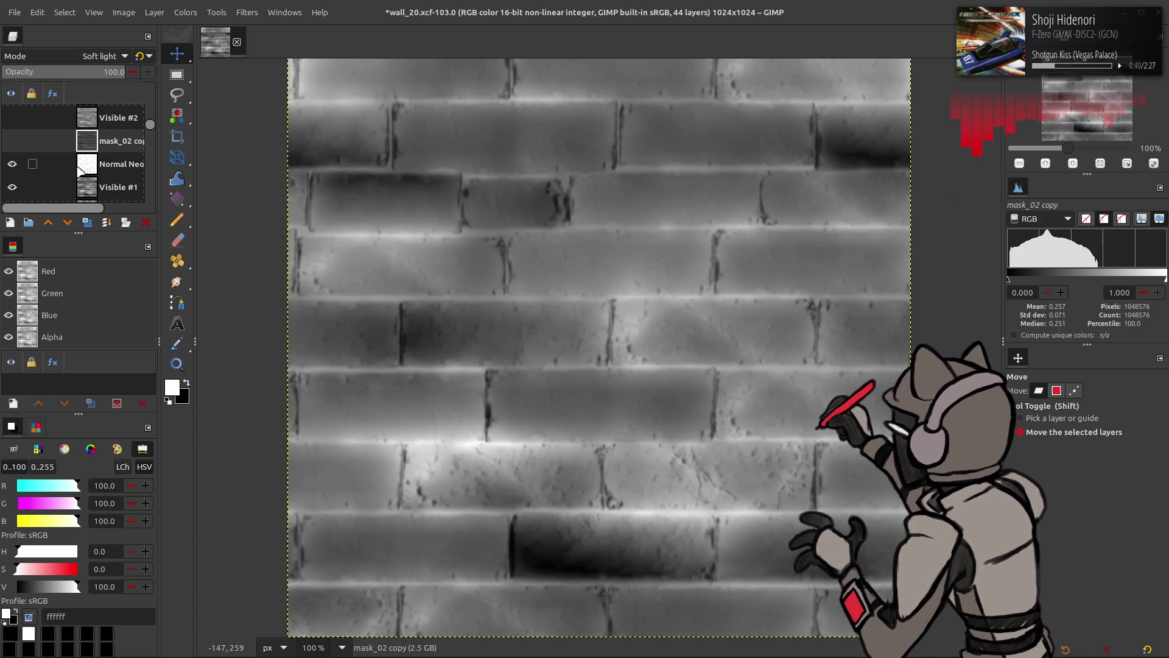
pyautogui.click(12, 141)
# Move Normal Neo copy above mask_02 copy again, undoing and redoing to compare
pyautogui.moveTo(91, 163); pyautogui.dragTo(95, 142)
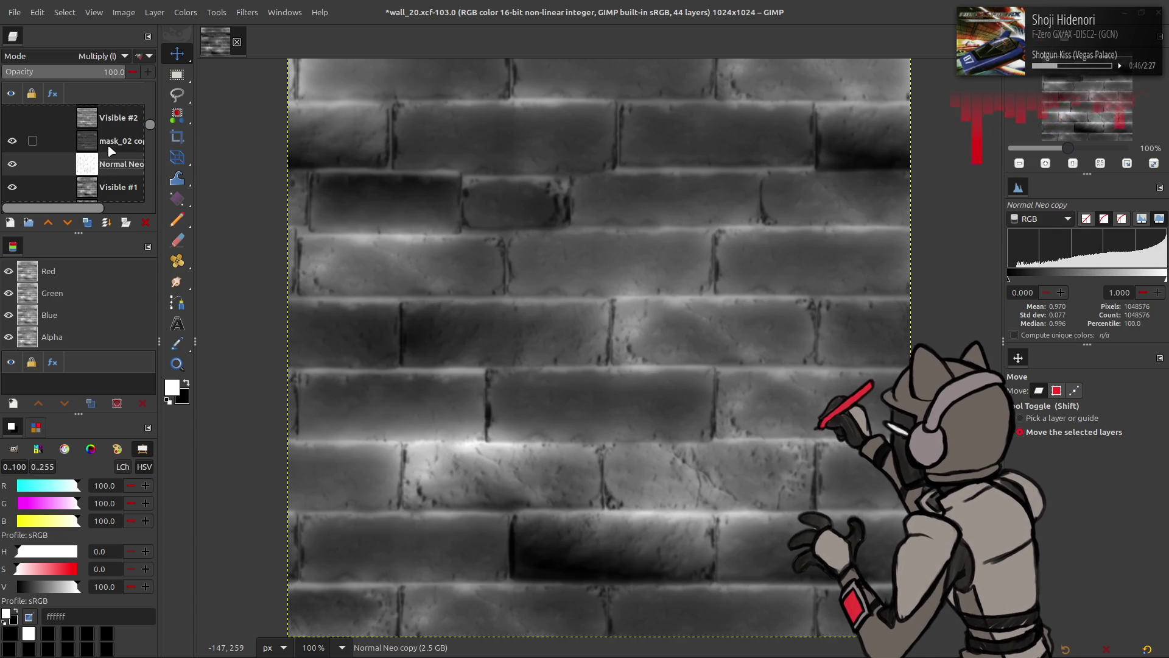
pyautogui.hotkey('ctrl', 'z')
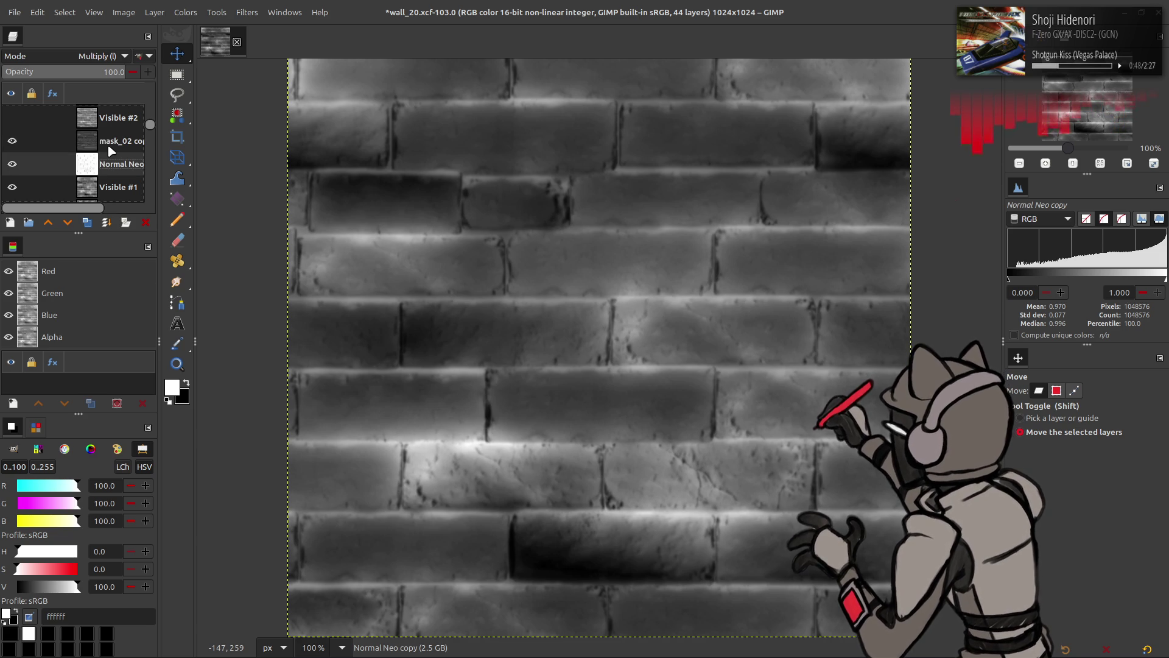
pyautogui.hotkey('ctrl', 'y')
pyautogui.hotkey('ctrl', 'z')
pyautogui.hotkey('ctrl', 'y')
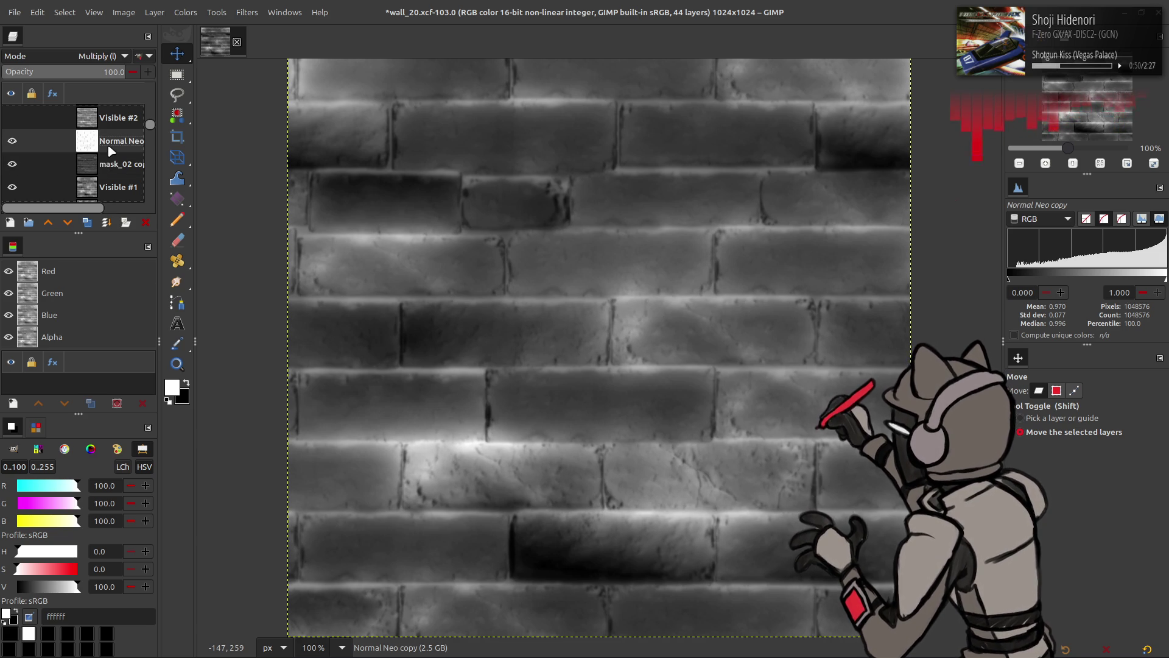
pyautogui.hotkey('ctrl', 'z')
pyautogui.hotkey('ctrl', 'y')
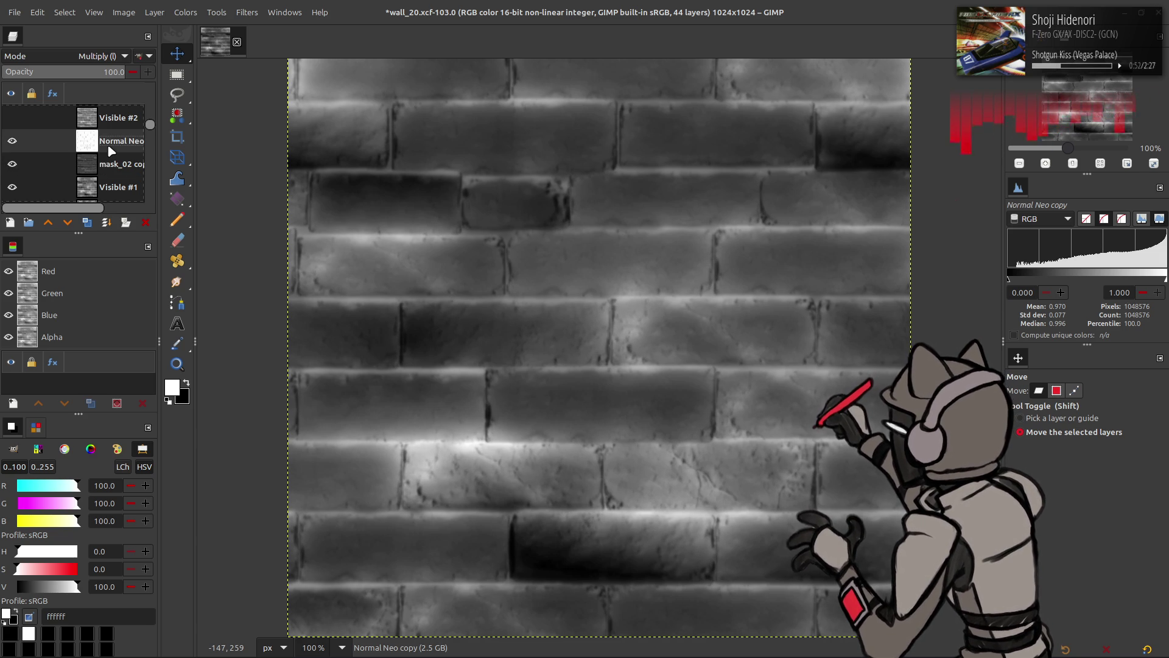
# Show mask_07 copy, create a new layer from visible, then select mask_07 copy
pyautogui.scroll(1, 89, 153)
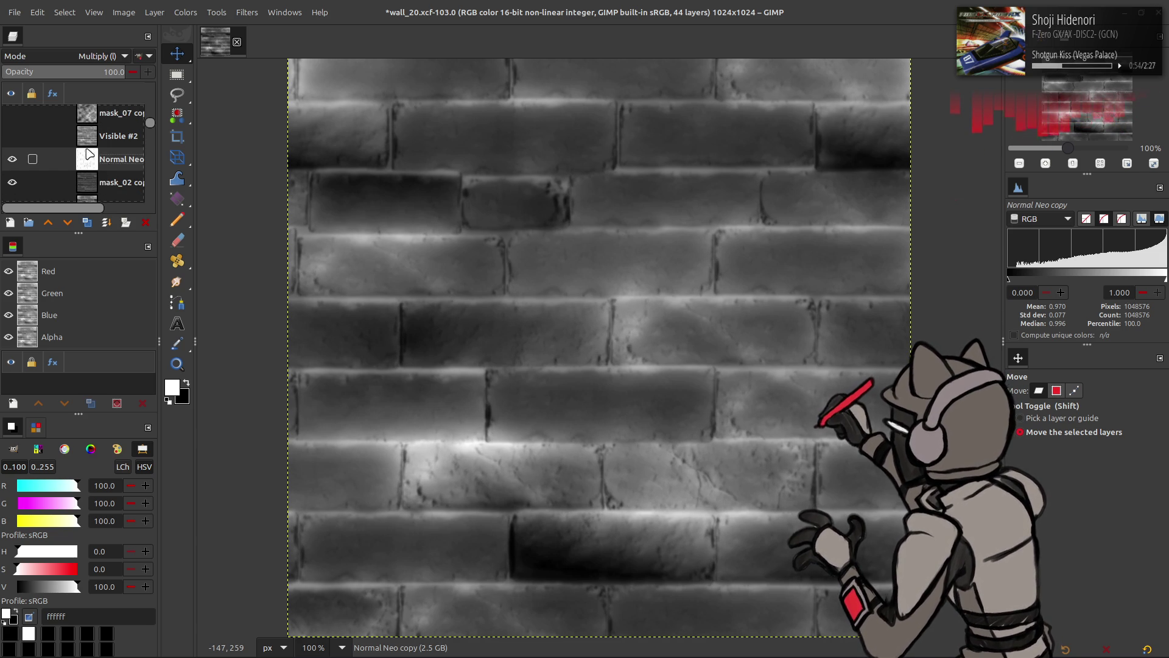
pyautogui.click(13, 113)
pyautogui.hotkey('ctrl', 'shift', 'alt', 'e')
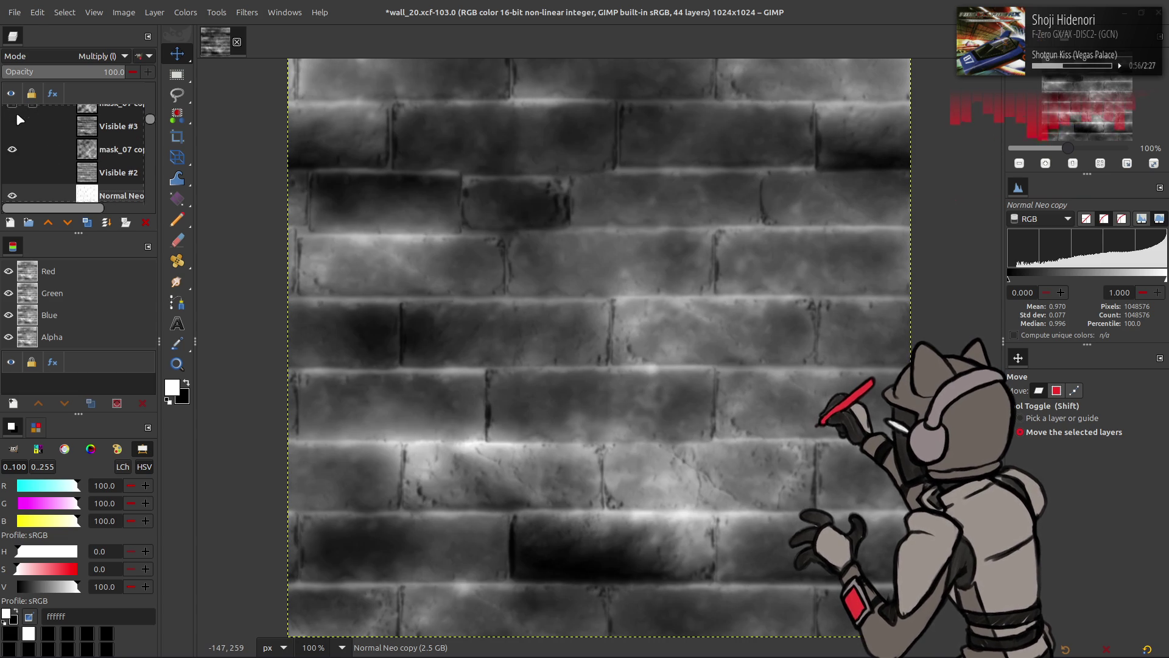
pyautogui.click(12, 126)
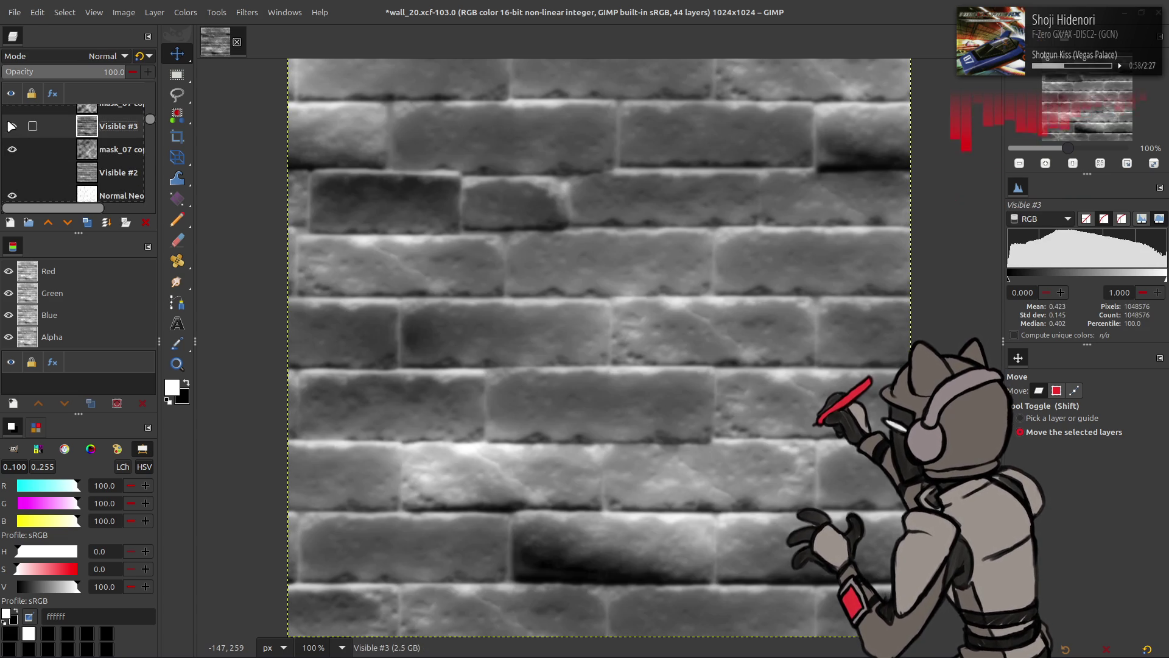
pyautogui.click(12, 126)
pyautogui.scroll(2, 16, 139)
pyautogui.click(16, 139)
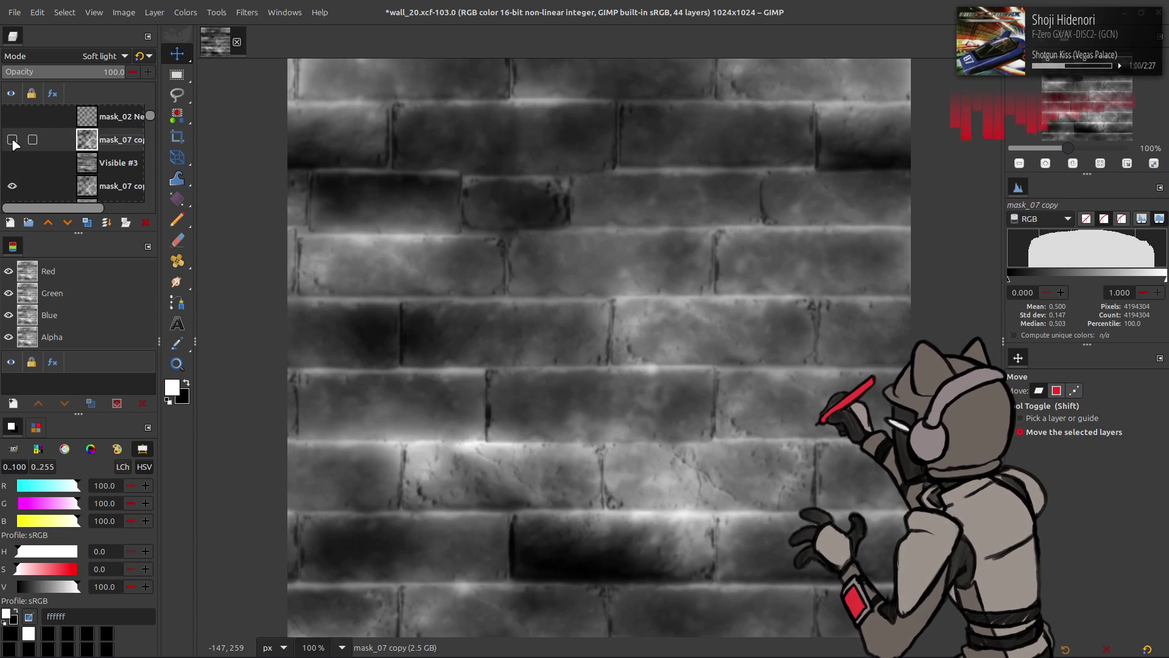
pyautogui.rightClick(92, 184)
# Create a layer from visible, try a second one in Screen mode, then undo it
pyautogui.click(113, 286)
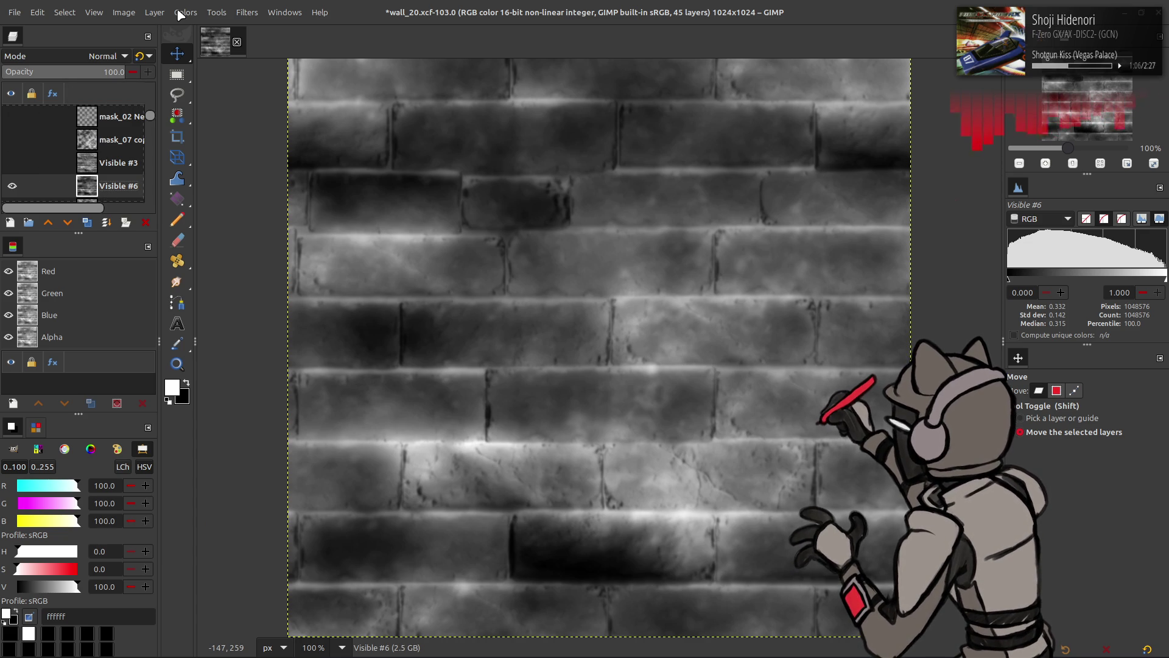
pyautogui.click(84, 224)
pyautogui.click(96, 54)
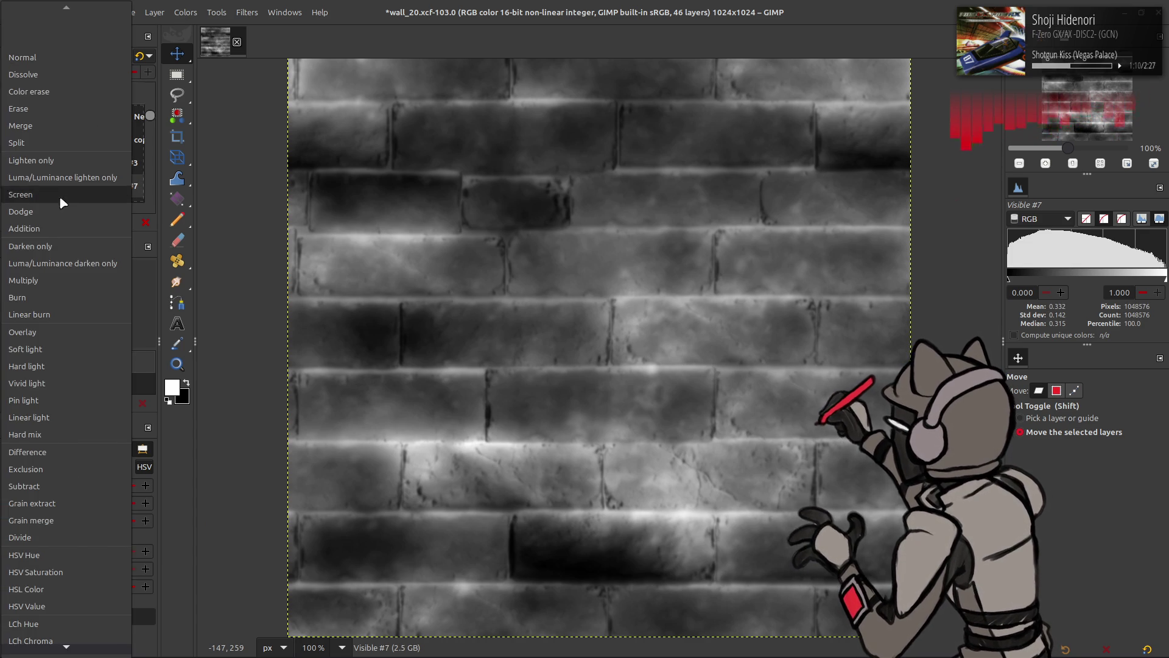
pyautogui.click(60, 196)
pyautogui.hotkey('ctrl', 'shift', 'm')
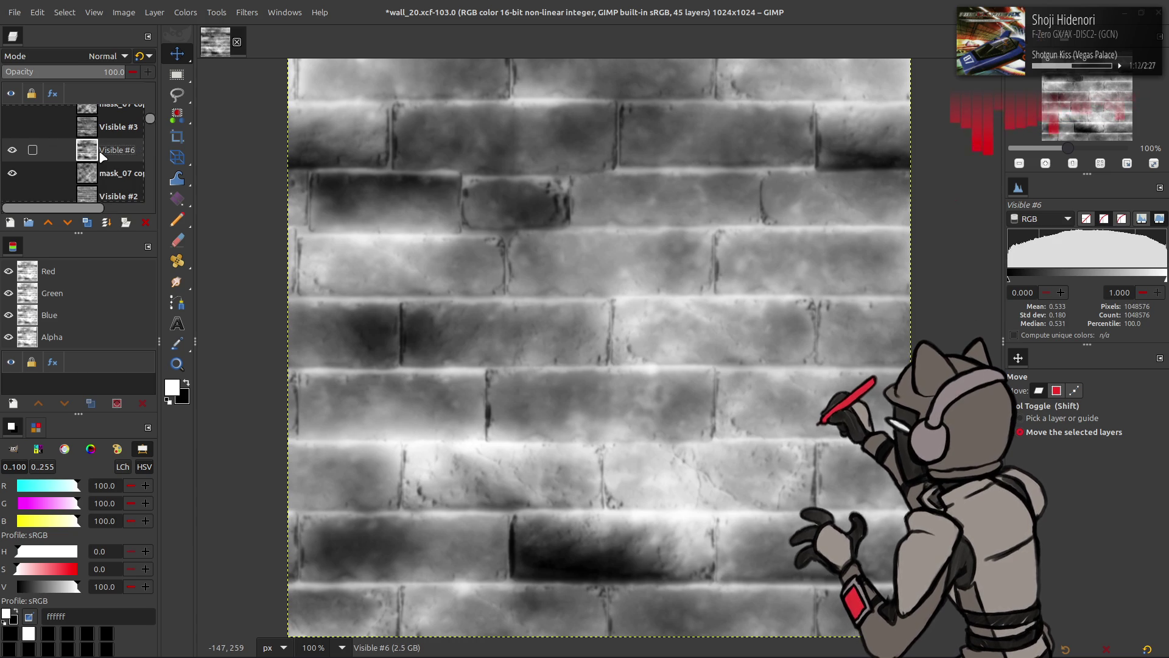
pyautogui.hotkey('ctrl', 'shift', 'm')
pyautogui.click(185, 12)
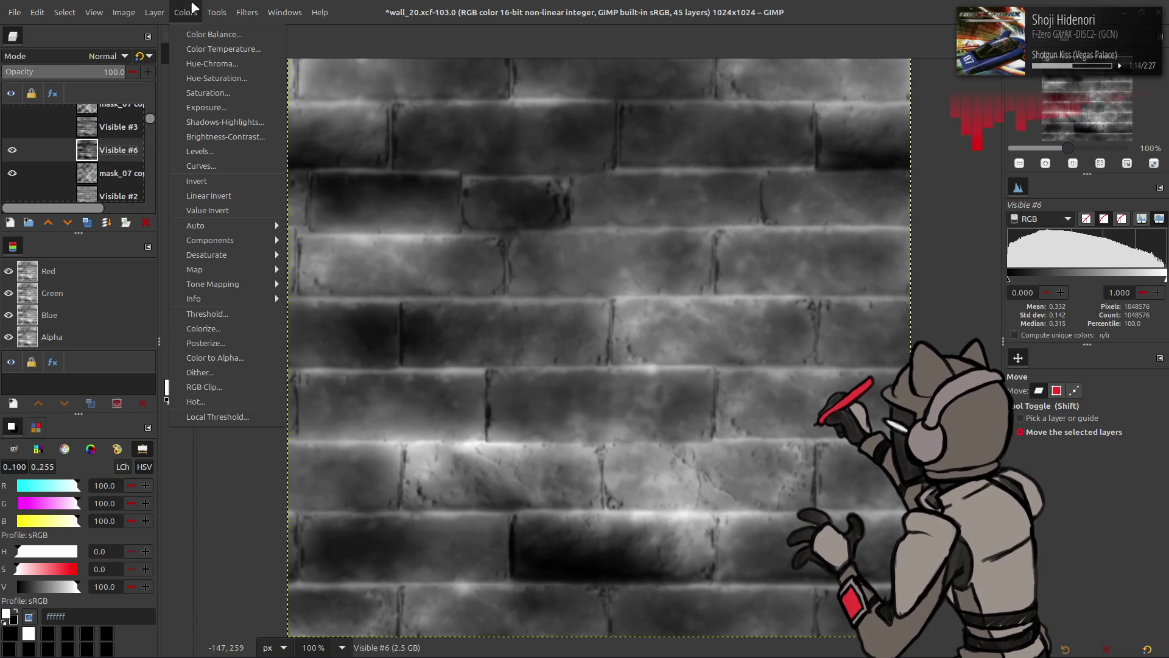
# Apply Levels with gamma 0.5 to Visible #6 and invert the mask back
pyautogui.click(179, 19)
pyautogui.hotkey('ctrl', 'z')
pyautogui.click(180, 13)
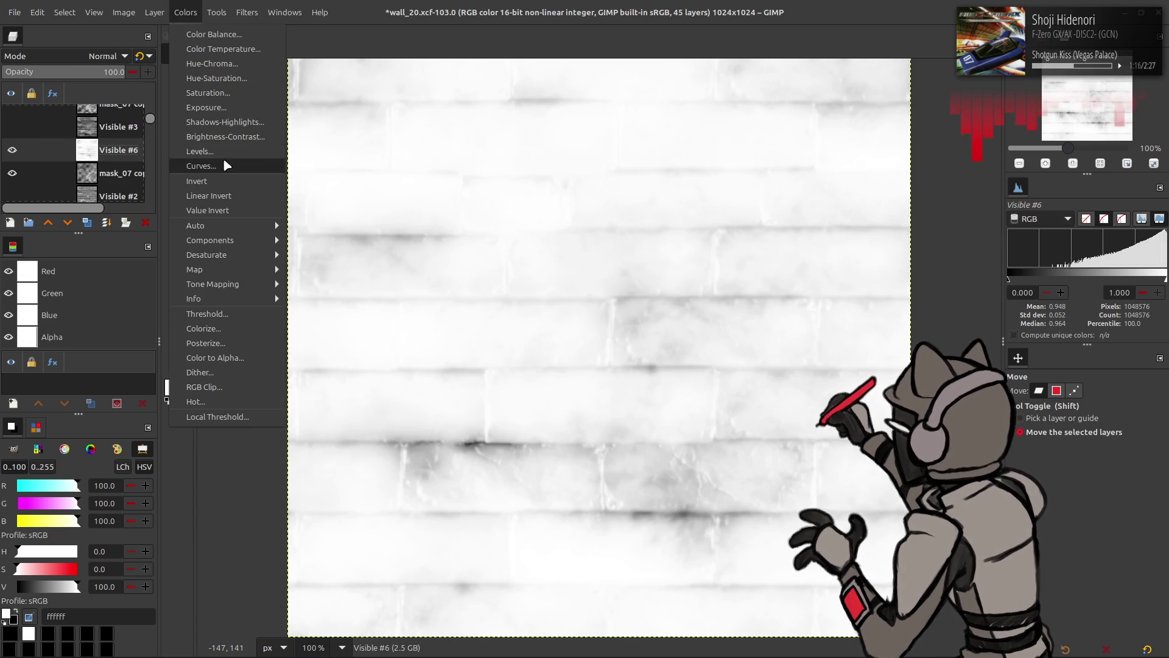
pyautogui.click(234, 162)
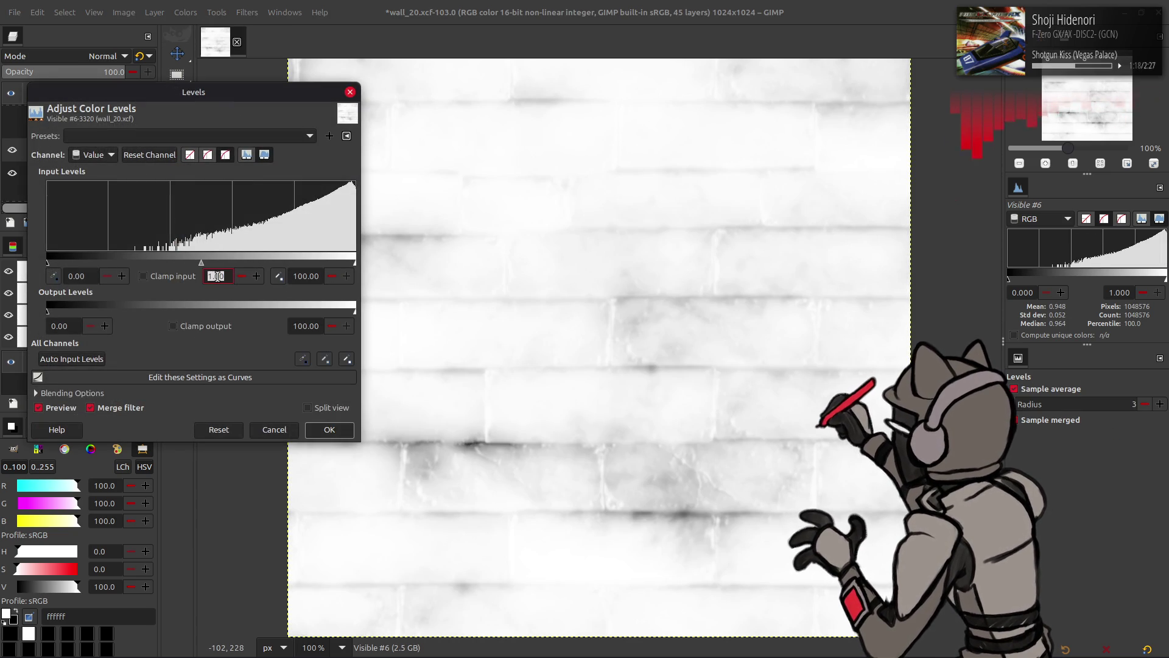
pyautogui.write('.0.5')
pyautogui.click(329, 429)
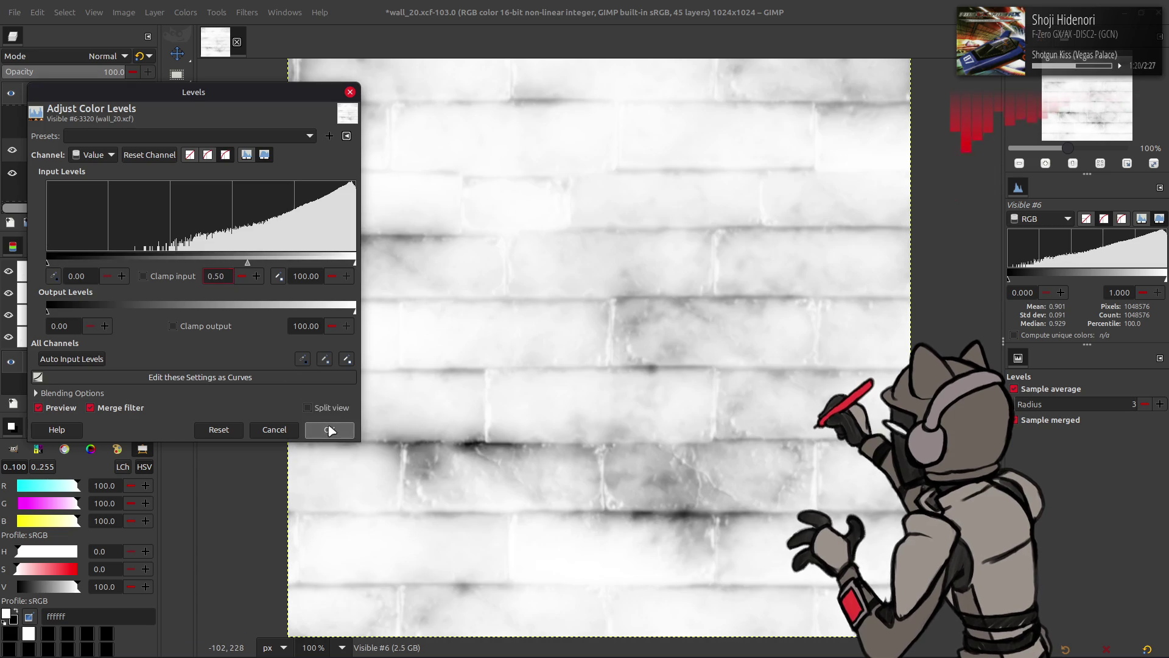
pyautogui.click(186, 13)
pyautogui.click(225, 199)
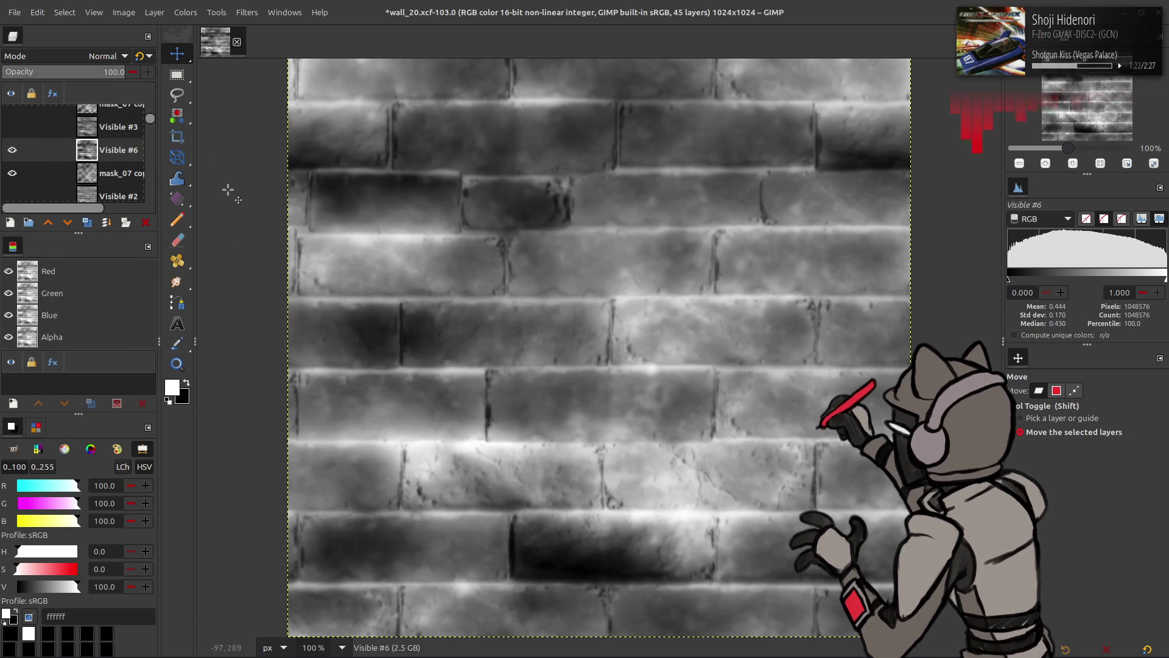
# Re-export the mask as mask_02.dds and switch to Blender
pyautogui.click(13, 12)
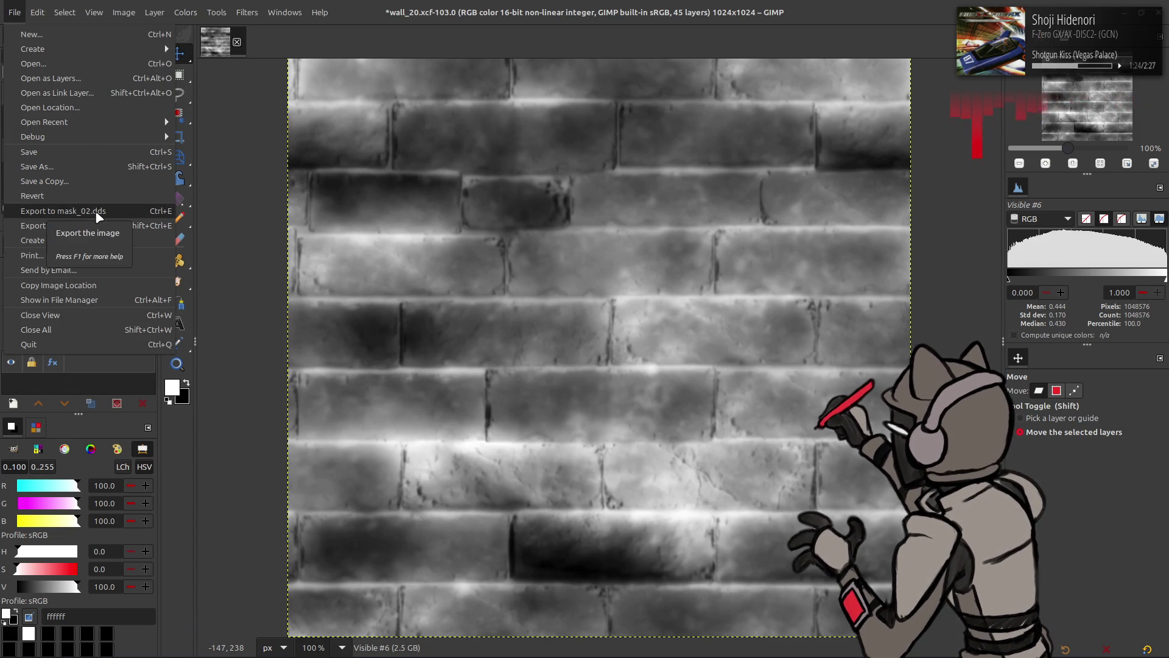
pyautogui.click(61, 212)
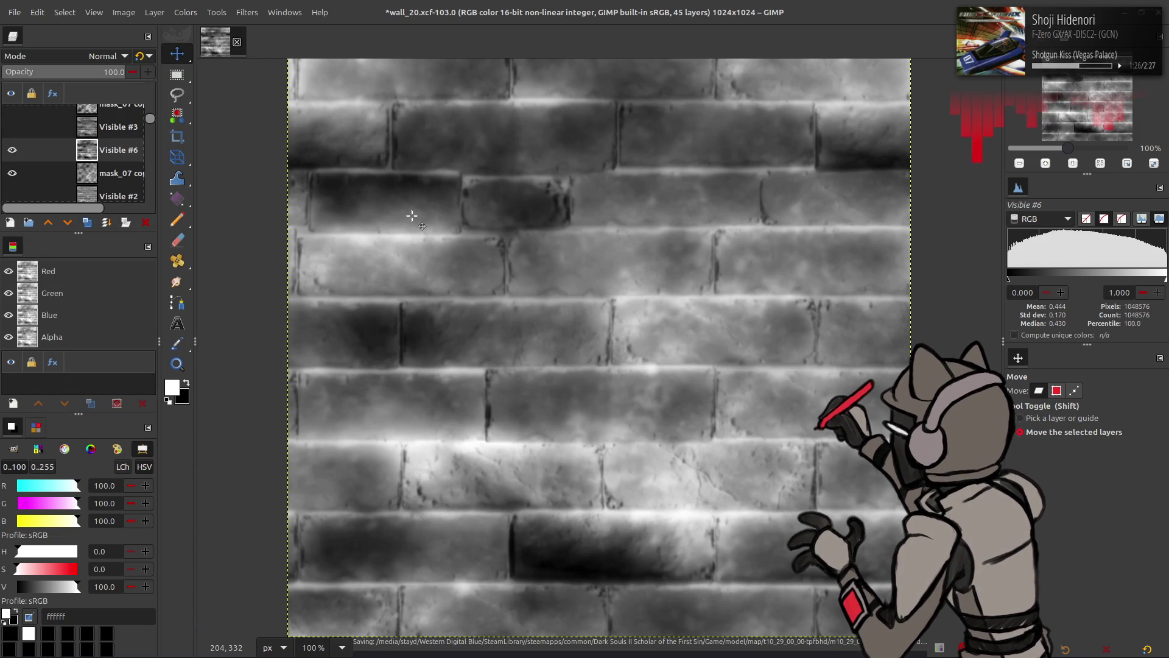
pyautogui.hotkey('alt', 'Tab')
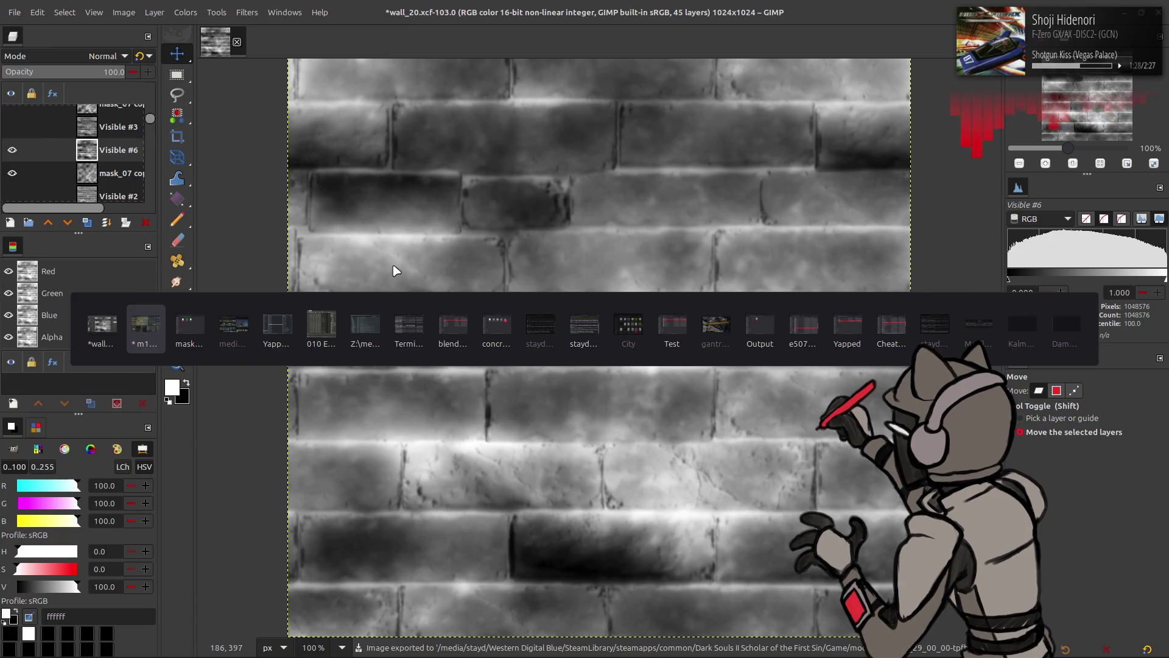
pyautogui.hotkey('alt', 'r')
# Zoom the Blender viewport on the wall to inspect mask_02, then return to GIMP
pyautogui.scroll(5, 483, 262)
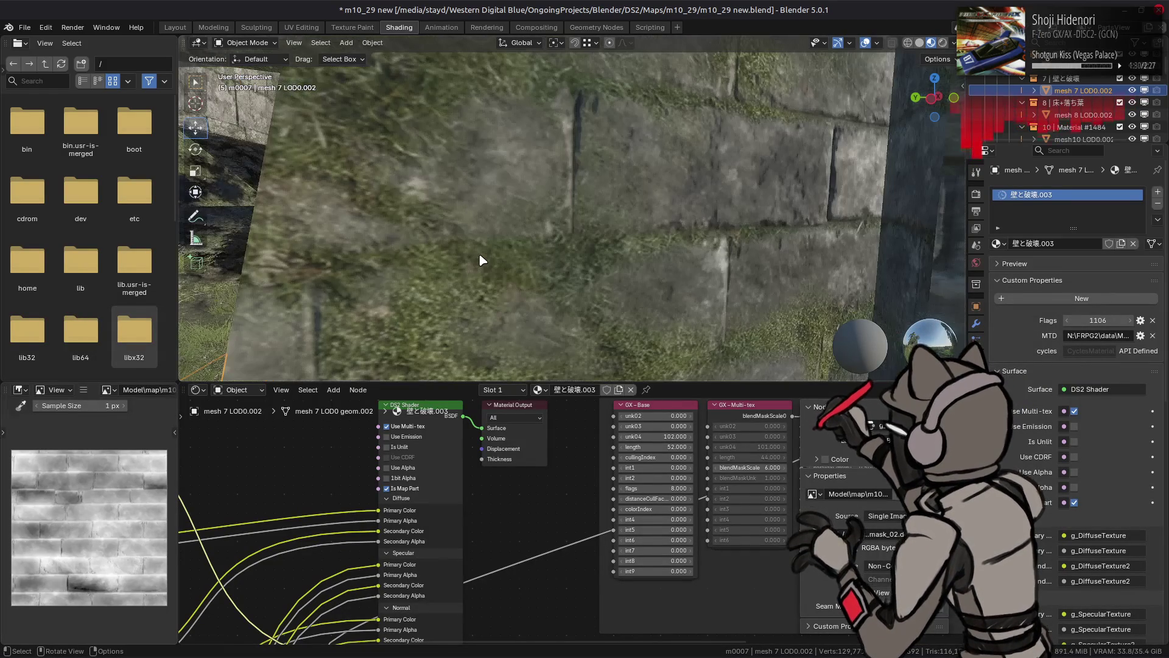
pyautogui.scroll(-5, 483, 259)
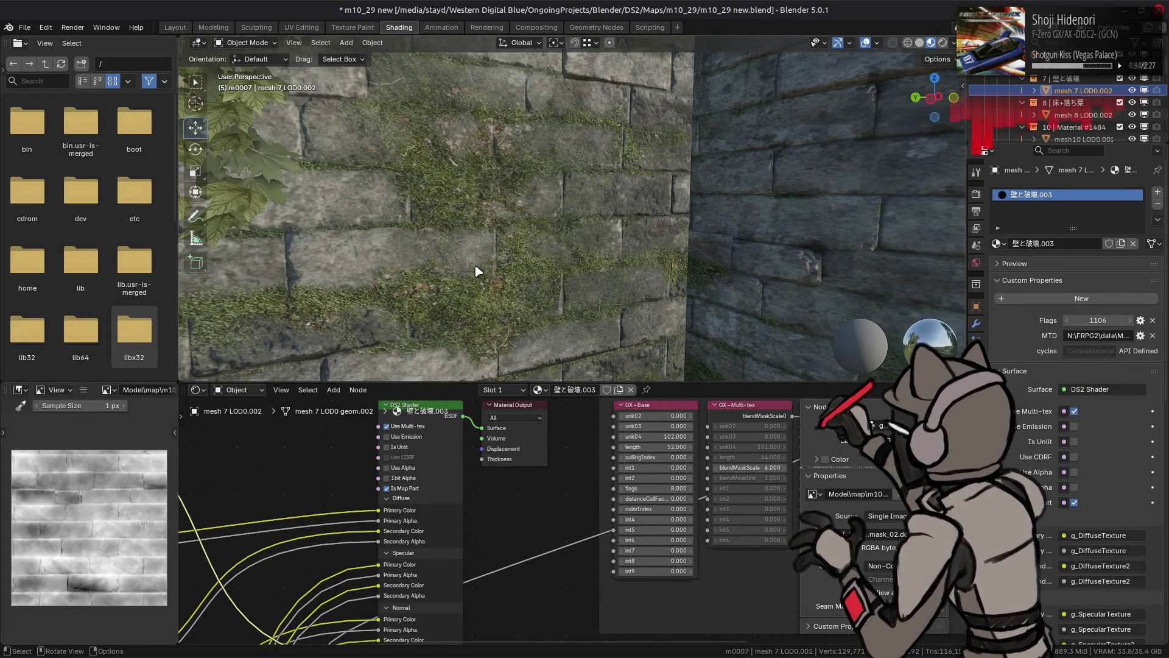
pyautogui.scroll(-2, 582, 201)
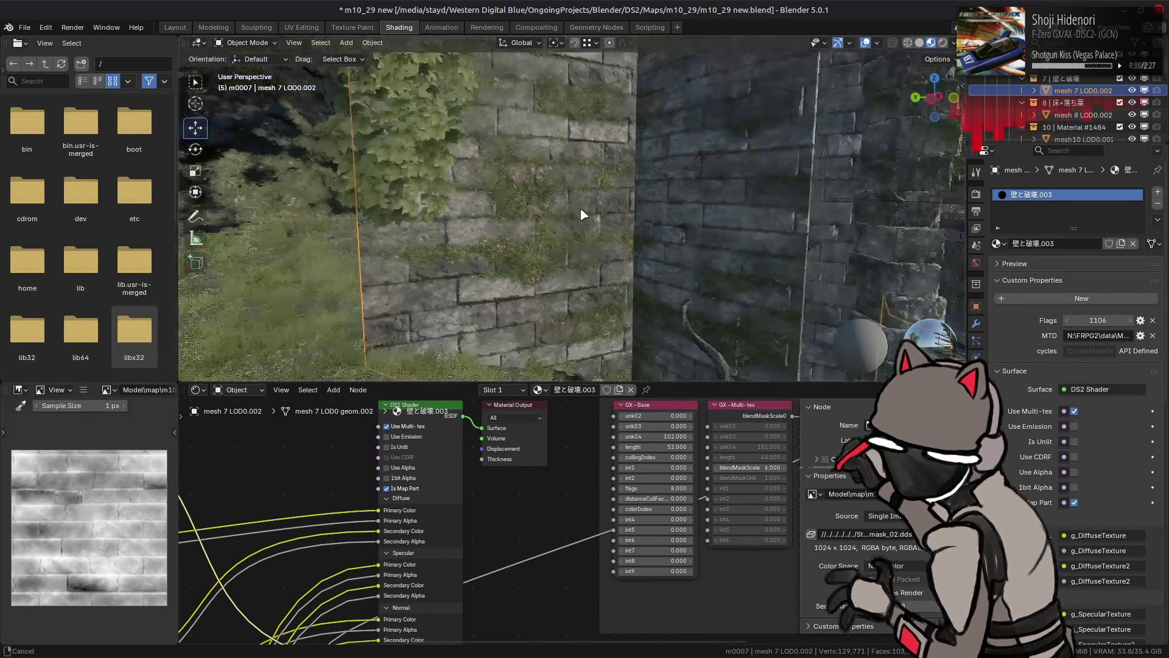
pyautogui.hotkey('alt', 'Tab')
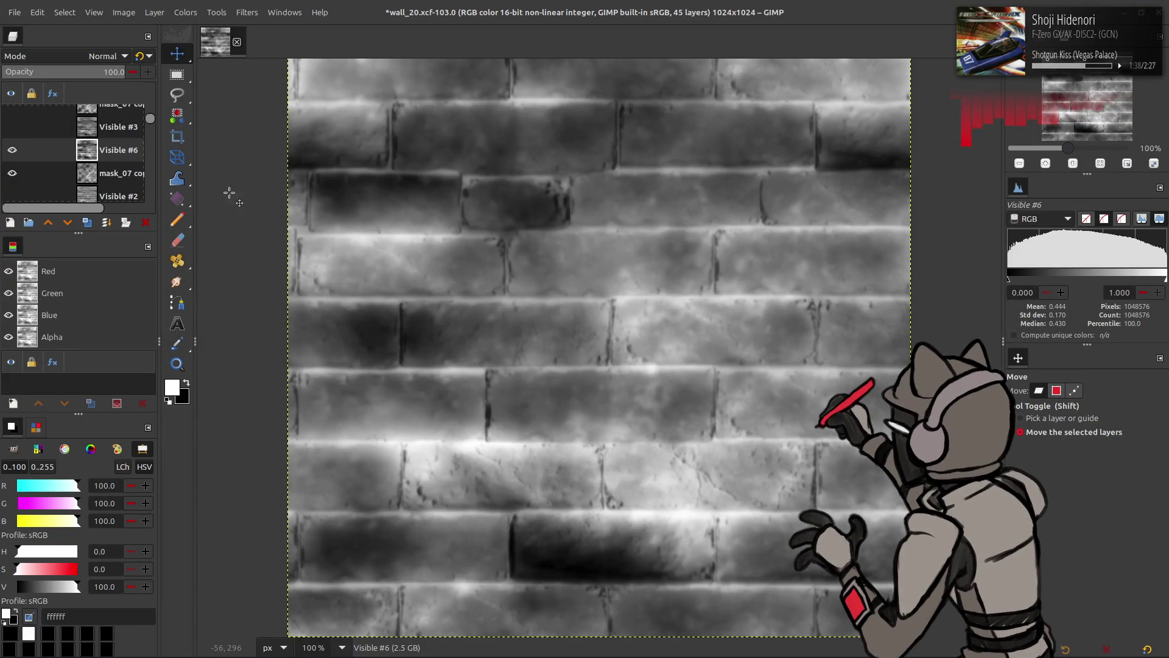
# Delete Visible #6, hide mask_07 copy, and darken Normal Neo copy with Levels output high 50
pyautogui.click(145, 221)
pyautogui.click(12, 150)
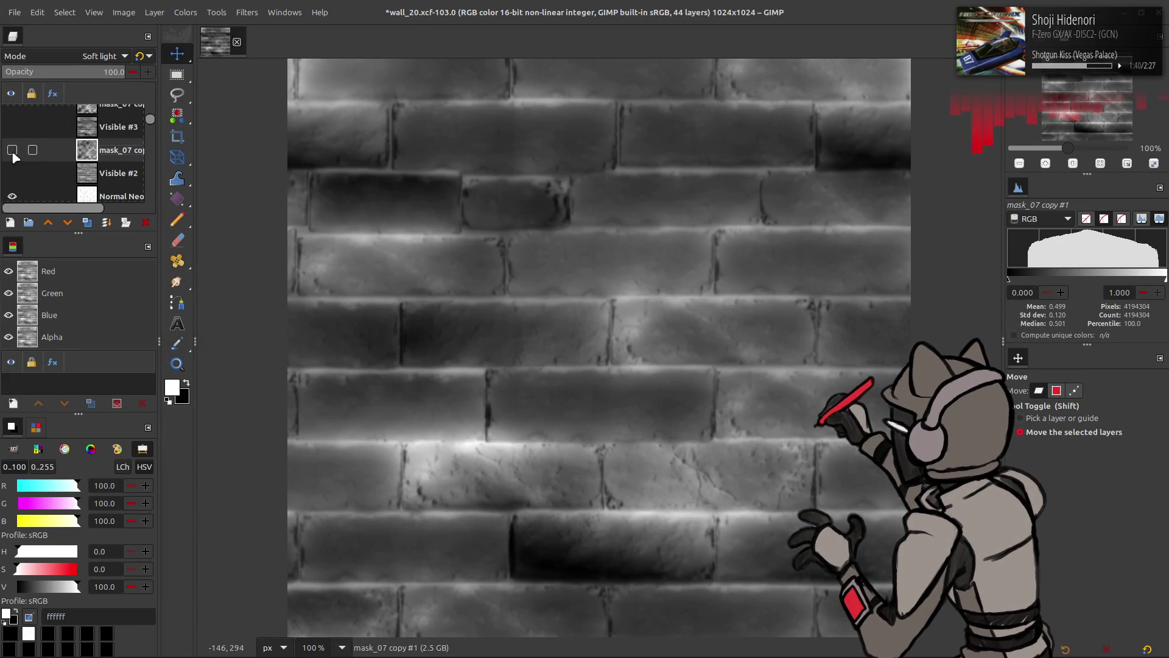
pyautogui.scroll(-1, 50, 163)
pyautogui.click(48, 157)
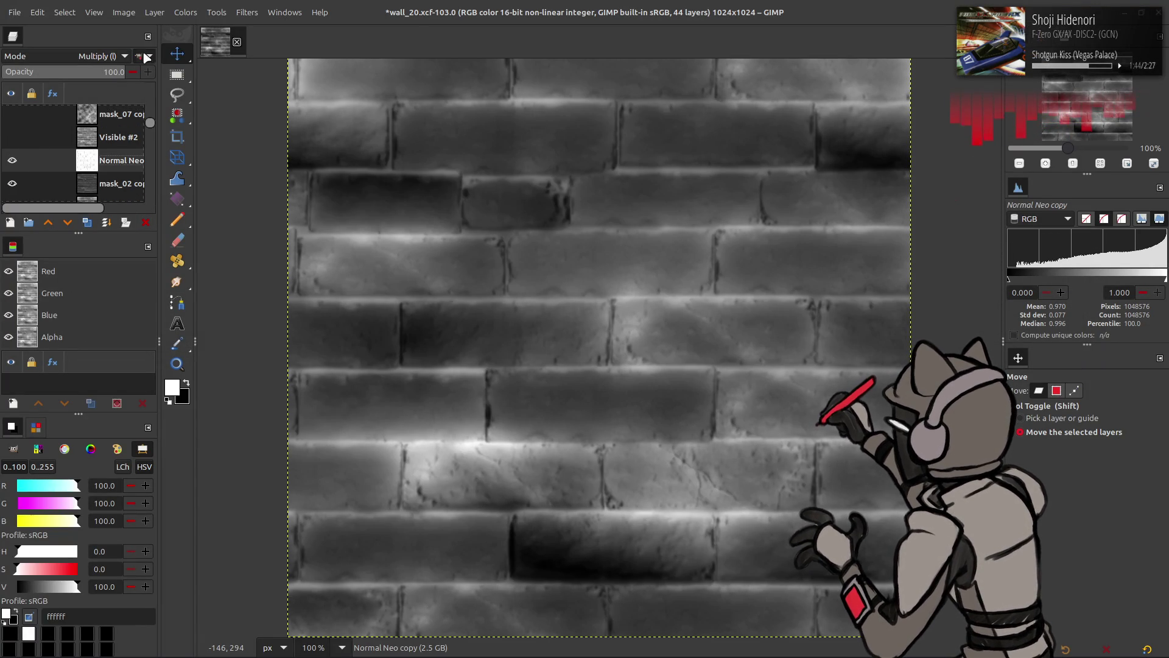
pyautogui.click(186, 12)
pyautogui.click(211, 146)
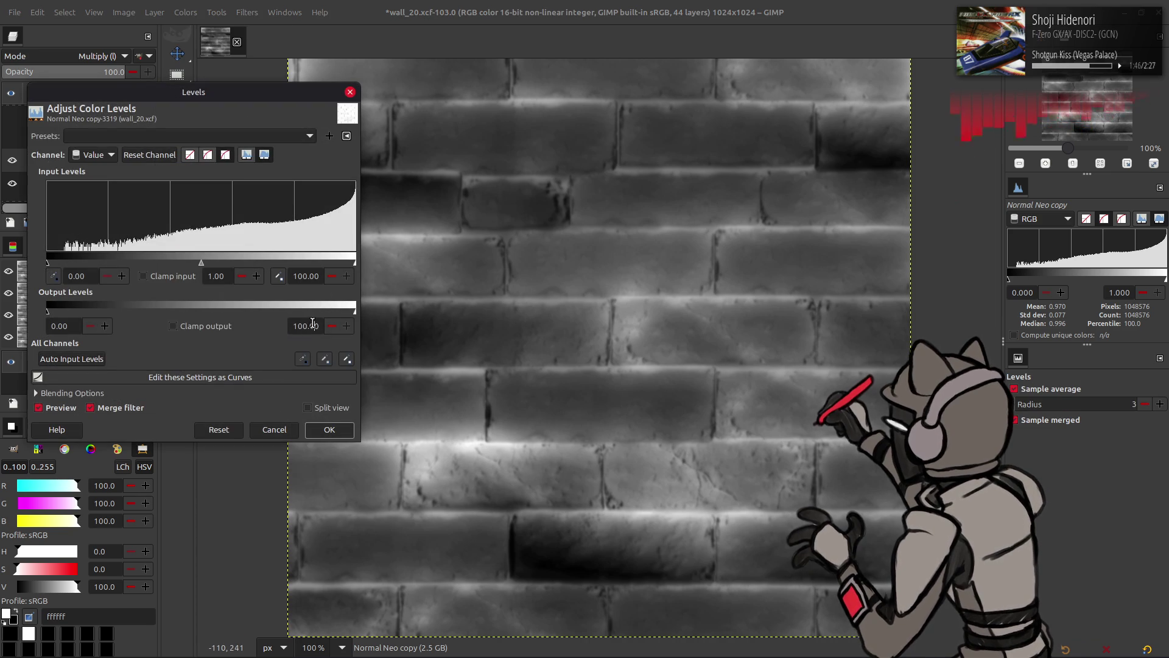
pyautogui.click(329, 430)
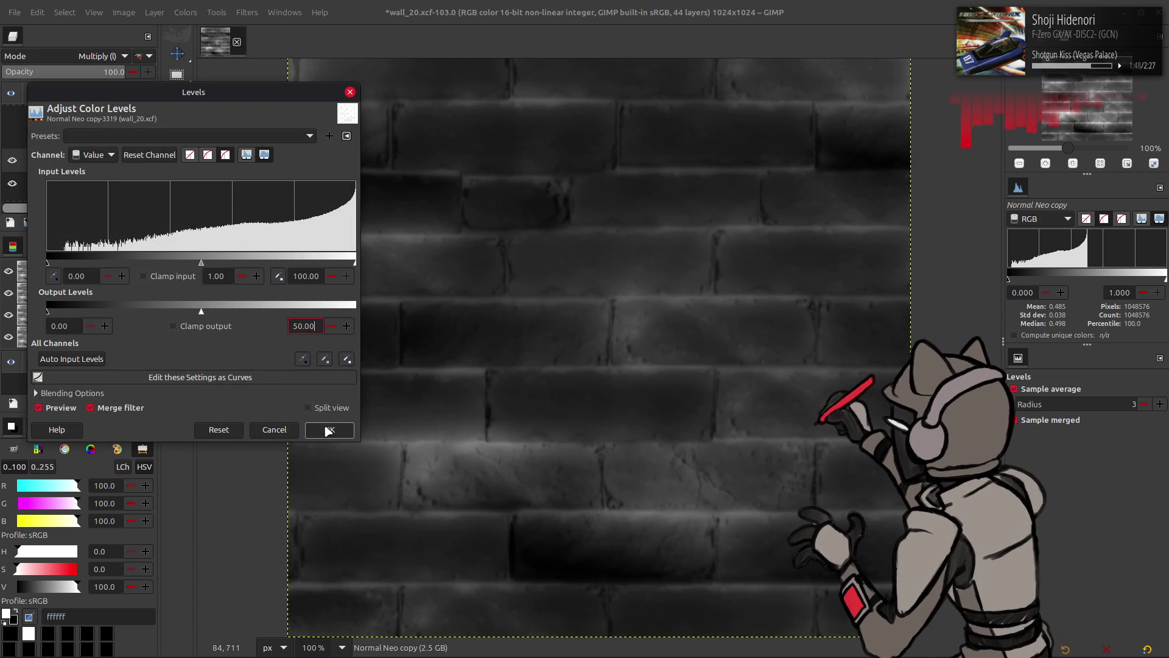
# Switch Normal Neo copy to Soft light and compare it hidden and shown
pyautogui.click(104, 56)
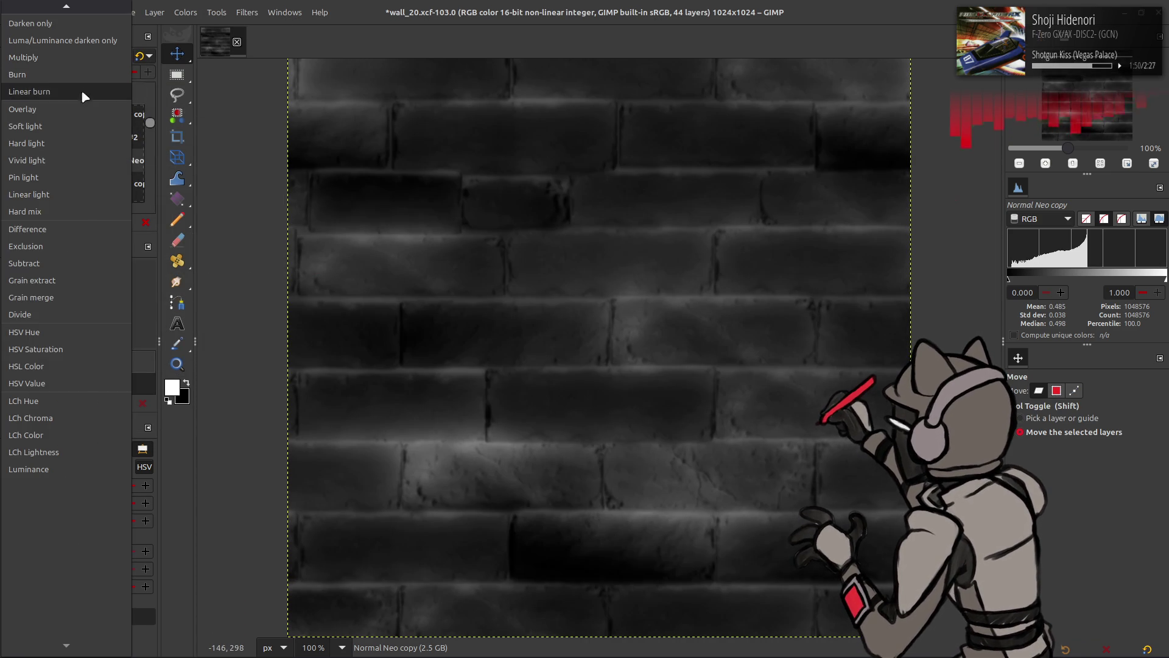
pyautogui.click(67, 126)
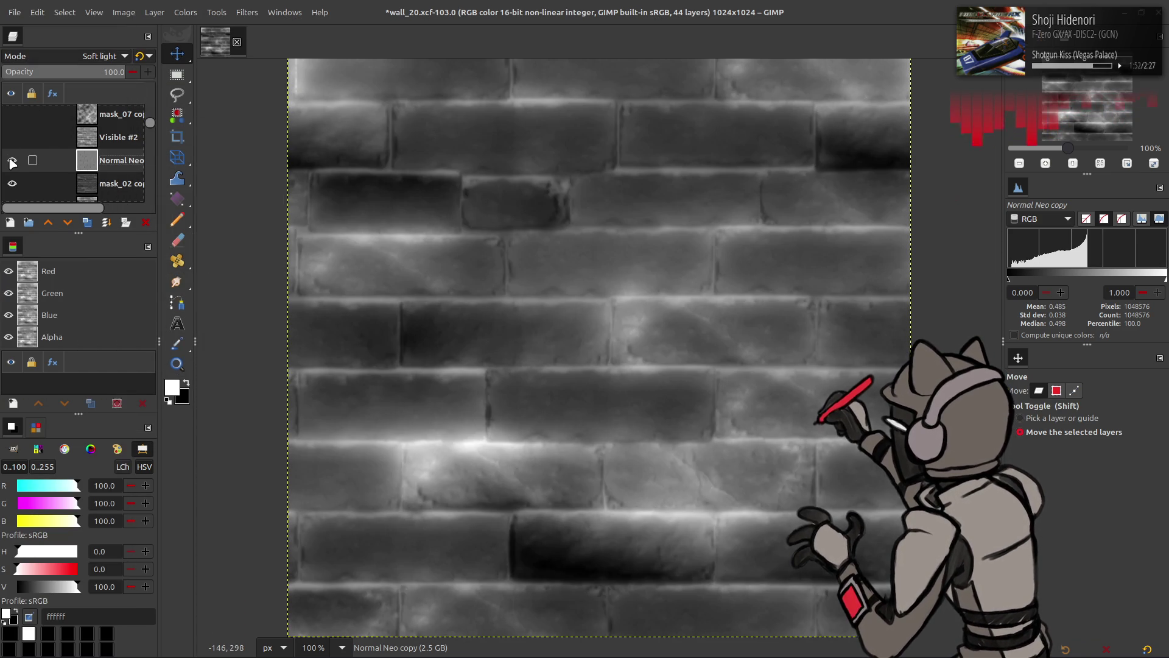
pyautogui.scroll(1, 67, 58)
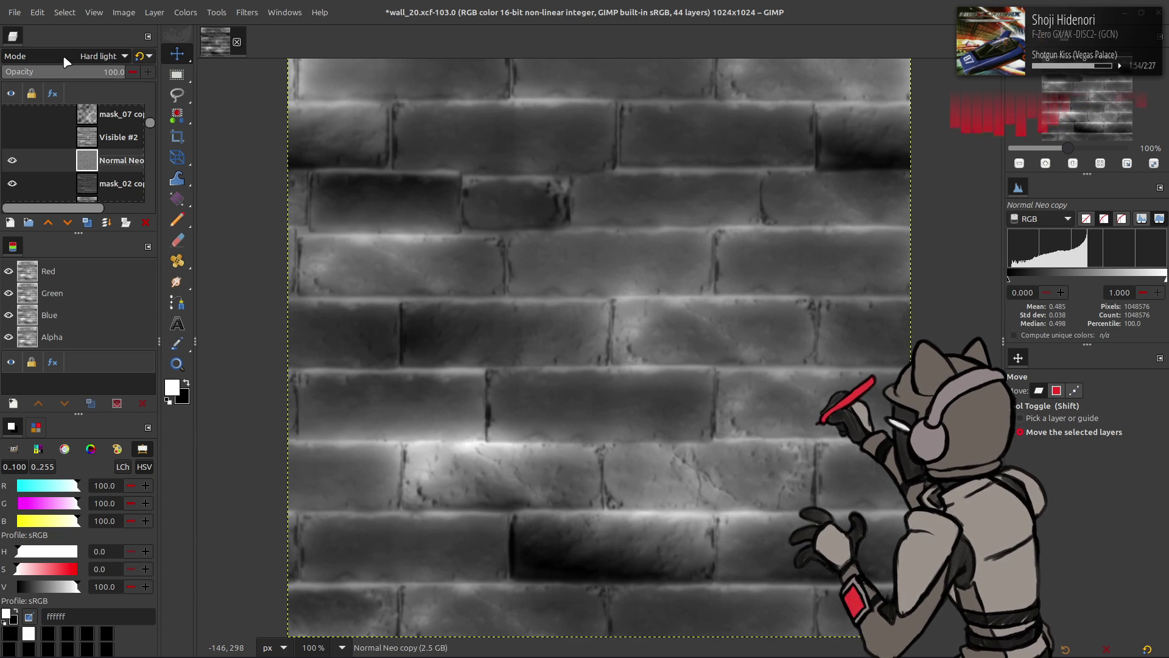
pyautogui.scroll(-1, 67, 61)
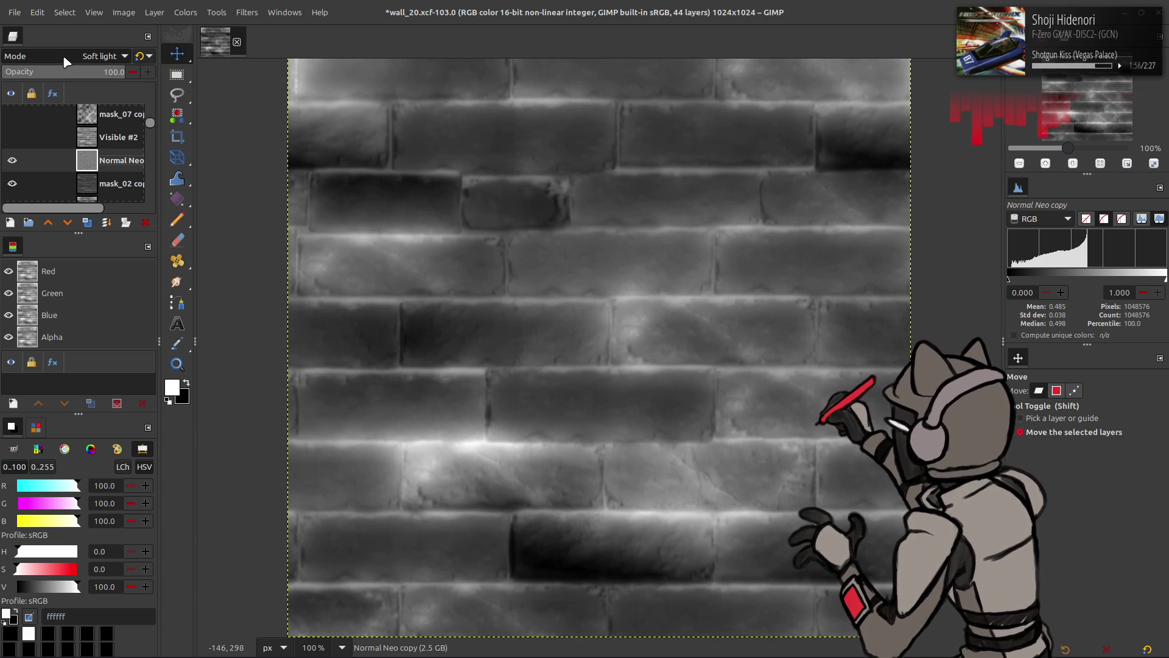
pyautogui.click(12, 161)
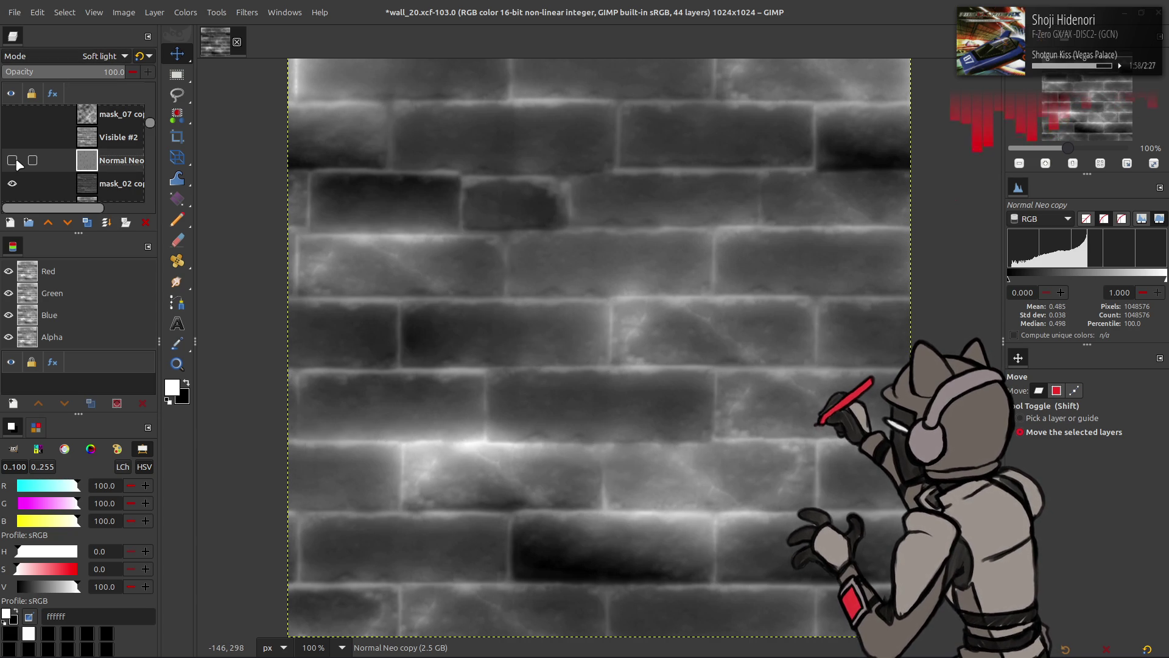
pyautogui.click(13, 161)
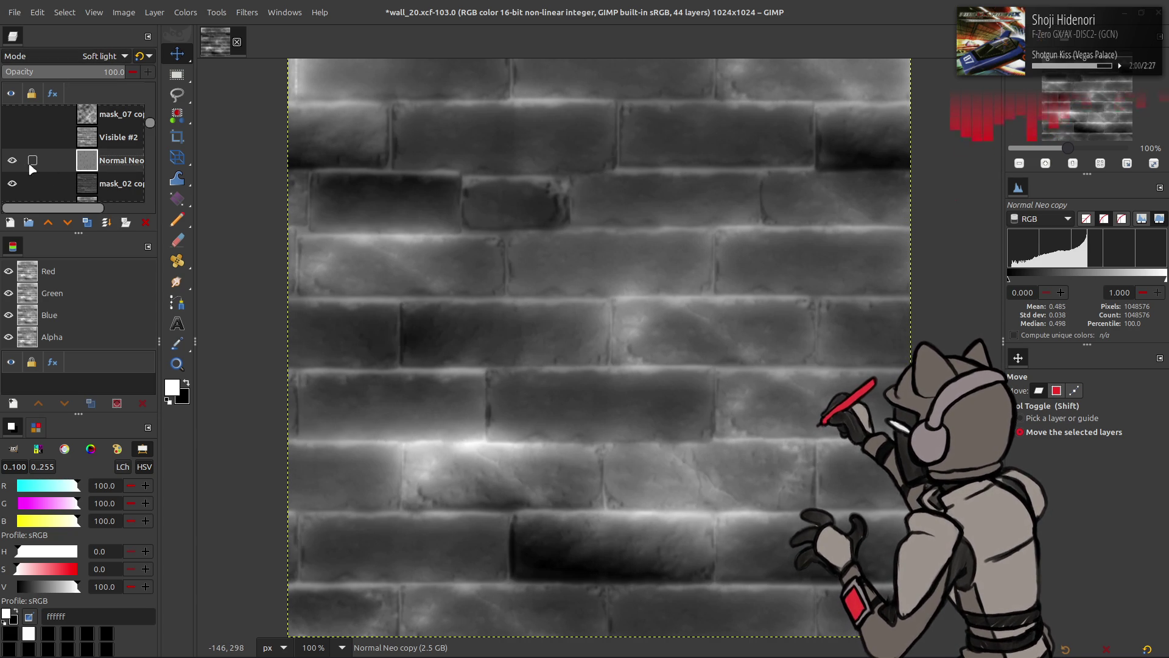
# Move mask_02 copy above Normal Neo copy and hide both layers
pyautogui.click(113, 183)
pyautogui.moveTo(110, 181); pyautogui.dragTo(116, 162)
pyautogui.scroll(-2, 113, 160)
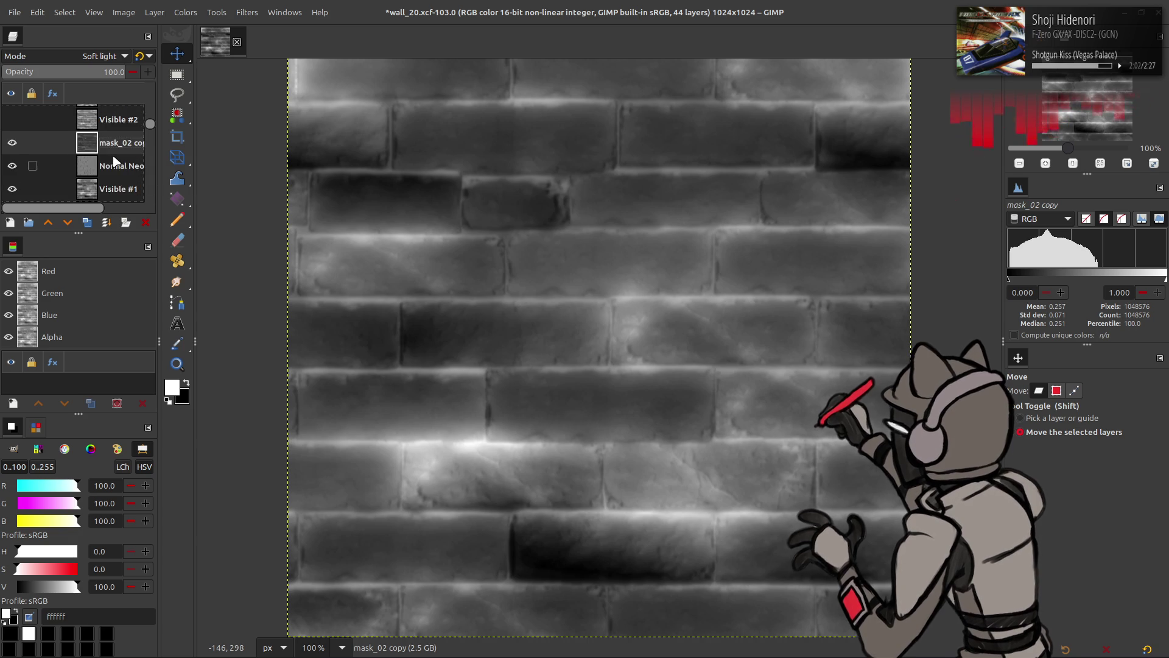
pyautogui.click(12, 124)
pyautogui.click(12, 148)
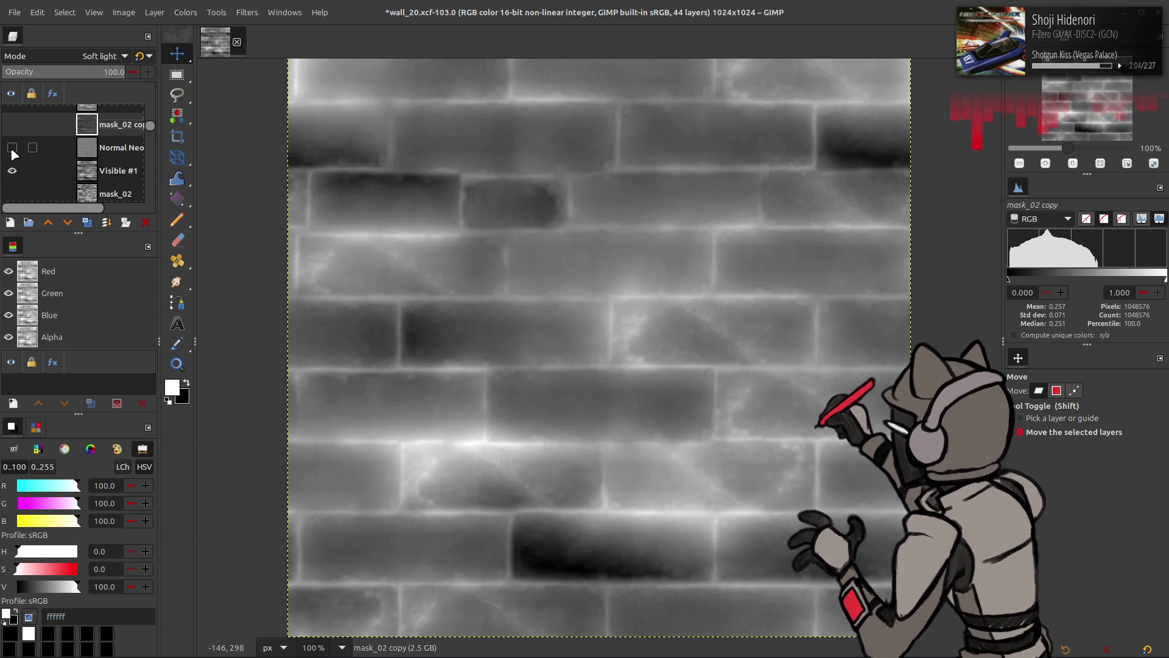
# Invert Visible #1, then show and select Normal Neo copy again
pyautogui.click(84, 170)
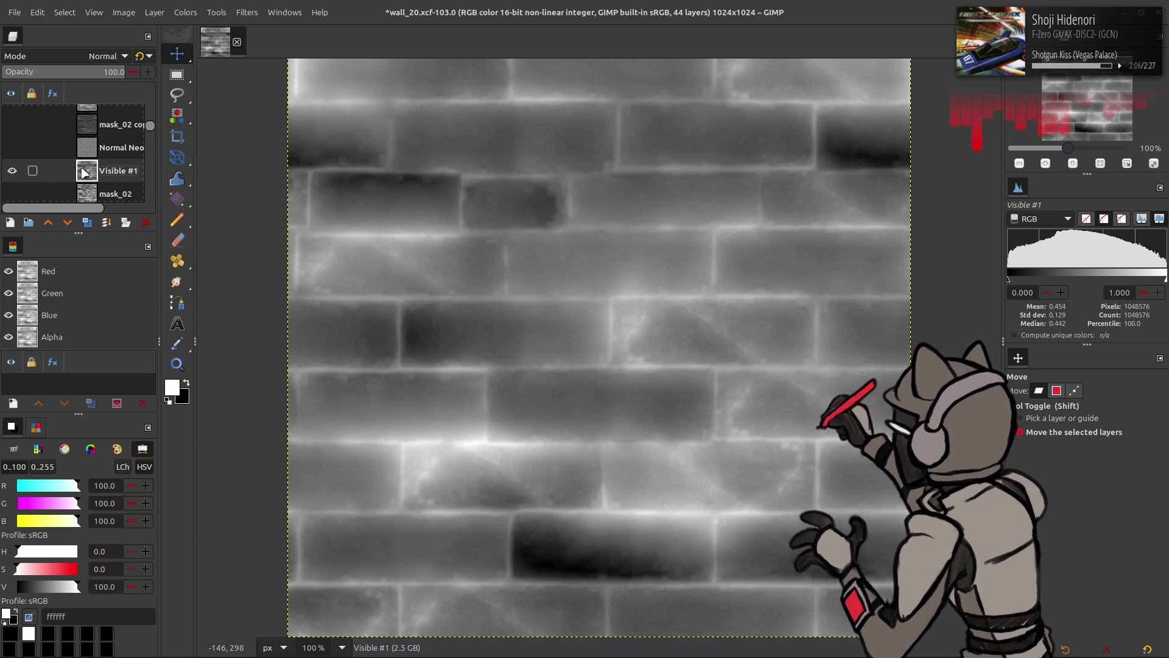
pyautogui.click(185, 12)
pyautogui.click(201, 182)
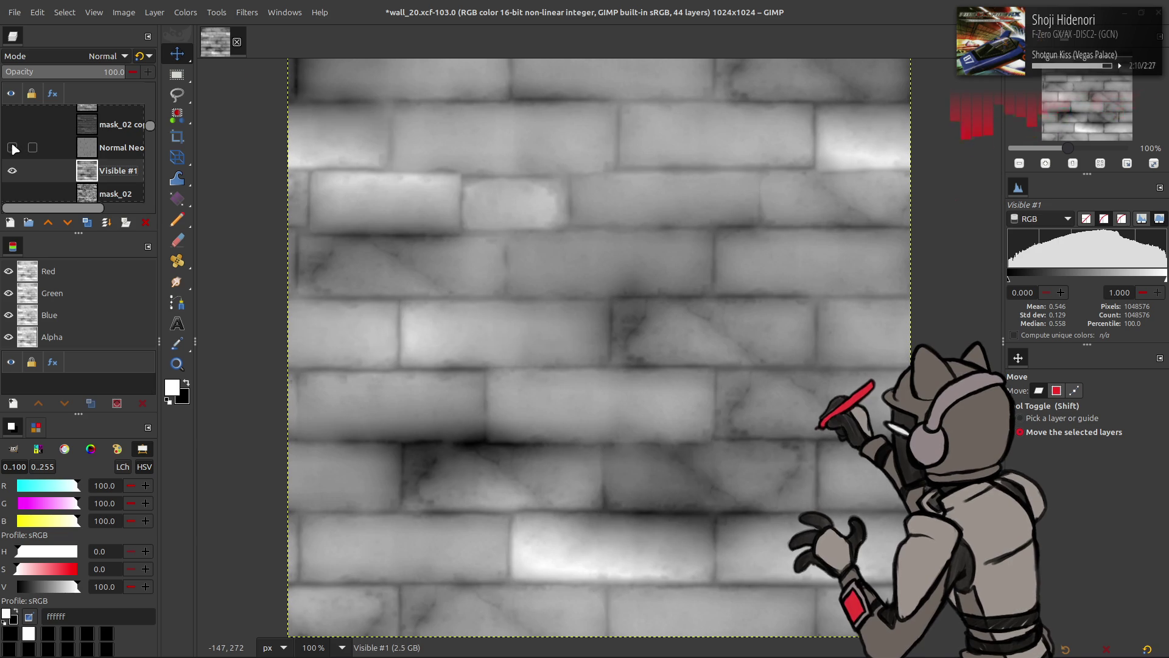
pyautogui.click(13, 147)
pyautogui.click(84, 147)
pyautogui.click(186, 12)
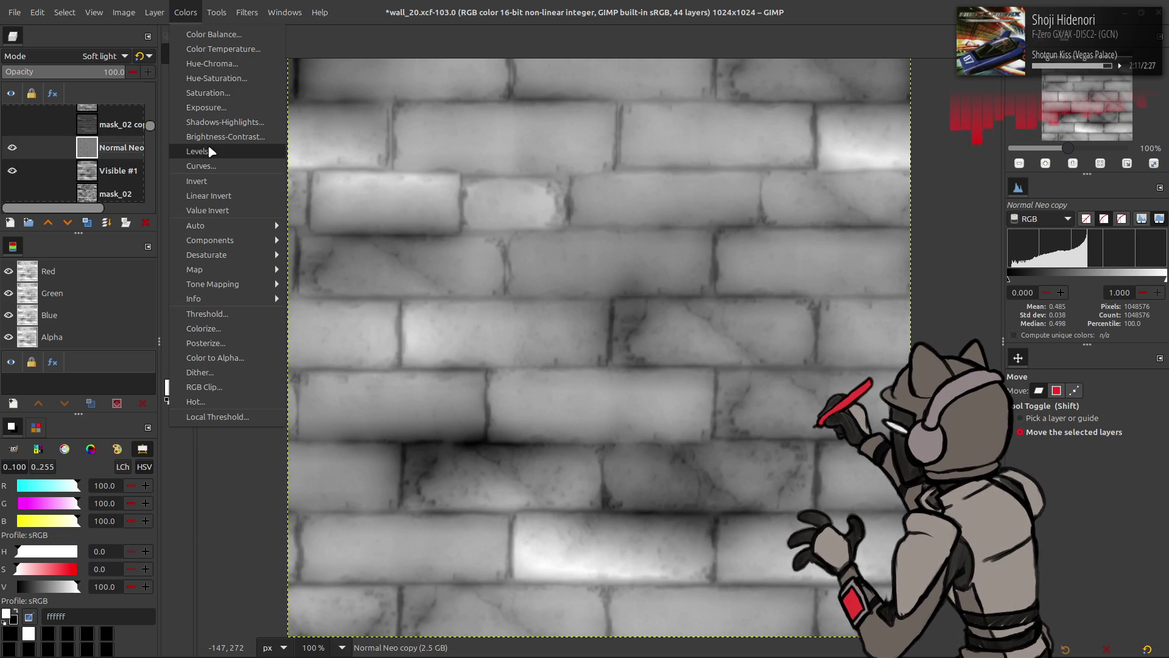
# Invert Normal Neo copy, then hide it
pyautogui.click(201, 181)
pyautogui.scroll(1, 84, 60)
pyautogui.scroll(-2, 84, 61)
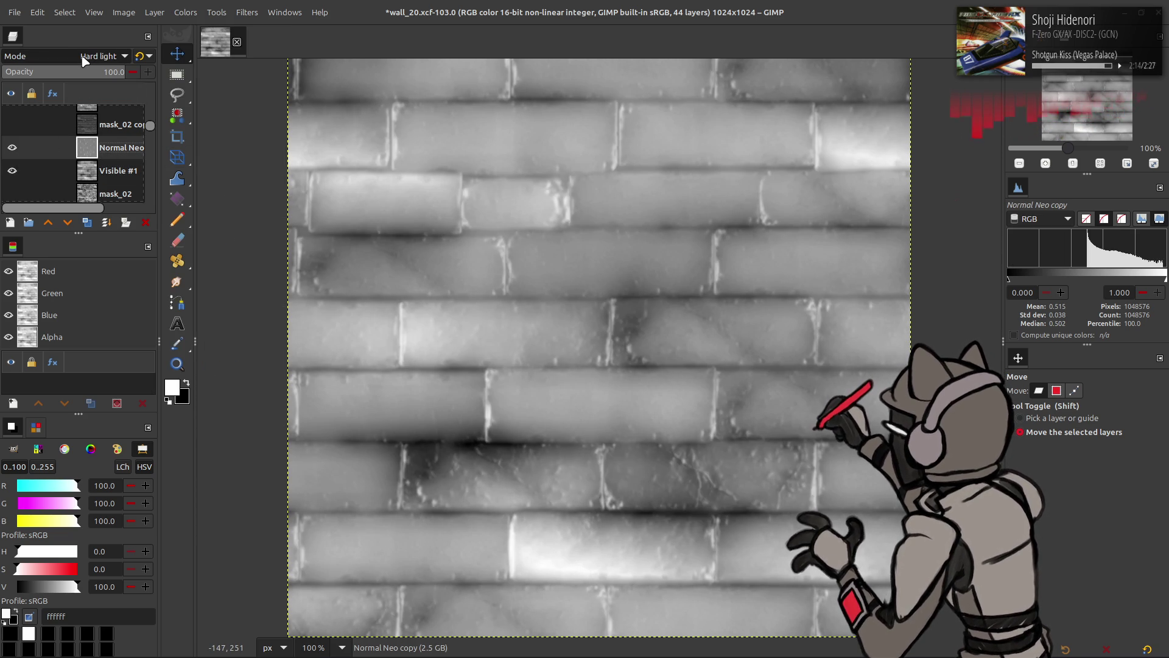
pyautogui.scroll(1, 84, 60)
pyautogui.click(13, 151)
# Select mask_02 copy, toggle its visibility, and try inverting it before undoing
pyautogui.click(16, 128)
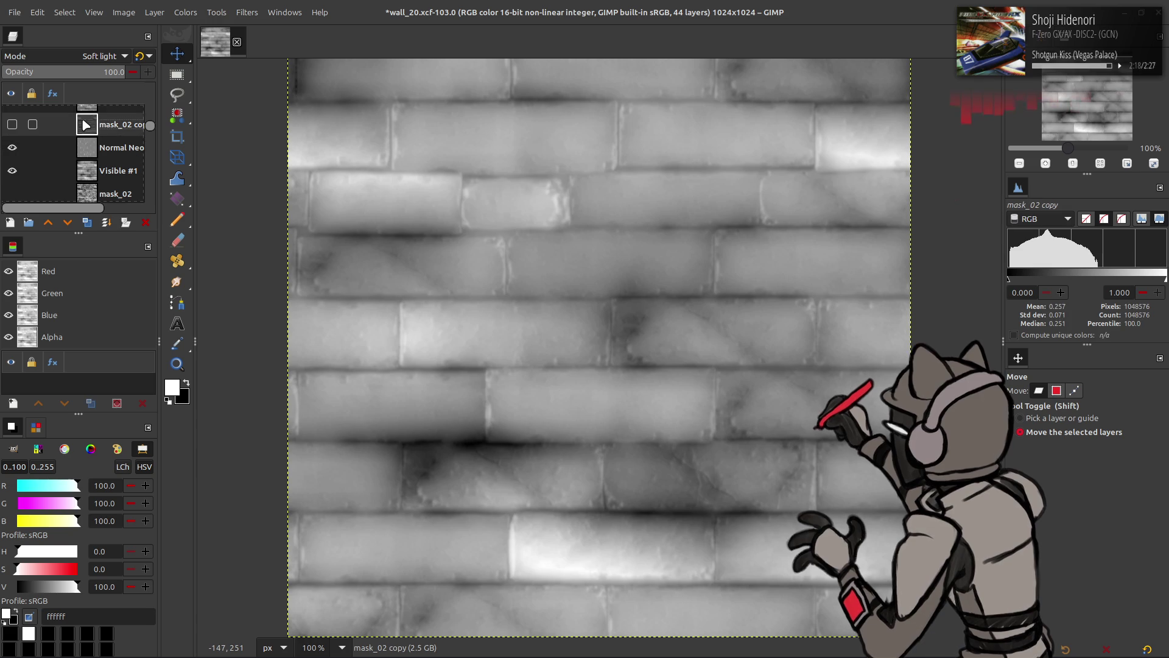
pyautogui.click(13, 125)
pyautogui.click(12, 125)
pyautogui.click(13, 125)
pyautogui.click(13, 125)
pyautogui.click(13, 125)
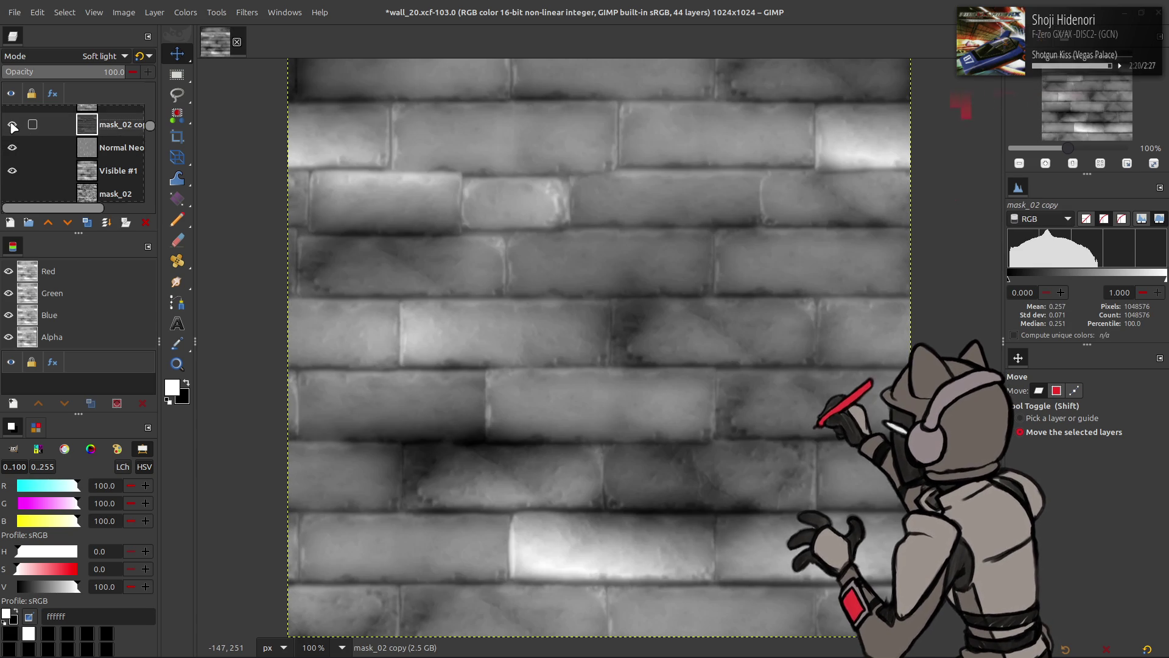
pyautogui.click(186, 13)
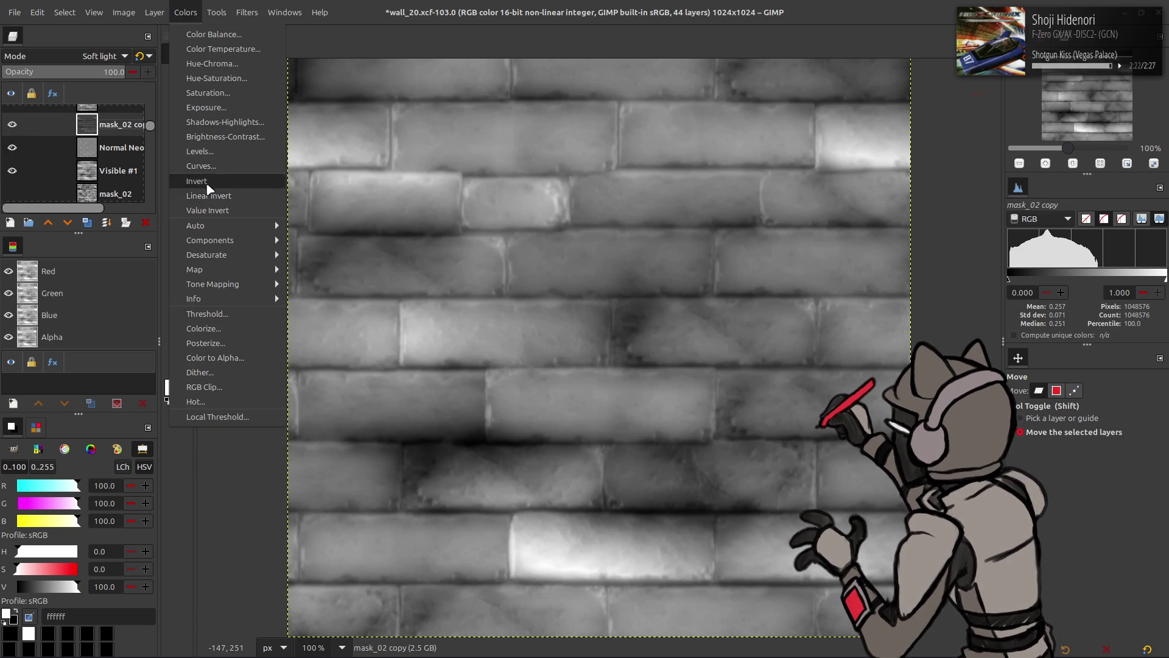
pyautogui.click(206, 182)
pyautogui.hotkey('ctrl', 'z')
pyautogui.hotkey('ctrl', 'z')
pyautogui.hotkey('ctrl', 'z')
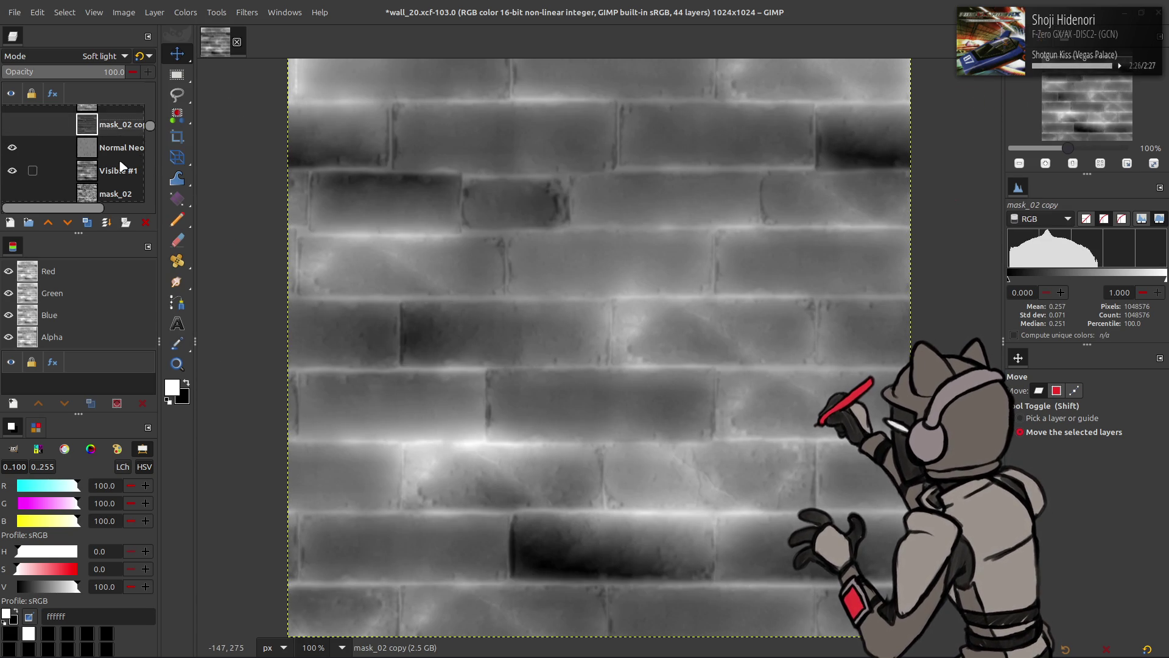
# Show Normal Neo copy and mask_02 copy again, preview Visible #2, then reselect Normal Neo copy
pyautogui.click(104, 148)
pyautogui.click(12, 147)
pyautogui.click(12, 124)
pyautogui.click(52, 125)
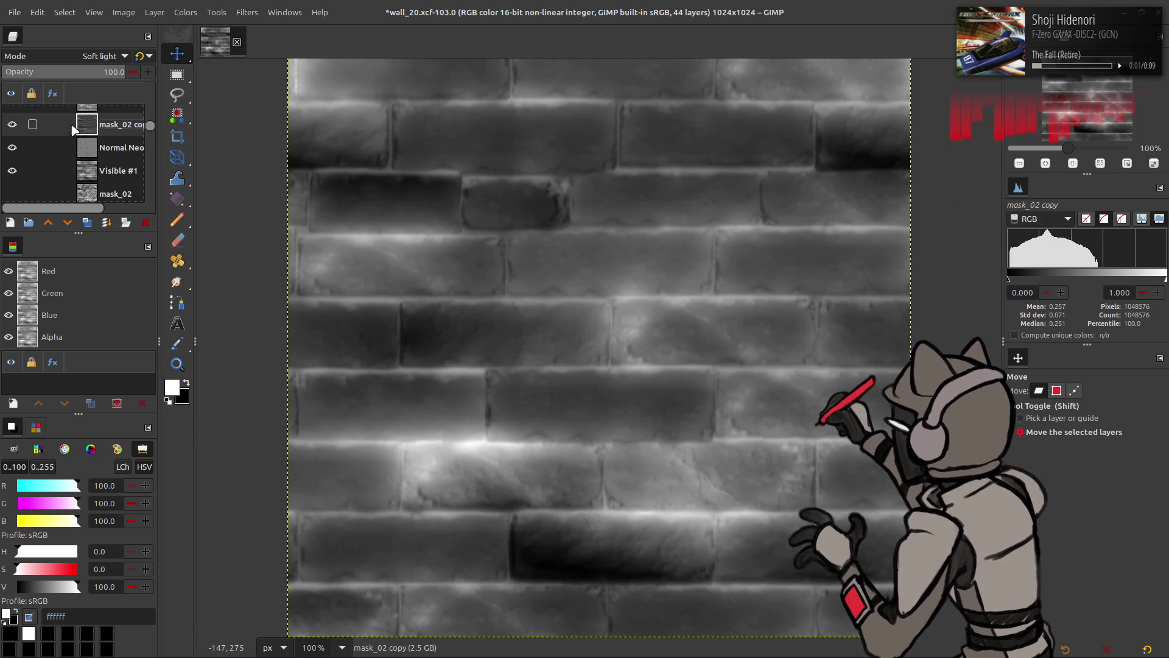
pyautogui.scroll(1, 52, 128)
pyautogui.click(51, 122)
pyautogui.click(13, 120)
pyautogui.click(12, 119)
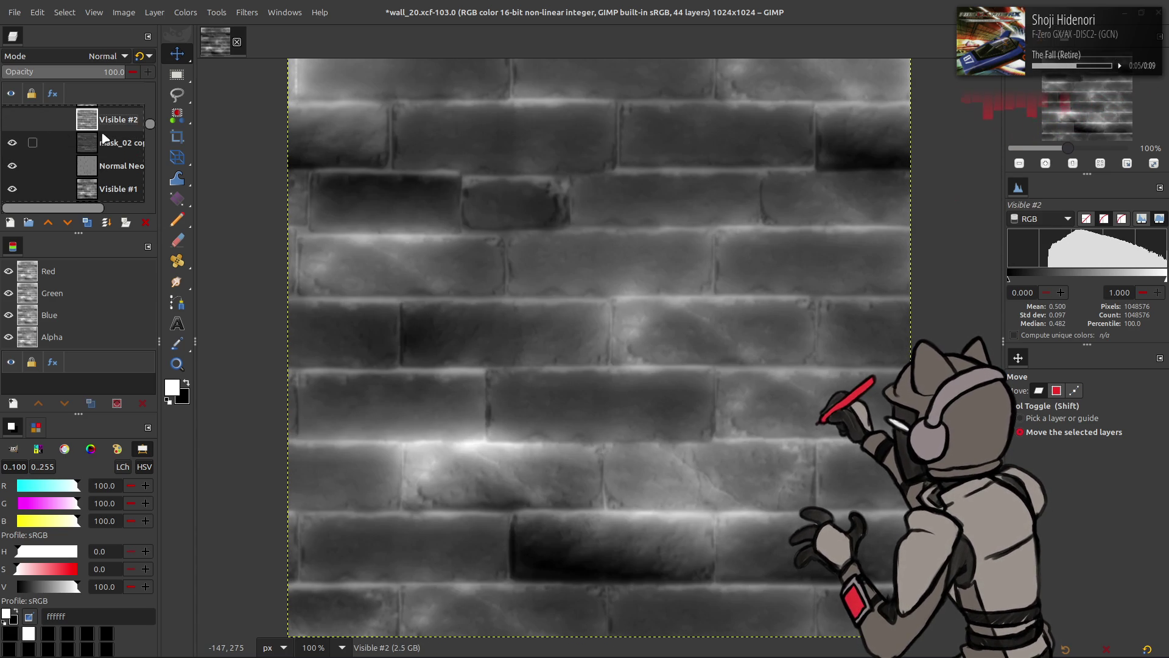
pyautogui.press('Down')
pyautogui.press('Down')
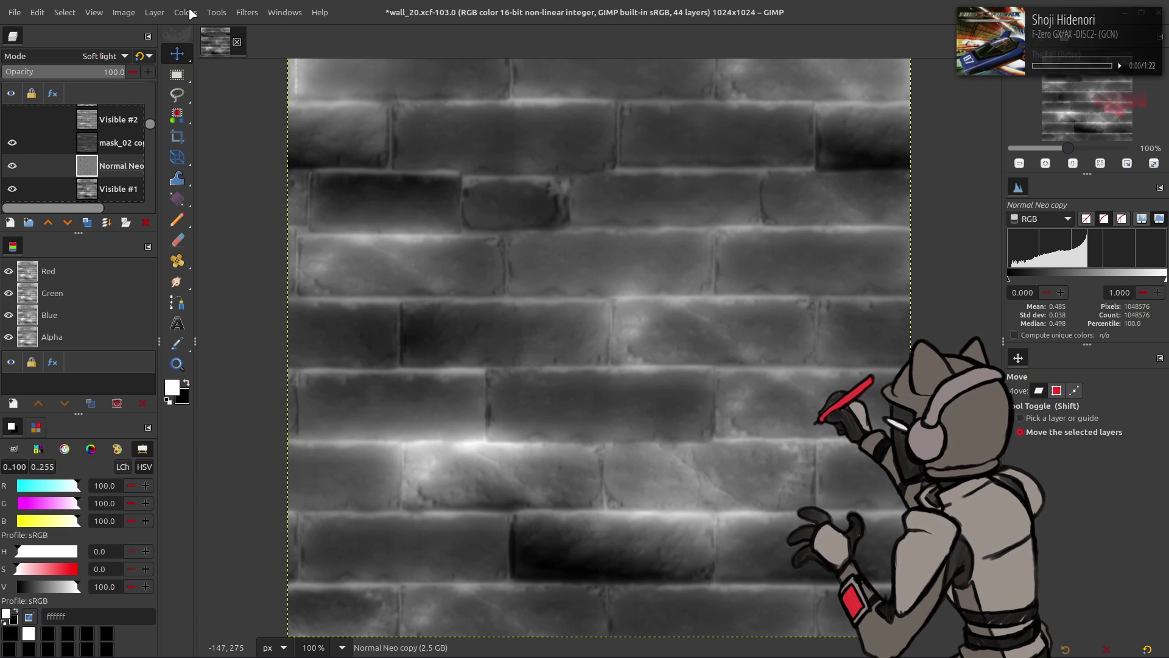
# Set the Normal Neo copy layer to 50 opacity and compare it by toggling its visibility
pyautogui.click(112, 72)
pyautogui.write('50')
pyautogui.press('Return')
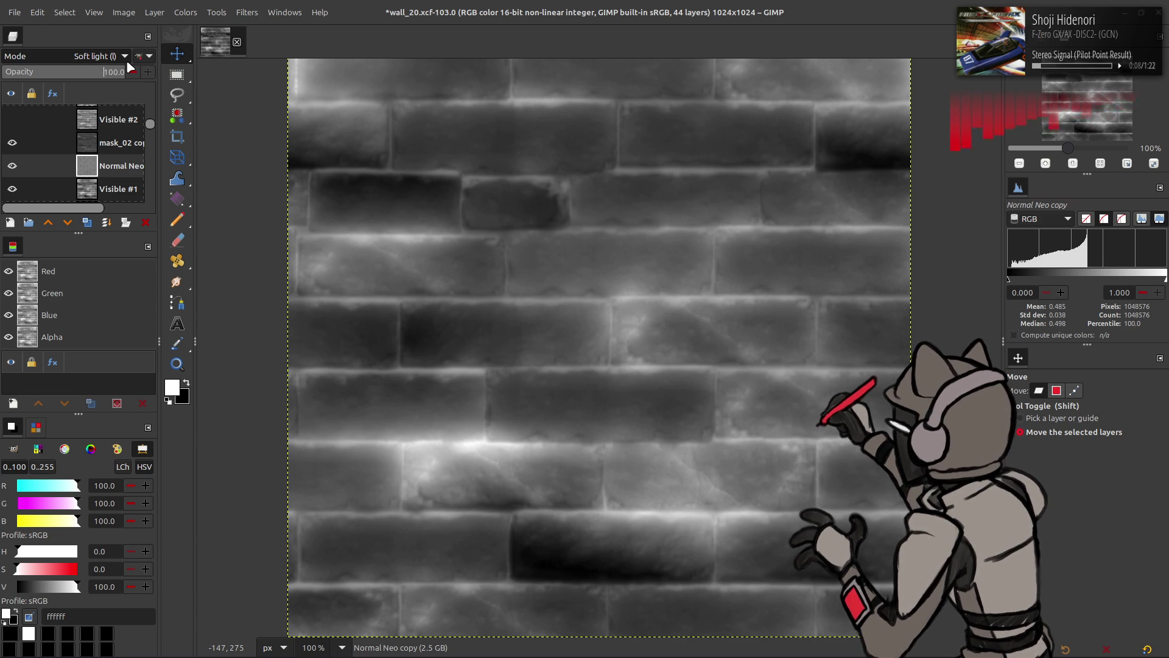
pyautogui.click(12, 166)
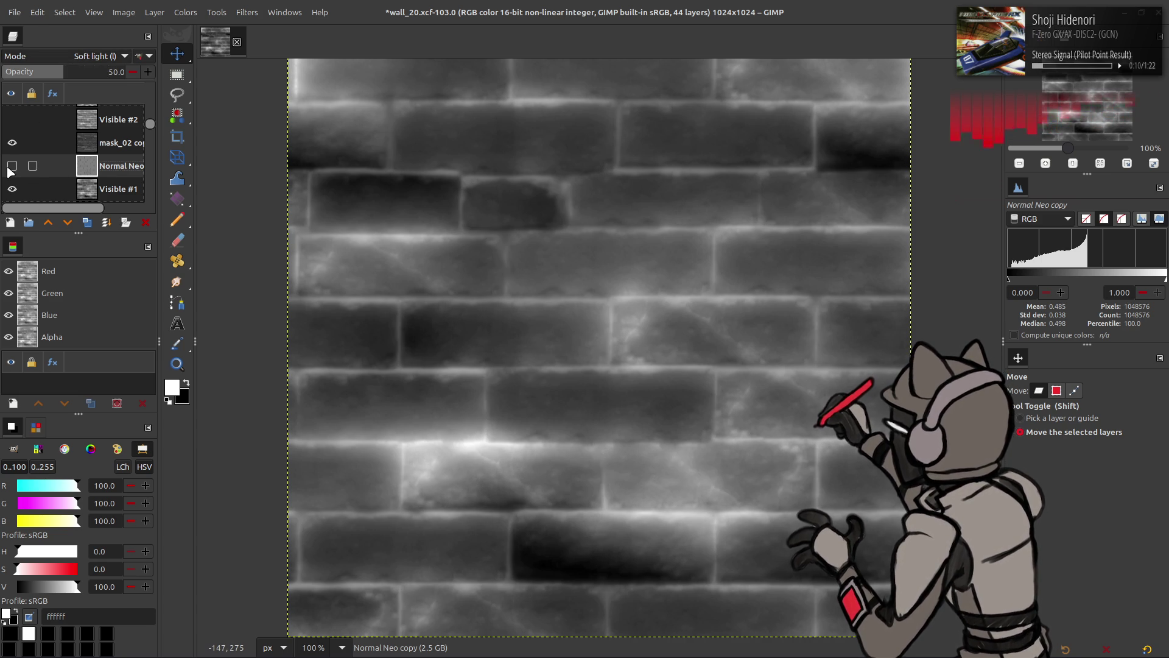
pyautogui.click(12, 165)
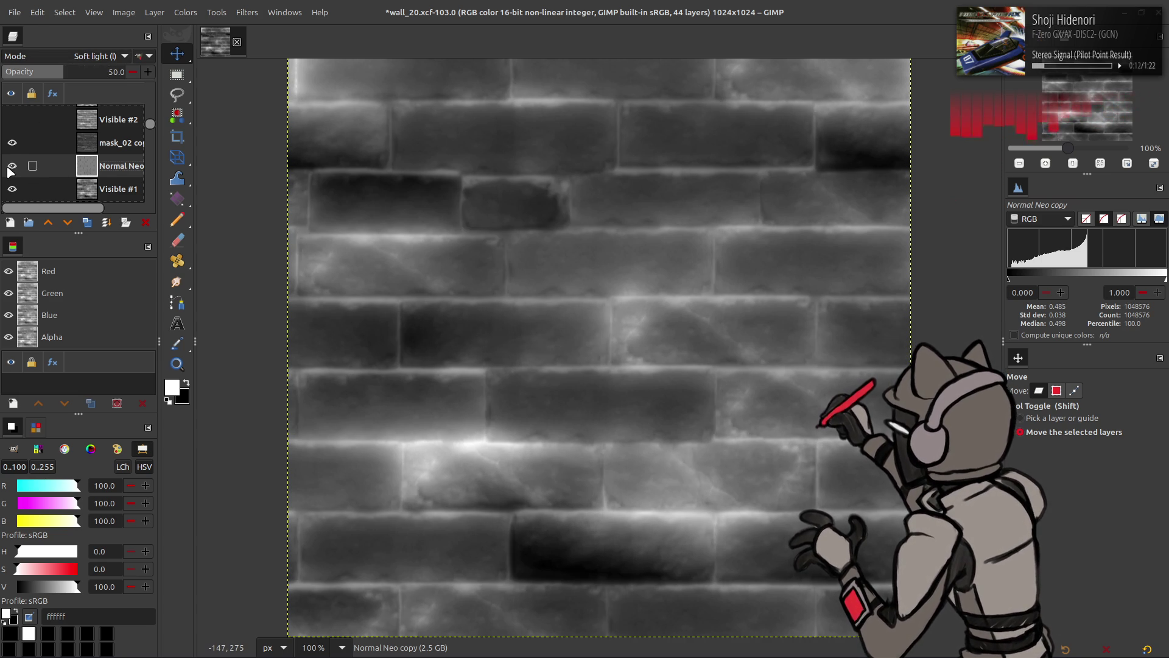
# Switch the layer to the legacy Soft light blend mode
pyautogui.scroll(-1, 116, 56)
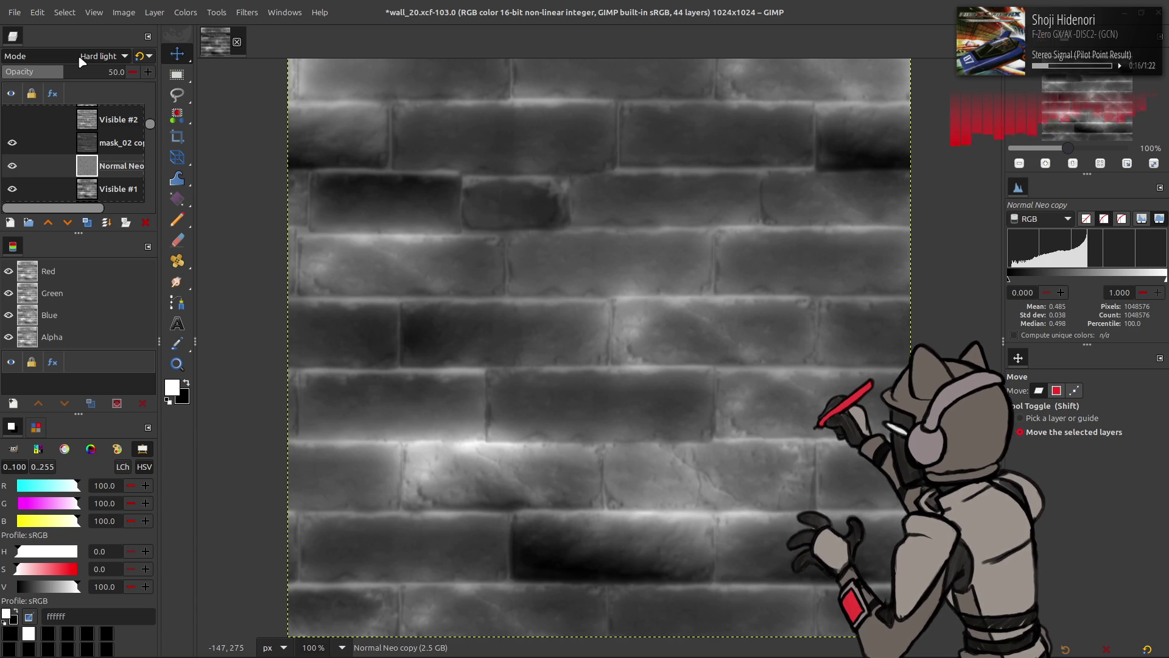
pyautogui.click(144, 54)
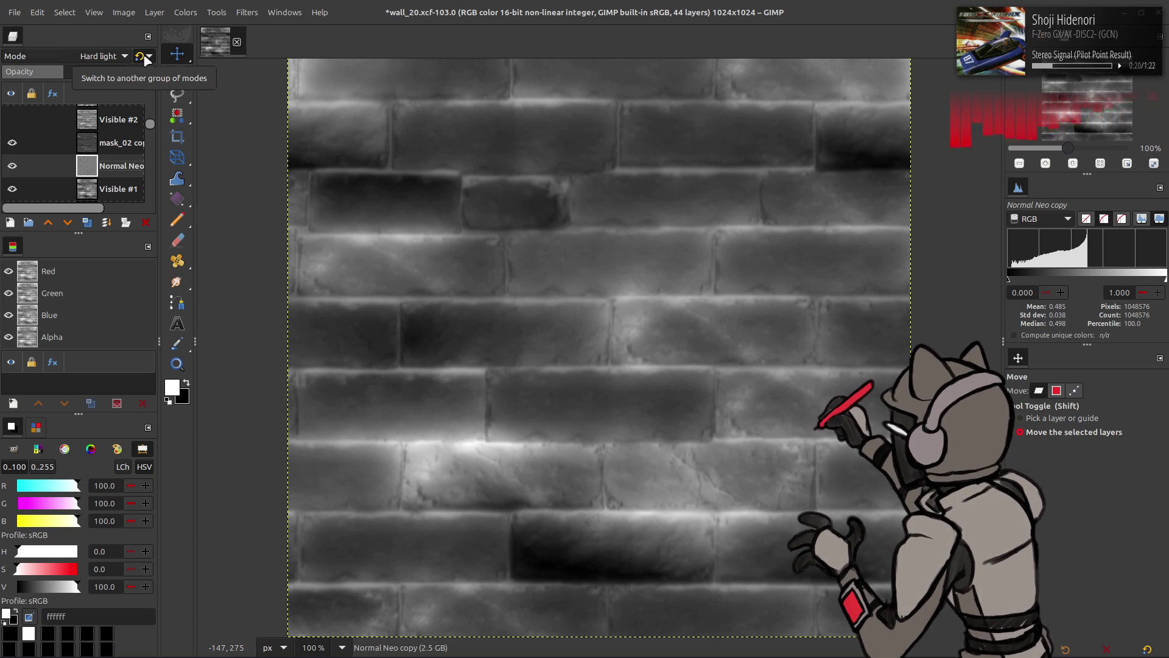
pyautogui.scroll(-1, 143, 58)
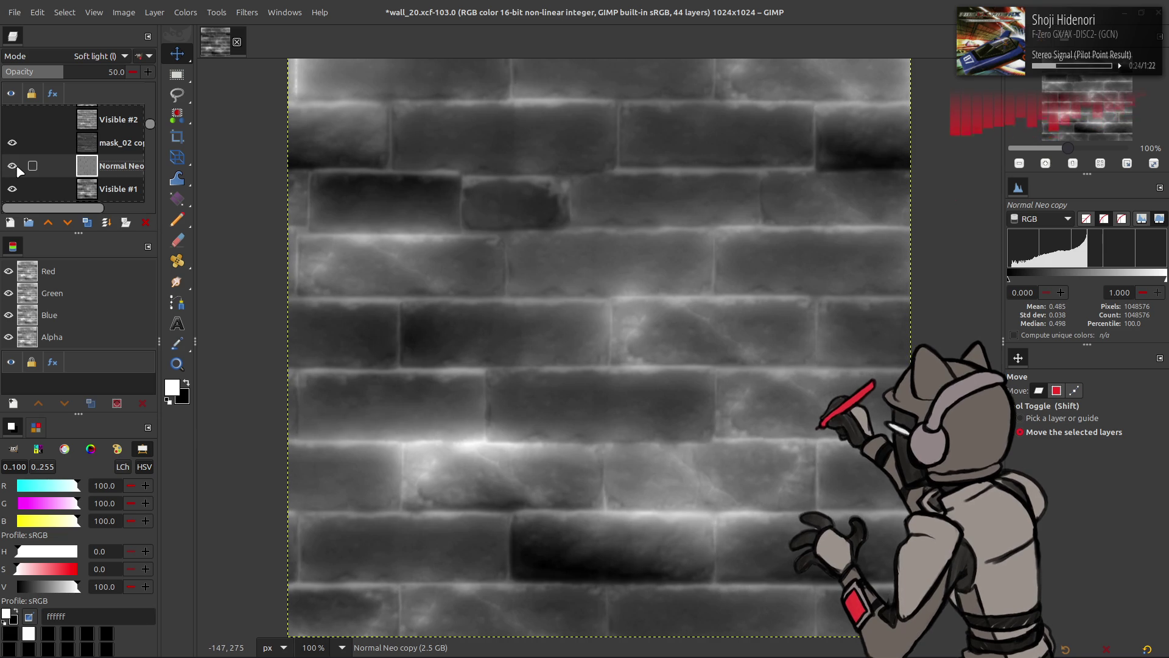
pyautogui.click(247, 12)
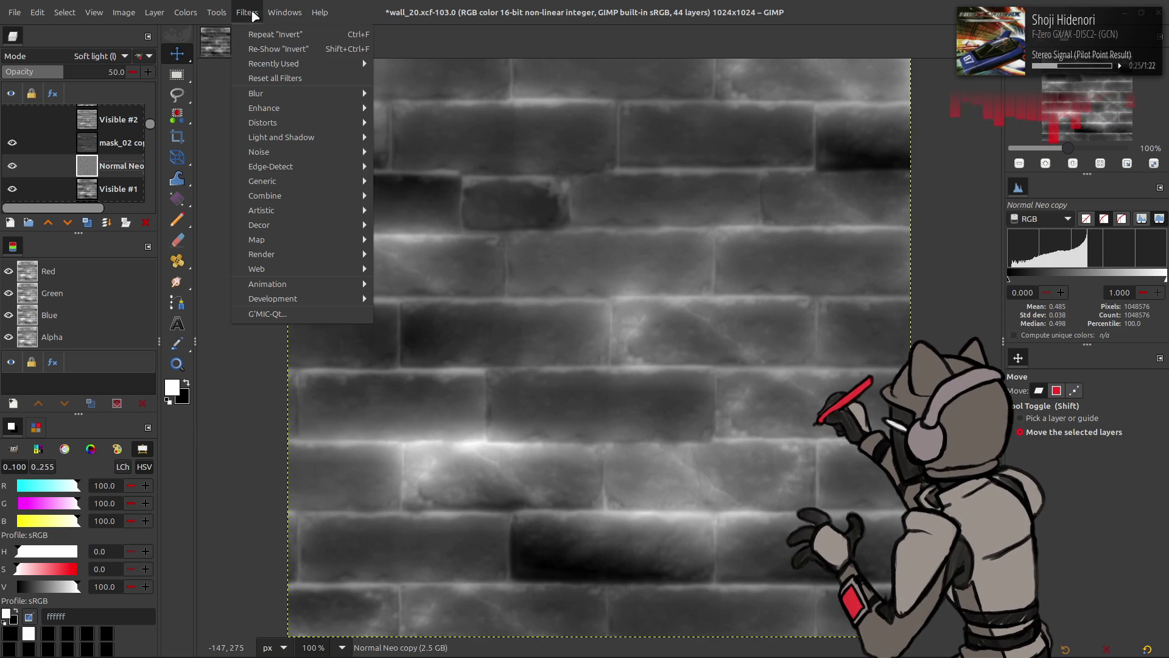
# In G'MIC-Qt, set Blur [Gaussian] to XY-Amplitude 0, X-Amplitude 6 and Y-Amplitude 1.5
pyautogui.click(323, 307)
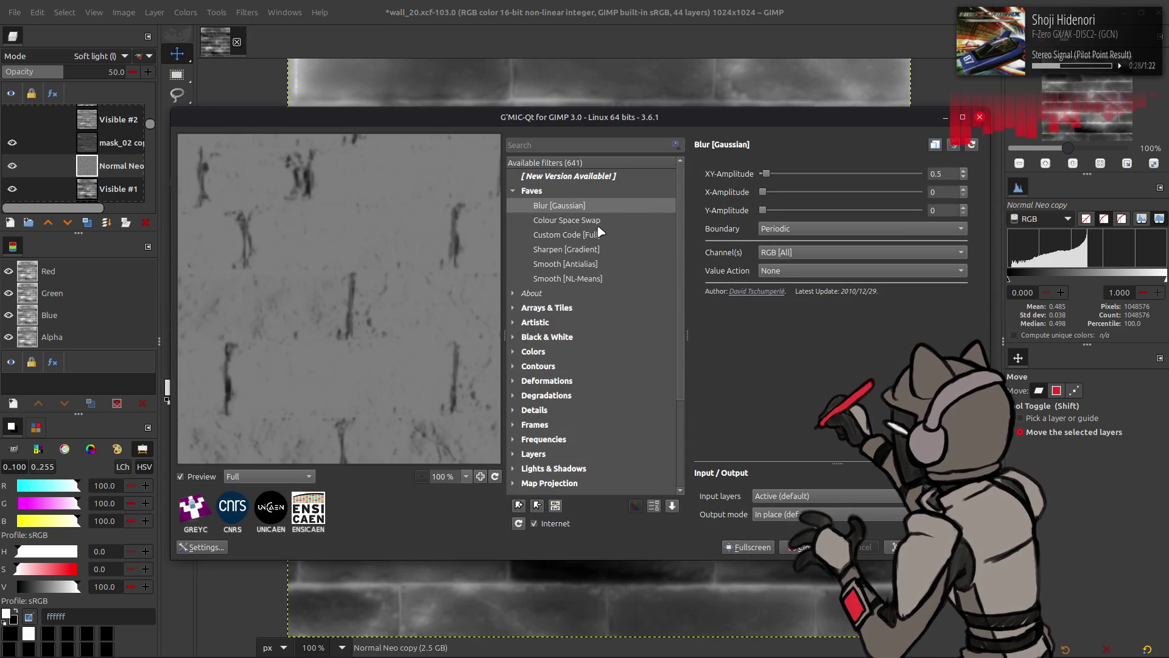
pyautogui.moveTo(766, 174); pyautogui.dragTo(747, 177)
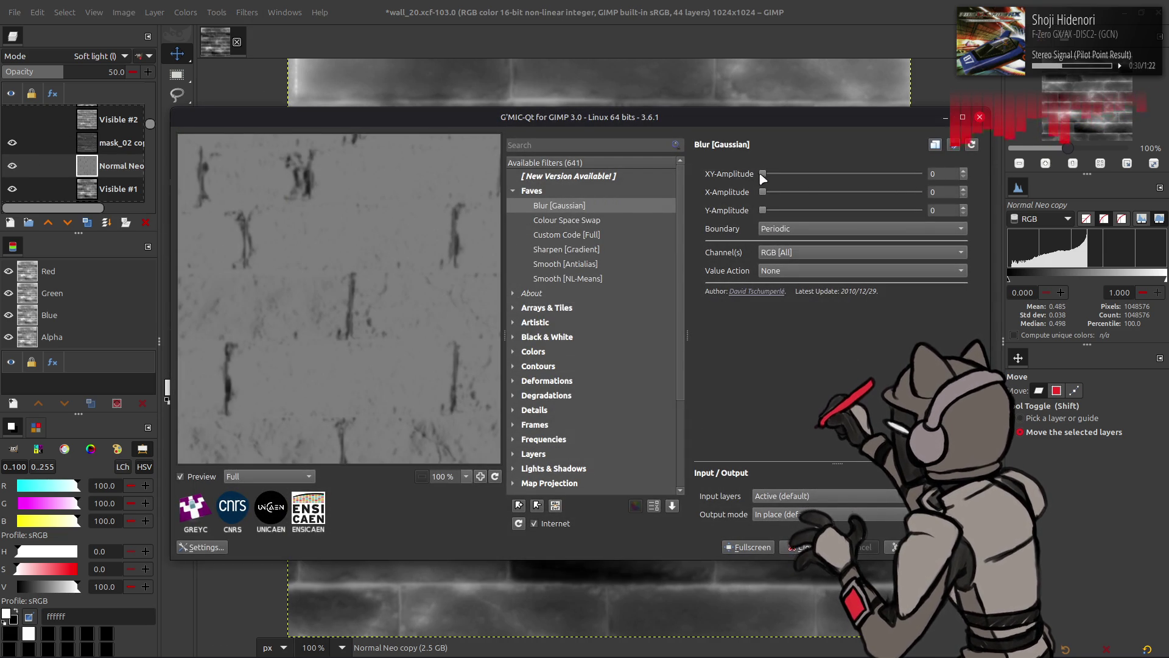
pyautogui.click(910, 191)
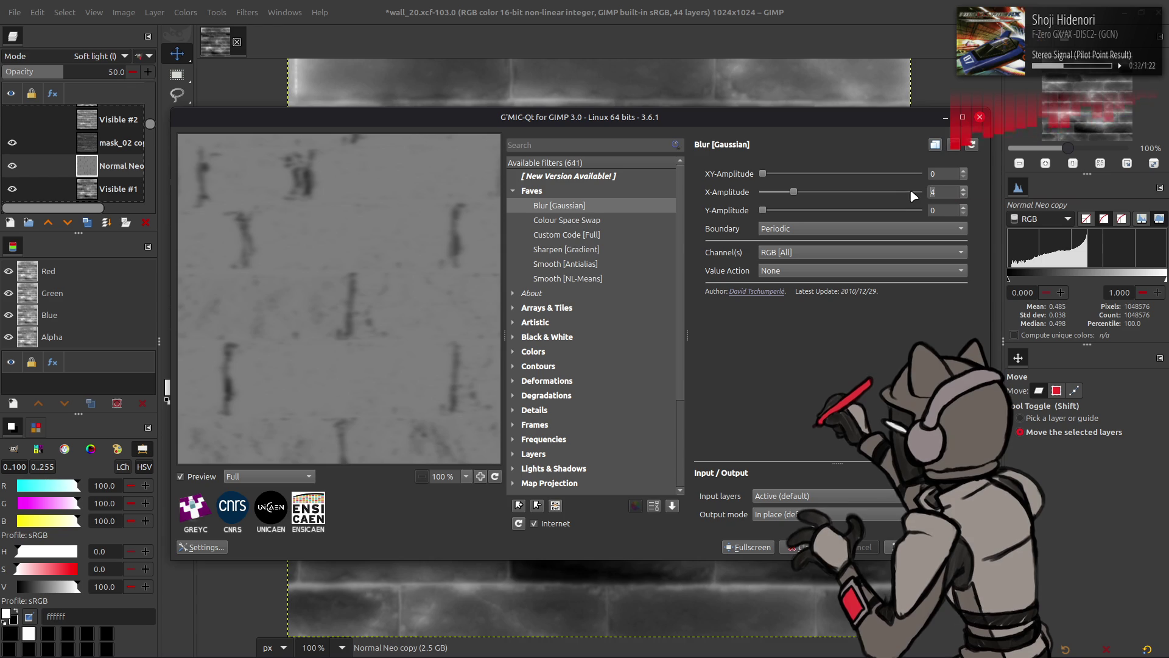
pyautogui.click(928, 210)
pyautogui.write('1.5')
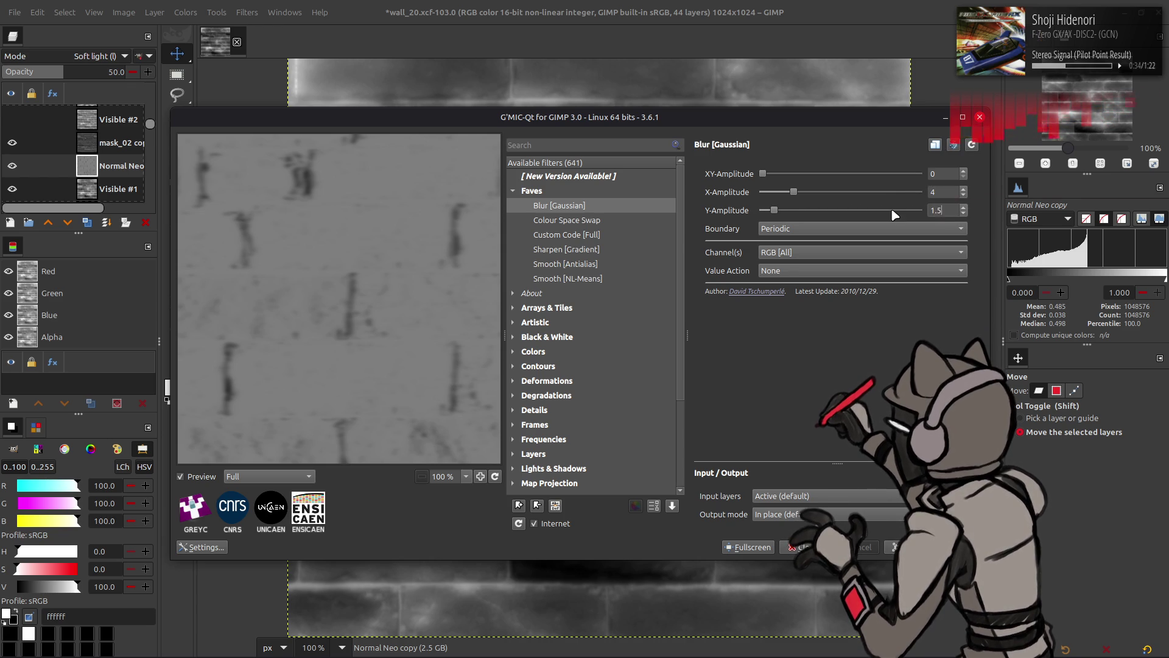
pyautogui.hotkey('shift', 'Tab')
pyautogui.write('6')
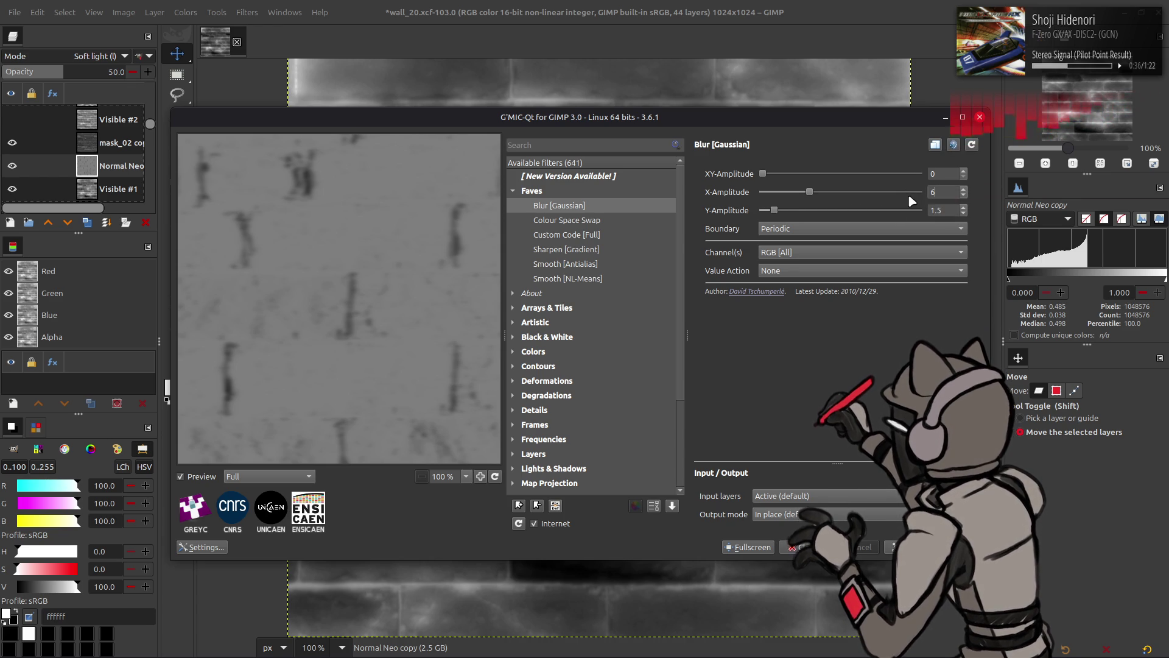
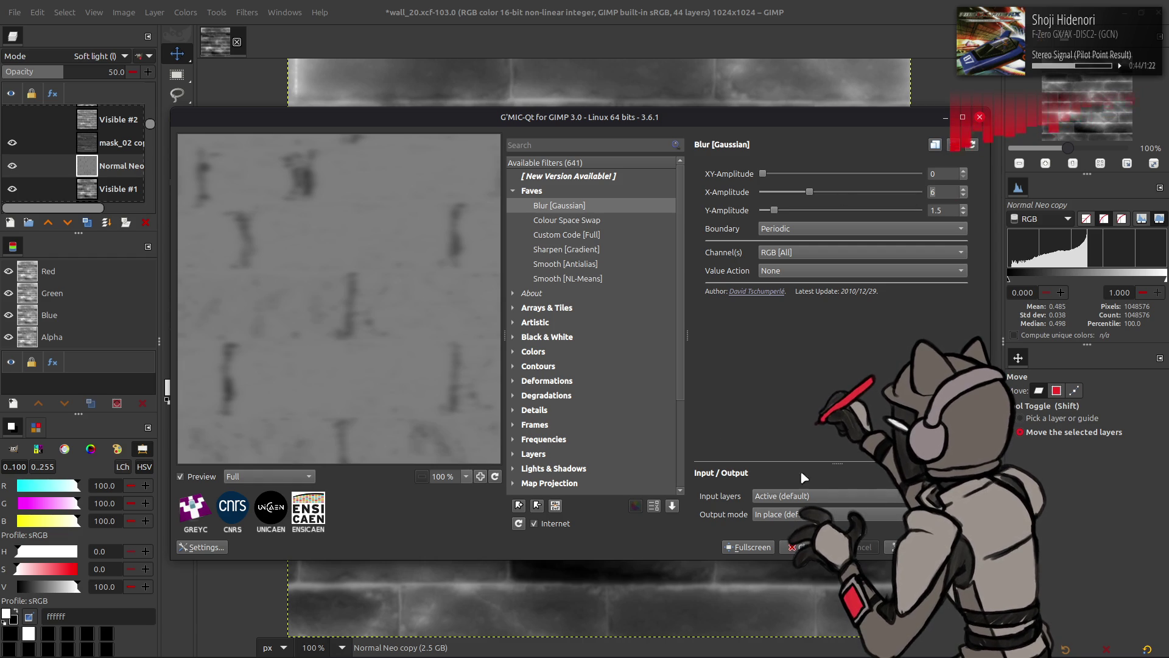
# Apply the G'MIC Gaussian blur to the Normal Neo copy layer
pyautogui.click(908, 547)
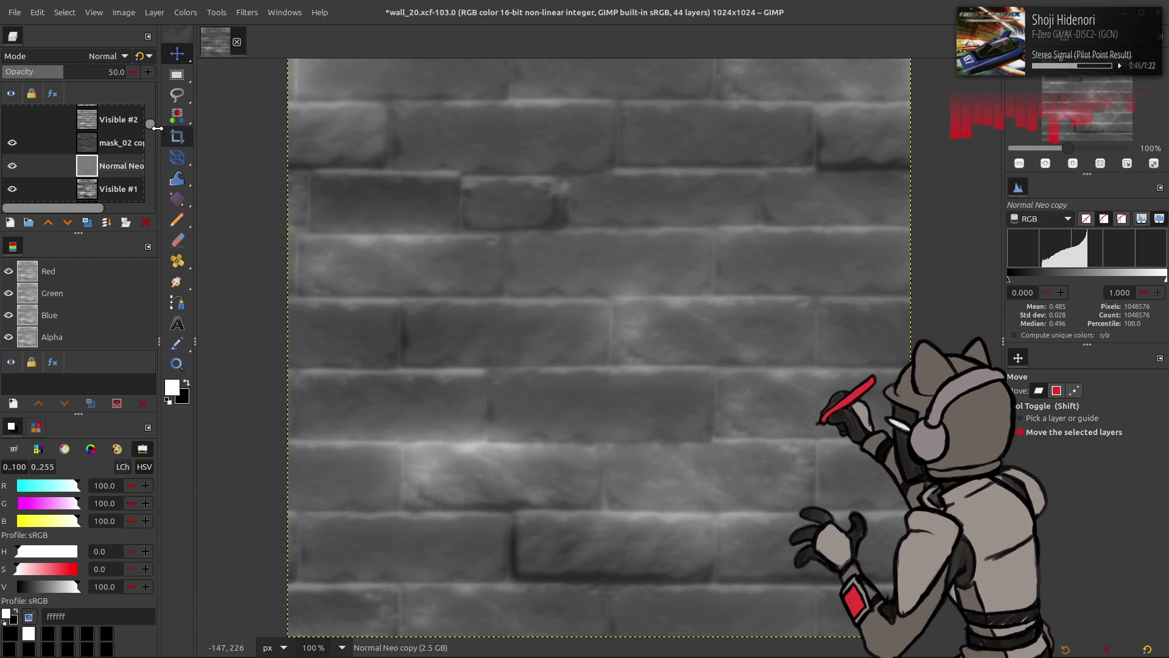
pyautogui.scroll(-1, 77, 56)
pyautogui.scroll(1, 77, 56)
# Hide mask_02 copy and set the layer to Multiply blending at full opacity
pyautogui.click(76, 56)
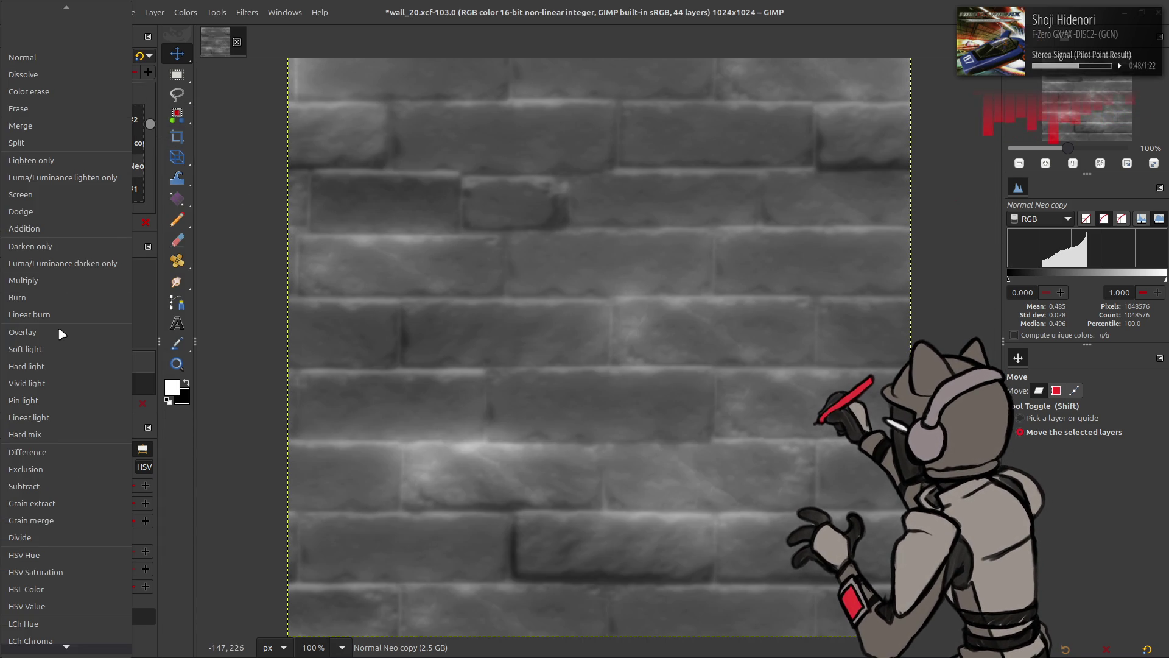
pyautogui.click(37, 349)
pyautogui.click(13, 143)
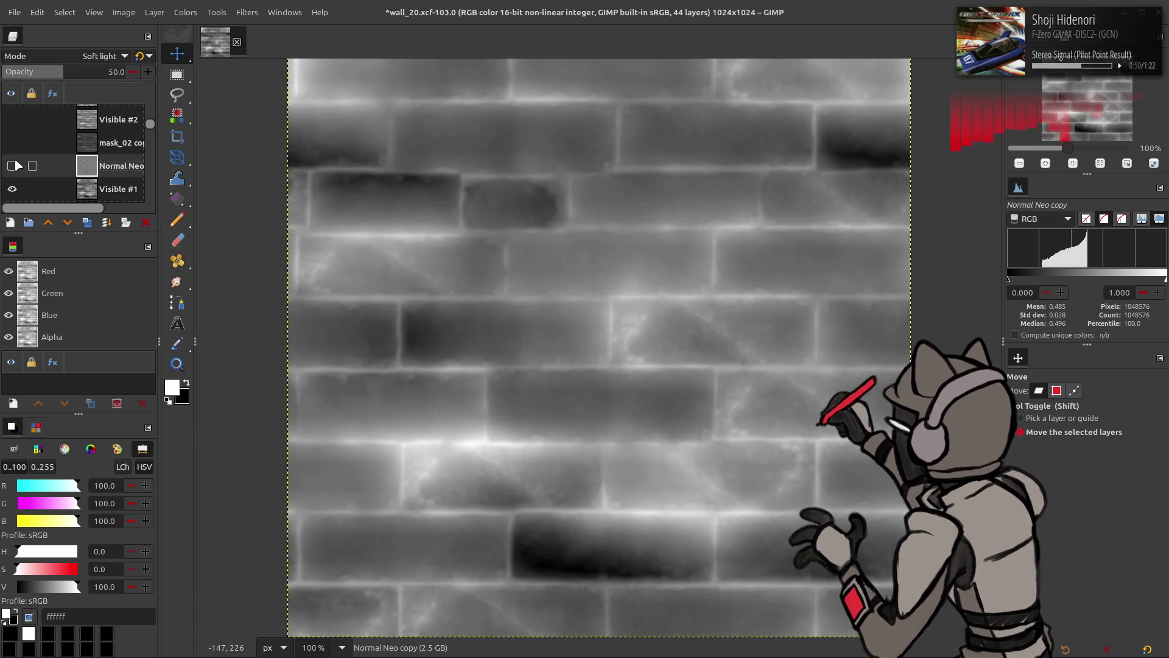
pyautogui.moveTo(68, 71); pyautogui.dragTo(237, 80)
pyautogui.scroll(1, 82, 56)
pyautogui.click(82, 56)
pyautogui.scroll(-2, 78, 50)
pyautogui.click(72, 96)
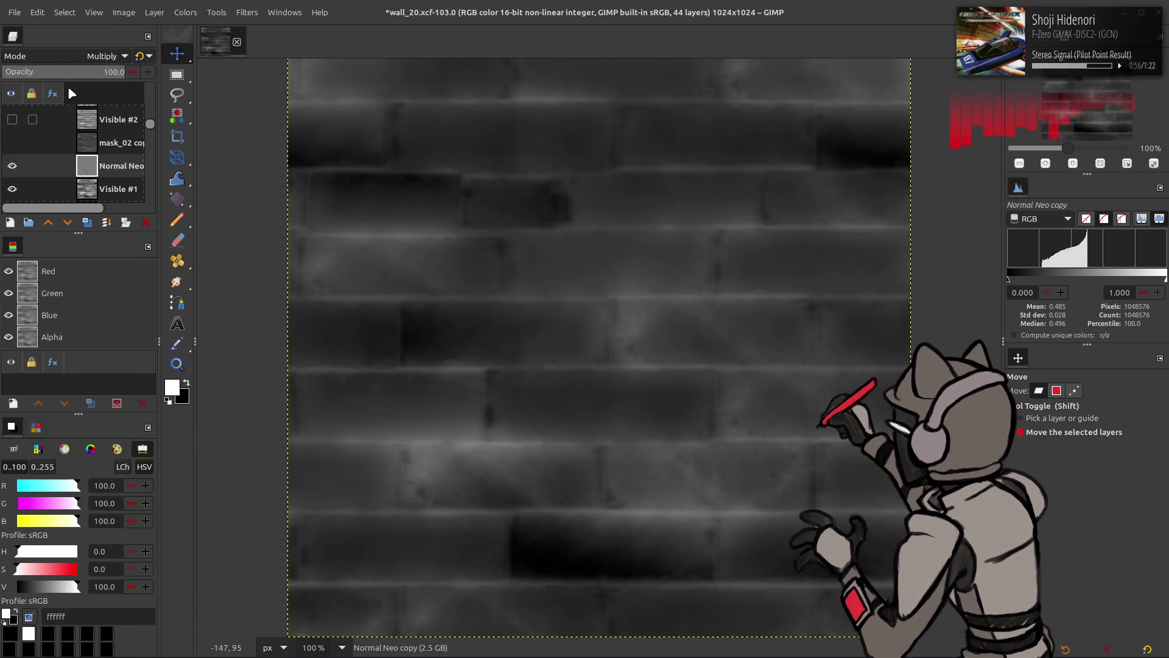
# Brighten the layer with Levels, setting the high input to 50
pyautogui.click(184, 14)
pyautogui.click(226, 151)
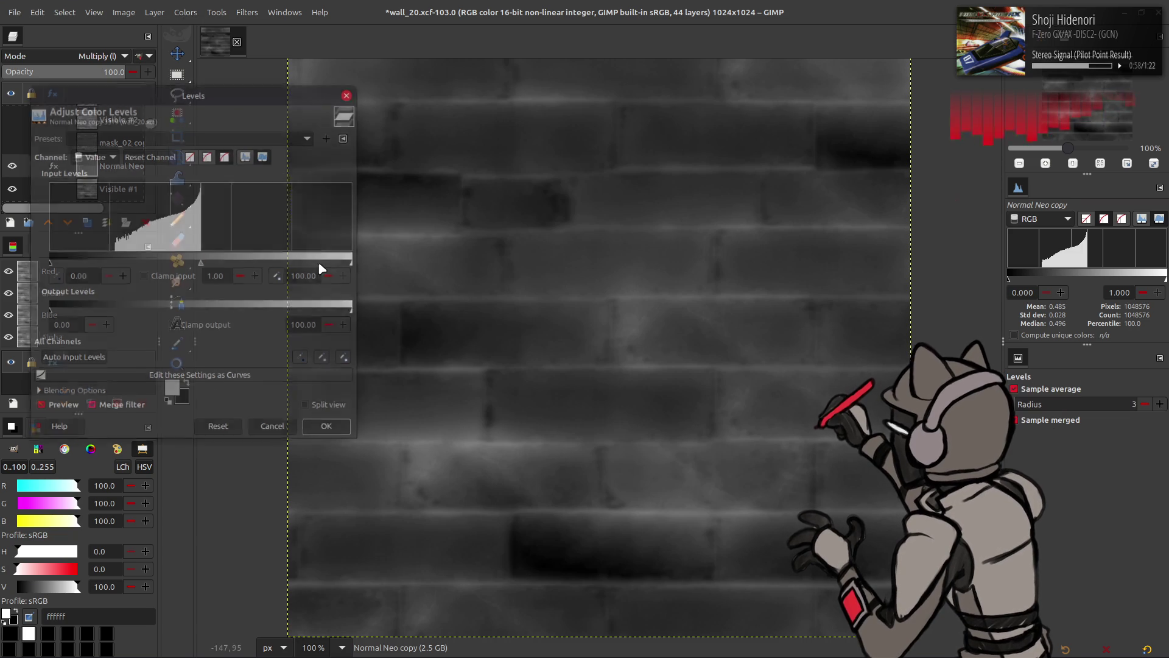
pyautogui.write('50')
pyautogui.press('Return')
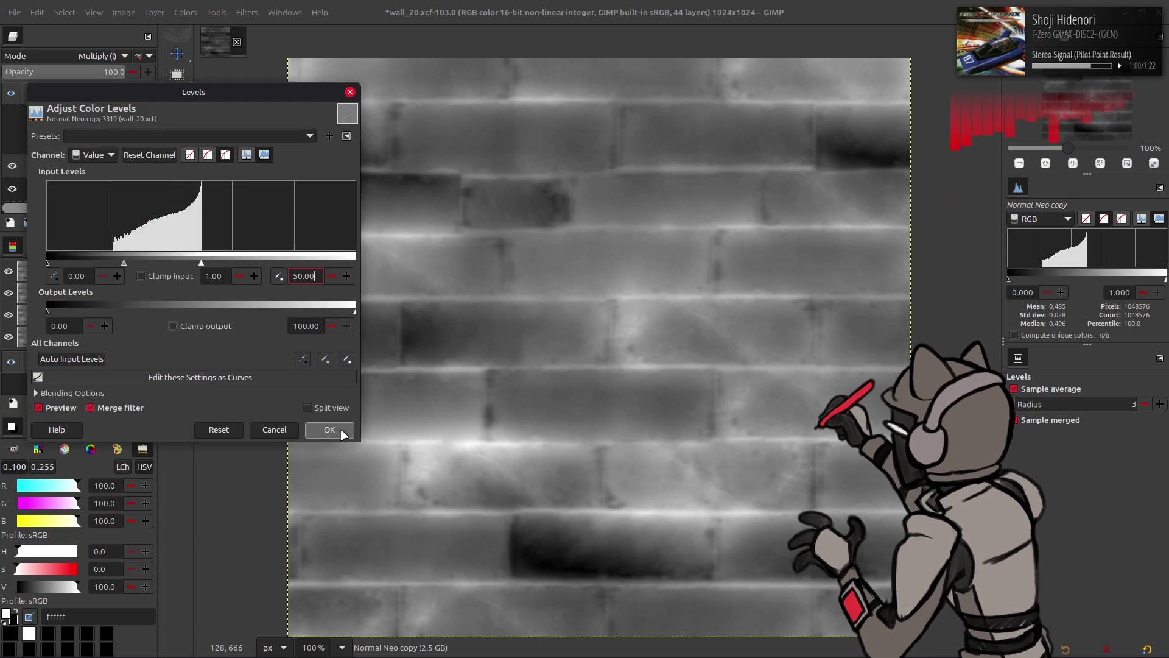
# Set the layer opacity to 50 and toggle Normal Neo visibility to compare
pyautogui.click(17, 165)
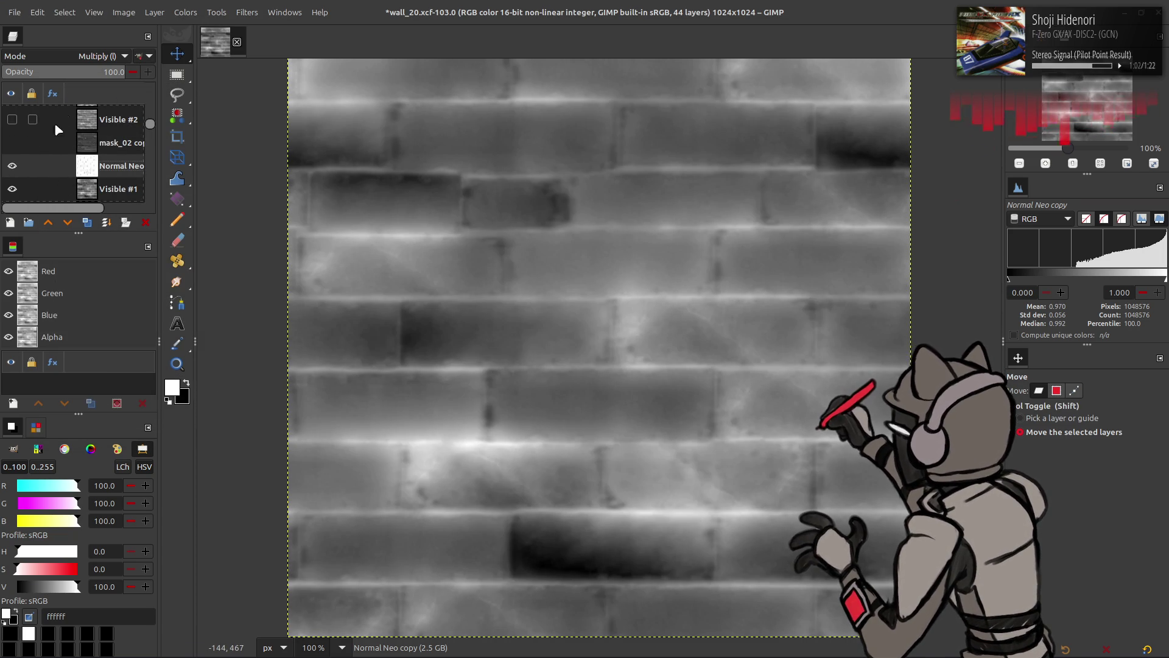
pyautogui.press('Return')
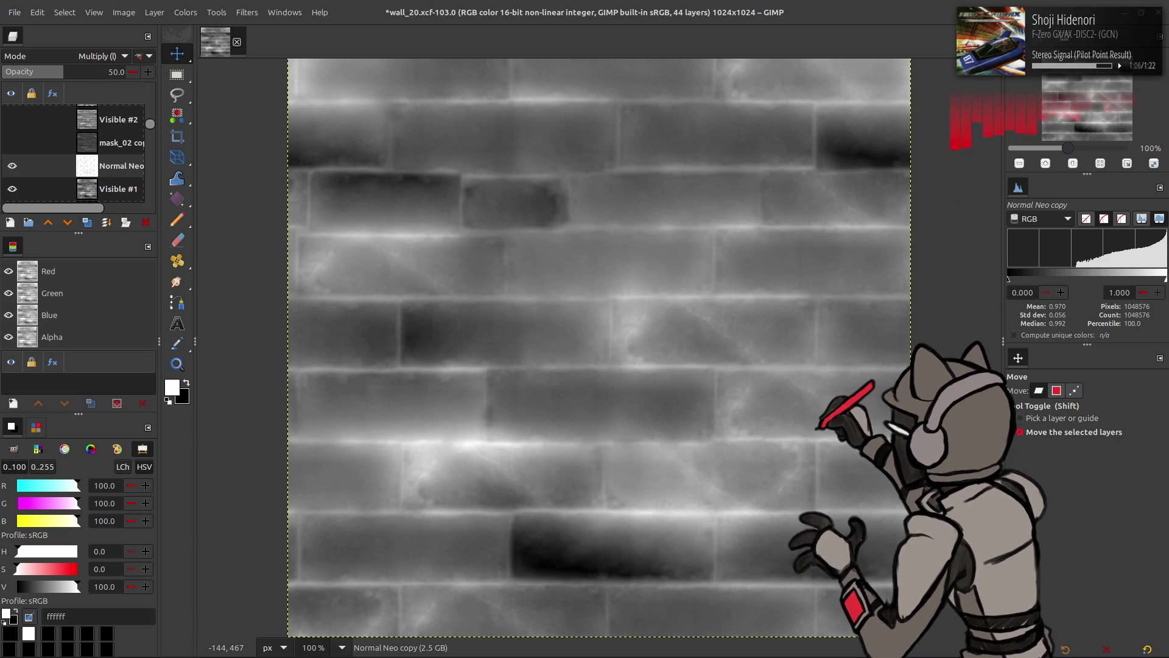
pyautogui.click(12, 167)
pyautogui.click(12, 166)
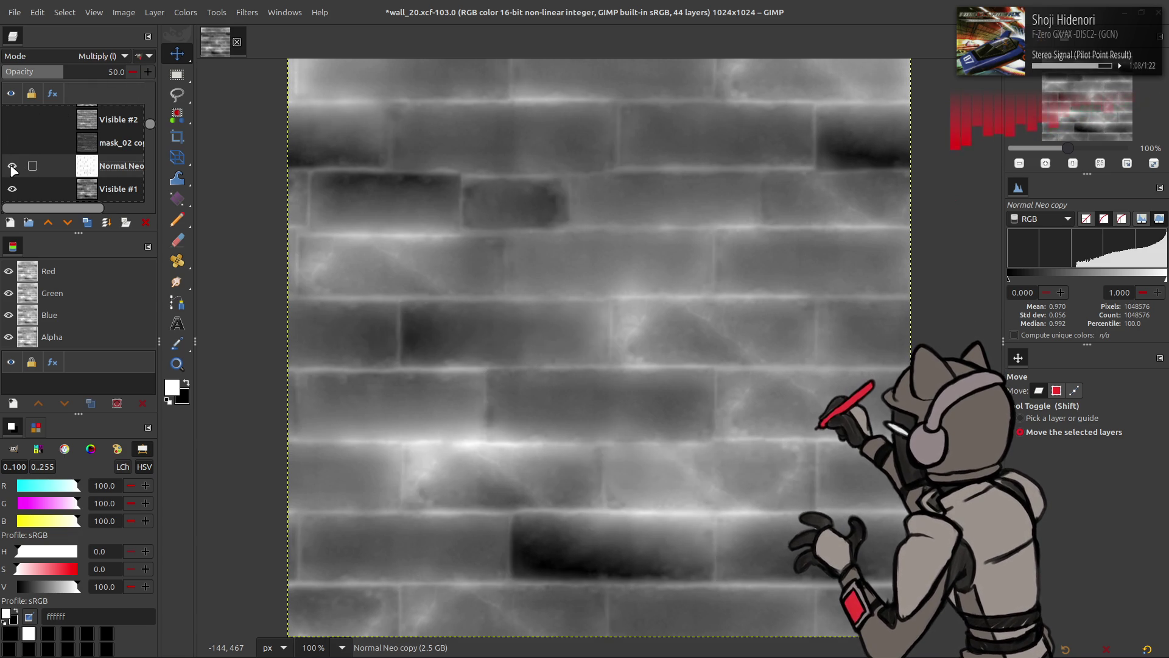
pyautogui.click(12, 167)
pyautogui.click(12, 167)
pyautogui.click(13, 167)
pyautogui.click(12, 166)
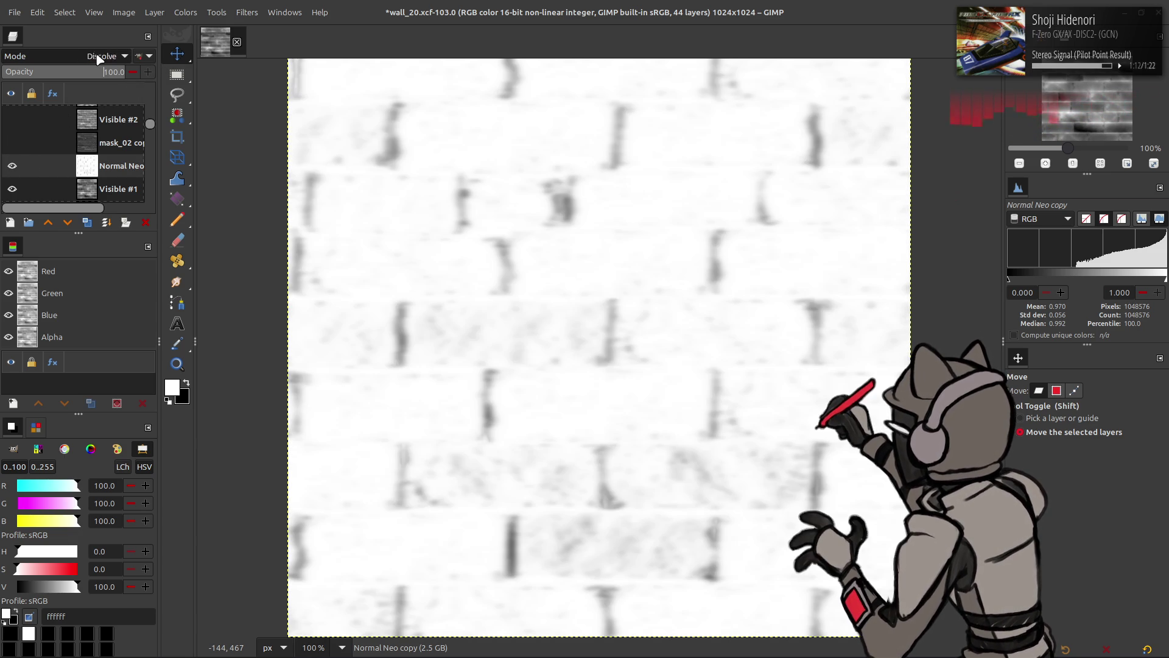
# Reset the layer to Normal, duplicate it, and set the copy to Screen
pyautogui.click(141, 56)
pyautogui.click(87, 223)
pyautogui.click(92, 57)
pyautogui.click(66, 193)
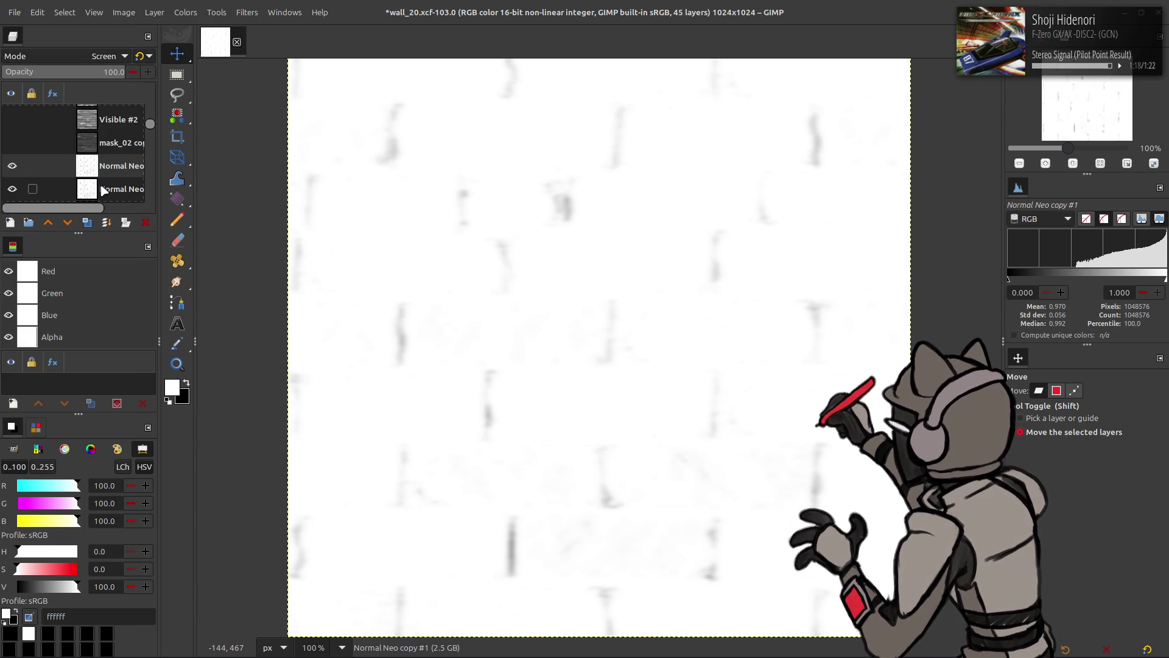
# Run Stretch Contrast on Normal Neo copy #2 and compare against the original
pyautogui.click(97, 171)
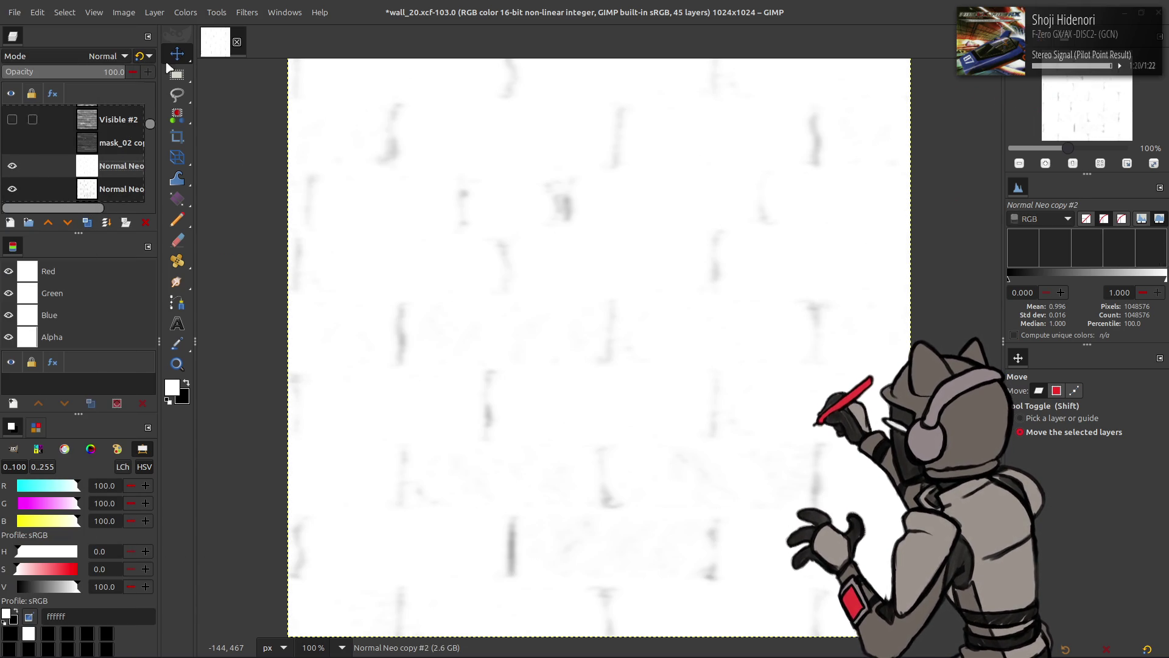
pyautogui.click(185, 12)
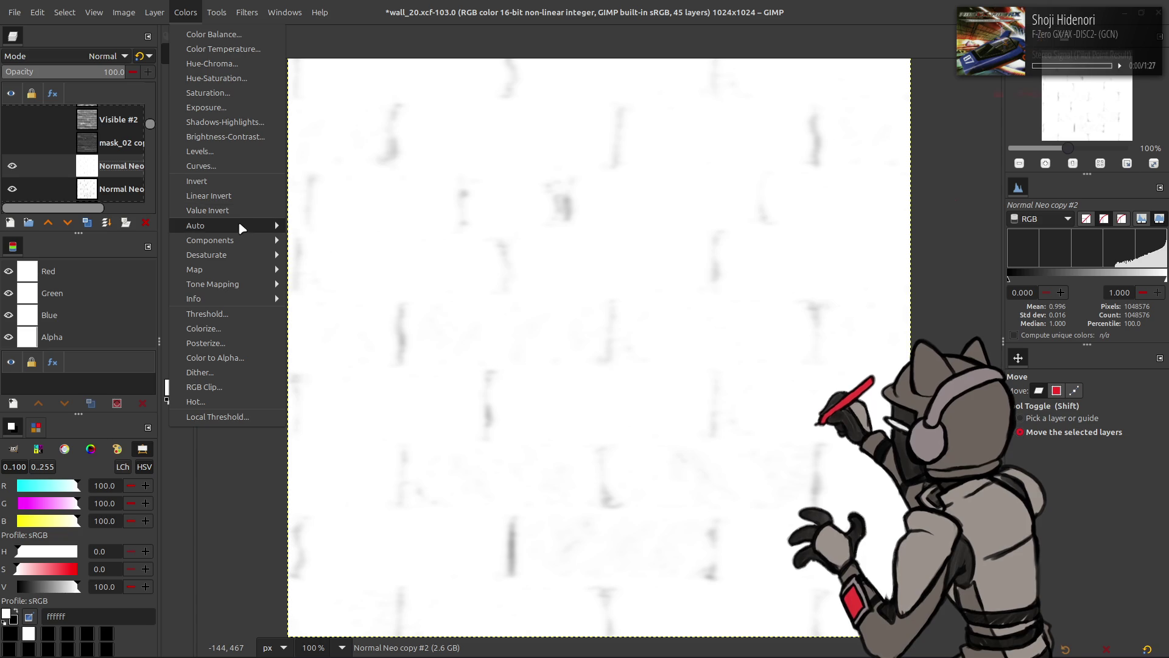
pyautogui.moveTo(238, 225)
pyautogui.click(319, 256)
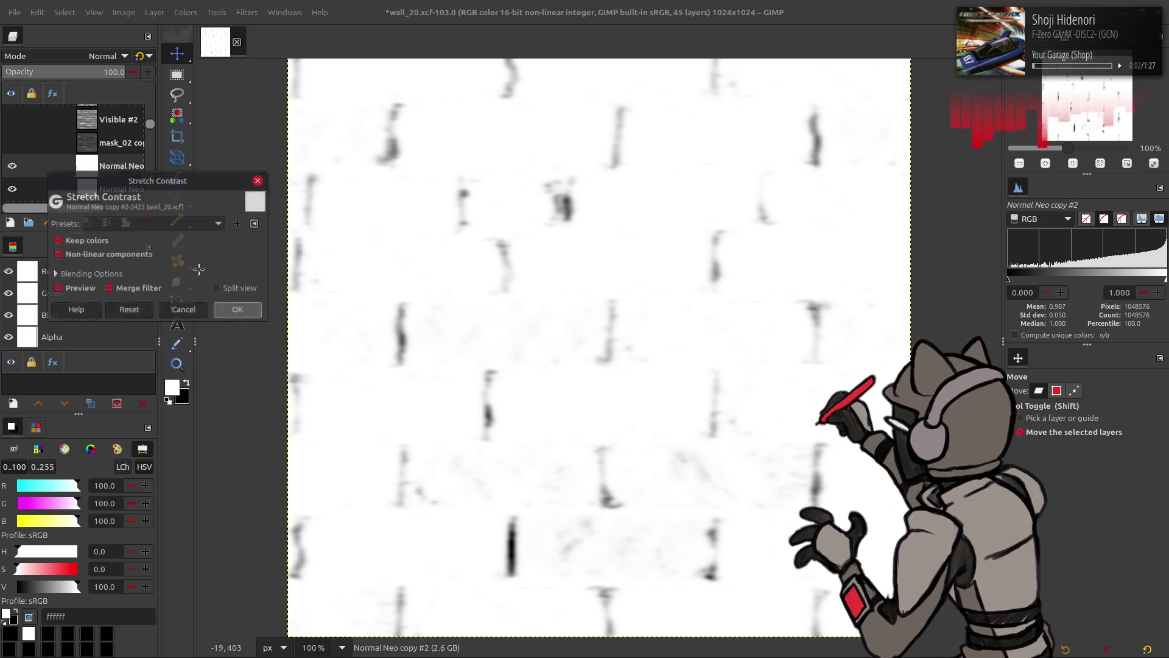
pyautogui.press('Return')
pyautogui.click(18, 167)
pyautogui.click(19, 167)
pyautogui.click(18, 167)
pyautogui.click(19, 167)
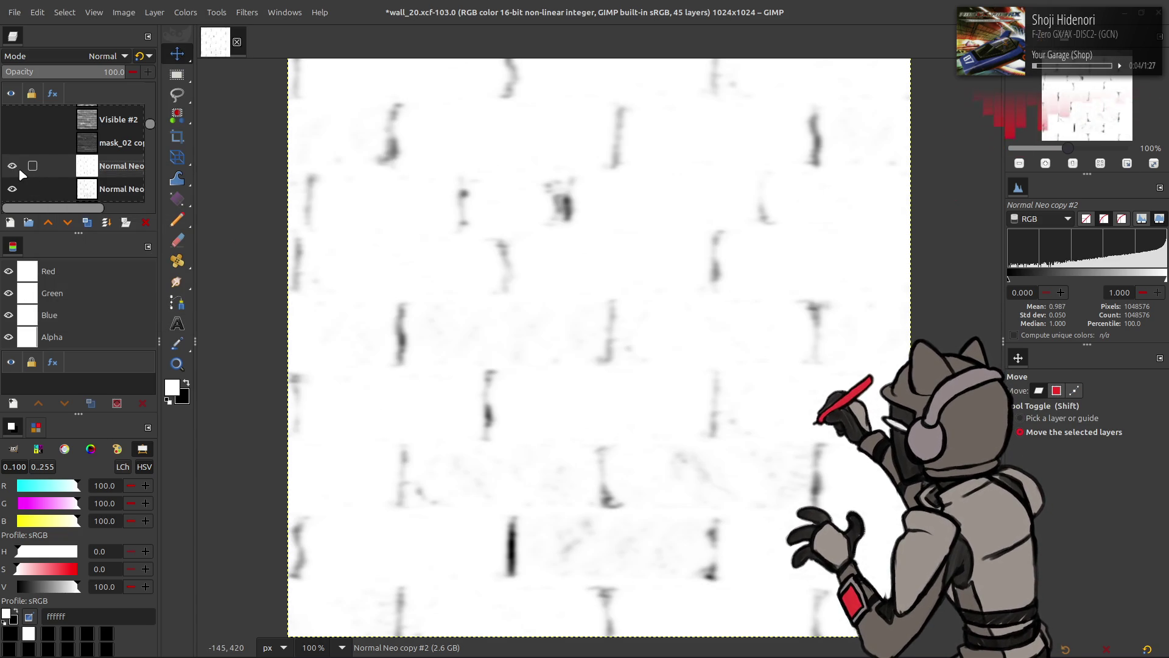
# Set the upper Normal Neo layer to legacy Multiply at 50% opacity
pyautogui.click(12, 189)
pyautogui.click(107, 56)
pyautogui.click(56, 273)
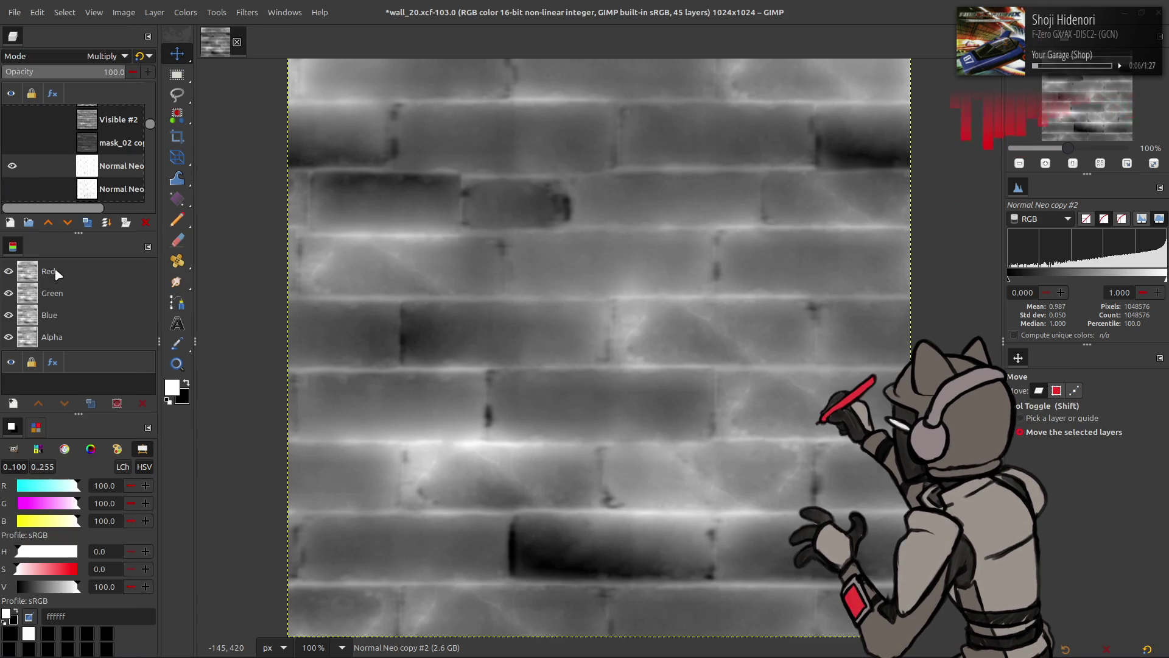
pyautogui.click(140, 56)
pyautogui.scroll(-1, 30, 142)
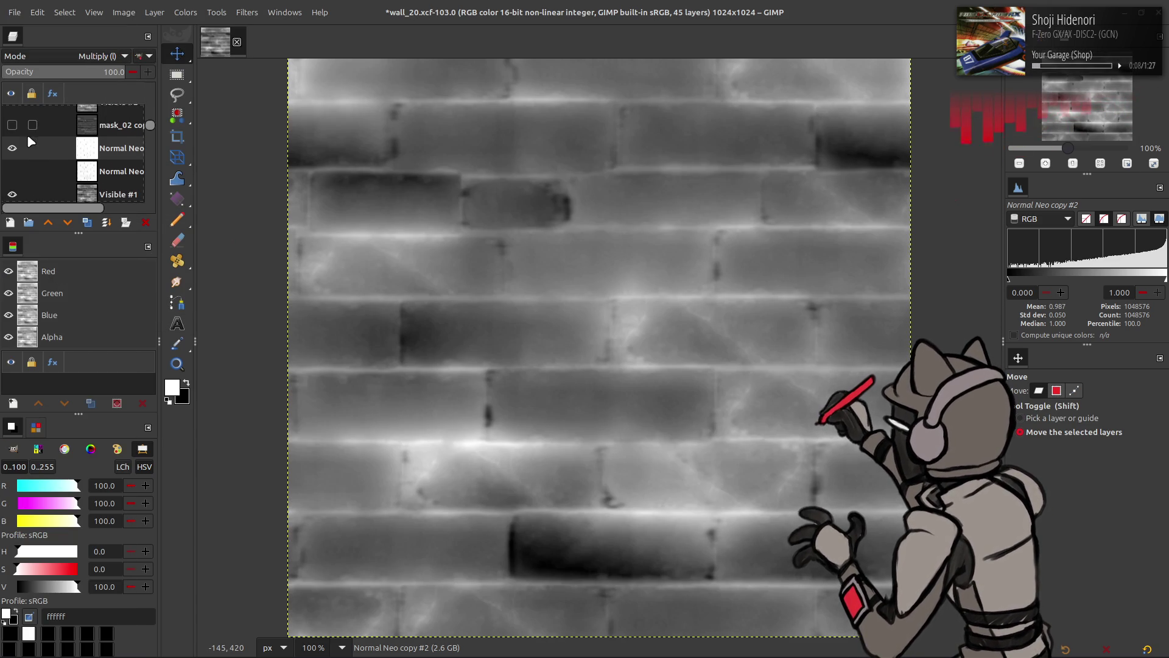
pyautogui.scroll(-1, 29, 138)
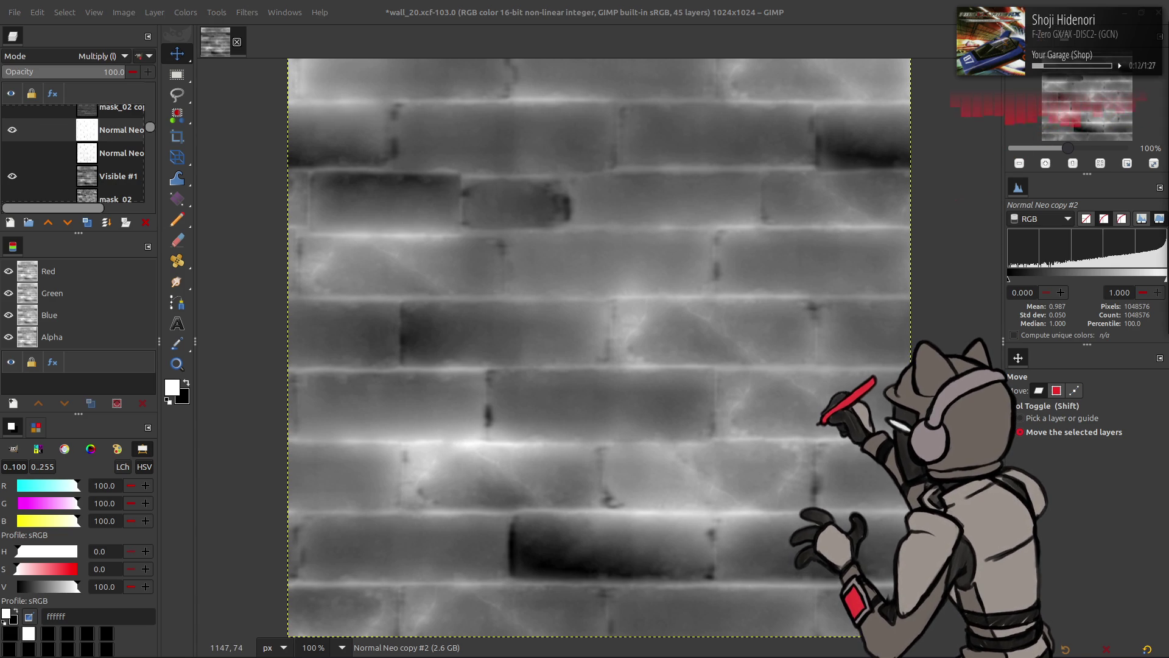
pyautogui.click(14, 129)
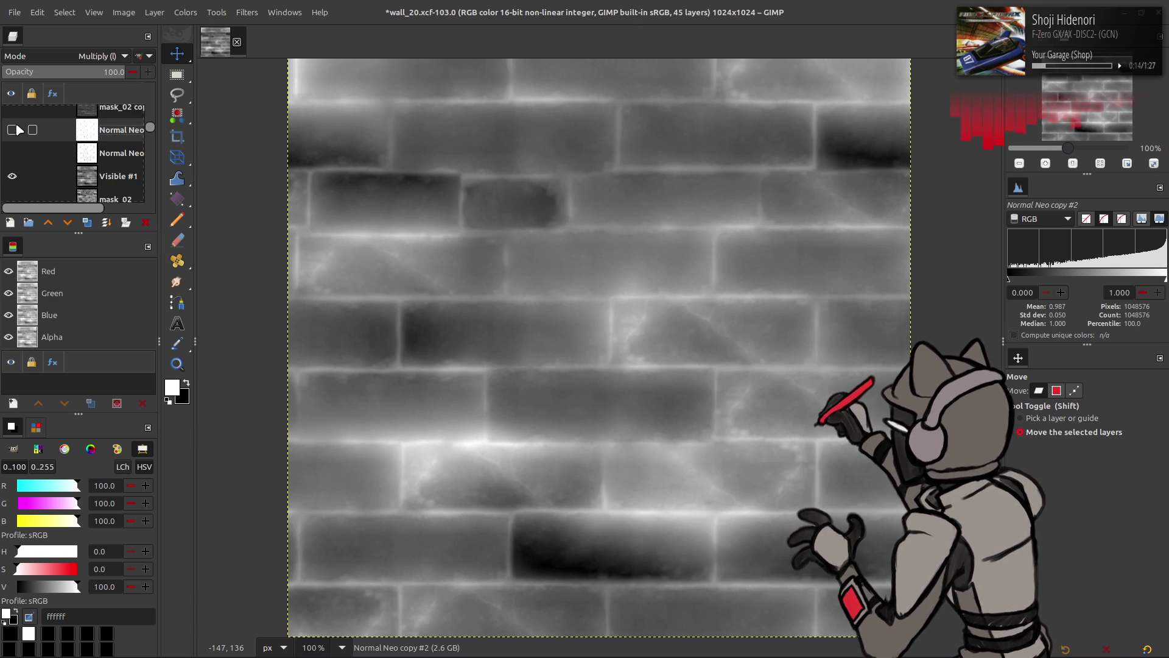
pyautogui.click(12, 130)
pyautogui.click(33, 130)
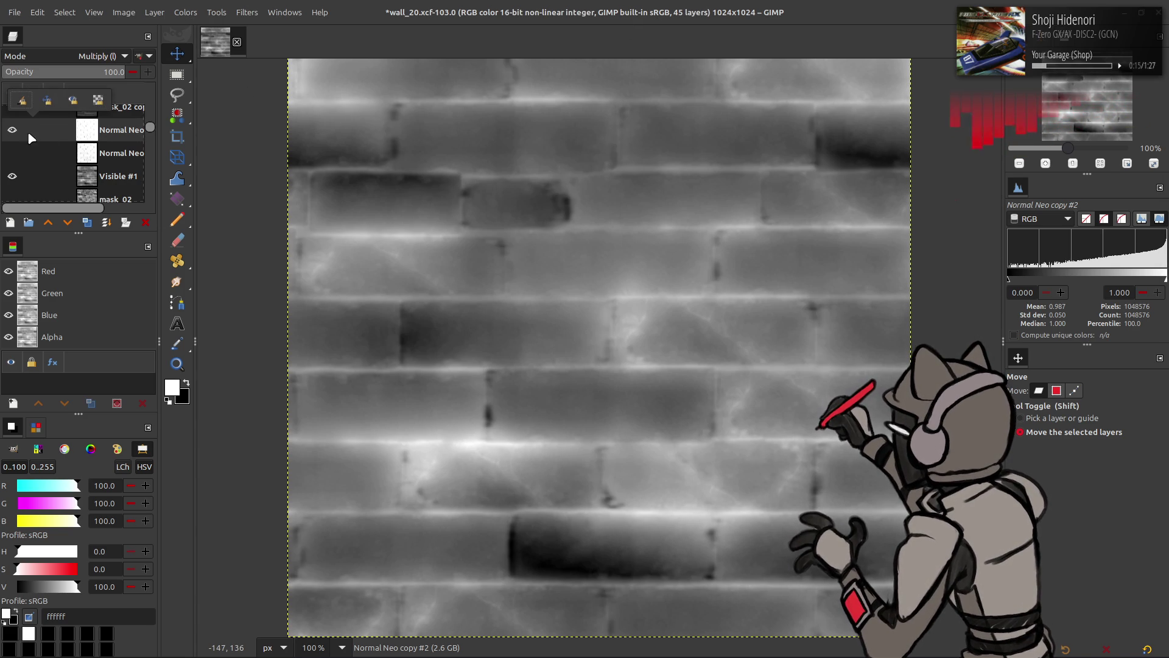
pyautogui.click(84, 71)
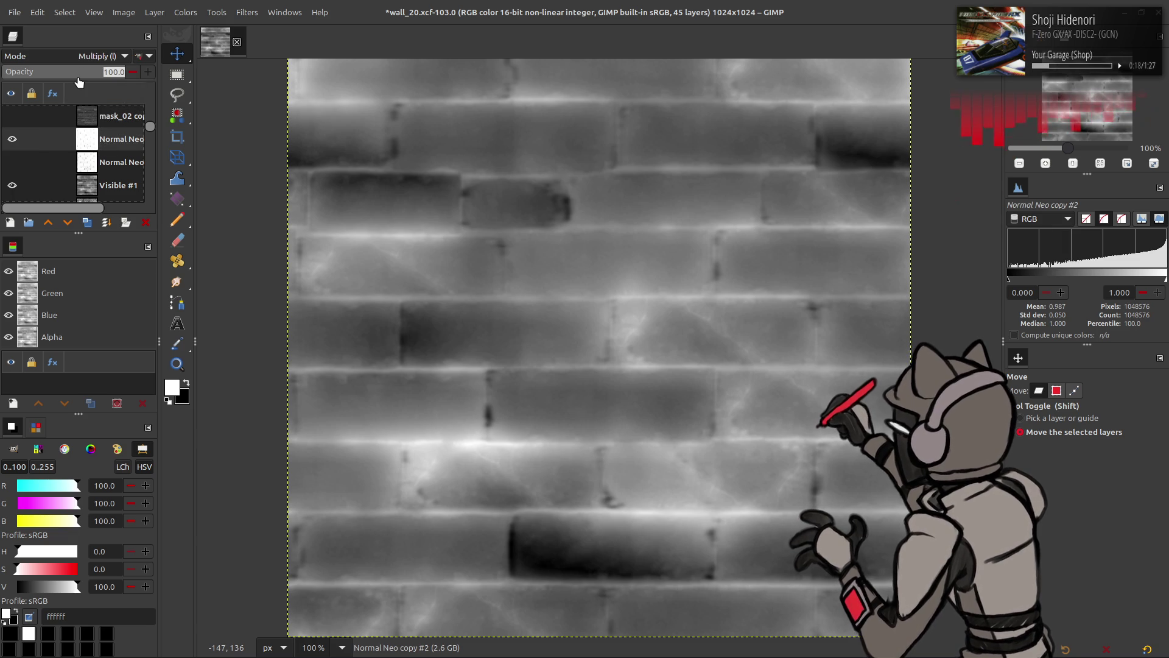
pyautogui.write('50')
pyautogui.press('Return')
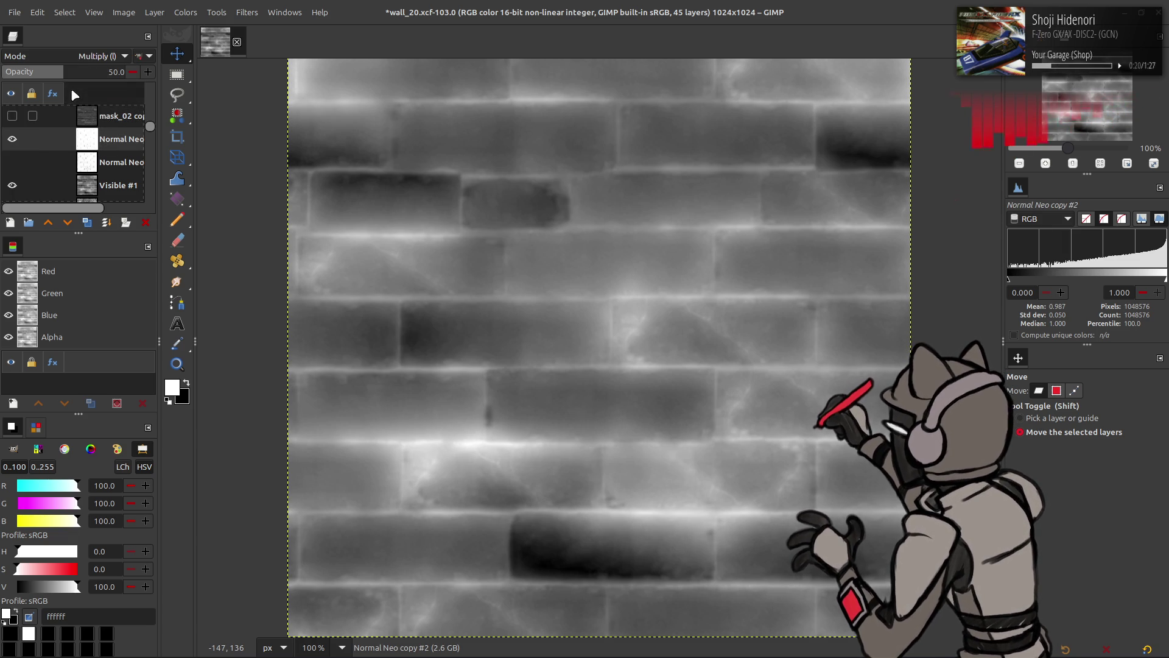
# Set the Normal Neo copy layer to Multiply at 50% opacity
pyautogui.click(12, 139)
pyautogui.click(12, 162)
pyautogui.click(116, 139)
pyautogui.click(97, 56)
pyautogui.click(68, 280)
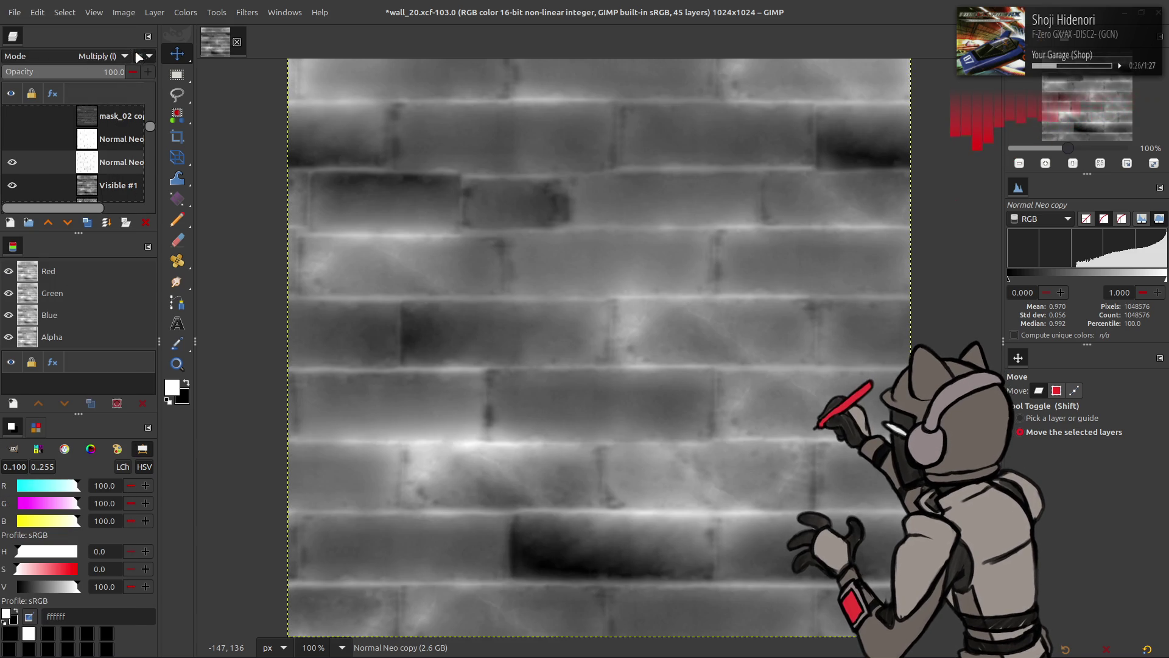
pyautogui.click(87, 70)
pyautogui.write('50')
pyautogui.press('Return')
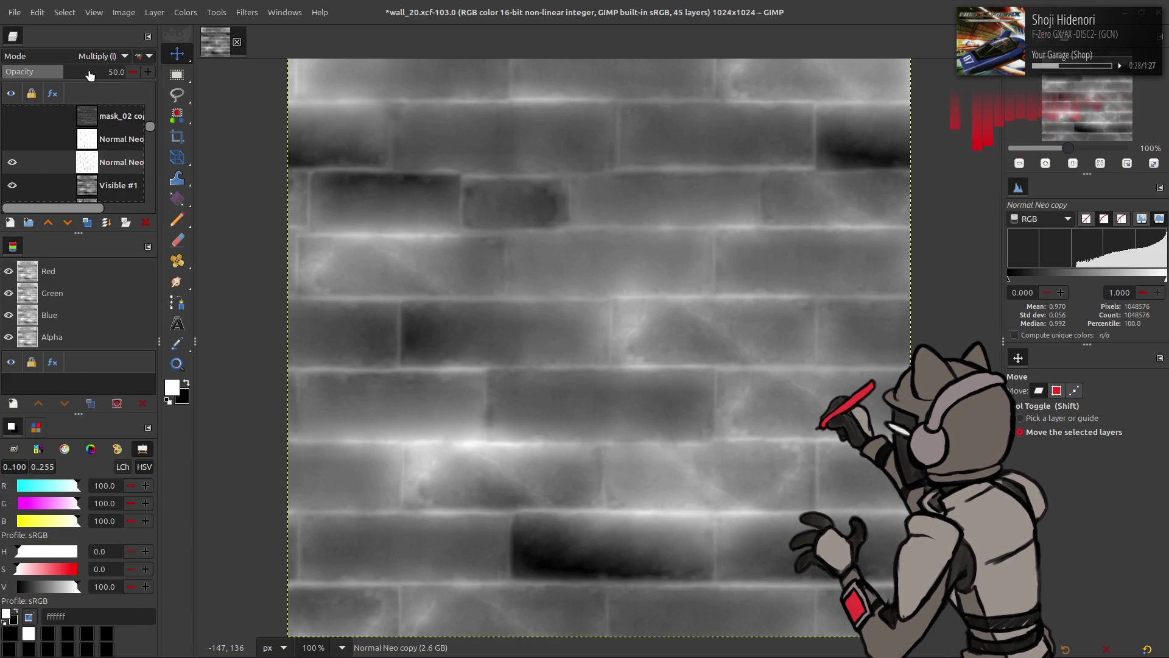
# Toggle the upper and lower Normal Neo layers on and off to compare
pyautogui.click(12, 162)
pyautogui.click(12, 162)
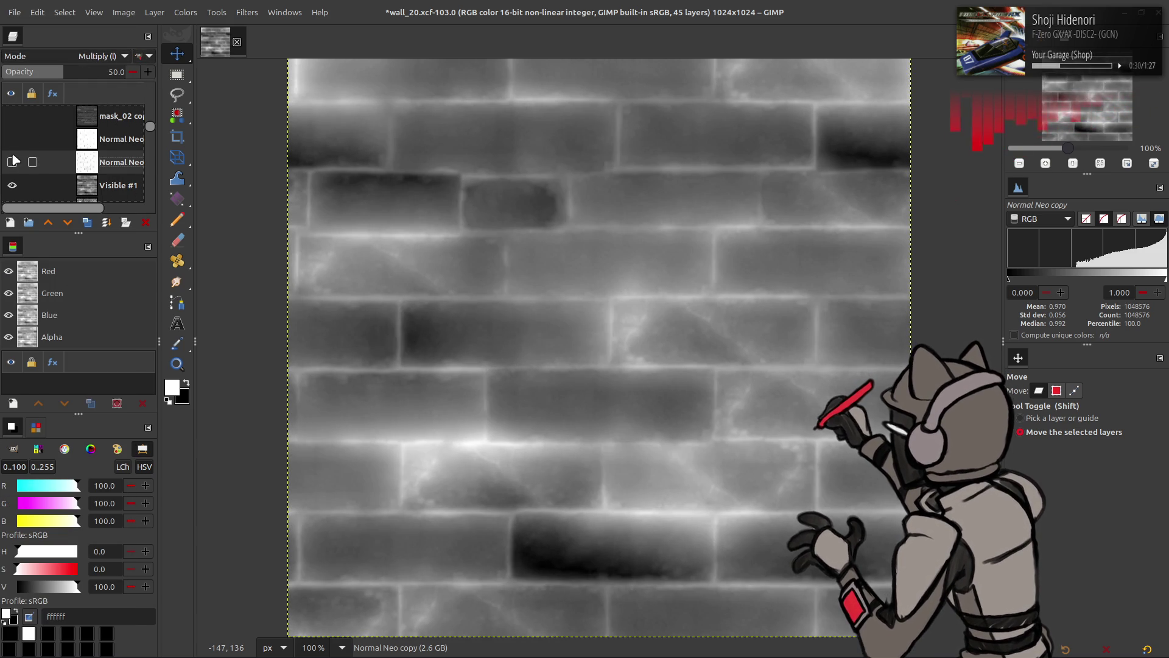
pyautogui.click(13, 162)
pyautogui.click(12, 162)
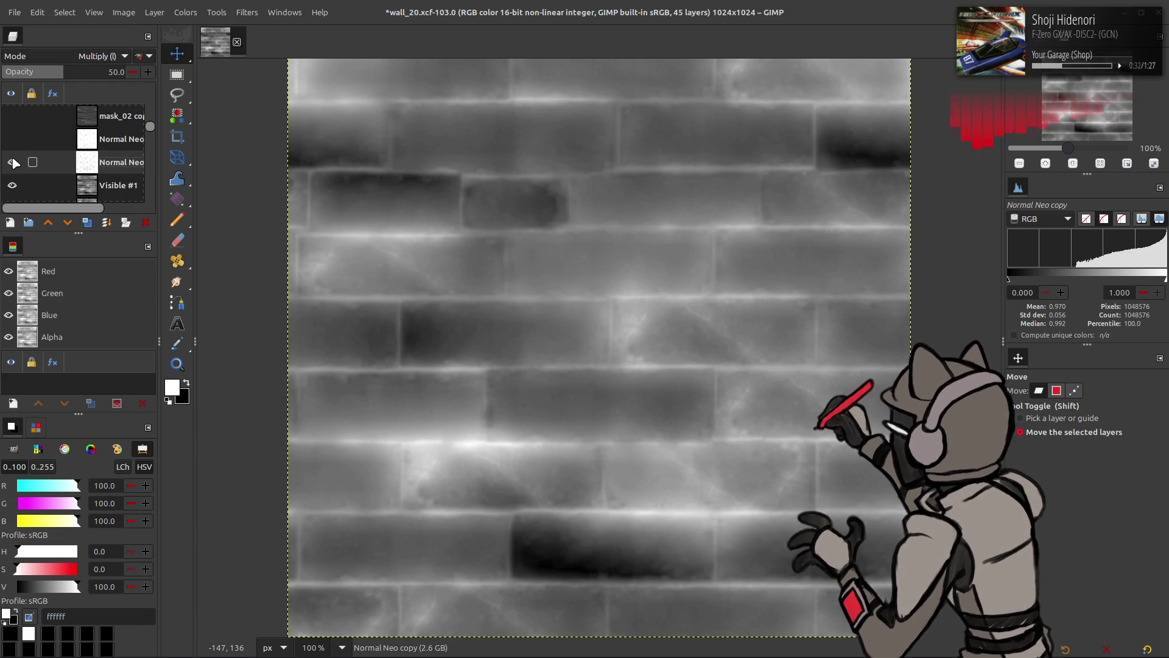
pyautogui.click(12, 162)
pyautogui.click(12, 139)
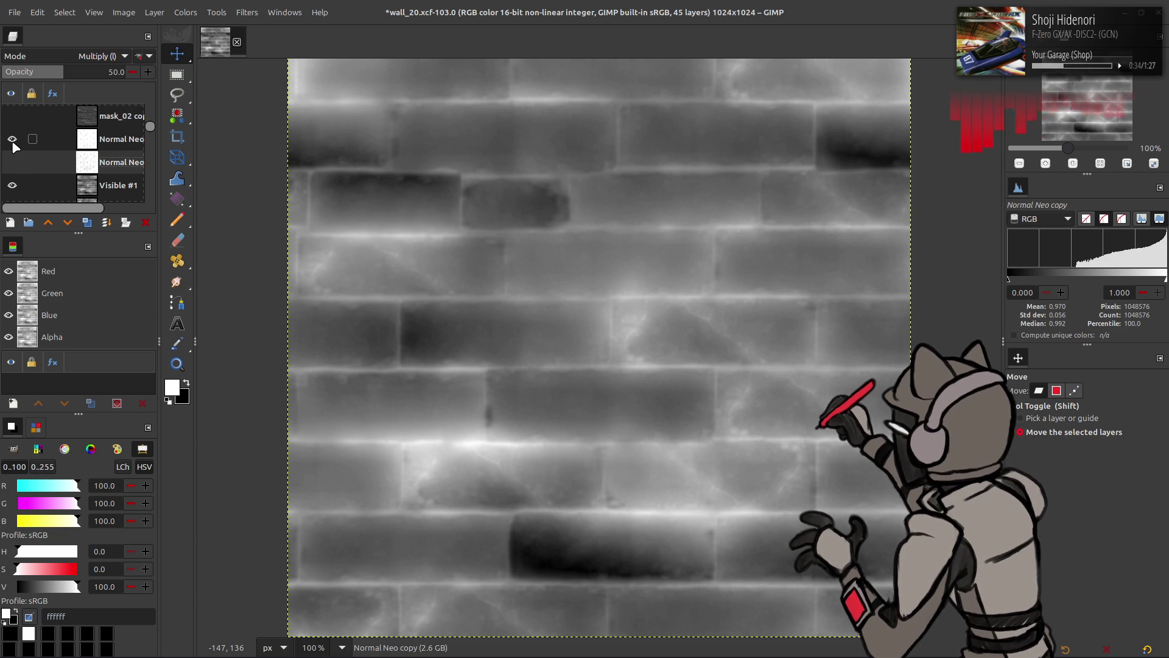
pyautogui.click(13, 162)
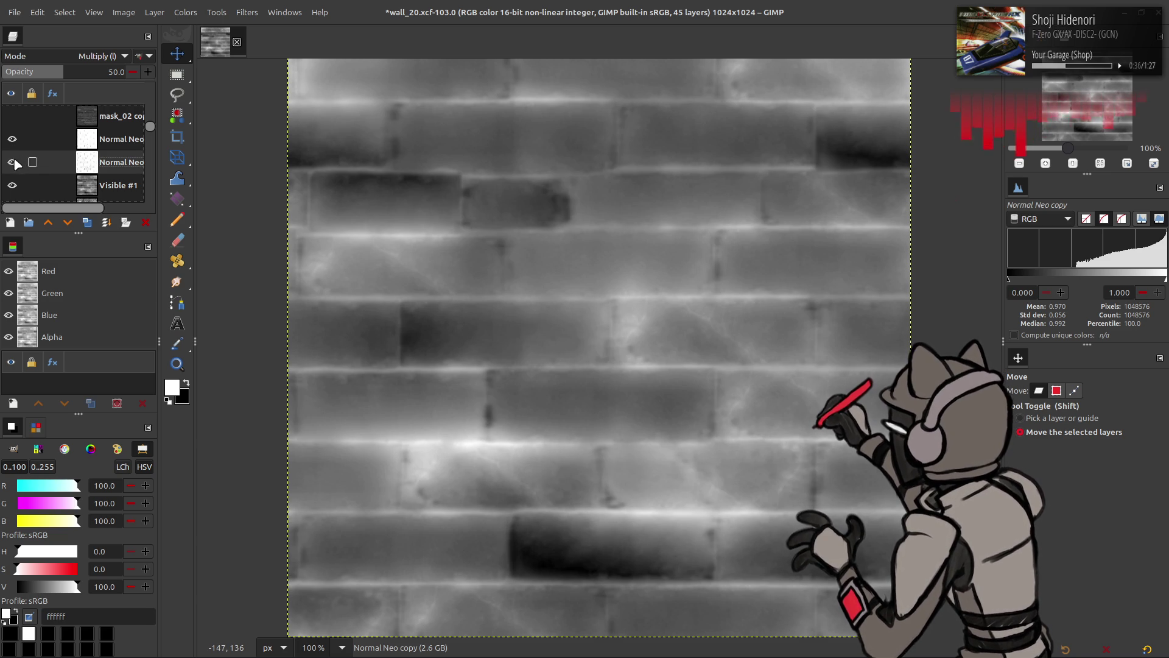
# Lower Normal Neo copy #2 to 33.3% opacity and compare with Normal Neo hidden
pyautogui.click(102, 160)
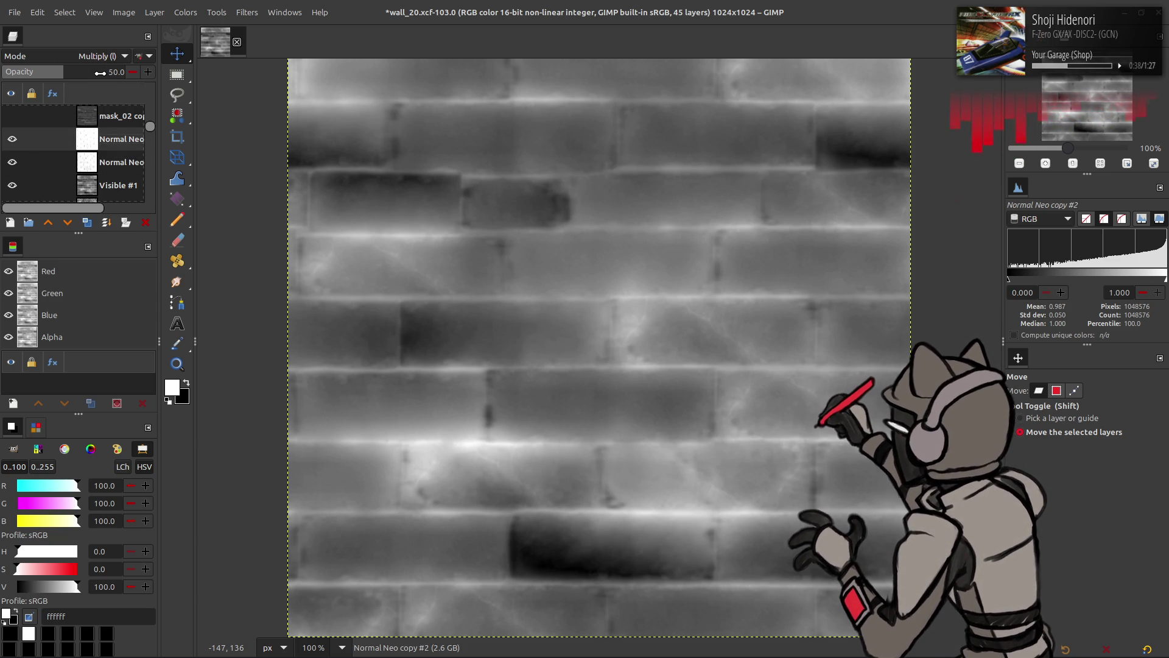
pyautogui.write('25')
pyautogui.press('Return')
pyautogui.click(109, 165)
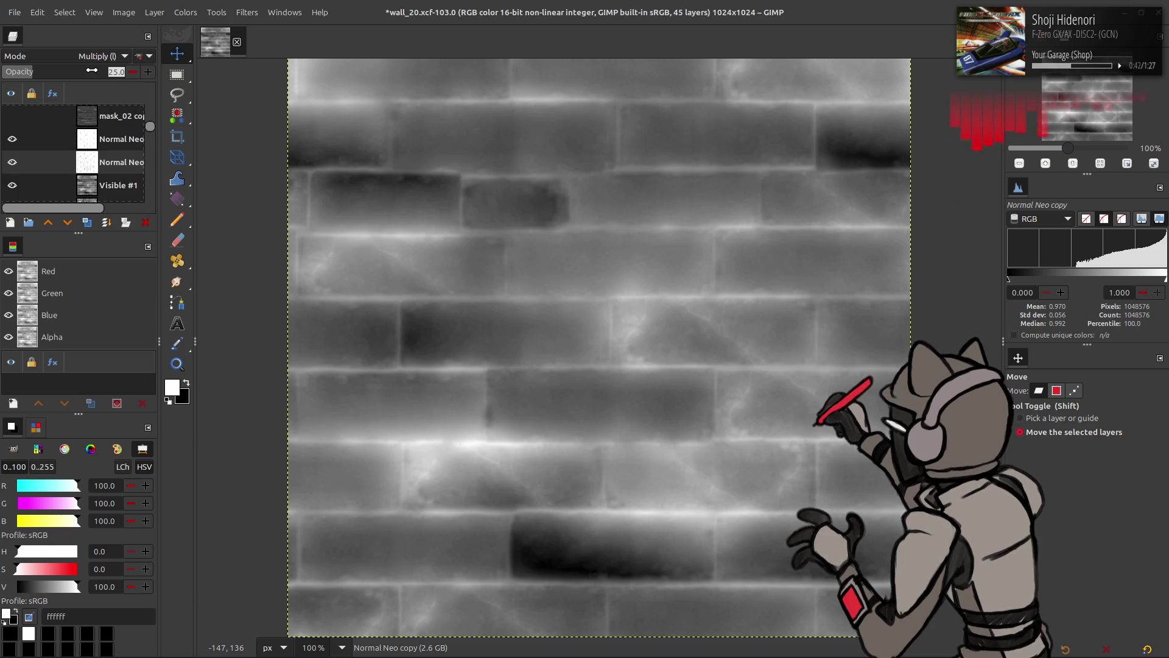
pyautogui.click(116, 144)
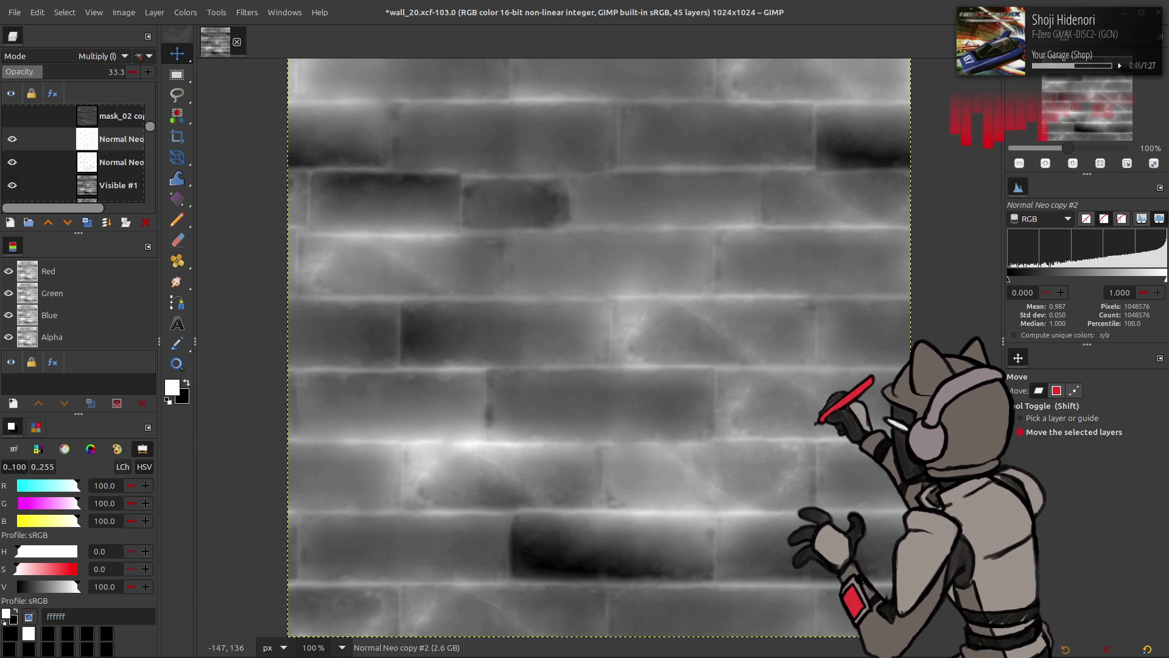
pyautogui.click(13, 139)
pyautogui.click(185, 13)
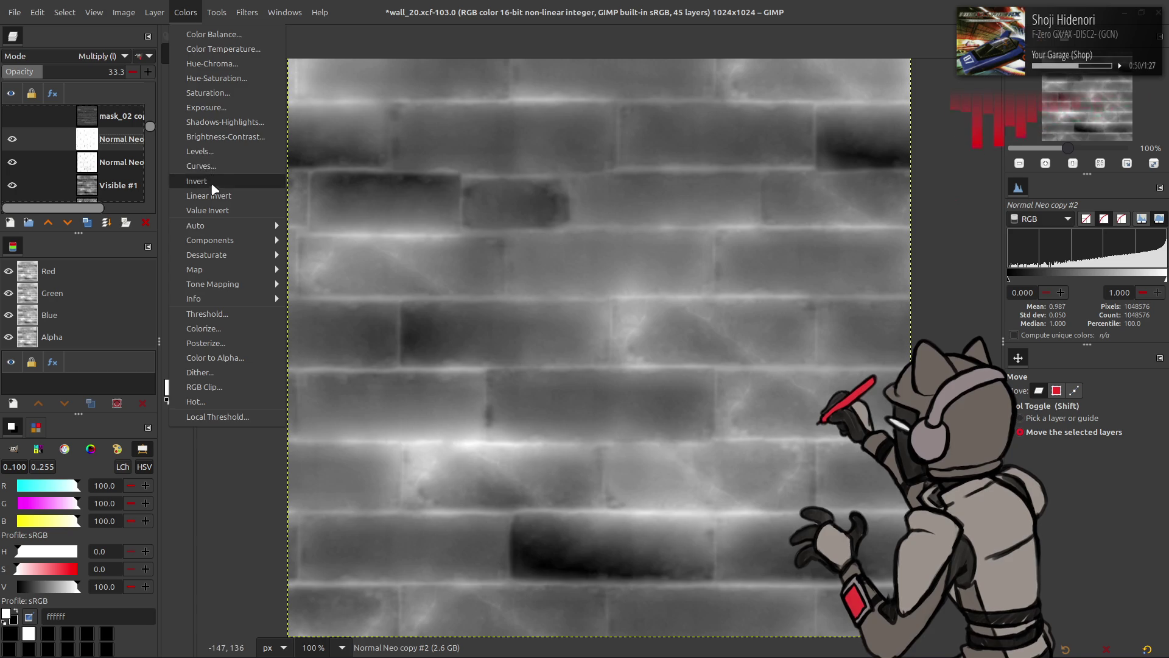
# Invert Normal Neo copy #2 and set its opacity to 25%
pyautogui.click(195, 173)
pyautogui.moveTo(67, 70)
pyautogui.mouseDown()
pyautogui.moveTo(90, 69)
pyautogui.moveTo(3, 78)
pyautogui.mouseUp()
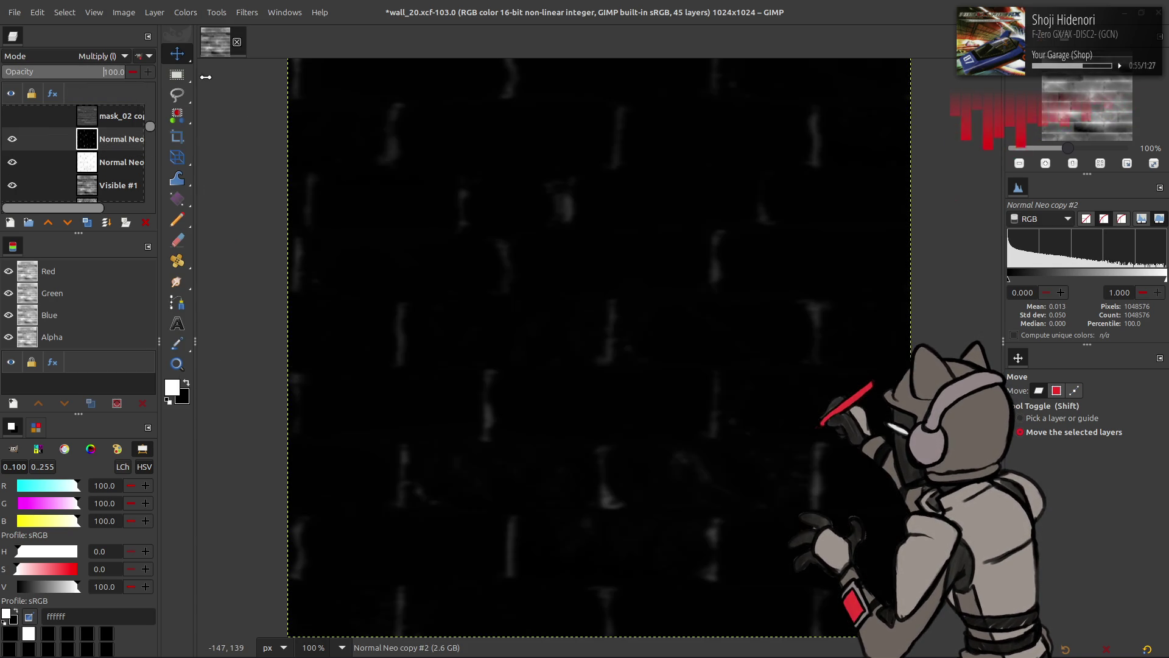
pyautogui.moveTo(122, 72); pyautogui.dragTo(142, 91)
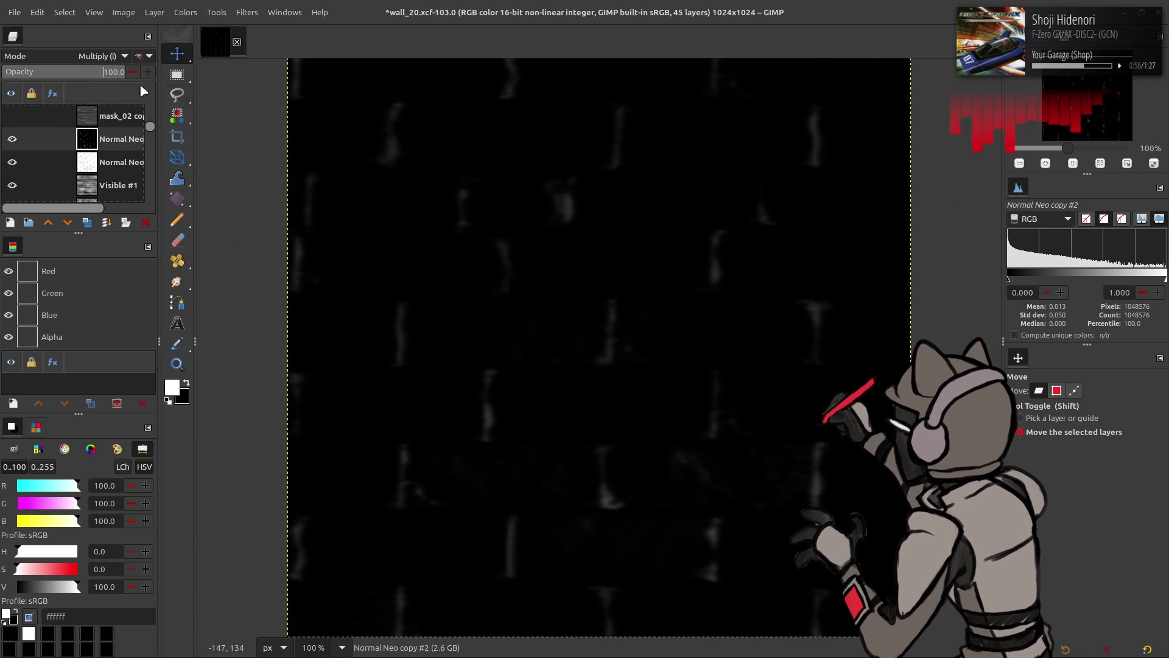
pyautogui.write('50')
pyautogui.press('Return')
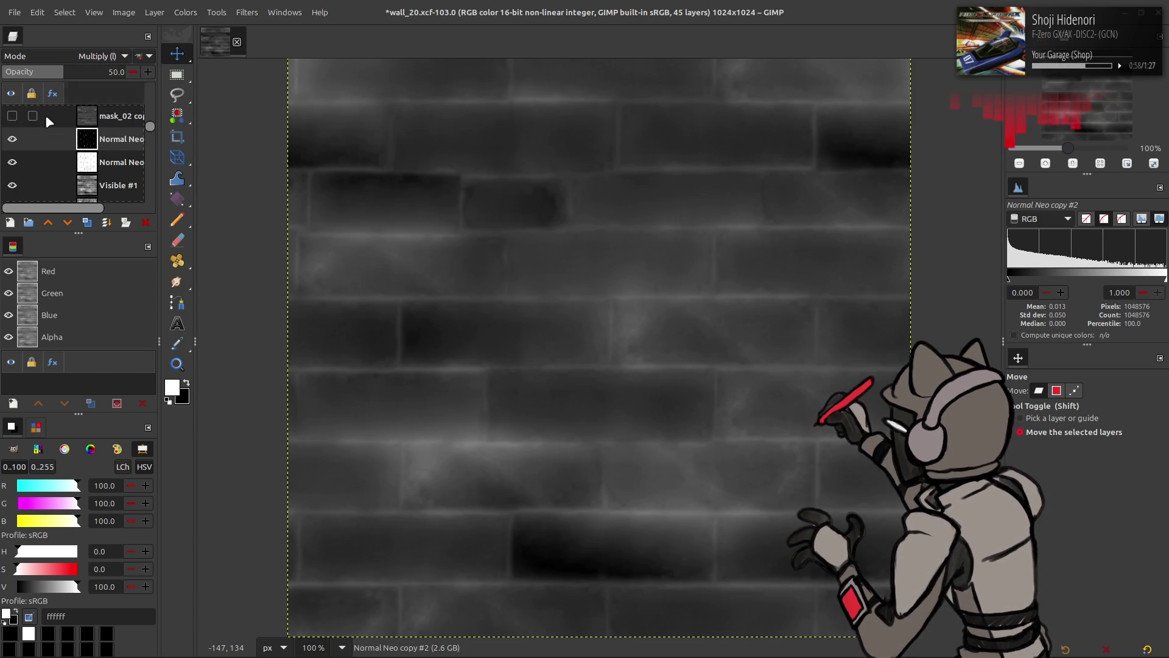
pyautogui.click(12, 139)
pyautogui.click(13, 140)
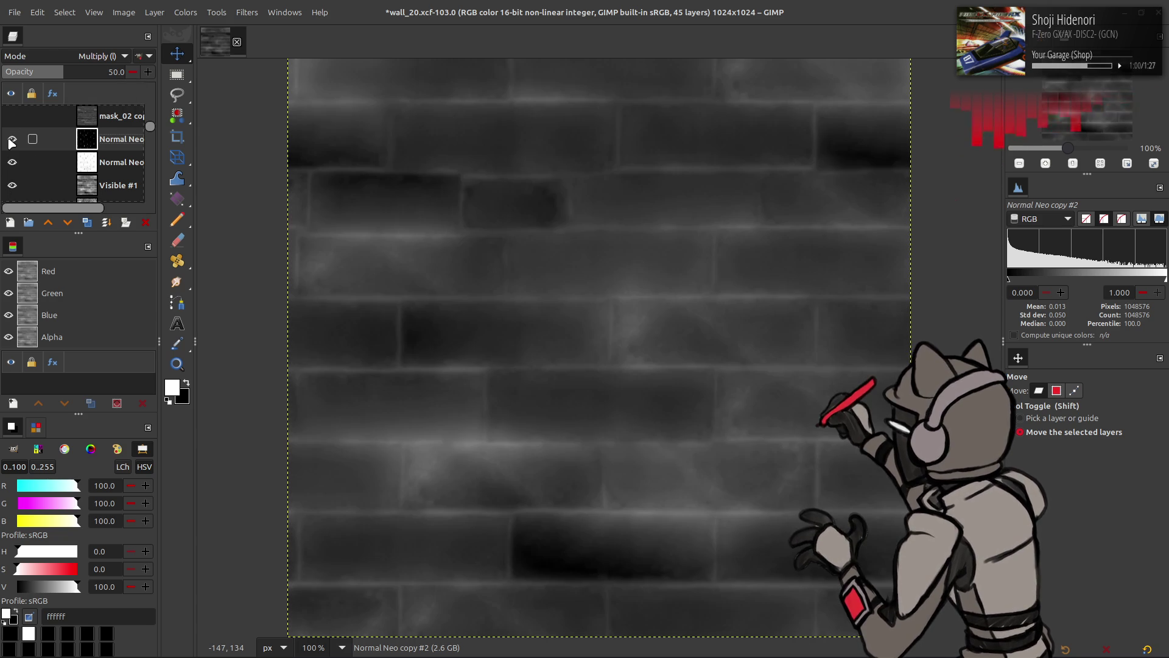
pyautogui.doubleClick(115, 72)
pyautogui.write('25')
pyautogui.press('Return')
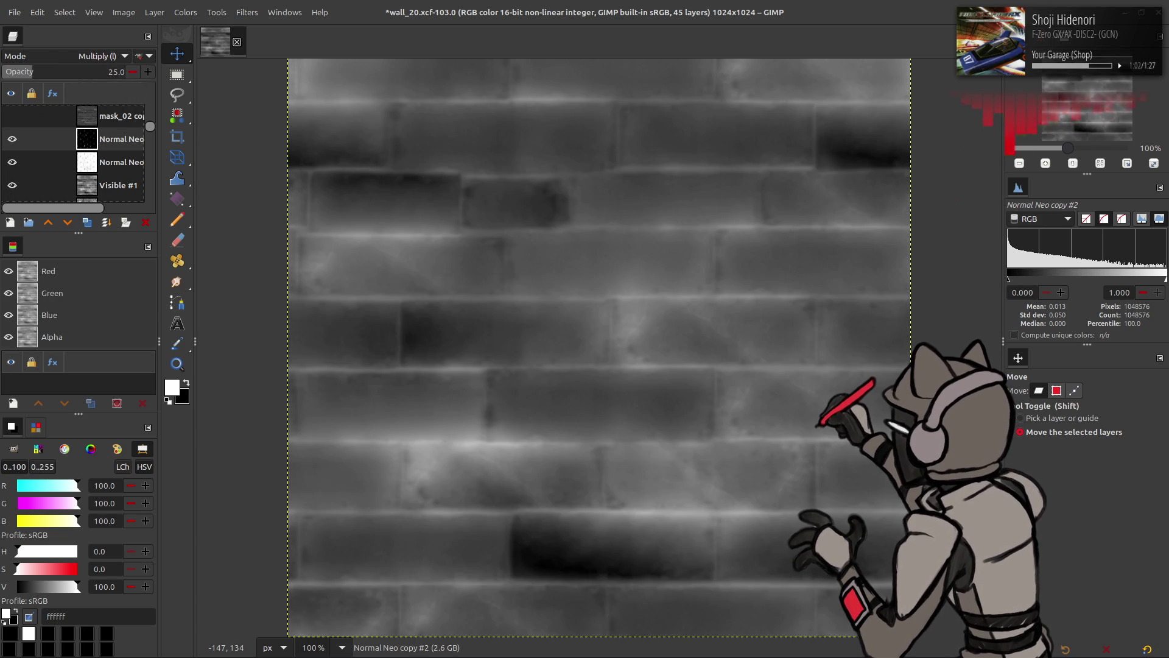
# Toggle the inverted layer on and off to compare the result
pyautogui.click(12, 140)
pyautogui.click(12, 139)
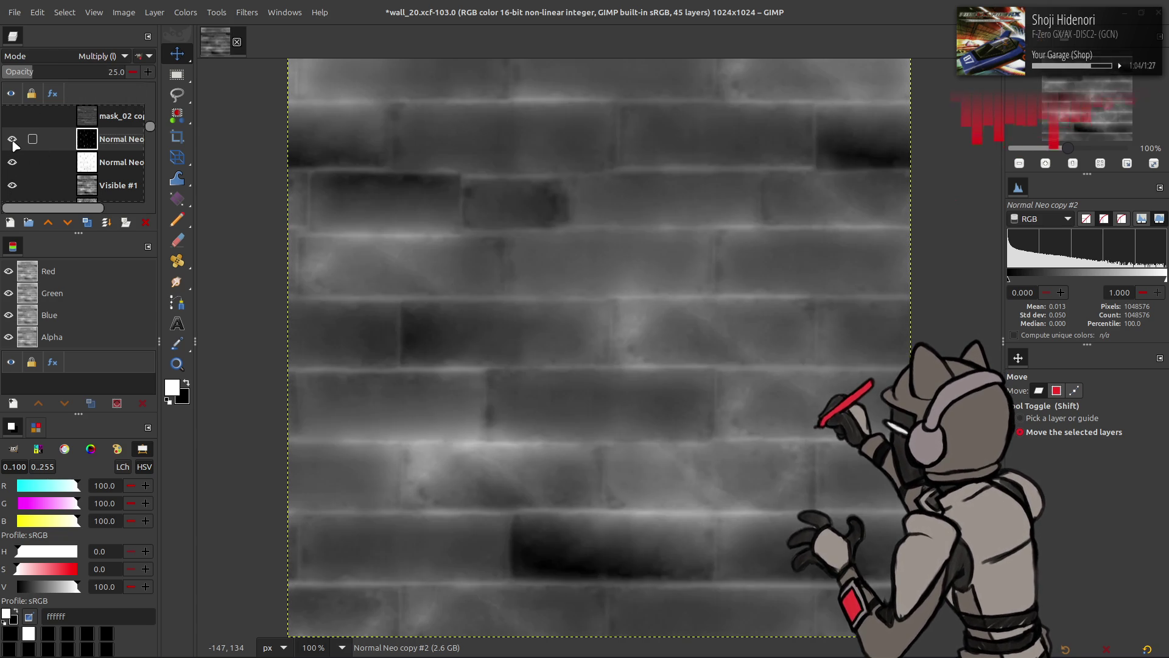
pyautogui.click(12, 140)
pyautogui.click(12, 140)
pyautogui.click(12, 140)
pyautogui.click(12, 140)
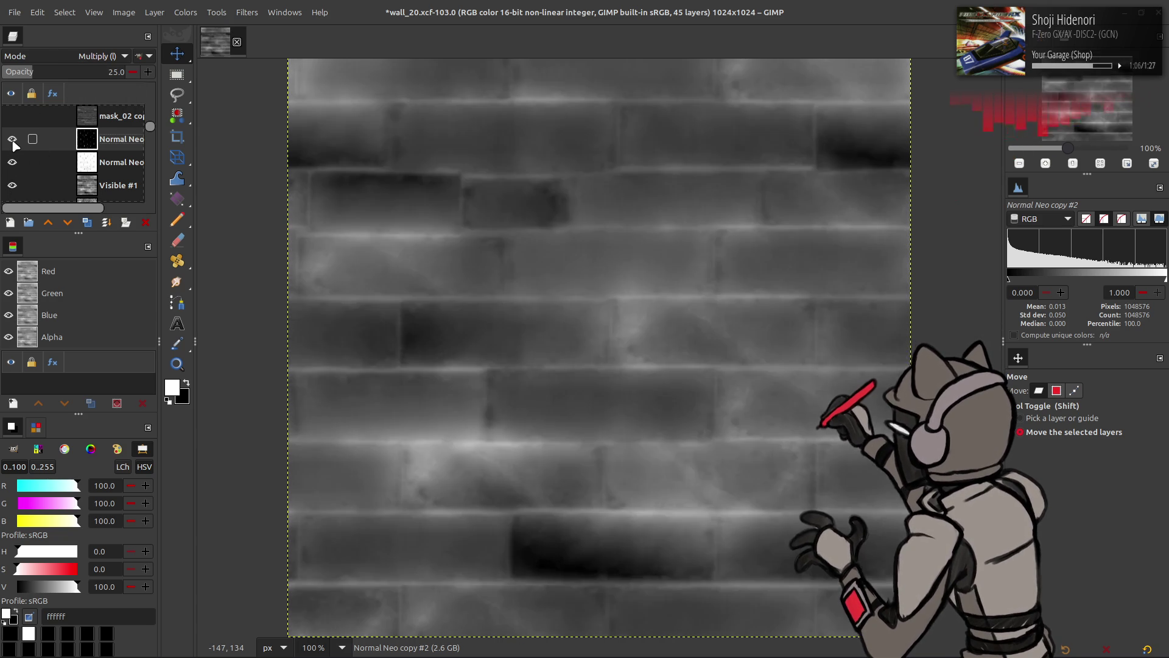
pyautogui.click(12, 140)
pyautogui.click(12, 140)
pyautogui.click(12, 140)
pyautogui.click(12, 139)
pyautogui.click(12, 139)
pyautogui.click(12, 140)
# Create Visible #6 with New from Visible and start Stretch Contrast on it
pyautogui.rightClick(93, 139)
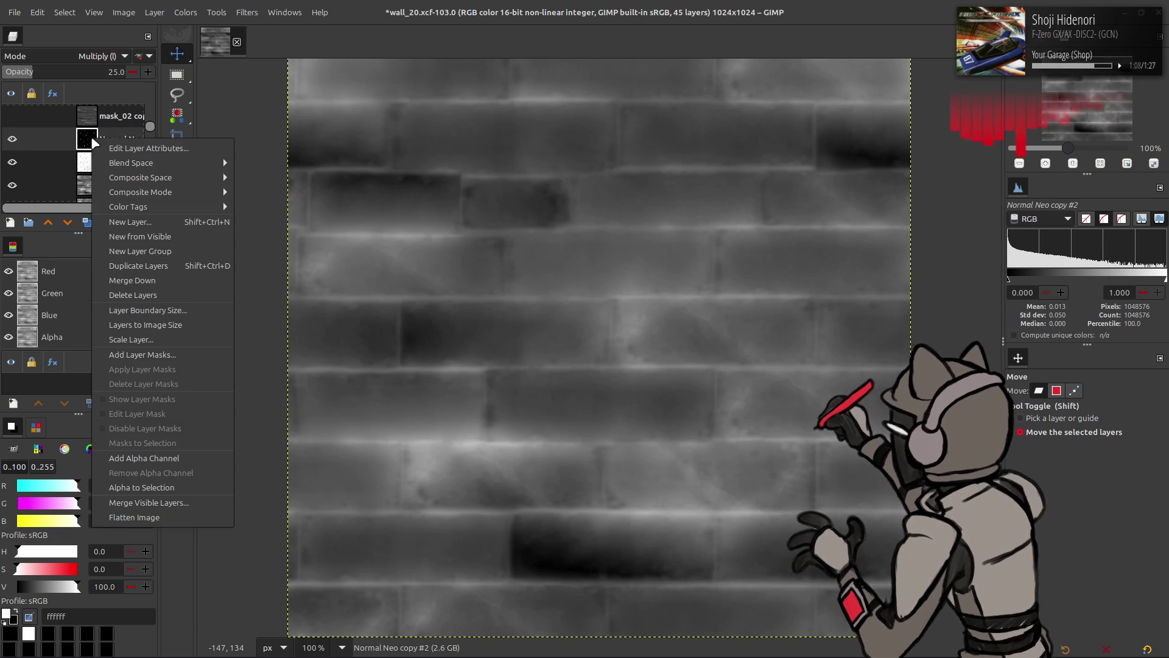
pyautogui.click(150, 239)
pyautogui.click(186, 12)
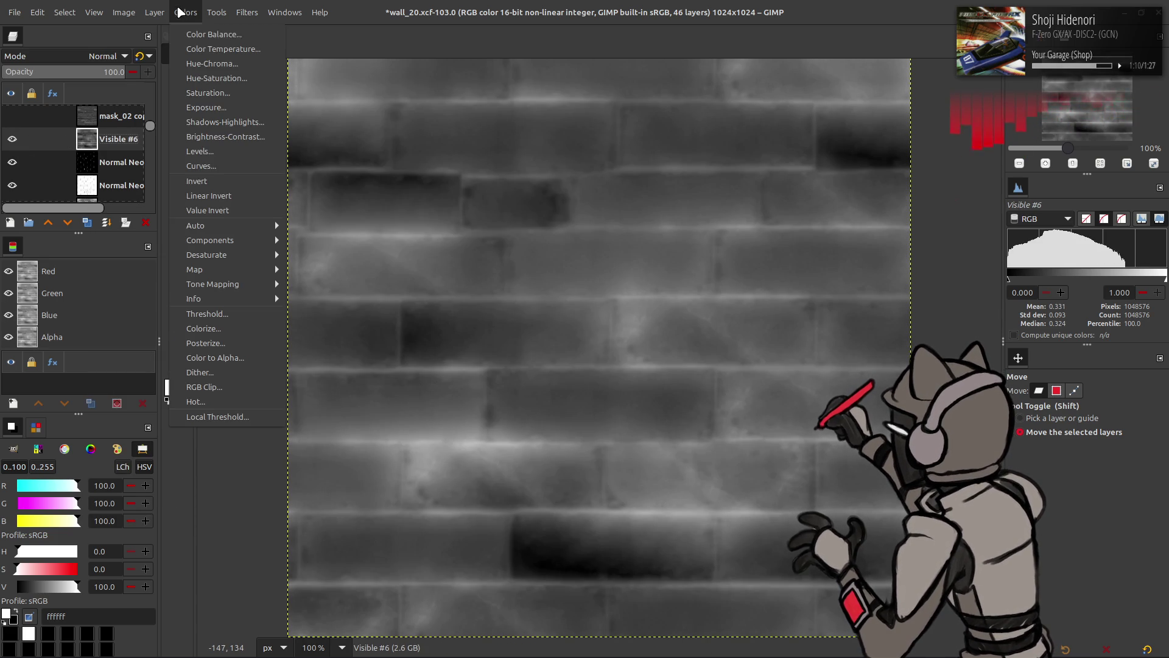
pyautogui.moveTo(207, 226)
pyautogui.click(323, 254)
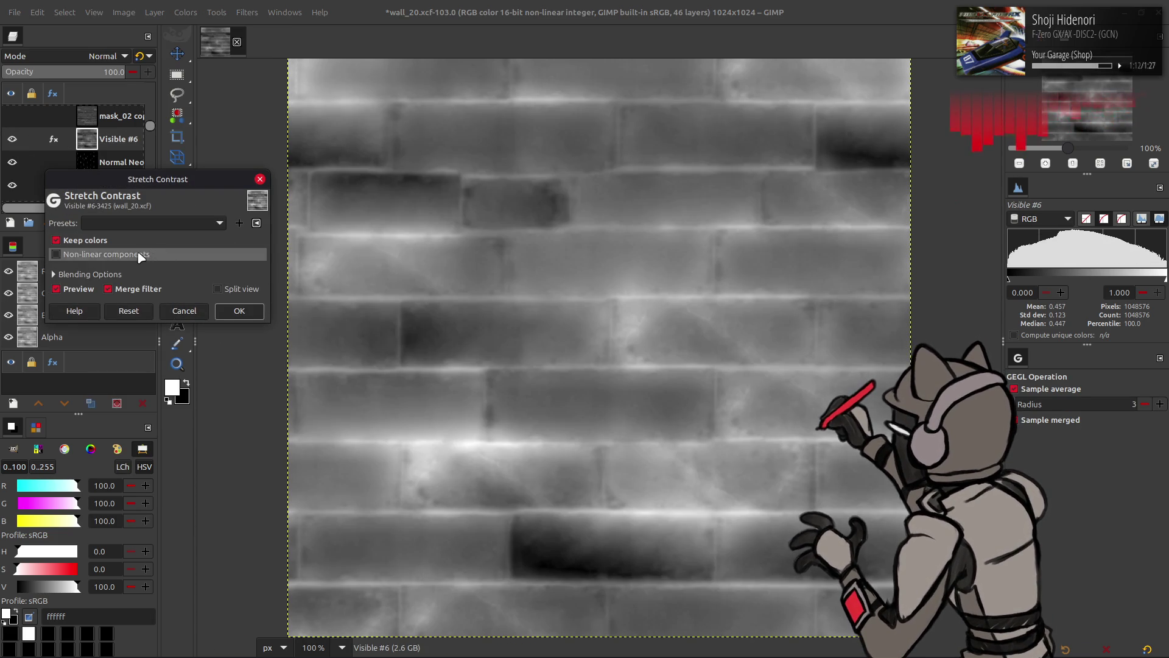
# Apply Stretch Contrast to Visible #6 and show the mask_02 copy and mask_07 copy layers
pyautogui.click(227, 310)
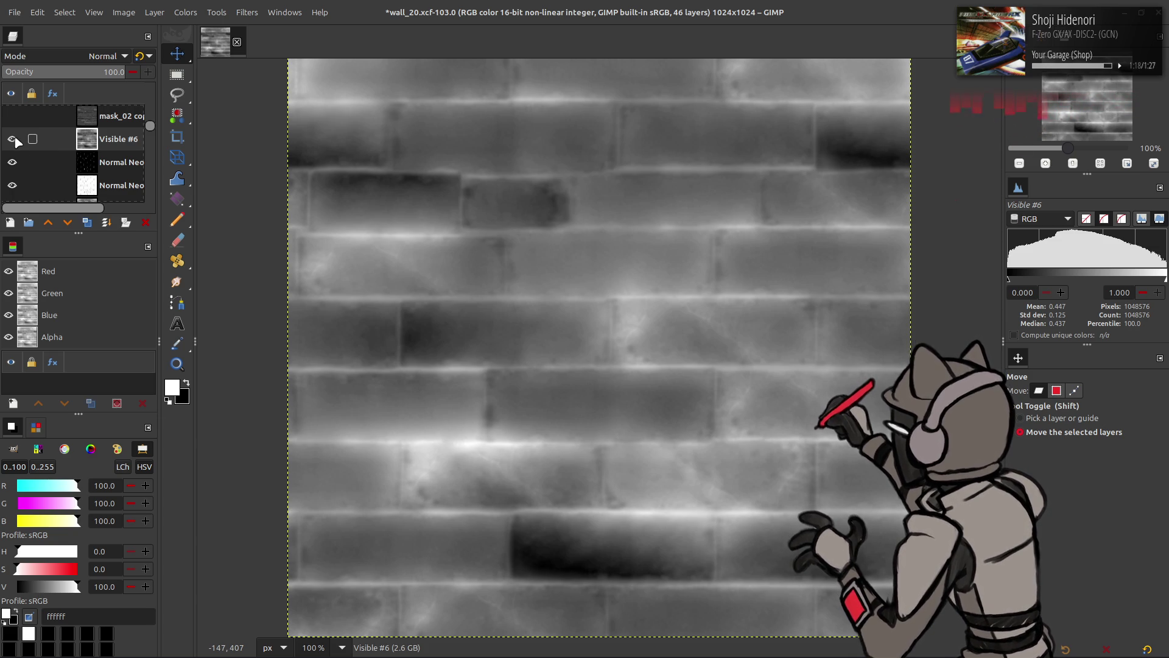
pyautogui.scroll(2, 104, 170)
pyautogui.click(104, 172)
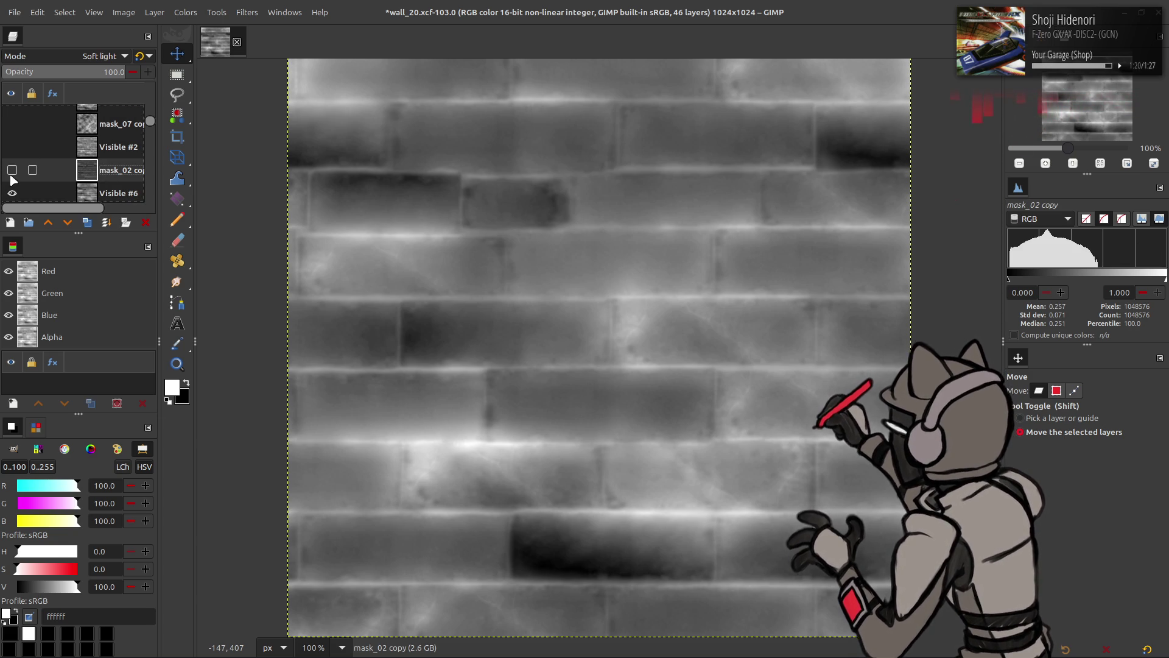
pyautogui.click(12, 171)
pyautogui.click(101, 148)
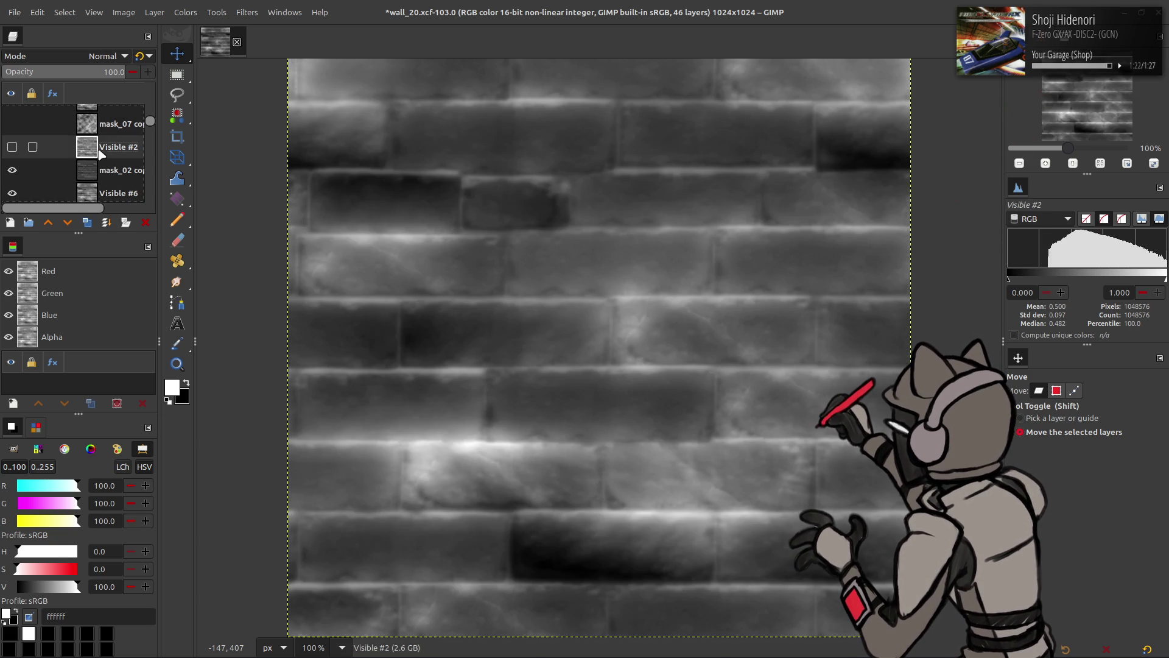
pyautogui.click(91, 128)
pyautogui.click(12, 124)
pyautogui.rightClick(119, 128)
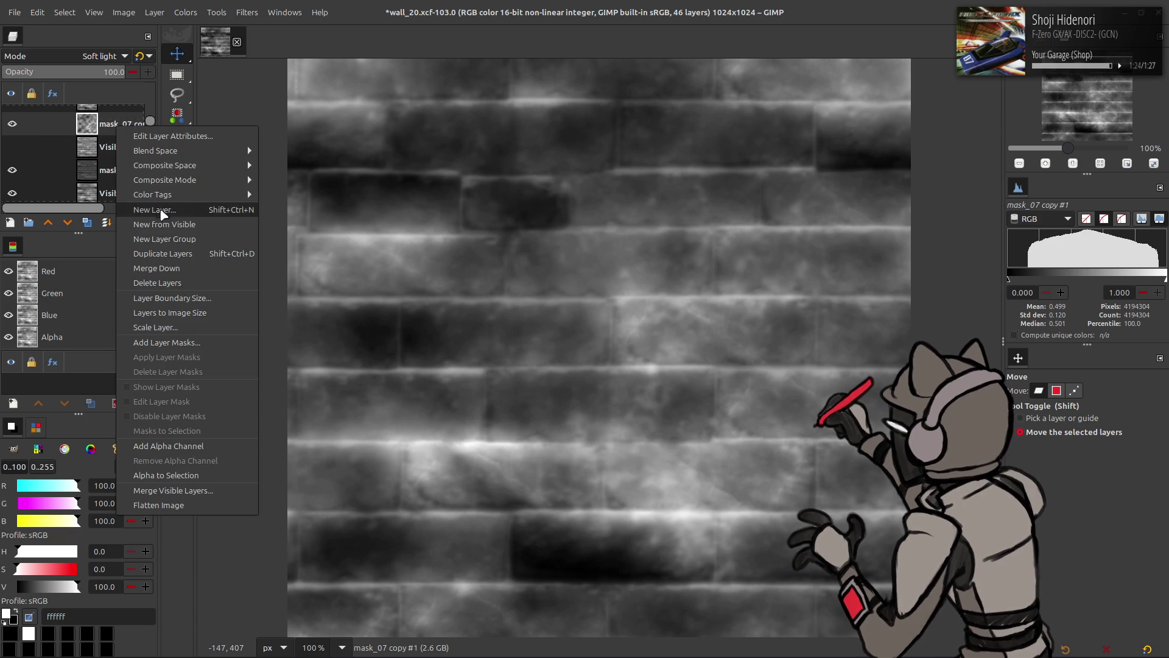
# Create Visible #7 and Visible #8 from the visible image, trying then undoing Screen blending
pyautogui.click(161, 224)
pyautogui.rightClick(108, 128)
pyautogui.press('Escape')
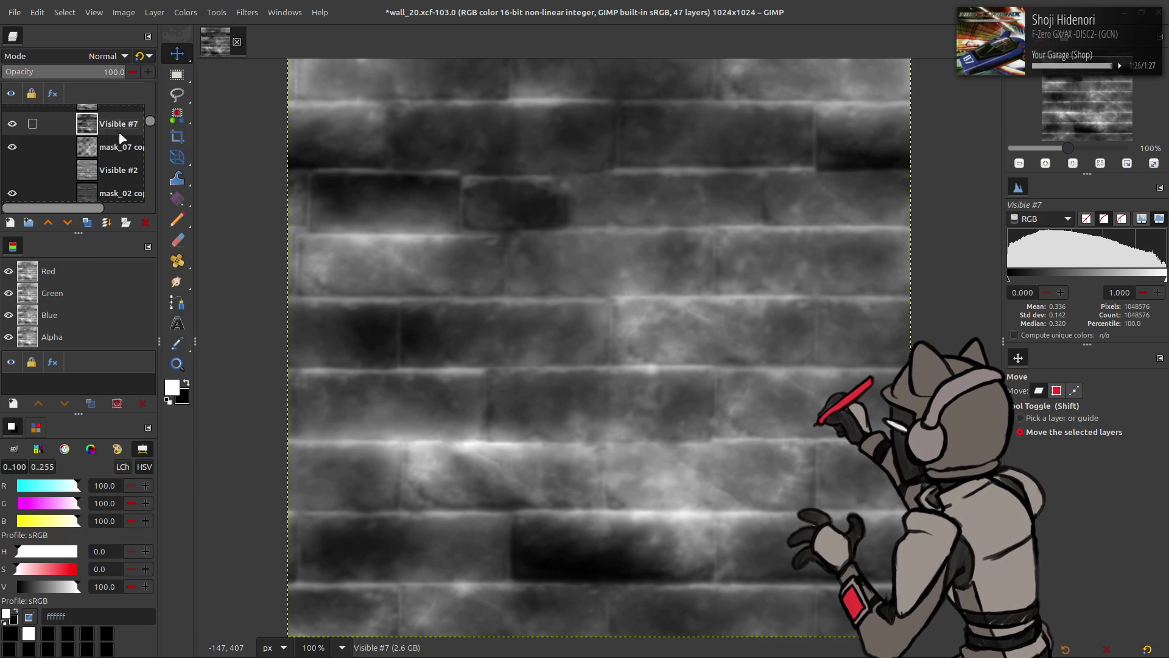
pyautogui.click(92, 223)
pyautogui.click(104, 56)
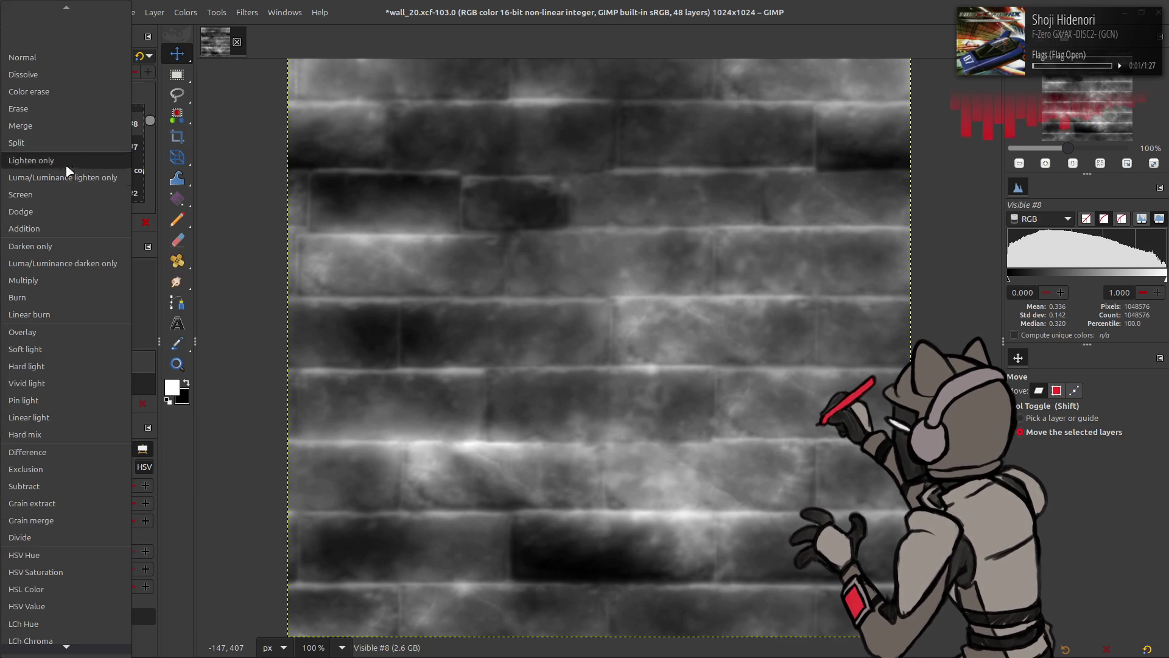
pyautogui.click(65, 195)
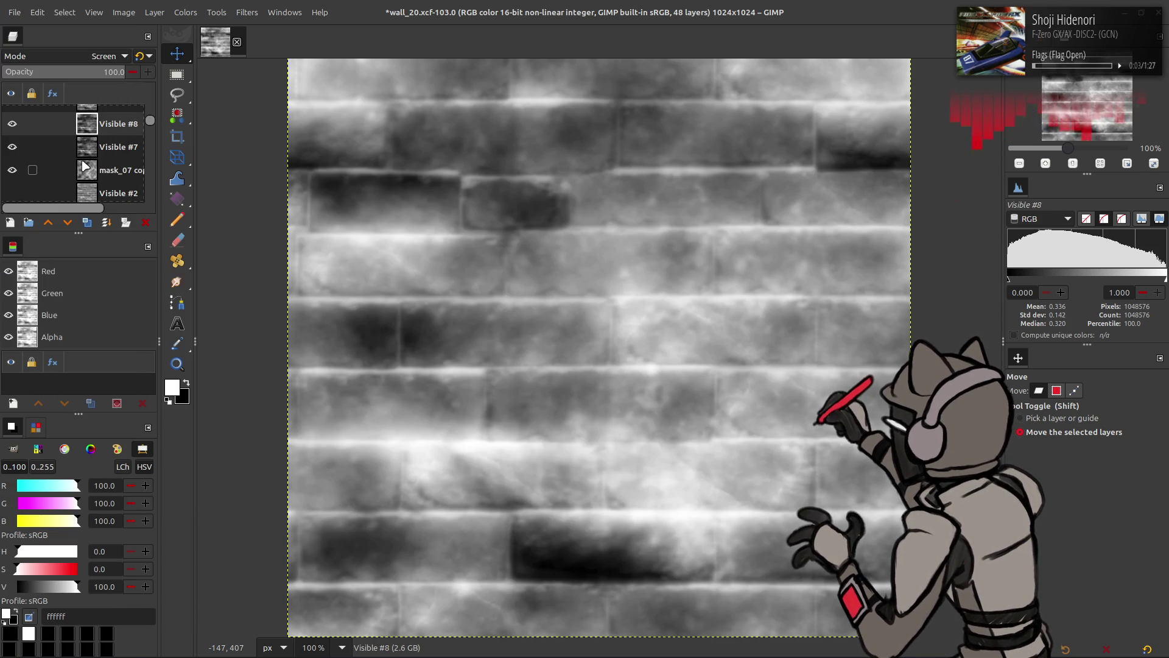
pyautogui.hotkey('ctrl', 'z')
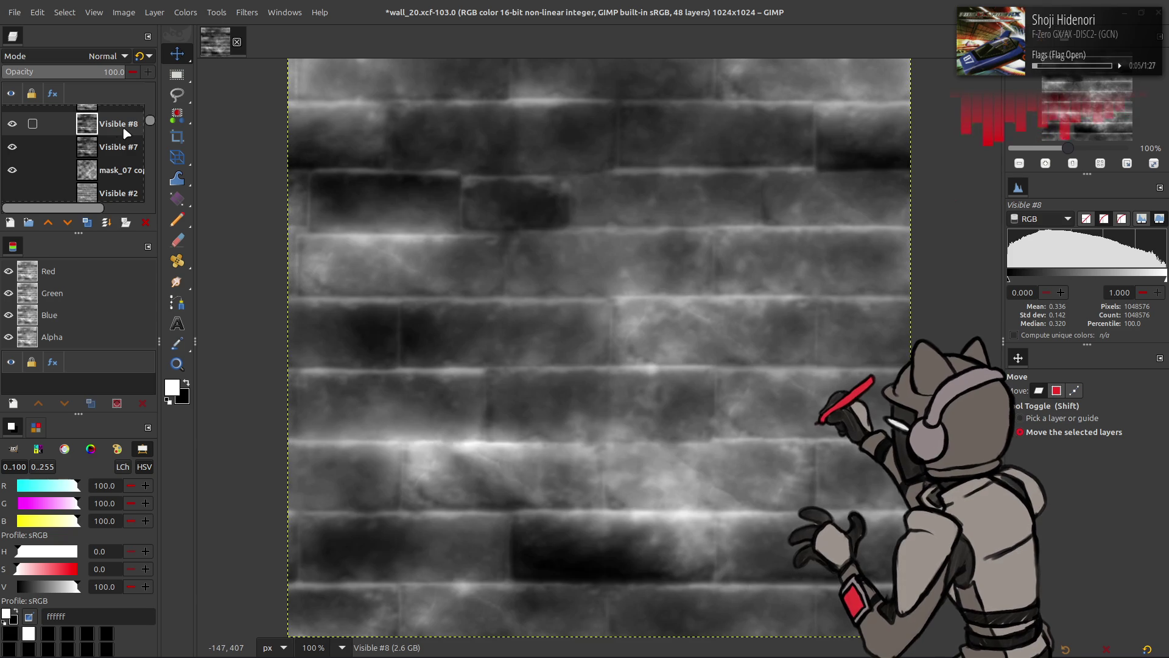
# Apply Linear Invert, then test a Burn-blended Visible #9 layer and delete it
pyautogui.click(185, 13)
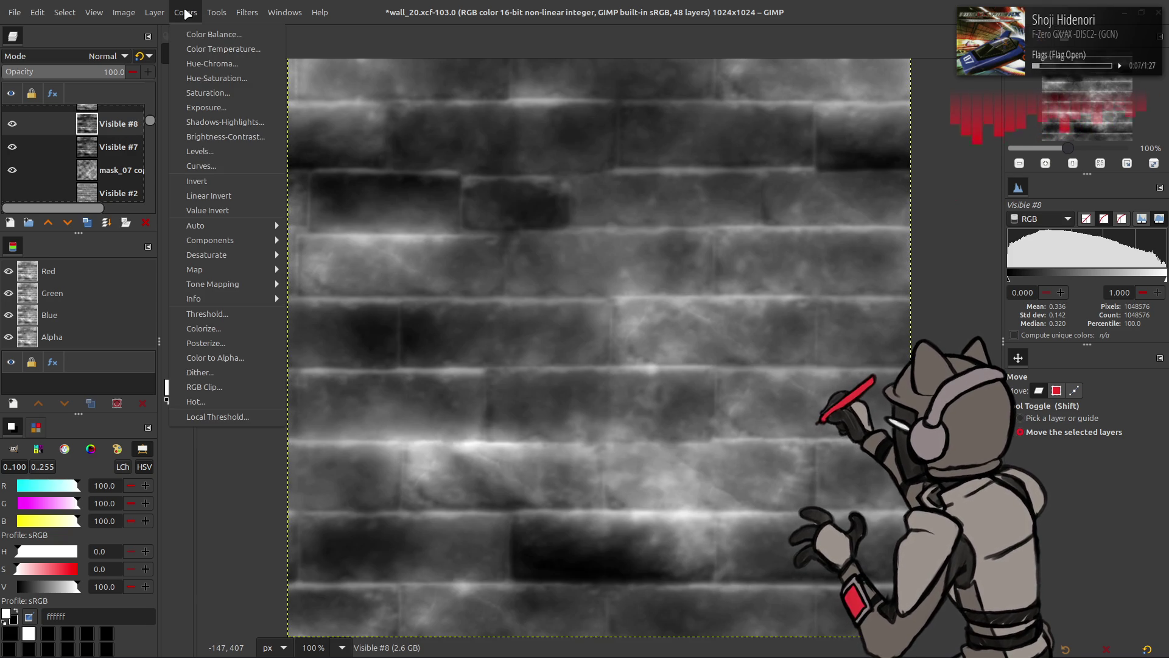
pyautogui.click(209, 195)
pyautogui.click(185, 13)
pyautogui.press('Escape')
pyautogui.hotkey('shift', 'ctrl', 'alt', 'v')
pyautogui.click(88, 56)
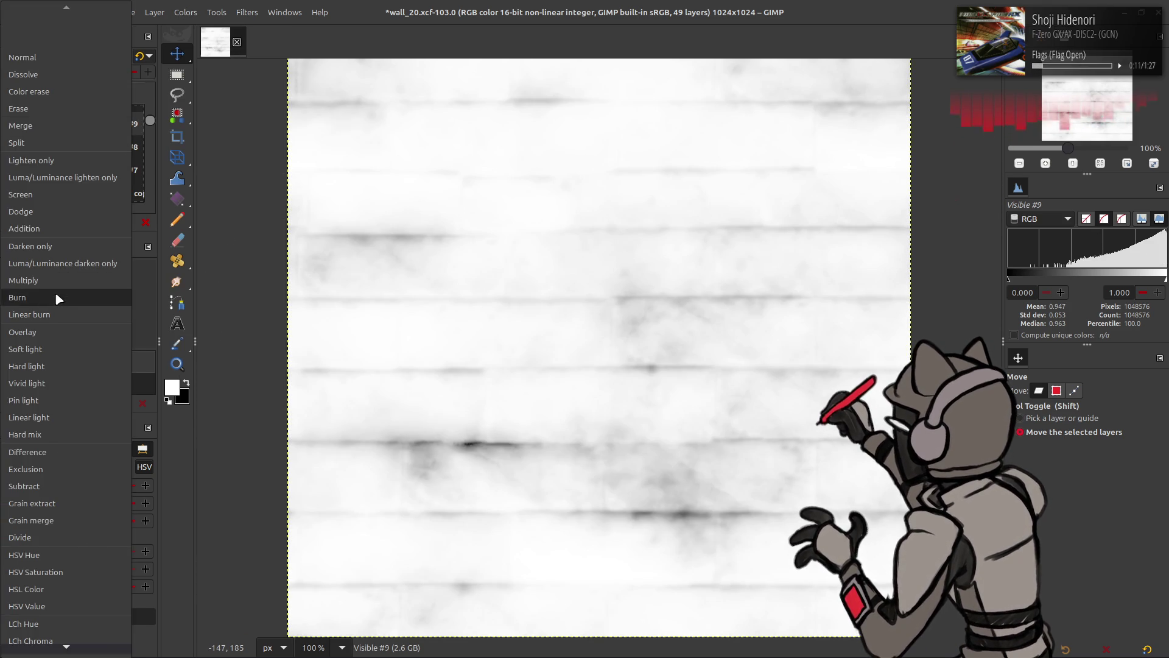
pyautogui.click(55, 291)
pyautogui.scroll(2, 95, 56)
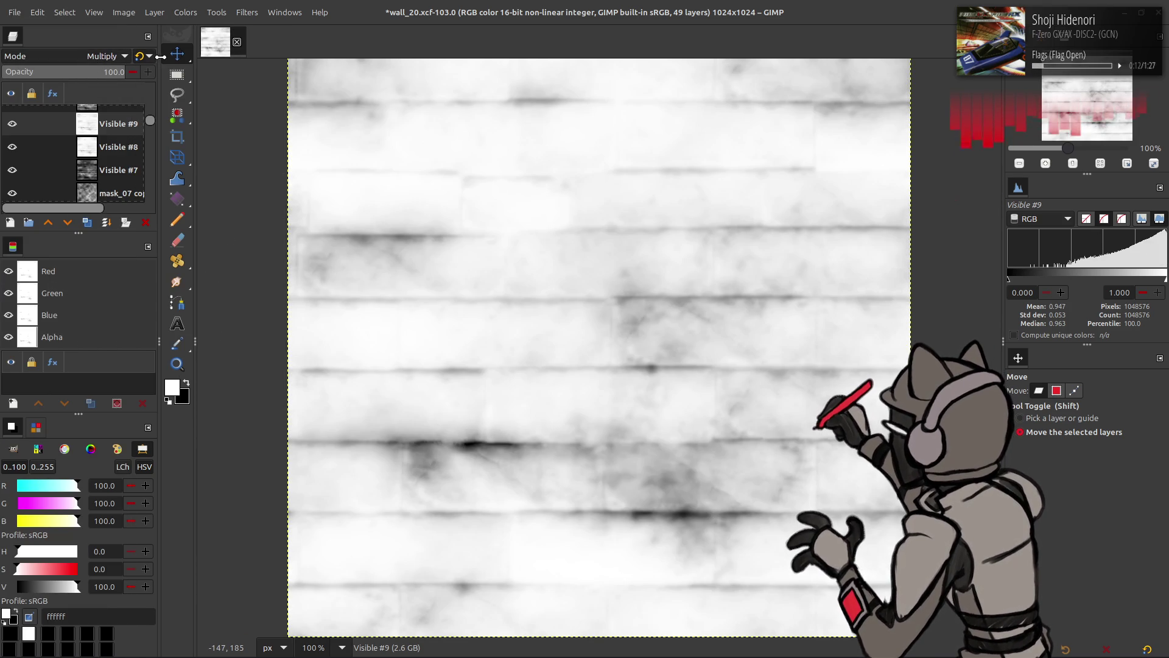
pyautogui.rightClick(111, 124)
pyautogui.click(140, 296)
# Invert Visible #8 back to dark bricks and export it as mask_02.dds
pyautogui.click(186, 13)
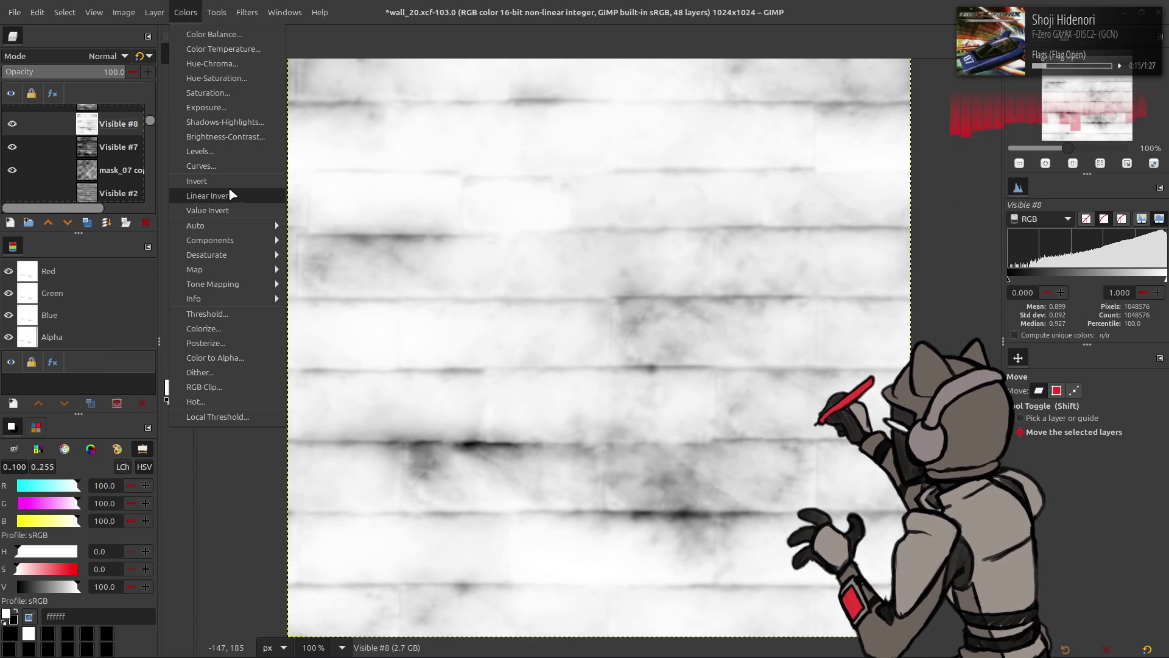
pyautogui.click(228, 194)
pyautogui.click(14, 12)
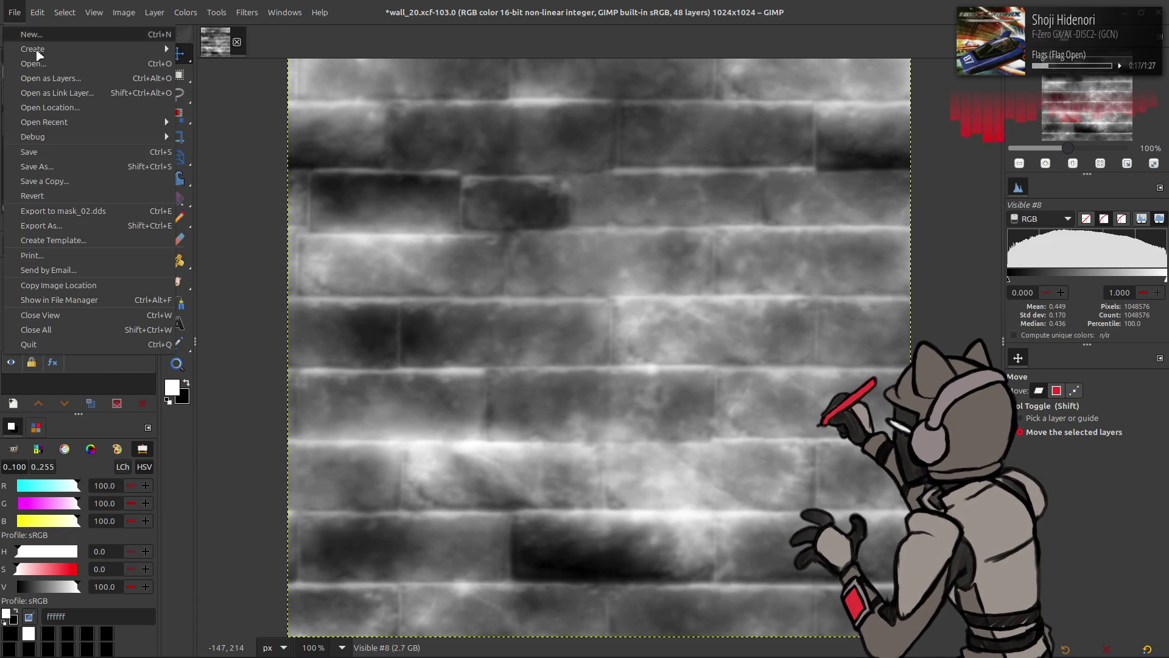
pyautogui.click(49, 212)
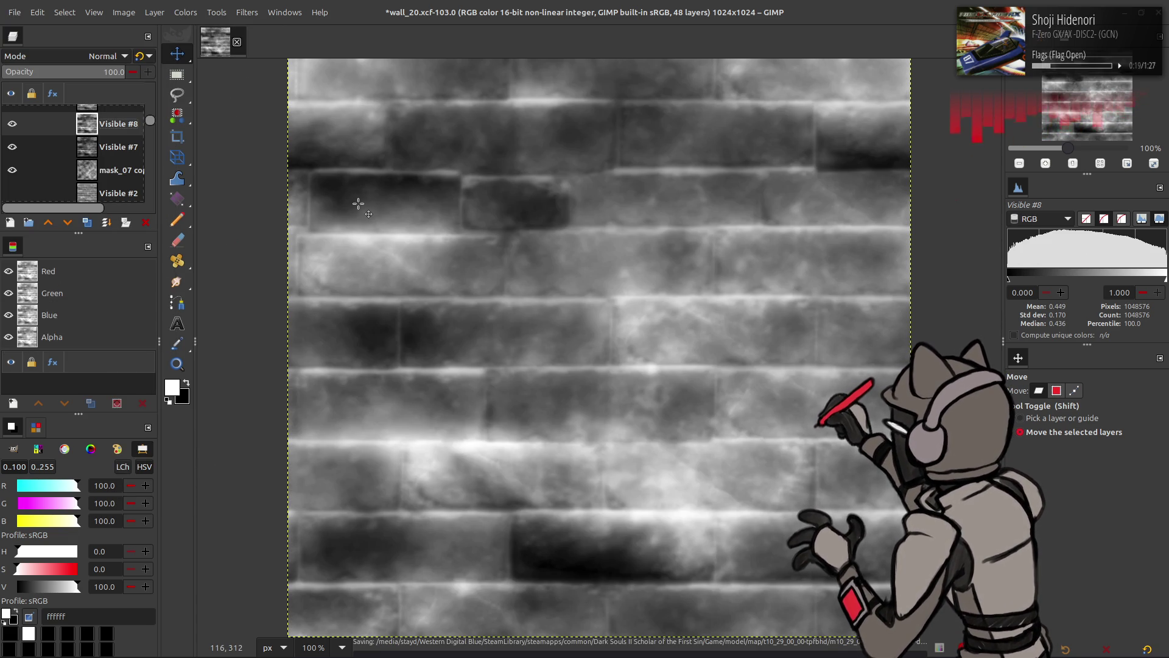
# Check the texture in Blender, then undo and redo the invert to compare versions
pyautogui.hotkey('alt', 'Tab')
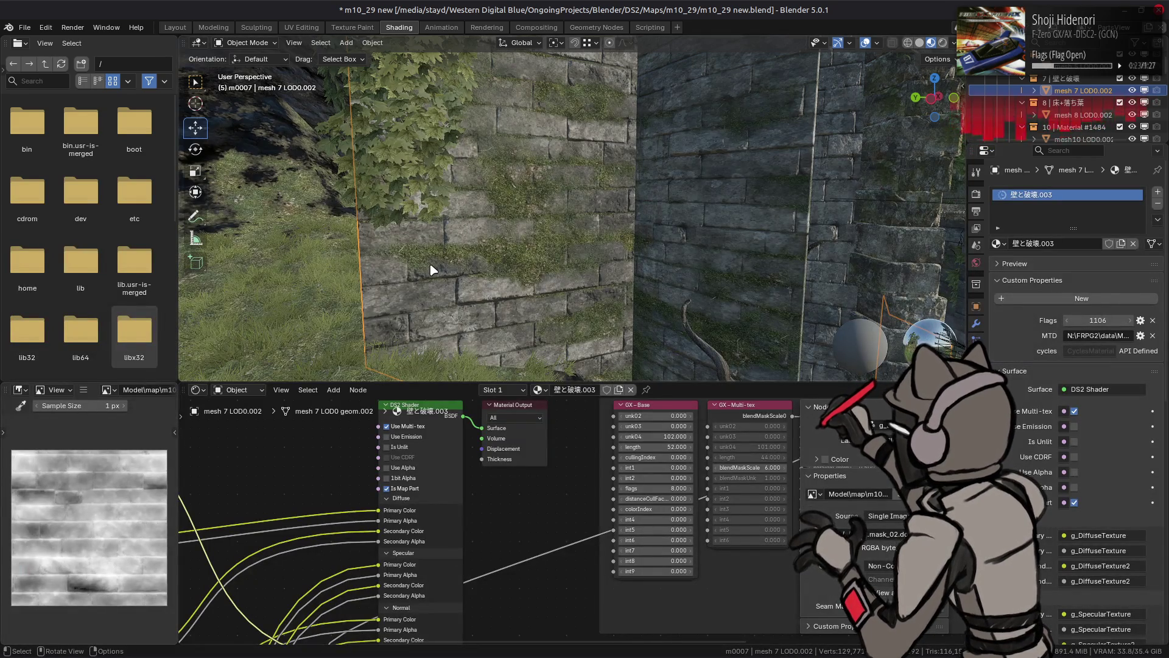
pyautogui.hotkey('alt', 'Tab')
pyautogui.hotkey('ctrl', 'z')
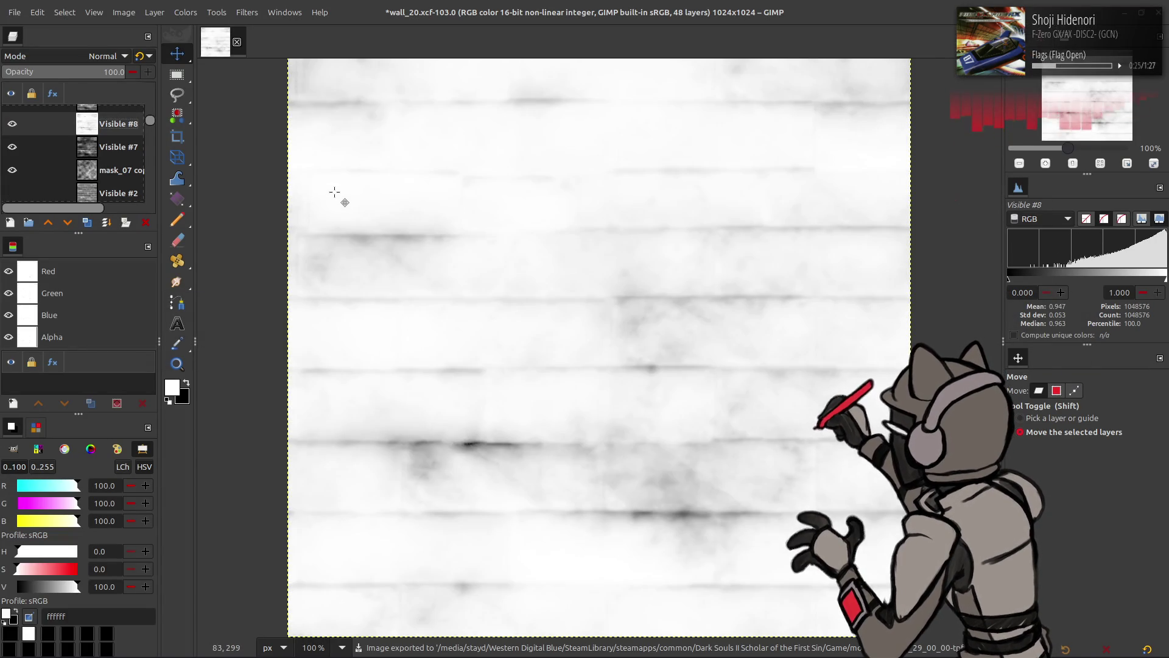
pyautogui.hotkey('ctrl', 'y')
pyautogui.click(183, 10)
pyautogui.click(229, 151)
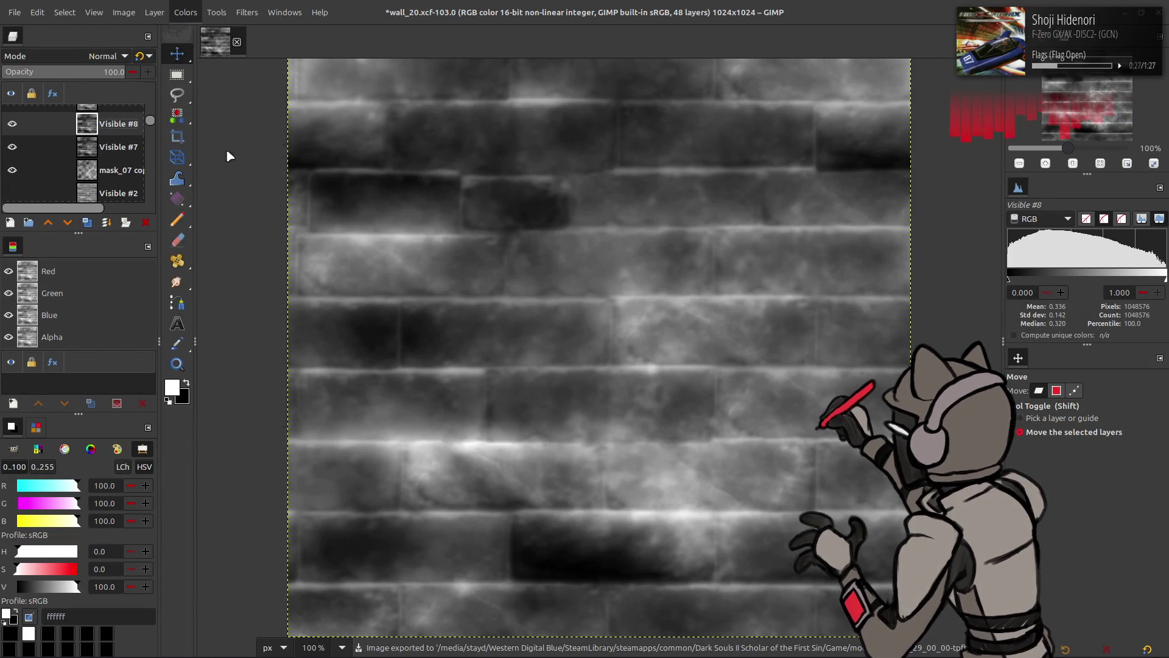
# Raise the Levels black output level and re-export the mask to mask_02.dds
pyautogui.moveTo(66, 313)
pyautogui.mouseDown()
pyautogui.moveTo(134, 314)
pyautogui.moveTo(108, 313)
pyautogui.moveTo(120, 315)
pyautogui.mouseUp()
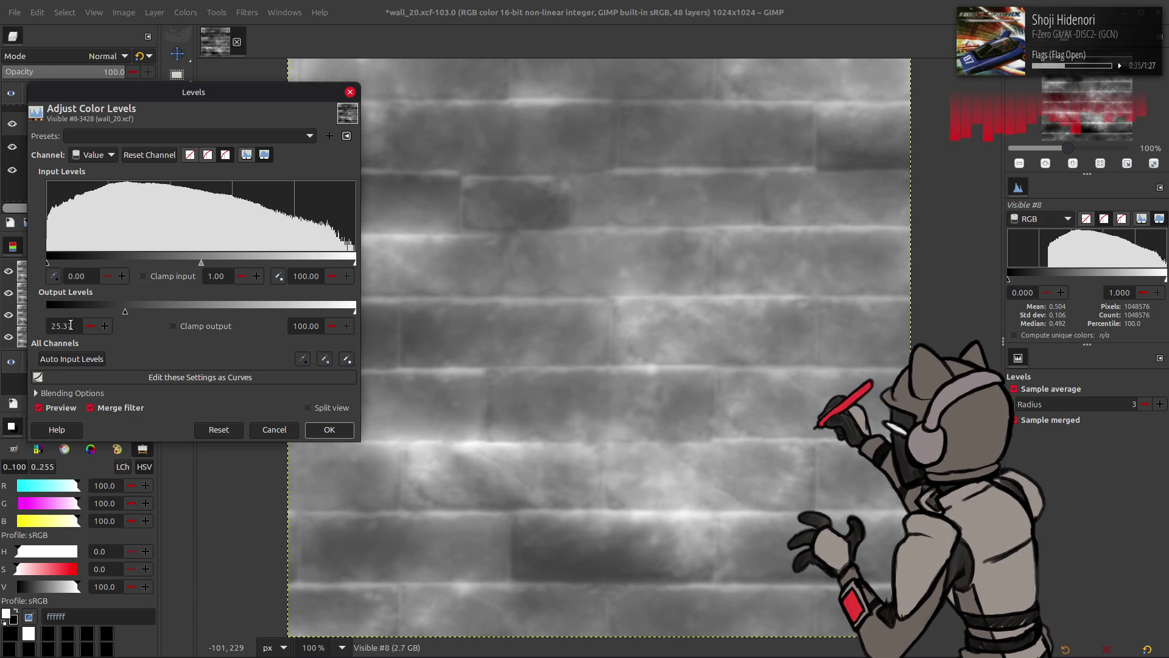
pyautogui.click(324, 431)
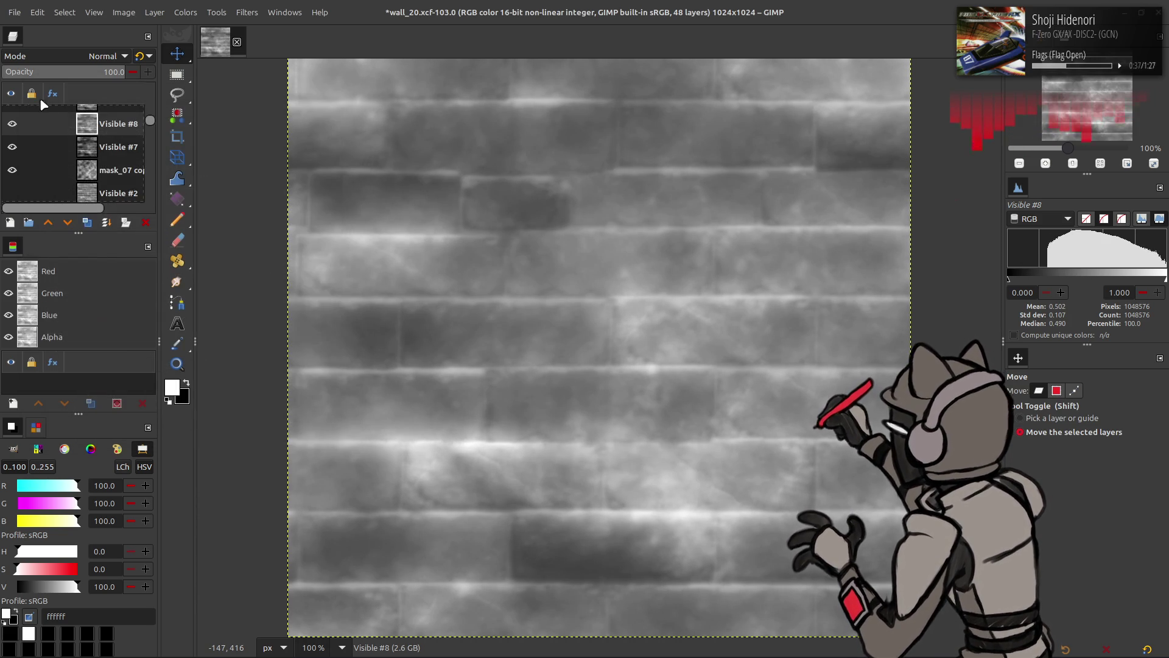
pyautogui.click(14, 12)
pyautogui.click(105, 210)
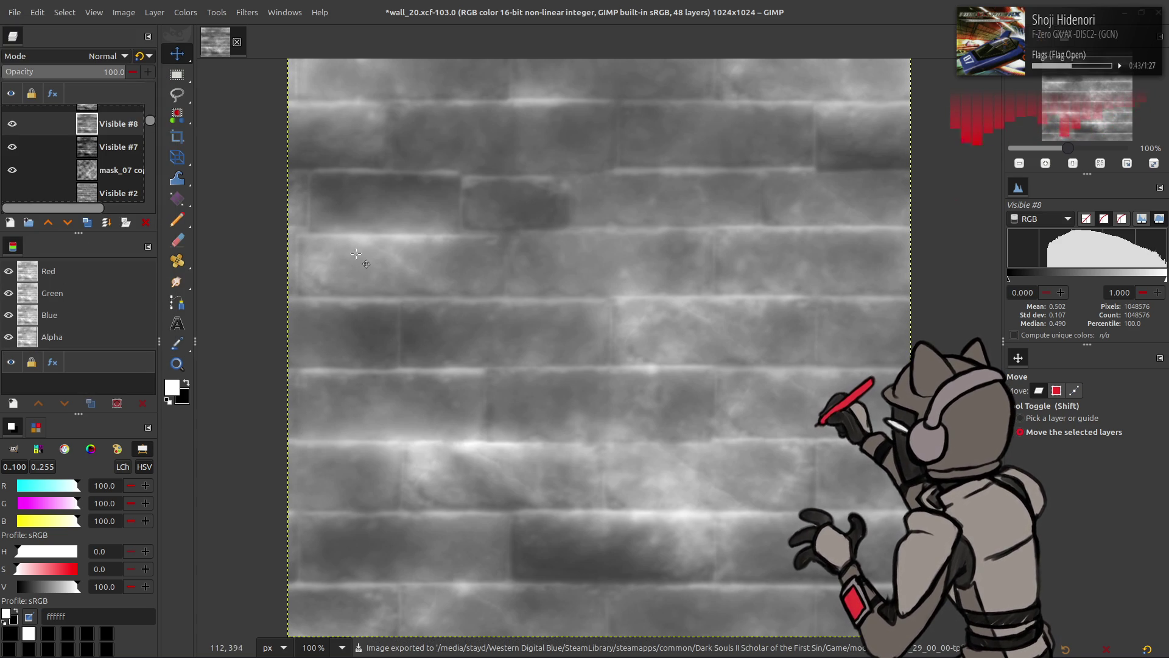
# Check the re-exported mask texture on the wall material in Blender
pyautogui.hotkey('alt', 'Tab')
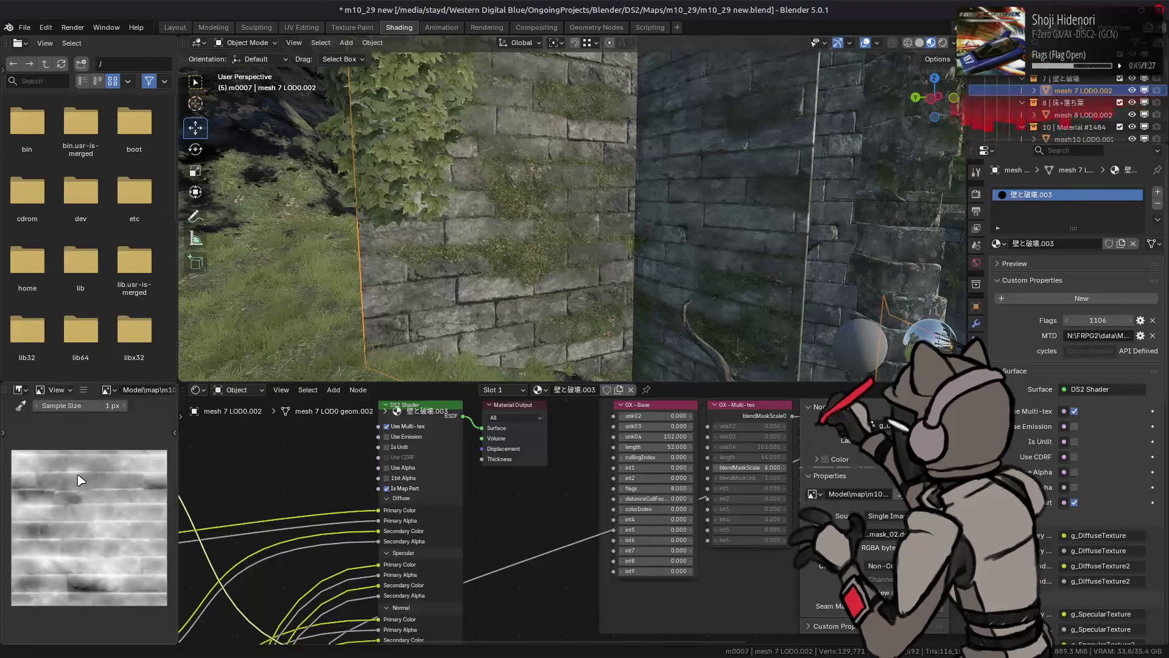
pyautogui.hotkey('alt', 'r')
pyautogui.scroll(5, 412, 251)
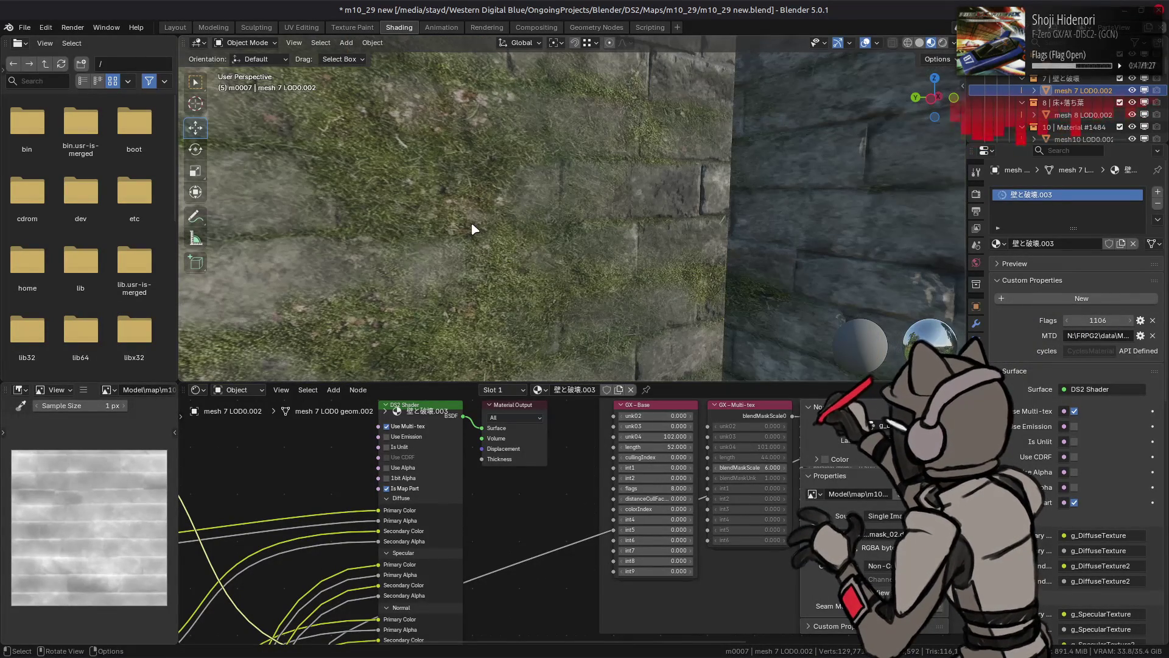
pyautogui.scroll(-4, 474, 226)
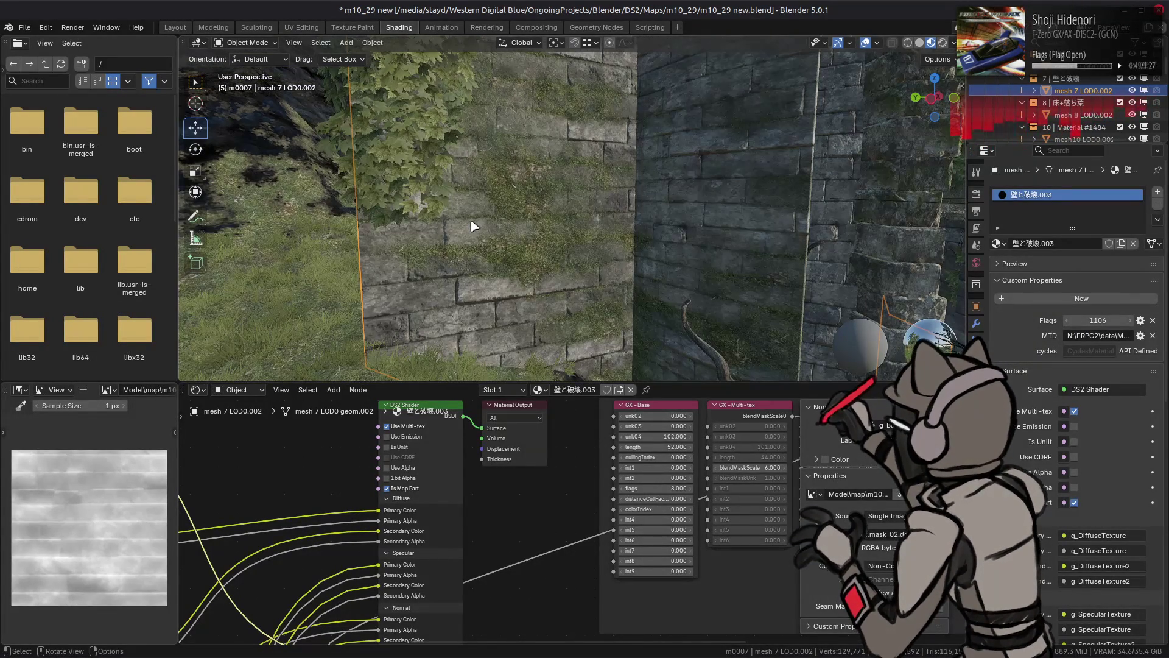
# Back in GIMP, undo the brightening so Visible #8 returns to the darker mask
pyautogui.hotkey('alt', 'Tab')
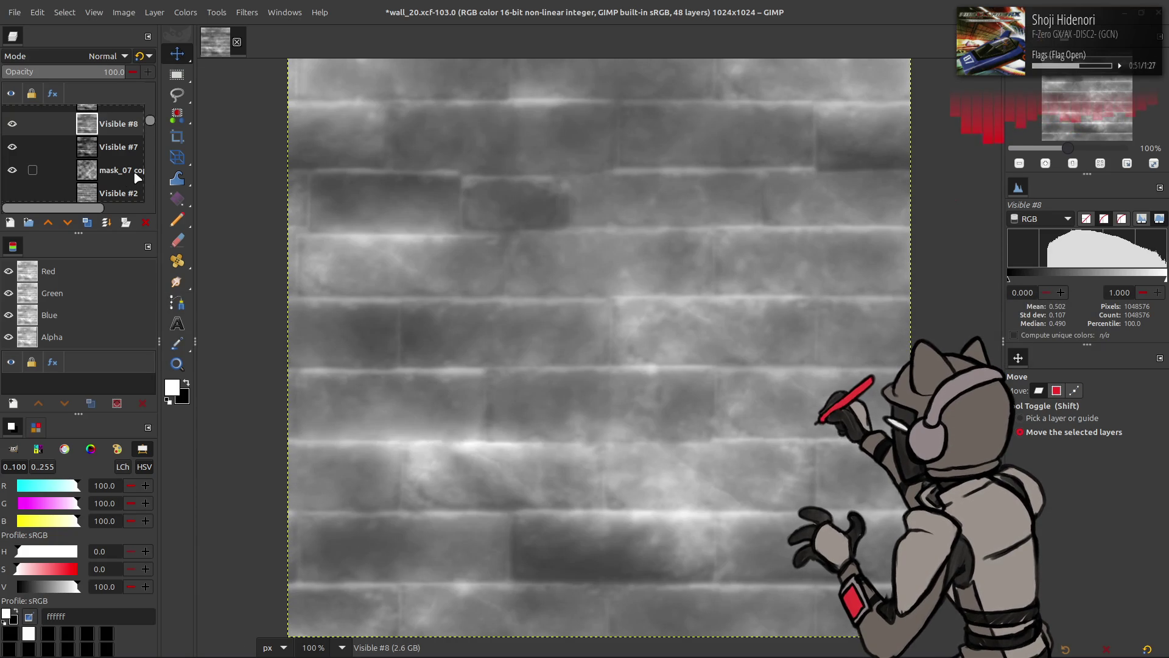
pyautogui.scroll(5, 110, 164)
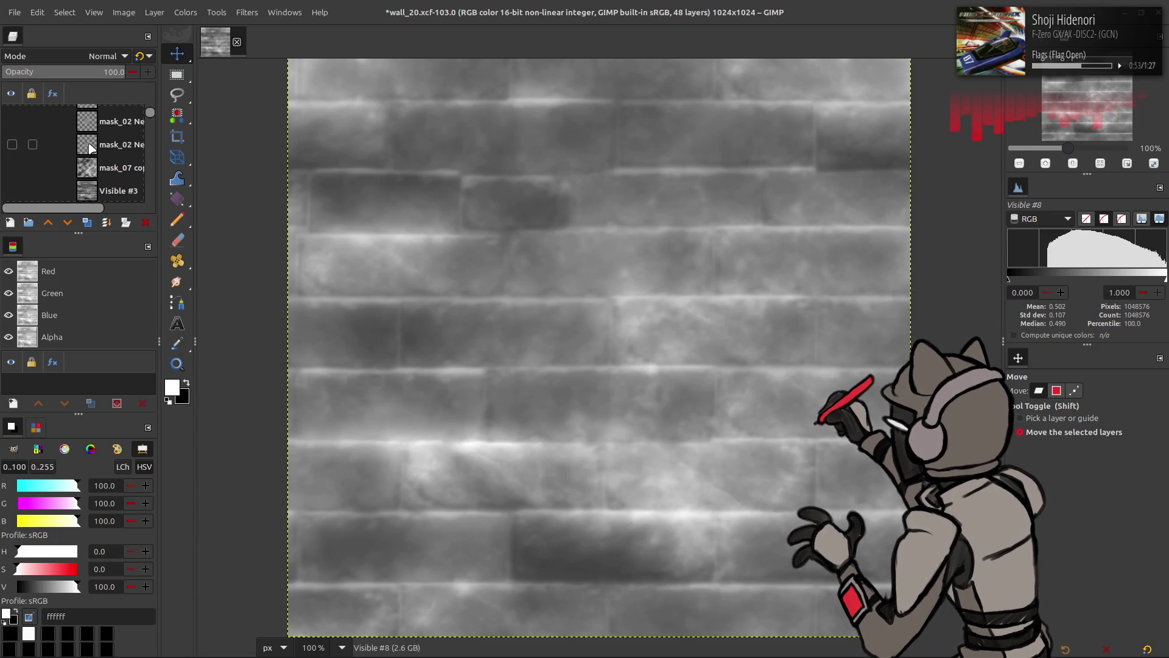
pyautogui.scroll(-3, 91, 149)
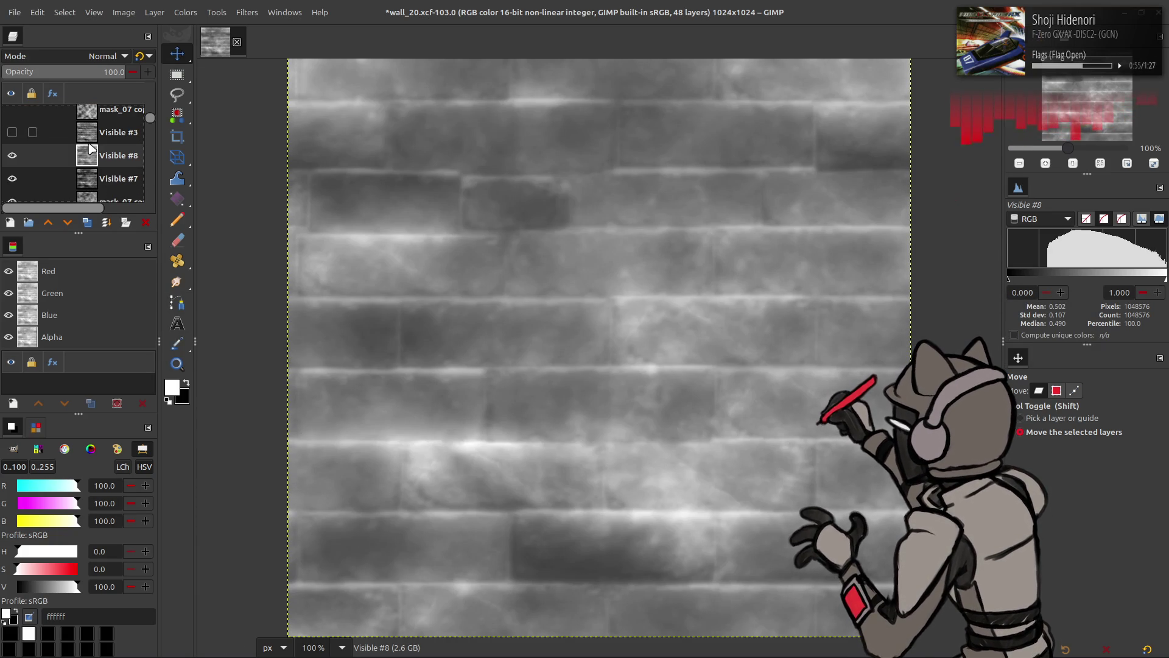
pyautogui.hotkey('ctrl', 'z')
pyautogui.click(185, 13)
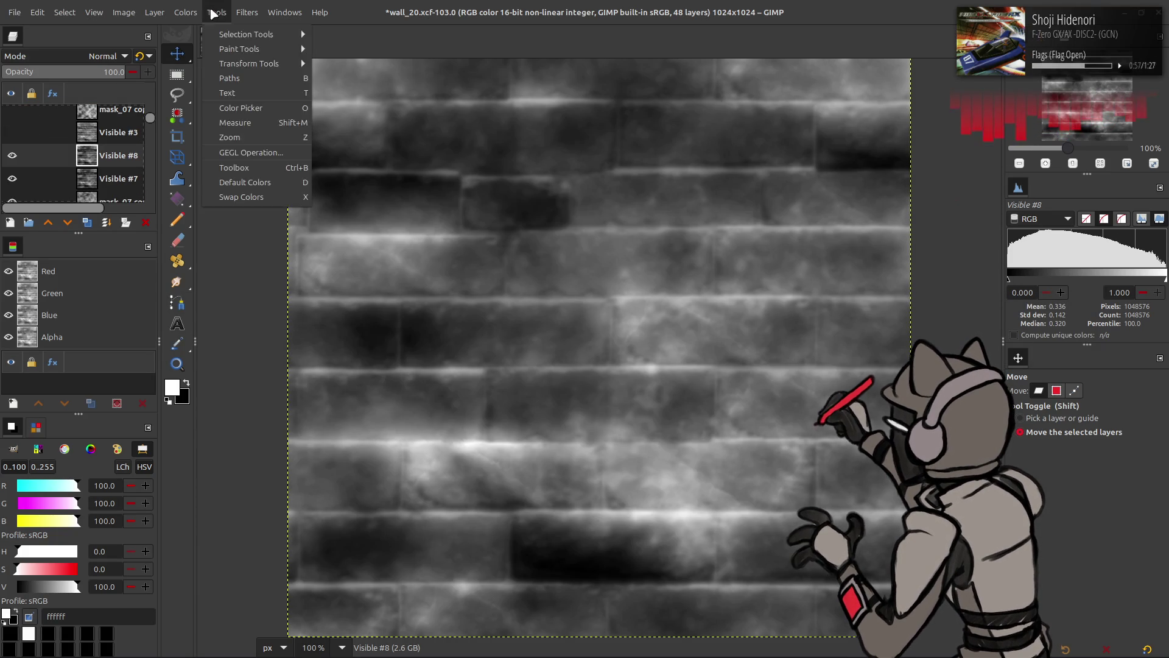
# Lighten the mask's midtones with Levels, trying gamma 2.00 and 1.50 before applying about 1.63
pyautogui.click(214, 145)
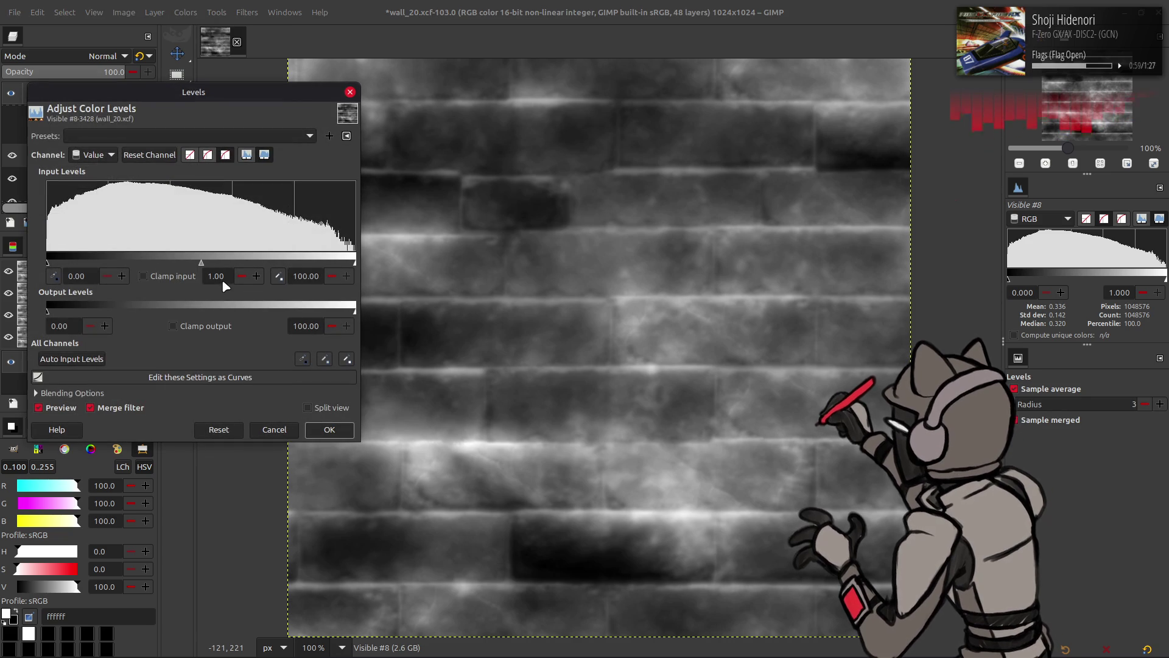
pyautogui.write('2')
pyautogui.press('Return')
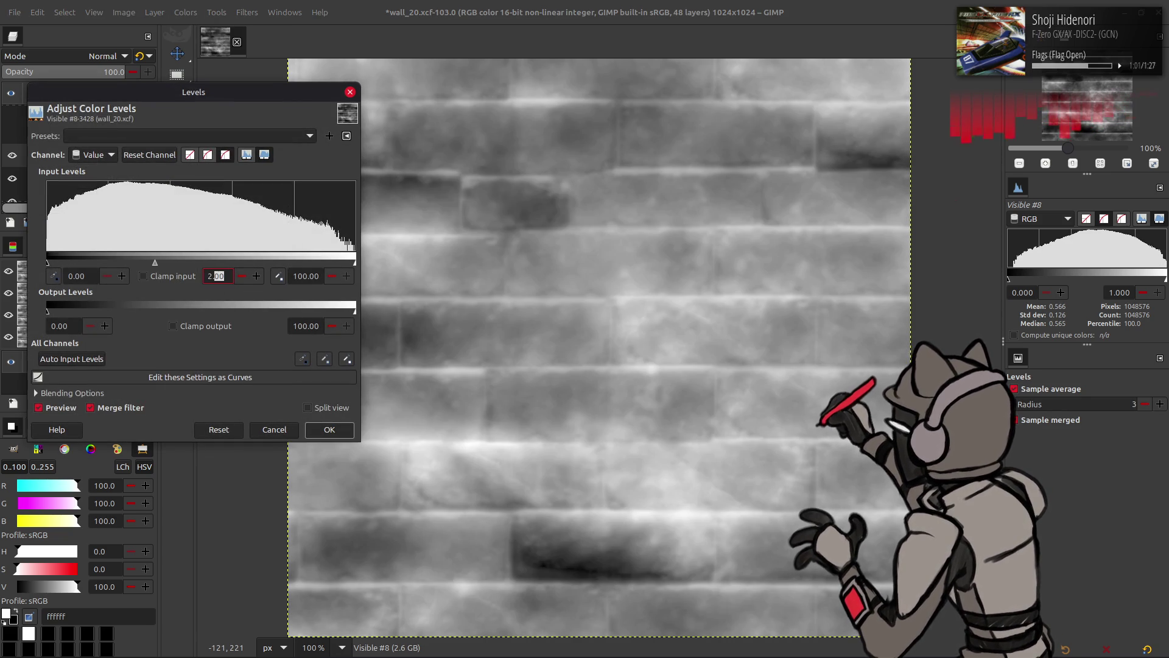
pyautogui.write('.50')
pyautogui.press('Return')
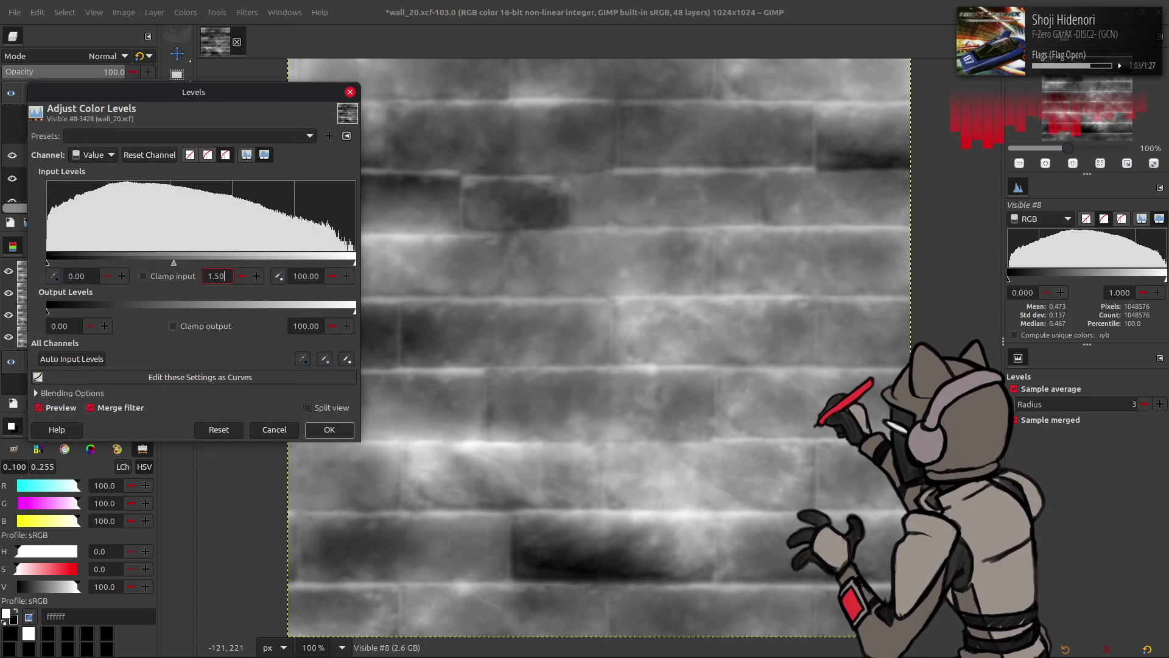
pyautogui.write('5')
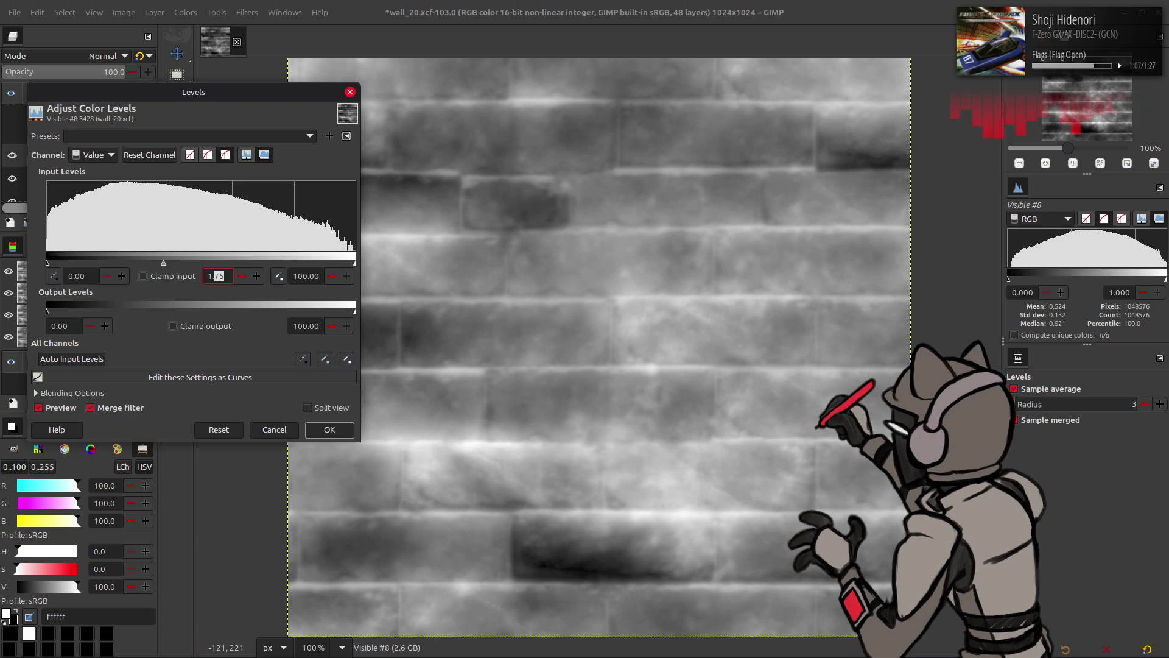
pyautogui.write('60')
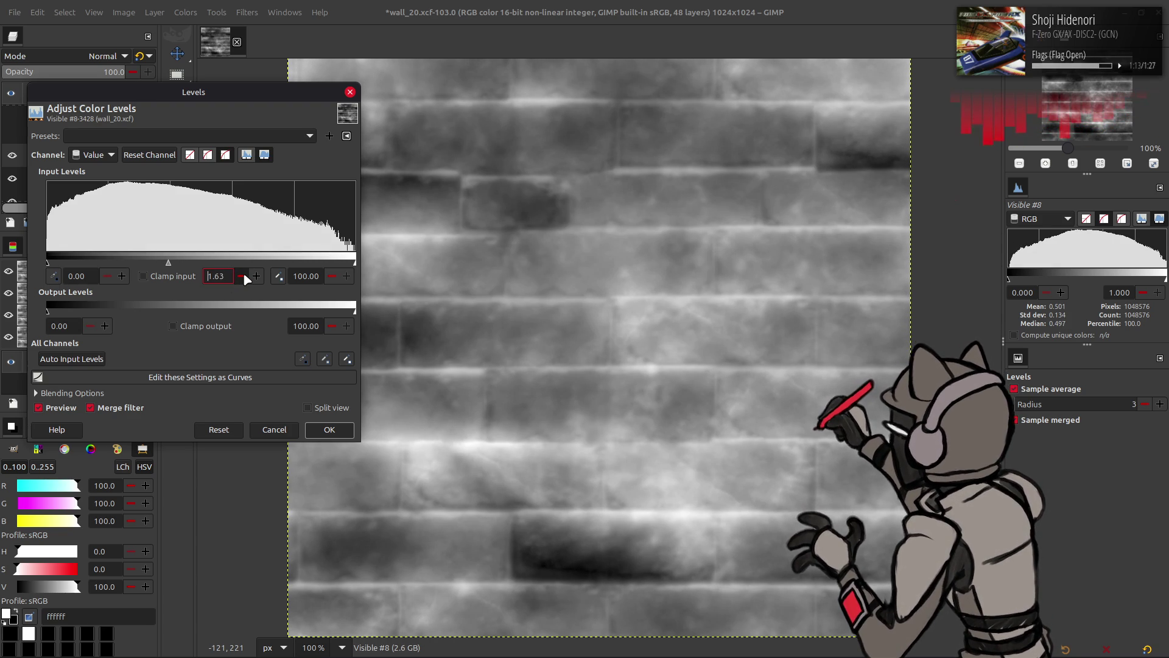
pyautogui.click(329, 430)
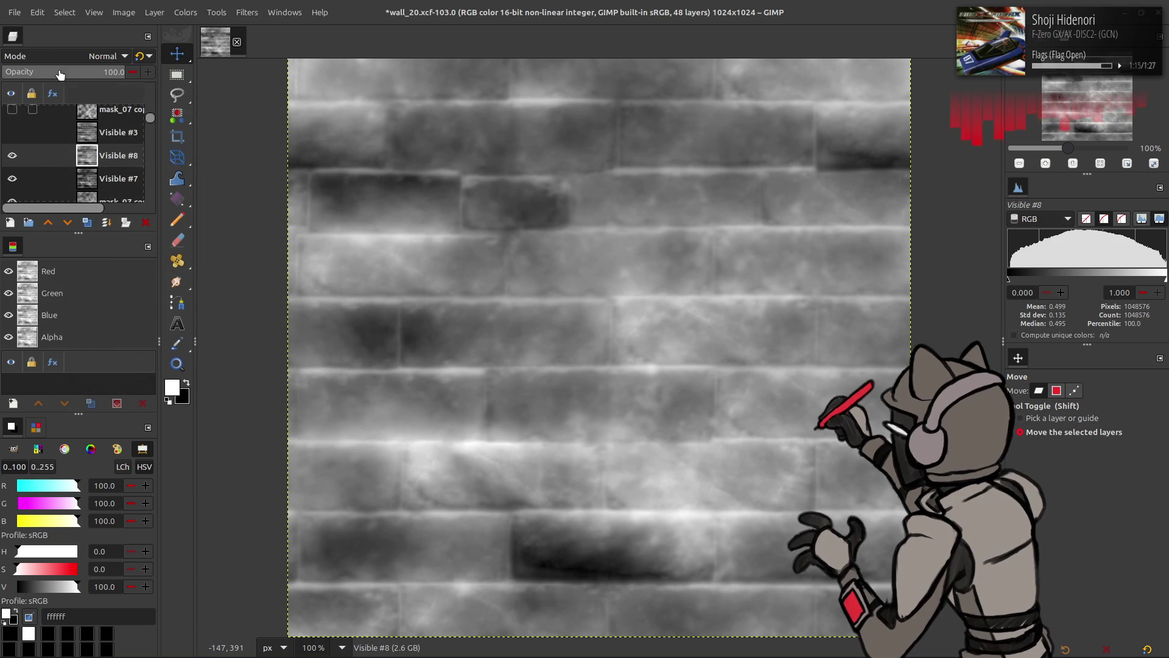
# Re-export the mask over the existing file, check it in Blender, then undo in GIMP
pyautogui.click(13, 12)
pyautogui.click(86, 204)
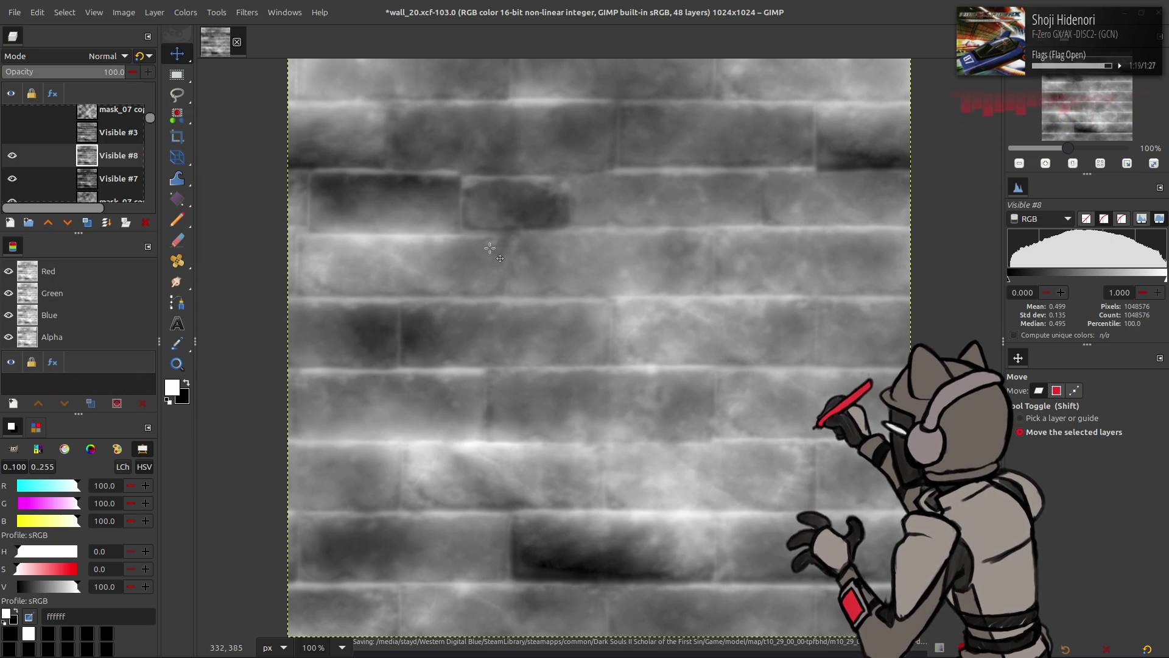
pyautogui.hotkey('alt', 'Tab')
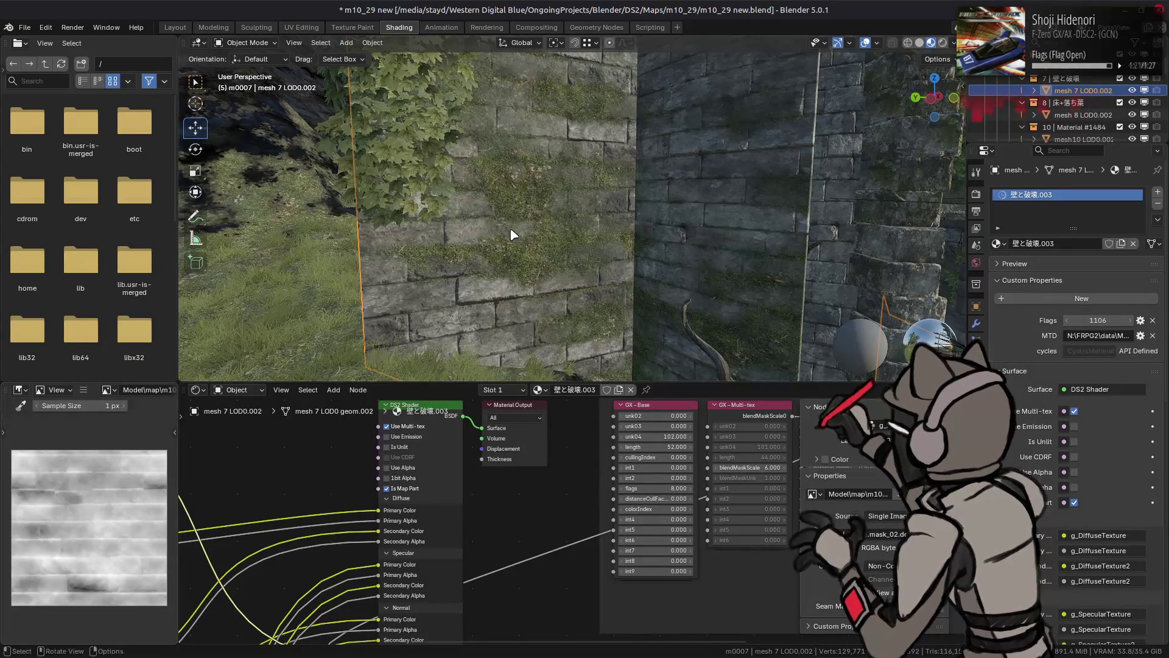
pyautogui.hotkey('alt', 'Tab')
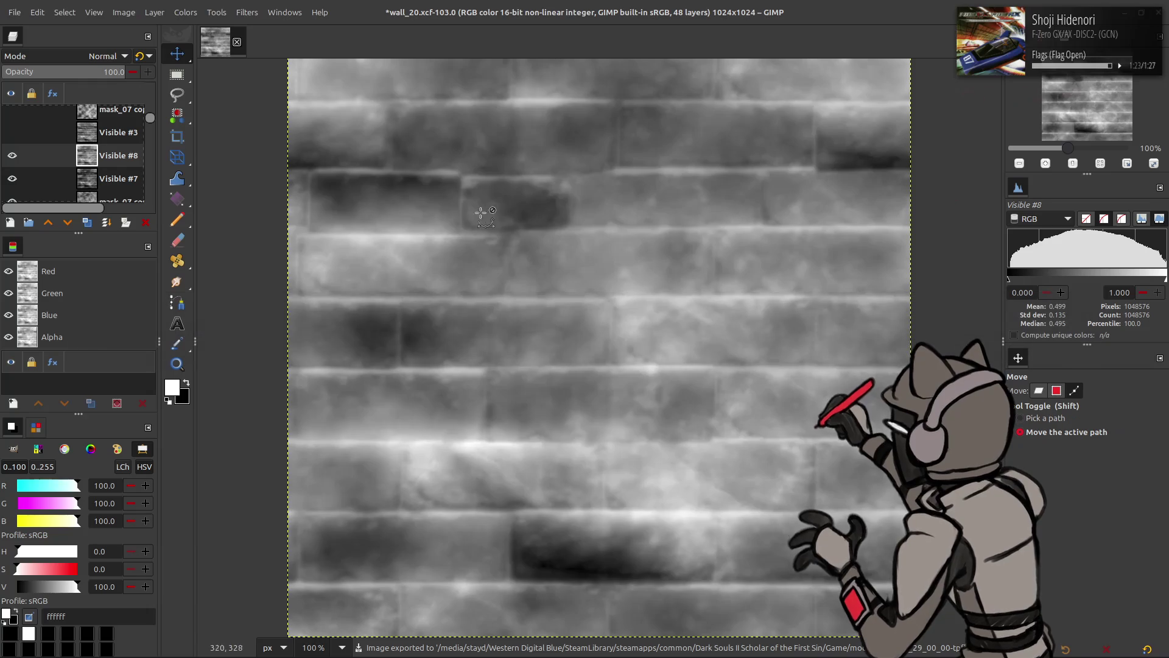
pyautogui.hotkey('ctrl', 'z')
pyautogui.hotkey('ctrl', 'z')
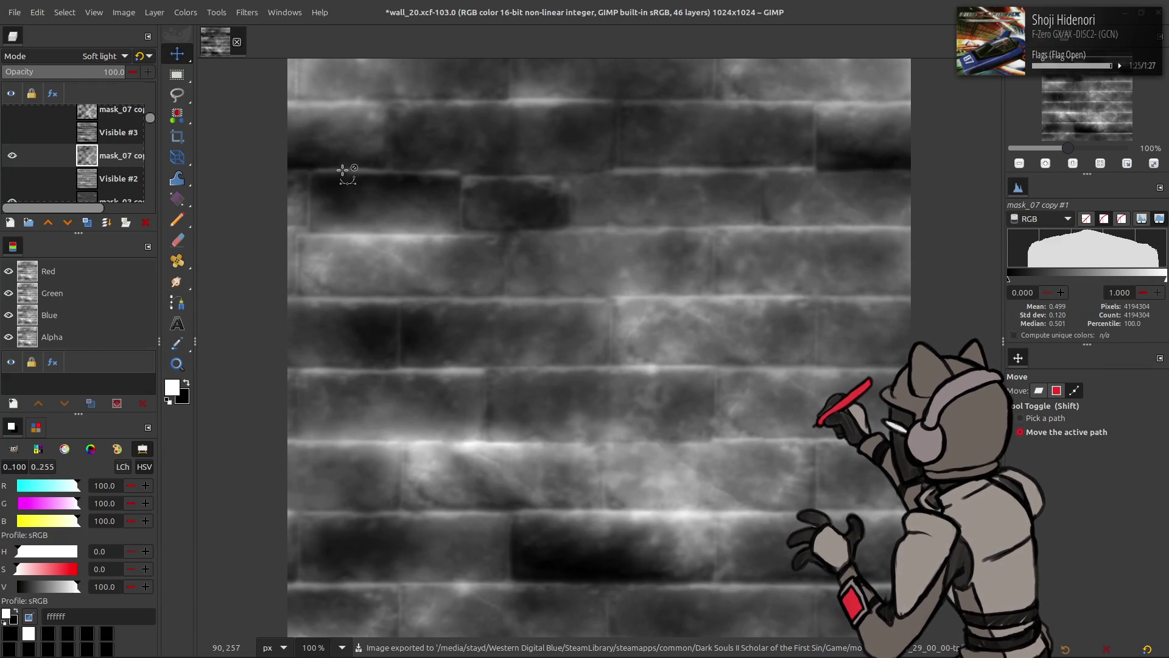
# Create a new layer from everything visible and invert its tones
pyautogui.rightClick(107, 156)
pyautogui.click(152, 246)
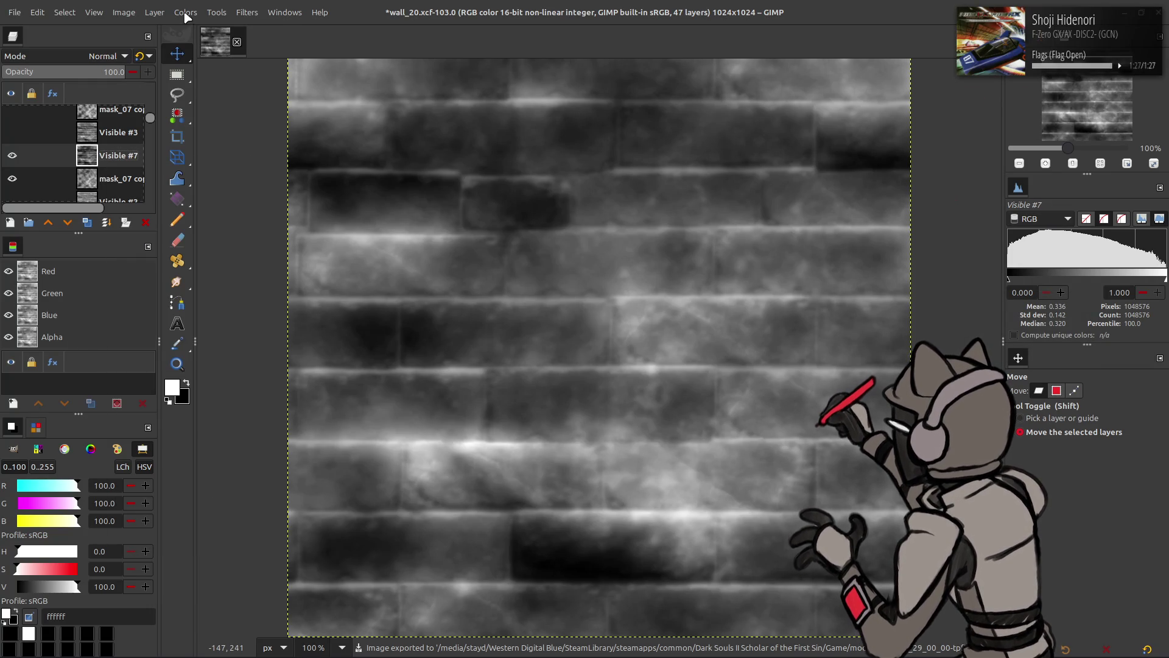
pyautogui.click(185, 14)
pyautogui.click(236, 196)
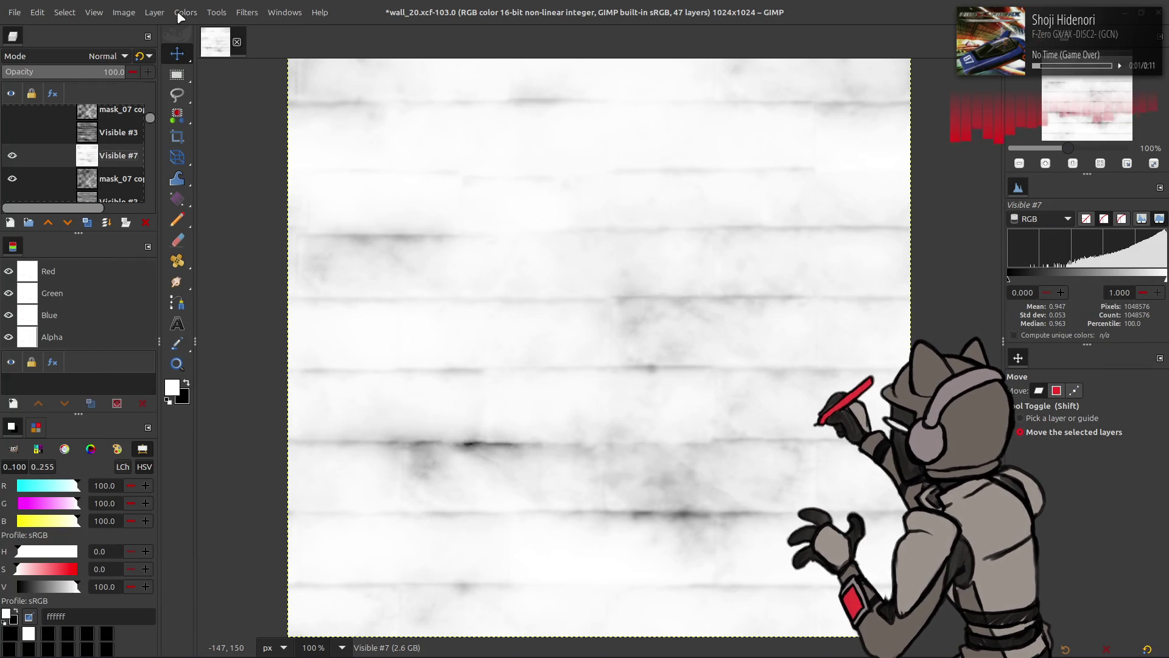
# Apply a Levels gamma of 0.5 to the inverted layer, then invert it back
pyautogui.click(181, 13)
pyautogui.click(231, 149)
pyautogui.write('0.5')
pyautogui.click(329, 429)
pyautogui.click(181, 12)
pyautogui.click(236, 196)
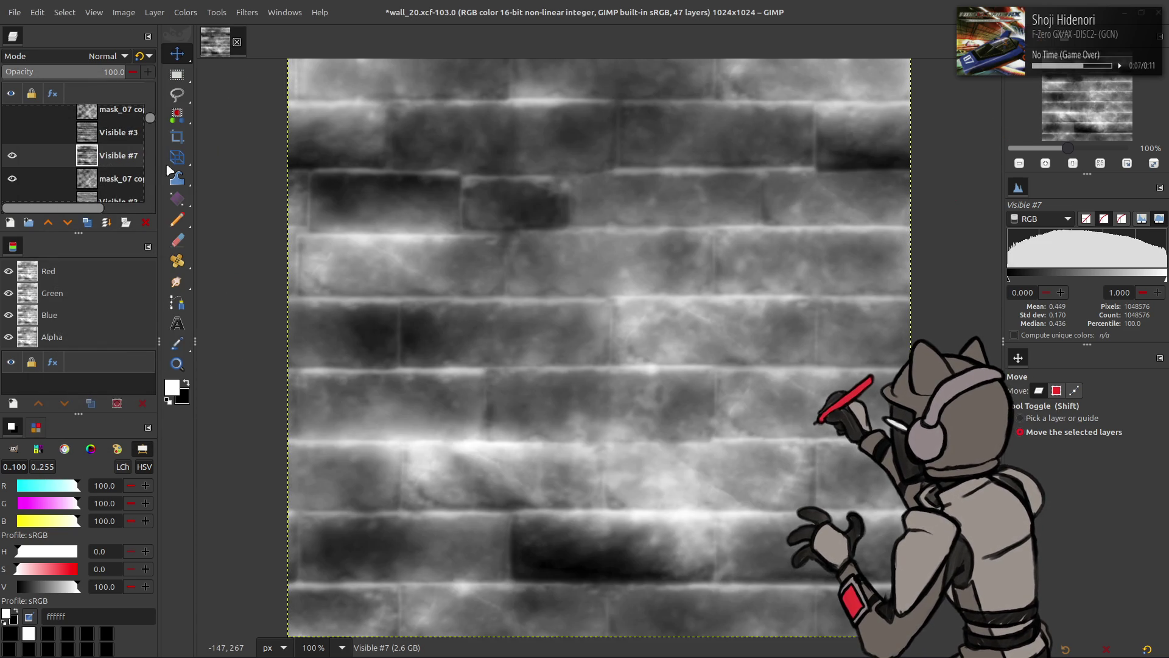
# Overwrite mask_02.dds with the new layer and reload the texture on Blender's wall
pyautogui.click(22, 14)
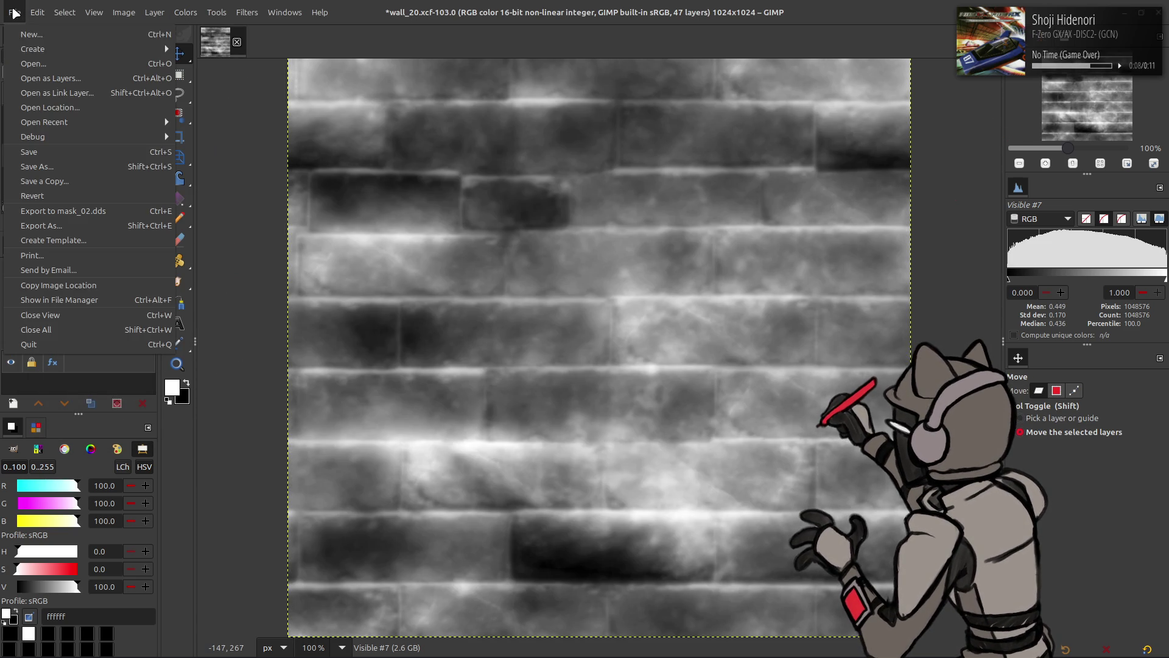
pyautogui.click(108, 215)
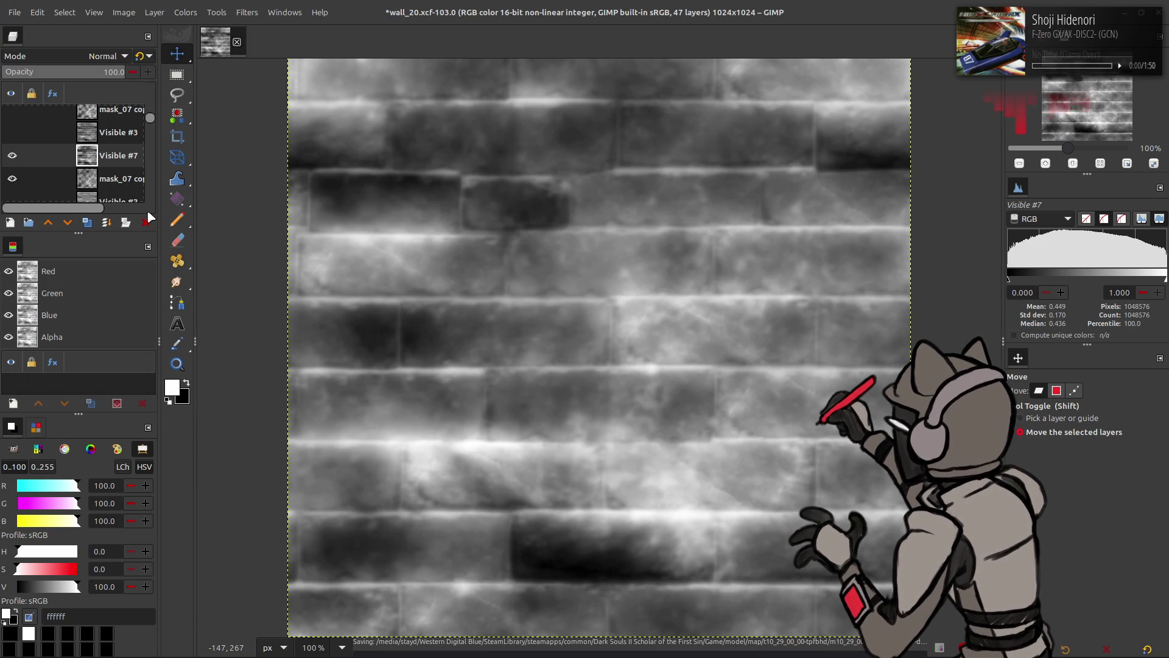
pyautogui.hotkey('alt', 'Tab')
pyautogui.hotkey('alt', 'r')
pyautogui.moveTo(605, 192)
pyautogui.mouseDown()
pyautogui.moveTo(478, 188)
pyautogui.moveTo(605, 230)
pyautogui.mouseUp()
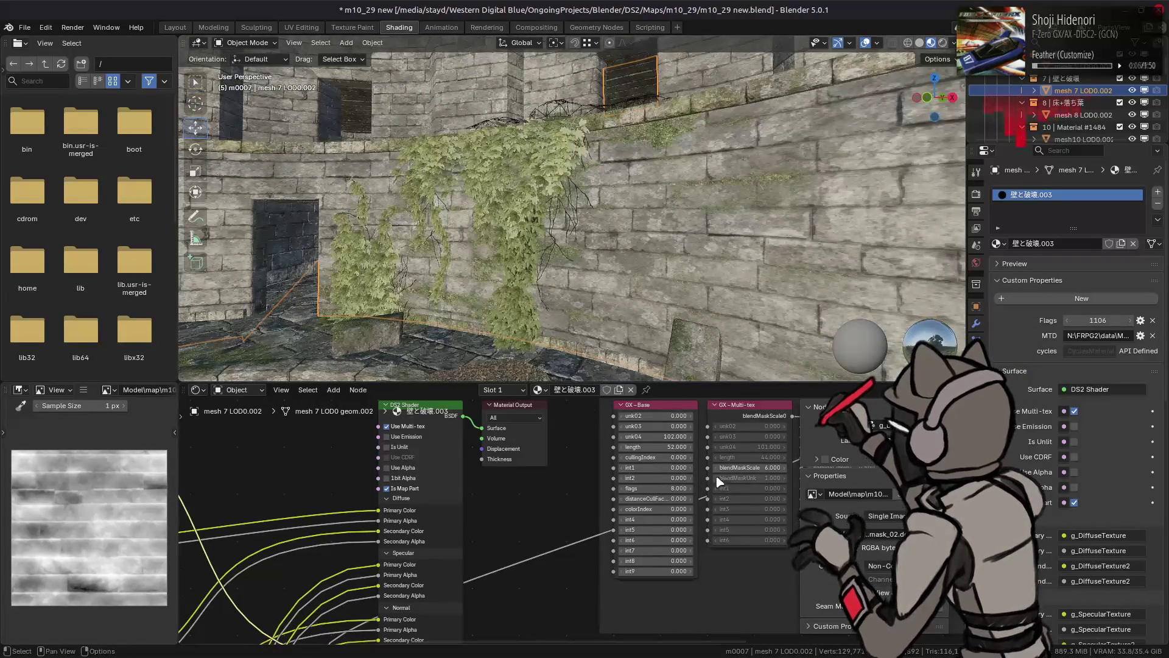
# Test GX Multi-tex blendMaskScale values of 32.5, 1 and 6 on the wall
pyautogui.moveTo(748, 467); pyautogui.dragTo(728, 467)
pyautogui.moveTo(749, 467); pyautogui.dragTo(822, 467)
pyautogui.moveTo(751, 468); pyautogui.dragTo(751, 468)
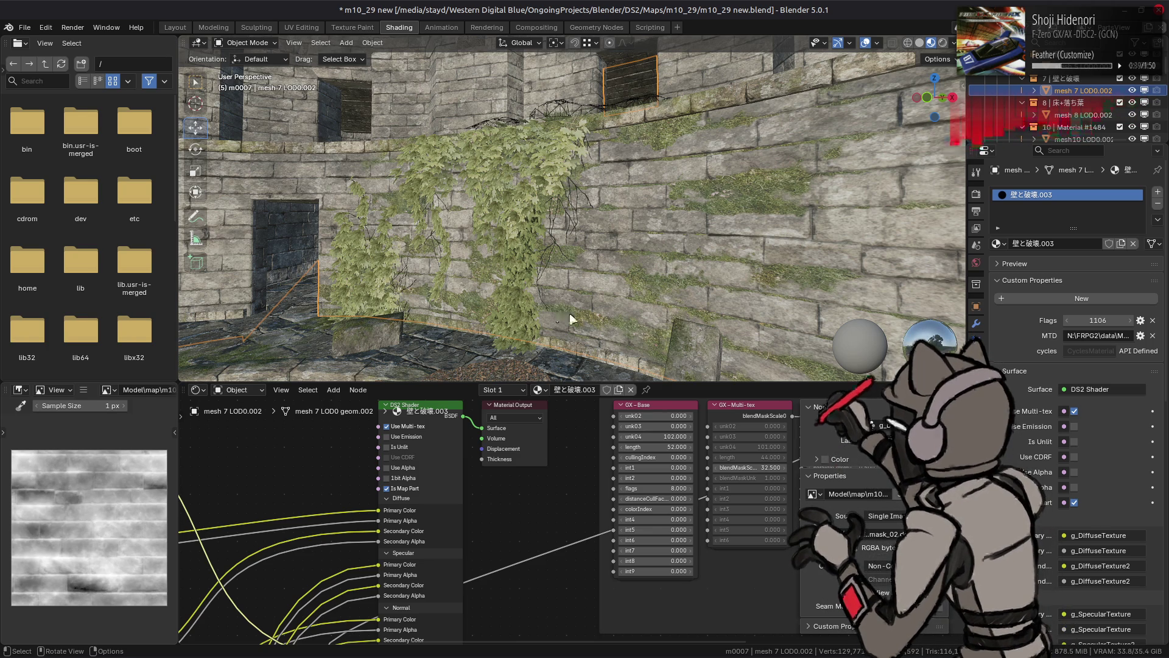
pyautogui.click(740, 467)
pyautogui.write('1')
pyautogui.press('Return')
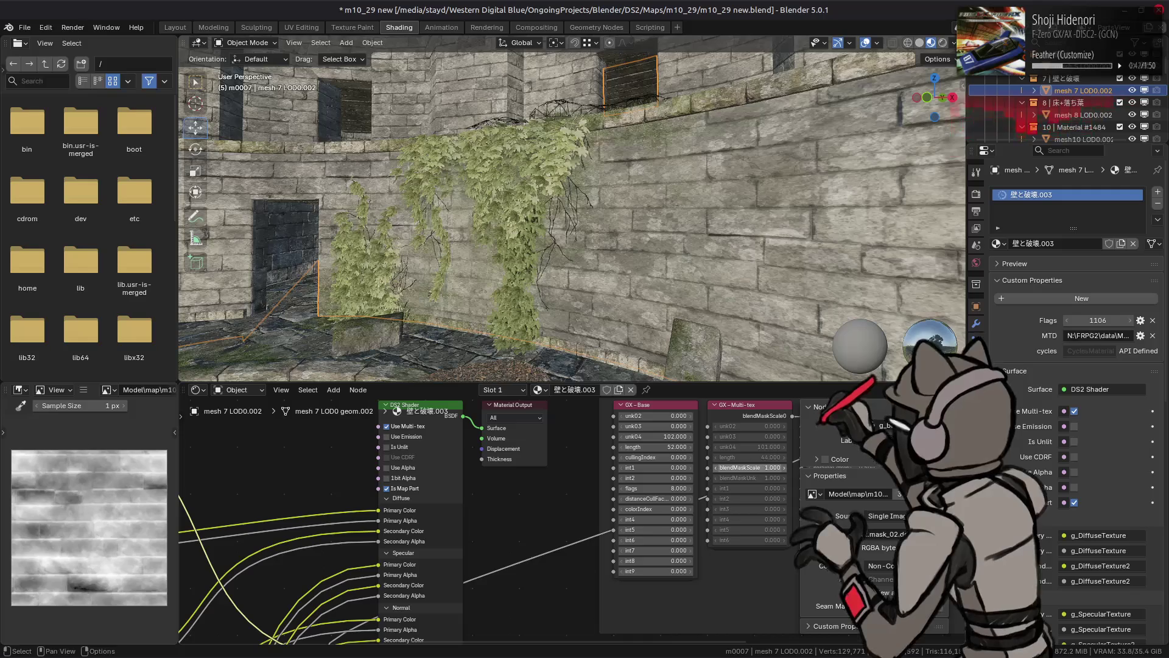
pyautogui.click(758, 467)
pyautogui.write('6')
pyautogui.press('Return')
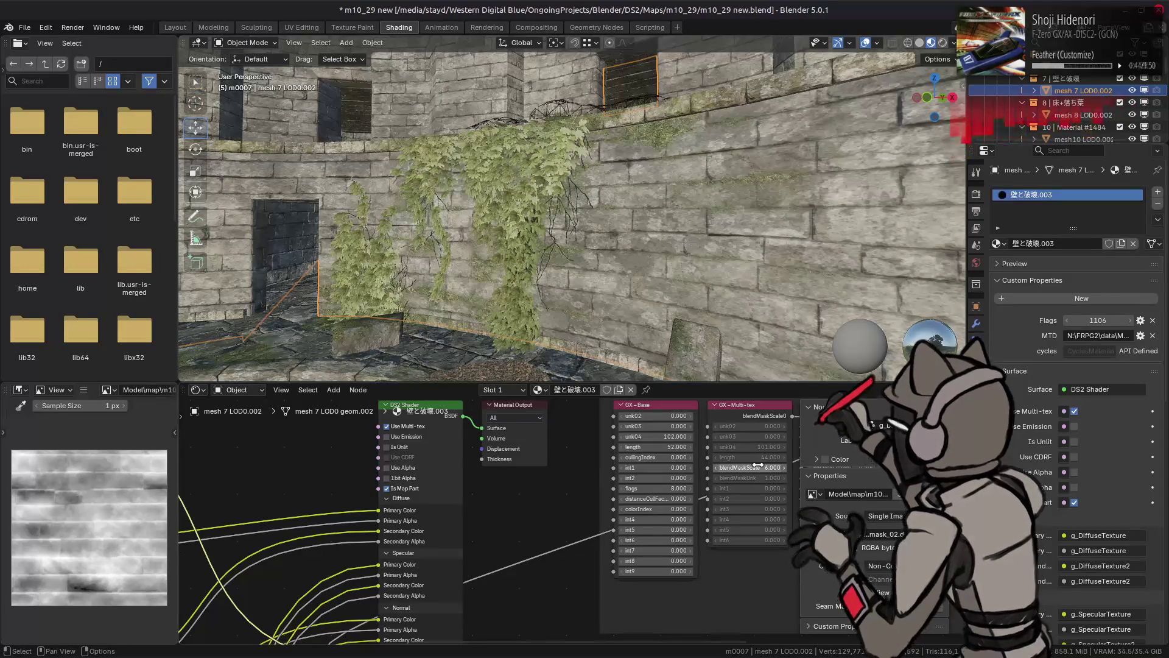
# Try a blend mask scale of 2, then settle the value at 15
pyautogui.click(759, 467)
pyautogui.press('Return')
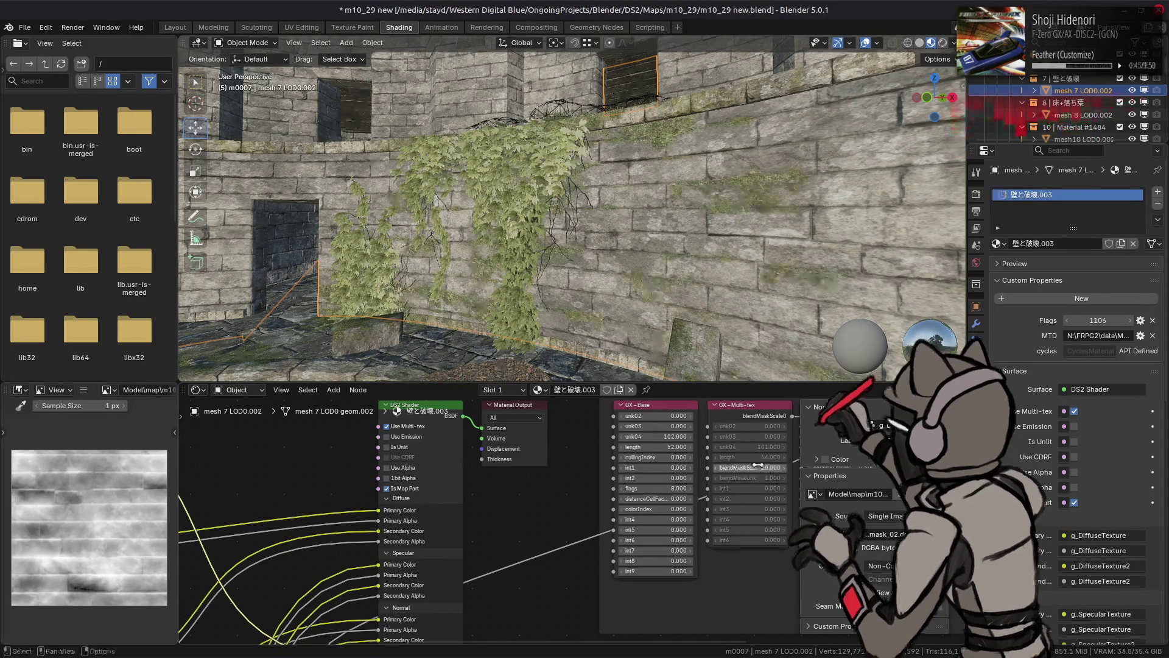
pyautogui.click(758, 467)
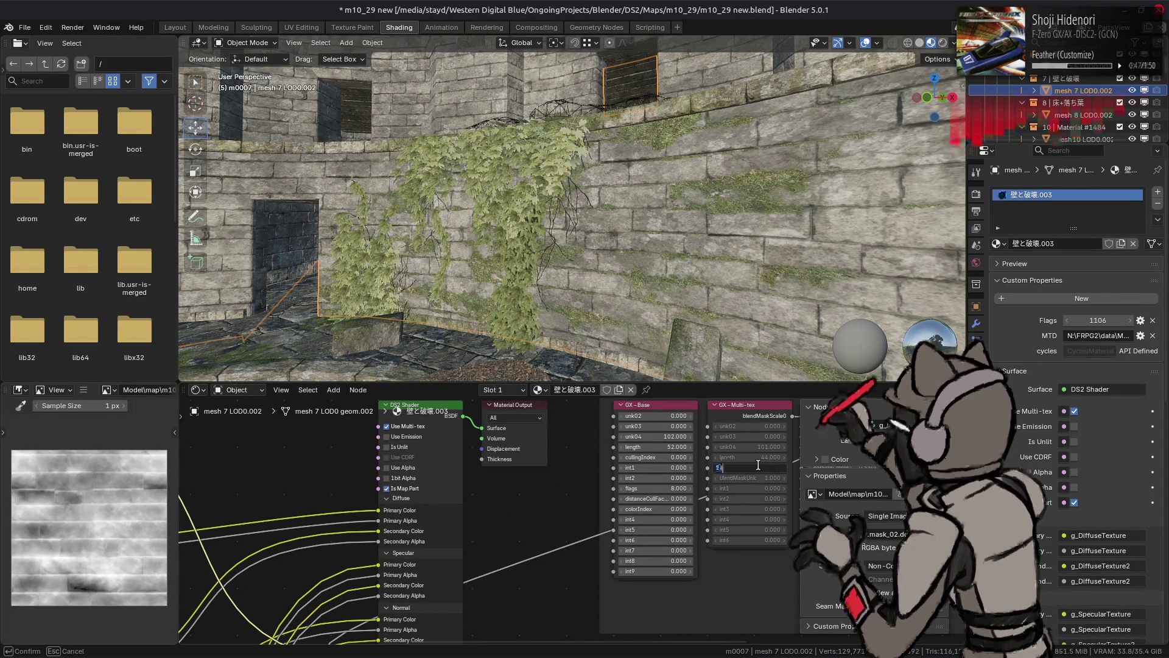
pyautogui.press('Return')
pyautogui.click(758, 467)
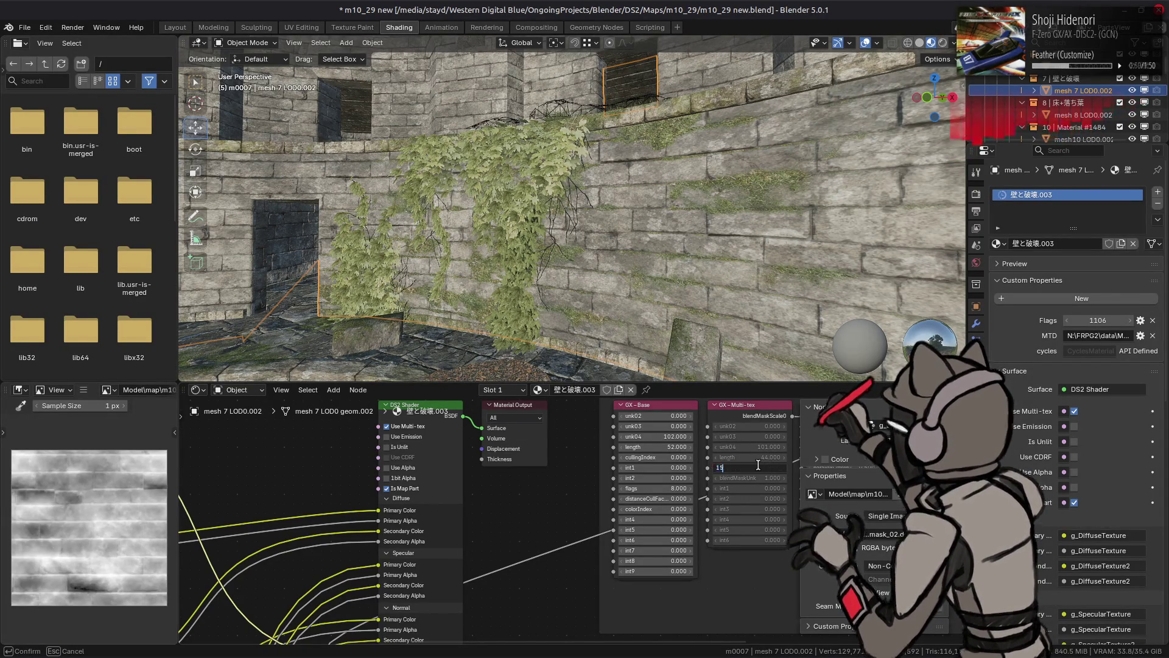
pyautogui.press('Return')
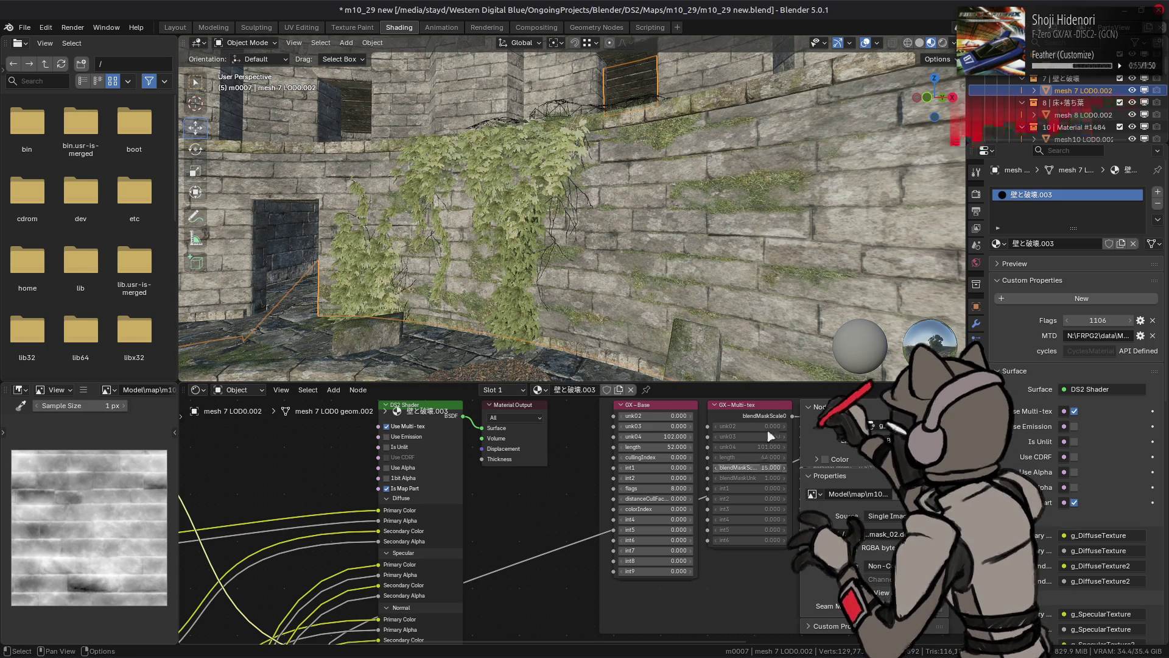
pyautogui.scroll(5, 743, 210)
# Replace the blend mask image with mask_02 (copy).dds
pyautogui.scroll(-8, 742, 204)
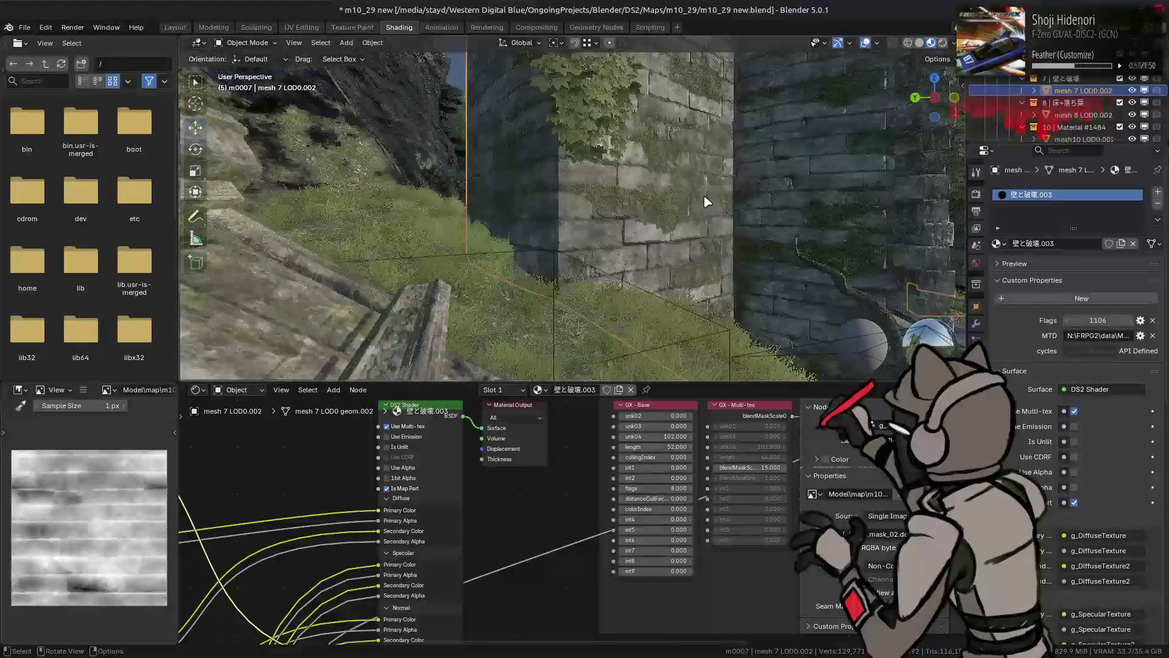
pyautogui.scroll(8, 653, 200)
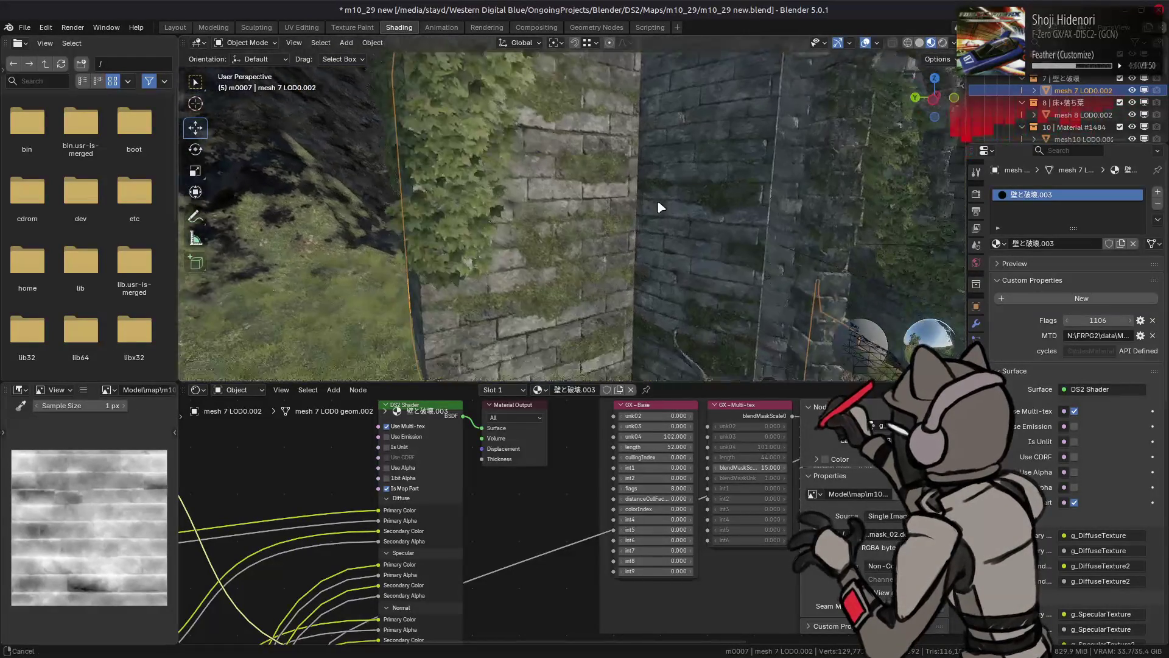
pyautogui.scroll(-8, 570, 261)
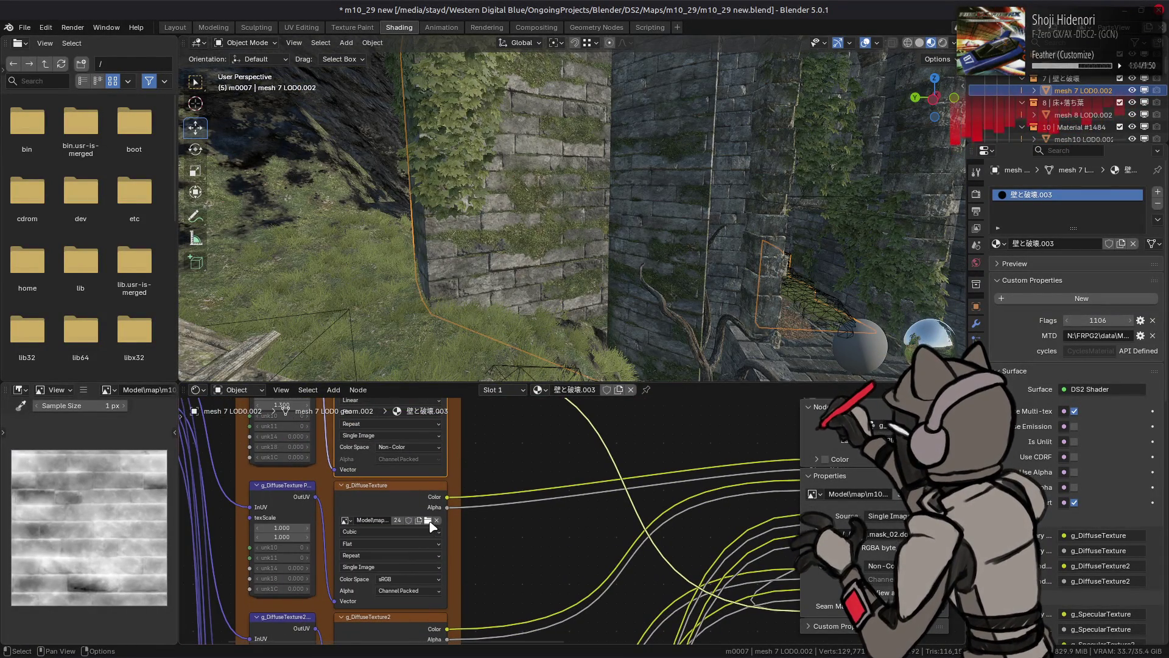
pyautogui.scroll(3, 445, 610)
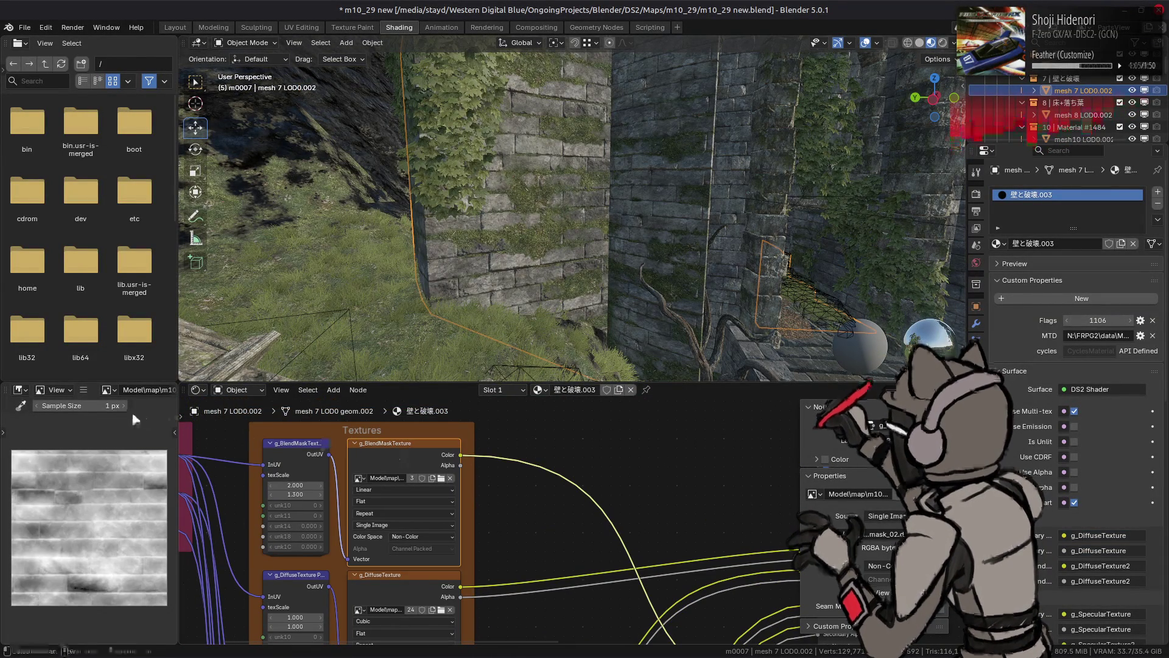
pyautogui.click(83, 390)
pyautogui.moveTo(107, 416)
pyautogui.click(256, 199)
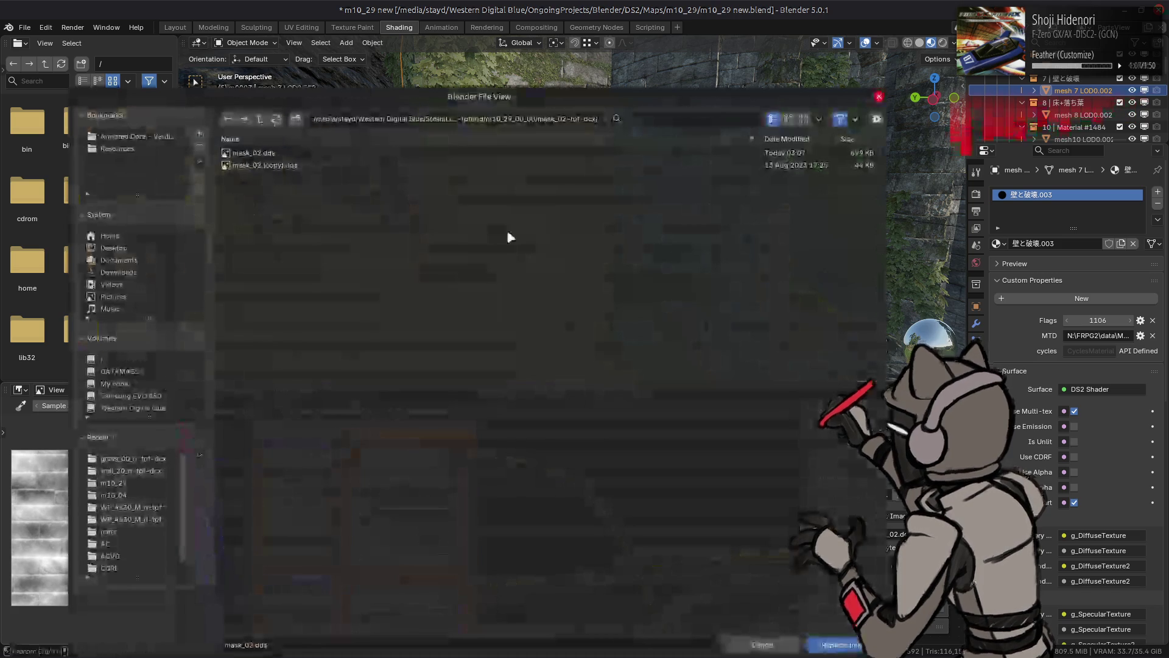
pyautogui.moveTo(564, 88); pyautogui.dragTo(564, 337)
pyautogui.doubleClick(334, 404)
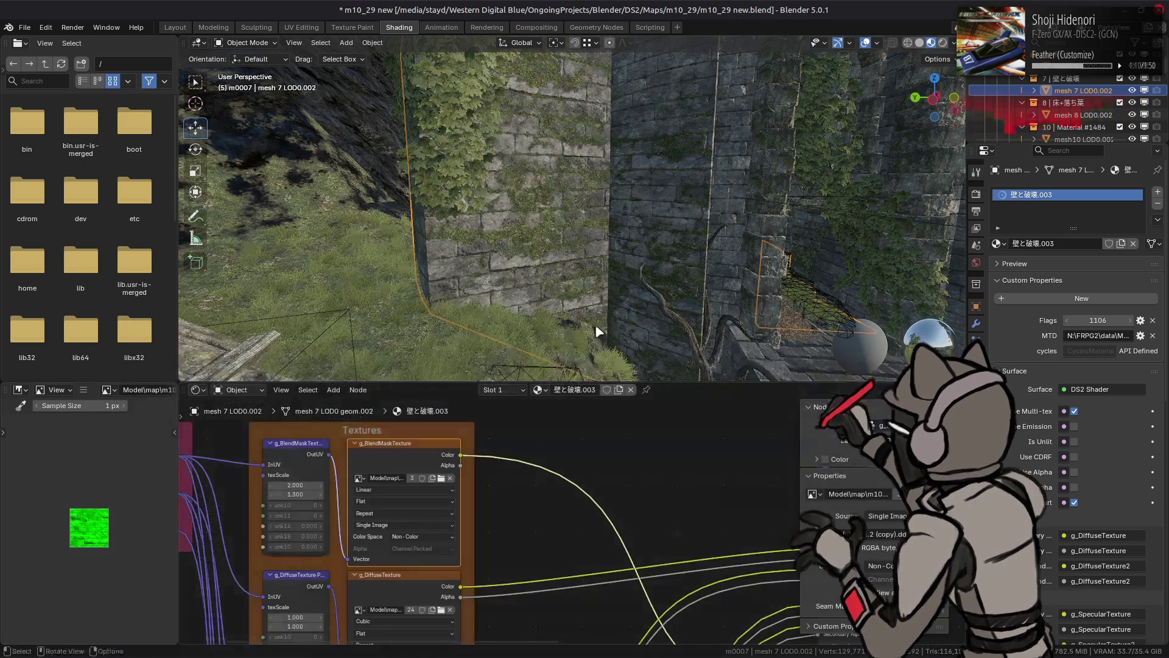
pyautogui.scroll(3, 599, 305)
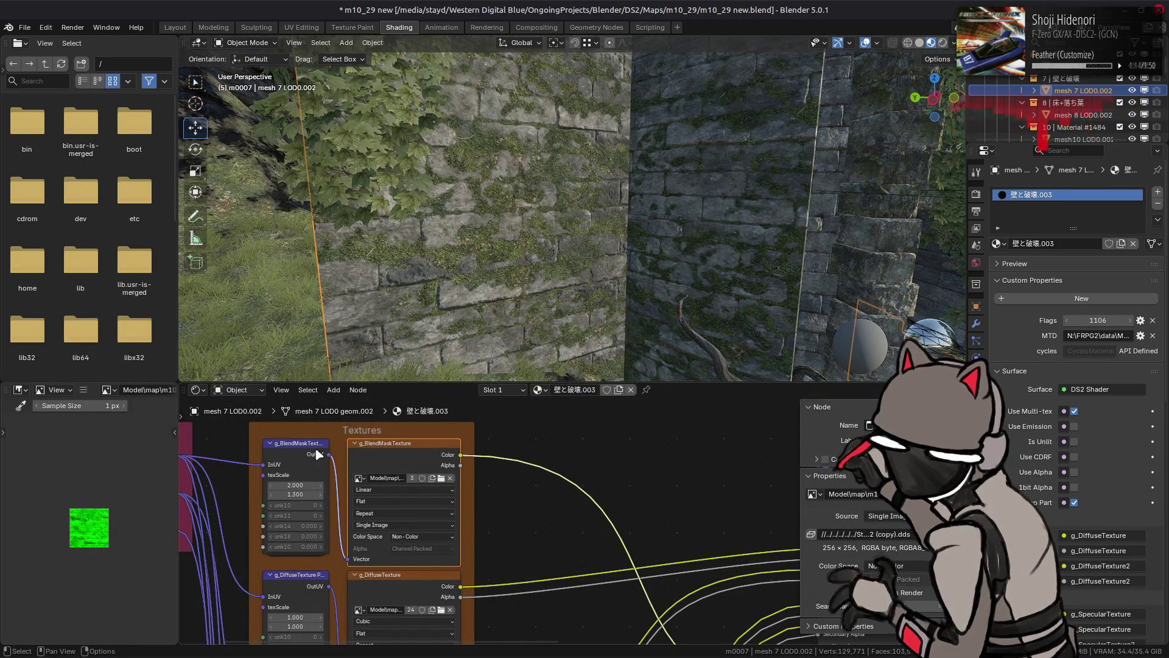
# Replace the blend mask image again, this time loading mask_02.dds
pyautogui.click(83, 390)
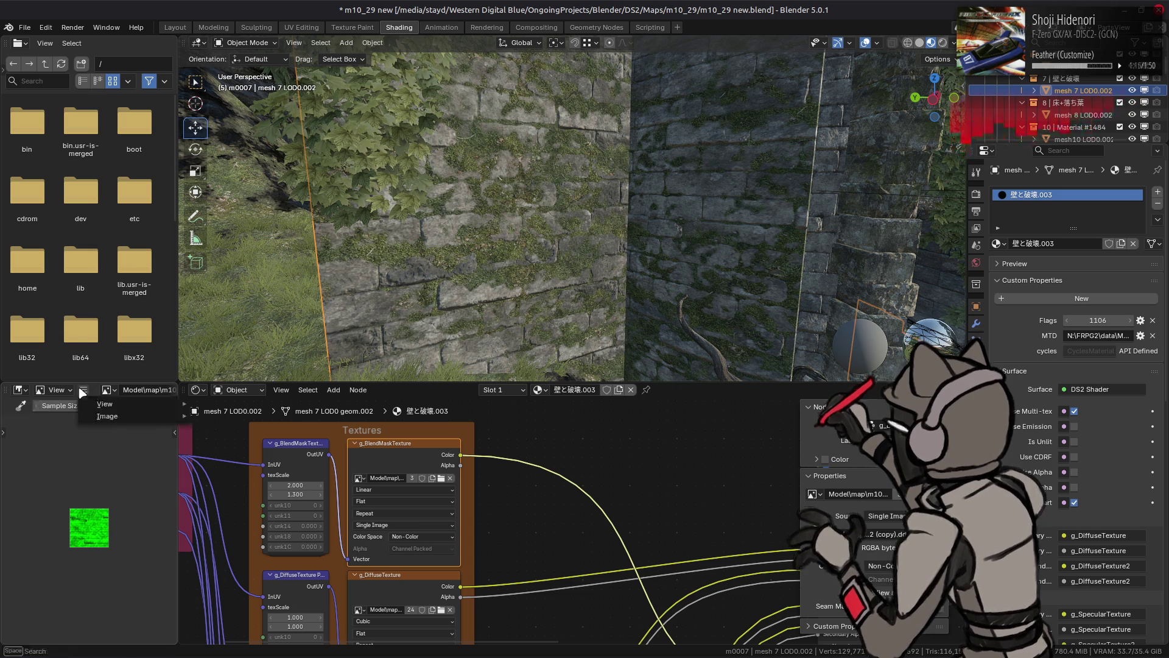
pyautogui.moveTo(122, 416)
pyautogui.click(221, 199)
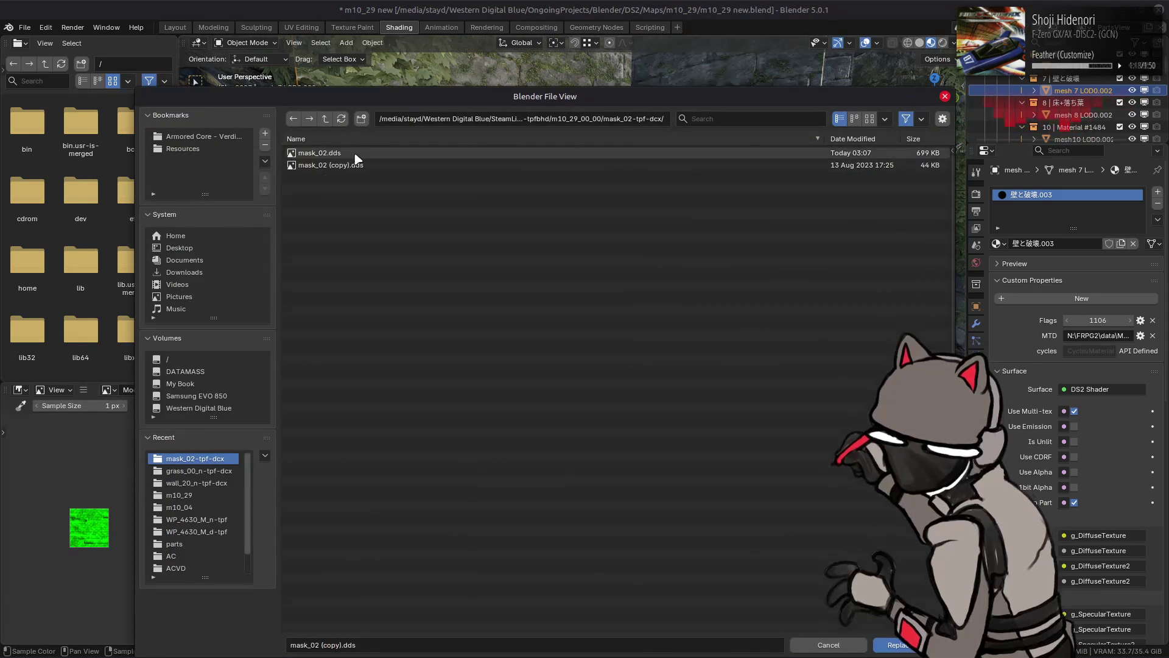
pyautogui.doubleClick(359, 161)
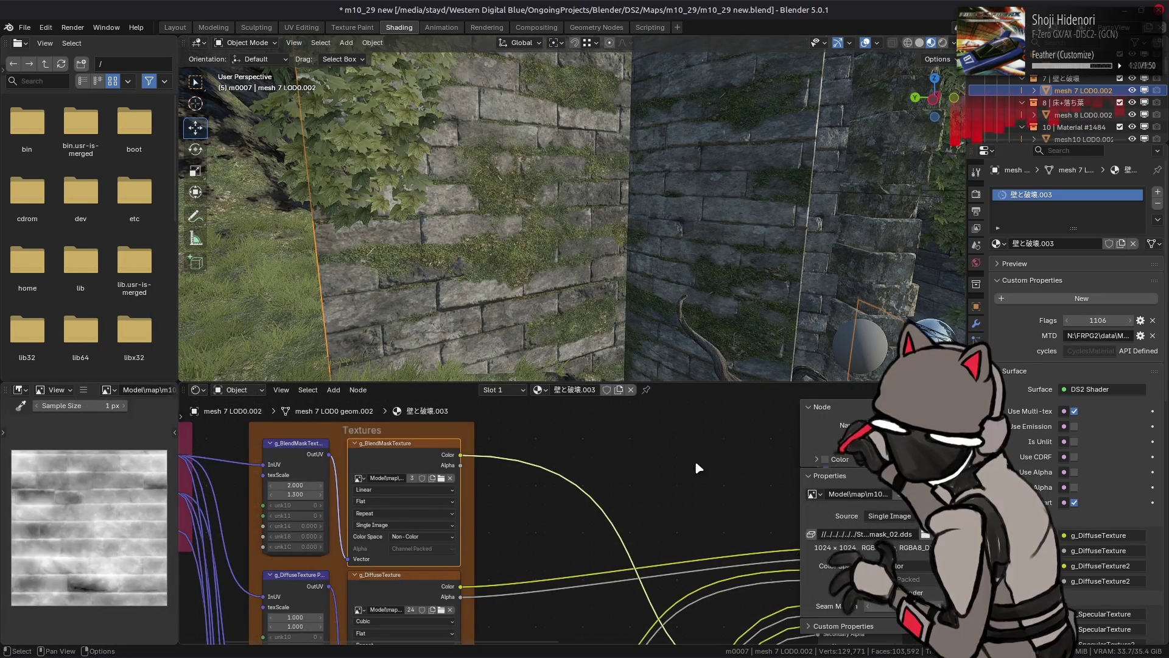
# Set blendMaskScale0 to 4 on the GX node and save the blend file
pyautogui.hscroll(10, 696, 460)
pyautogui.click(711, 473)
pyautogui.write('4')
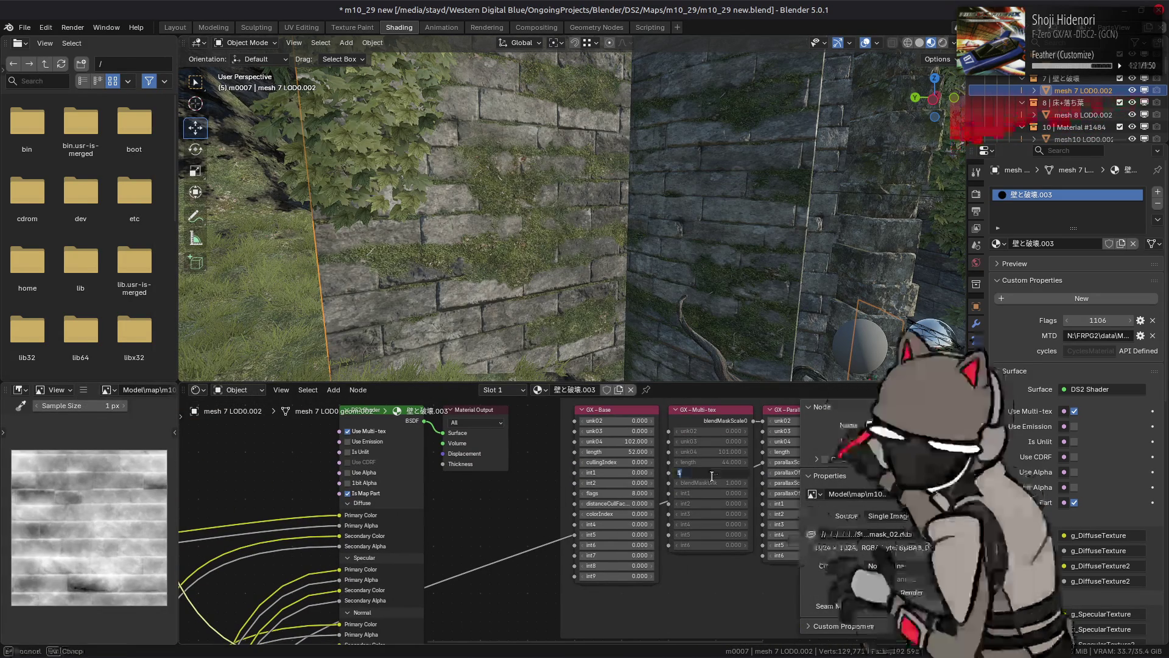
pyautogui.press('Return')
pyautogui.hscroll(-10, 607, 471)
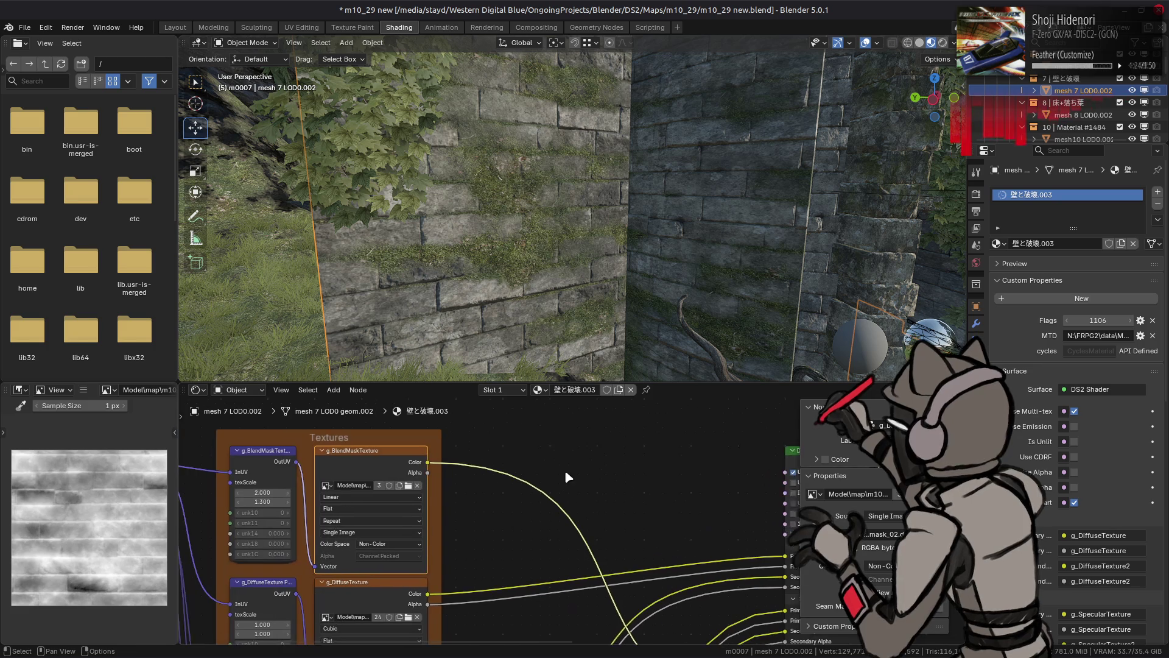
pyautogui.hotkey('ctrl', 's')
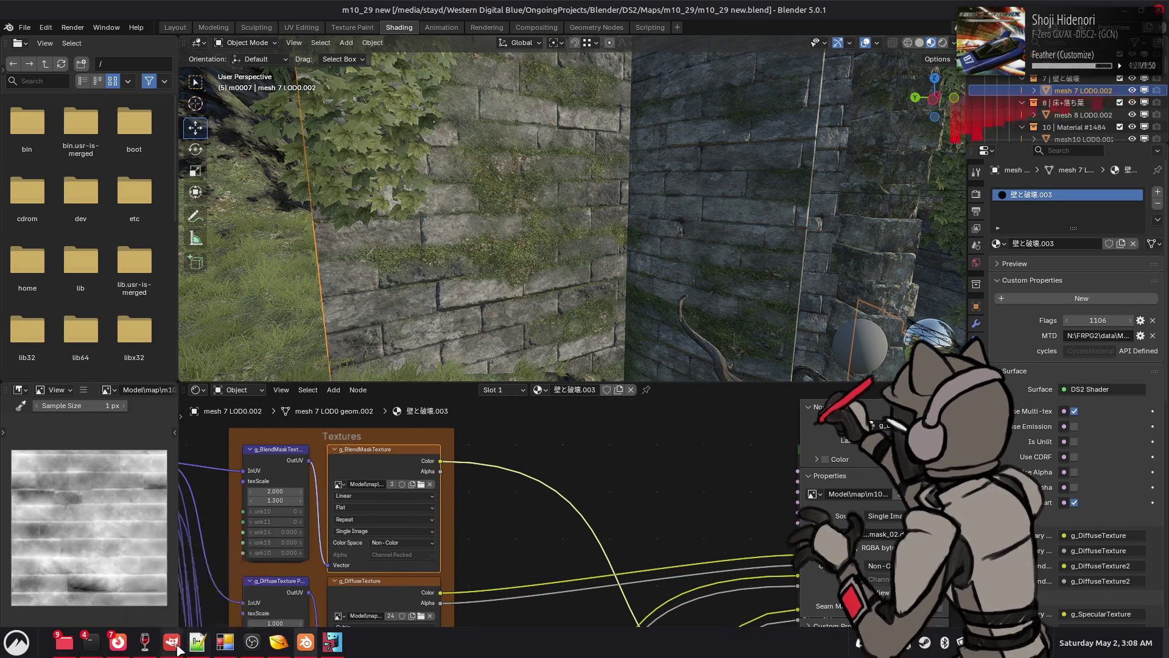
# Delete the Visible #7 layer in wall_20 and briefly toggle a layer to compare
pyautogui.click(177, 648)
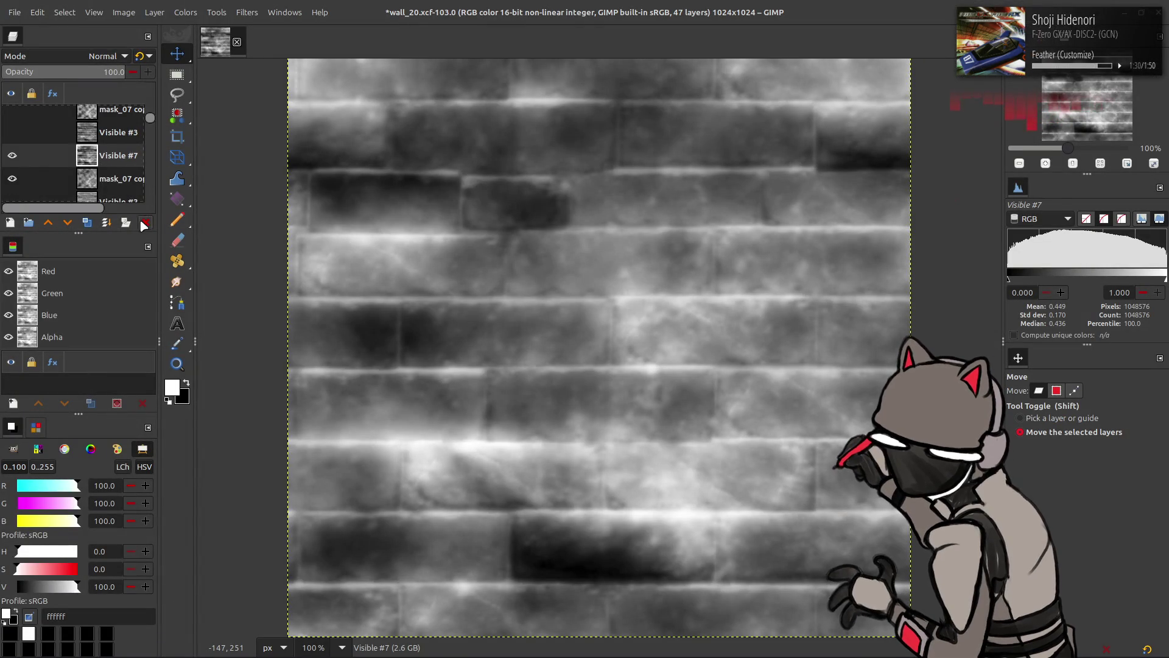
pyautogui.click(145, 223)
pyautogui.click(12, 154)
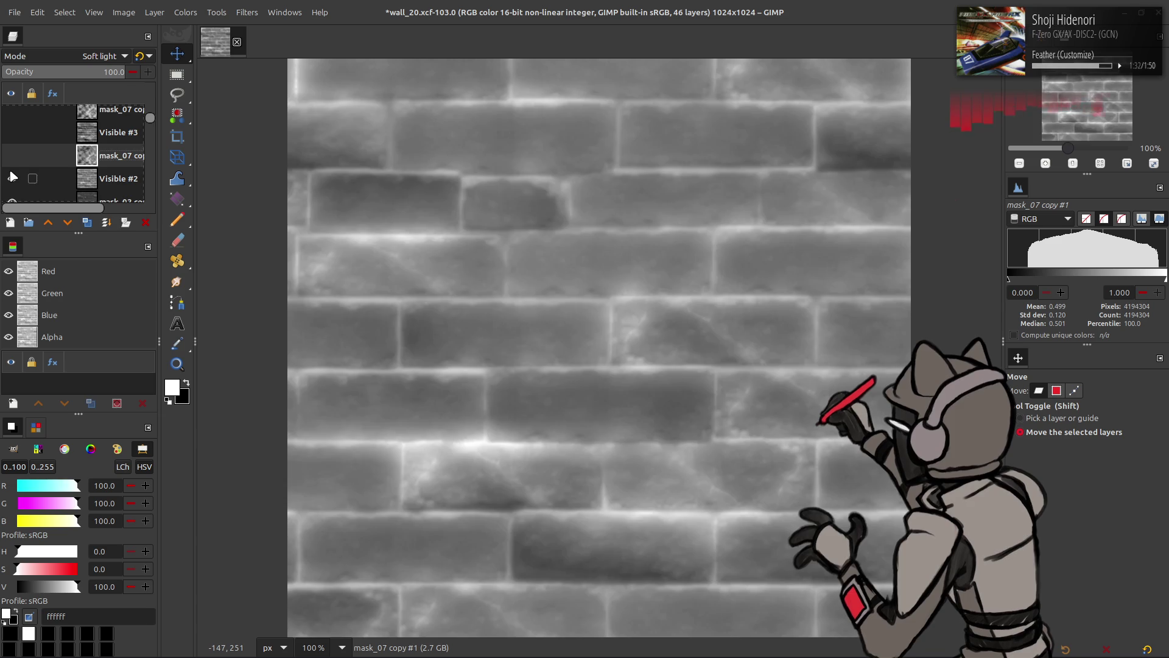
pyautogui.click(11, 155)
pyautogui.scroll(-3, 13, 146)
# Hide Visible #1 to reveal the normal map, briefly previewing a flatter normal map layer
pyautogui.click(11, 138)
pyautogui.click(11, 138)
pyautogui.click(11, 137)
pyautogui.scroll(-2, 12, 146)
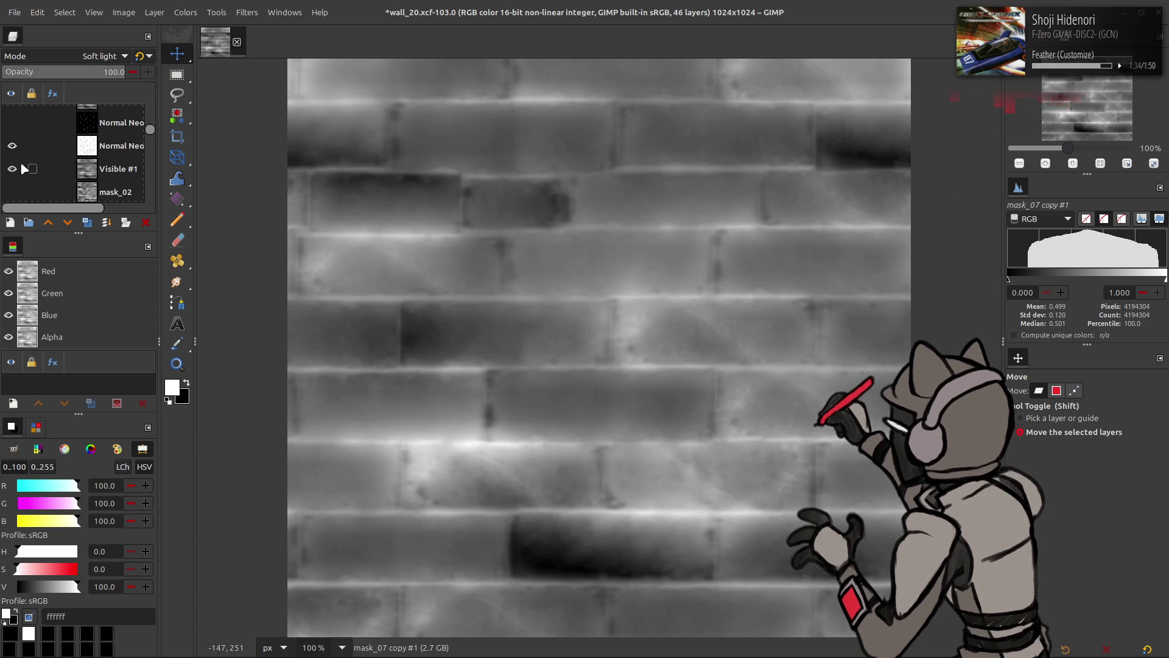
pyautogui.click(11, 169)
pyautogui.scroll(-3, 15, 172)
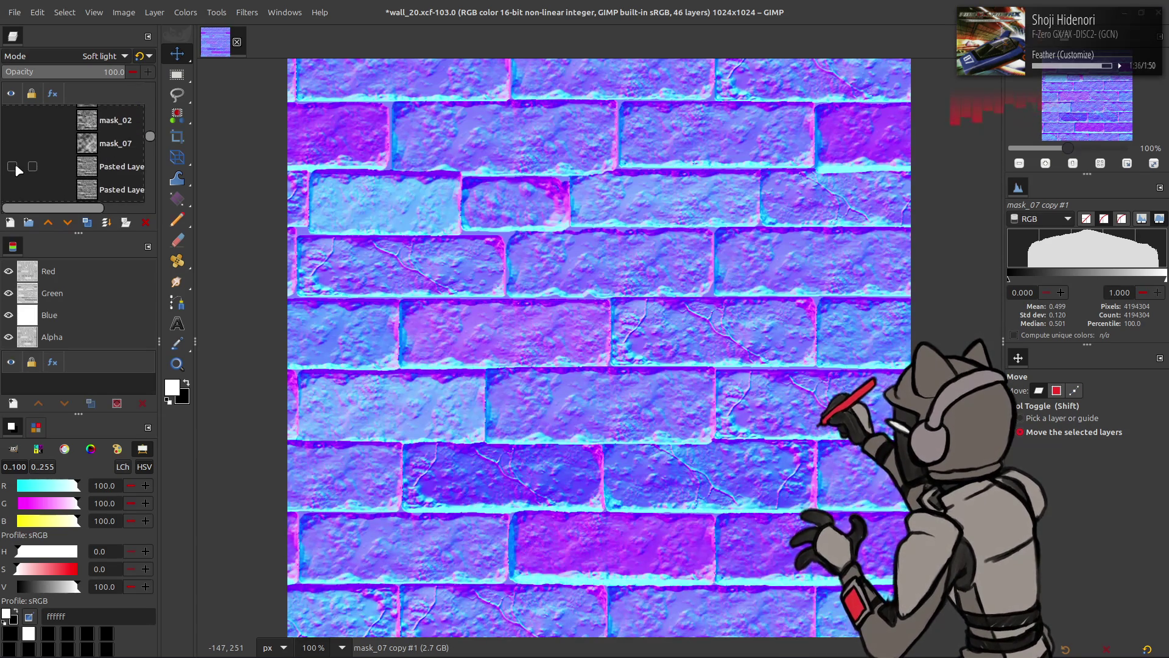
pyautogui.scroll(-3, 16, 167)
pyautogui.click(15, 167)
pyautogui.click(15, 167)
pyautogui.scroll(-2, 16, 167)
pyautogui.scroll(5, 19, 160)
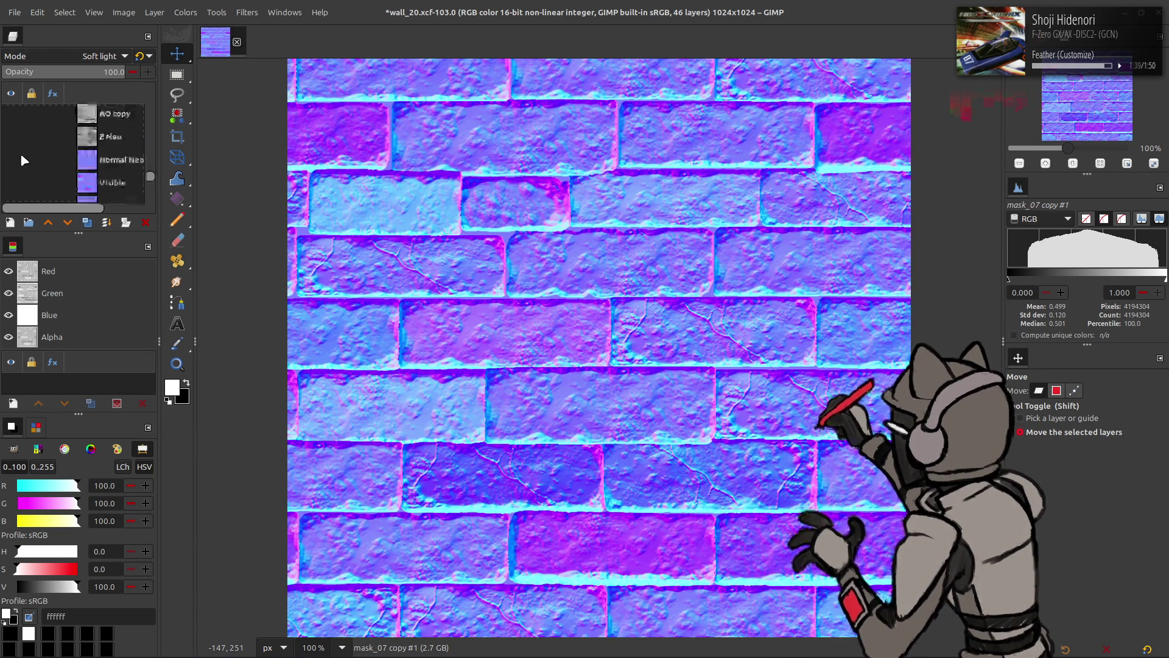
# Inspect the Normal Neo, Height and Height copy #1 layers by toggling their visibility
pyautogui.click(18, 159)
pyautogui.click(19, 160)
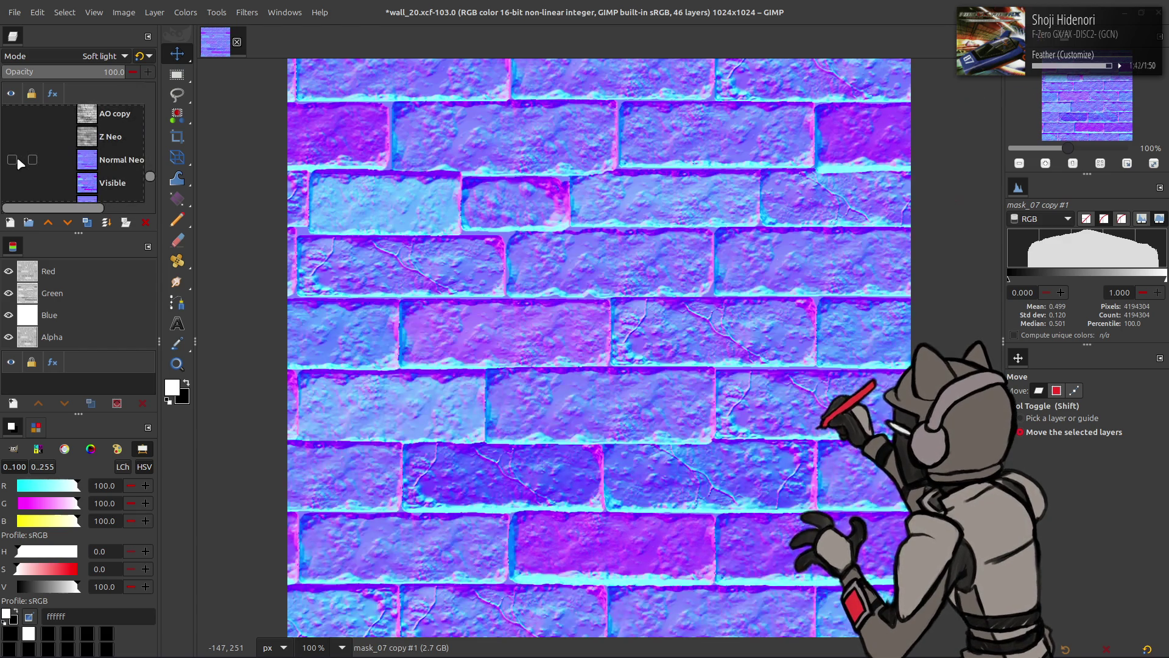
pyautogui.scroll(-5, 16, 159)
pyautogui.click(82, 157)
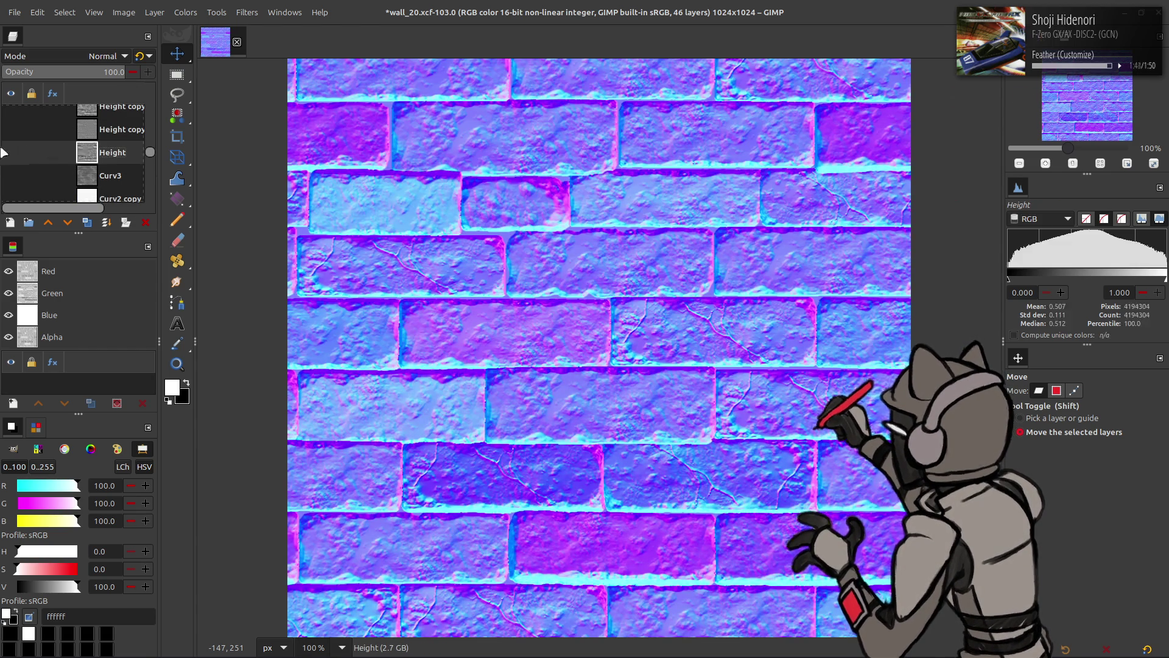
pyautogui.click(12, 152)
pyautogui.scroll(1, 13, 139)
pyautogui.scroll(2, 13, 139)
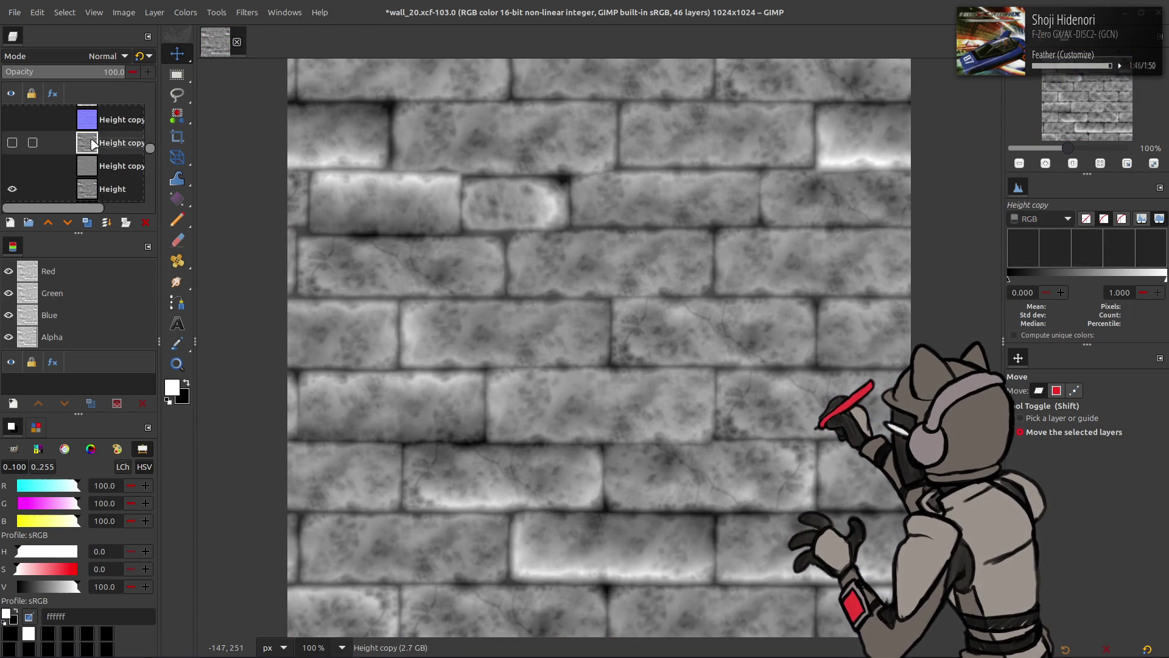
pyautogui.click(116, 156)
pyautogui.click(12, 156)
pyautogui.click(12, 156)
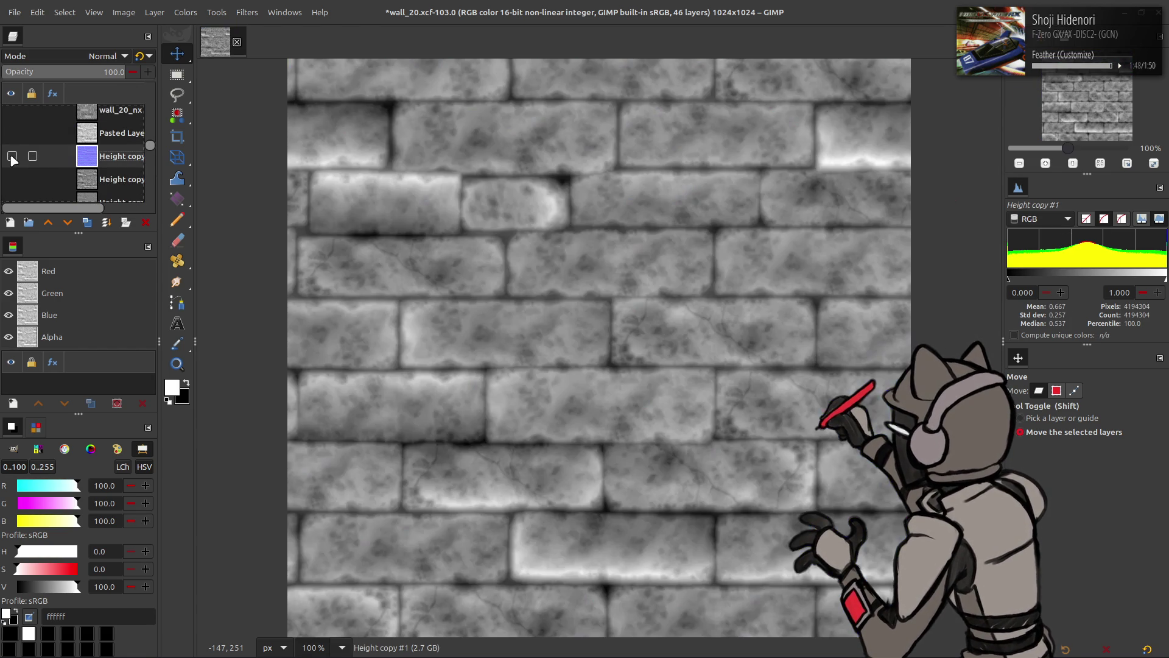
# Delete Pasted Layer copy and two Height copy layers, then hide Height to show the normal map
pyautogui.click(31, 138)
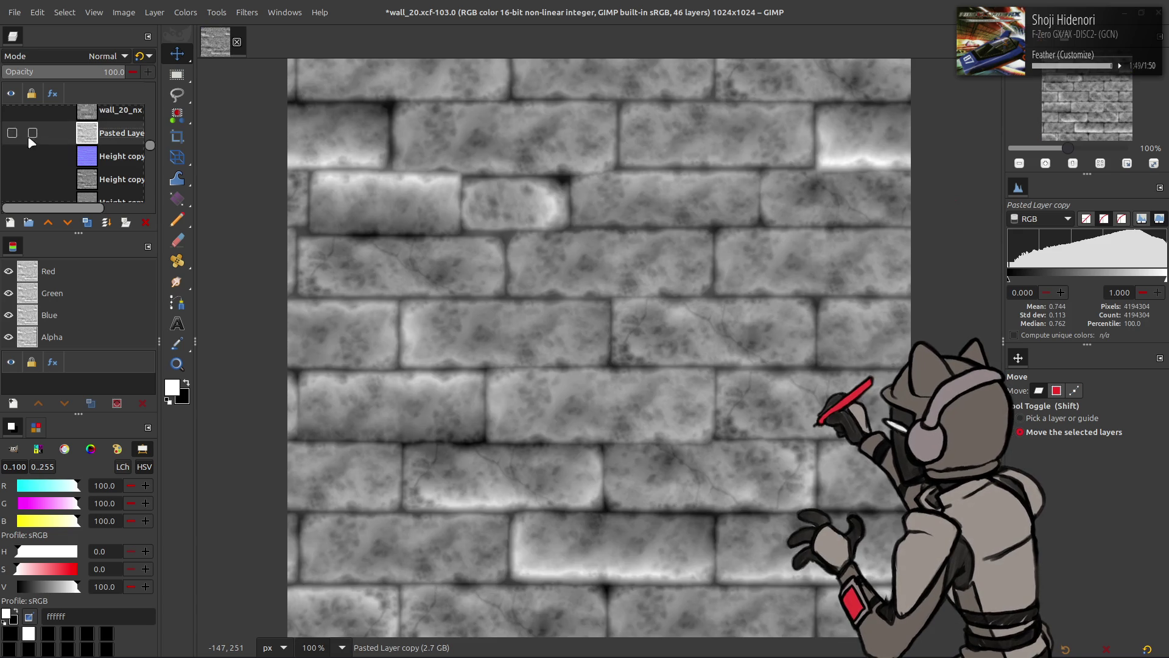
pyautogui.click(146, 222)
pyautogui.click(145, 222)
pyautogui.click(145, 222)
pyautogui.click(10, 157)
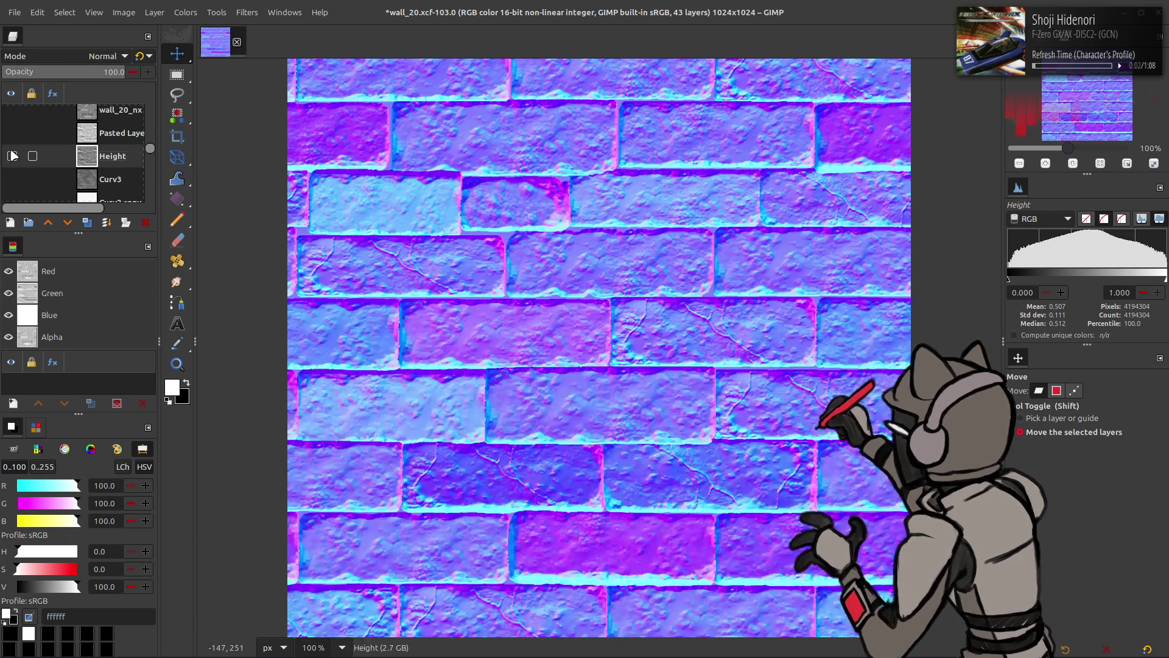
# Toggle the Visible, Normal Neo and wall_20_ny layers to compare blurrier and sharper maps
pyautogui.scroll(-5, 11, 146)
pyautogui.scroll(-6, 22, 153)
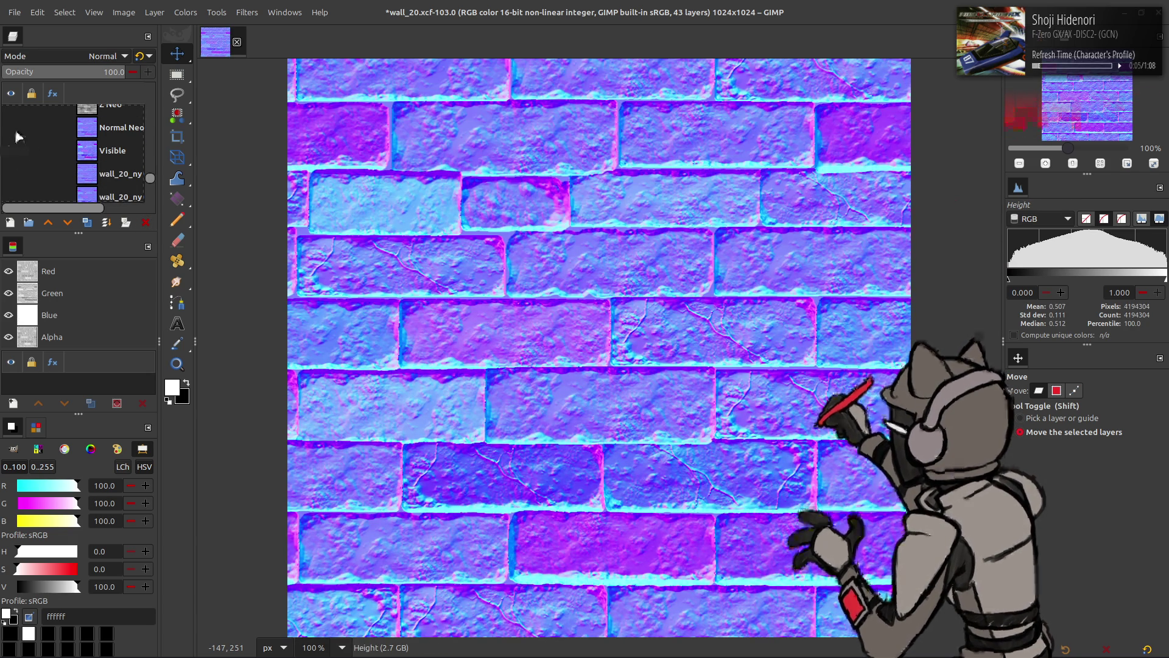
pyautogui.click(13, 127)
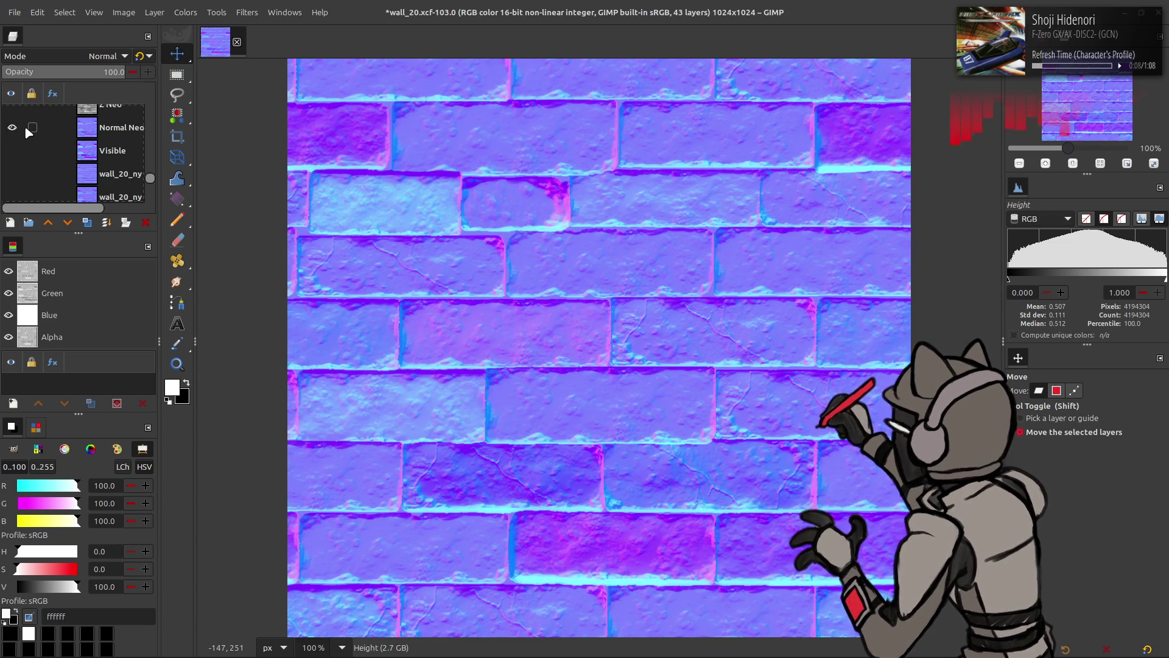
pyautogui.click(85, 152)
pyautogui.click(12, 151)
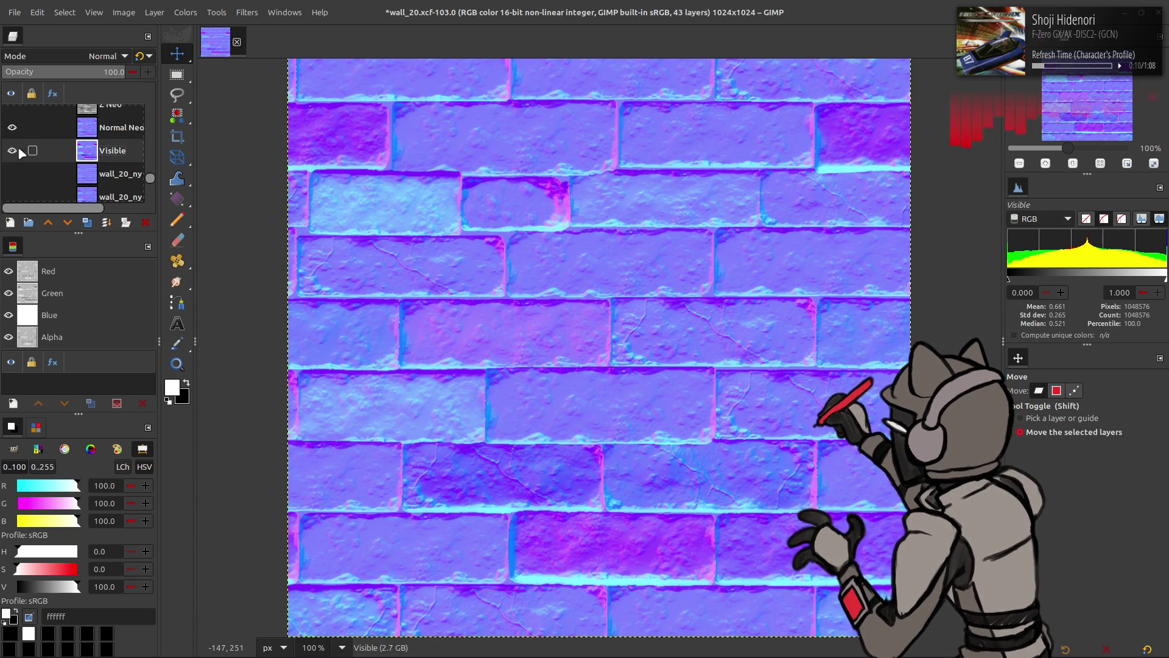
pyautogui.click(12, 127)
pyautogui.click(12, 173)
pyautogui.click(12, 150)
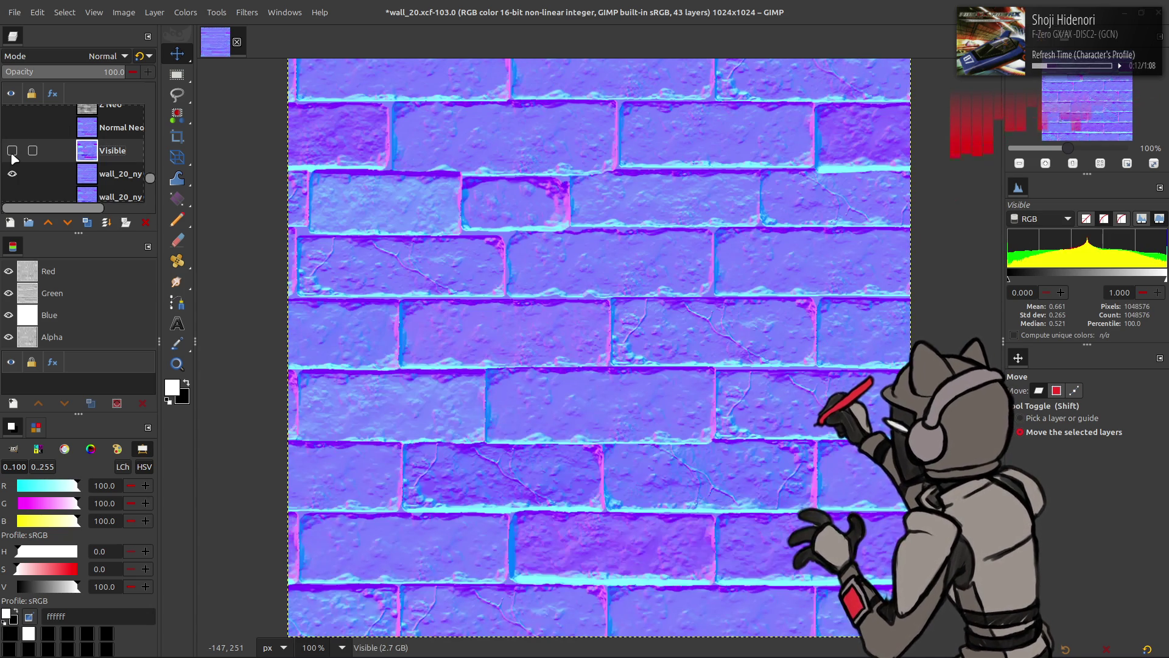
pyautogui.click(12, 151)
pyautogui.click(13, 151)
pyautogui.click(13, 151)
pyautogui.click(13, 151)
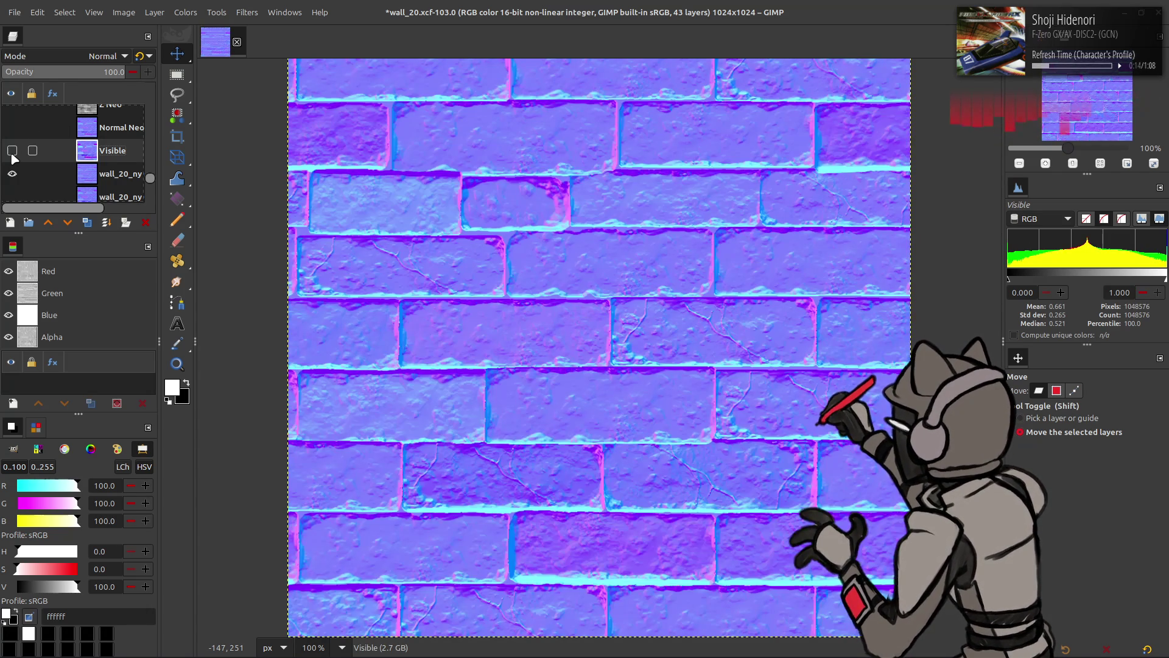
pyautogui.click(12, 151)
pyautogui.click(12, 152)
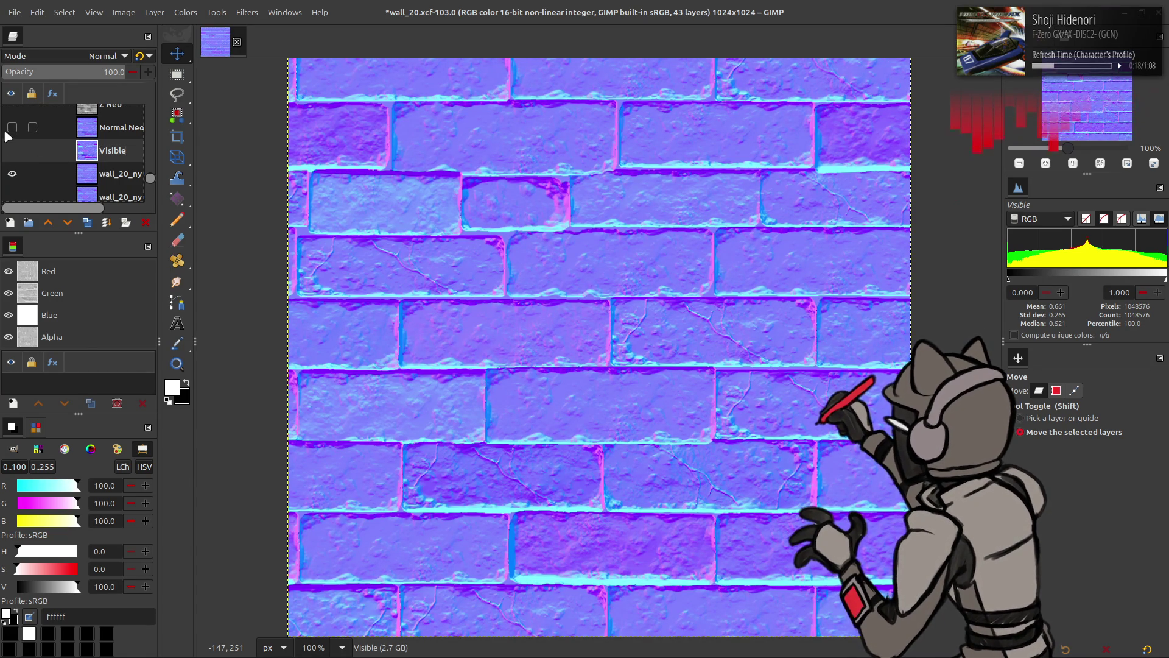
pyautogui.click(12, 151)
pyautogui.click(13, 151)
pyautogui.click(13, 151)
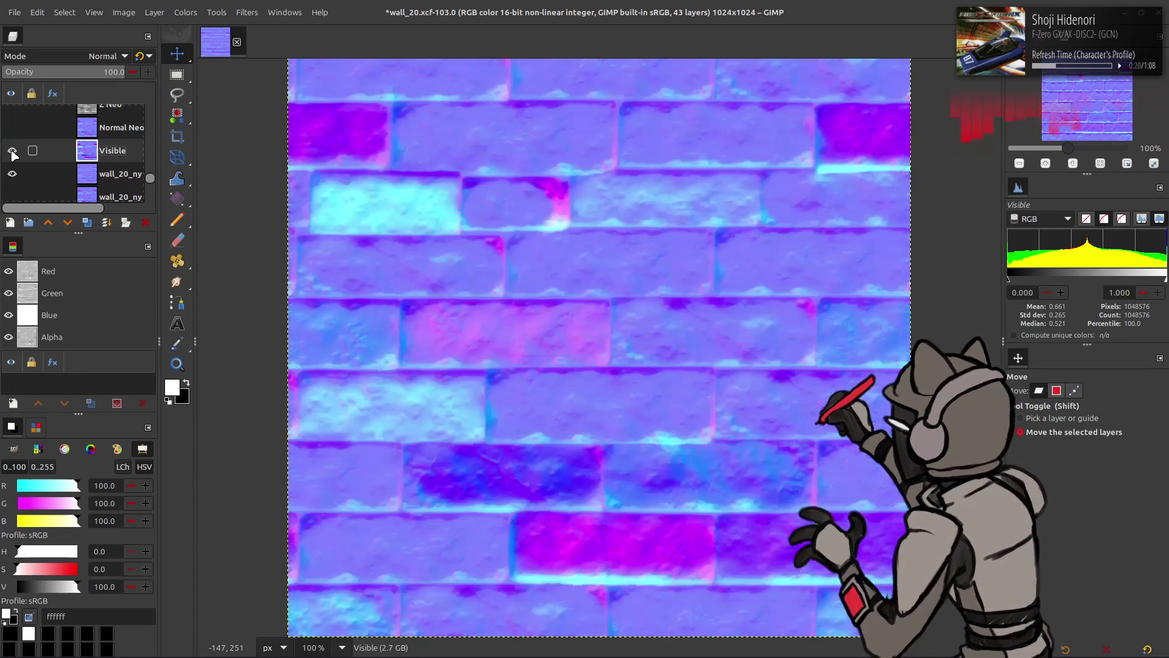
pyautogui.click(12, 151)
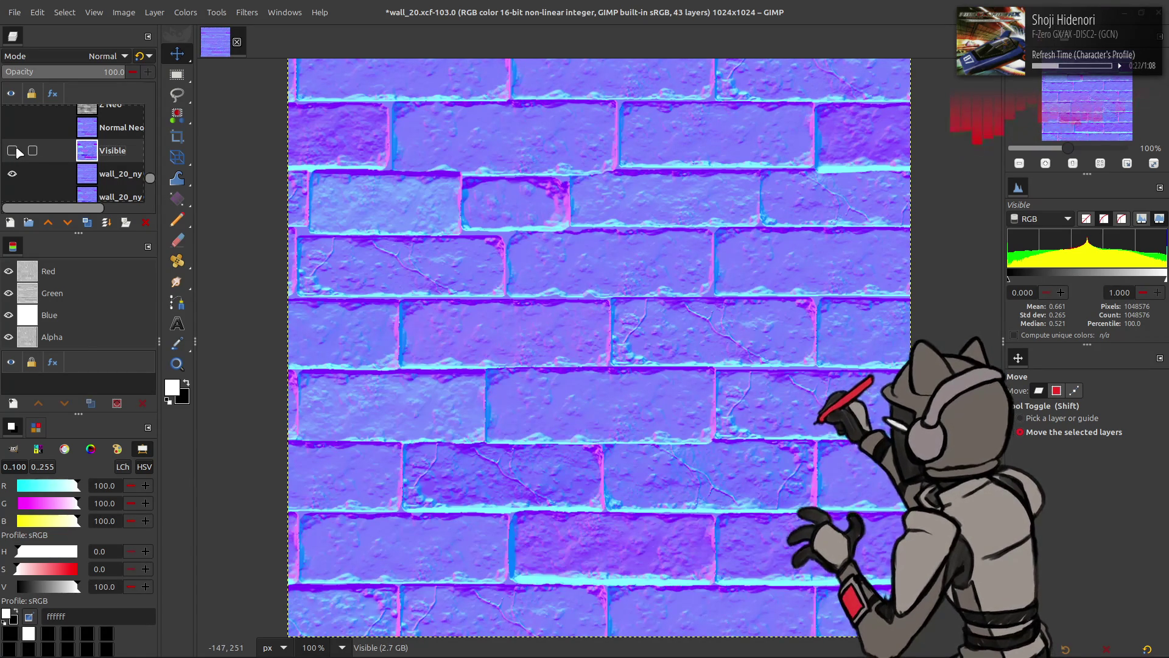
pyautogui.click(12, 151)
pyautogui.click(12, 151)
# Duplicate the wall_20_ny Clean copy #3 layer and move the copy higher in the stack
pyautogui.click(60, 174)
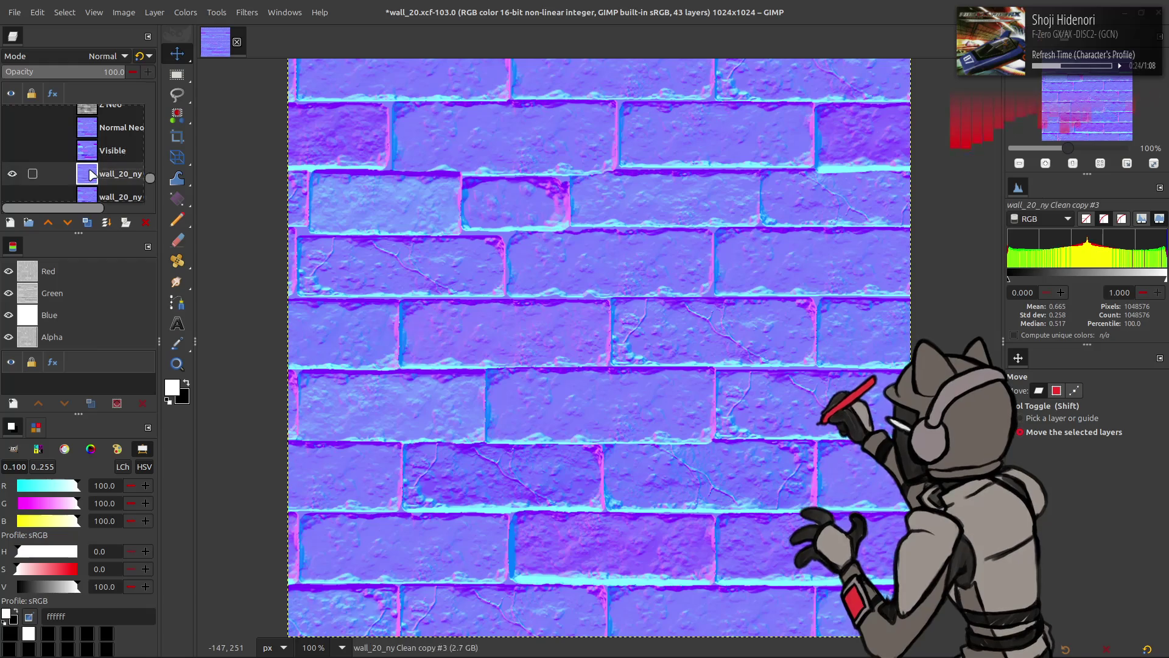
pyautogui.scroll(-2, 18, 128)
pyautogui.click(13, 120)
pyautogui.click(13, 121)
pyautogui.click(13, 121)
pyautogui.click(12, 120)
pyautogui.click(12, 121)
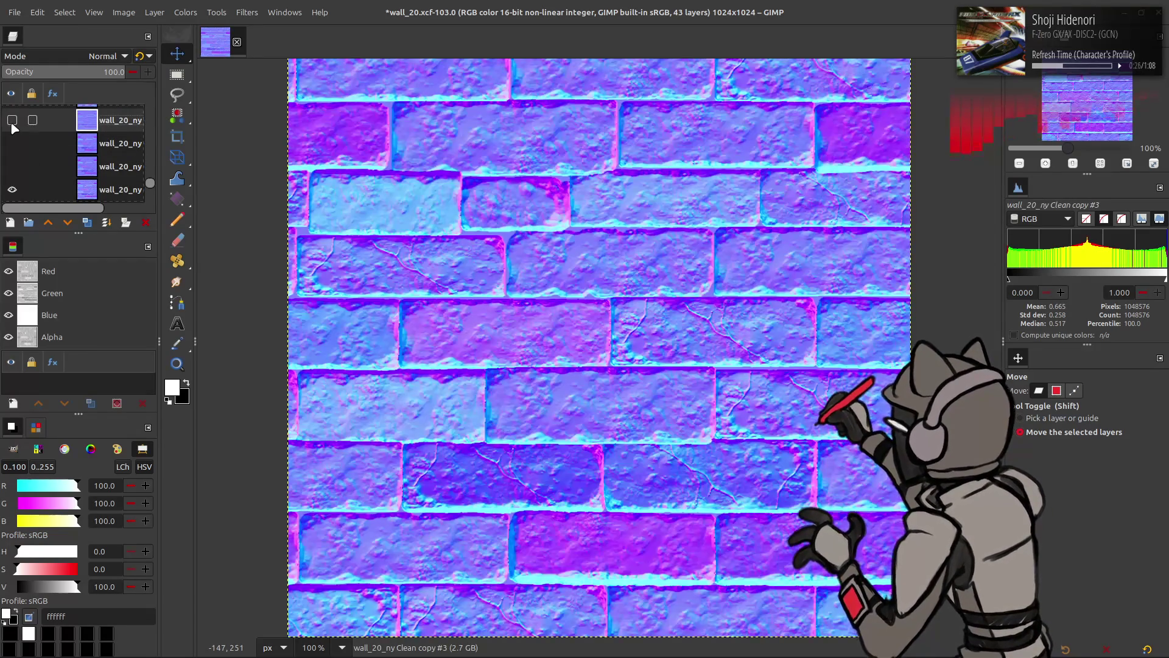
pyautogui.click(12, 121)
pyautogui.click(12, 120)
pyautogui.click(12, 120)
pyautogui.click(12, 120)
pyautogui.click(12, 121)
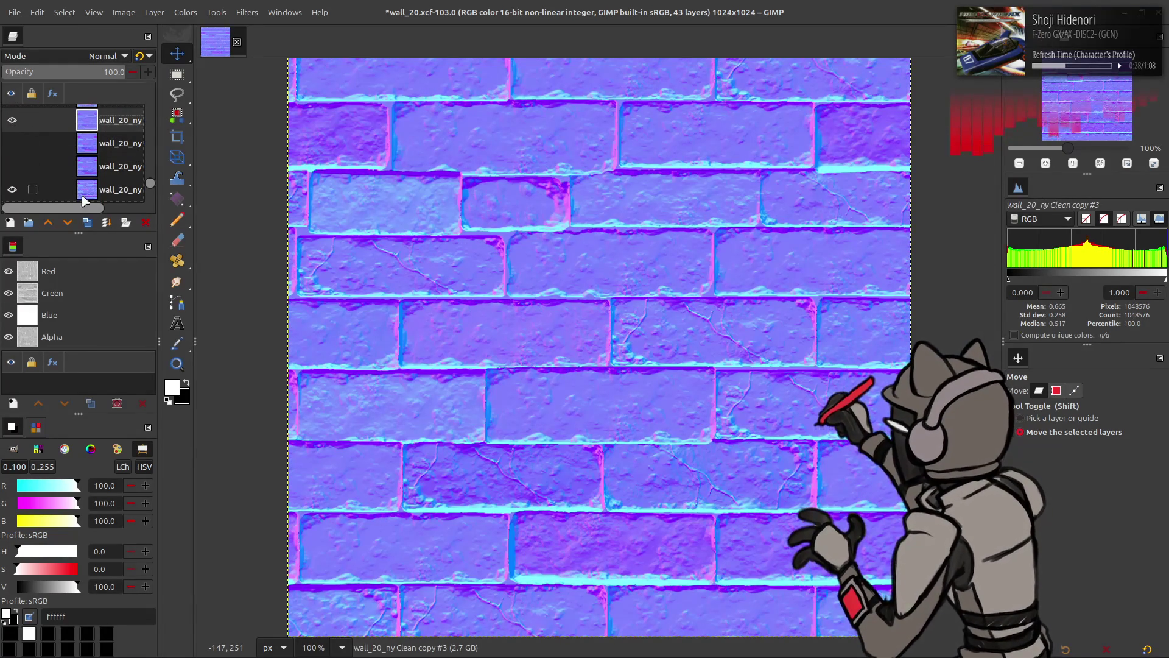
pyautogui.click(87, 222)
pyautogui.moveTo(71, 153)
pyautogui.mouseDown()
pyautogui.moveTo(96, 93)
pyautogui.moveTo(126, 89)
pyautogui.moveTo(126, 156)
pyautogui.moveTo(128, 102)
pyautogui.moveTo(32, 143)
pyautogui.mouseUp()
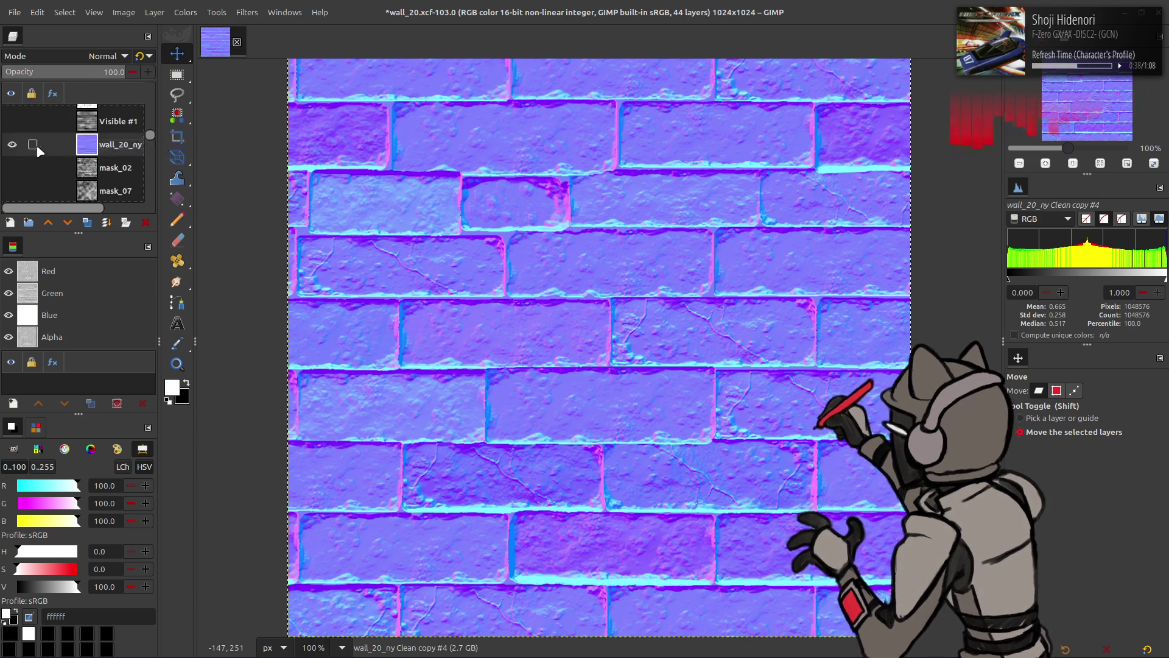
# Preview the Z Neo, AO copy, AO and AO2 layers on the canvas
pyautogui.scroll(-3, 31, 143)
pyautogui.scroll(5, 66, 140)
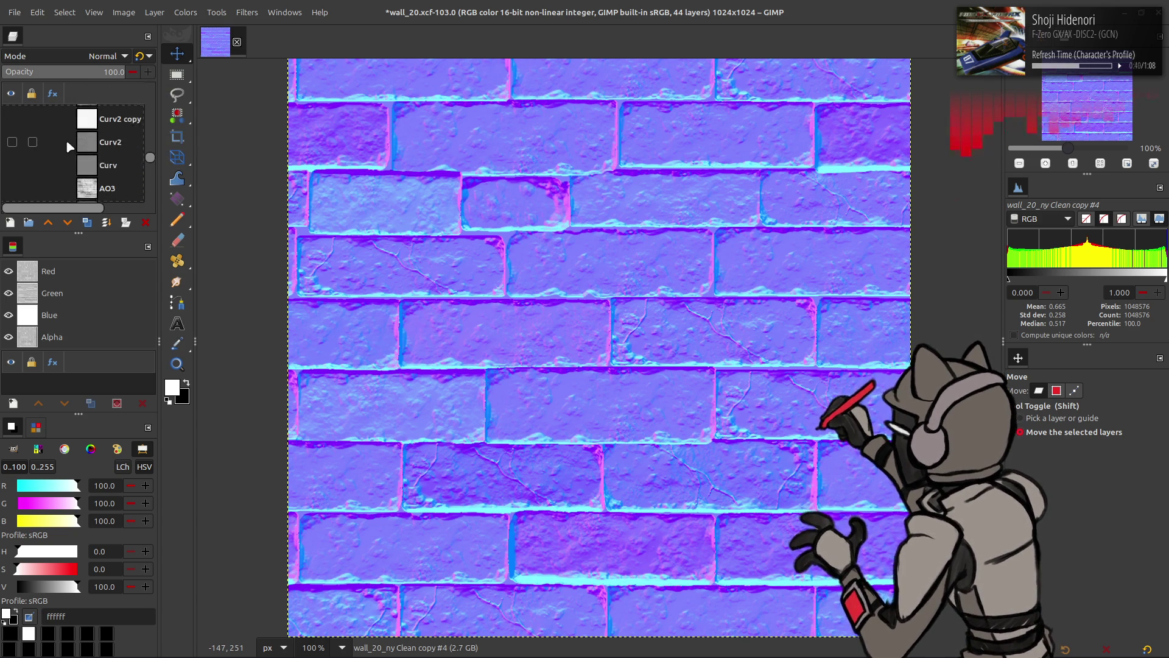
pyautogui.scroll(-5, 35, 154)
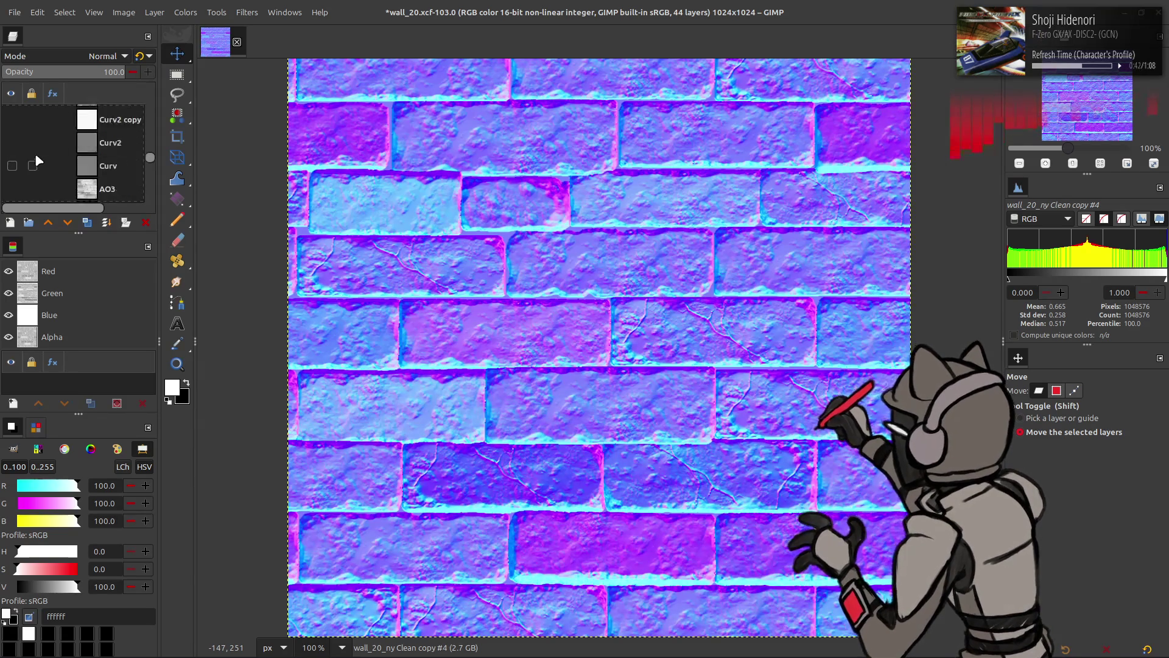
pyautogui.scroll(-2, 32, 163)
pyautogui.click(12, 165)
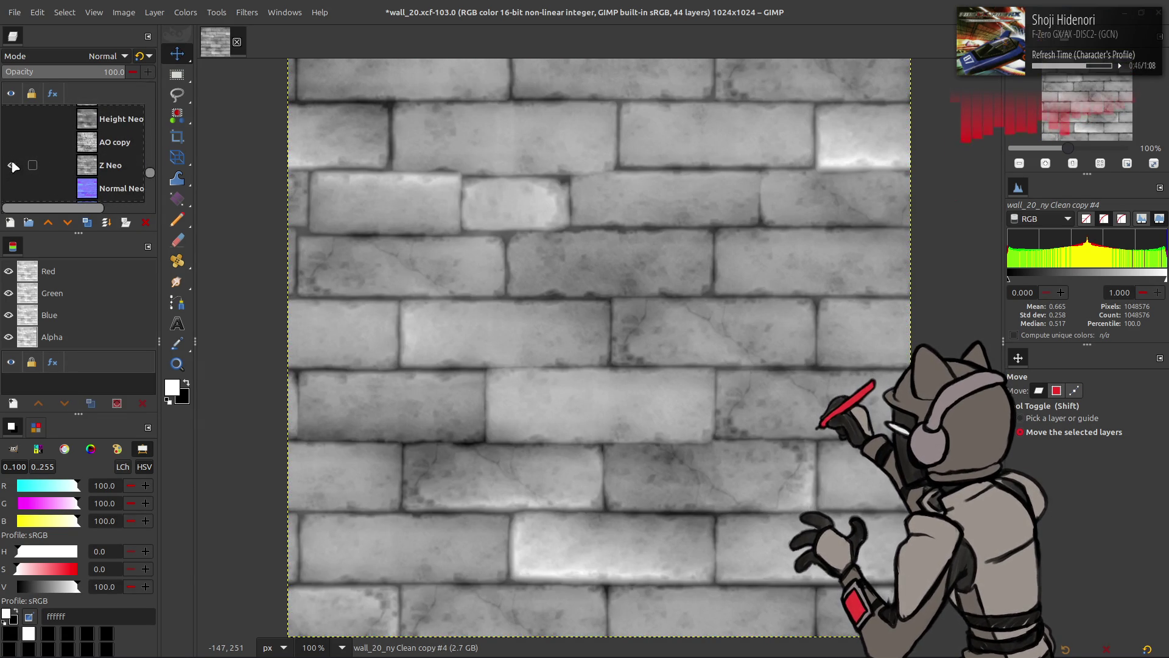
pyautogui.click(12, 144)
pyautogui.click(12, 144)
pyautogui.click(13, 151)
pyautogui.click(13, 151)
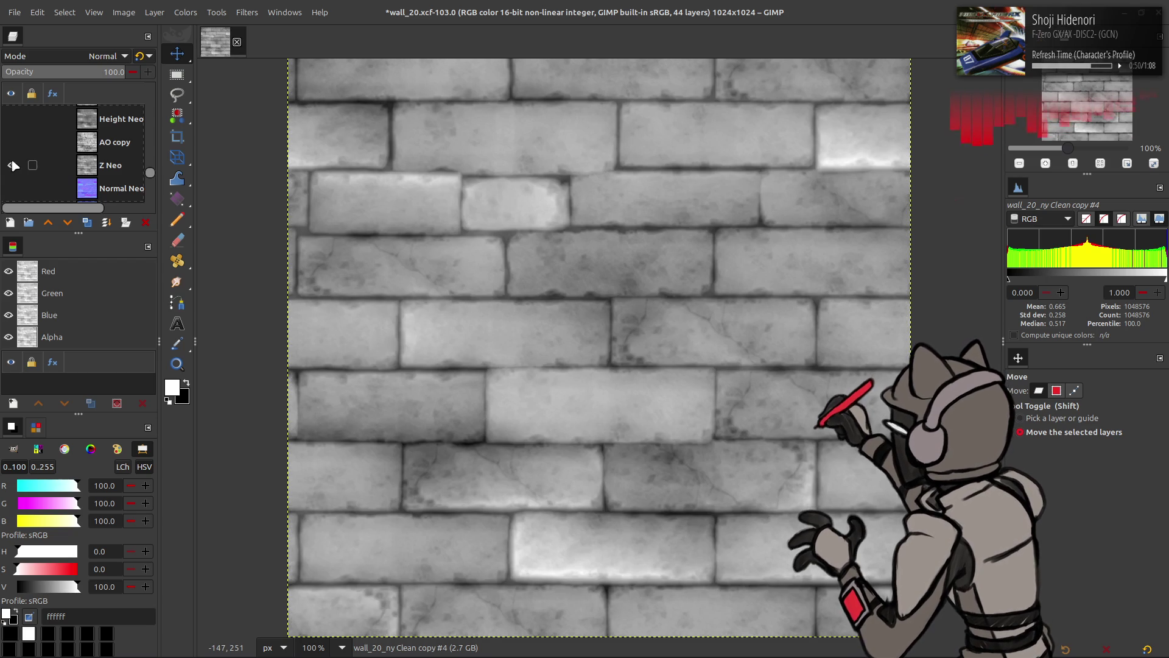
pyautogui.scroll(1, 15, 152)
pyautogui.scroll(1, 14, 146)
pyautogui.click(13, 145)
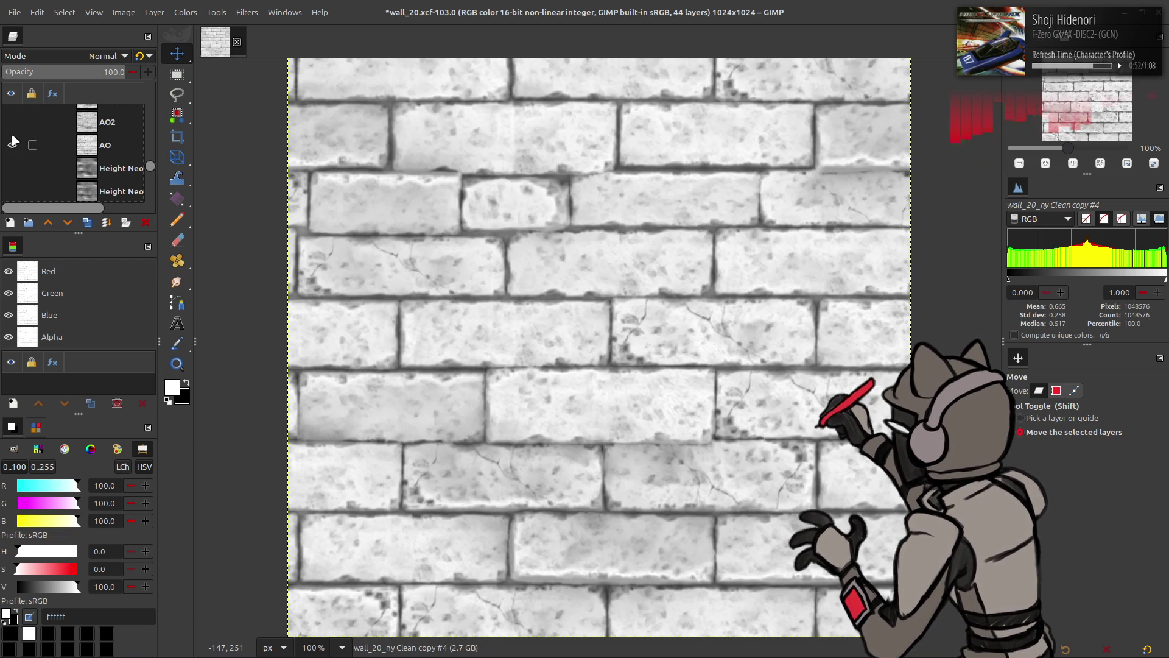
pyautogui.click(13, 131)
# Compare the curves layers, including Curv2 copy, by toggling their visibility
pyautogui.scroll(1, 15, 134)
pyautogui.click(12, 139)
pyautogui.click(12, 140)
pyautogui.scroll(1, 11, 142)
pyautogui.click(12, 140)
pyautogui.click(12, 140)
pyautogui.scroll(1, 11, 141)
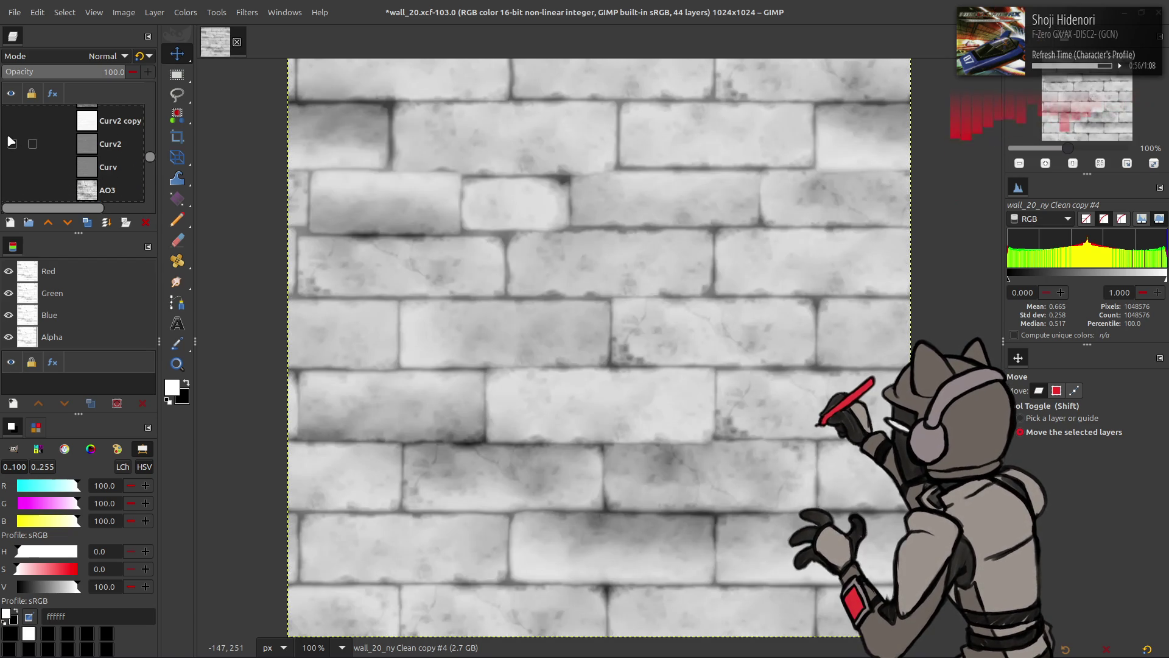
pyautogui.click(12, 143)
pyautogui.click(12, 143)
pyautogui.click(11, 124)
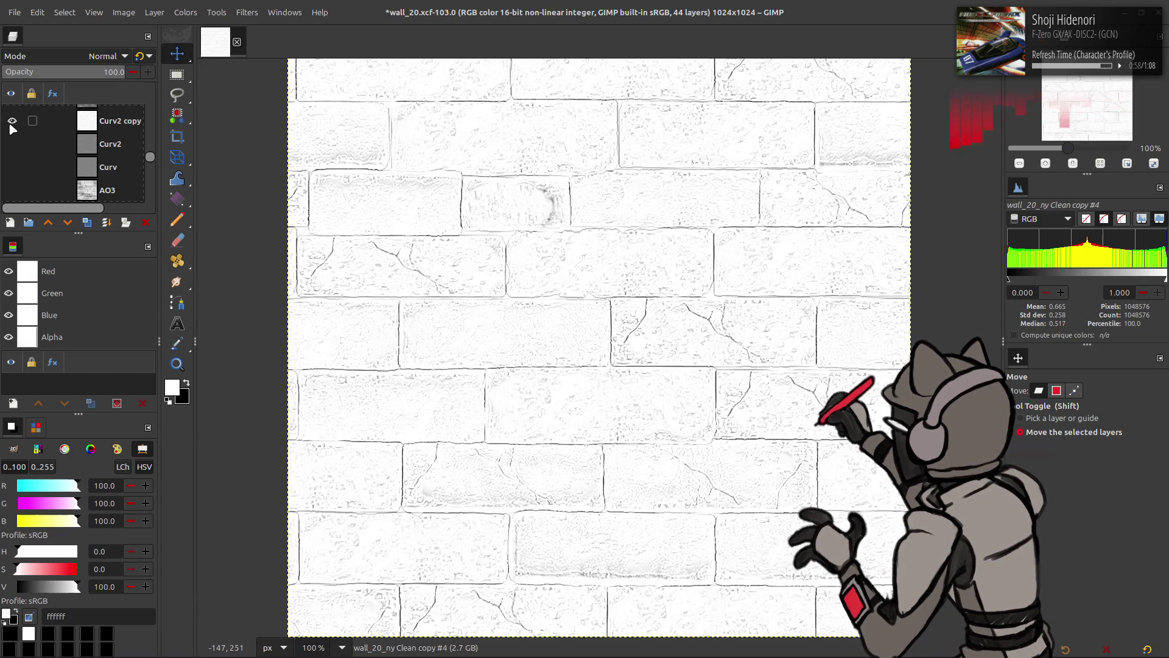
pyautogui.click(11, 124)
pyautogui.scroll(2, 11, 128)
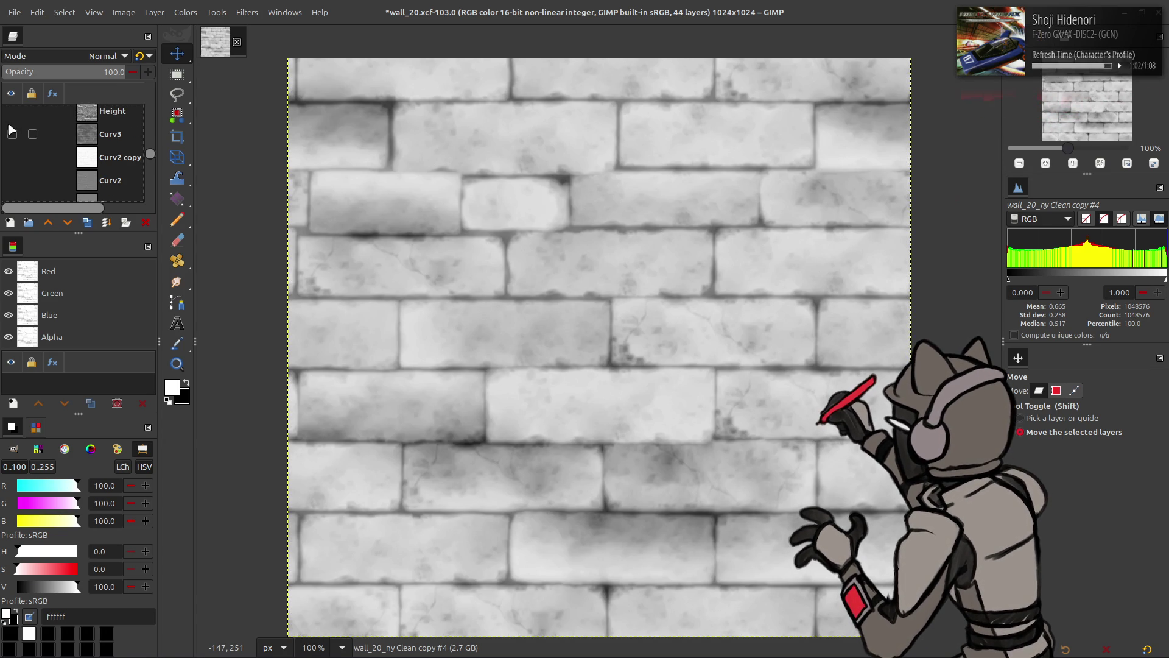
pyautogui.scroll(2, 18, 137)
# Check Curv3 against Height, then duplicate Curv3 and drag Curv3 copy near the top
pyautogui.click(12, 170)
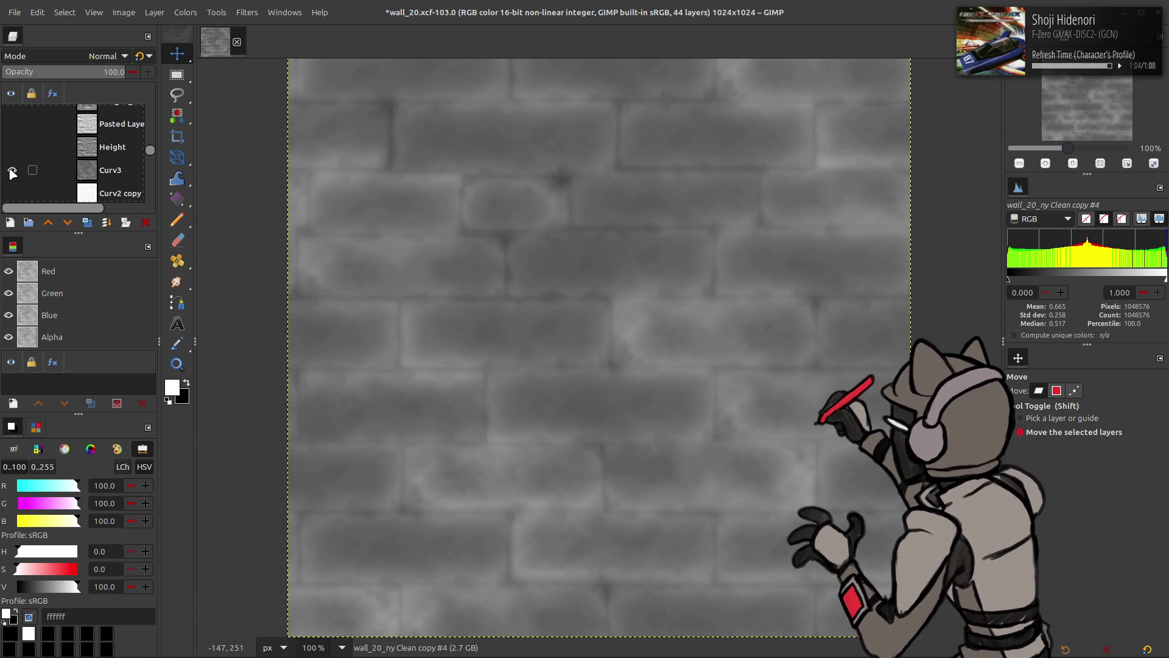
pyautogui.click(12, 171)
pyautogui.click(11, 147)
pyautogui.click(11, 148)
pyautogui.click(116, 171)
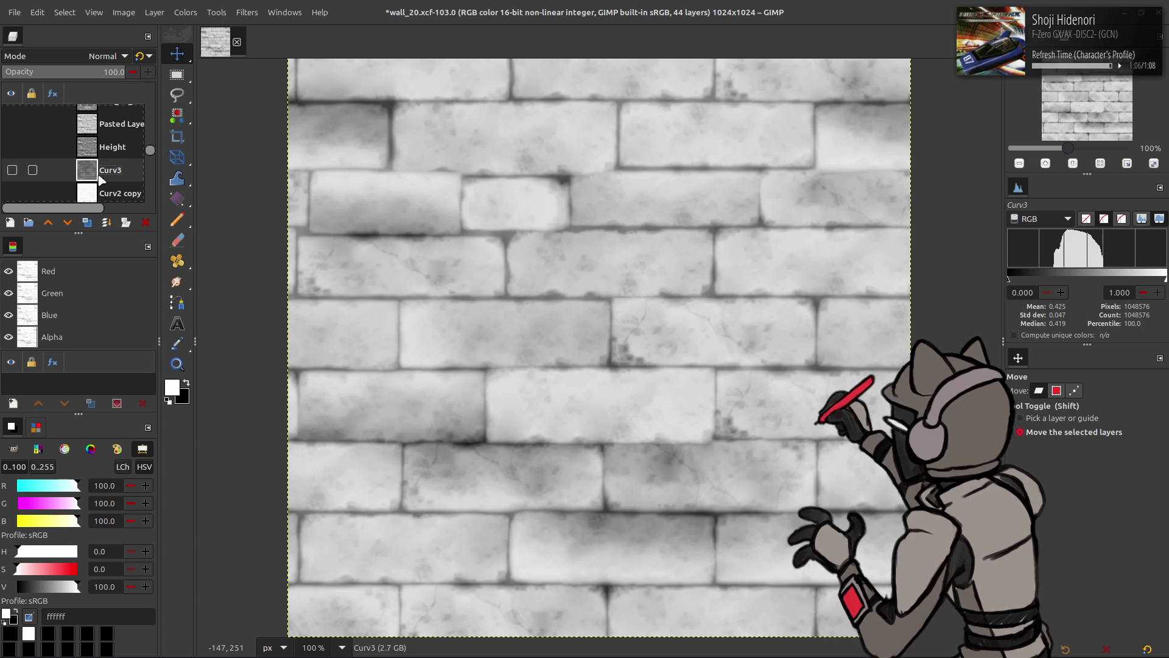
pyautogui.click(87, 222)
pyautogui.moveTo(88, 173)
pyautogui.mouseDown()
pyautogui.moveTo(111, 83)
pyautogui.moveTo(119, 127)
pyautogui.moveTo(90, 159)
pyautogui.mouseUp()
pyautogui.scroll(-2, 88, 152)
# Duplicate the Z Neo layer and move Z Neo copy up the layer stack
pyautogui.click(107, 145)
pyautogui.click(12, 124)
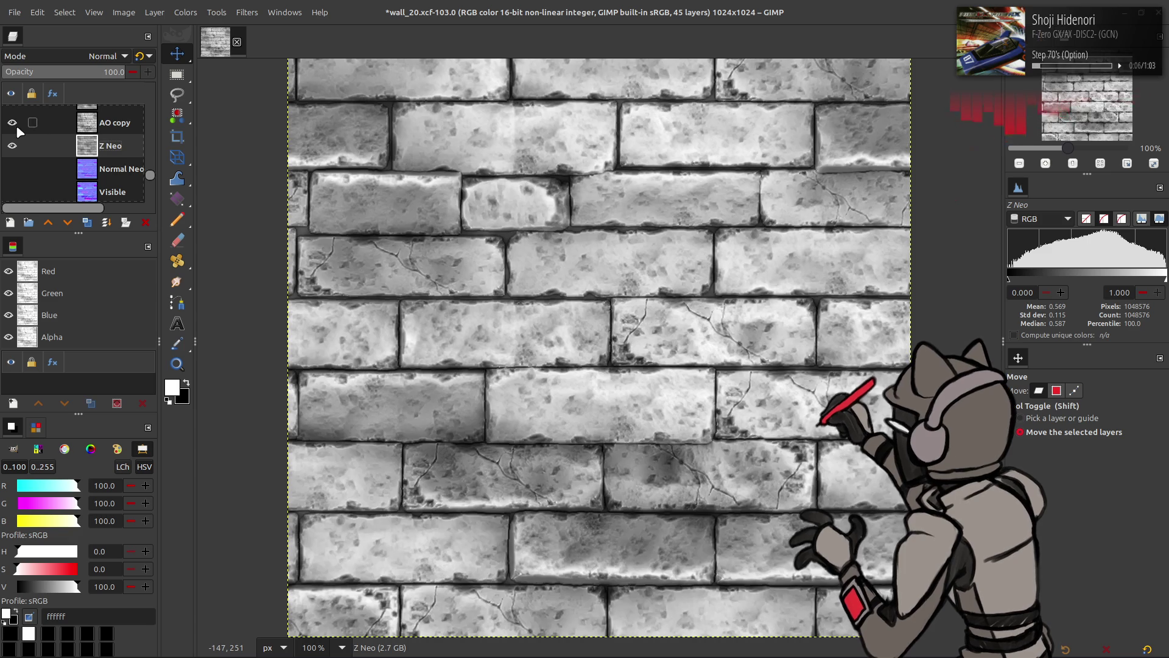
pyautogui.click(16, 126)
pyautogui.click(16, 125)
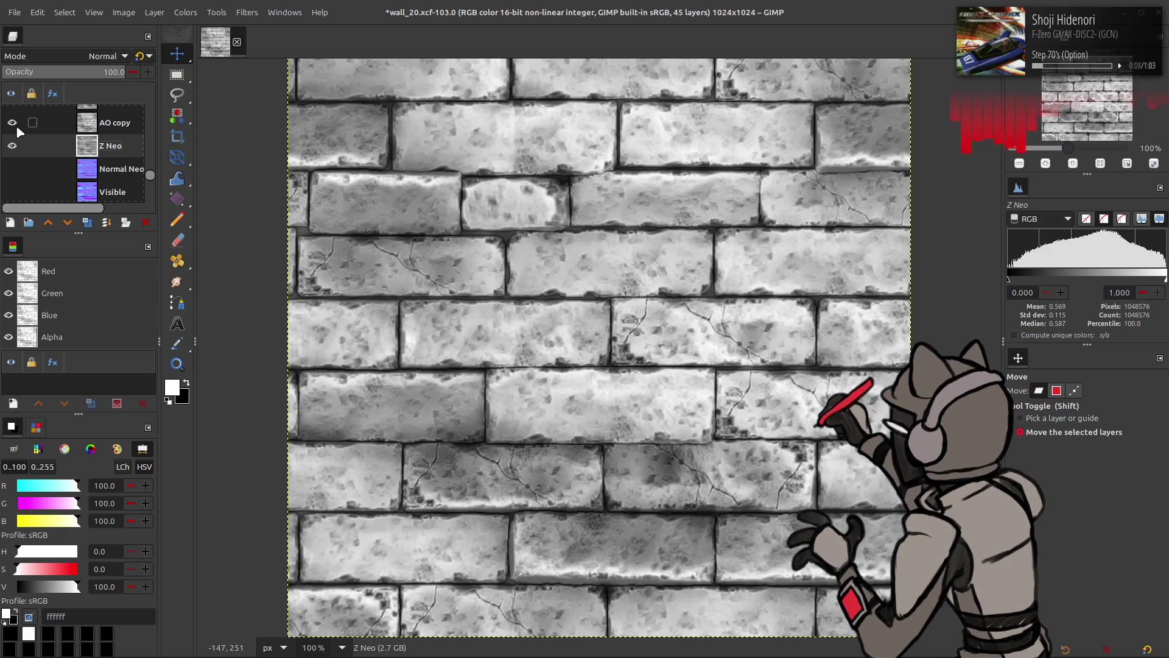
pyautogui.click(16, 126)
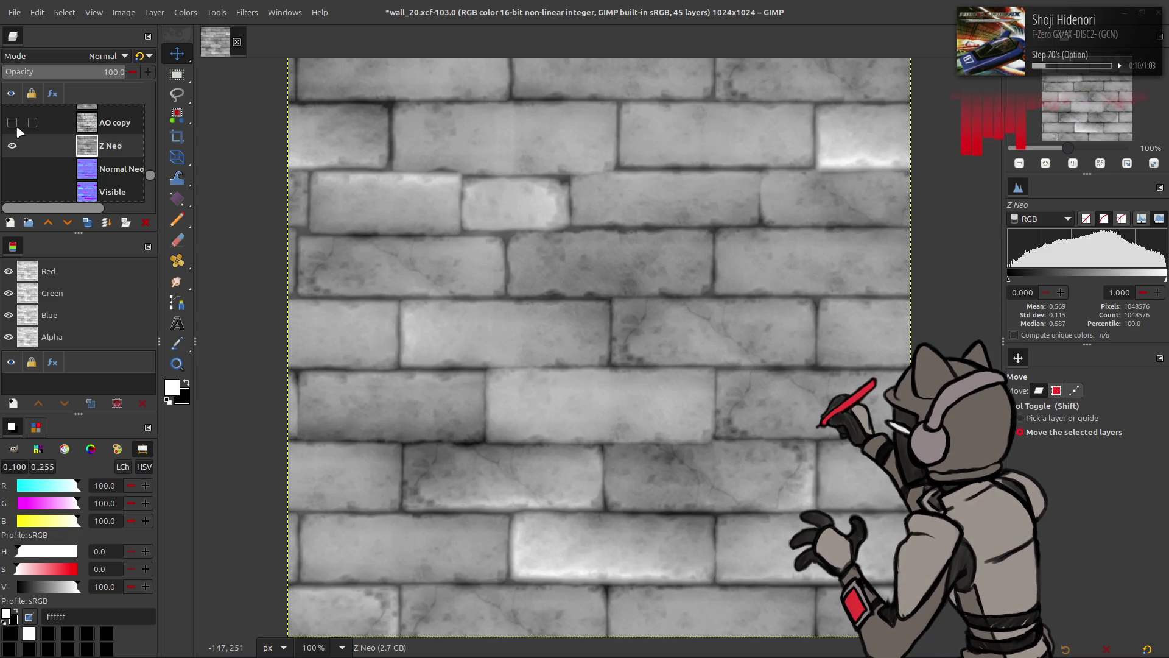
pyautogui.click(87, 222)
pyautogui.moveTo(86, 152)
pyautogui.mouseDown()
pyautogui.moveTo(107, 99)
pyautogui.moveTo(112, 182)
pyautogui.moveTo(122, 132)
pyautogui.mouseUp()
# Compare the Height Neo versions, then duplicate the lower Height Neo and drag the copy up
pyautogui.scroll(-5, 90, 152)
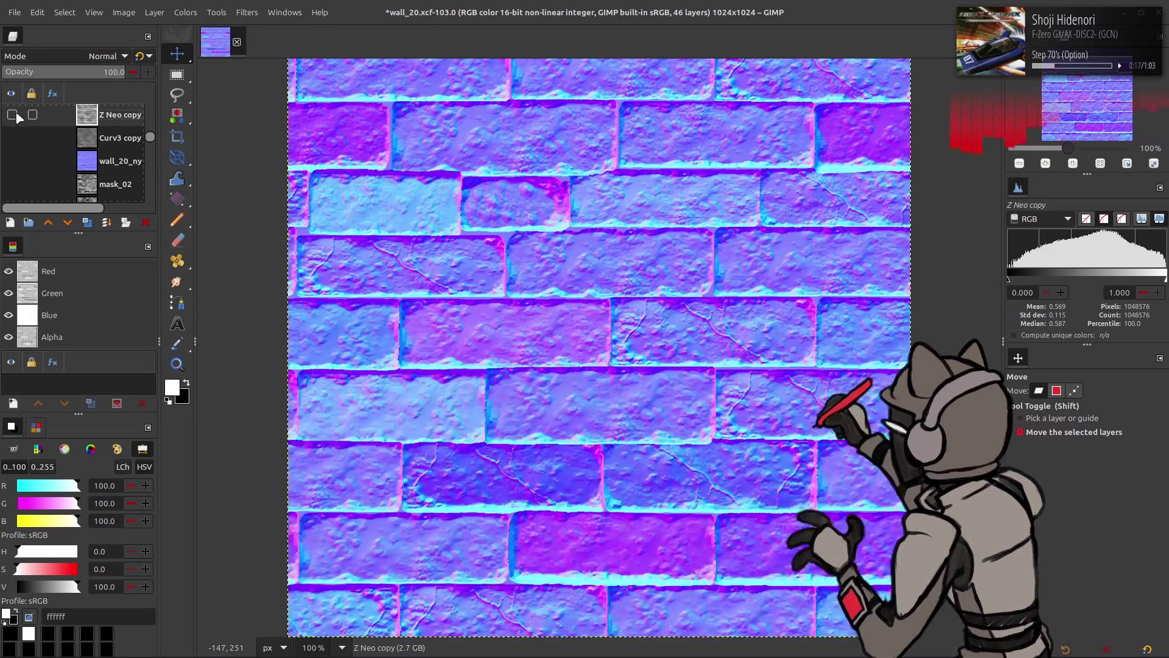
pyautogui.click(12, 156)
pyautogui.scroll(-5, 24, 148)
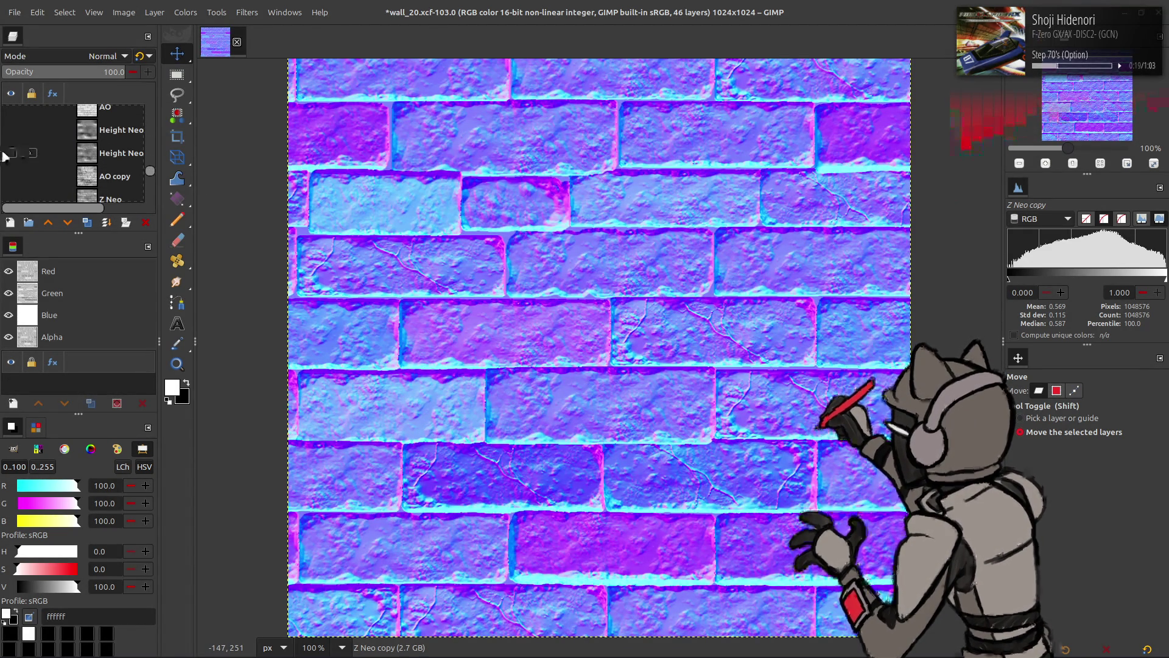
pyautogui.click(12, 153)
pyautogui.click(12, 130)
pyautogui.click(12, 130)
pyautogui.click(13, 129)
pyautogui.click(13, 129)
pyautogui.click(85, 157)
pyautogui.hotkey('ctrl', 'shift', 'd')
pyautogui.moveTo(93, 157)
pyautogui.mouseDown()
pyautogui.moveTo(85, 90)
pyautogui.moveTo(104, 92)
pyautogui.moveTo(91, 131)
pyautogui.mouseUp()
# Duplicate wall_20_ny Clean copy #4 and run Extract Component on the new copy
pyautogui.click(116, 177)
pyautogui.click(12, 131)
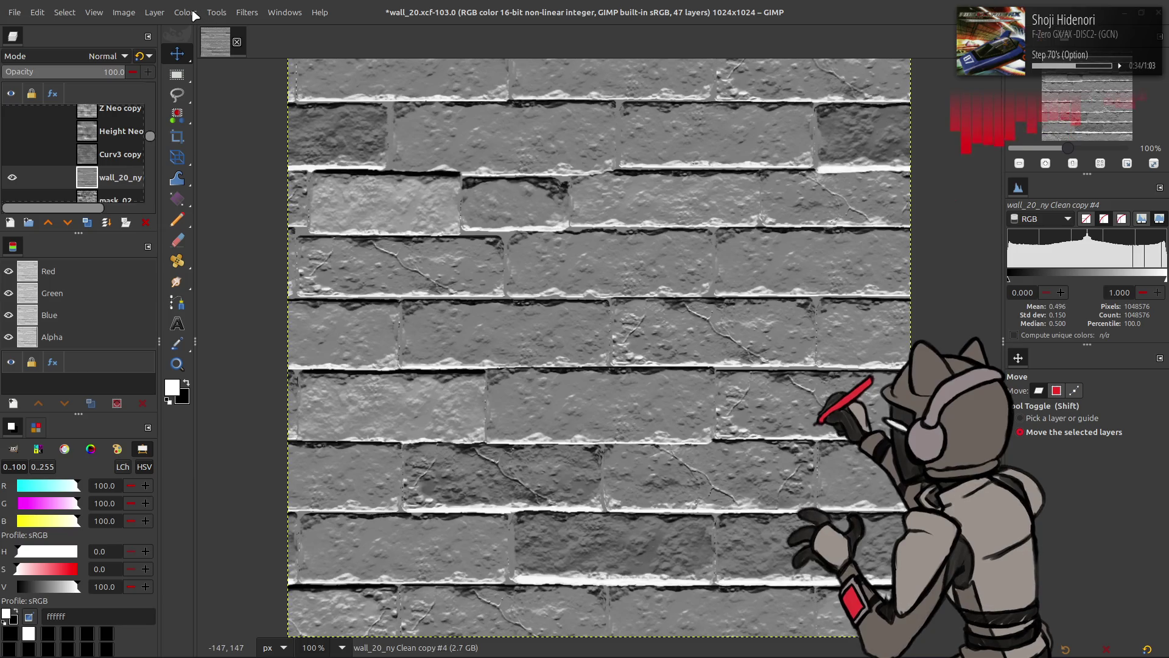
pyautogui.click(86, 223)
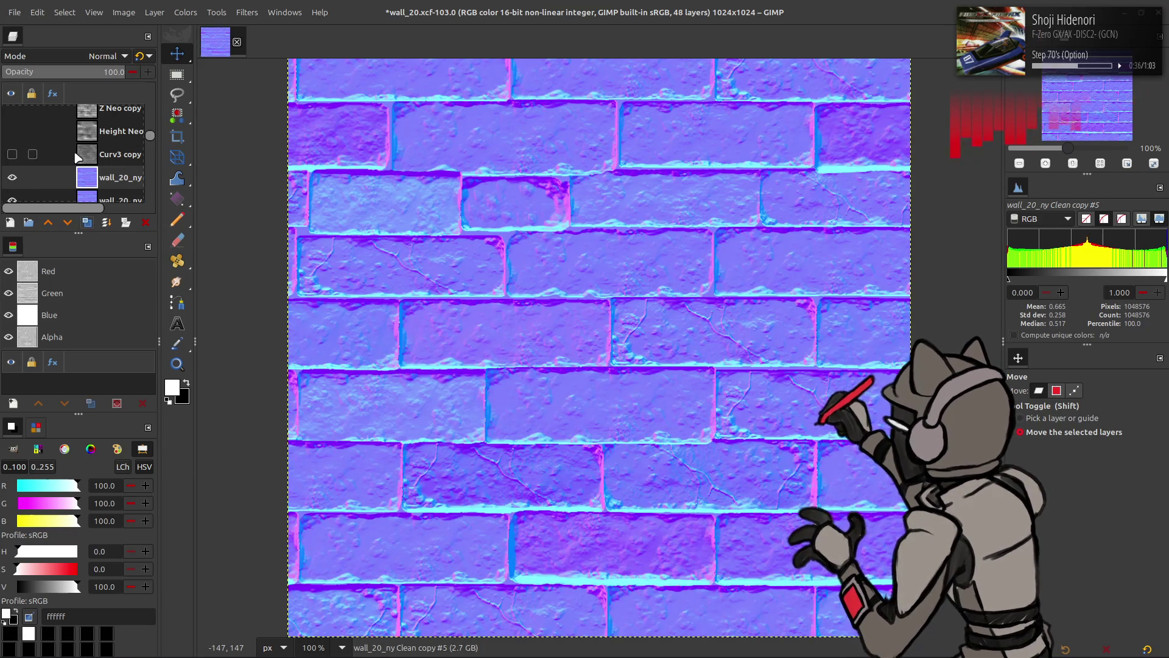
pyautogui.click(186, 12)
pyautogui.moveTo(210, 240)
pyautogui.click(308, 256)
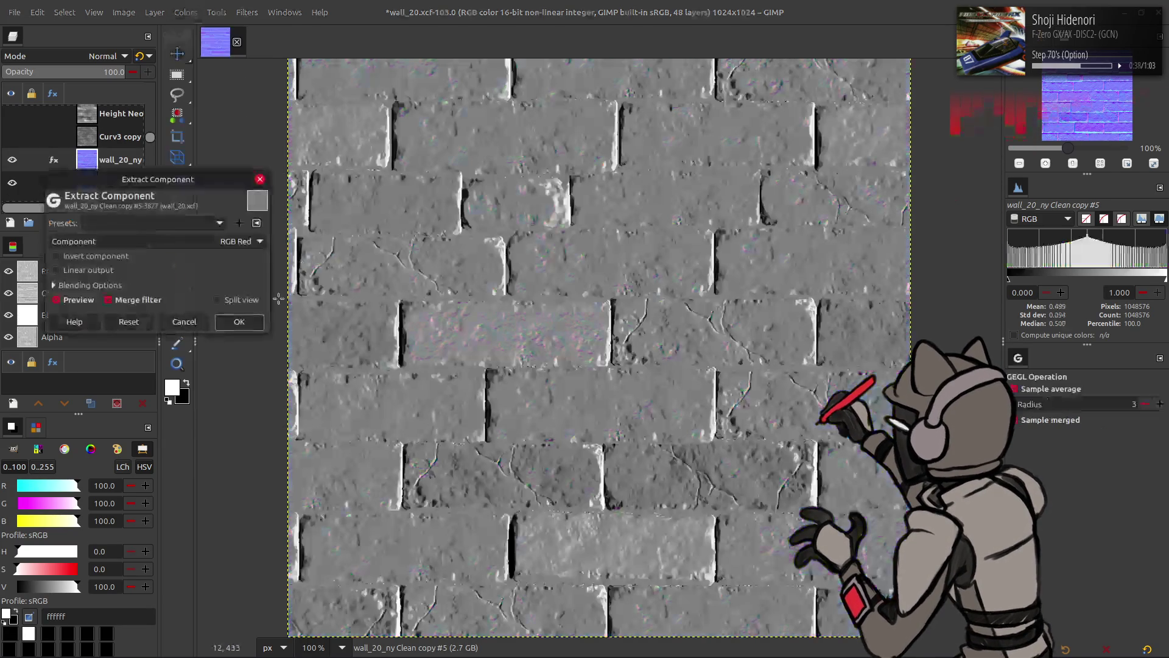
pyautogui.click(241, 323)
pyautogui.click(12, 160)
# Extract a component from Clean copy #4 too, then apply Linear Invert to it
pyautogui.click(116, 183)
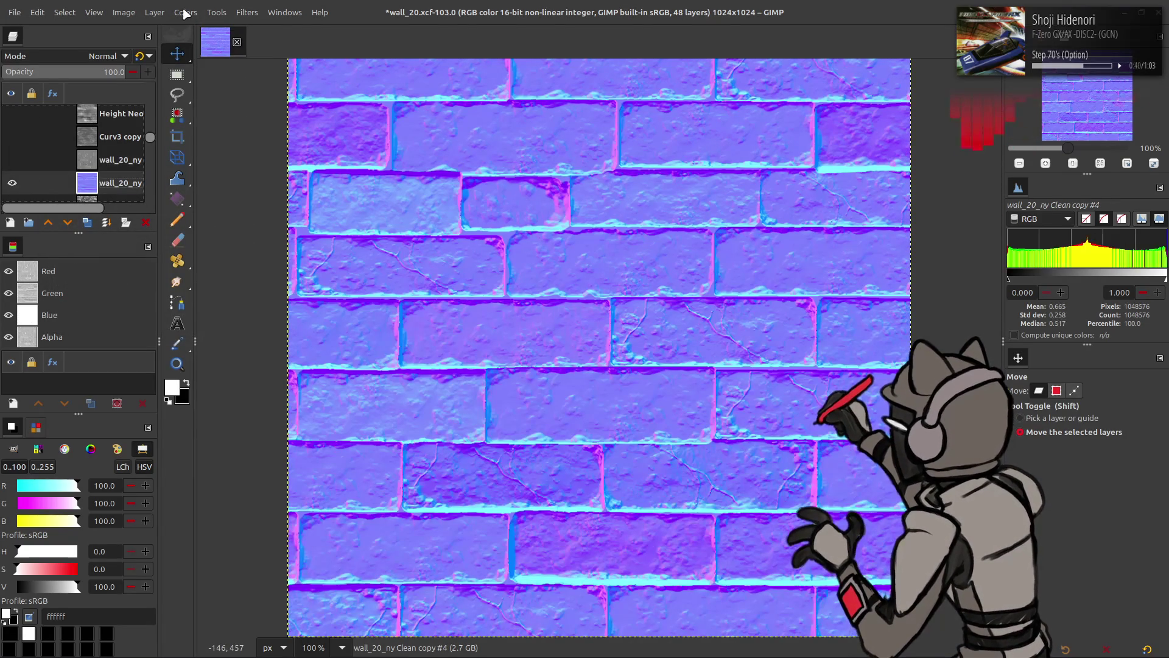
pyautogui.click(186, 12)
pyautogui.moveTo(243, 240)
pyautogui.click(340, 255)
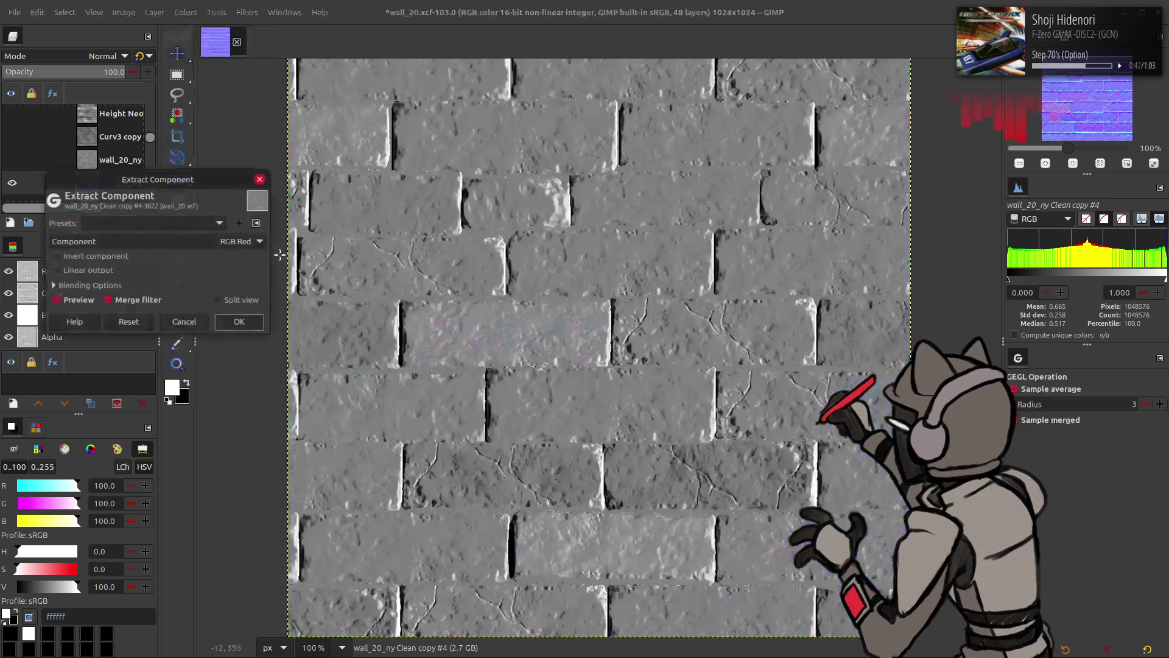
pyautogui.scroll(-1, 201, 243)
pyautogui.click(240, 323)
pyautogui.click(186, 12)
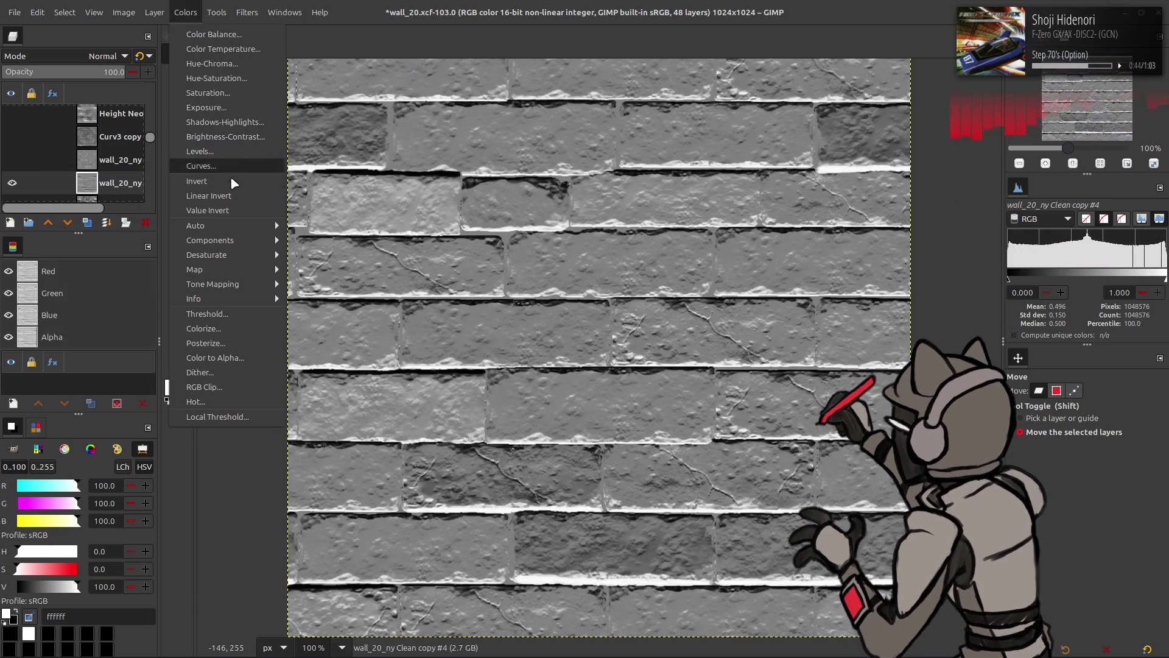
pyautogui.click(232, 184)
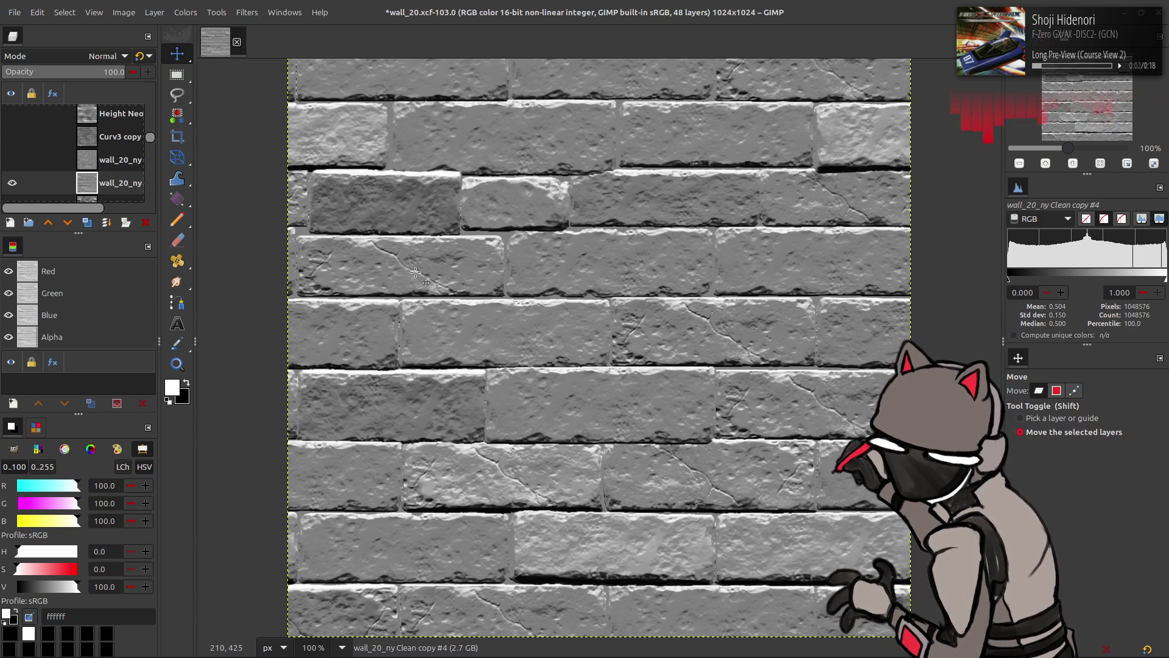
# Duplicate Clean copy #5, invert the duplicate, set it to Multiply and merge it down
pyautogui.scroll(-1, 45, 175)
pyautogui.click(13, 142)
pyautogui.click(111, 152)
pyautogui.hotkey('shift', 'ctrl', 'd')
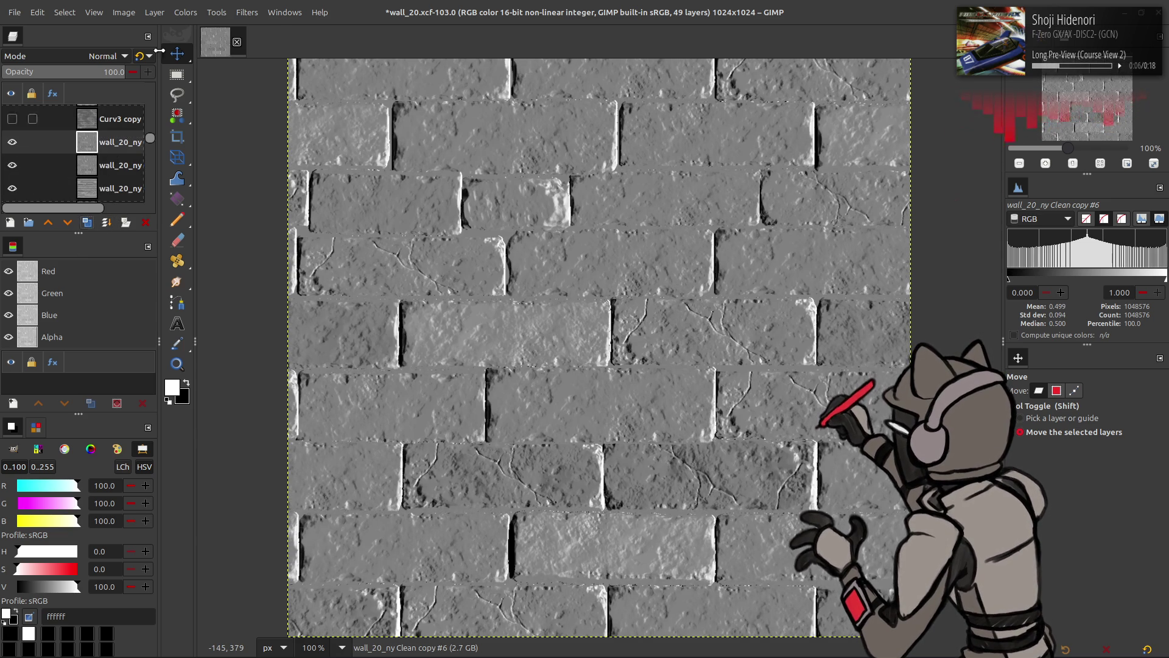
pyautogui.click(185, 12)
pyautogui.click(210, 182)
pyautogui.click(101, 56)
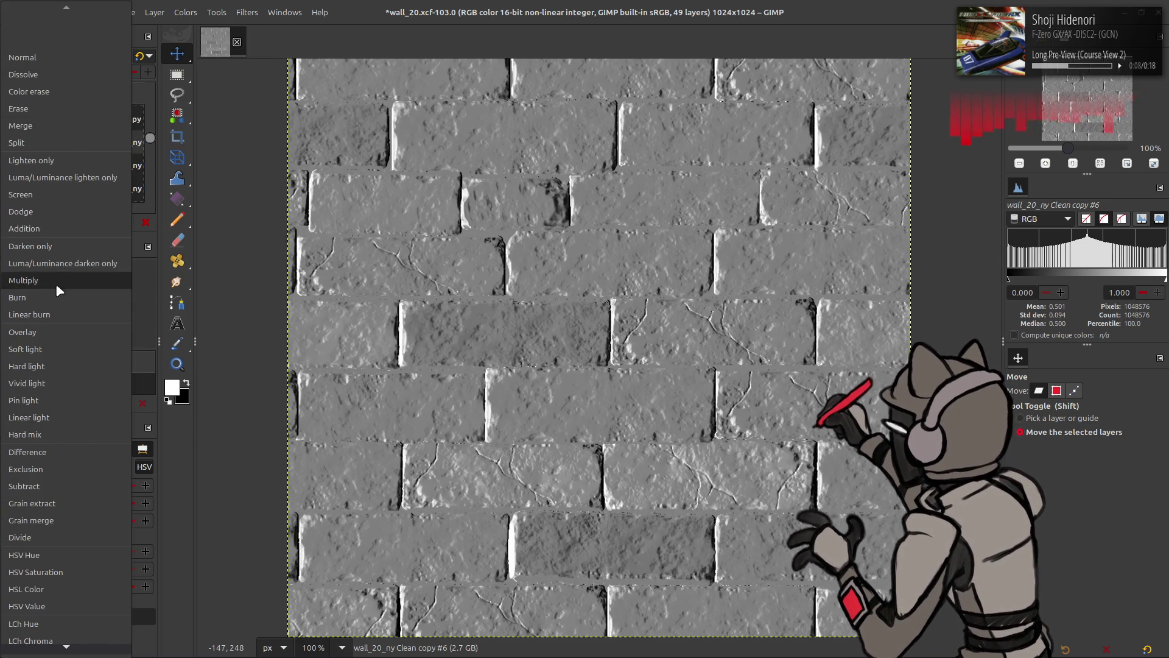
pyautogui.click(56, 283)
pyautogui.hotkey('ctrl', 'm')
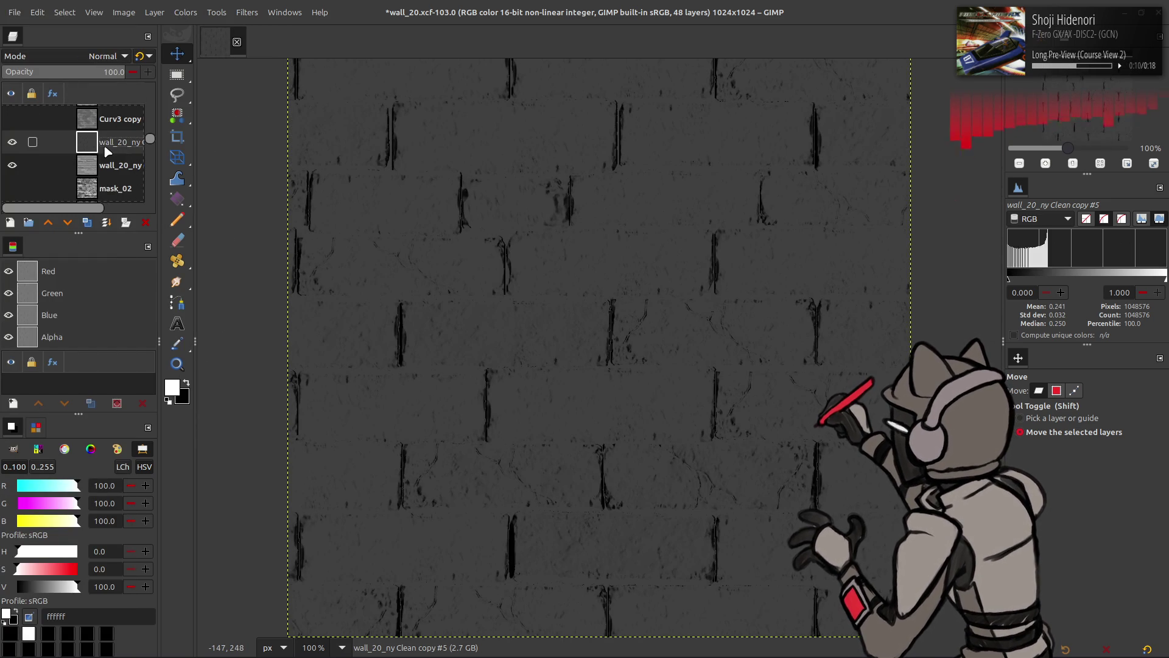
# Apply Levels with high input 25 and set the mask layer to legacy Multiply
pyautogui.click(185, 13)
pyautogui.click(207, 151)
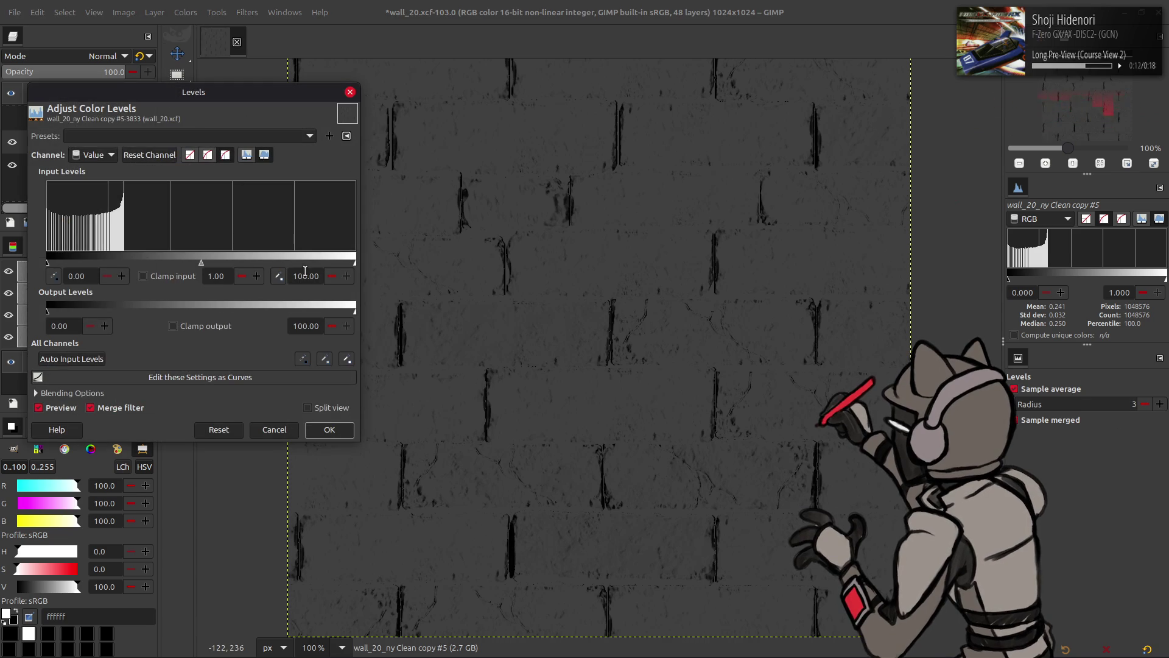
pyautogui.write('25')
pyautogui.click(329, 429)
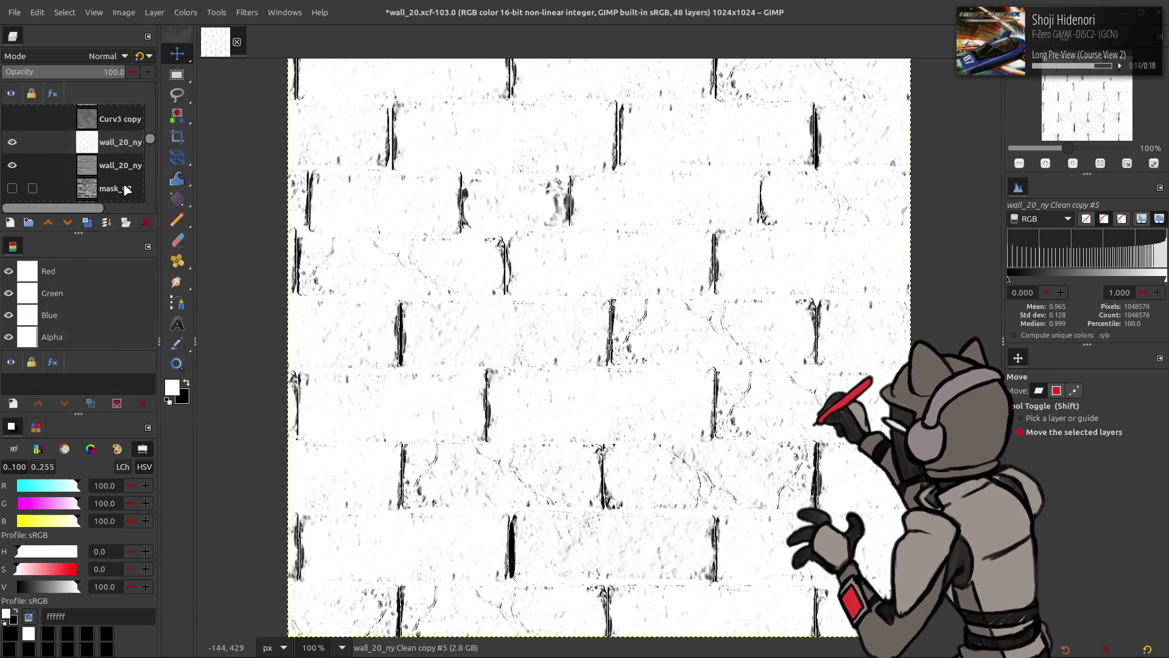
pyautogui.click(101, 56)
pyautogui.click(64, 297)
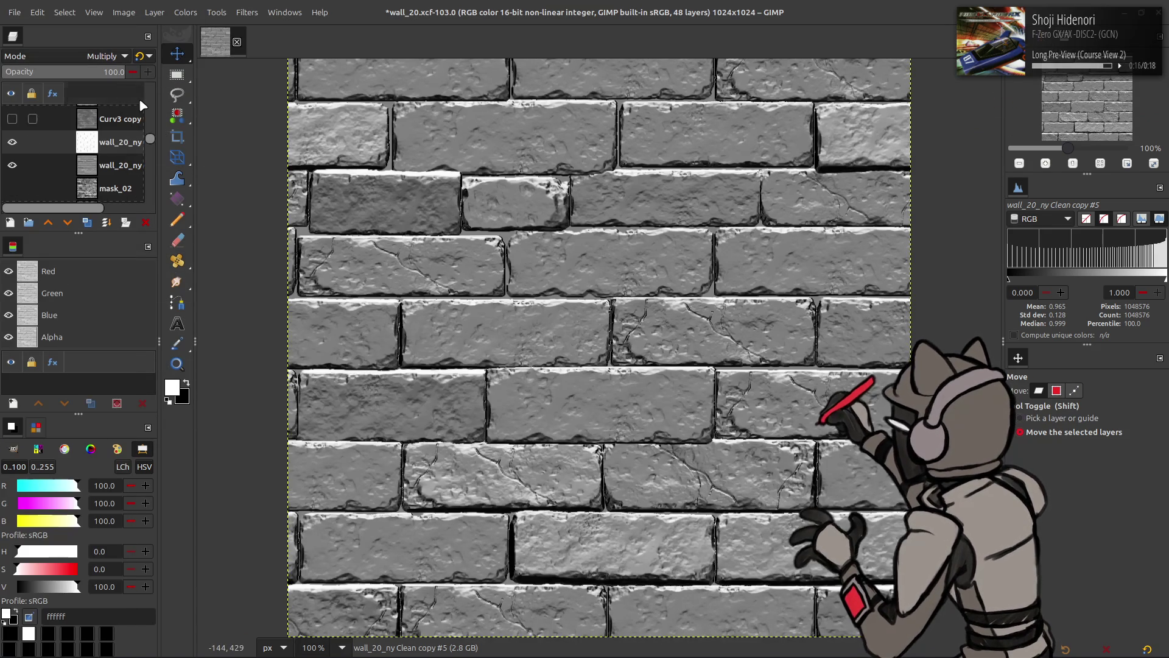
pyautogui.click(140, 56)
pyautogui.click(18, 141)
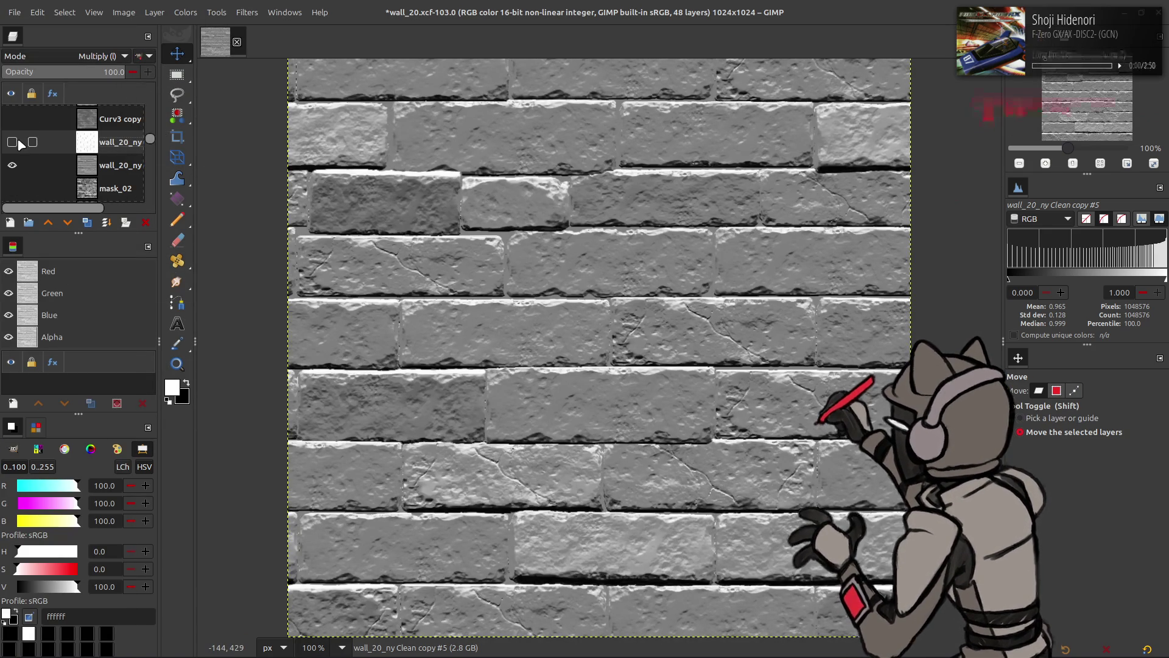
# Try a Levels gamma of 1.5 on the mask, then undo it
pyautogui.click(186, 13)
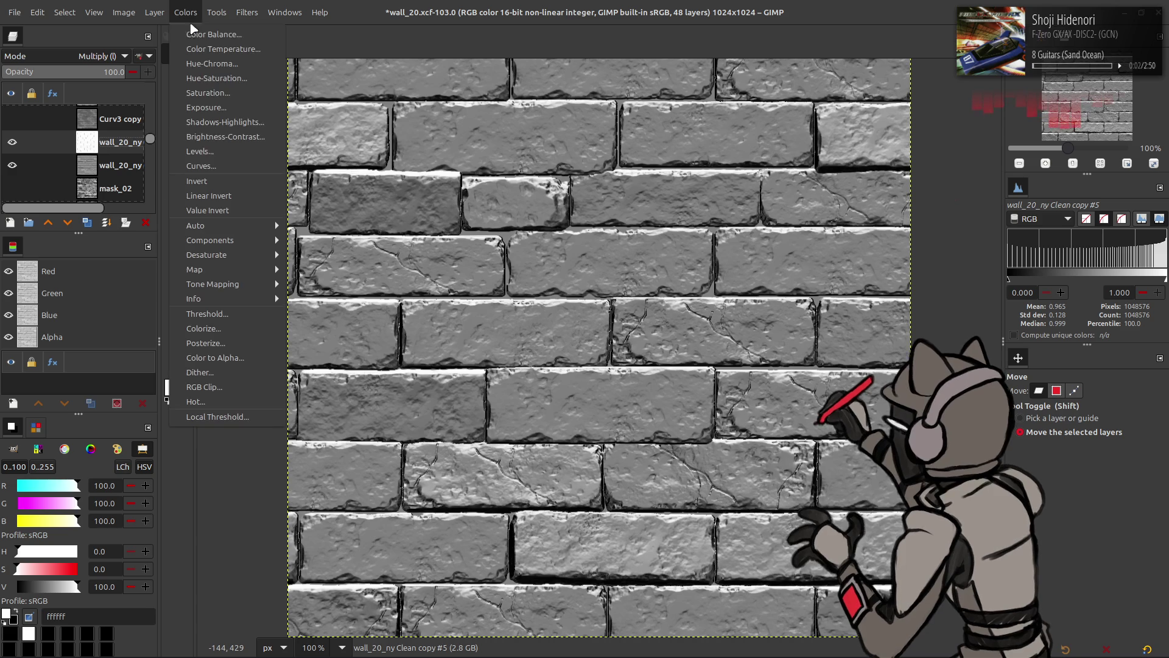
pyautogui.click(207, 152)
pyautogui.write('1.5')
pyautogui.click(329, 429)
pyautogui.hotkey('ctrl', 'z')
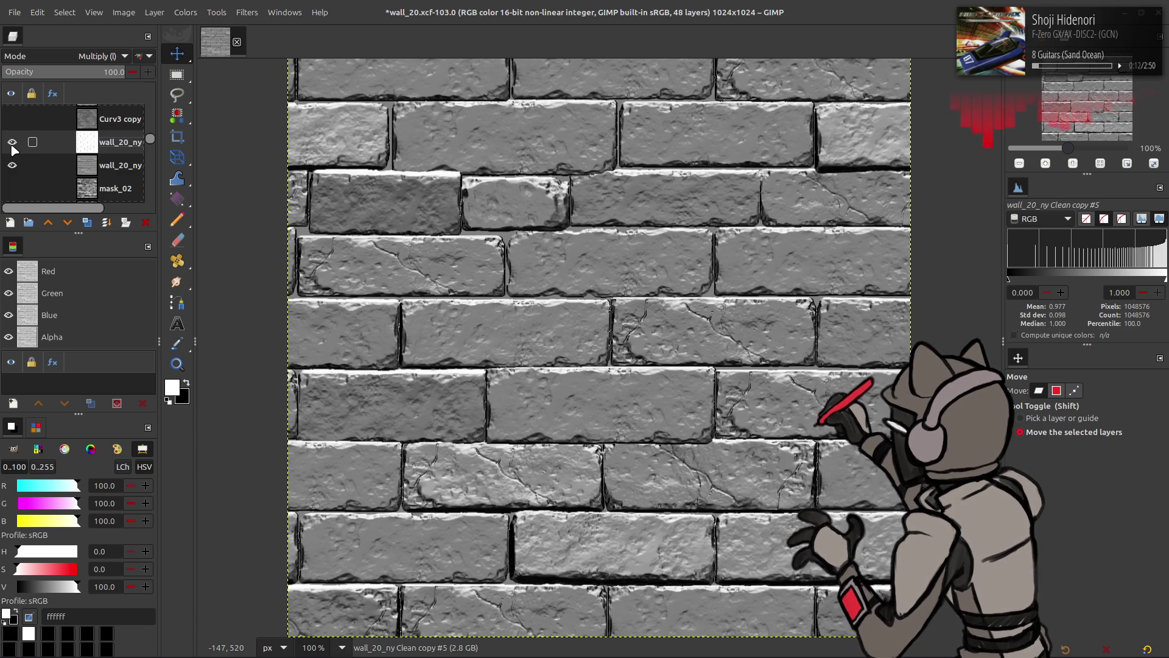
# Apply a Levels adjustment, then toggle the mask and wall_20_ny layers to compare
pyautogui.click(185, 12)
pyautogui.click(201, 151)
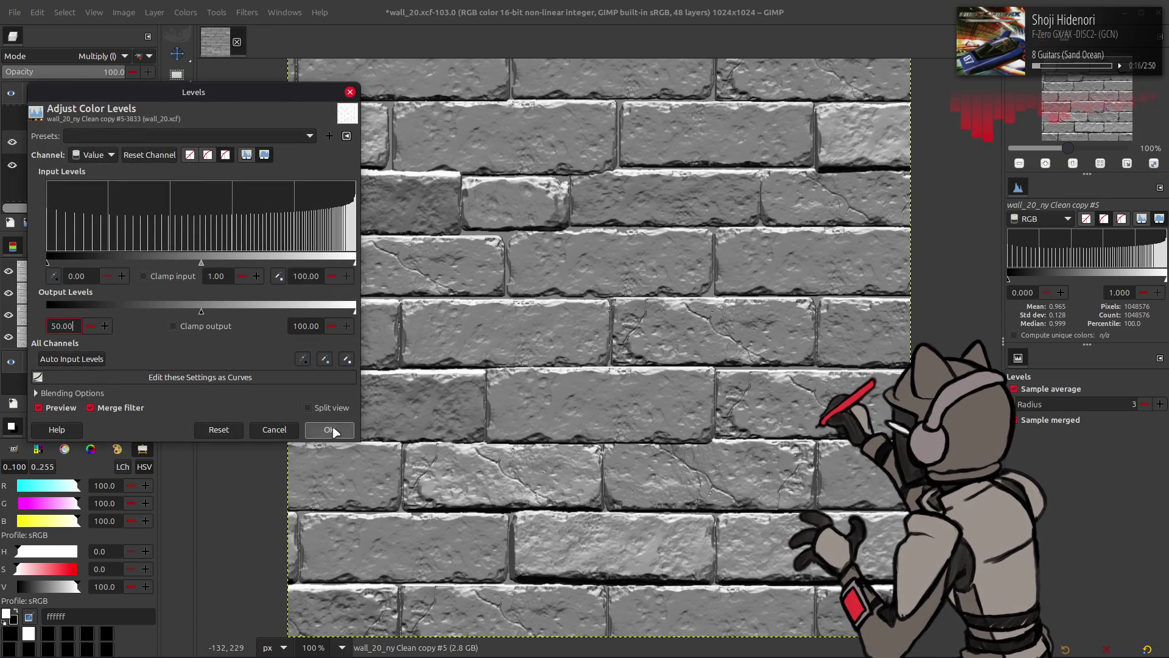
pyautogui.click(329, 430)
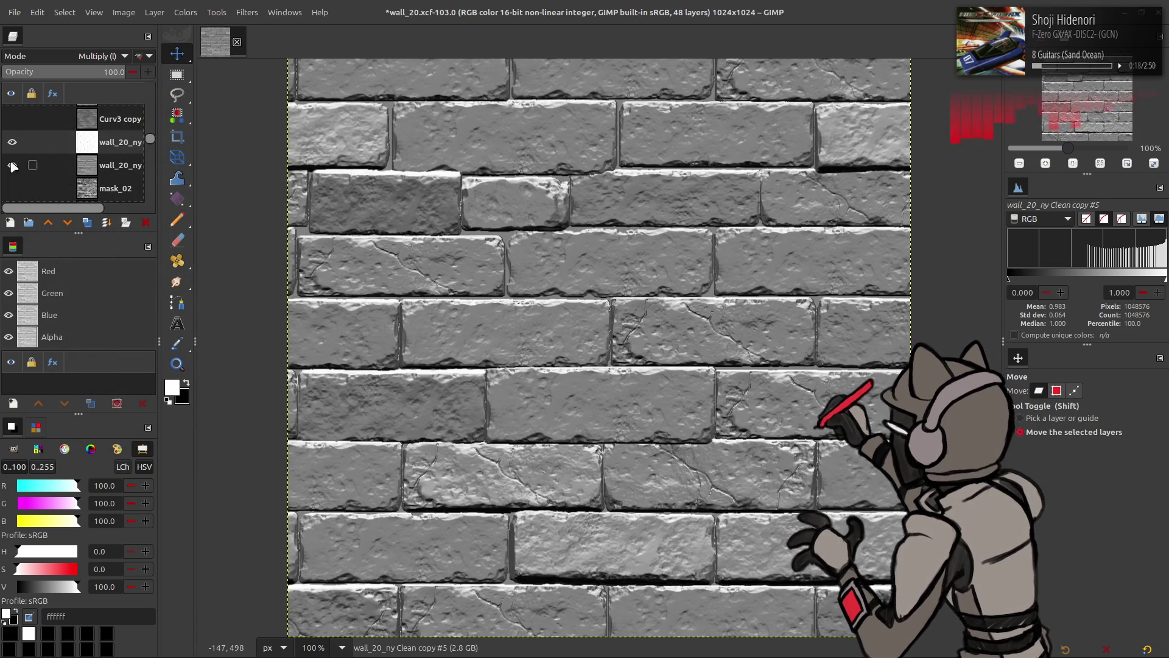
pyautogui.click(12, 142)
pyautogui.click(13, 142)
pyautogui.click(12, 142)
pyautogui.click(12, 142)
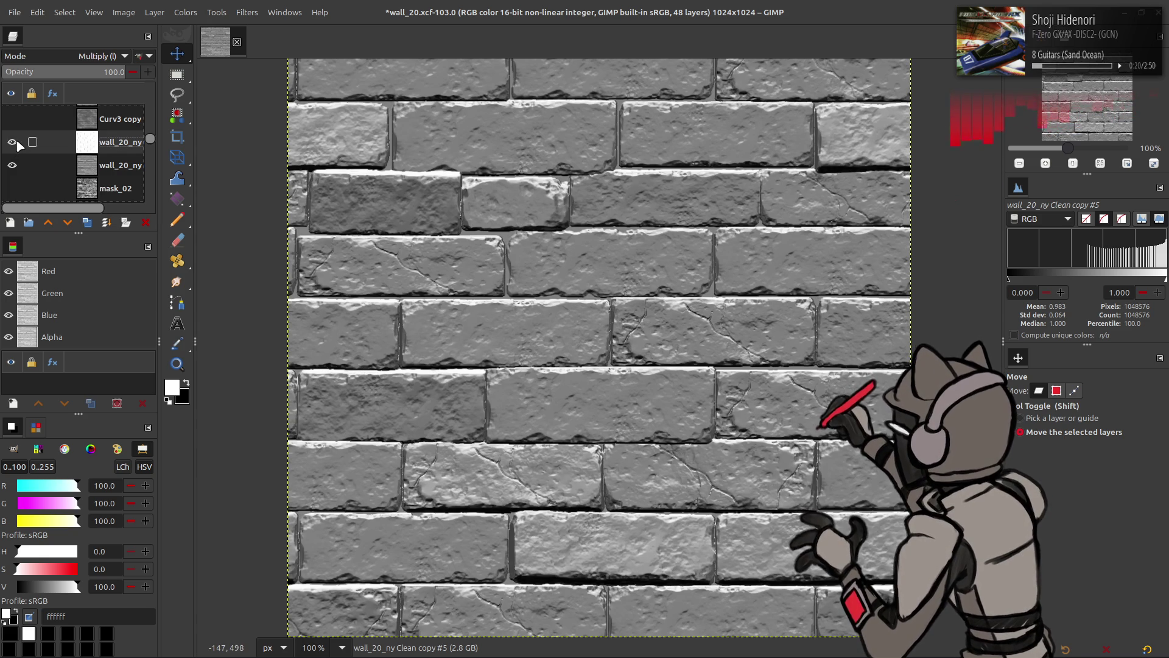
pyautogui.click(12, 142)
# Show the Curv3 copy and Height Neo copy layers, and set Height Neo copy to Multiply blending
pyautogui.scroll(1, 16, 144)
pyautogui.click(12, 160)
pyautogui.click(12, 137)
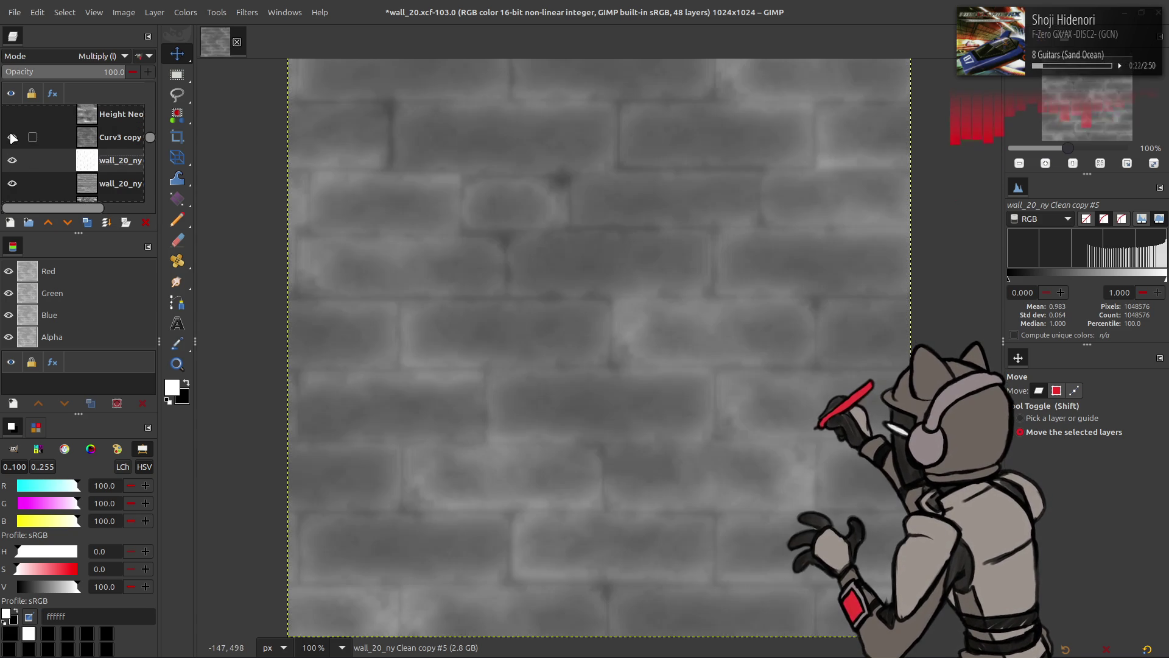
pyautogui.scroll(1, 12, 137)
pyautogui.click(12, 132)
pyautogui.click(102, 135)
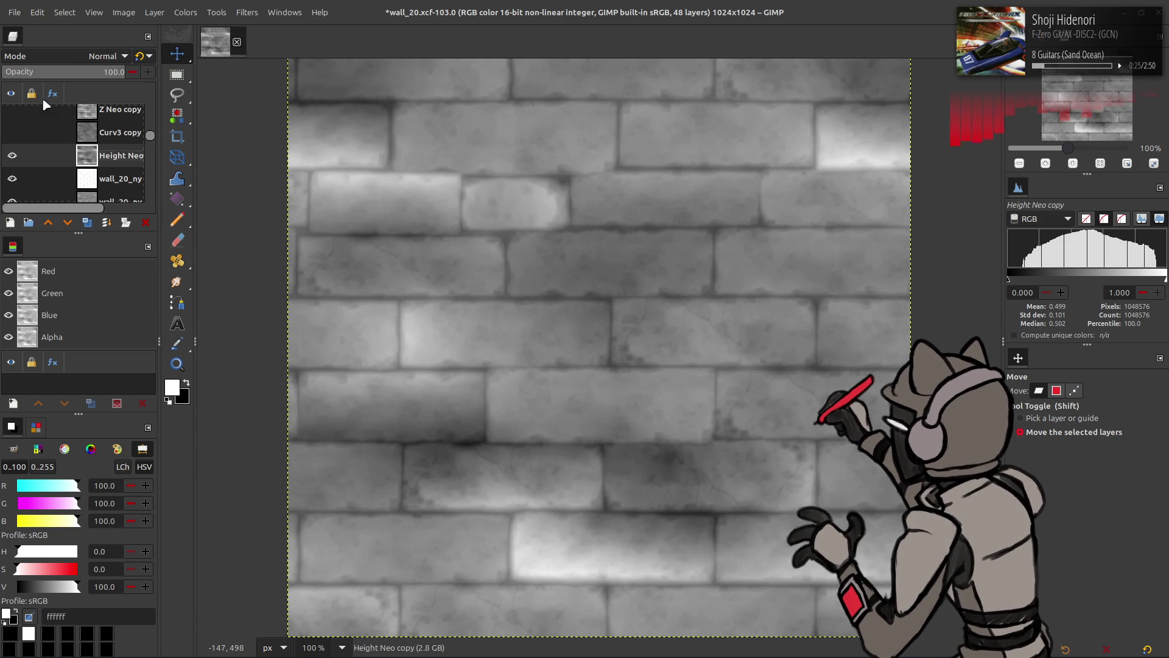
pyautogui.click(91, 56)
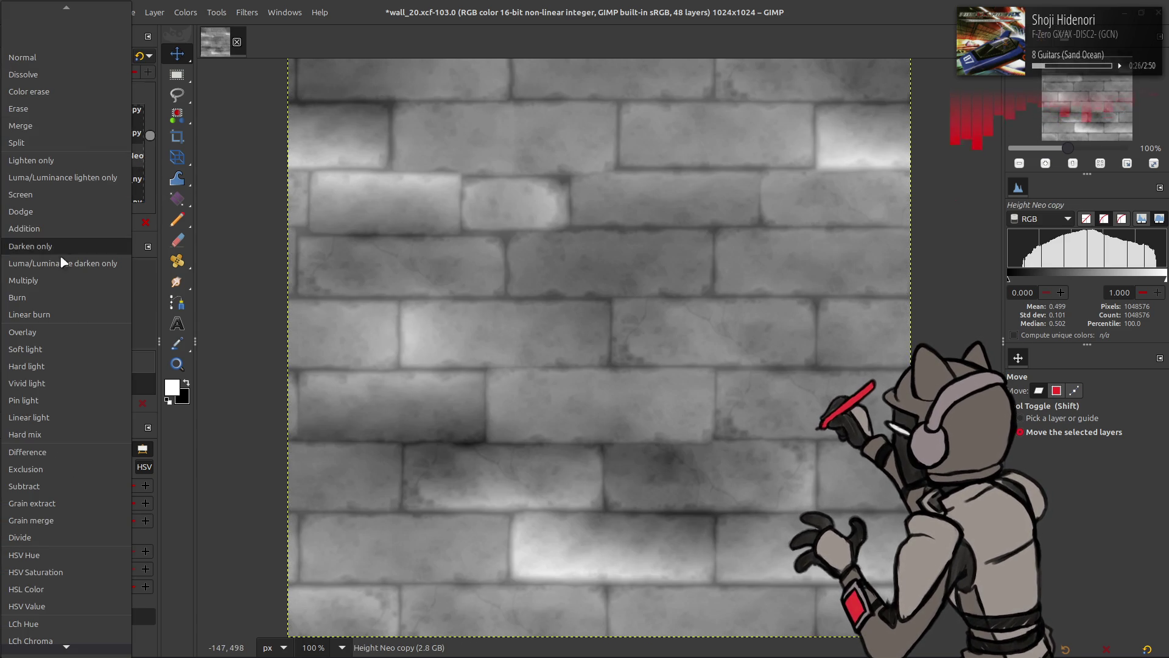
pyautogui.click(59, 282)
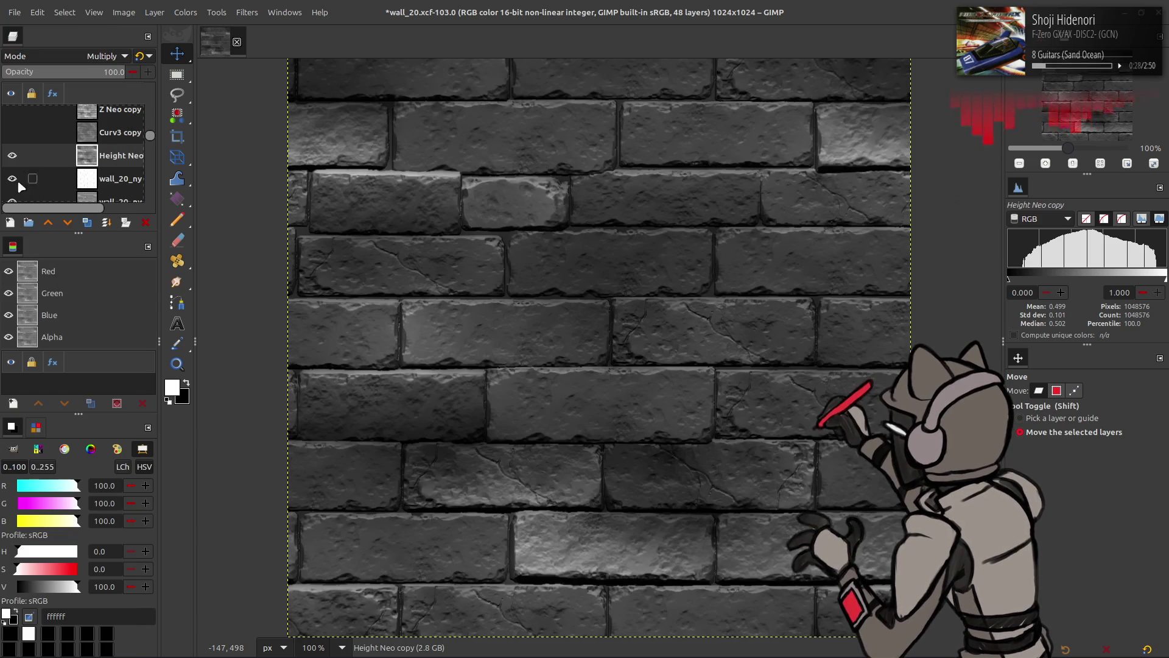
# Invert the Height Neo copy height map with Colors > Invert
pyautogui.click(190, 13)
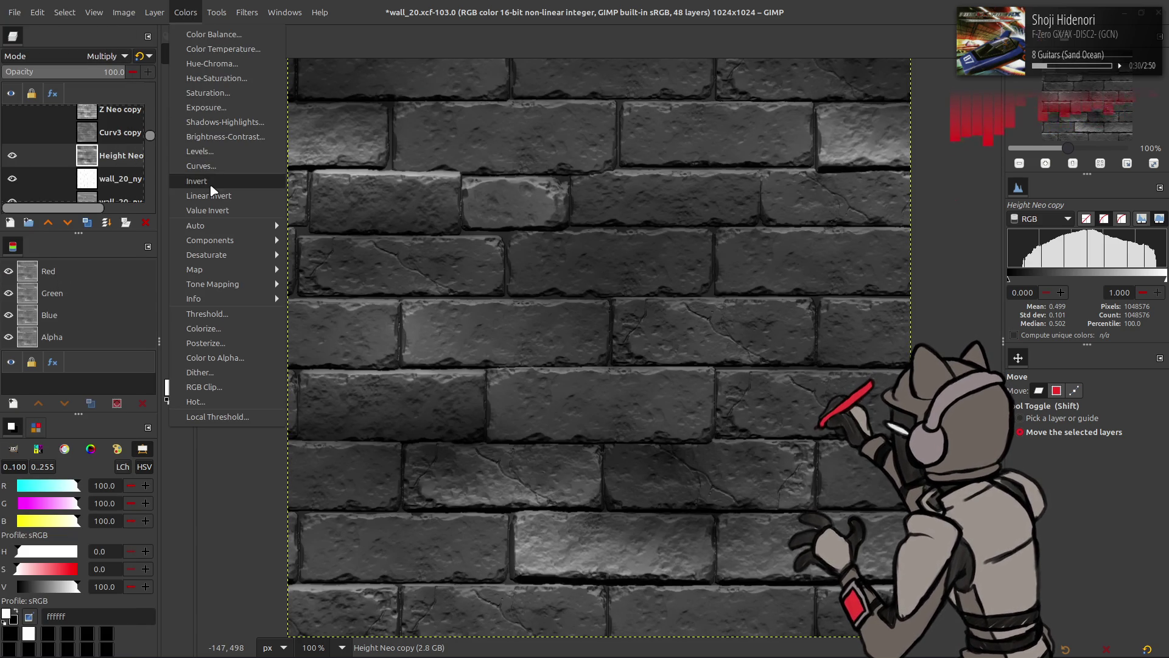
pyautogui.click(210, 190)
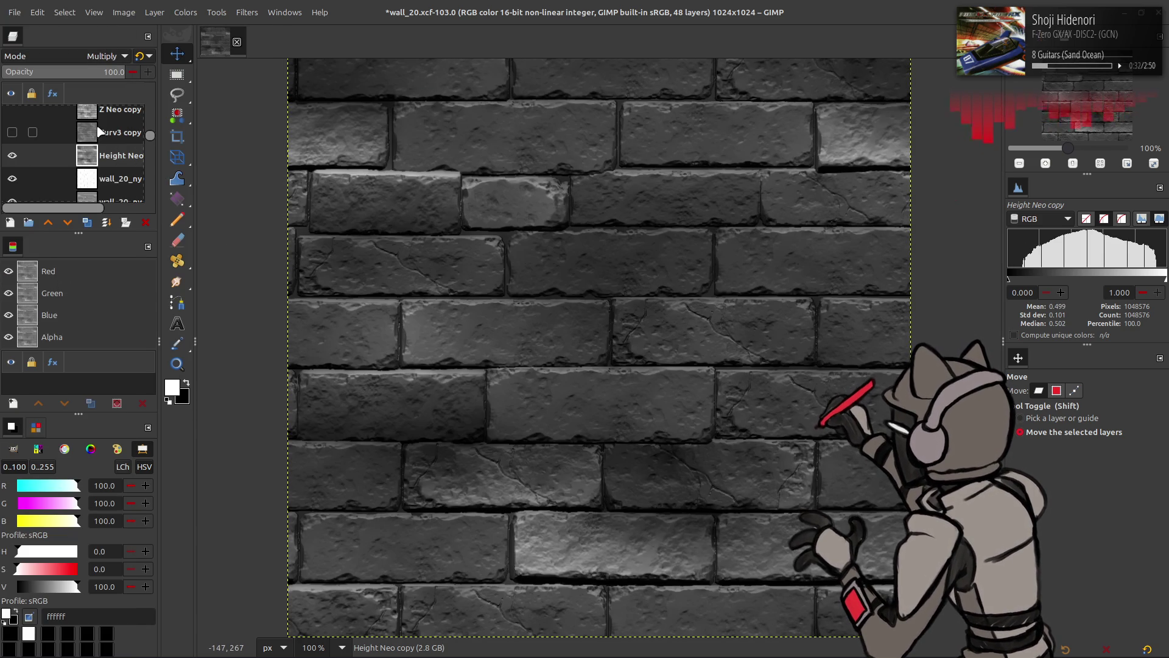
pyautogui.scroll(9, 88, 61)
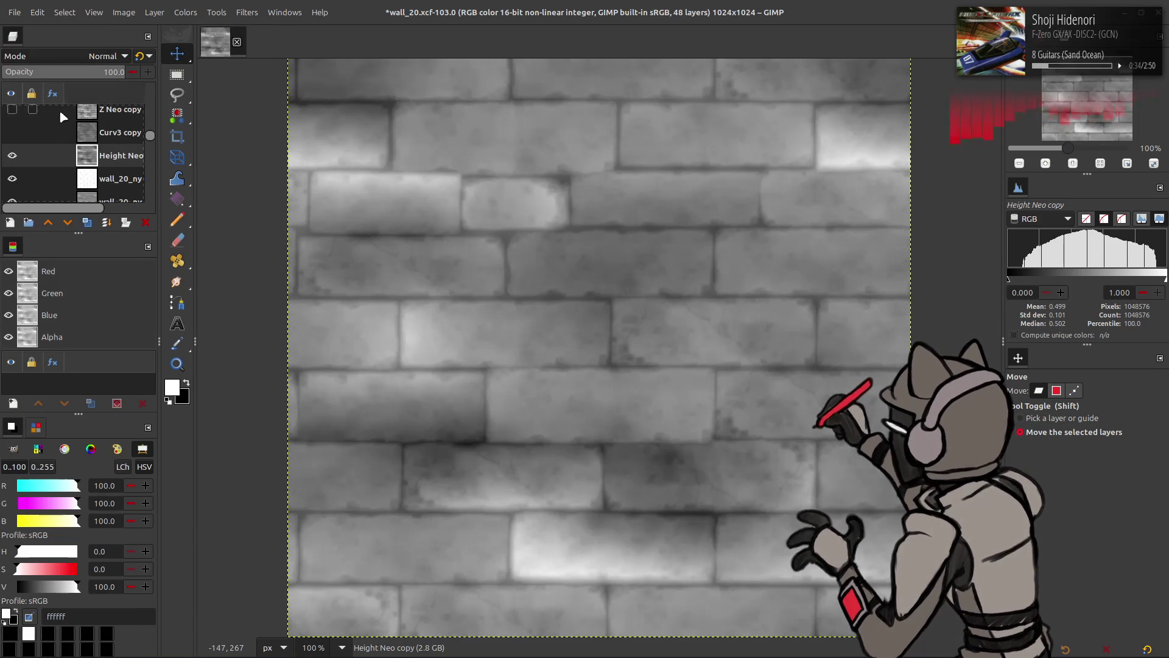
pyautogui.click(185, 12)
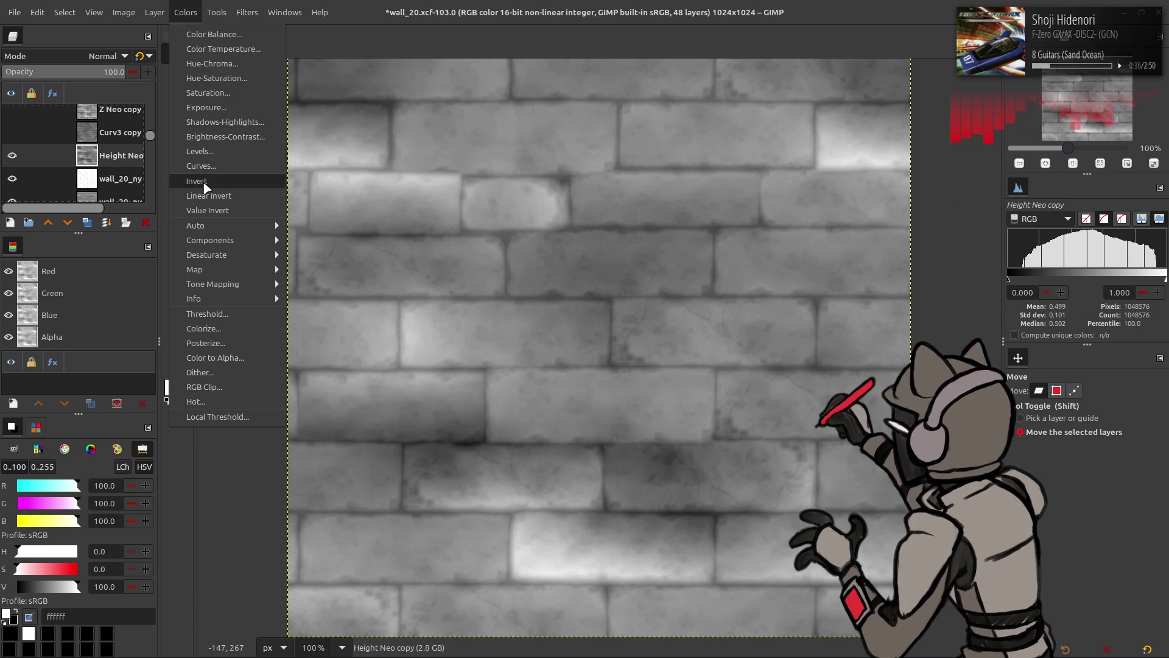
pyautogui.click(210, 185)
# Toggle the inverted Height Neo copy to compare, then show the top wall_20_ny layer
pyautogui.click(11, 155)
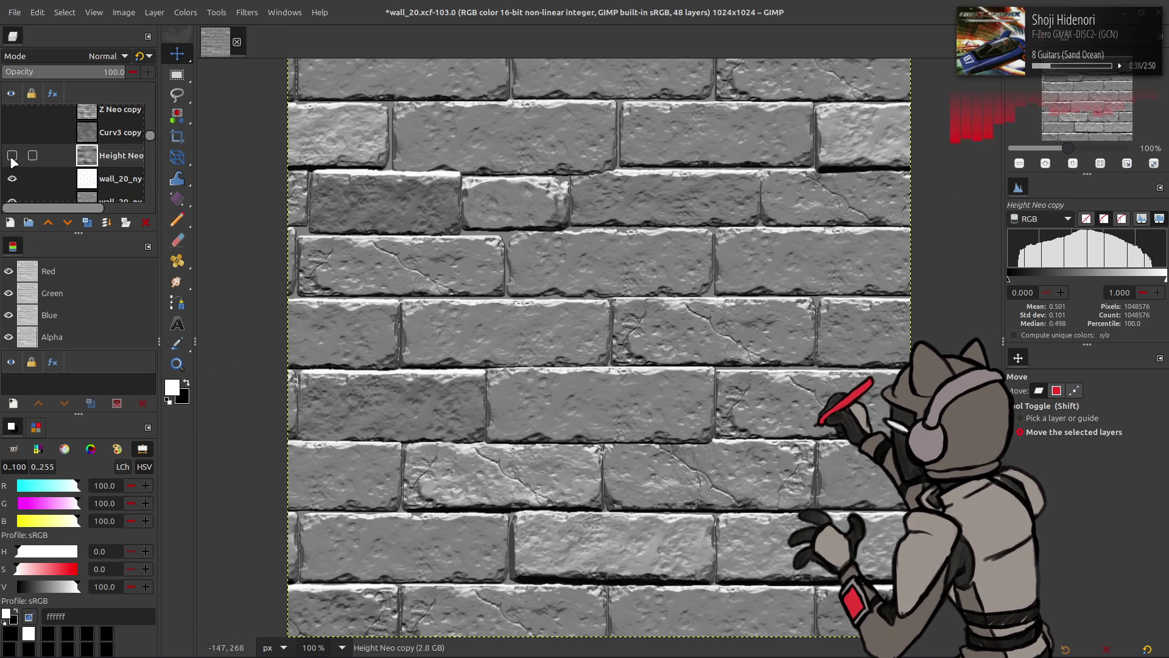
pyautogui.scroll(-1, 12, 152)
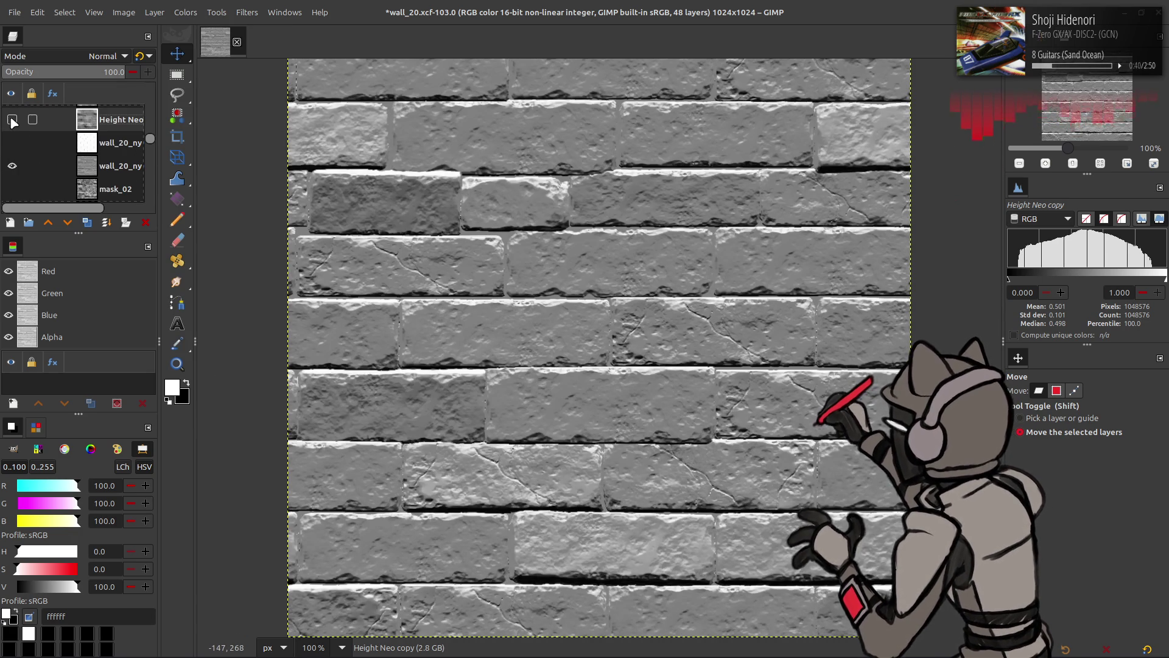
pyautogui.click(14, 121)
pyautogui.press('pageup')
pyautogui.click(12, 120)
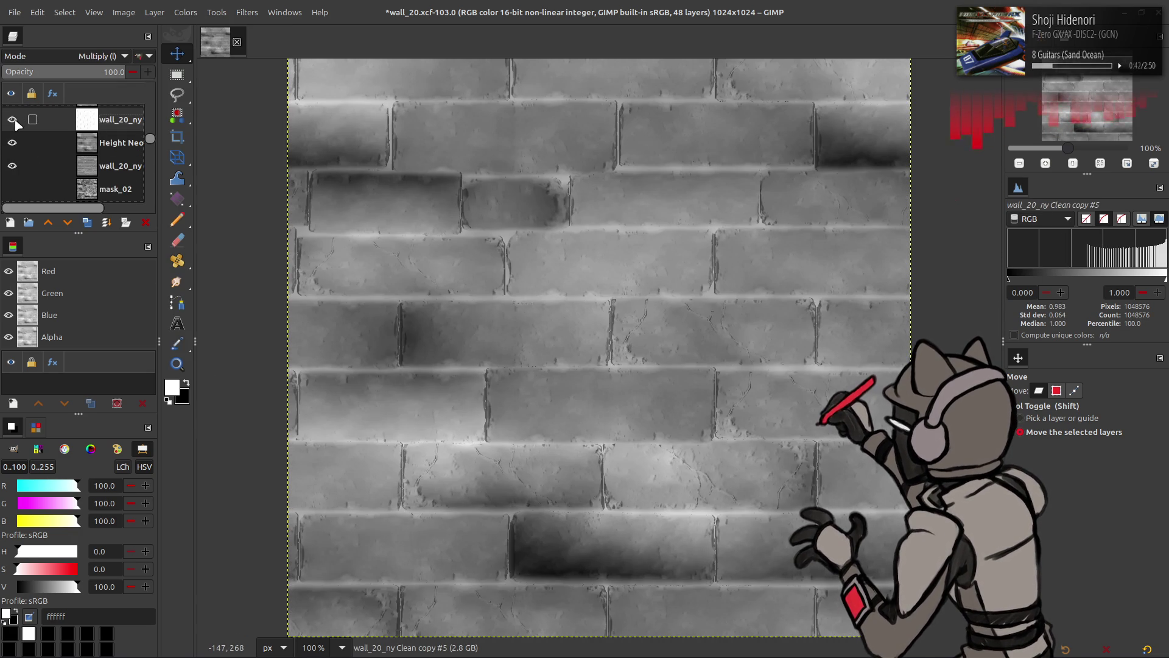
# Move Clean copy #4 to the top, test a duplicate in Screen and Multiply, then delete it
pyautogui.click(102, 166)
pyautogui.moveTo(102, 114); pyautogui.dragTo(102, 115)
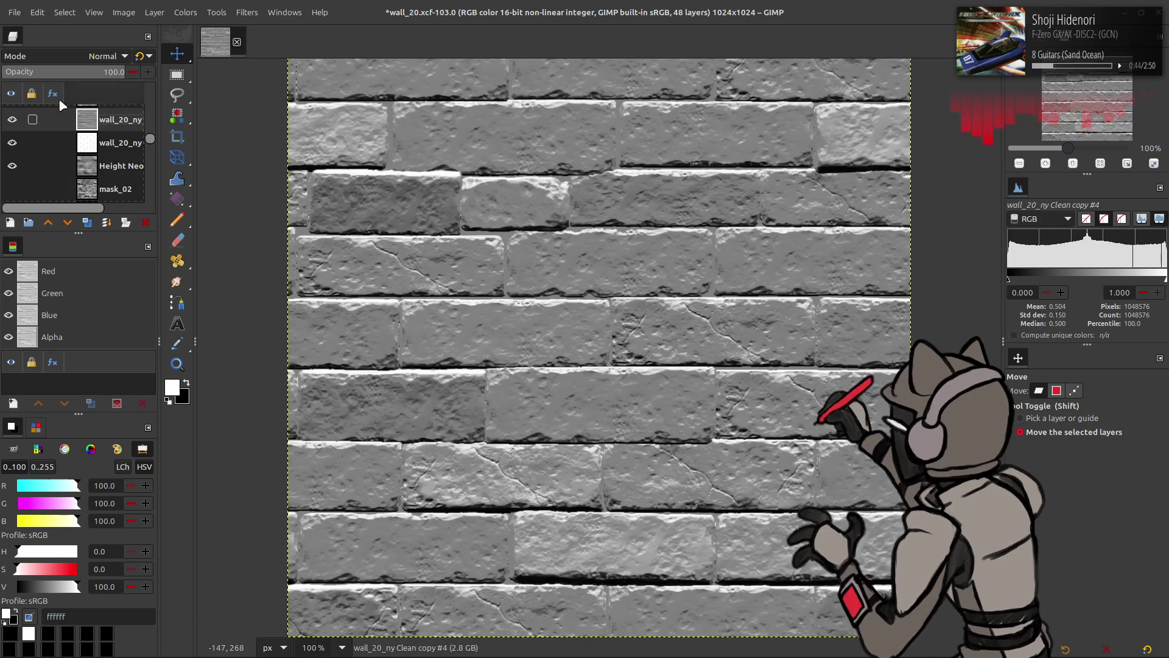
pyautogui.click(86, 223)
pyautogui.click(106, 56)
pyautogui.click(66, 193)
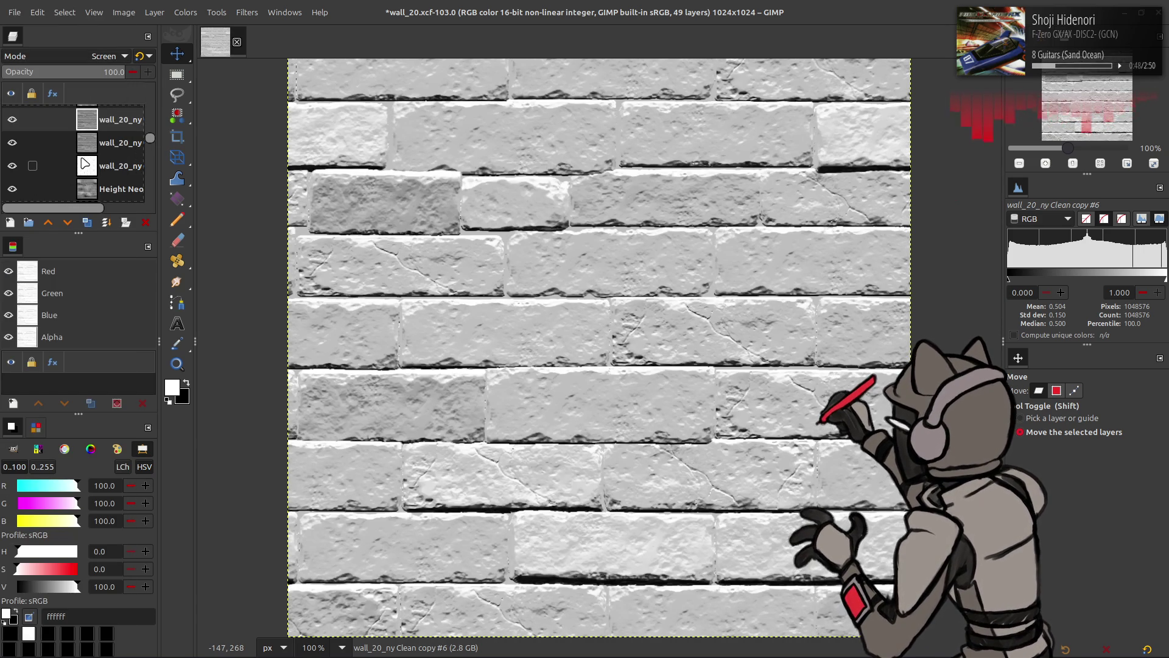
pyautogui.click(107, 56)
pyautogui.click(98, 280)
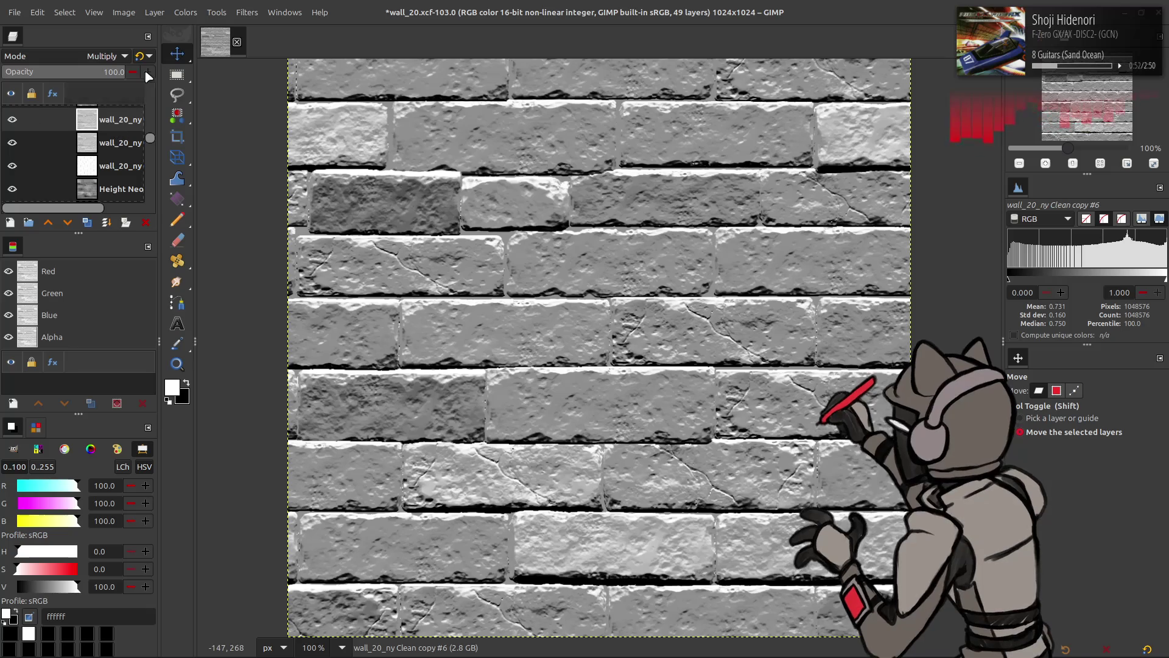
pyautogui.rightClick(116, 119)
pyautogui.click(152, 282)
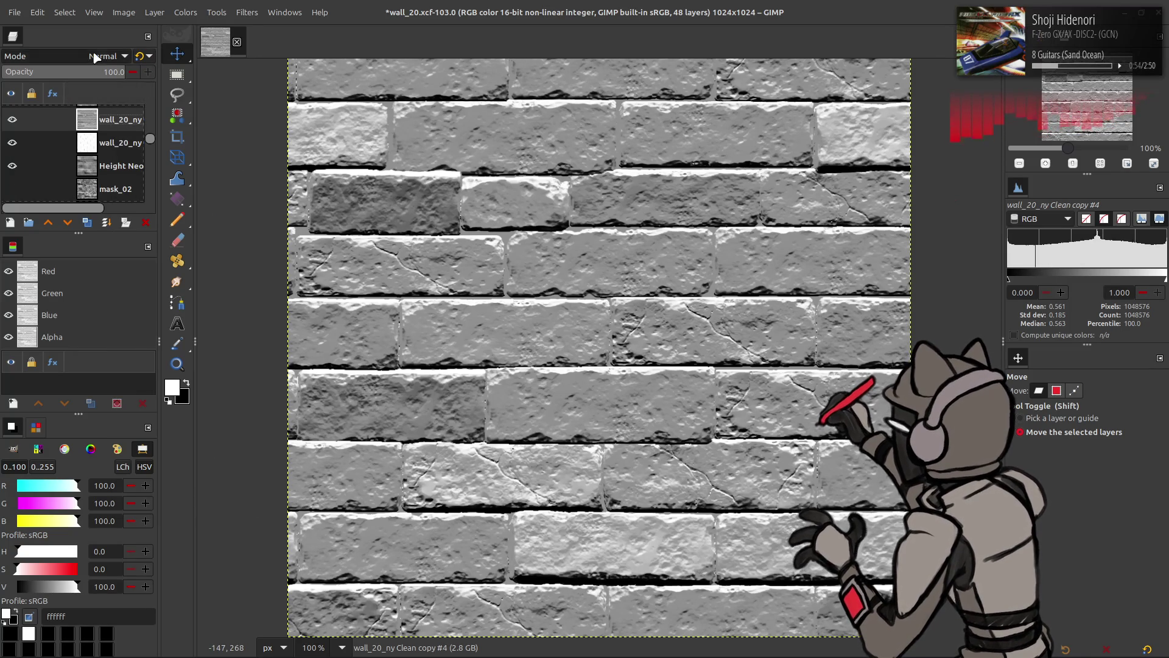
# After trying Multiply, set Clean copy #4 to Soft light blending and compare its visibility
pyautogui.click(95, 57)
pyautogui.click(58, 282)
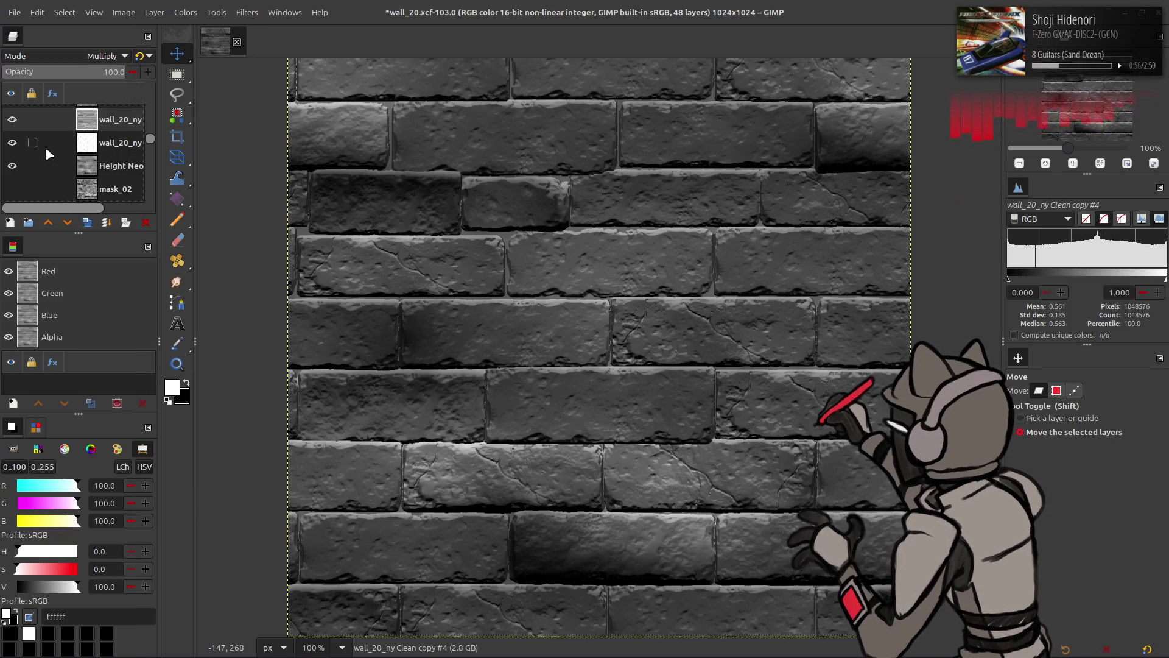
pyautogui.click(12, 120)
pyautogui.click(12, 120)
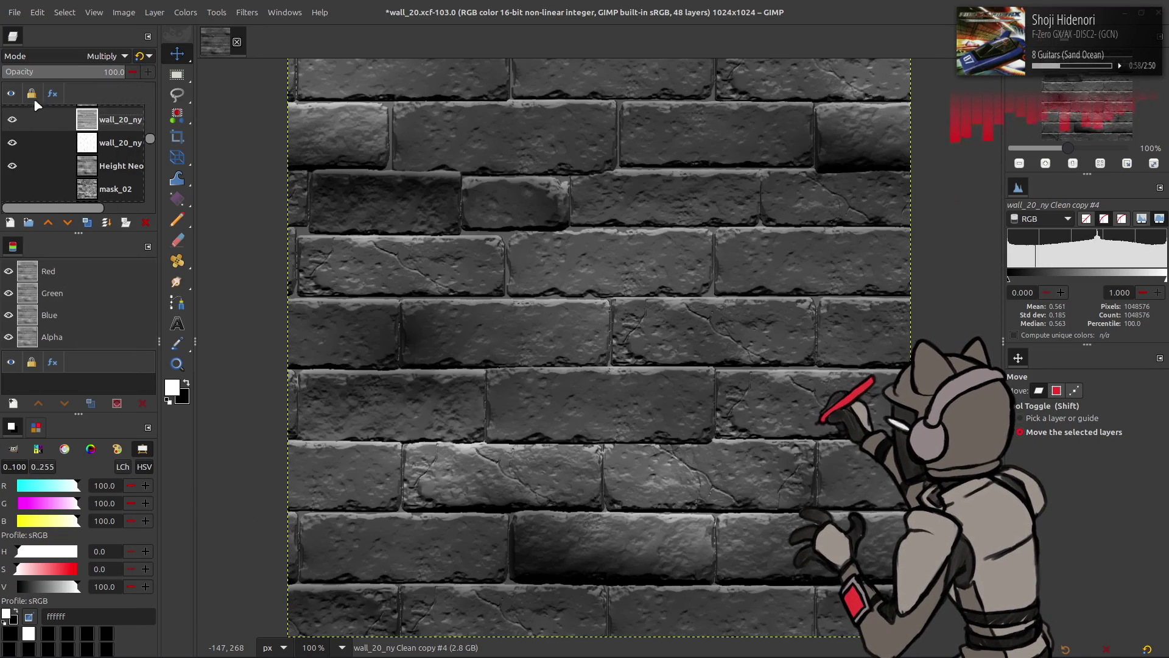
pyautogui.click(113, 58)
pyautogui.click(65, 129)
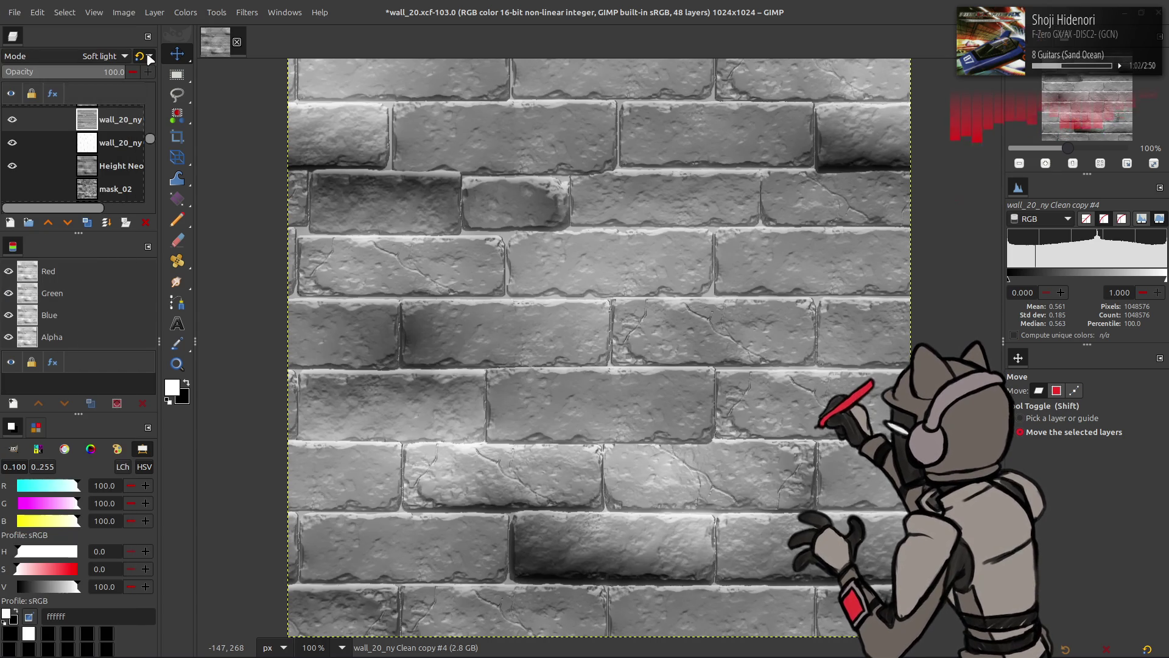
pyautogui.click(13, 119)
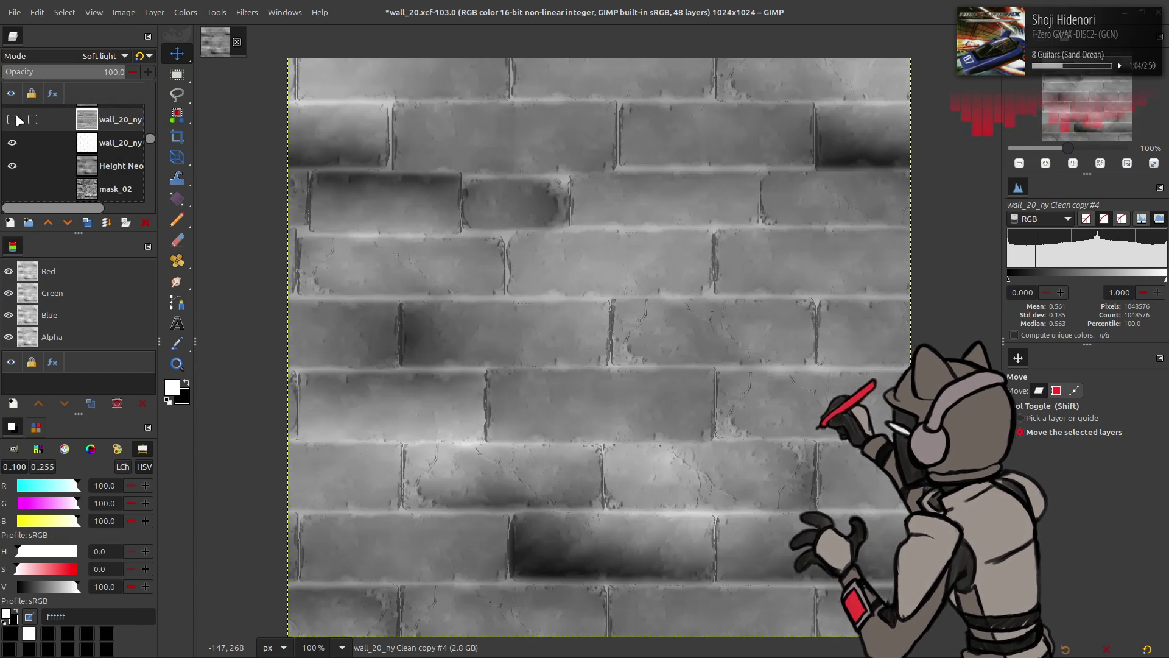
pyautogui.click(16, 119)
# Hide the top brick and white wall_20_ny layers, then show and select Curv3 copy
pyautogui.click(14, 120)
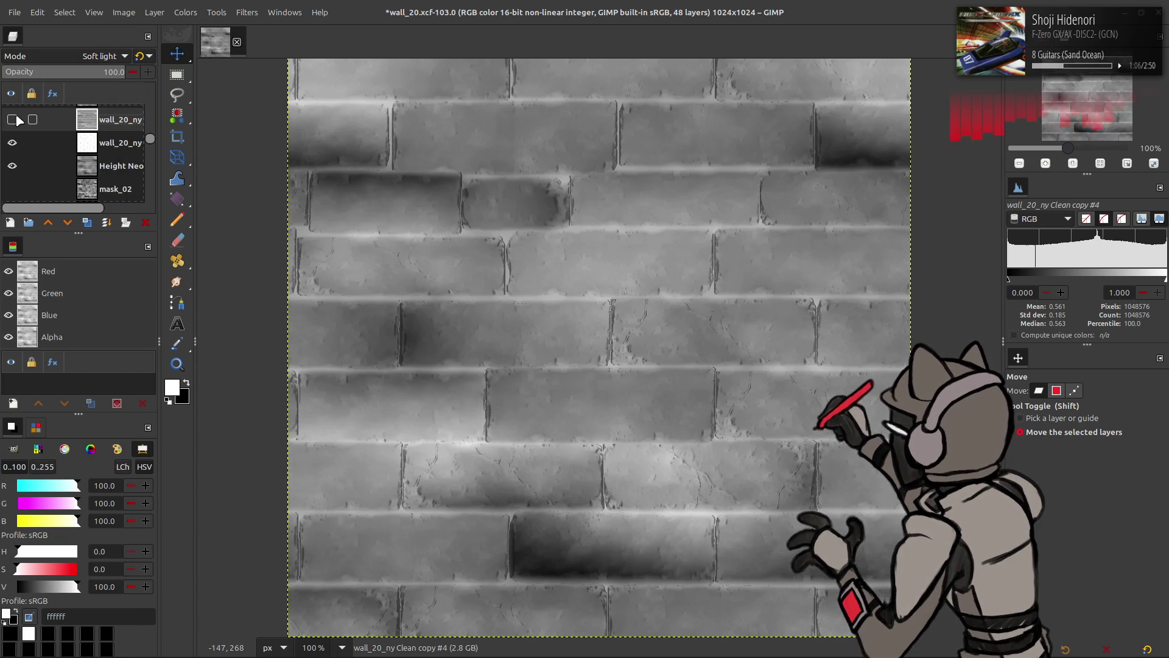
pyautogui.click(12, 143)
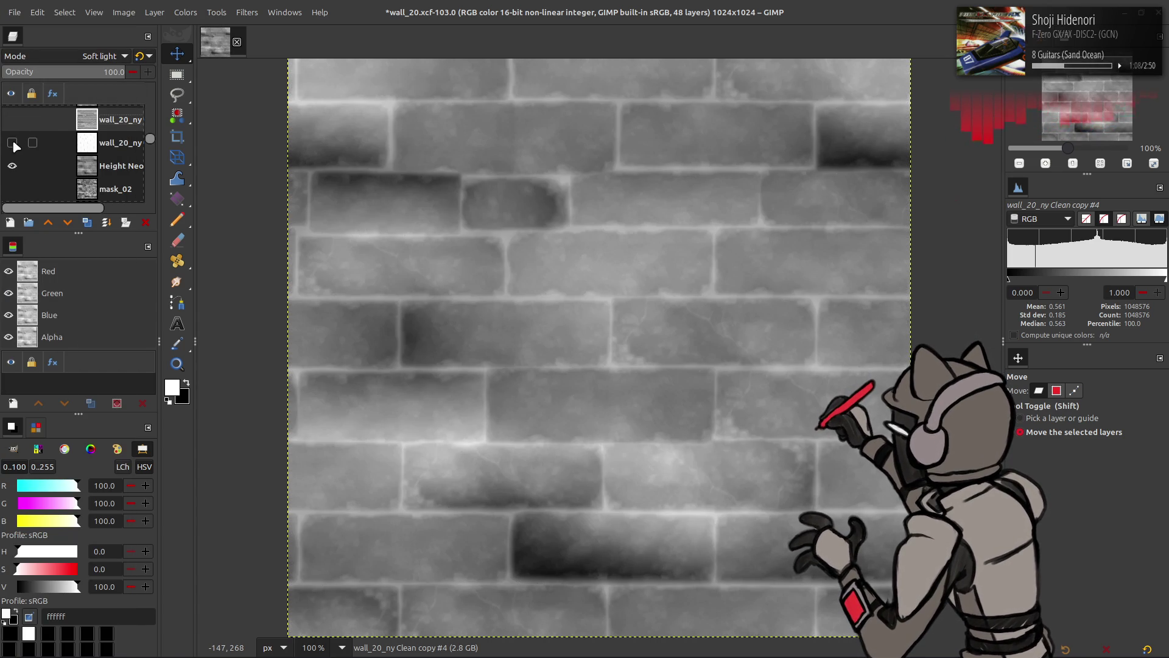
pyautogui.scroll(2, 13, 140)
pyautogui.click(12, 133)
pyautogui.click(116, 133)
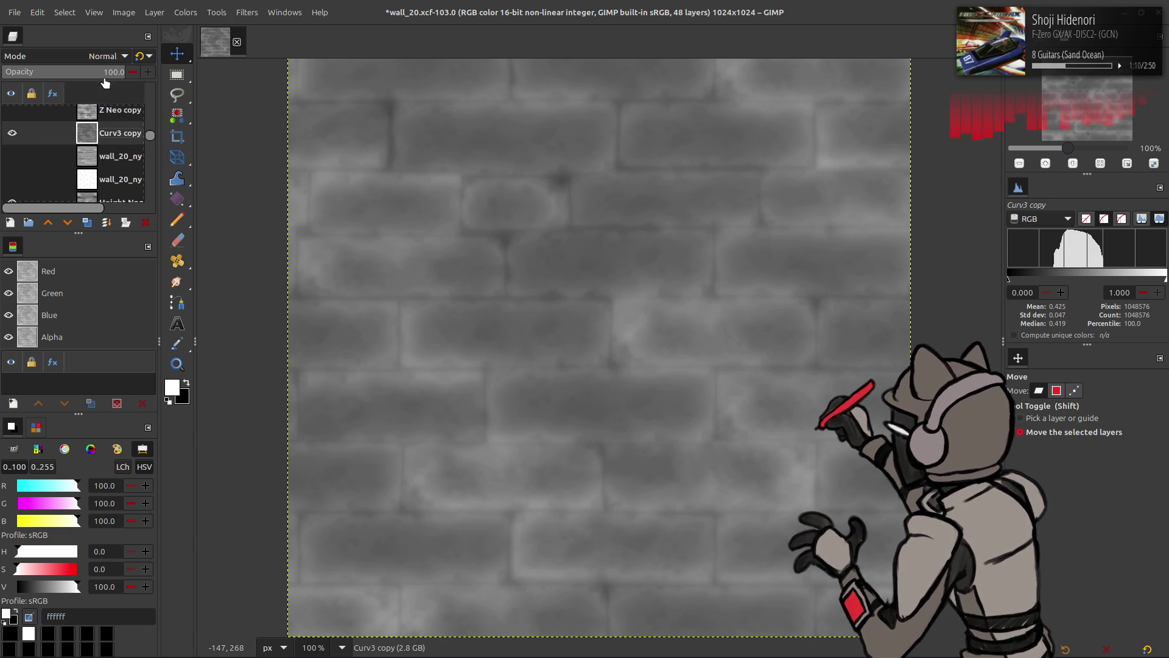
# Set Curv3 copy to legacy Multiply blending and toggle layers to compare
pyautogui.click(107, 56)
pyautogui.click(53, 278)
pyautogui.click(142, 56)
pyautogui.click(12, 133)
pyautogui.click(12, 133)
pyautogui.click(13, 133)
pyautogui.click(12, 156)
pyautogui.click(13, 133)
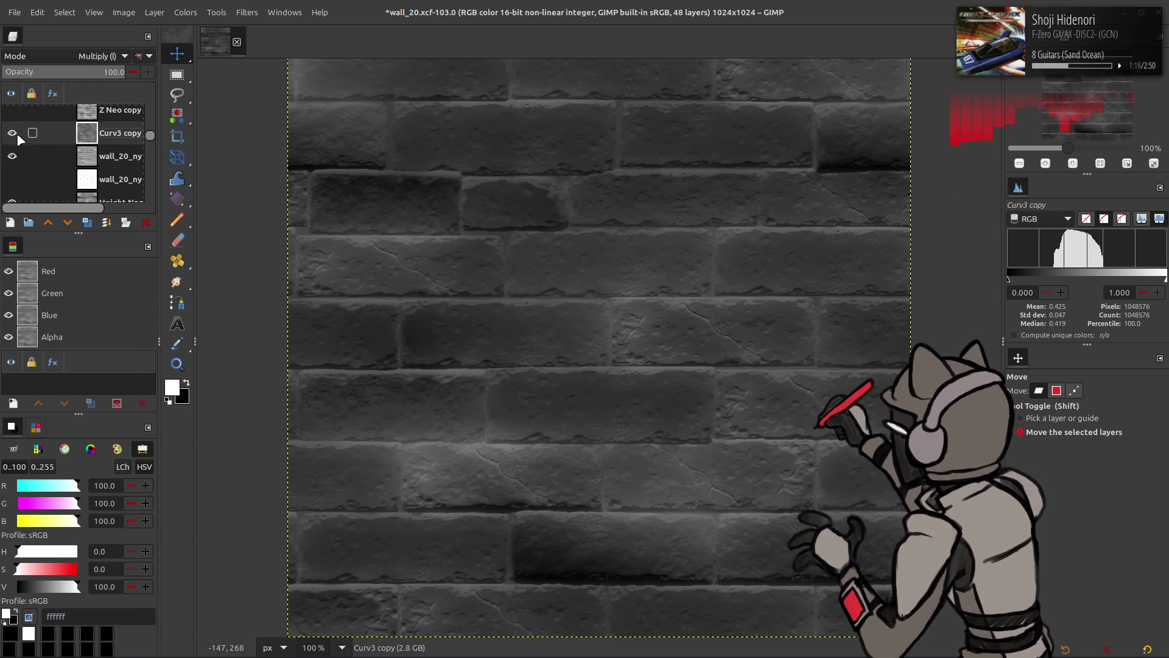
# Show the embossed wall_20_ny brick layer and set it to Multiply blending
pyautogui.click(12, 179)
pyautogui.click(110, 161)
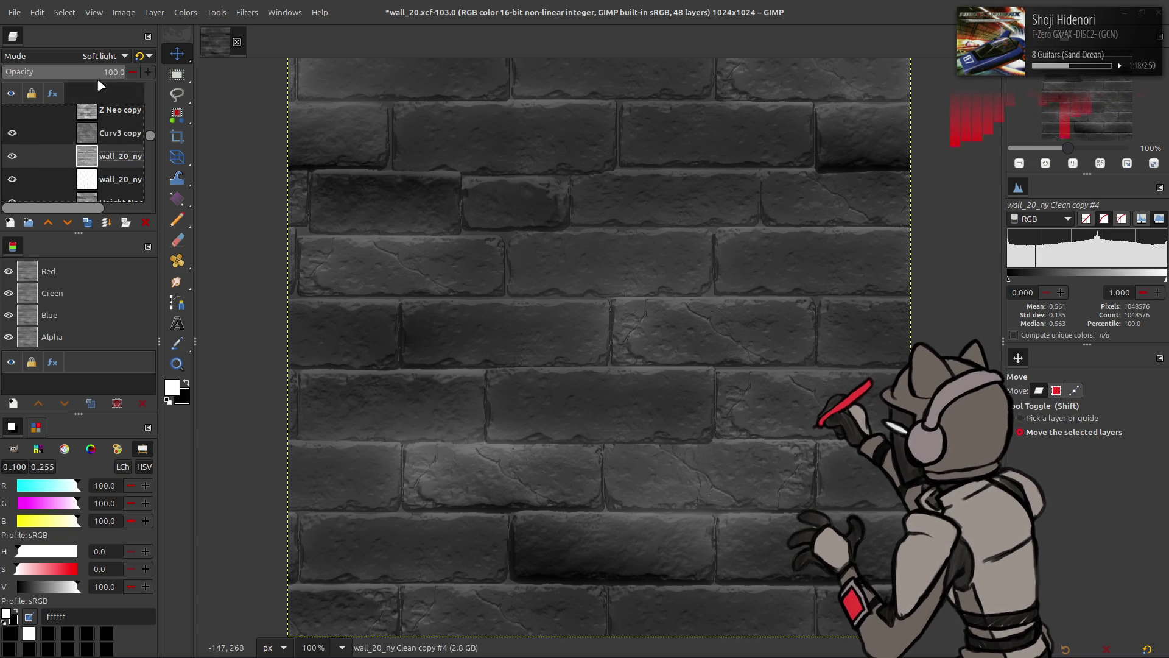
pyautogui.click(91, 56)
pyautogui.scroll(3, 70, 59)
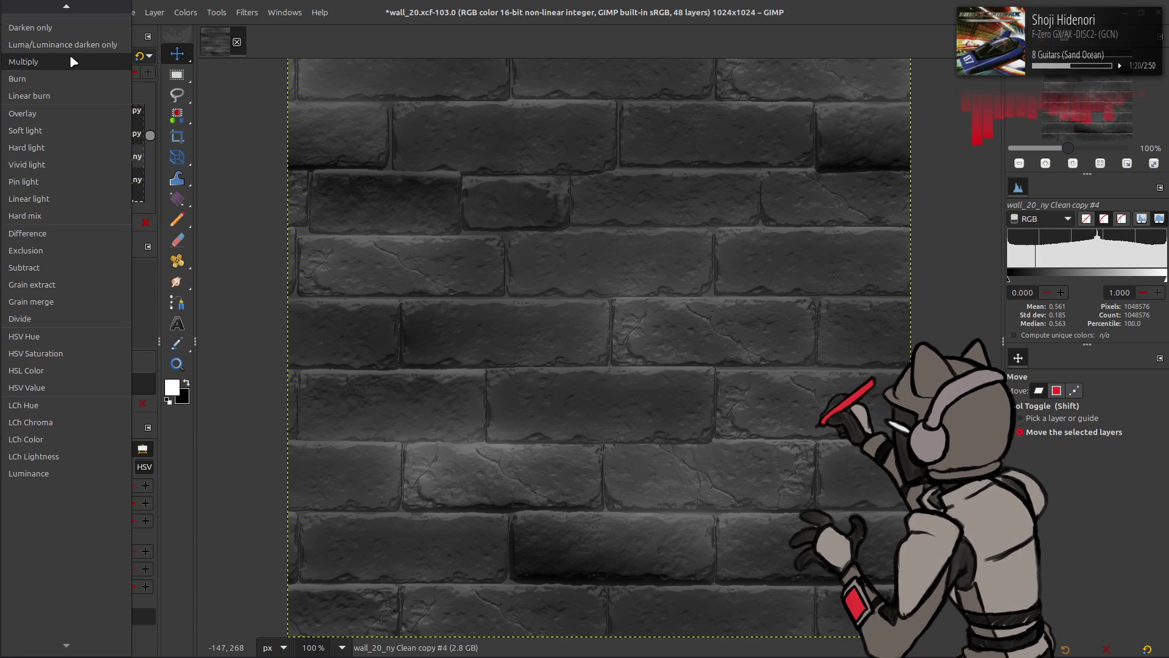
pyautogui.click(69, 53)
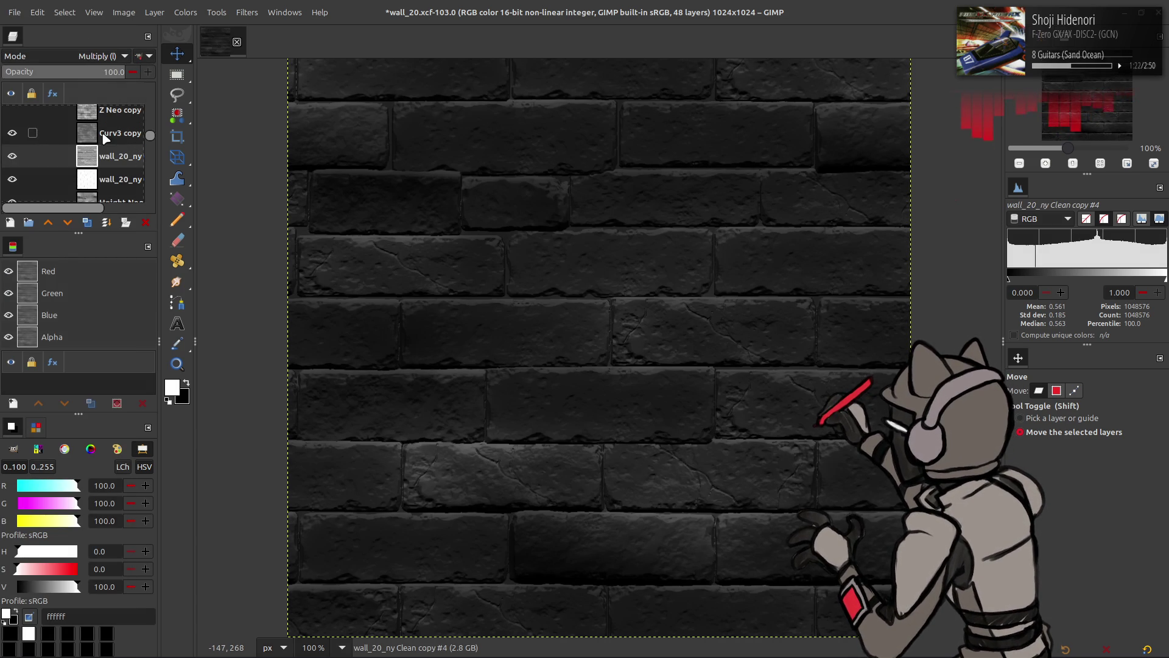
pyautogui.click(5, 158)
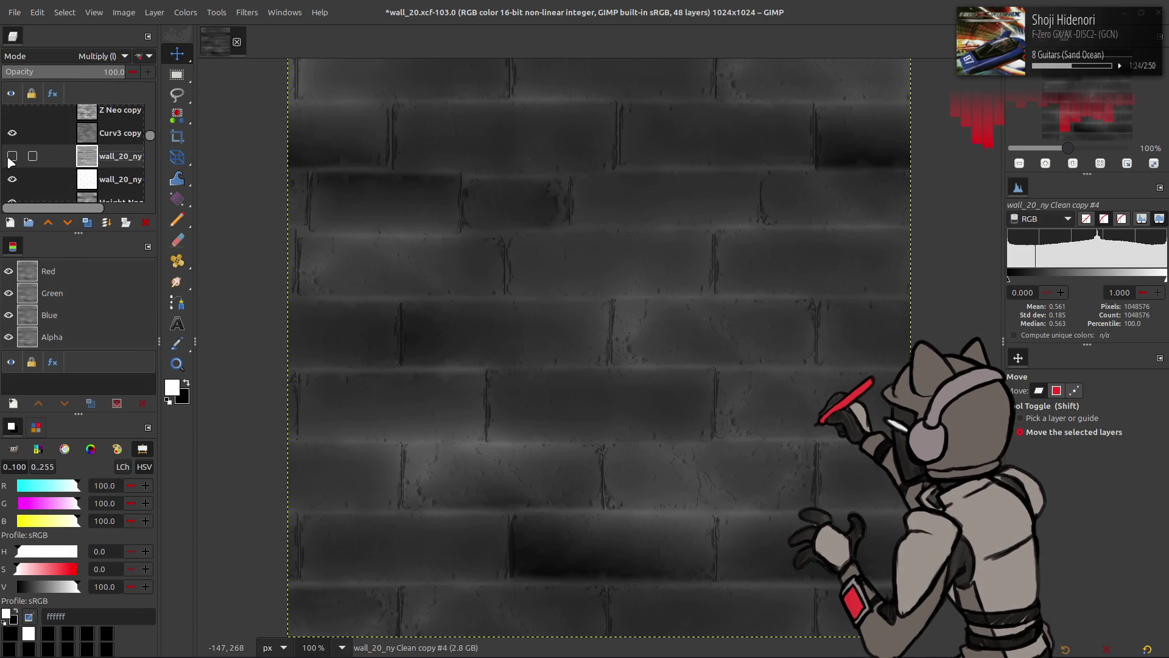
# Move the white wall_20_ny layer above Curv3 copy and re-show the brick layer
pyautogui.click(93, 183)
pyautogui.moveTo(99, 172); pyautogui.dragTo(112, 128)
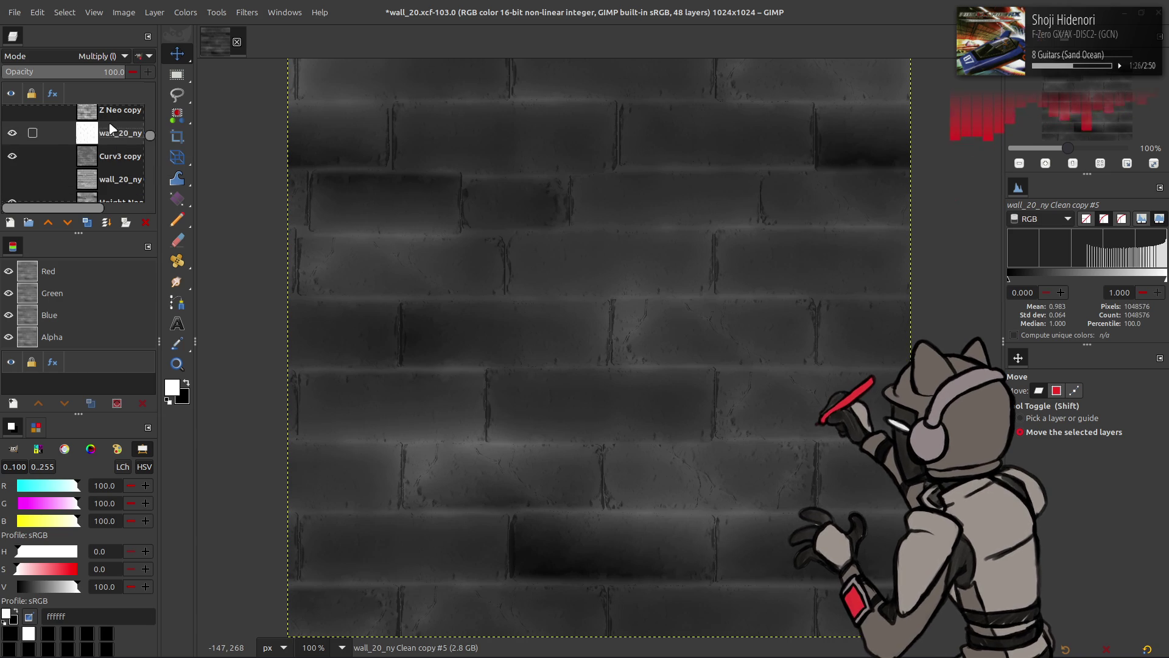
pyautogui.click(12, 180)
# Try 5 opacity on the brick layer, undo it, and compare Curv3 copy visibility
pyautogui.click(107, 184)
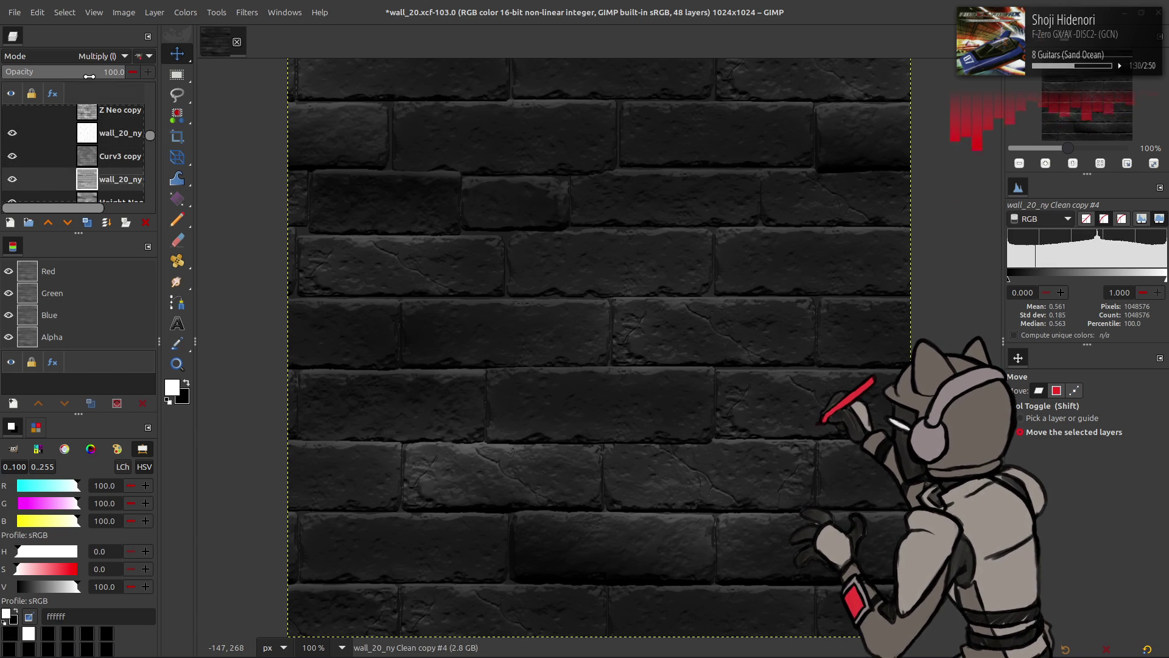
pyautogui.write('5')
pyautogui.press('Return')
pyautogui.hotkey('ctrl', 'z')
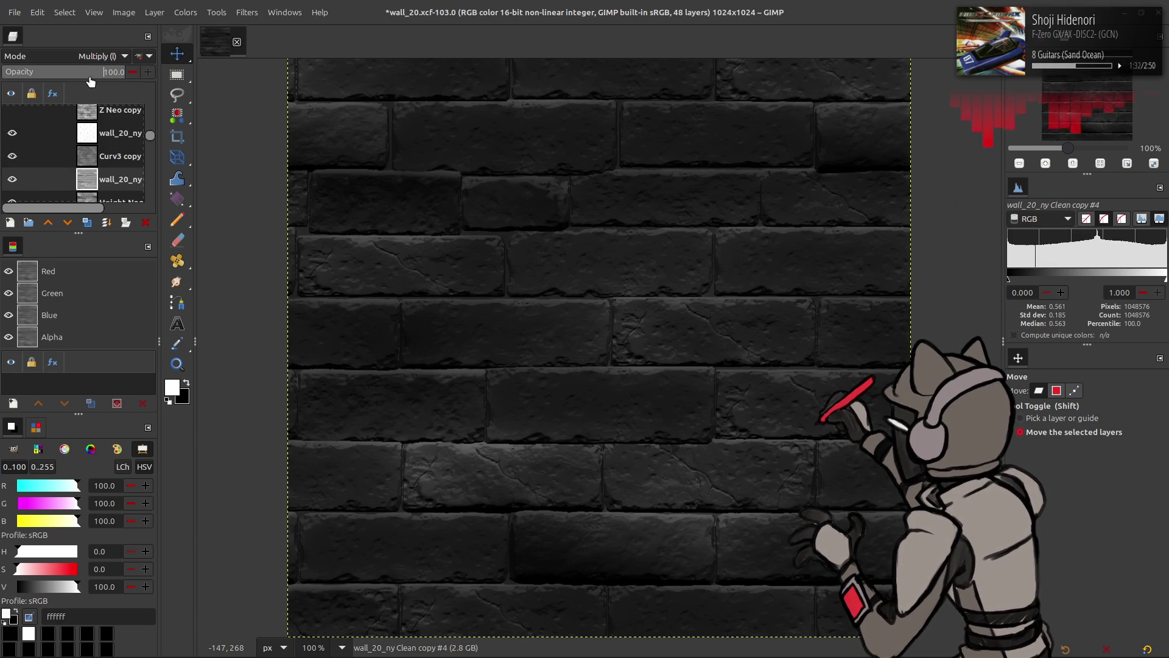
pyautogui.click(85, 161)
pyautogui.click(13, 164)
pyautogui.click(13, 163)
pyautogui.click(86, 181)
# Set the Multiply brick layer's opacity to 50 and select the wall_20_ny layer
pyautogui.click(9, 186)
pyautogui.click(8, 186)
pyautogui.click(8, 186)
pyautogui.click(9, 184)
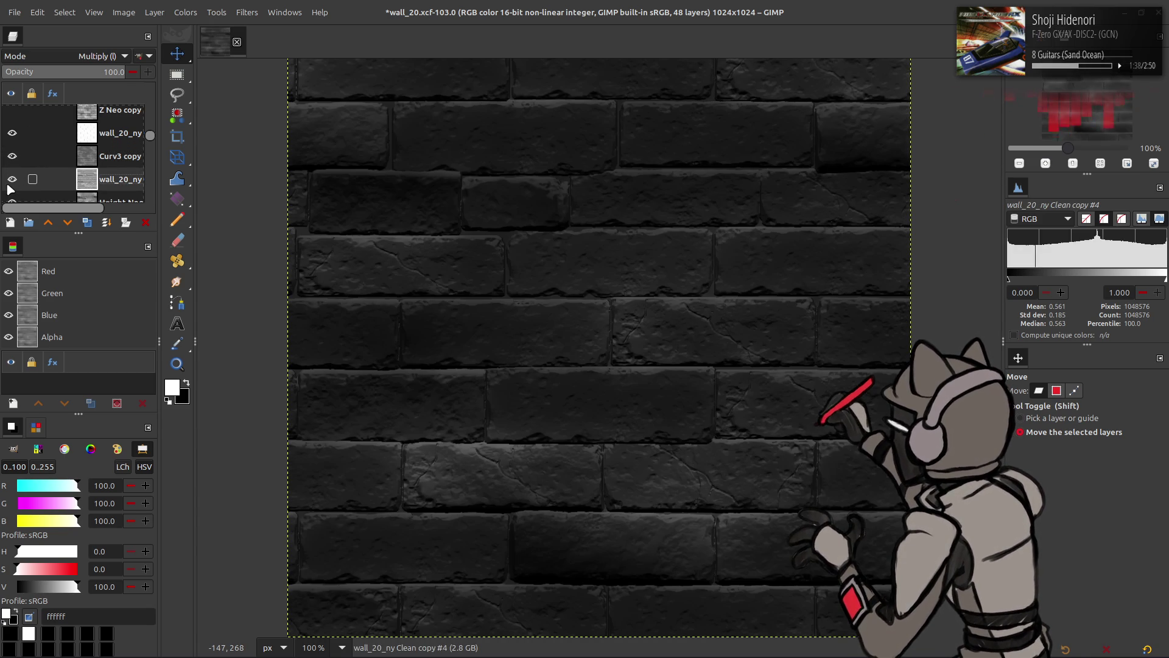
pyautogui.write('50')
pyautogui.press('Return')
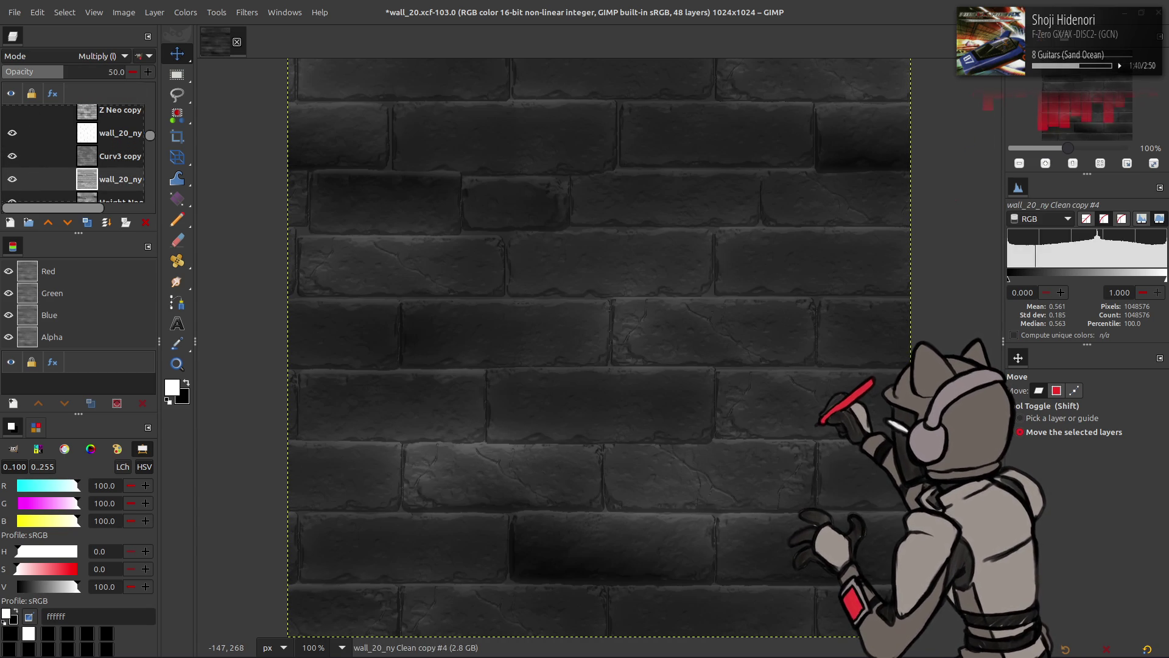
pyautogui.click(112, 138)
pyautogui.rightClick(110, 137)
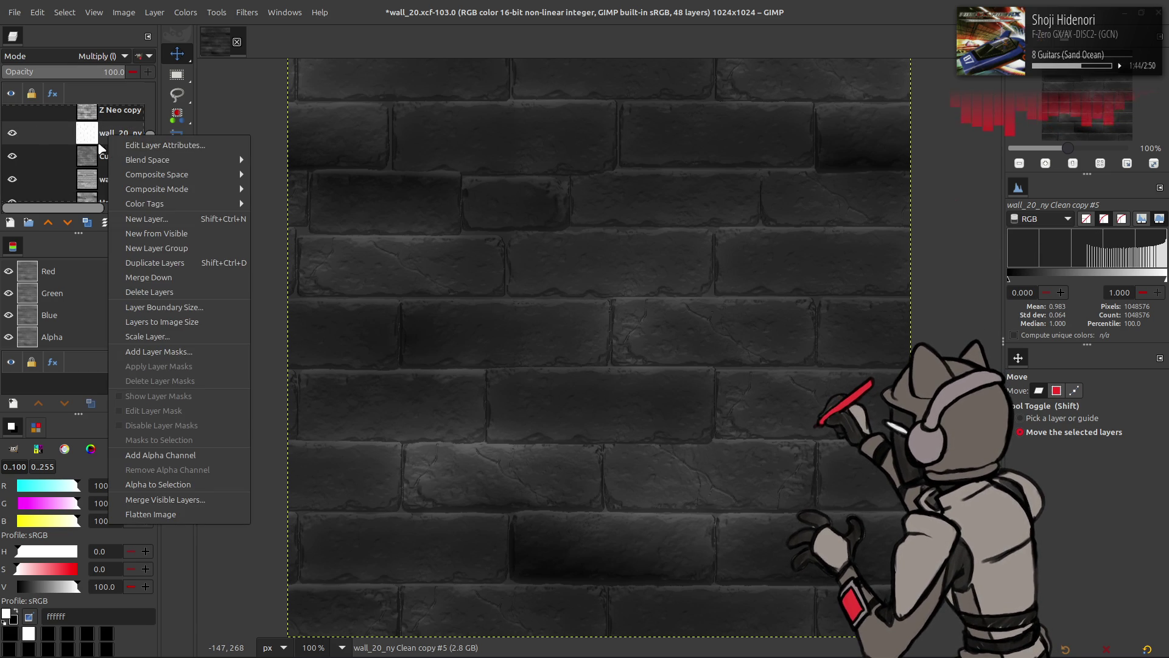
# Create a New from Visible layer and Stretch Contrast it with Non-linear components
pyautogui.click(148, 236)
pyautogui.click(186, 12)
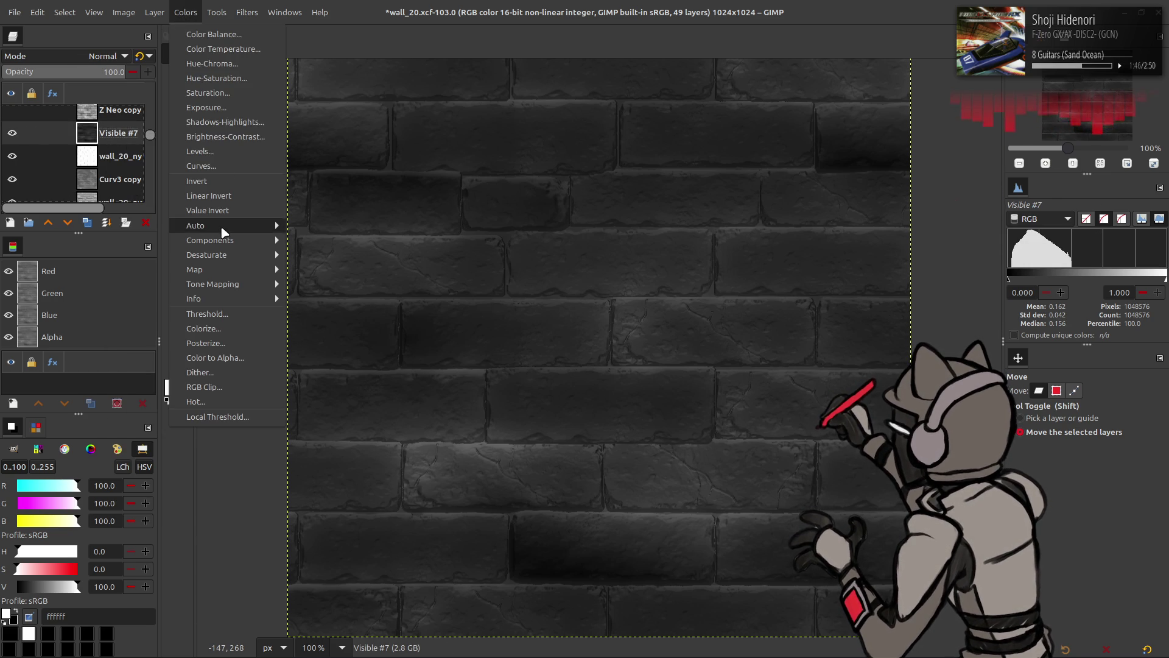
pyautogui.moveTo(262, 225)
pyautogui.click(308, 254)
pyautogui.click(92, 254)
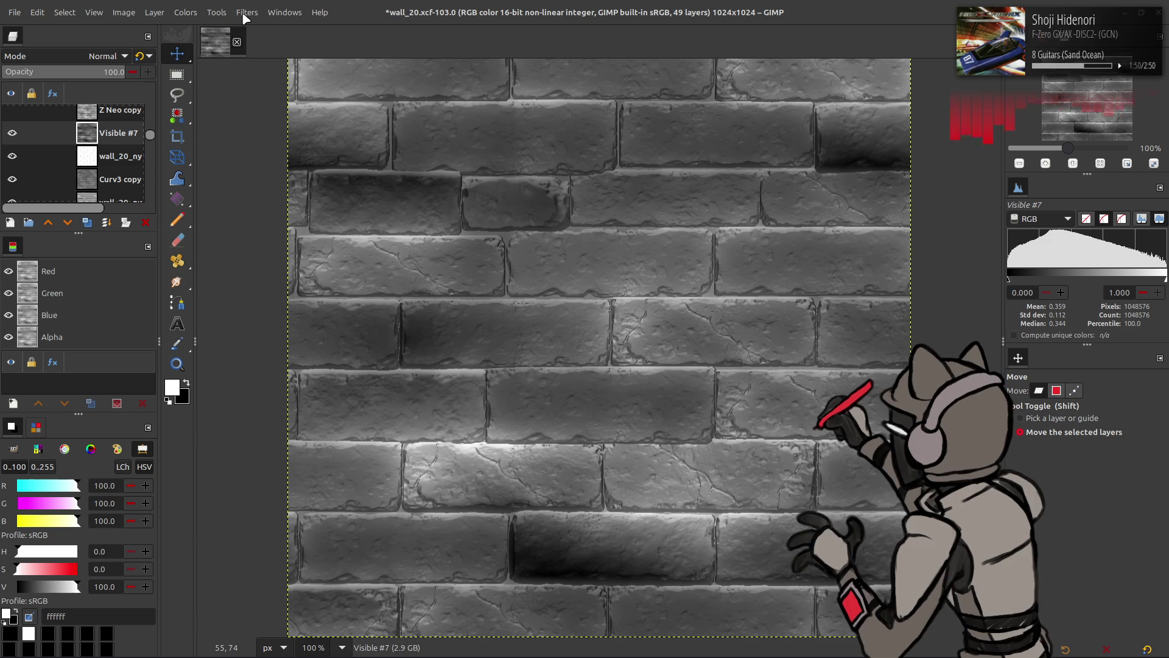
# Compare the stretched result by toggling Visible #3 and neighbouring layers
pyautogui.scroll(-5, 81, 132)
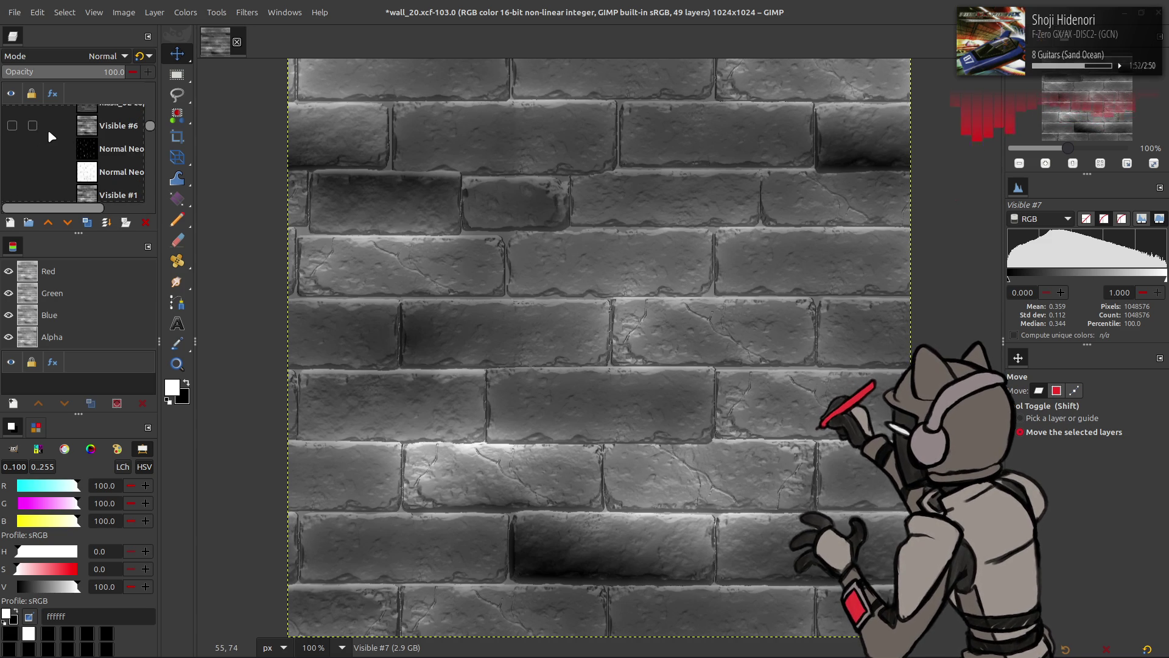
pyautogui.scroll(3, 27, 134)
pyautogui.scroll(3, 27, 136)
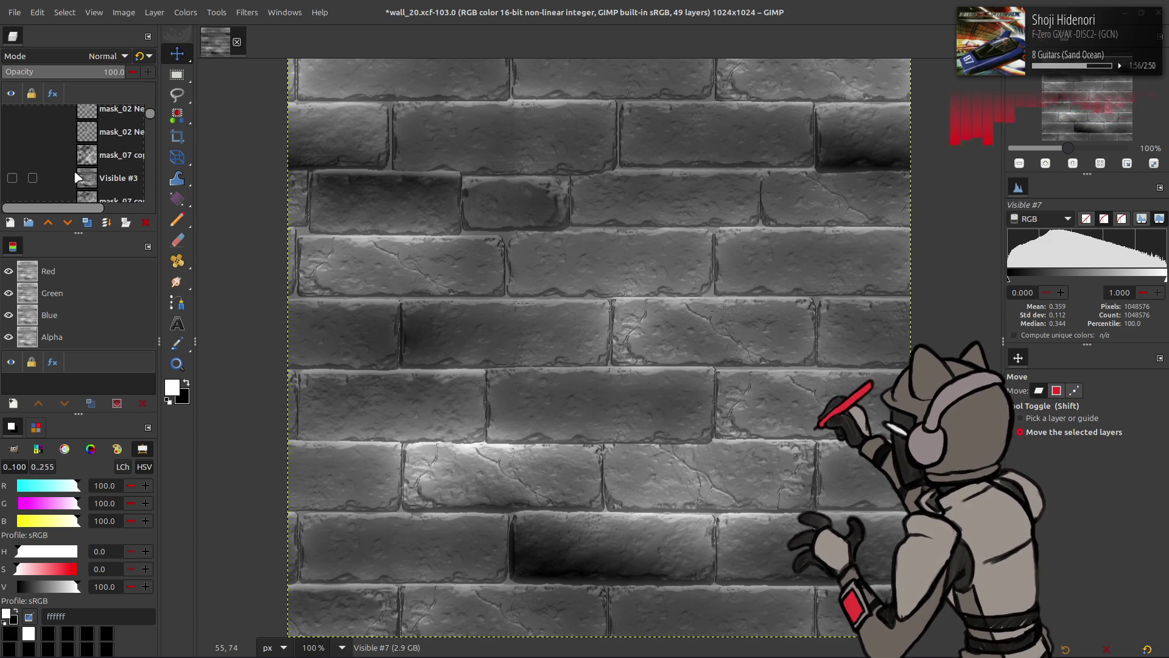
pyautogui.click(15, 180)
pyautogui.click(15, 181)
pyautogui.click(15, 181)
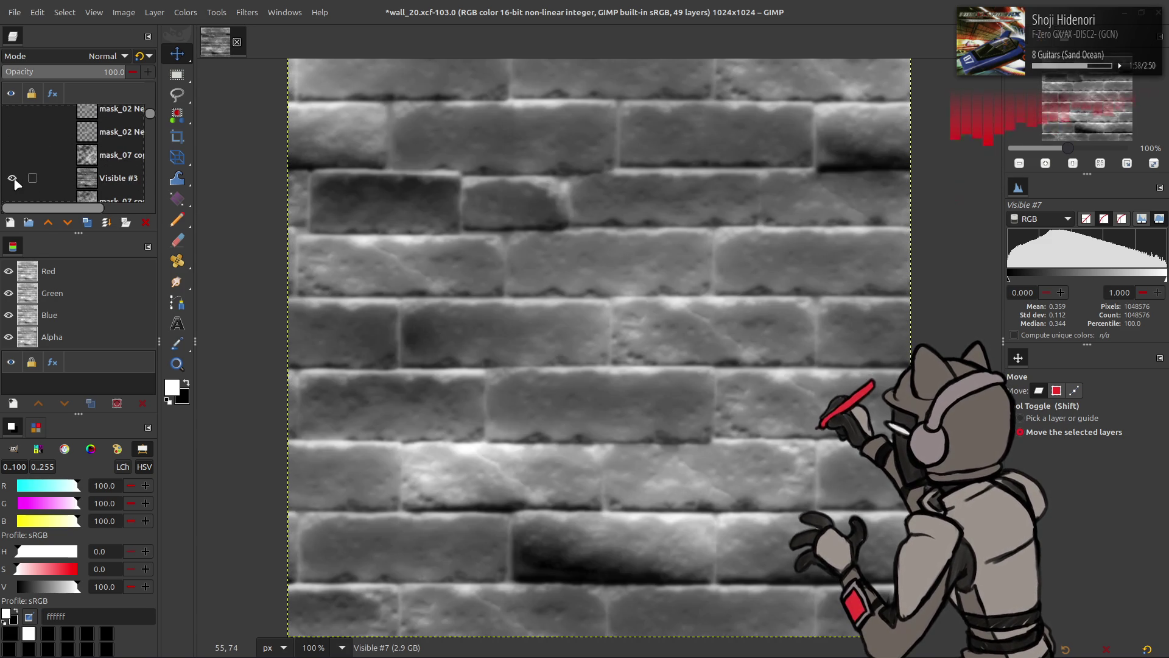
pyautogui.click(15, 181)
pyautogui.click(14, 163)
pyautogui.click(13, 163)
pyautogui.scroll(-2, 14, 163)
pyautogui.click(13, 162)
pyautogui.click(13, 163)
pyautogui.scroll(3, 14, 165)
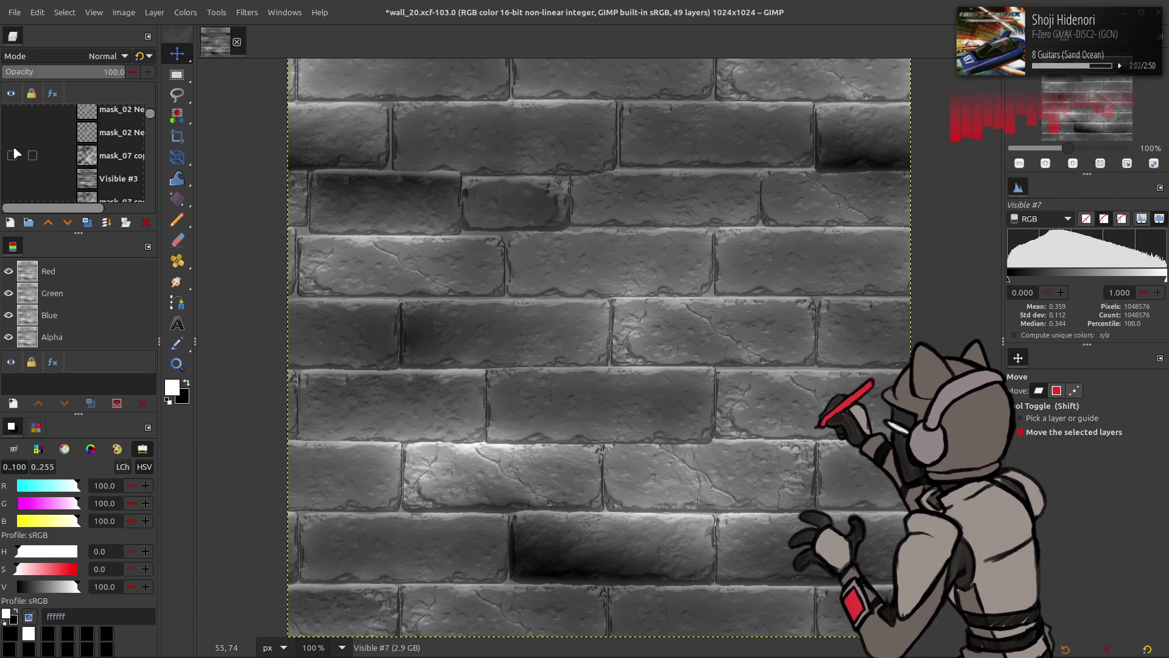
# Show a mask_02 layer, hide the faint square, and compare the brick-pattern mask layer
pyautogui.click(13, 154)
pyautogui.click(12, 146)
pyautogui.click(13, 168)
pyautogui.click(13, 169)
pyautogui.click(13, 168)
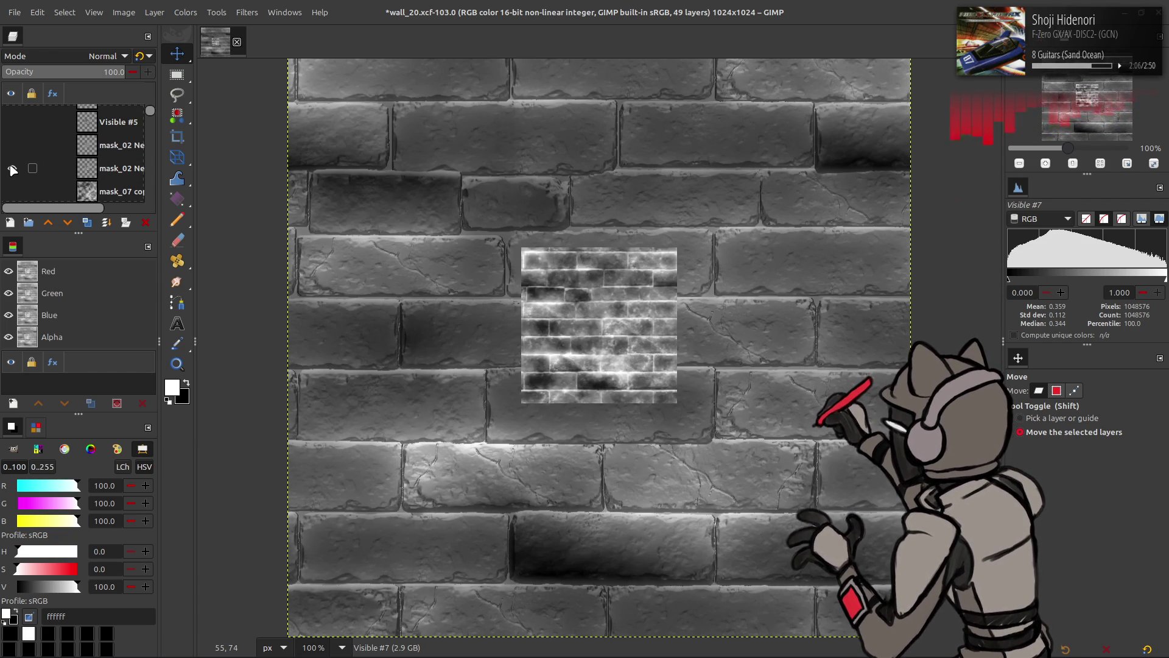
pyautogui.click(13, 168)
pyautogui.click(13, 168)
pyautogui.click(13, 168)
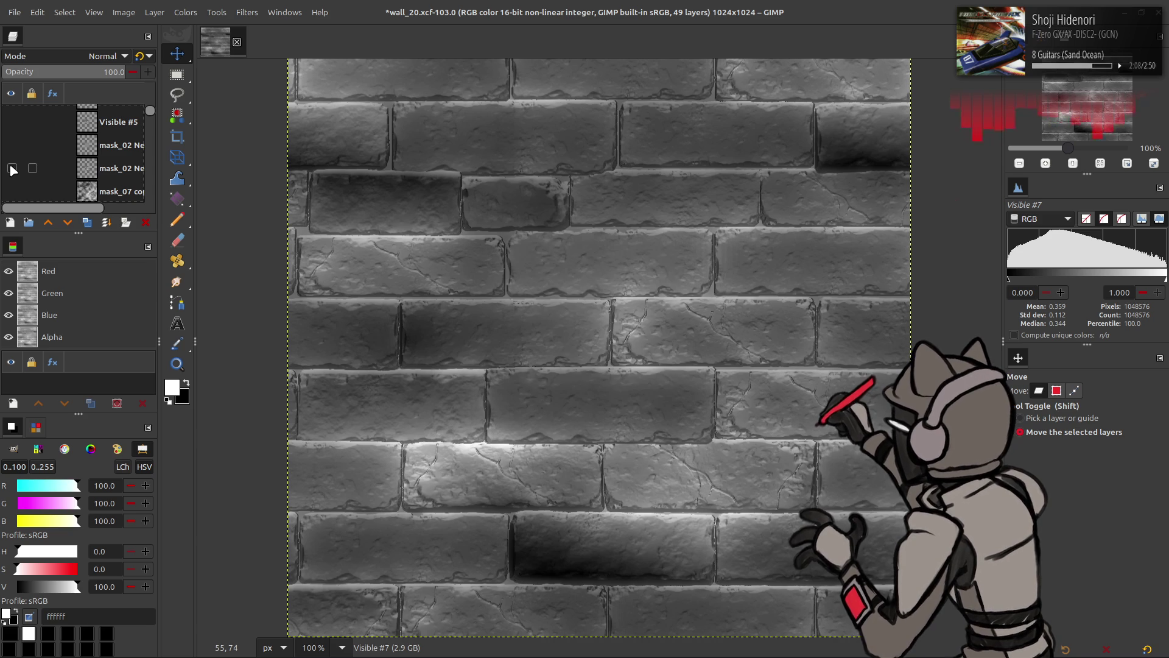
pyautogui.scroll(-3, 36, 140)
pyautogui.scroll(-3, 35, 140)
# Export the image over mask_02.dds and switch to Blender
pyautogui.click(14, 12)
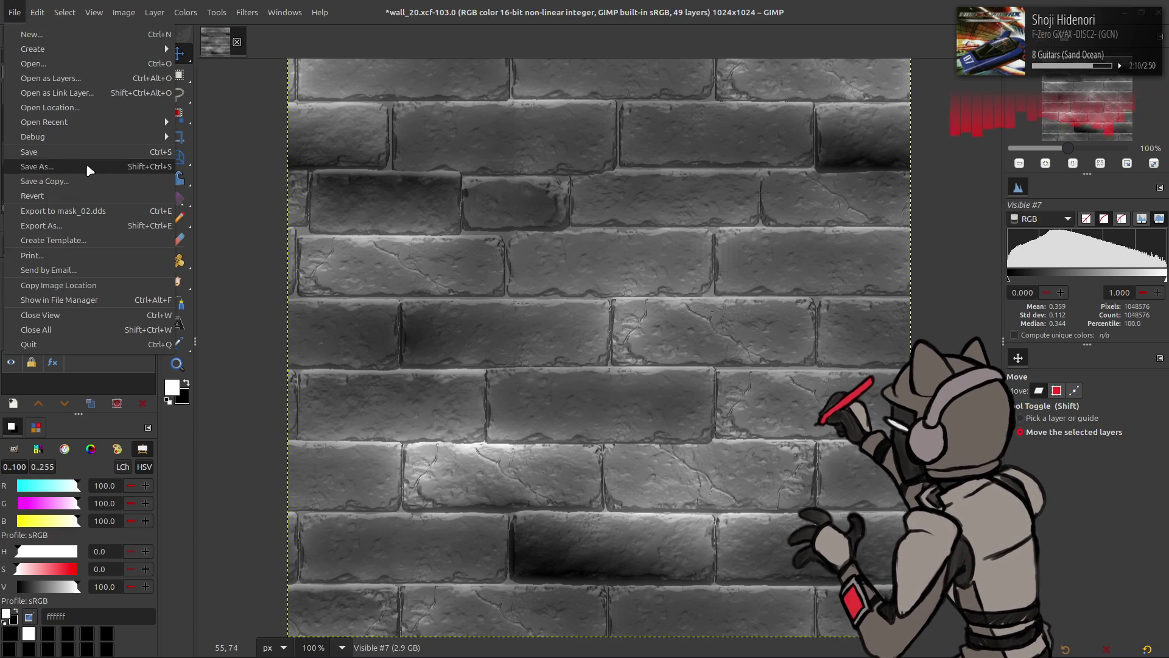
pyautogui.click(98, 209)
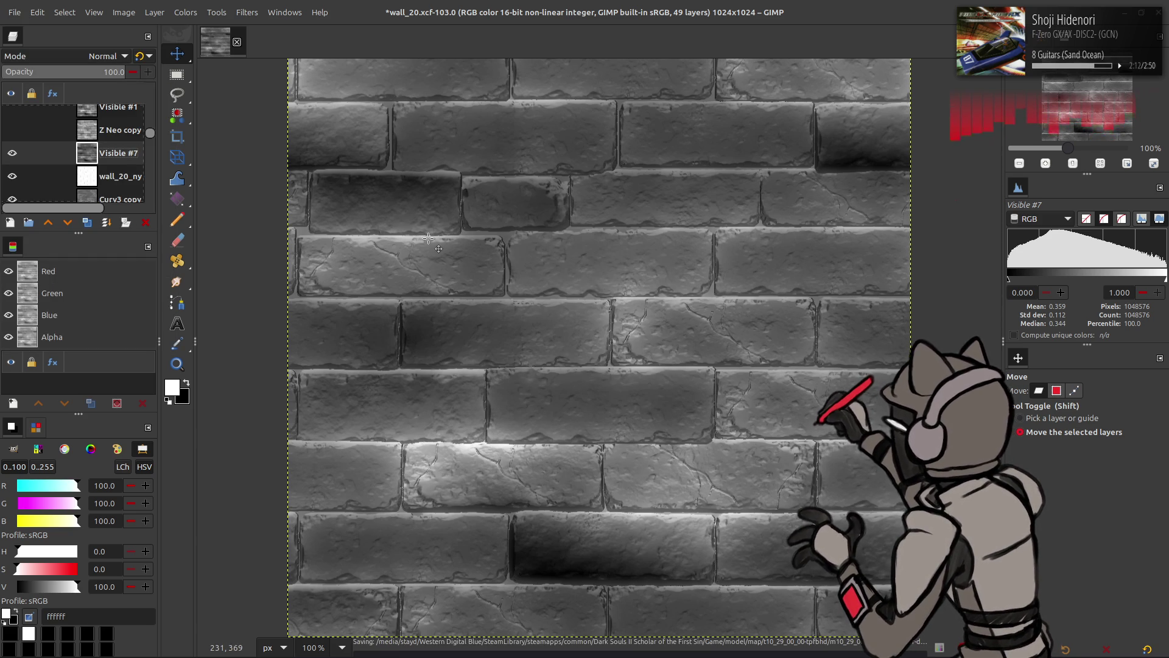
pyautogui.hotkey('alt', 'Tab')
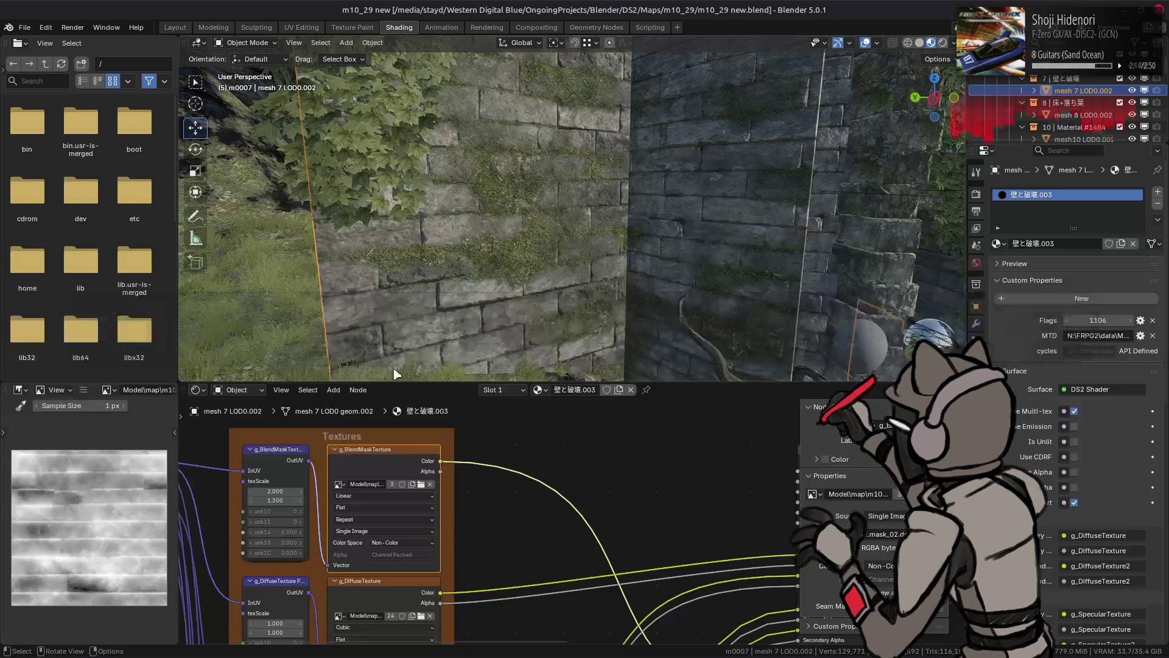
# Reload the updated mask texture and raise blendMaskScale slightly to 6.100
pyautogui.hotkey('alt', 'r')
pyautogui.scroll(2, 422, 247)
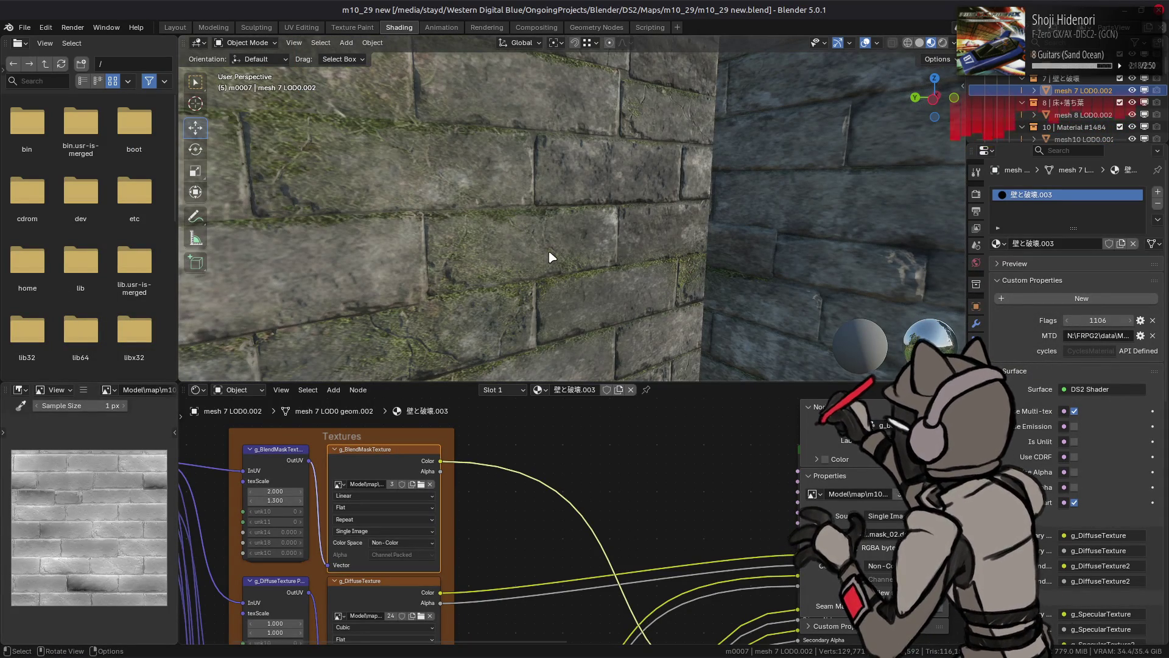
pyautogui.scroll(3, 549, 252)
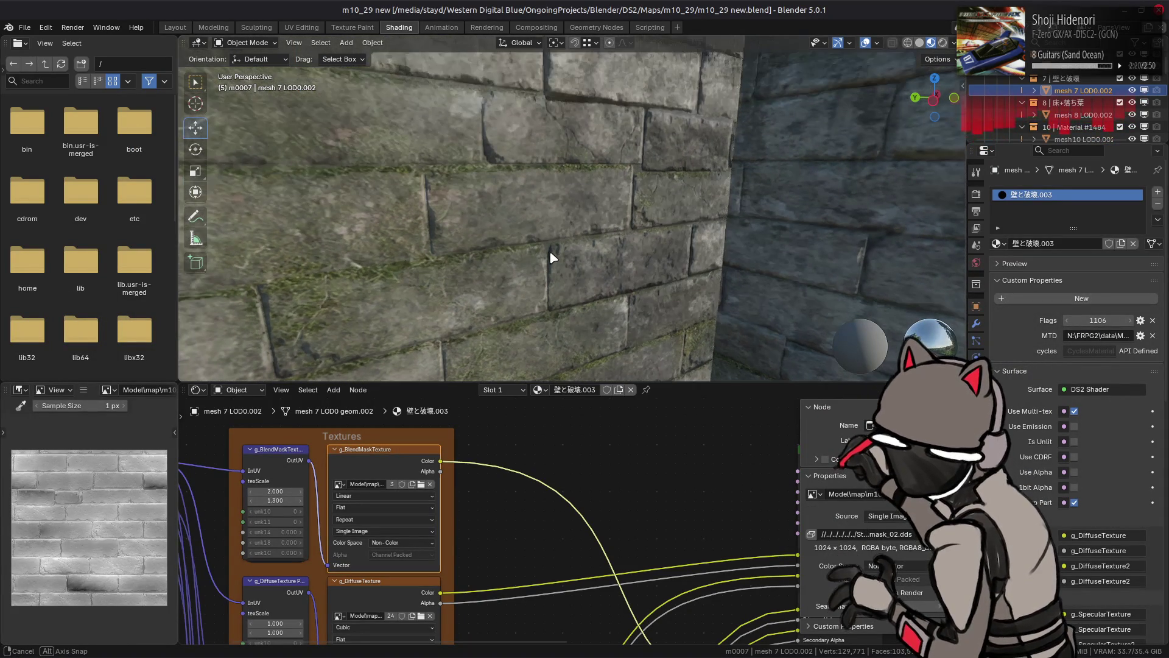
pyautogui.moveTo(627, 231)
pyautogui.mouseDown()
pyautogui.moveTo(684, 240)
pyautogui.moveTo(622, 235)
pyautogui.mouseUp()
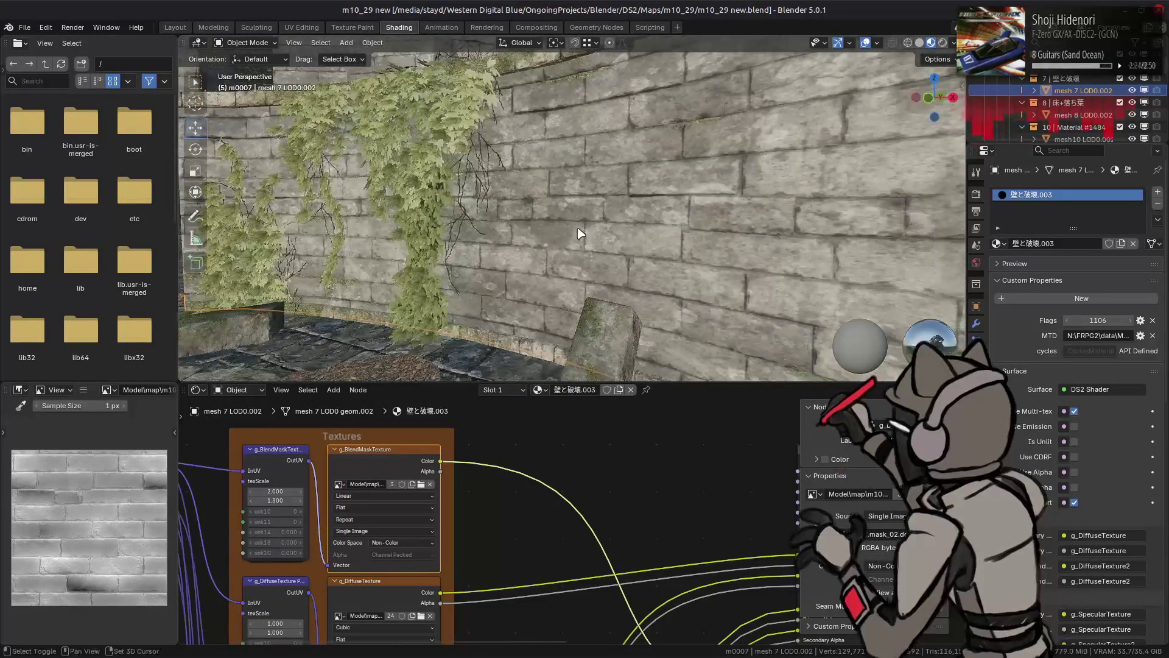
pyautogui.moveTo(690, 465); pyautogui.dragTo(305, 481)
pyautogui.moveTo(711, 485); pyautogui.dragTo(847, 485)
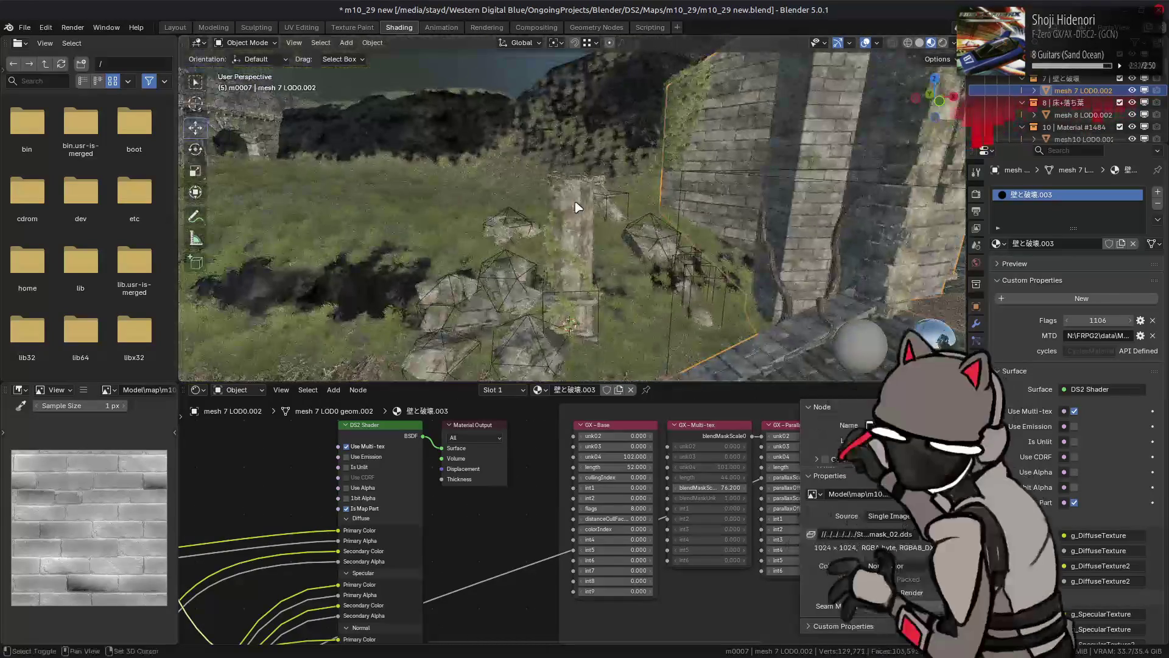
# Fly in for a close-up along the stone wall, then return to GIMP
pyautogui.moveTo(578, 207); pyautogui.dragTo(814, 225)
pyautogui.press('w')
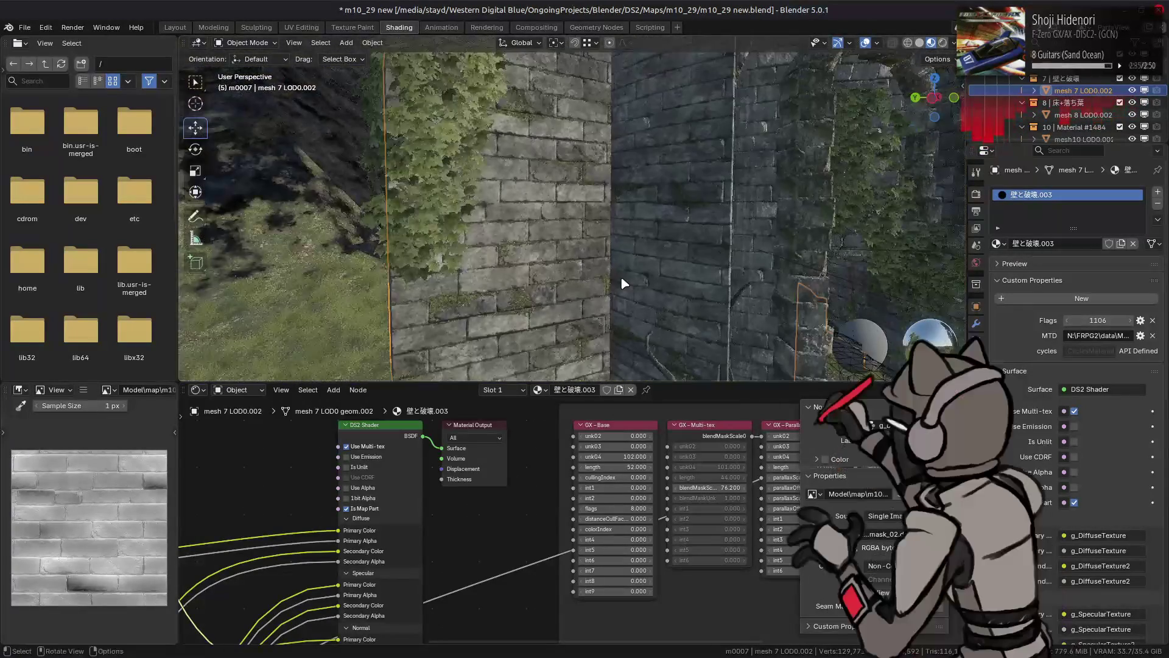
pyautogui.click(620, 255)
pyautogui.hotkey('shift', '`')
pyautogui.press('w')
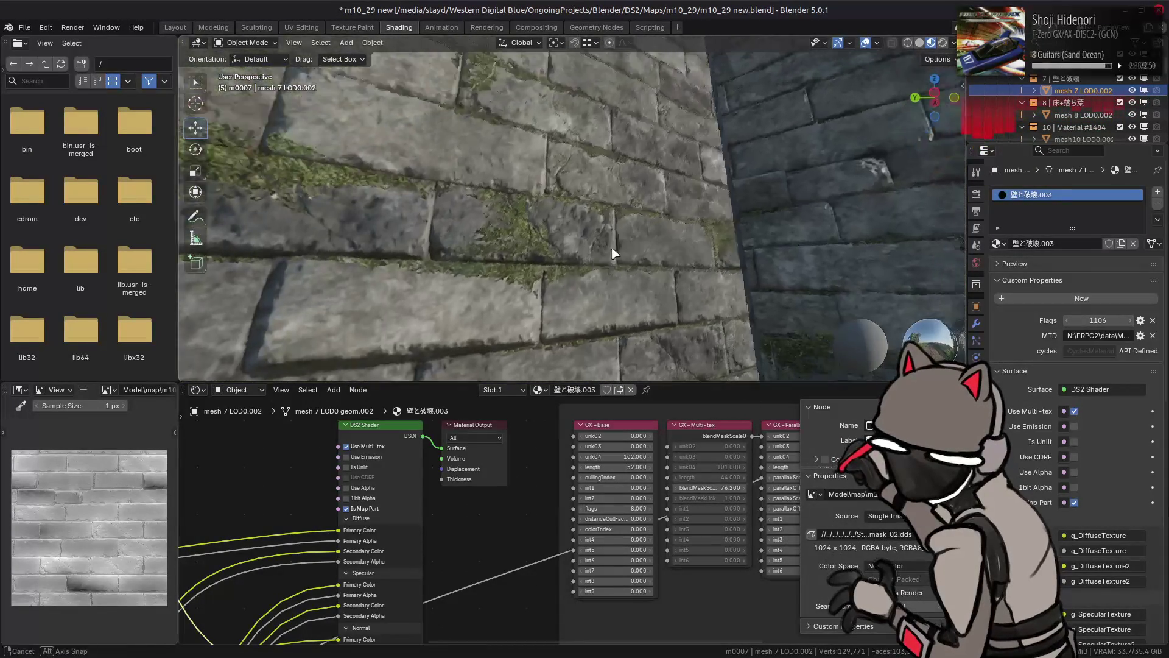
pyautogui.click(633, 201)
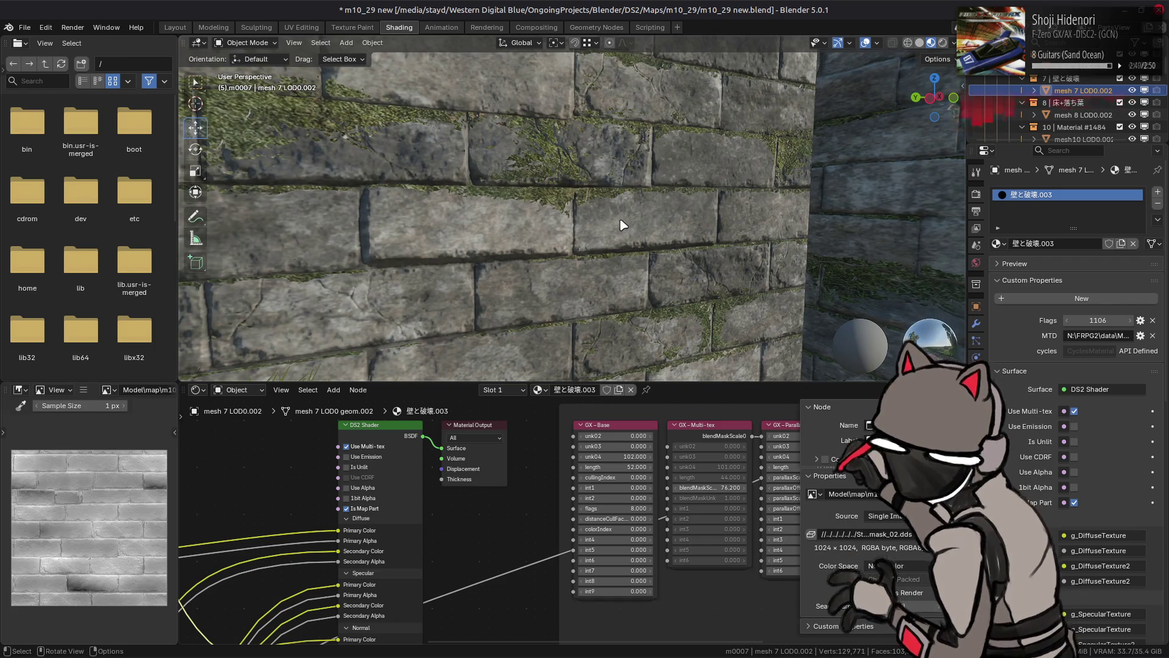
pyautogui.hotkey('alt', 'Tab')
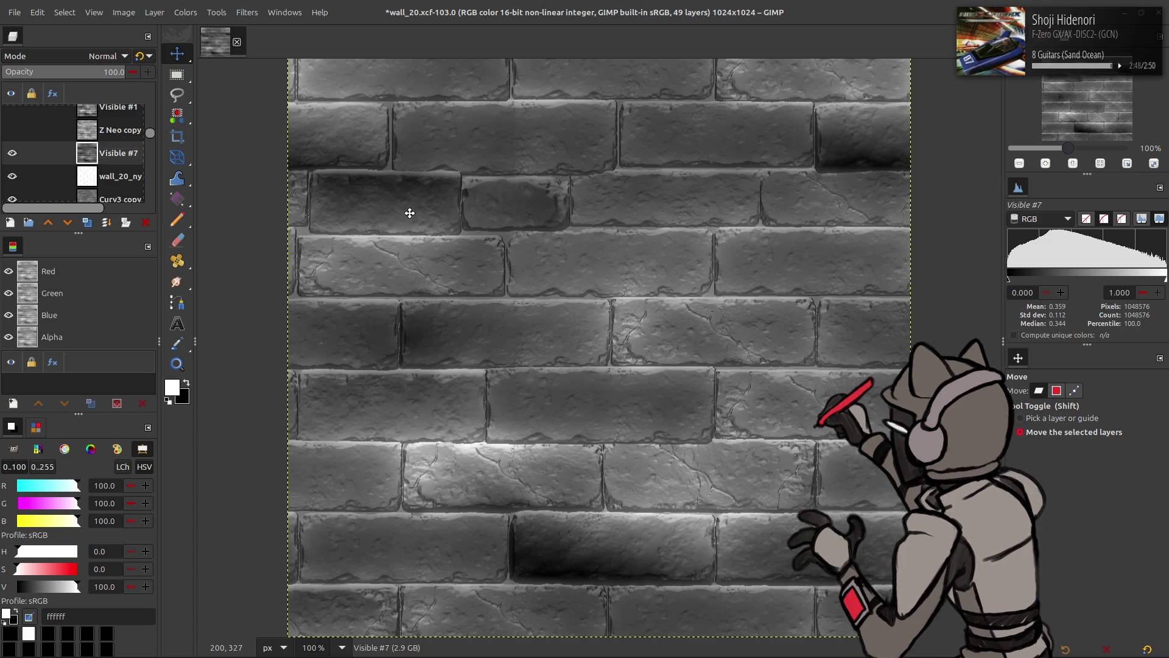
# Delete the old Visible #7 layer and move wall_20_ny above Curv3 copy
pyautogui.click(146, 223)
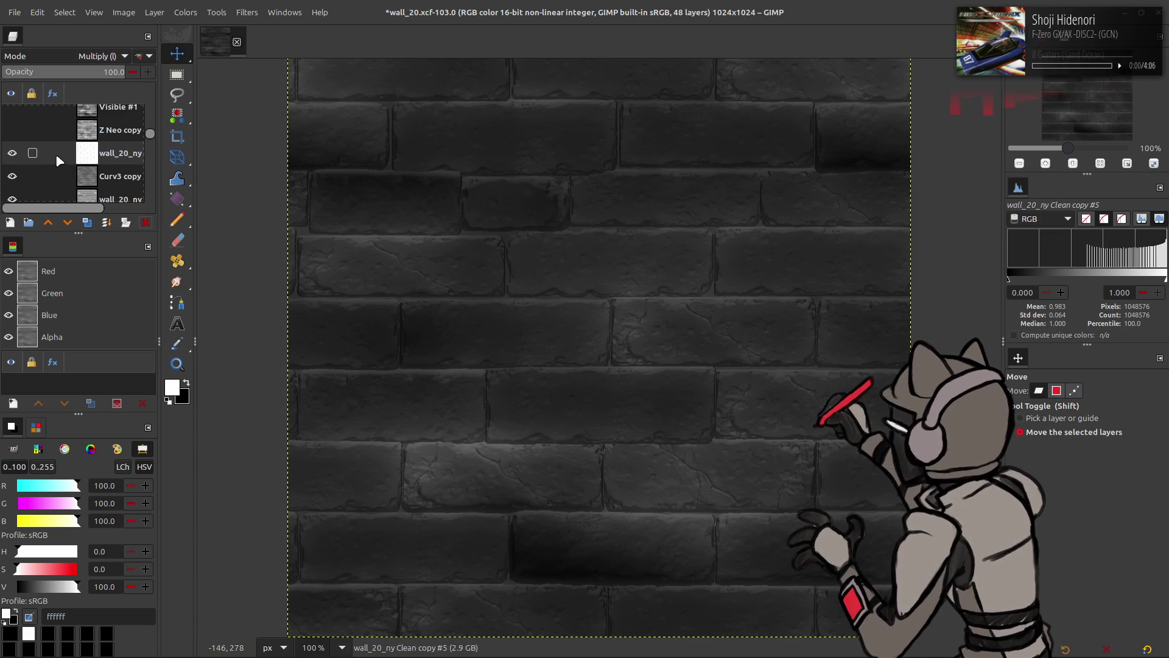
pyautogui.click(12, 154)
pyautogui.click(16, 157)
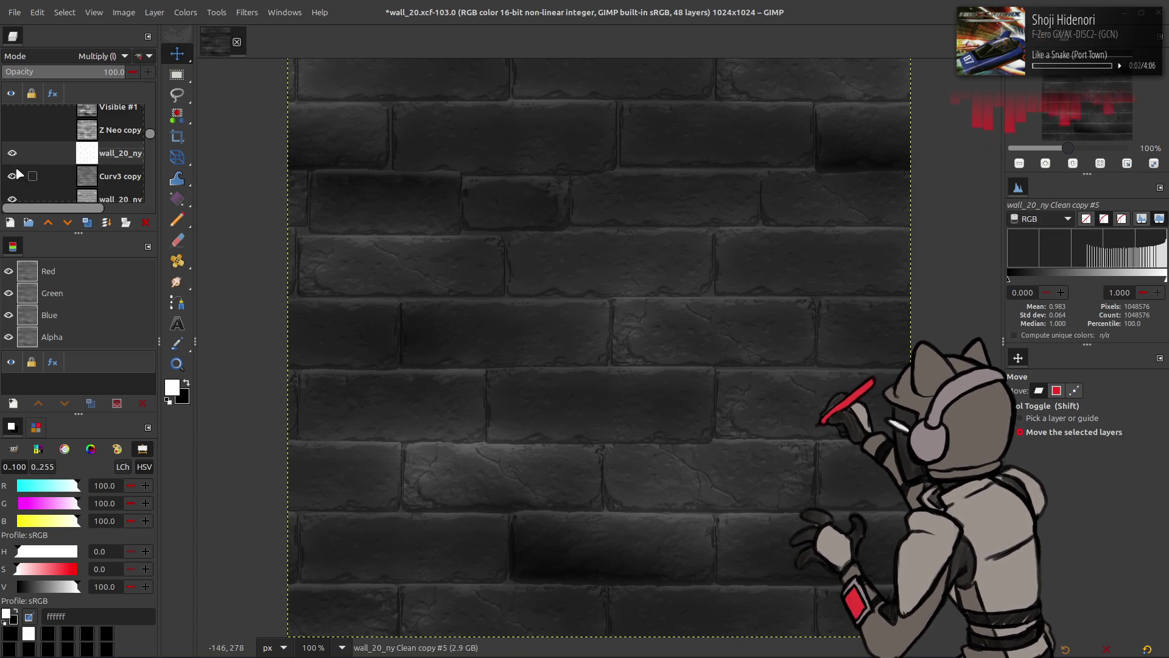
pyautogui.click(133, 183)
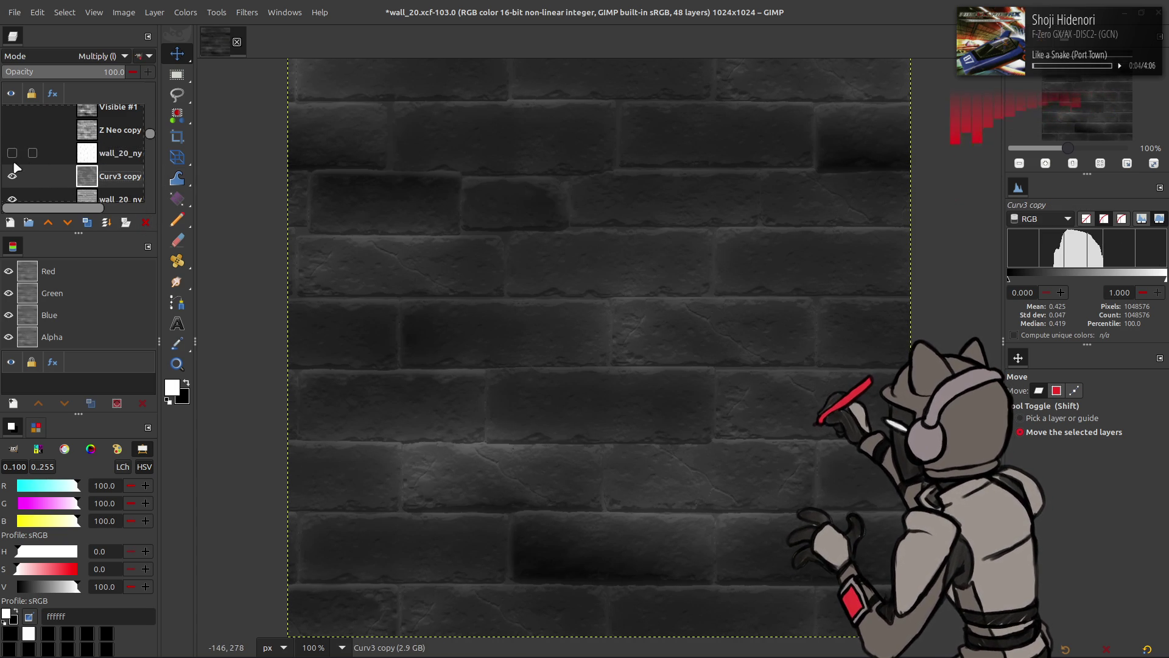
pyautogui.scroll(-1, 109, 189)
pyautogui.click(99, 181)
pyautogui.moveTo(99, 181); pyautogui.dragTo(98, 157)
# Toggle the wall_20_ny and Curv3 copy layers' visibility to compare the brick looks
pyautogui.click(12, 159)
pyautogui.click(93, 180)
pyautogui.click(12, 182)
pyautogui.click(12, 181)
pyautogui.click(13, 181)
pyautogui.click(13, 182)
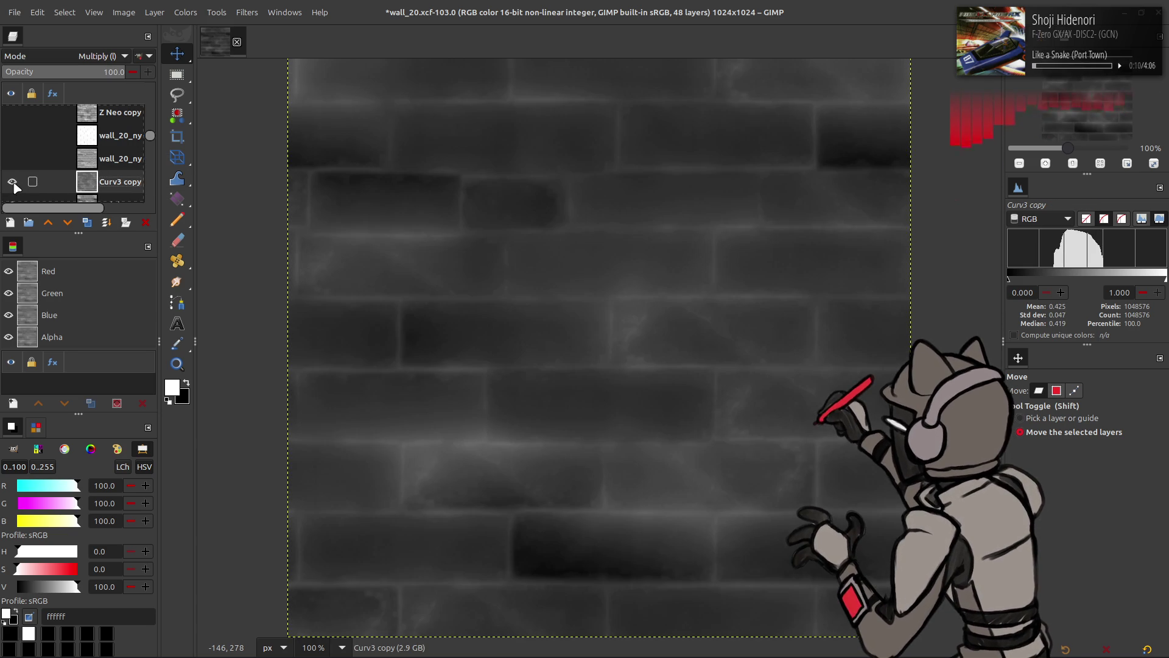
pyautogui.scroll(-1, 50, 184)
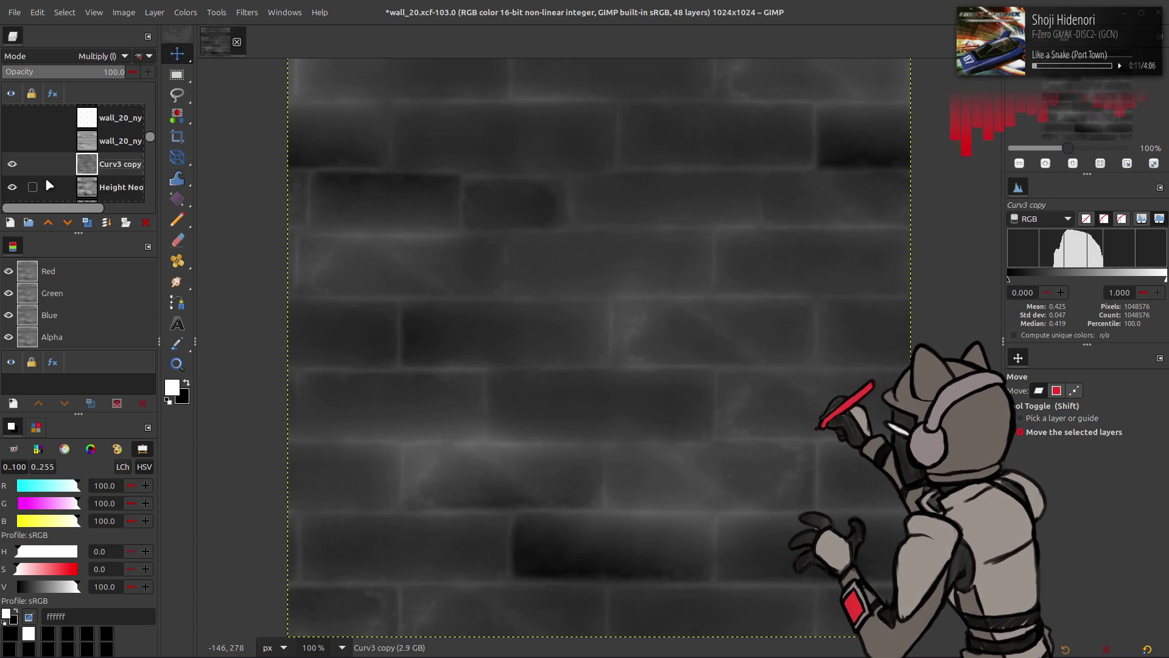
pyautogui.click(81, 145)
pyautogui.click(12, 118)
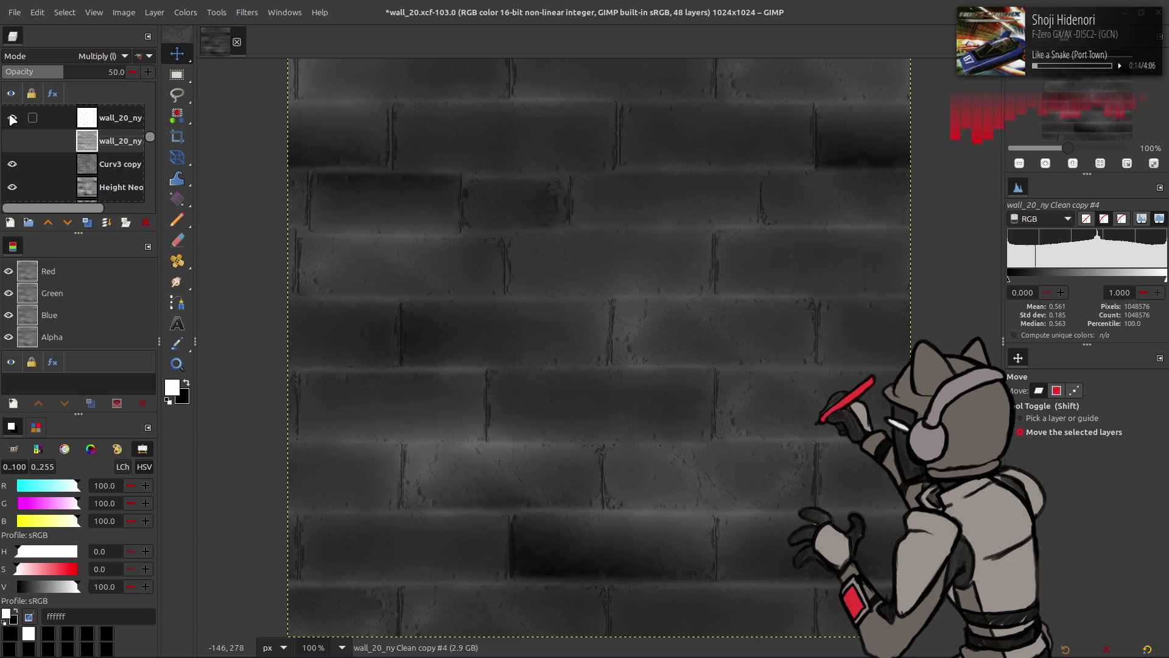
pyautogui.click(12, 118)
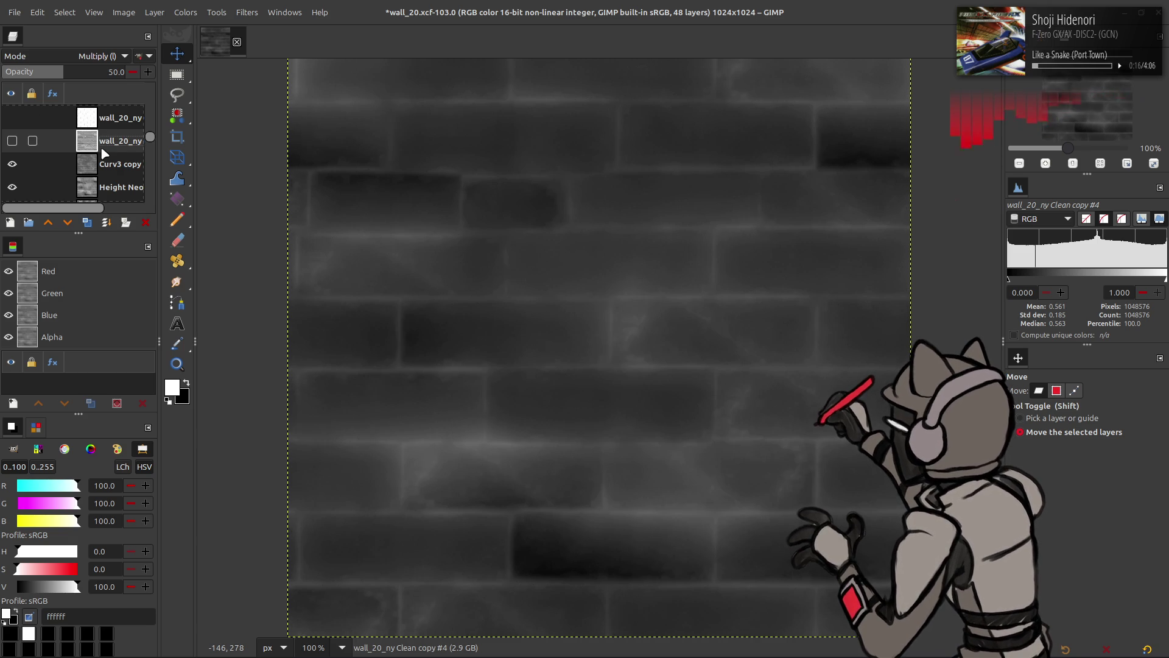
# Create a new Visible #7 layer from the visible brick layers
pyautogui.click(103, 163)
pyautogui.rightClick(102, 169)
pyautogui.click(141, 259)
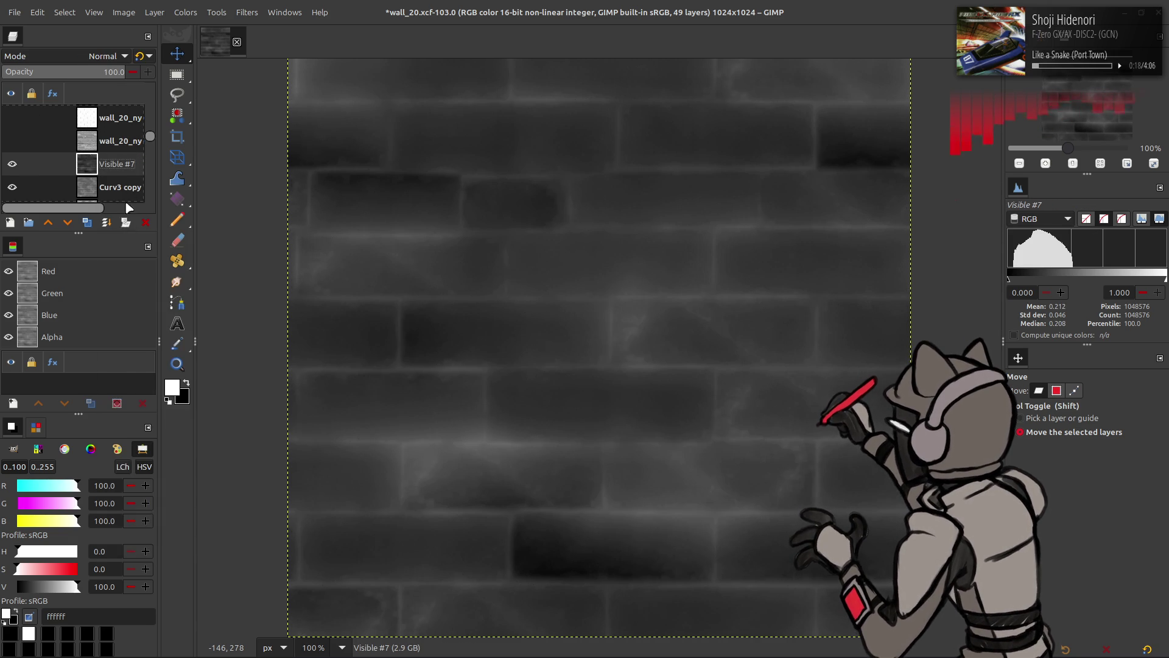
pyautogui.click(181, 12)
# Apply Auto Stretch Contrast to the new Visible #7 brick mask
pyautogui.moveTo(195, 221)
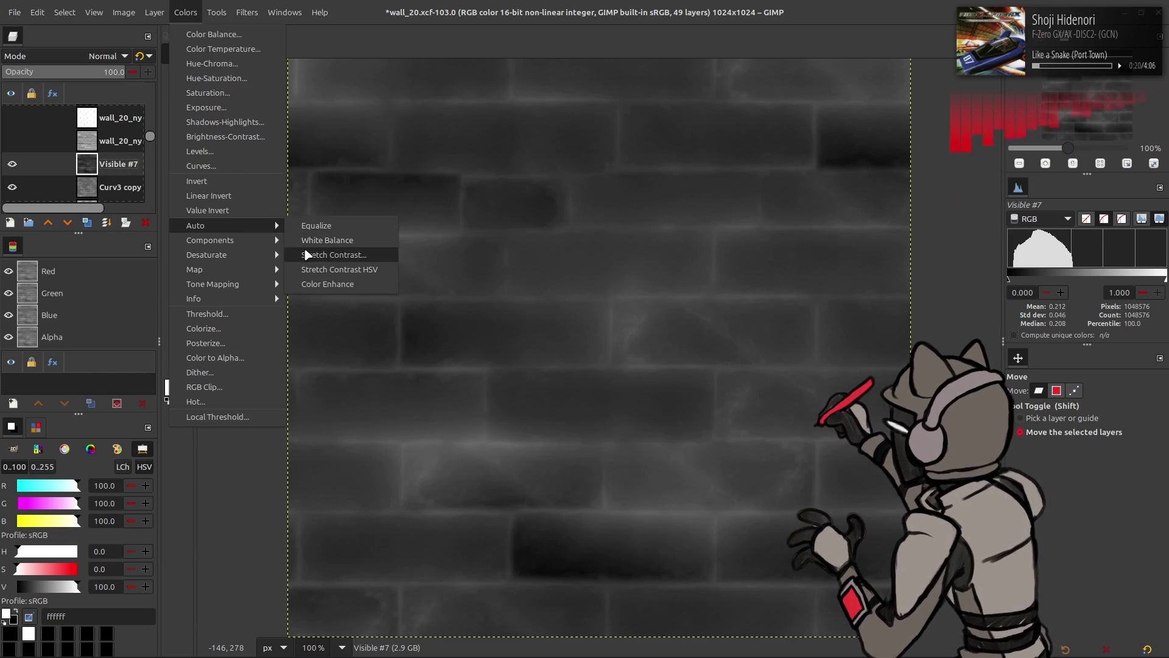
pyautogui.click(317, 255)
pyautogui.click(135, 255)
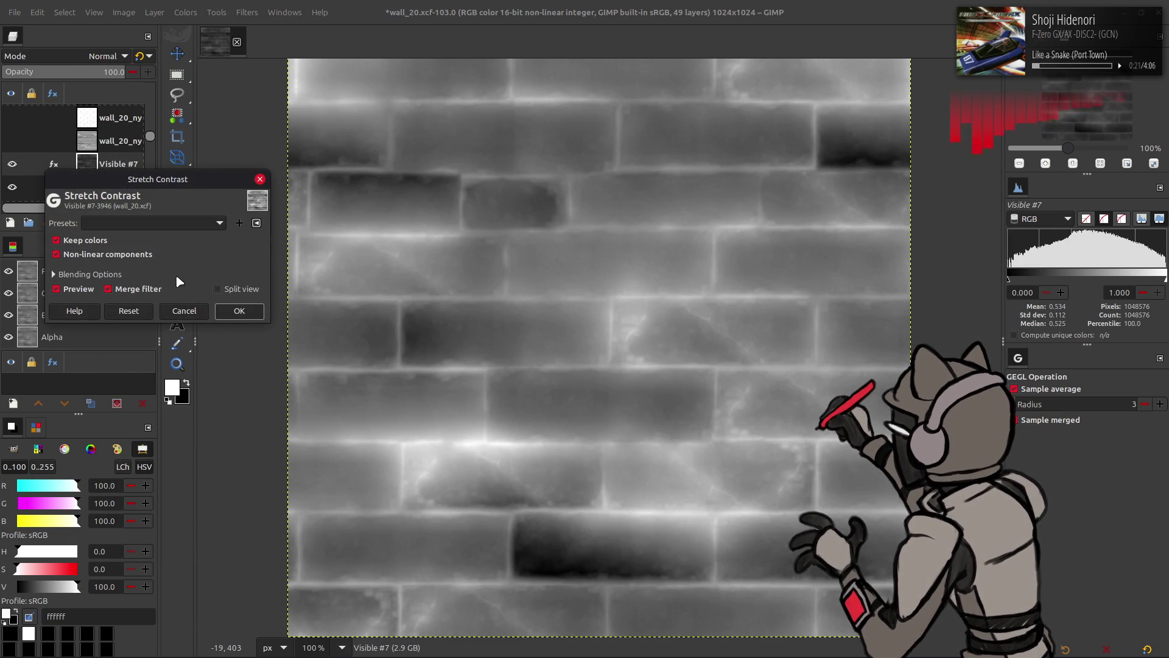
pyautogui.click(238, 310)
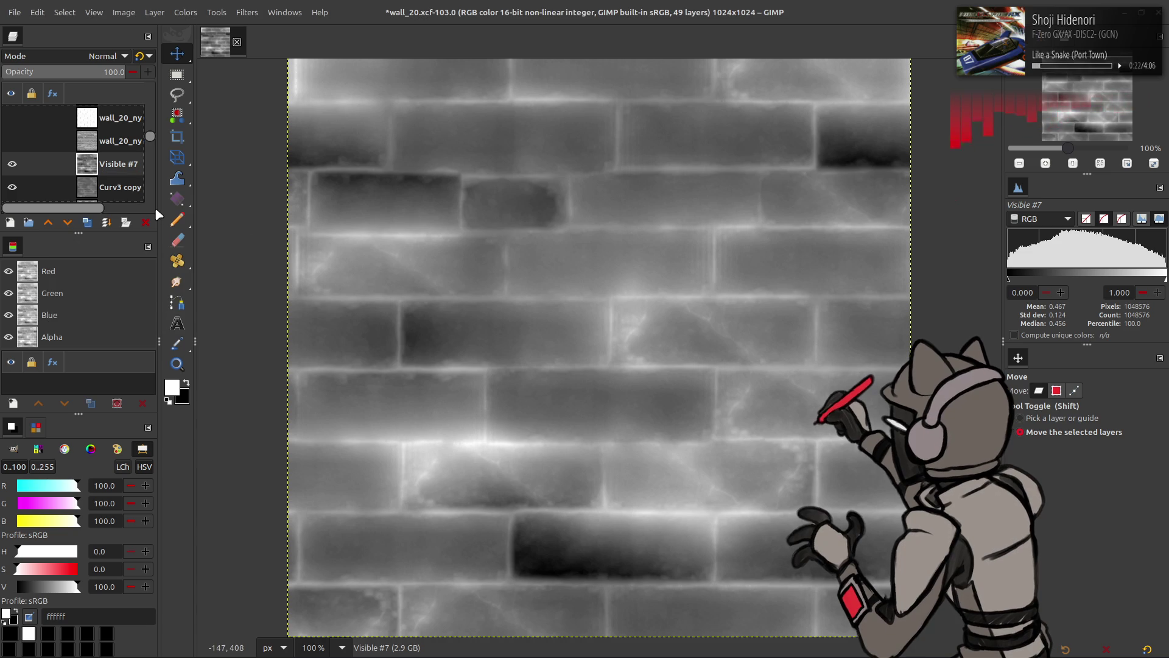
# Invert the mask and apply Levels with gamma 2
pyautogui.click(186, 12)
pyautogui.click(208, 181)
pyautogui.click(186, 13)
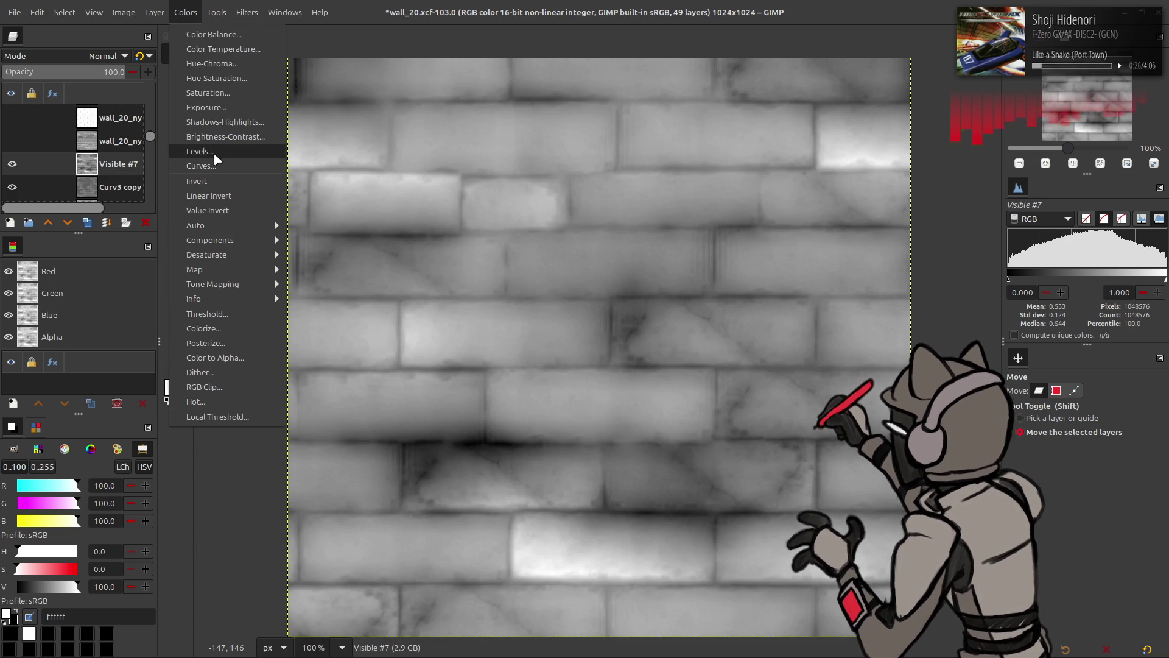
pyautogui.click(213, 152)
pyautogui.tripleClick(218, 276)
pyautogui.write('2')
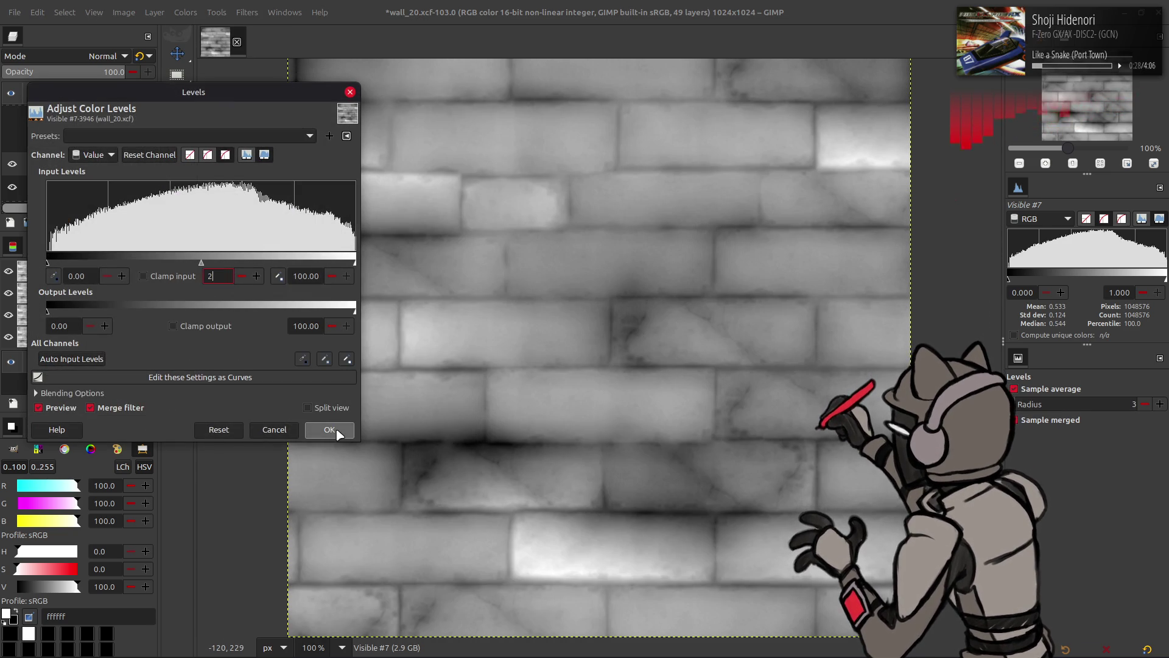
pyautogui.click(330, 429)
# Invert the mask back to dark bricks and bring up Curves with its presets list
pyautogui.click(185, 12)
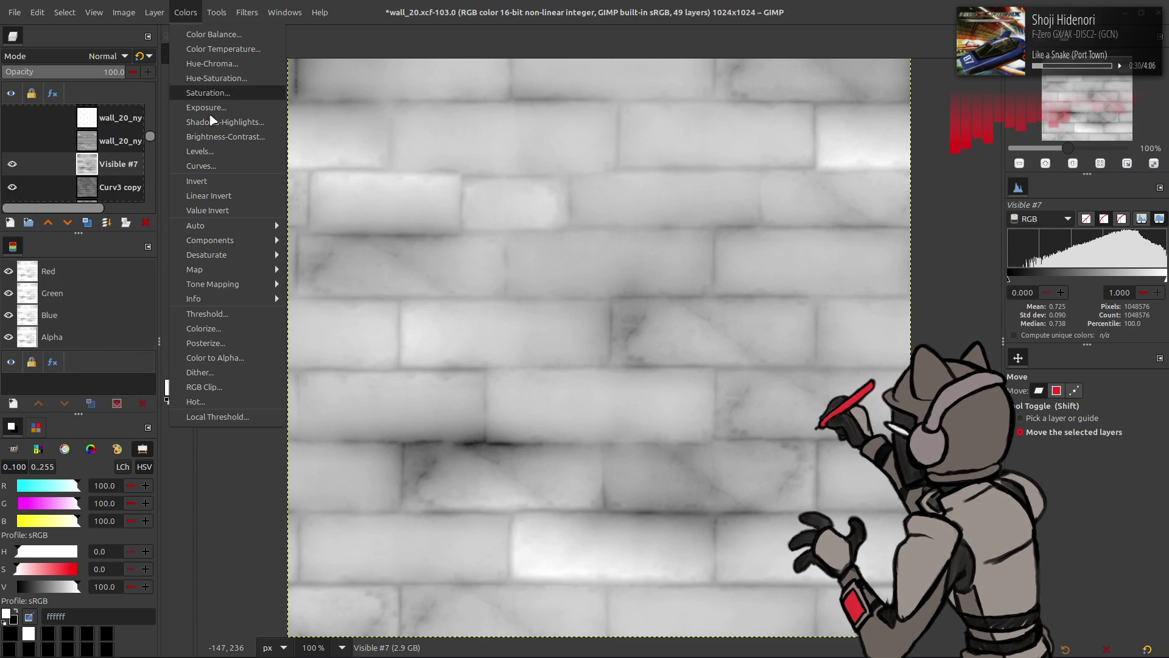
pyautogui.click(210, 181)
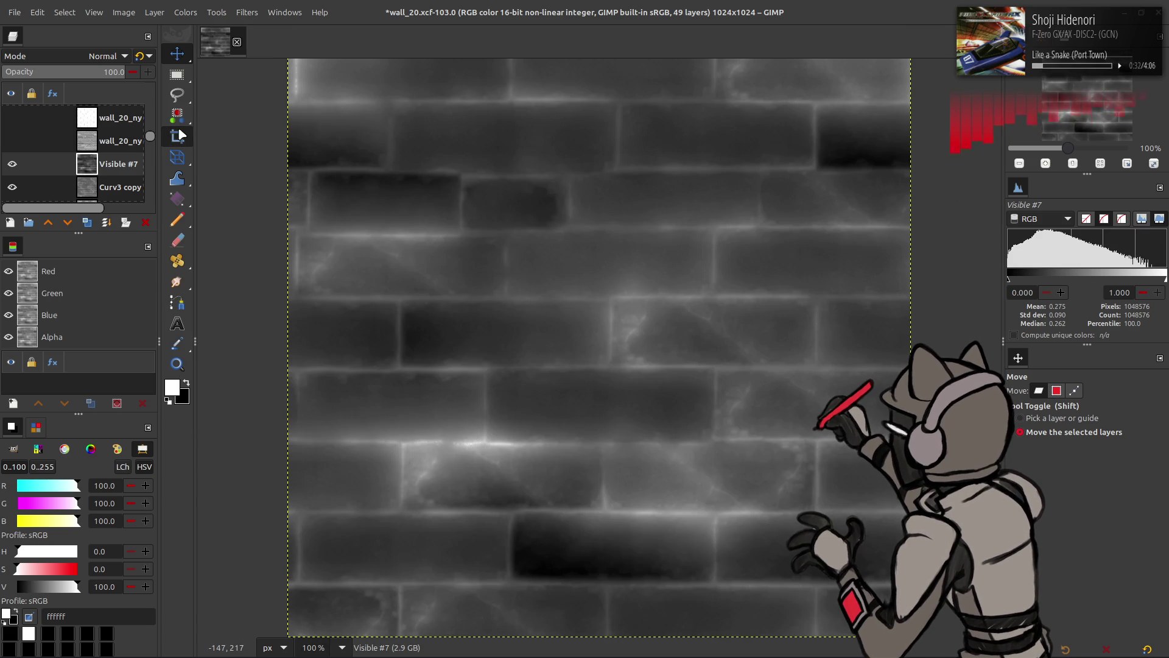
pyautogui.click(185, 12)
pyautogui.moveTo(225, 229)
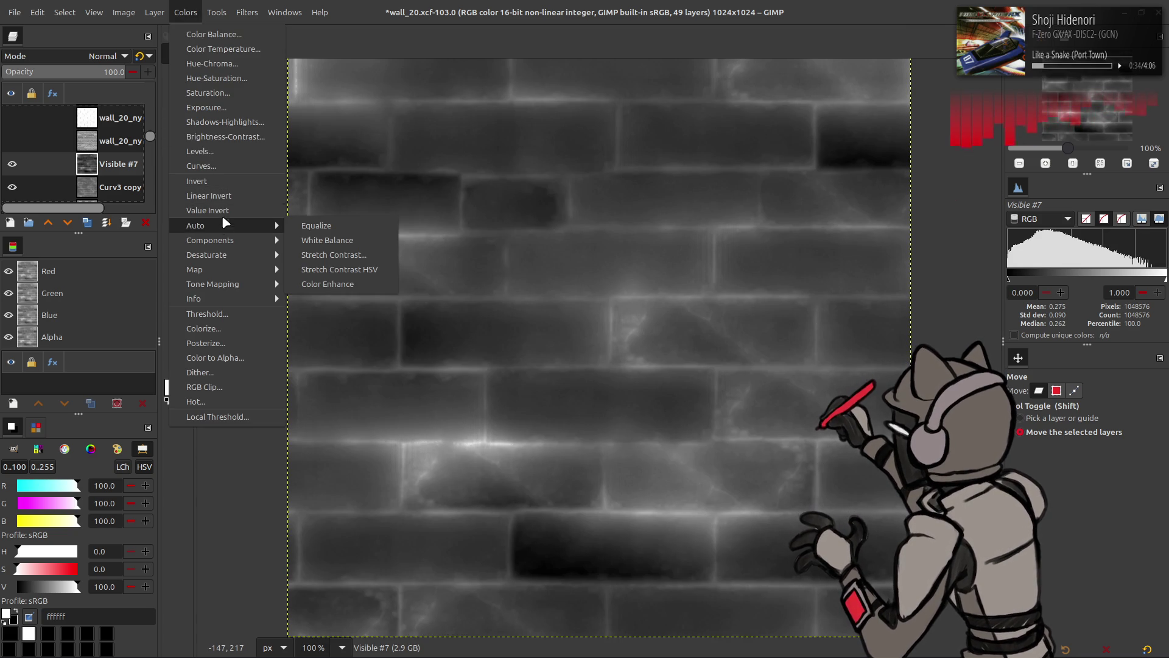
pyautogui.click(207, 166)
pyautogui.click(893, 308)
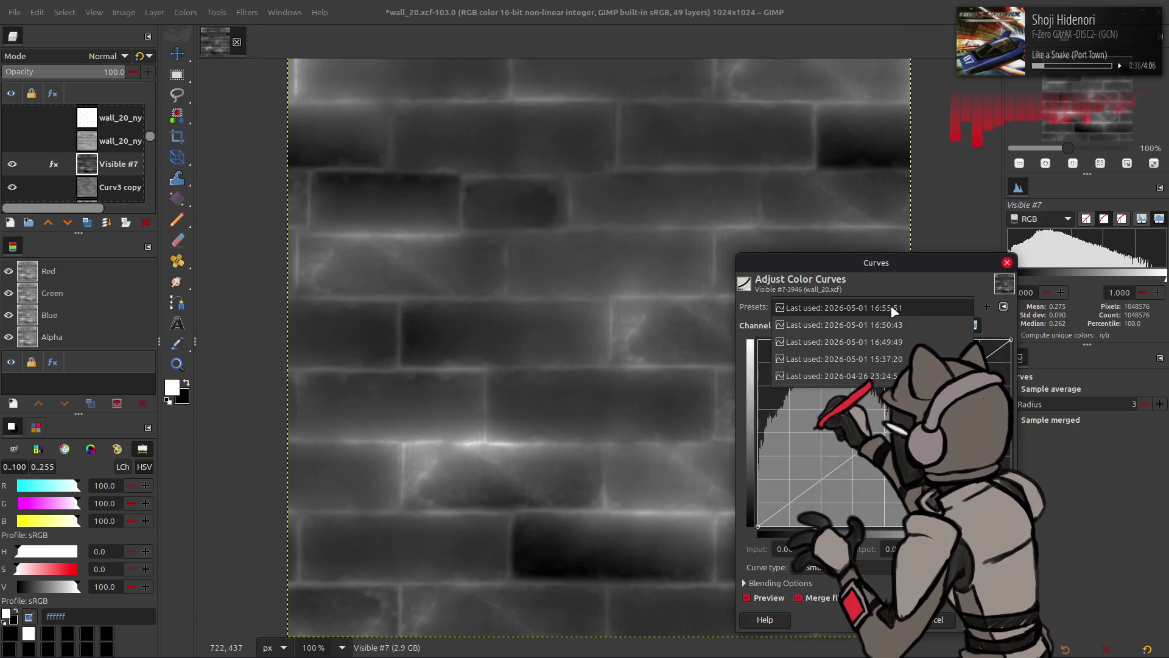
# Apply the most recent saved 16:50:43 curves preset to the brick mask
pyautogui.click(894, 309)
pyautogui.scroll(-1, 893, 308)
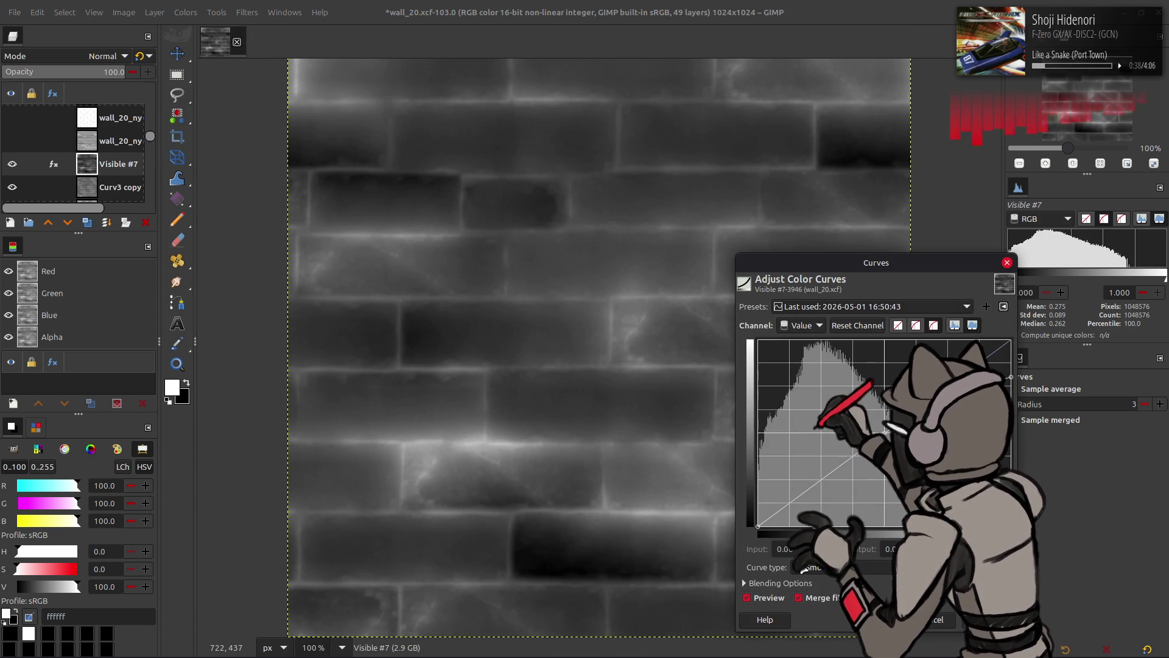
pyautogui.scroll(-1, 872, 308)
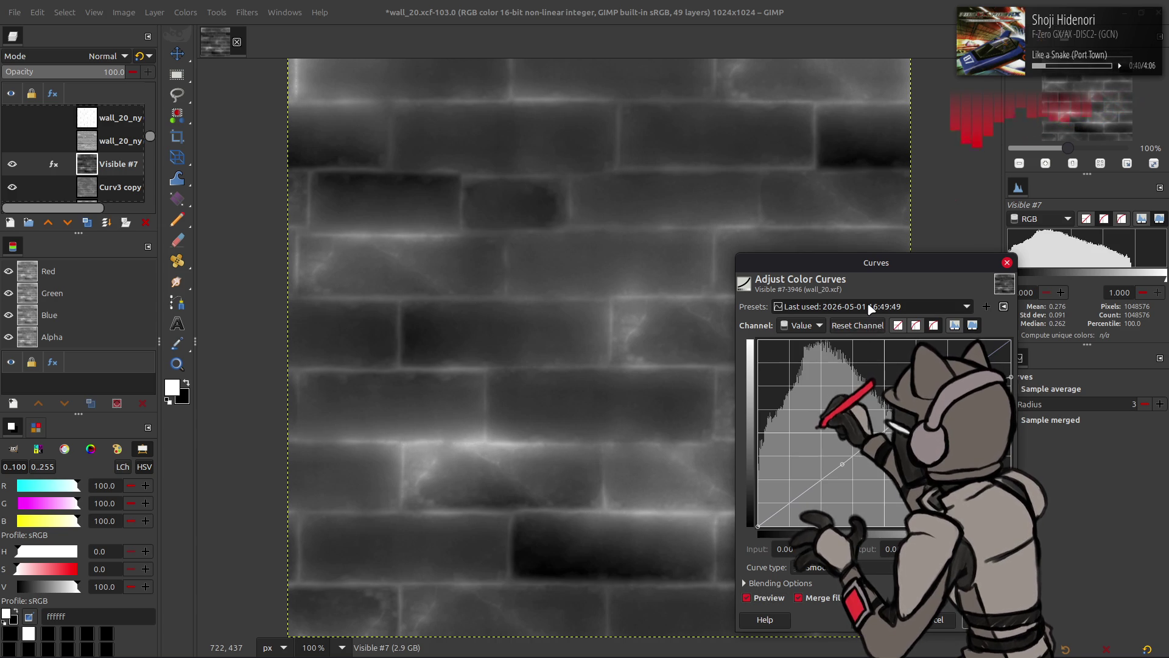
pyautogui.scroll(-1, 873, 309)
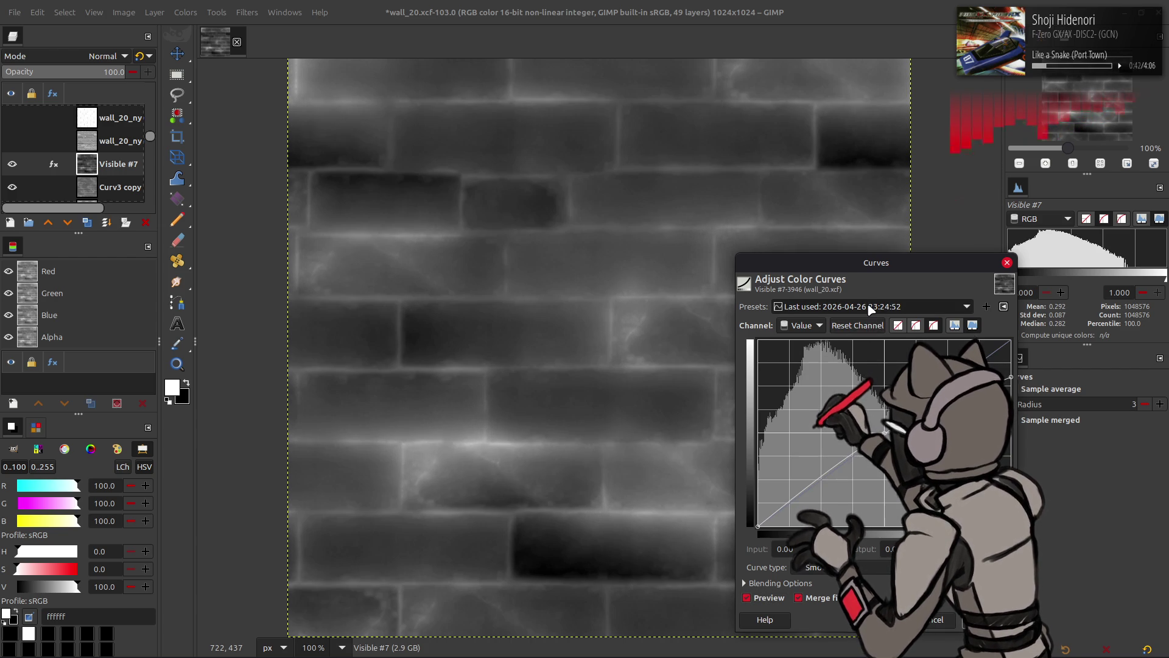
pyautogui.scroll(3, 871, 308)
pyautogui.scroll(-1, 878, 308)
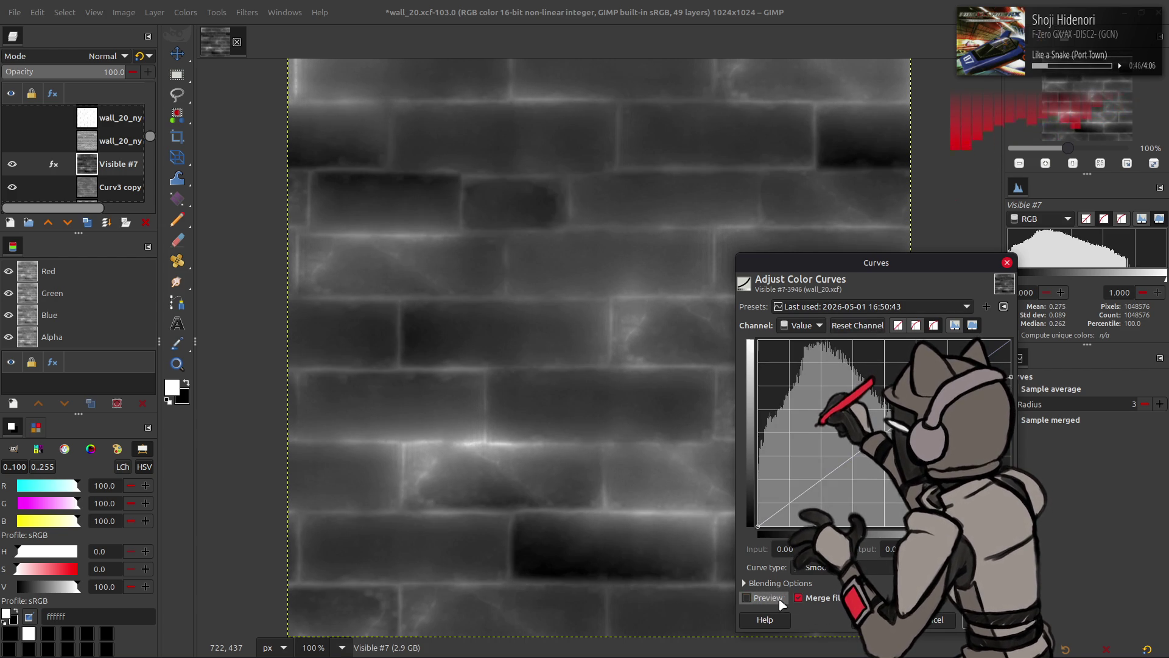
pyautogui.scroll(1, 879, 308)
pyautogui.scroll(-2, 879, 308)
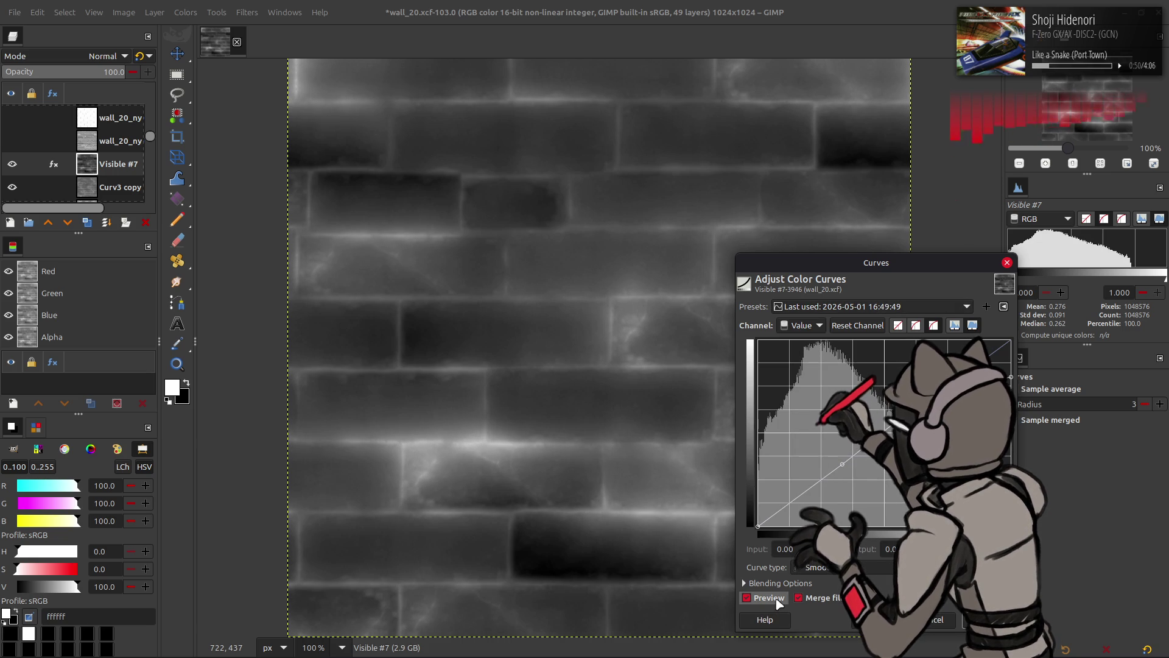
pyautogui.scroll(1, 867, 307)
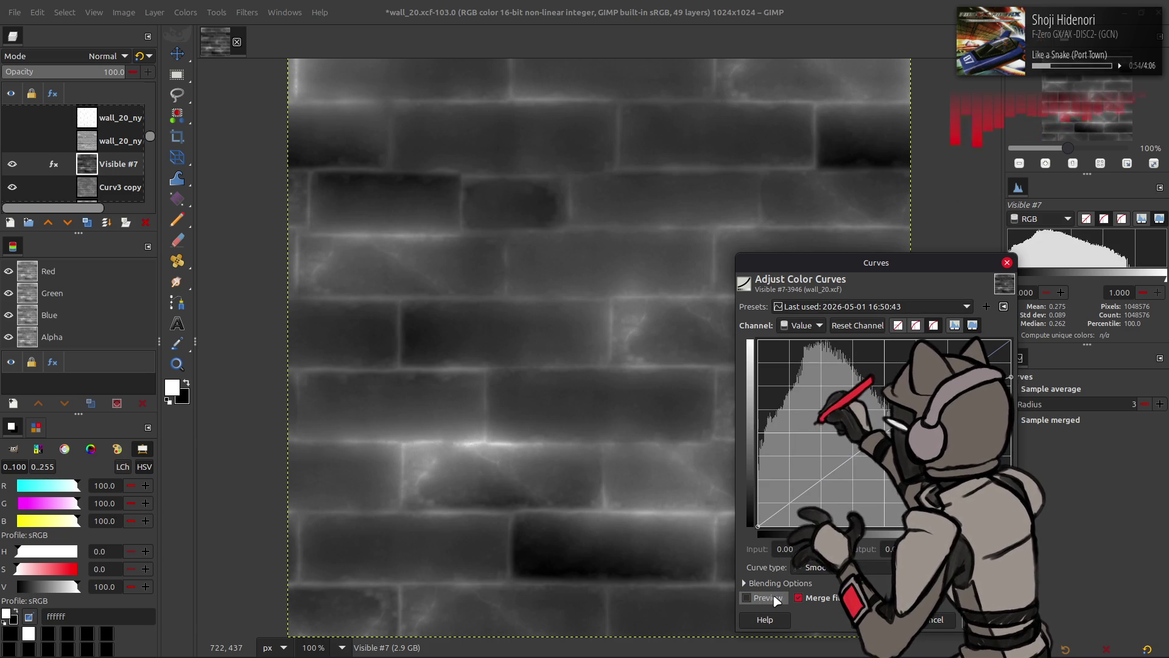
pyautogui.press('Return')
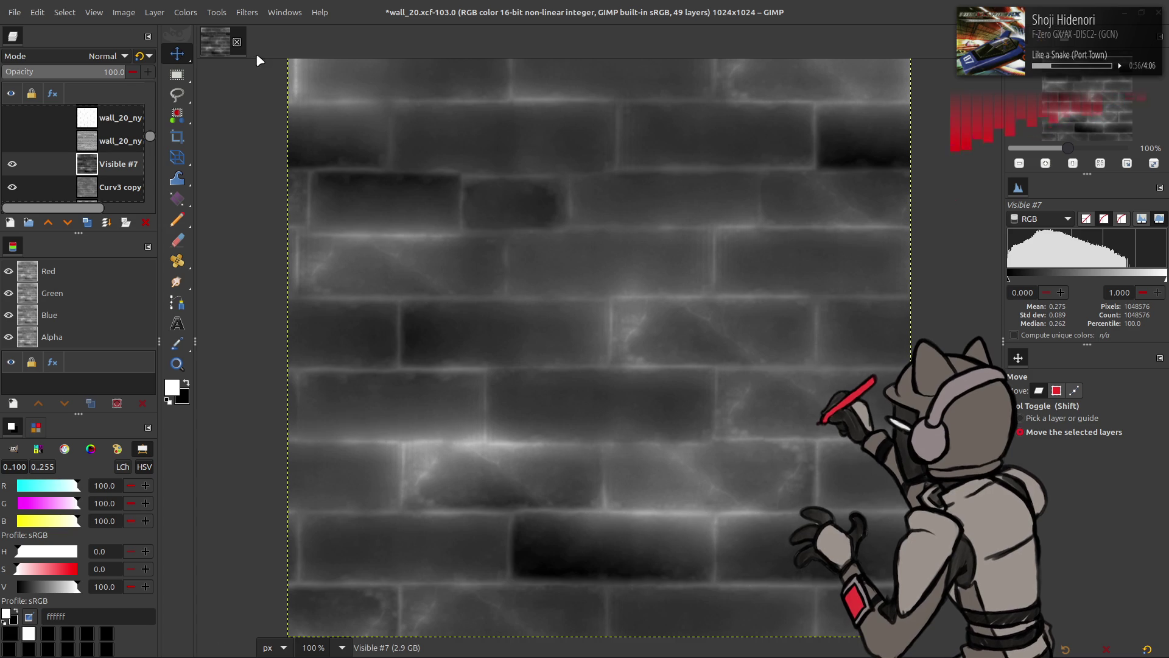
# Run Auto Stretch Contrast again on Visible #7 to brighten the mortar lines
pyautogui.click(185, 12)
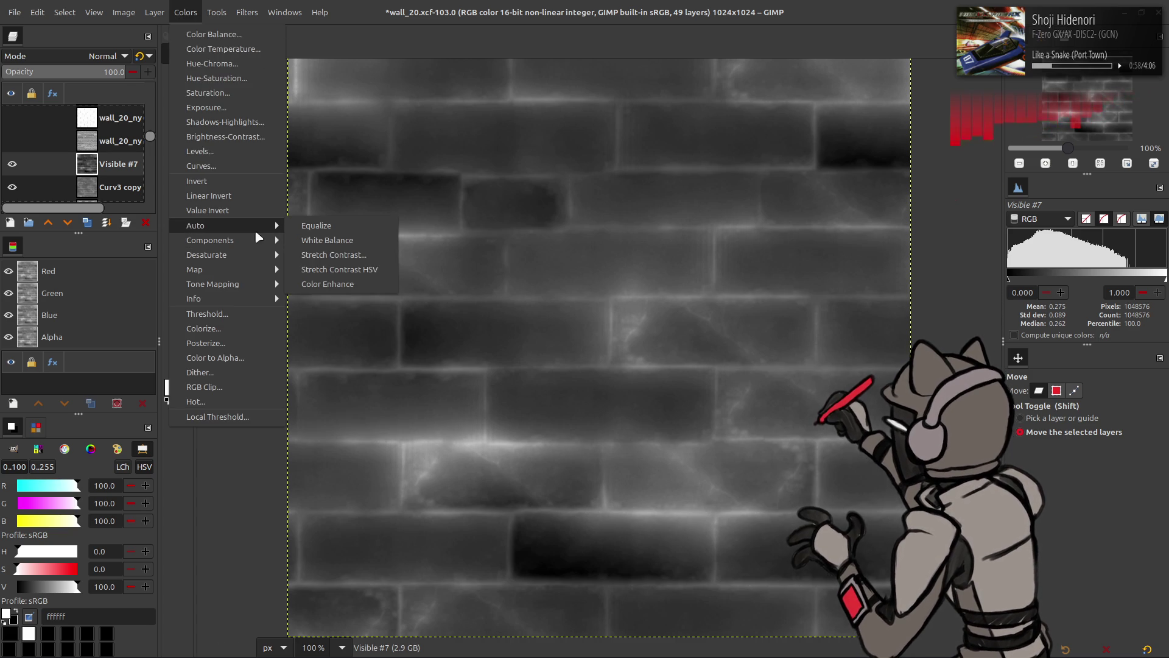
pyautogui.click(304, 255)
pyautogui.click(235, 309)
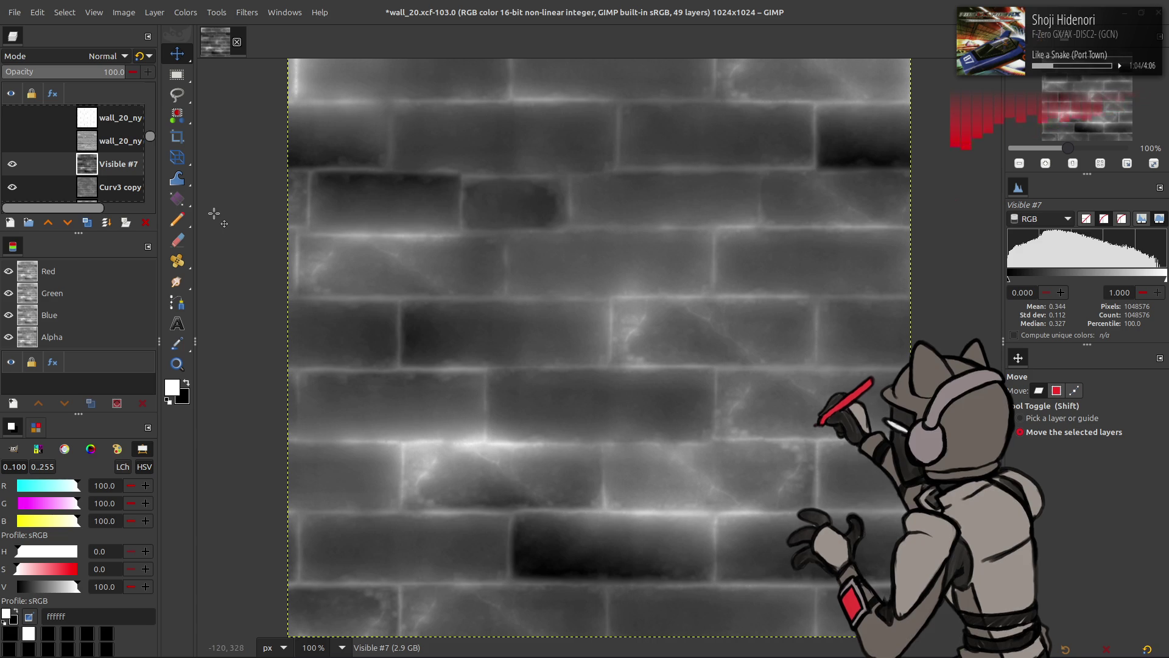
# Create a Visible #8 test layer and try Multiply and Screen blend modes on it
pyautogui.keyDown('shift'); pyautogui.click(87, 222); pyautogui.keyUp('shift')
pyautogui.click(85, 56)
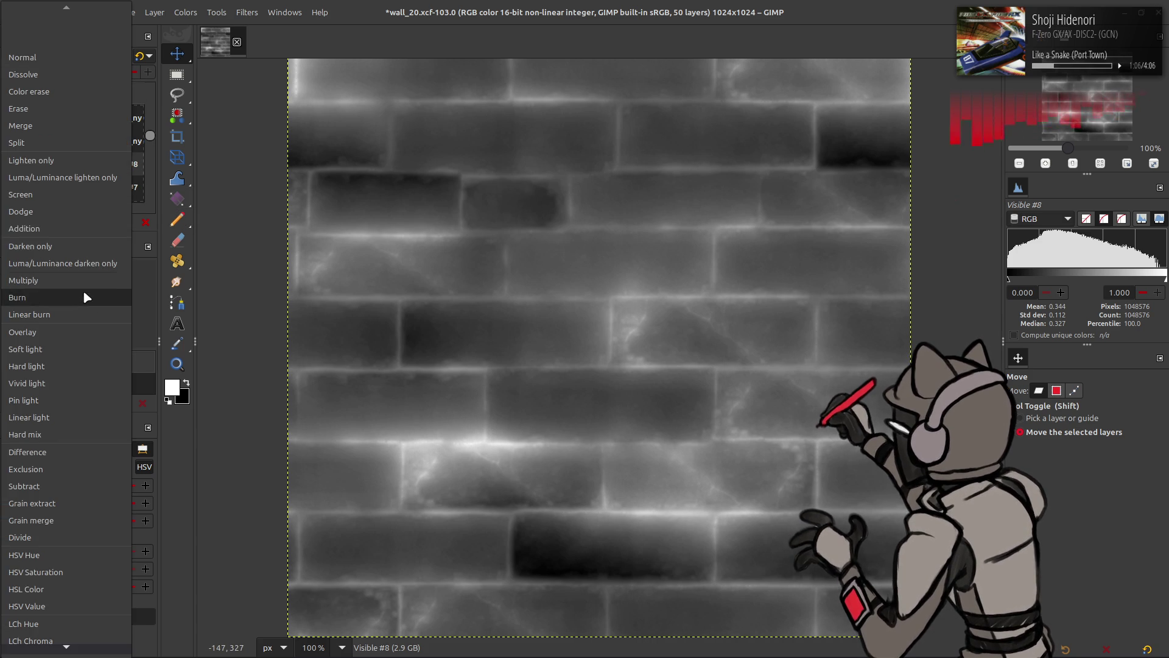
pyautogui.click(84, 280)
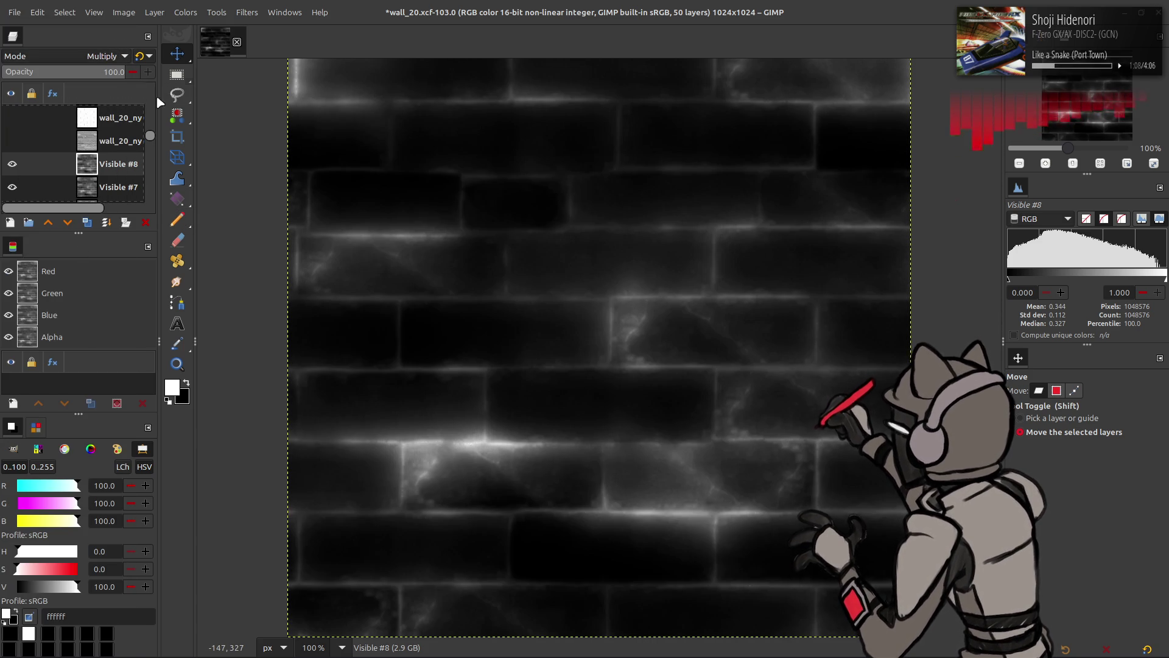
pyautogui.hotkey('ctrl', 'z')
pyautogui.click(86, 61)
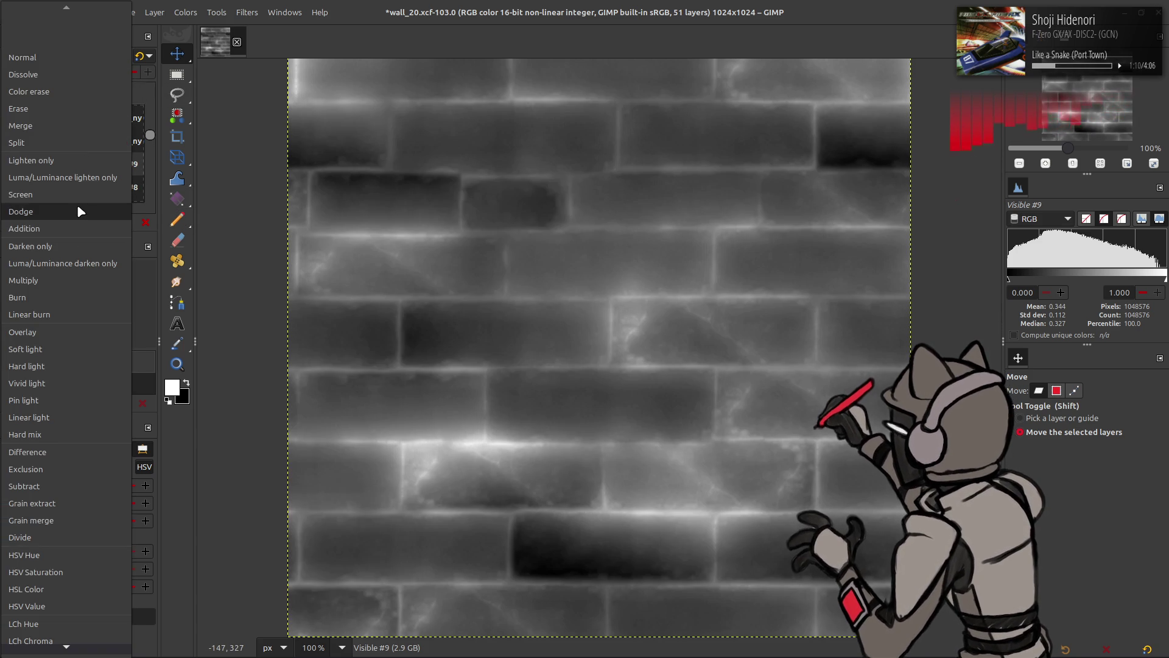
pyautogui.click(77, 203)
pyautogui.rightClick(94, 157)
pyautogui.click(122, 287)
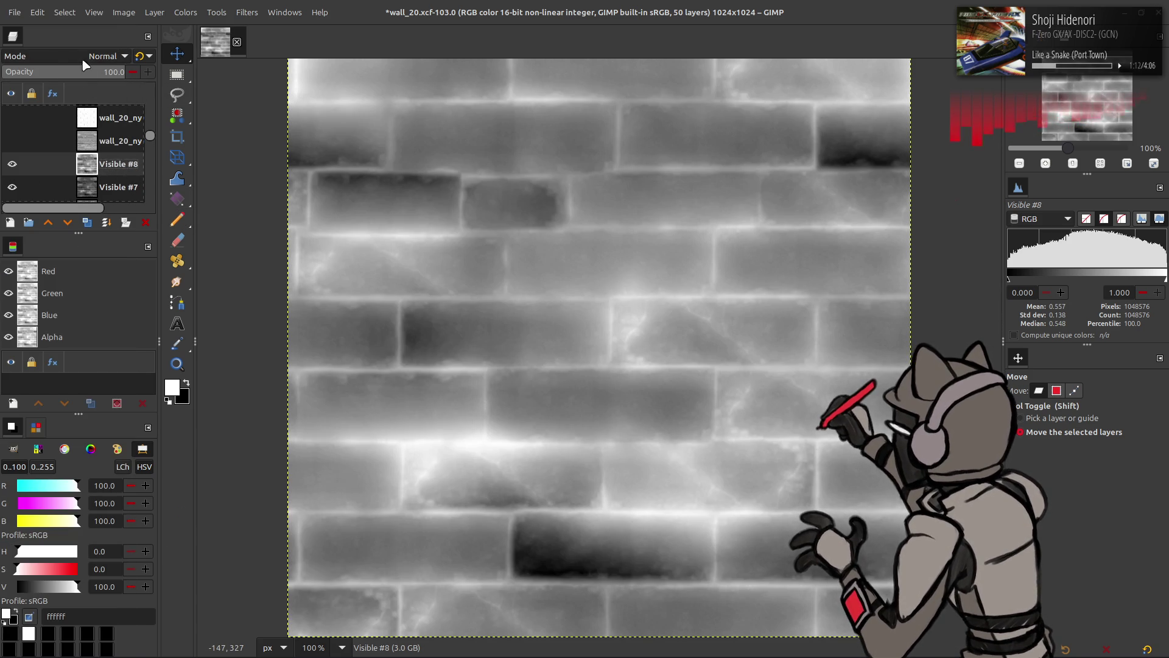
# Test a Multiply merge down, undo it and delete the Visible #8 test layer
pyautogui.click(85, 56)
pyautogui.click(51, 284)
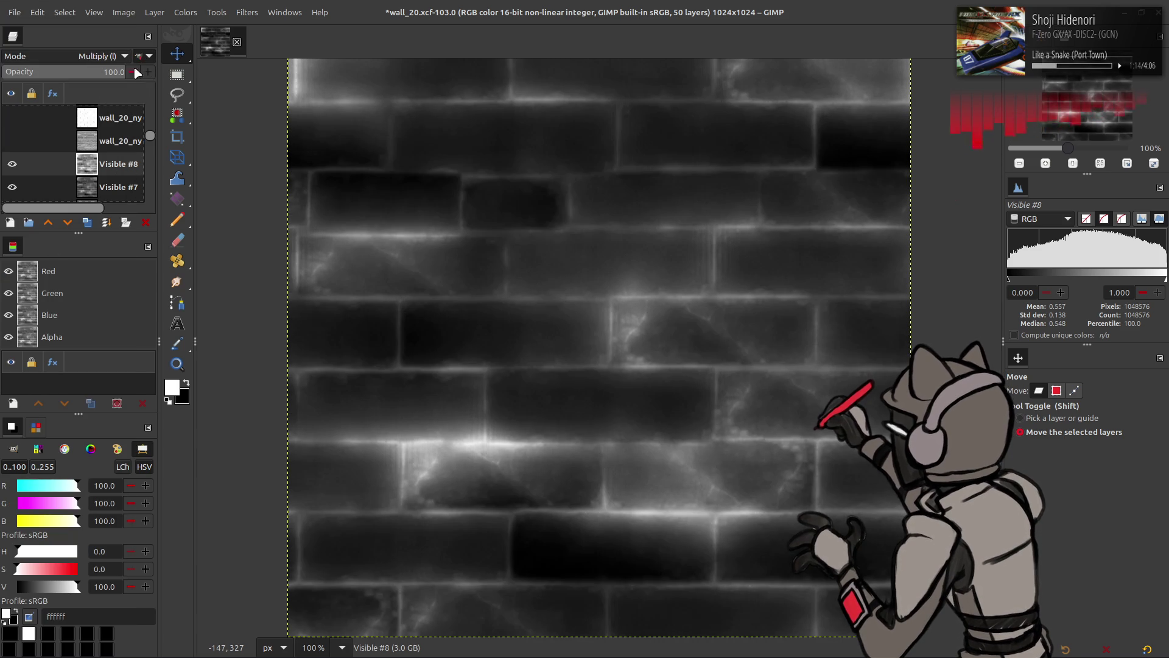
pyautogui.hotkey('ctrl', 'm')
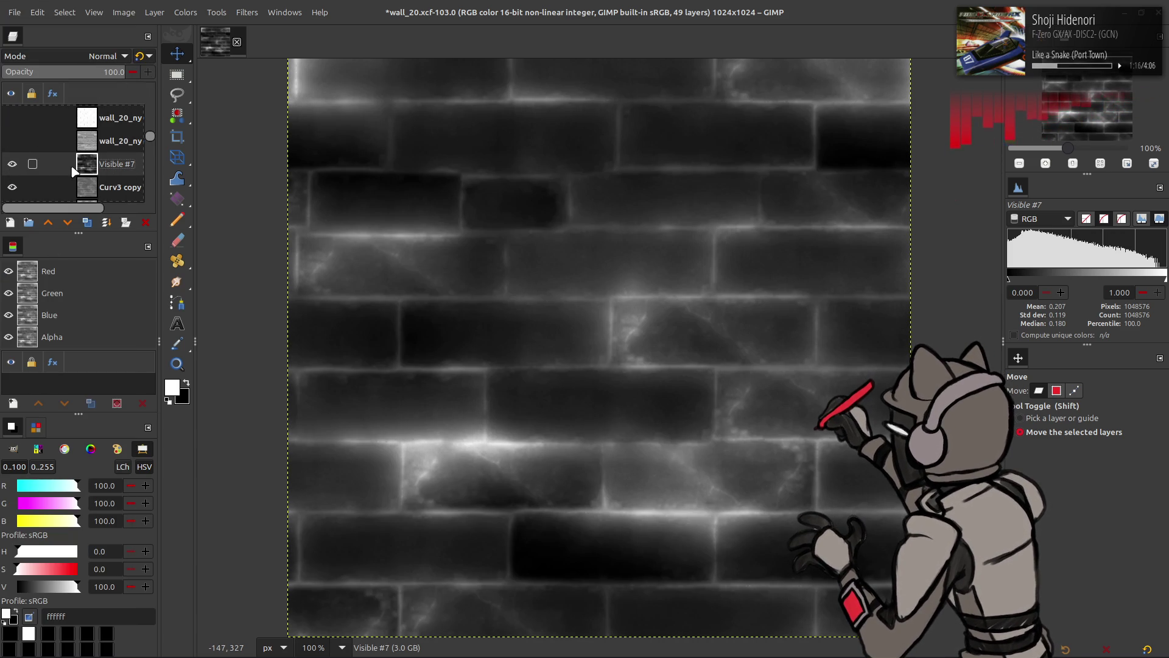
pyautogui.hotkey('ctrl', 'z')
pyautogui.click(146, 221)
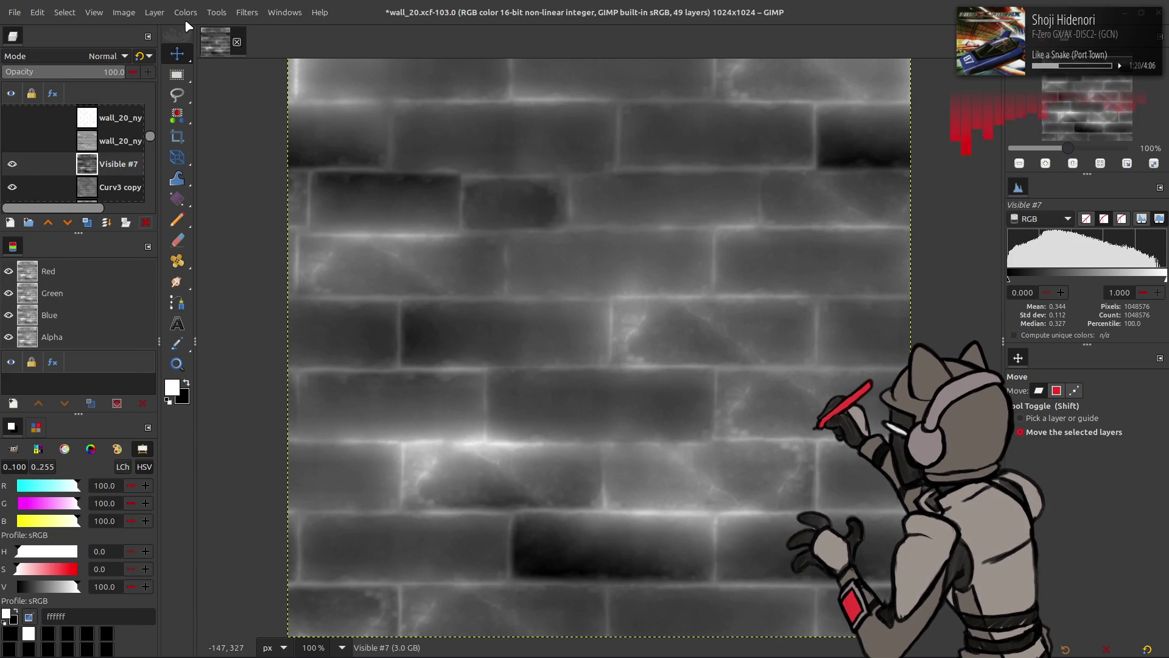
# Export the brick mask over mask_02.dds and switch to Blender
pyautogui.click(14, 12)
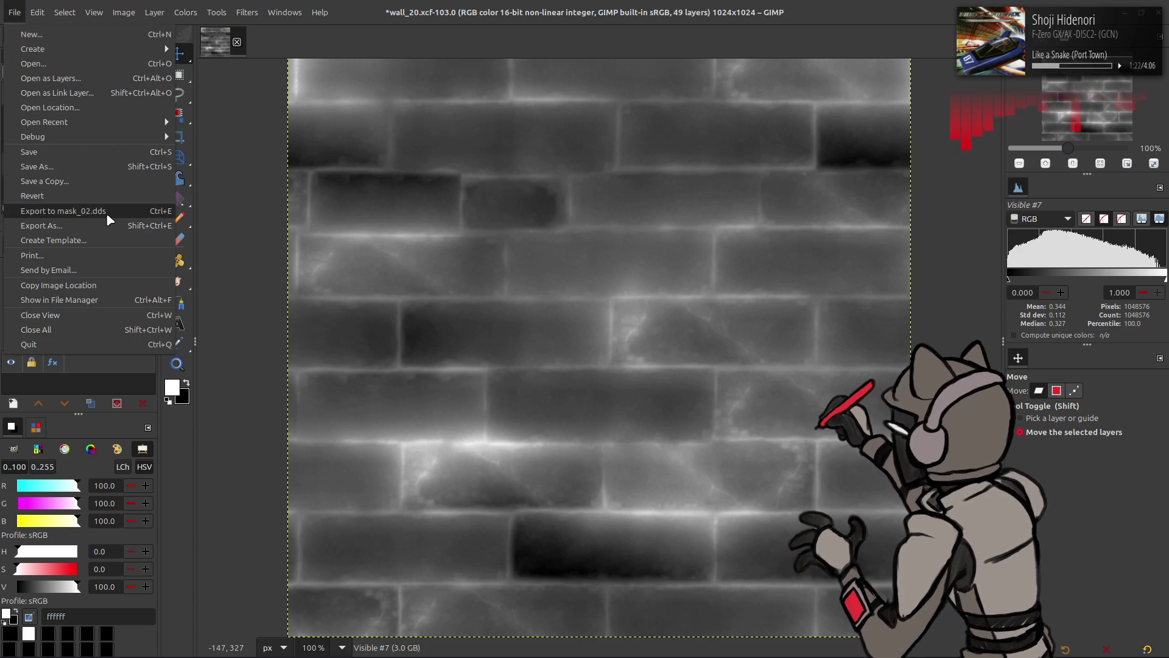
pyautogui.click(37, 210)
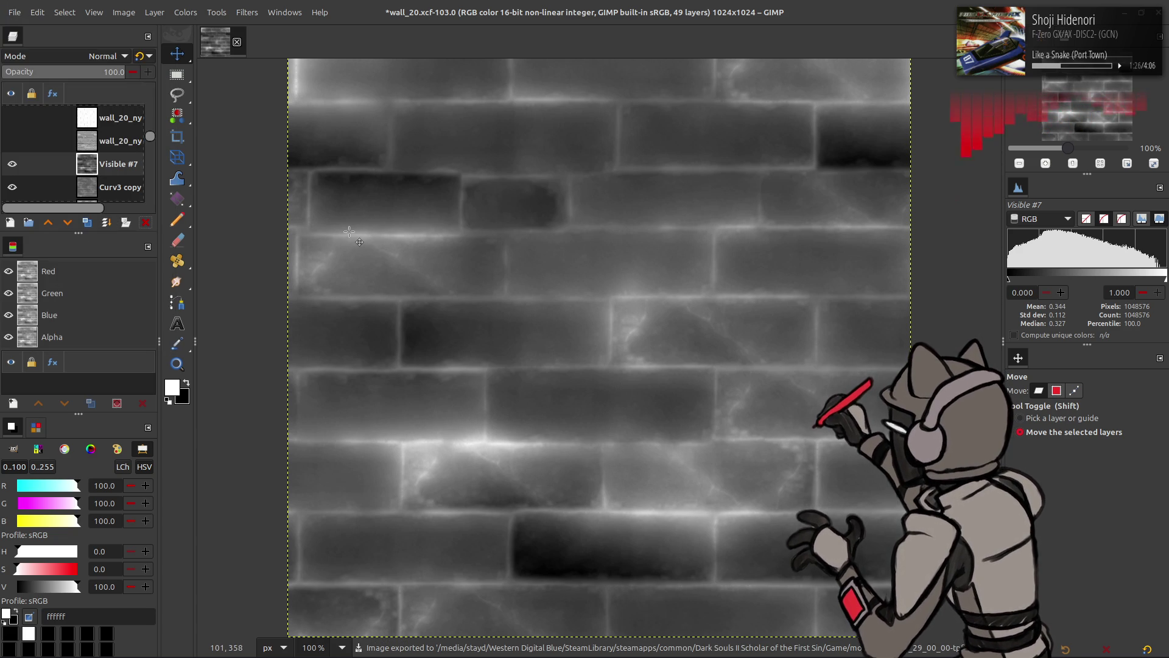
pyautogui.hotkey('alt', 'Tab')
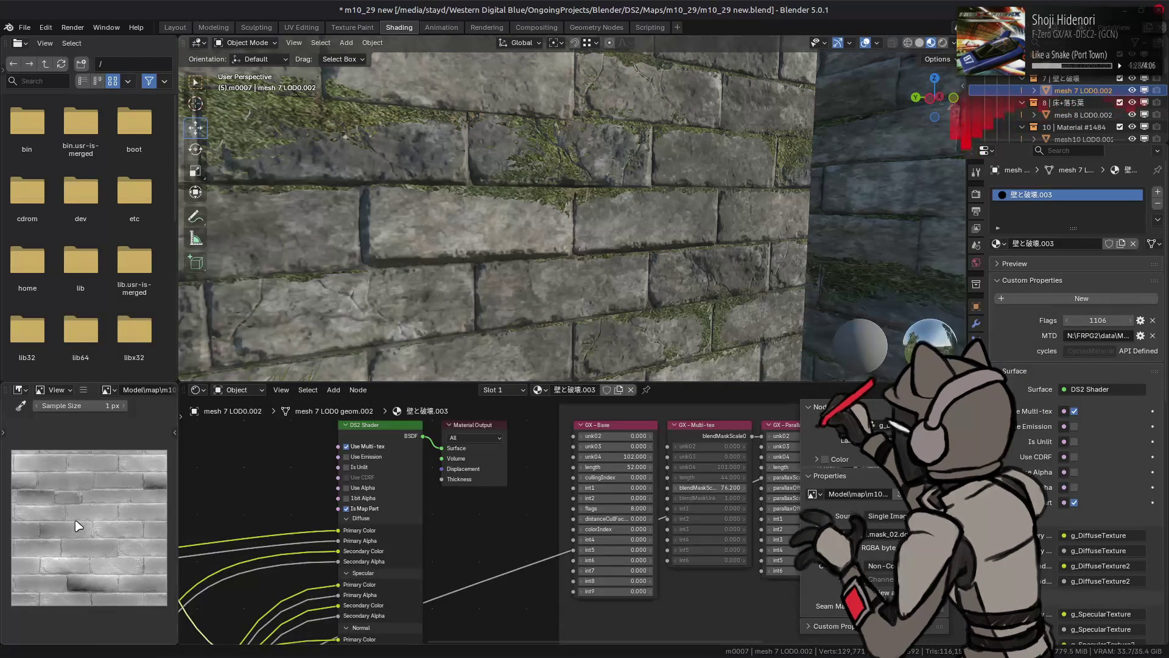
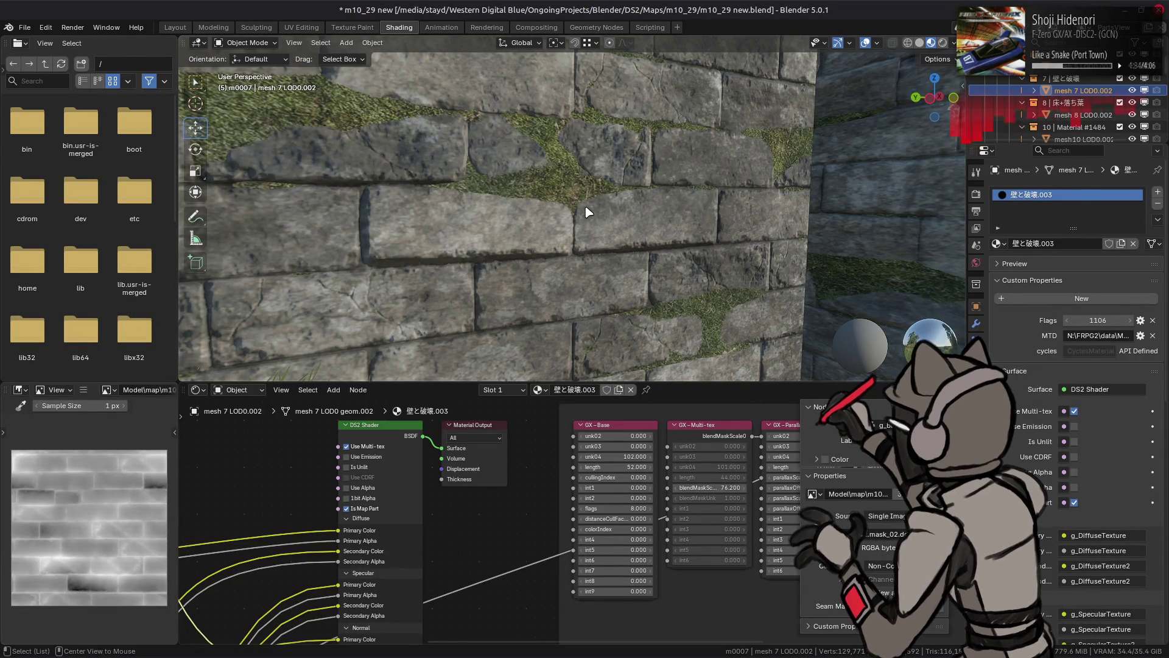
# Switch from Blender back to the GIMP window with wall_20.xcf
pyautogui.hotkey('alt', 'Tab')
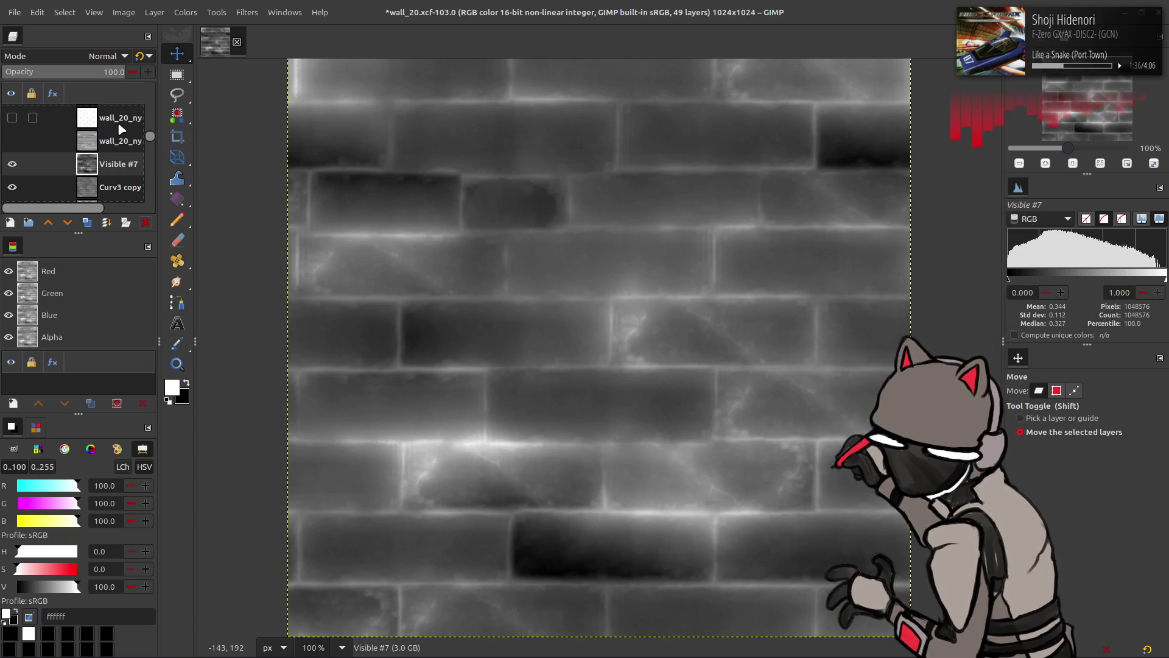
# Duplicate the Curv layer, move the copy up, set it to Multiply and invert it
pyautogui.scroll(-5, 105, 142)
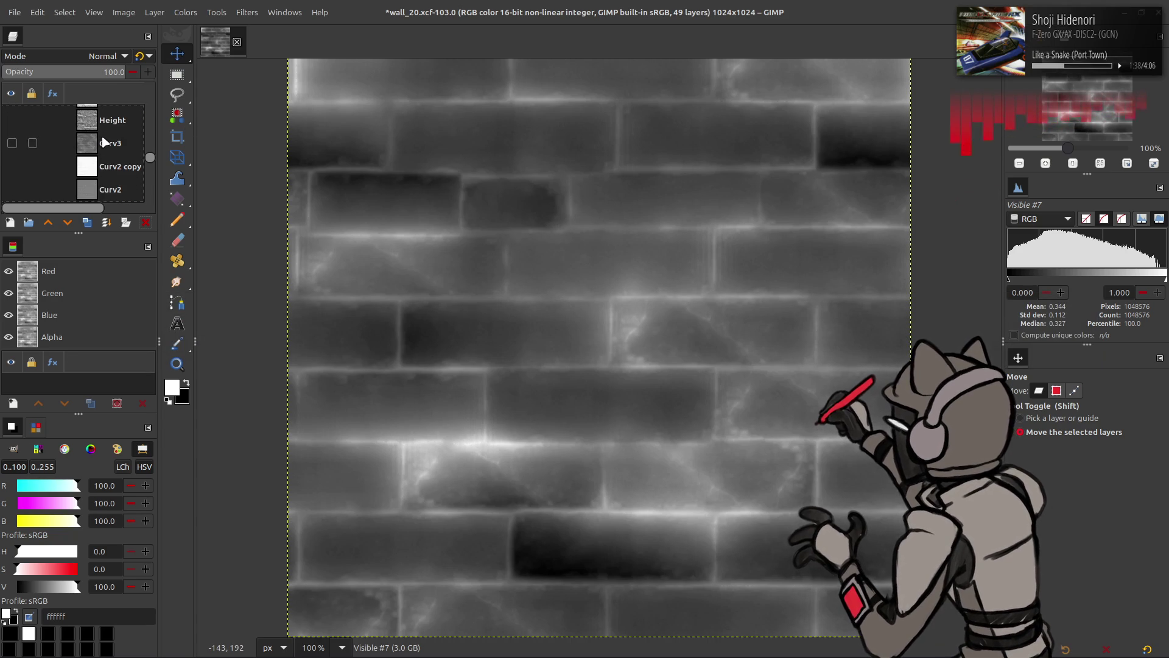
pyautogui.click(105, 142)
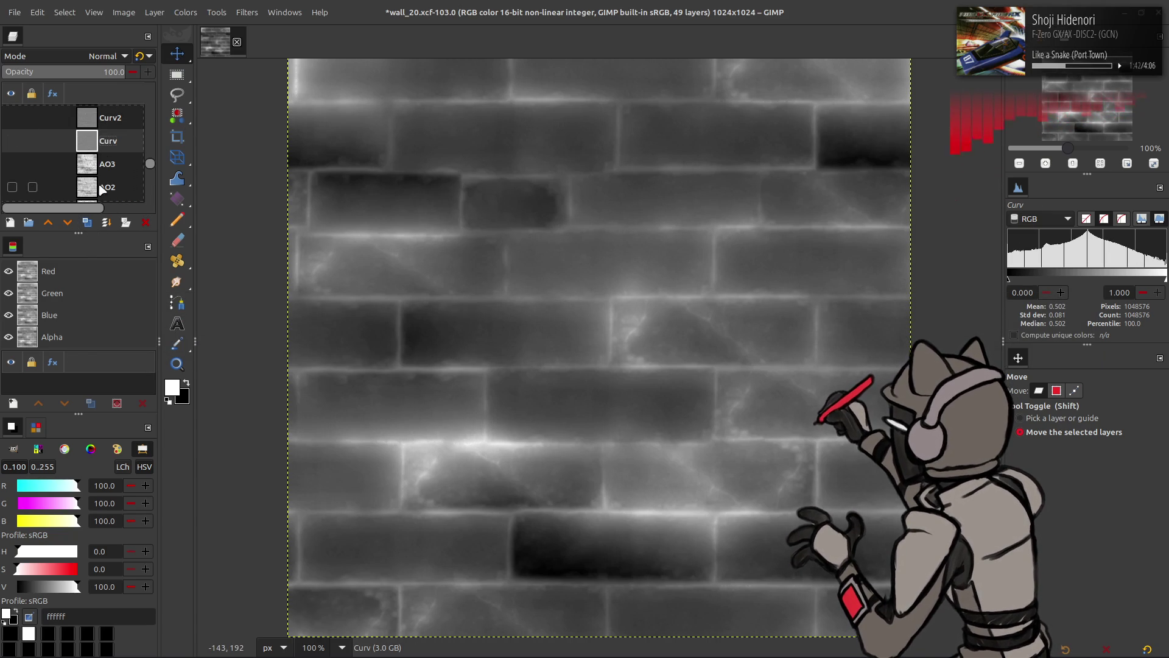
pyautogui.click(93, 223)
pyautogui.moveTo(114, 141)
pyautogui.mouseDown()
pyautogui.moveTo(112, 90)
pyautogui.moveTo(109, 177)
pyautogui.mouseUp()
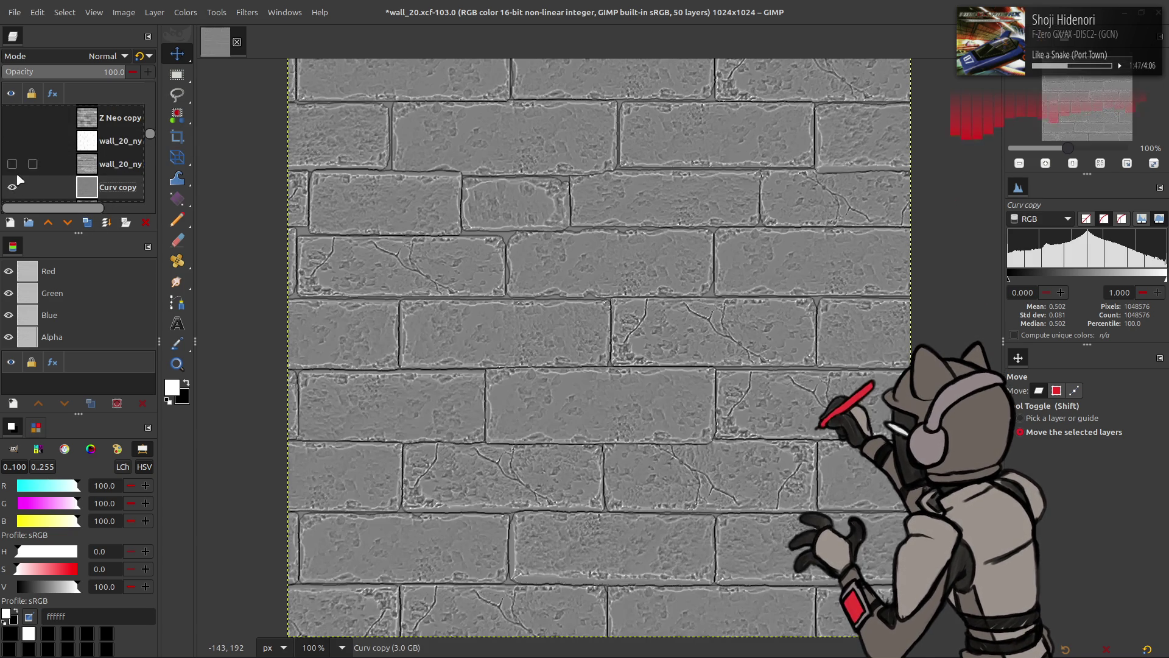
pyautogui.click(89, 59)
pyautogui.click(60, 280)
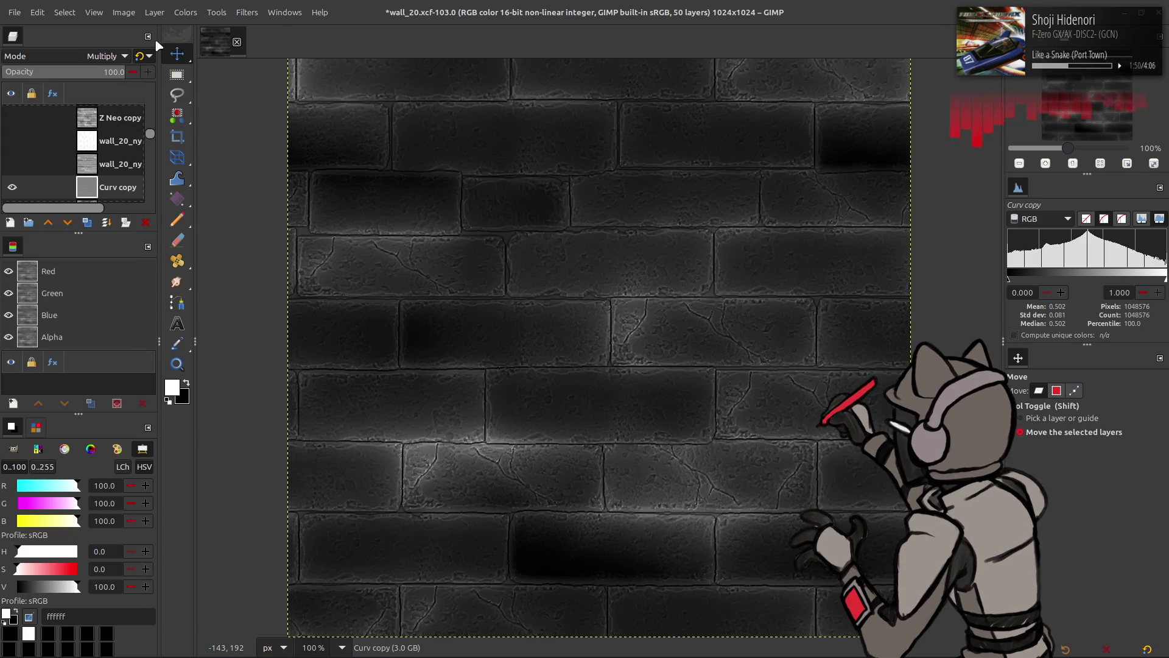
pyautogui.click(185, 12)
pyautogui.click(198, 181)
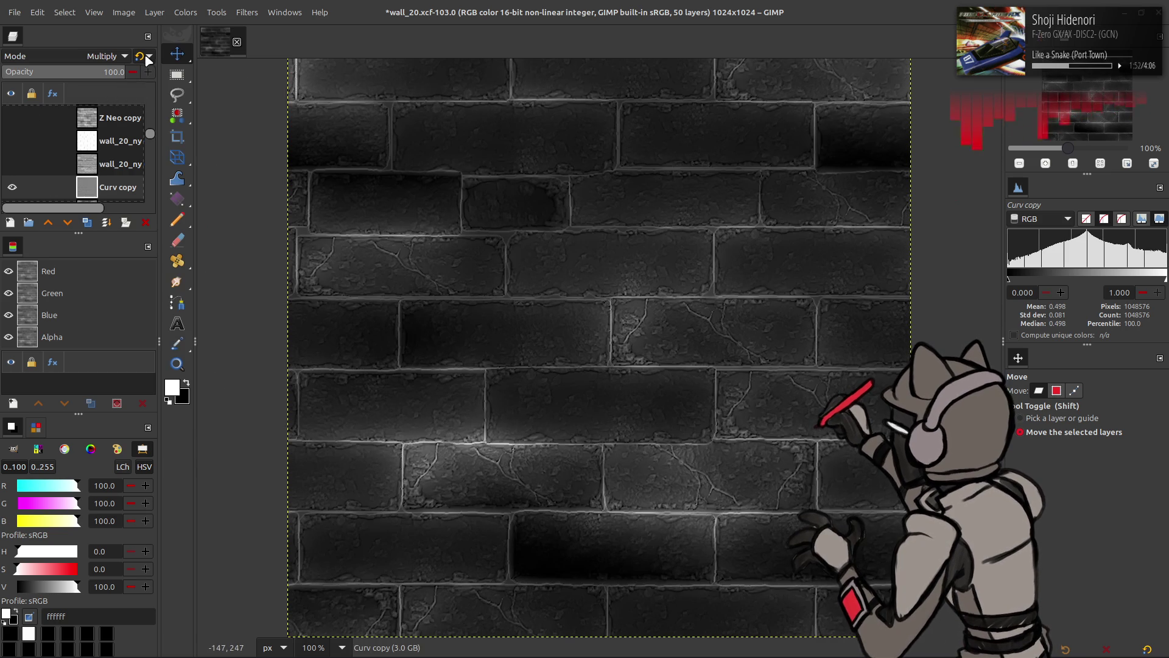
# Merge Curv copy down into Visible #7 and apply Stretch Contrast to the result
pyautogui.scroll(-1, 42, 138)
pyautogui.click(12, 151)
pyautogui.click(11, 151)
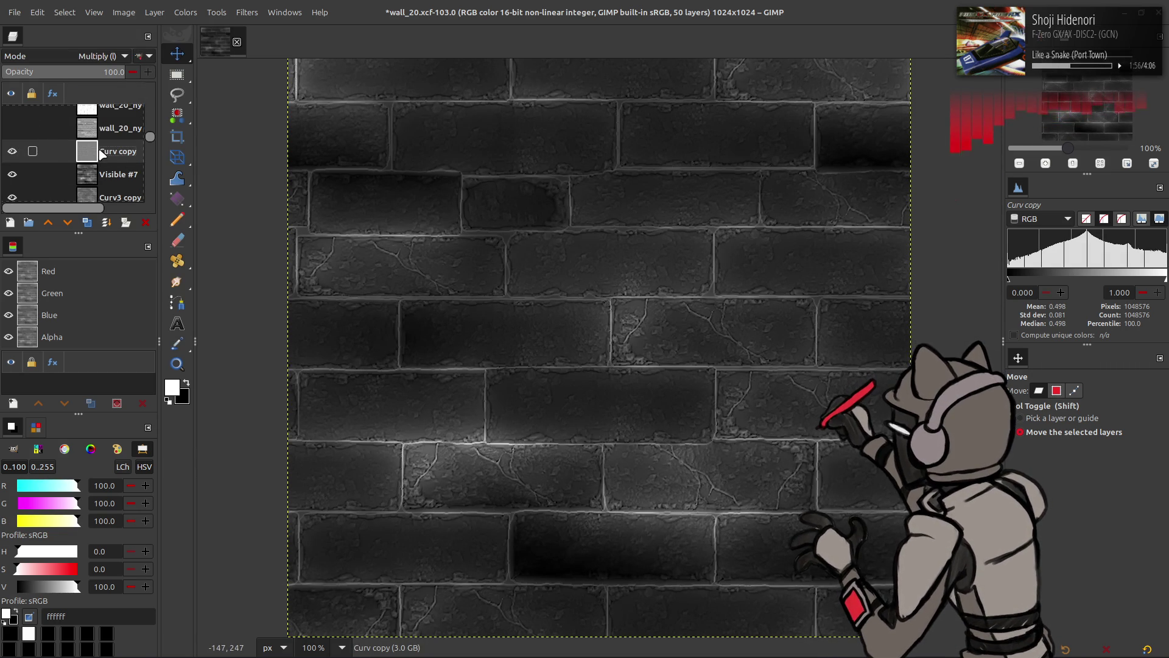
pyautogui.click(126, 174)
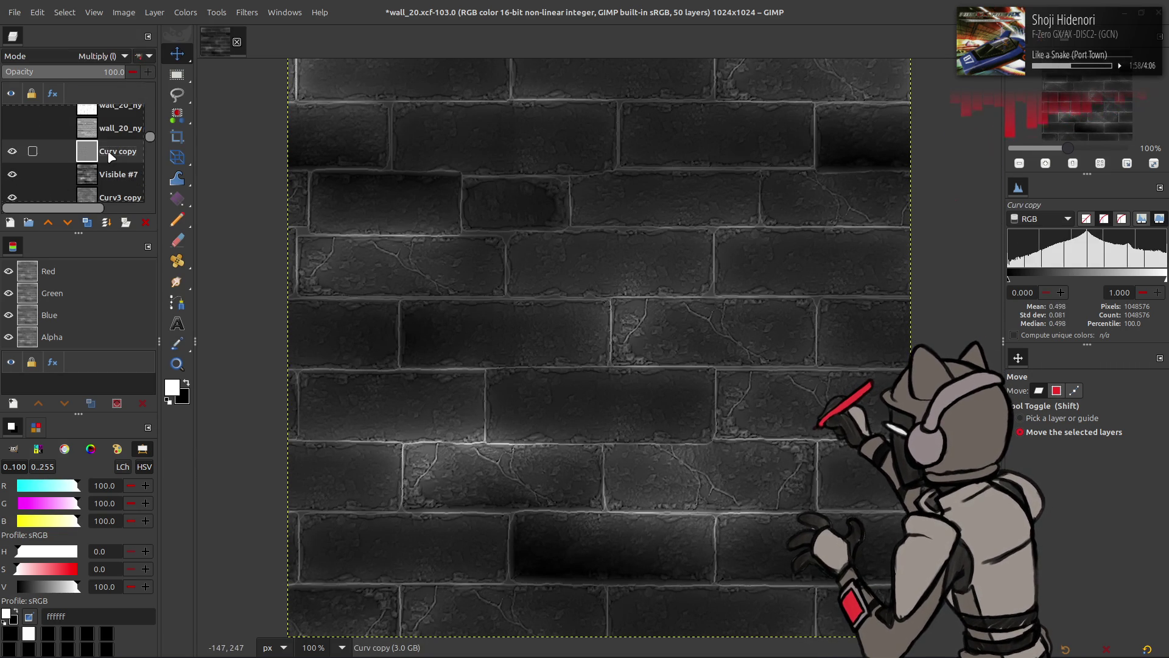
pyautogui.rightClick(112, 152)
pyautogui.click(140, 280)
pyautogui.click(185, 13)
pyautogui.moveTo(231, 225)
pyautogui.click(318, 254)
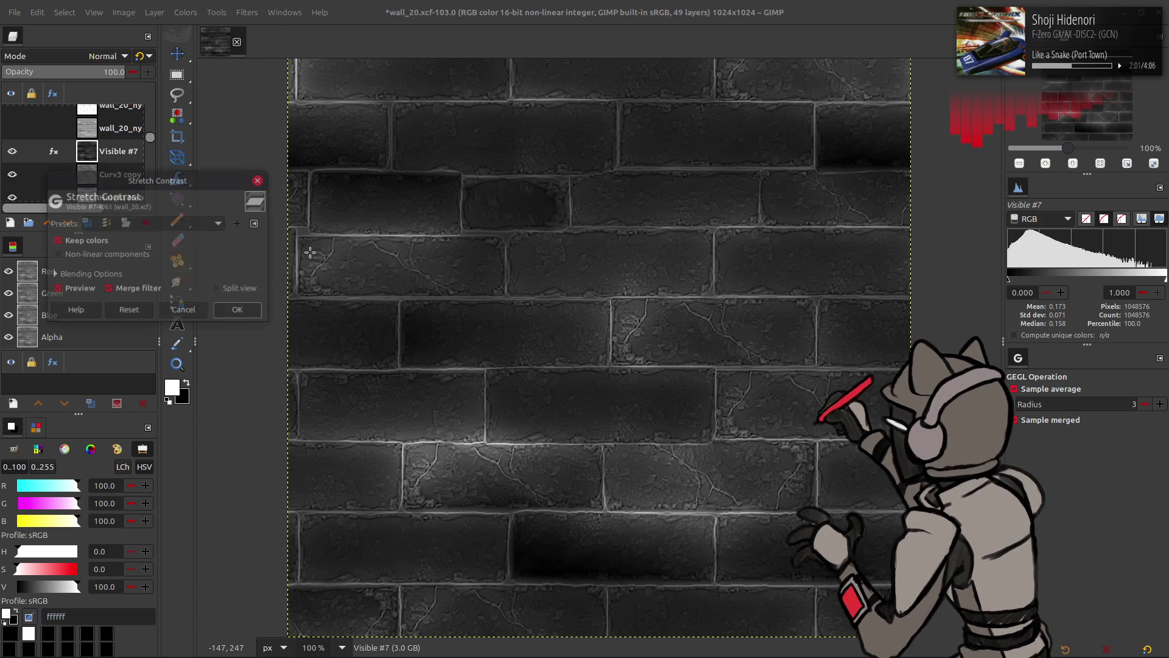
pyautogui.click(239, 310)
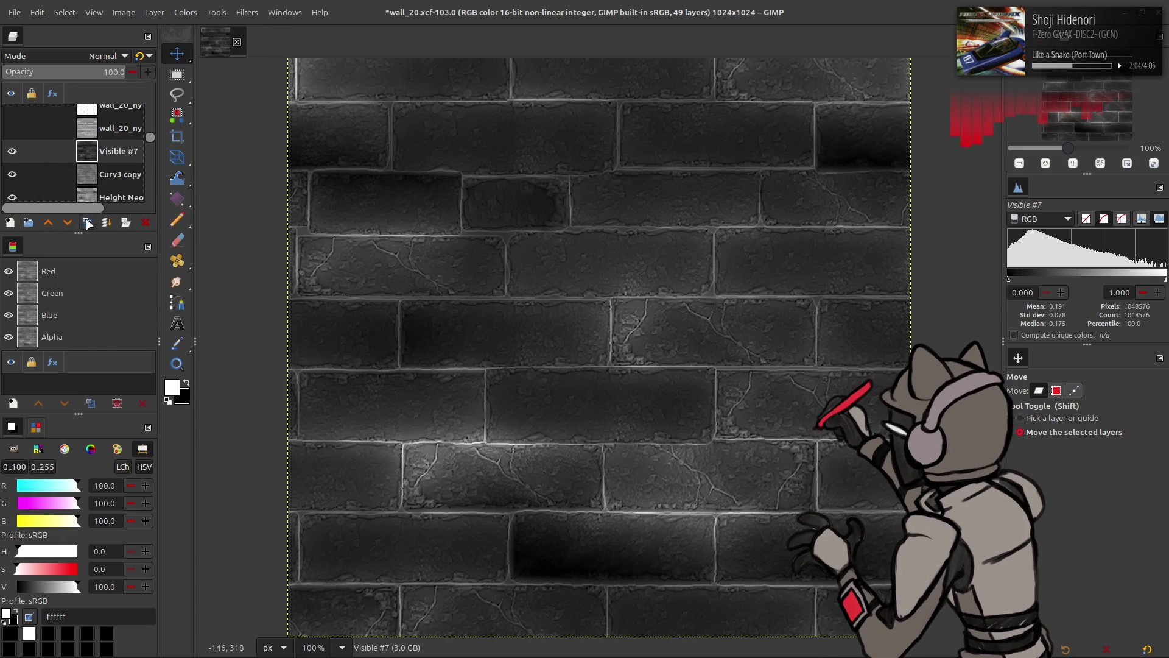
# Test a Screen-mode layer made from the visible image, then undo it
pyautogui.click(186, 13)
pyautogui.press('Escape')
pyautogui.hotkey('ctrl', 'shift', 'v')
pyautogui.click(106, 56)
pyautogui.click(75, 228)
pyautogui.hotkey('ctrl', 'z')
pyautogui.hotkey('ctrl', 'z')
# Re-export the image to its last export file and return to Blender
pyautogui.click(15, 17)
pyautogui.click(78, 201)
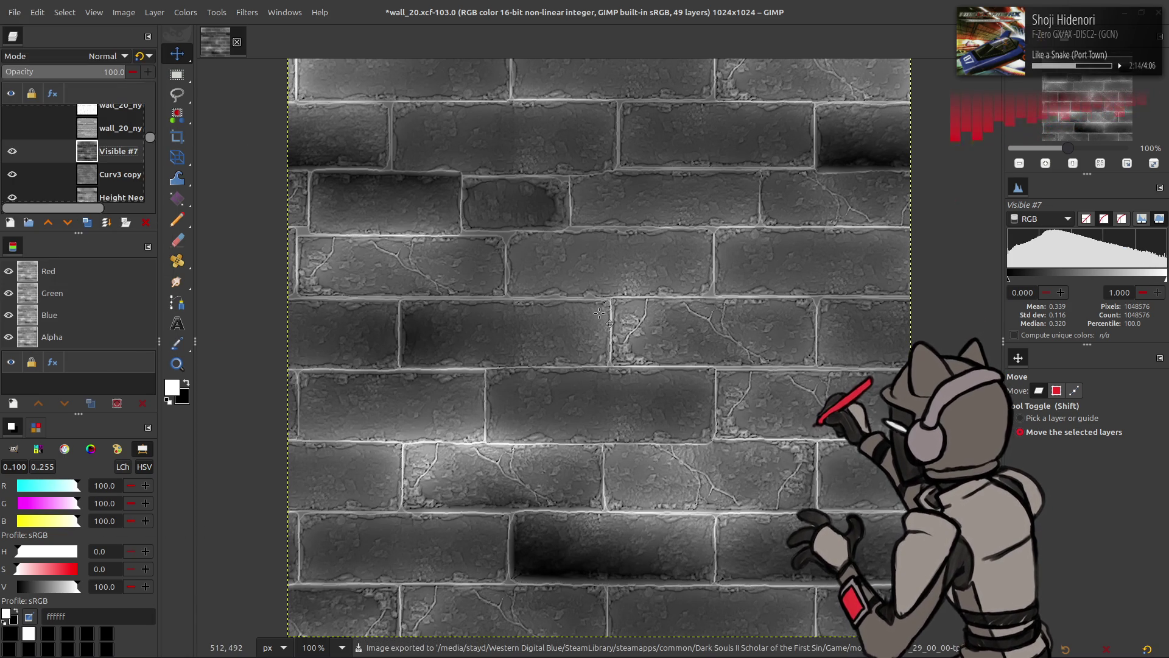
pyautogui.hotkey('alt', 'Tab')
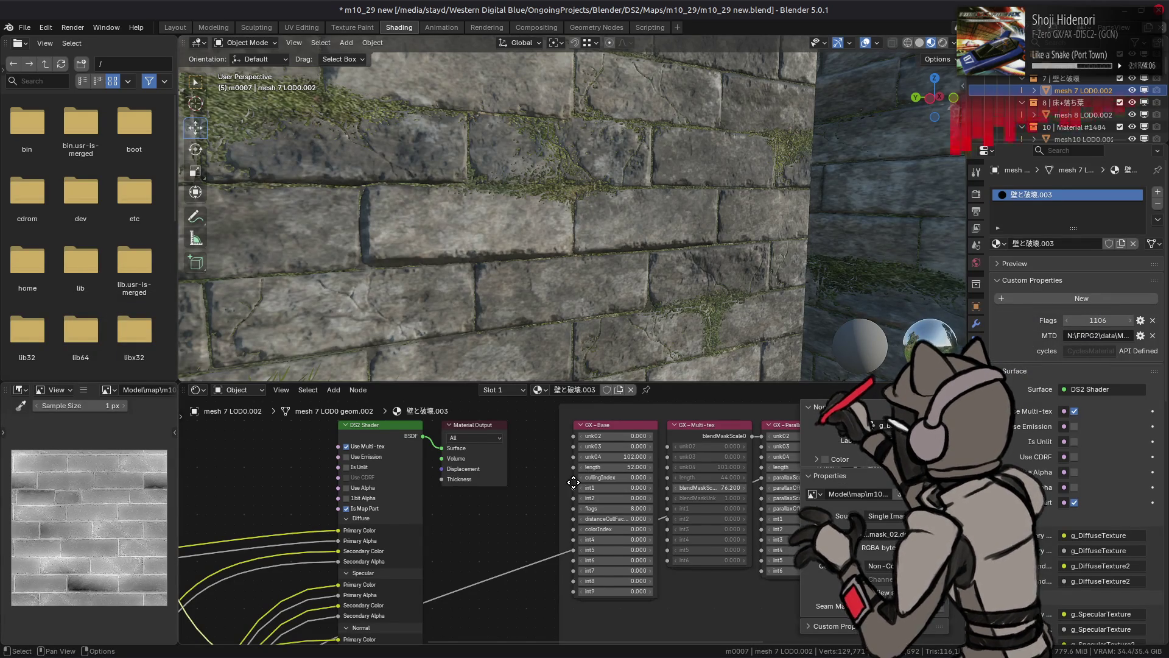
# Set the GX-Multi-tex node's blendMaskScale to 15, then to 6
pyautogui.moveTo(573, 482); pyautogui.dragTo(245, 485)
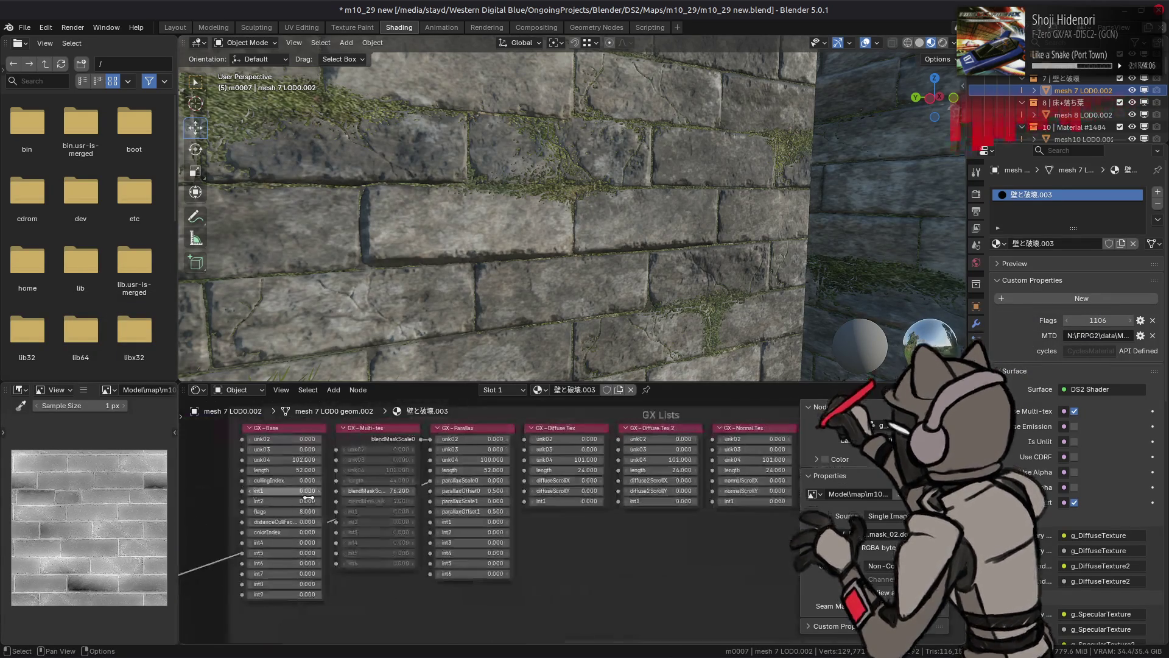
pyautogui.click(384, 490)
pyautogui.write('15')
pyautogui.press('Return')
pyautogui.click(383, 491)
pyautogui.write('6')
pyautogui.press('Return')
# Orbit and zoom around the ruins to inspect the moss blend, then enter Edit Mode on the wall
pyautogui.scroll(-2, 585, 253)
pyautogui.moveTo(654, 267)
pyautogui.mouseDown()
pyautogui.moveTo(608, 269)
pyautogui.moveTo(645, 284)
pyautogui.mouseUp()
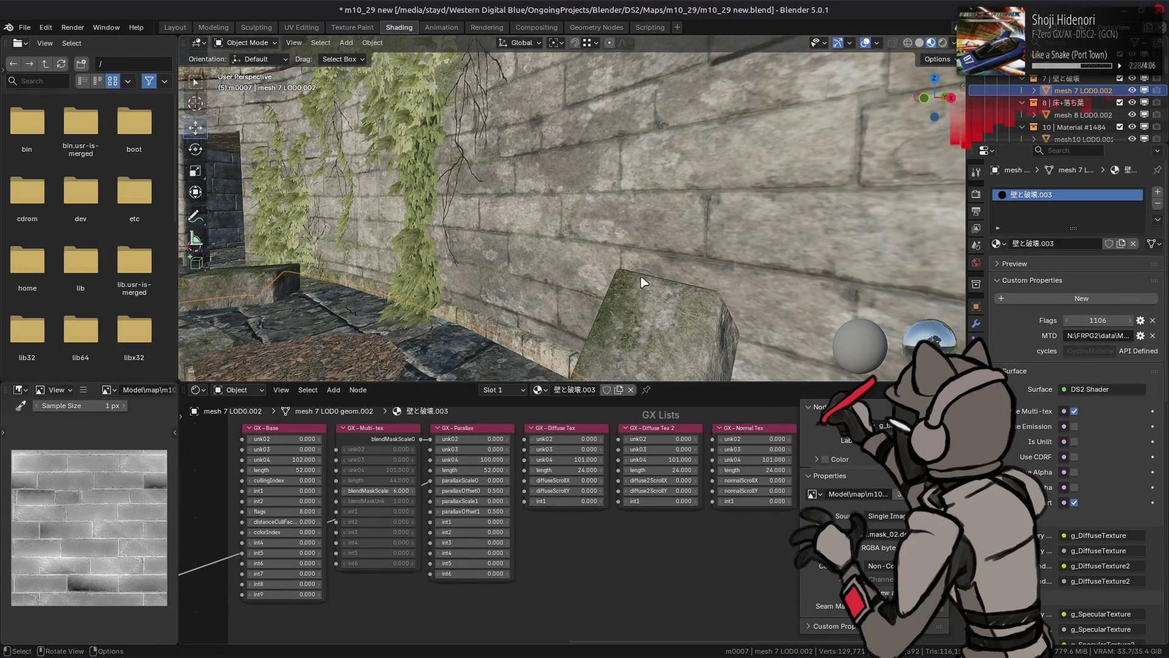
pyautogui.scroll(-3, 643, 280)
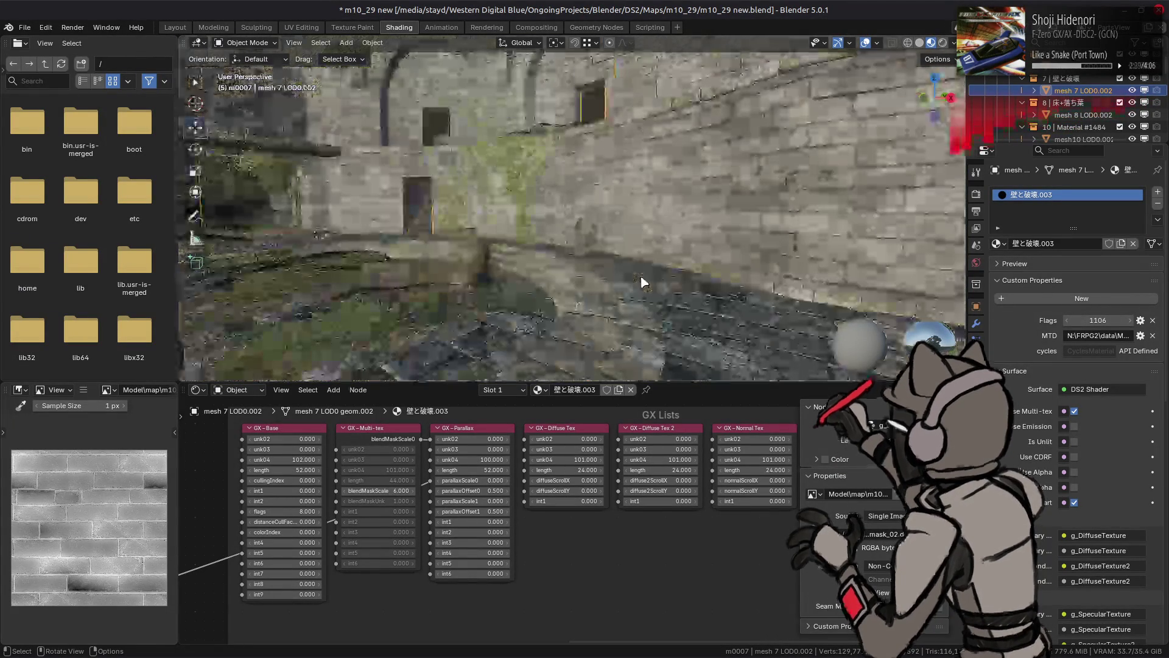
pyautogui.scroll(4, 643, 277)
pyautogui.scroll(-4, 715, 260)
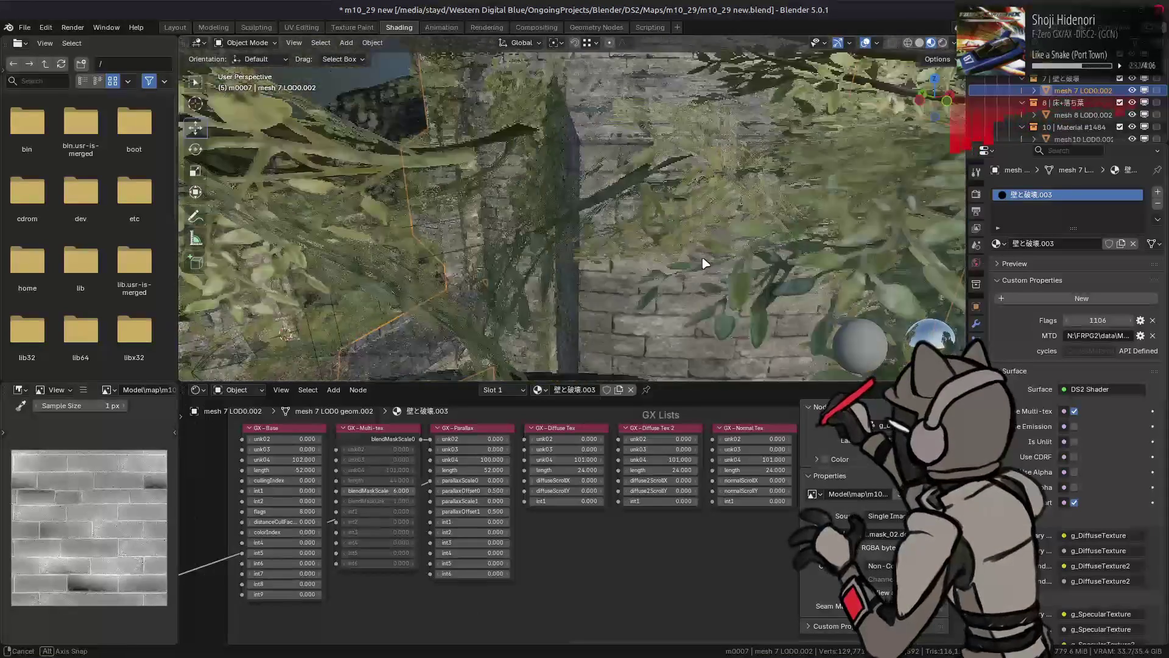
pyautogui.scroll(3, 782, 241)
pyautogui.moveTo(782, 241)
pyautogui.mouseDown()
pyautogui.moveTo(783, 274)
pyautogui.moveTo(723, 291)
pyautogui.moveTo(619, 170)
pyautogui.mouseUp()
pyautogui.scroll(5, 618, 170)
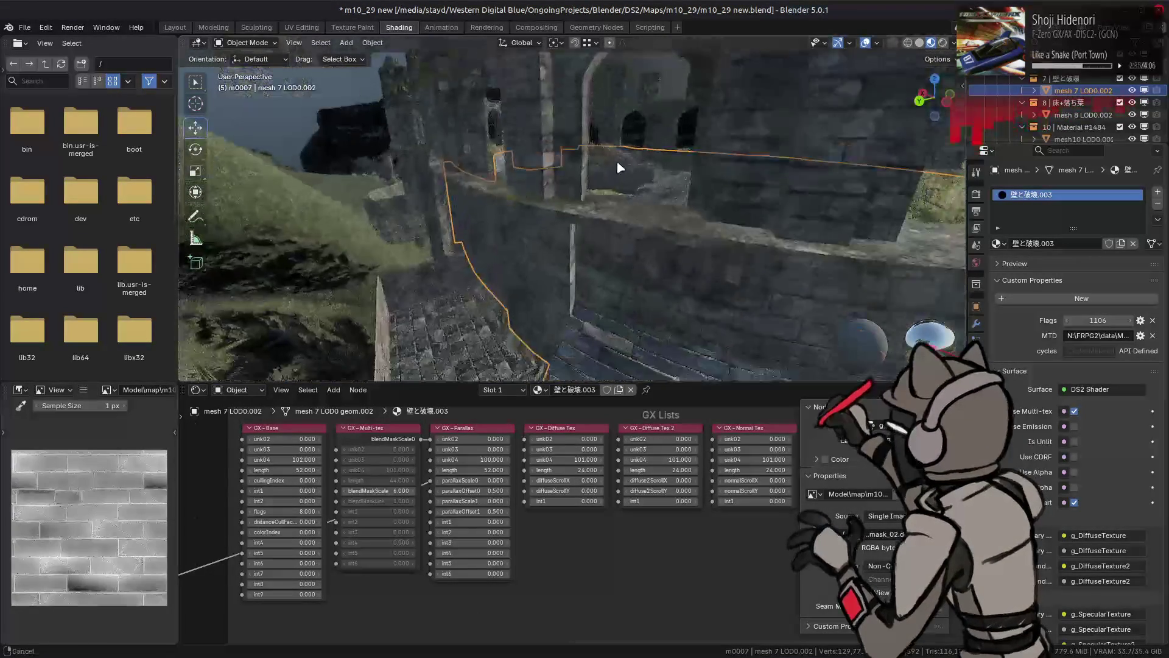
pyautogui.scroll(-3, 634, 262)
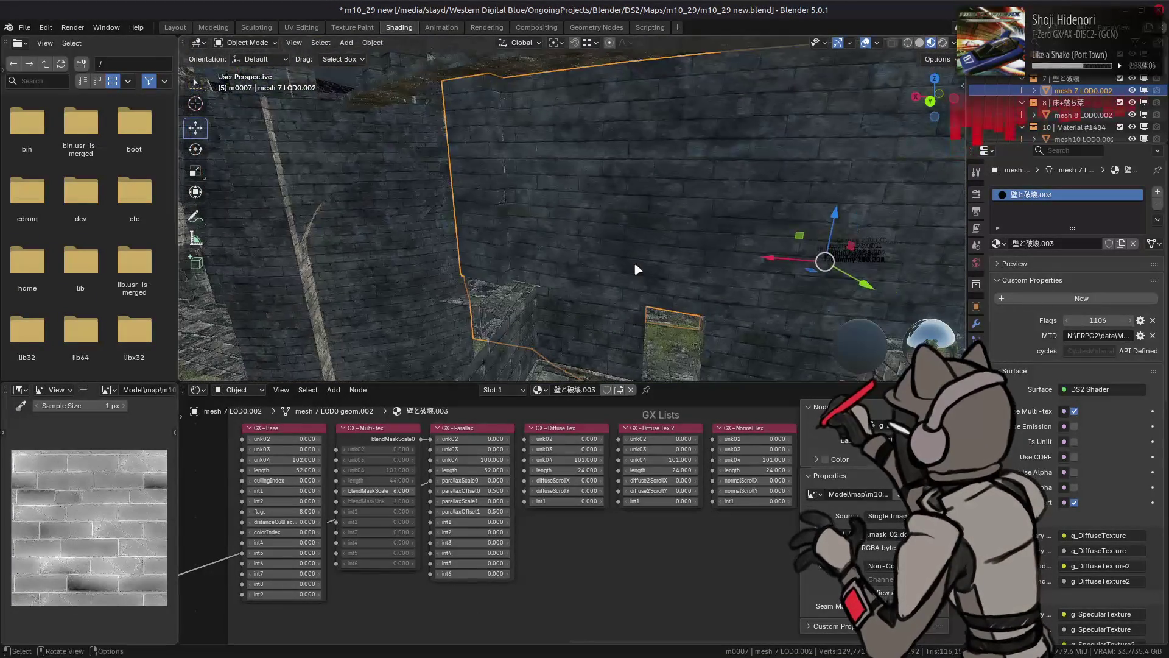
pyautogui.press('Tab')
# Select floor-edge vertices, then paint Add Alpha vertex colour onto a wall patch in Vertex Paint
pyautogui.keyDown('shift'); pyautogui.click(642, 300); pyautogui.keyUp('shift')
pyautogui.keyDown('shift'); pyautogui.click(765, 315); pyautogui.keyUp('shift')
pyautogui.click(244, 43)
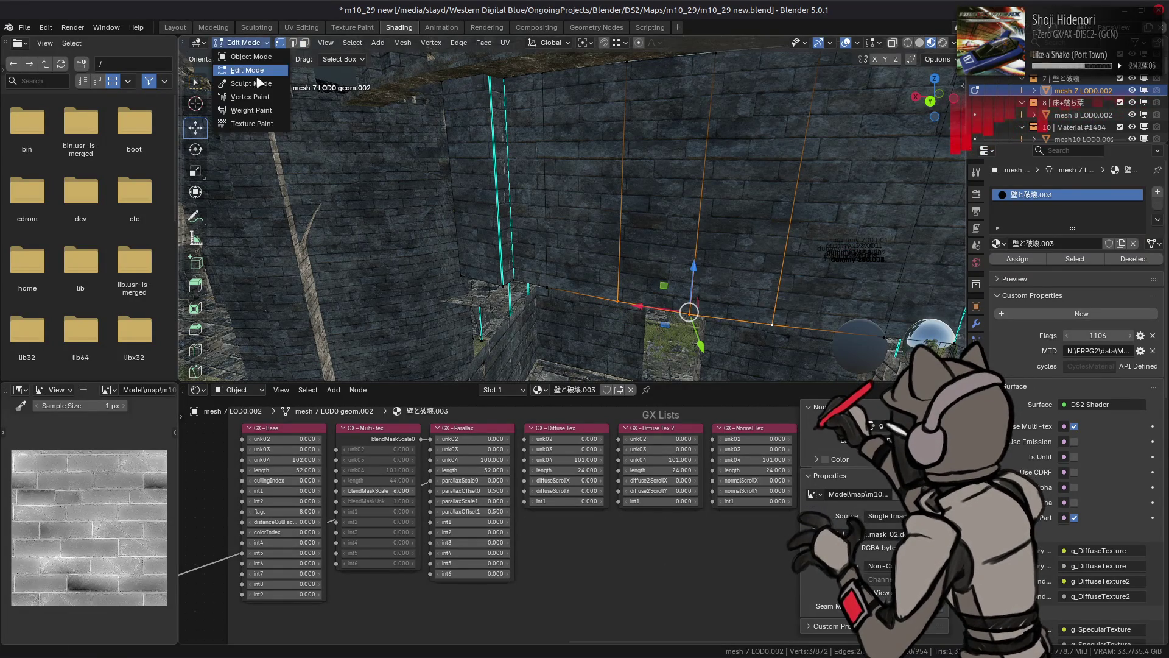
pyautogui.click(244, 98)
pyautogui.click(360, 59)
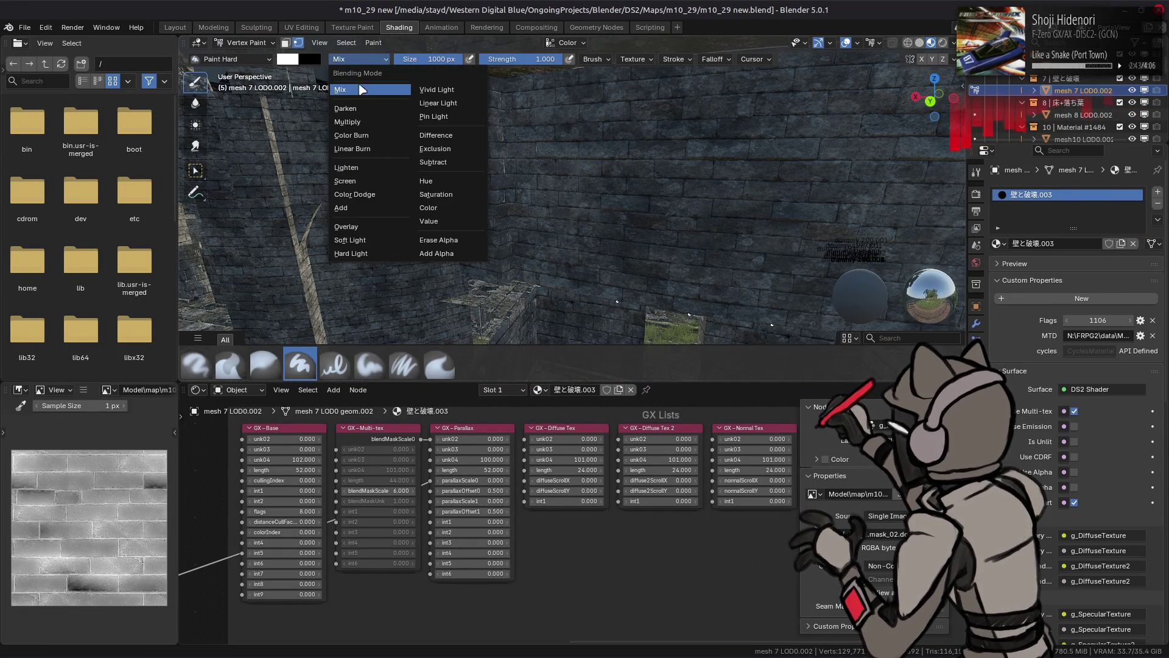
pyautogui.click(452, 253)
pyautogui.click(693, 267)
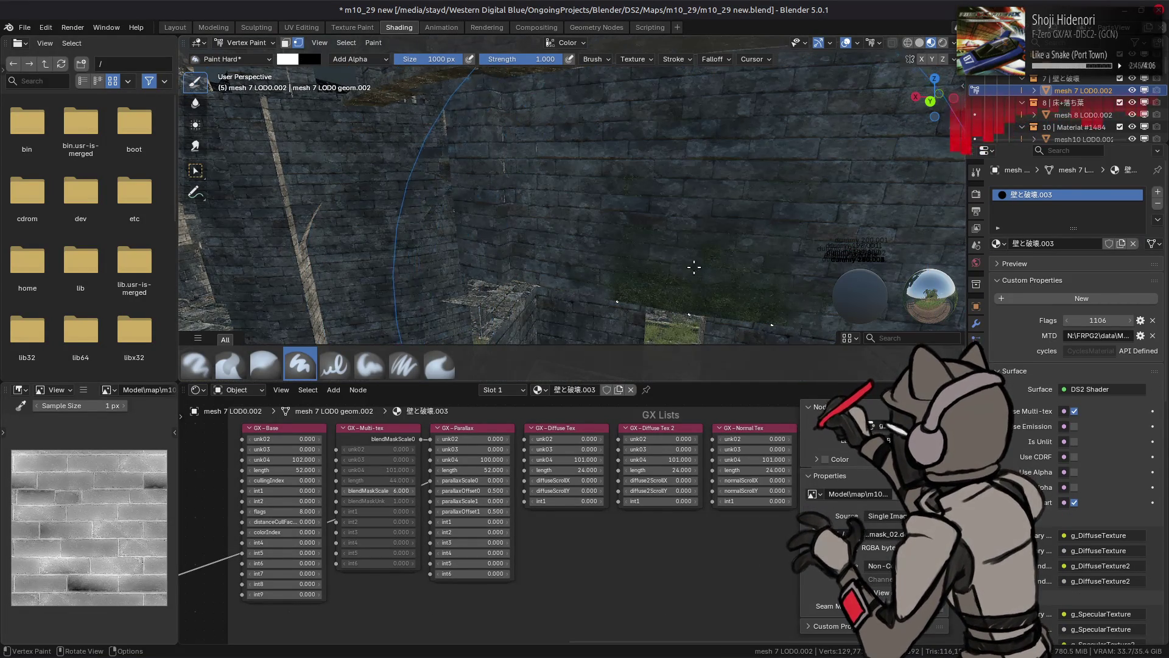
# Return to Object Mode and rotate the viewport shading lighting to about -63°
pyautogui.scroll(-3, 694, 266)
pyautogui.click(244, 43)
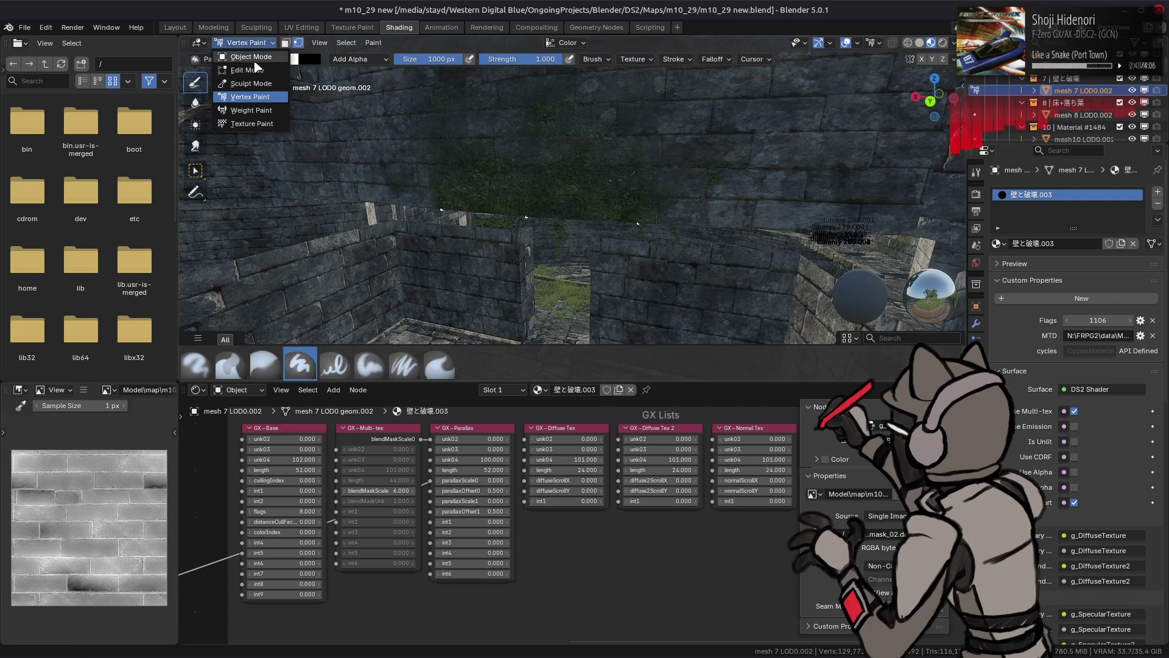
pyautogui.click(251, 56)
pyautogui.click(954, 42)
pyautogui.moveTo(896, 174)
pyautogui.mouseDown()
pyautogui.moveTo(831, 175)
pyautogui.moveTo(982, 173)
pyautogui.mouseUp()
# Set the viewport shading lighting rotation to -60°
pyautogui.click(981, 173)
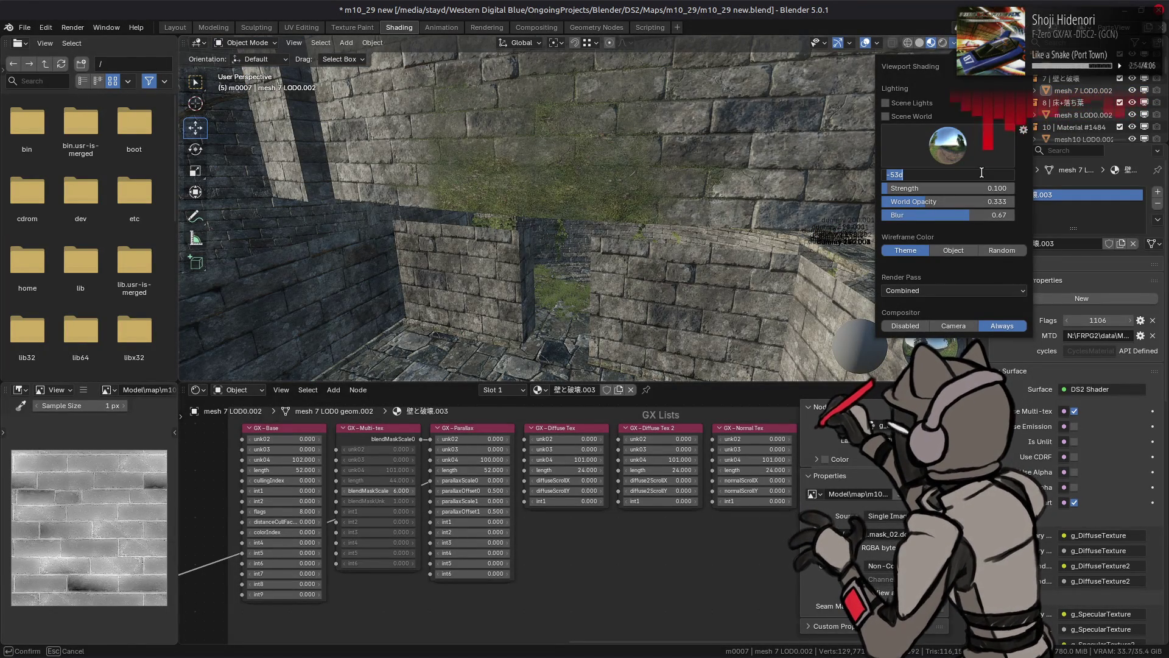
pyautogui.write('-45')
pyautogui.press('Return')
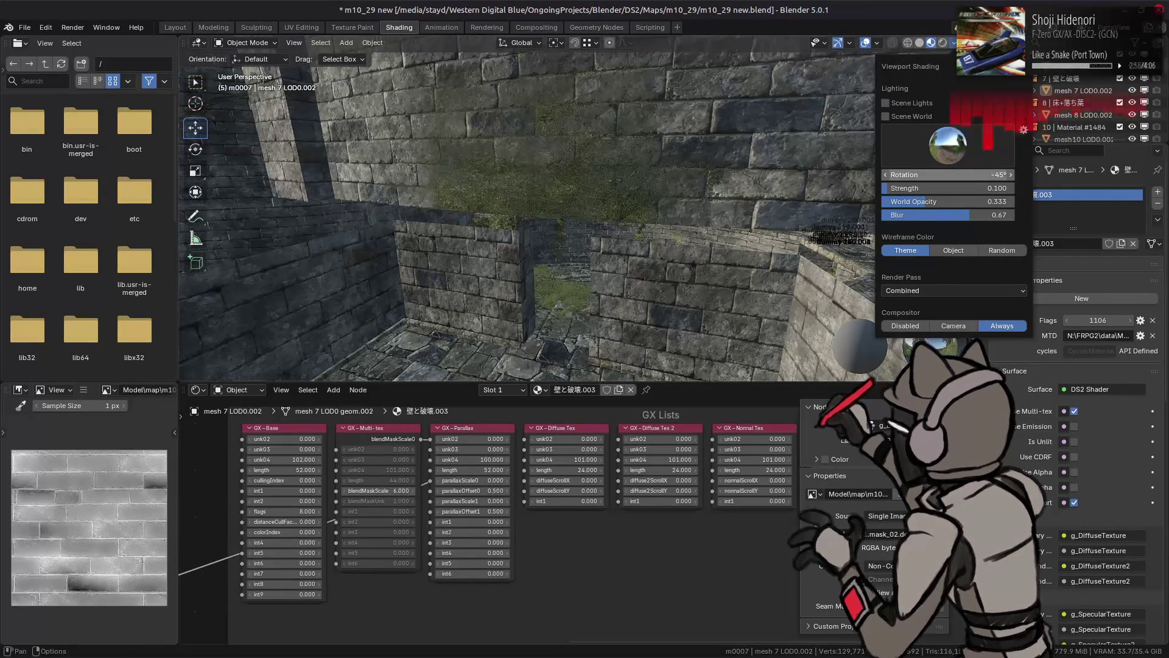
pyautogui.click(982, 173)
pyautogui.write('-90')
pyautogui.press('Return')
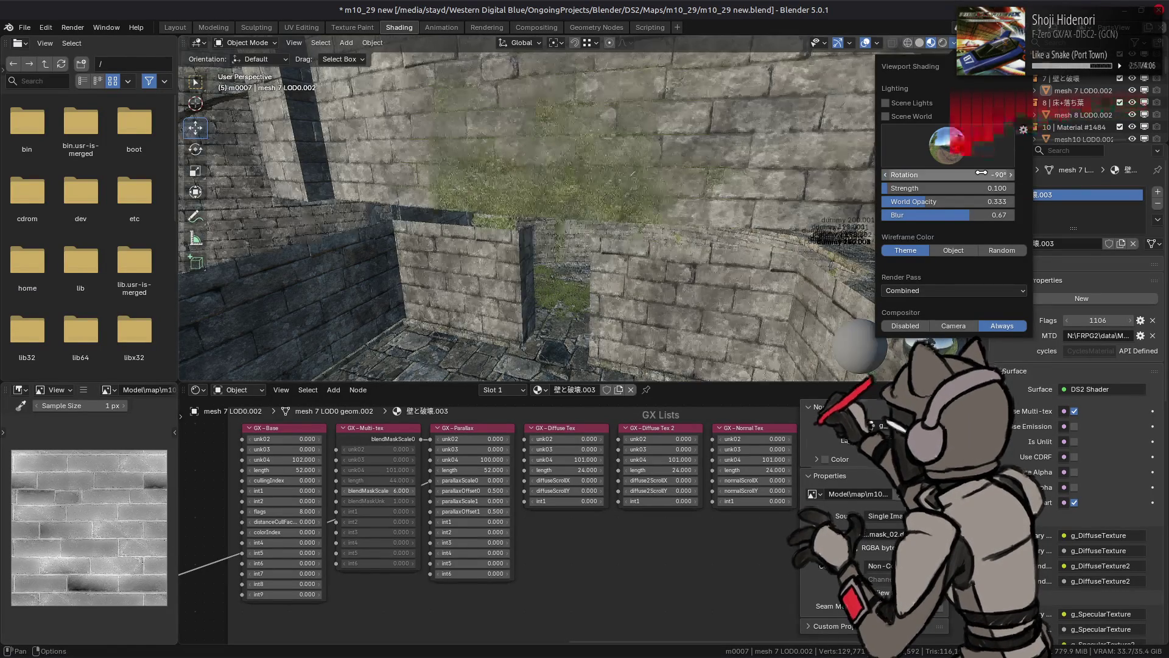
pyautogui.click(982, 173)
pyautogui.write('-')
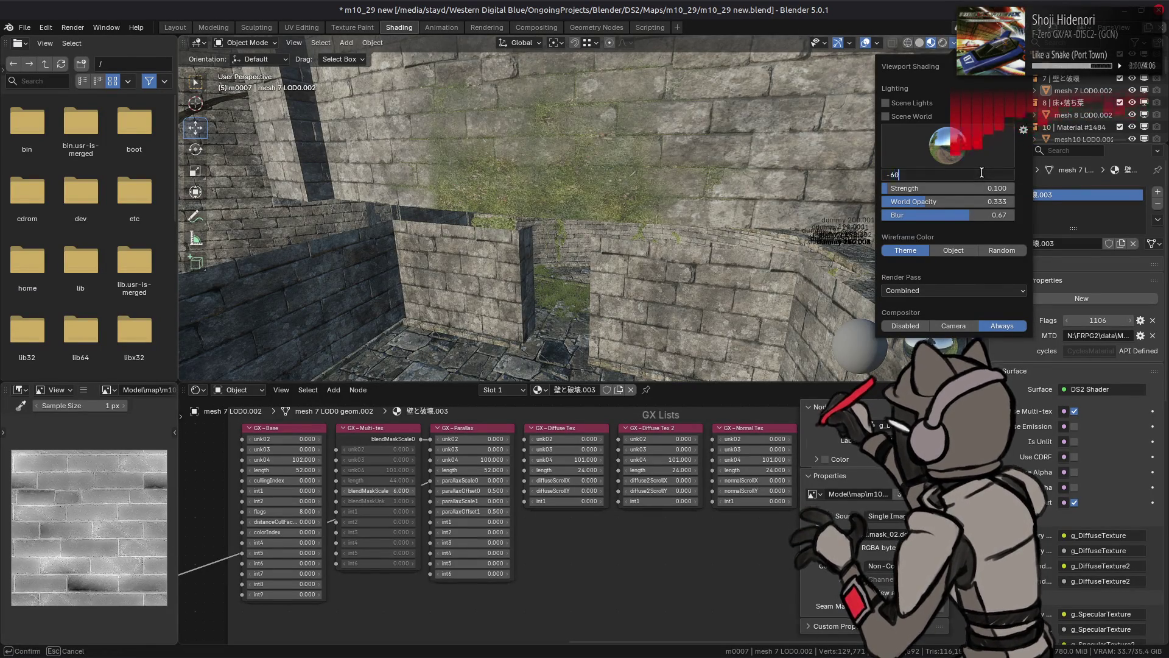
pyautogui.press('Return')
# Reframe the wall and set the Multi-tex blendMaskScale back to 15
pyautogui.moveTo(638, 157); pyautogui.dragTo(605, 188)
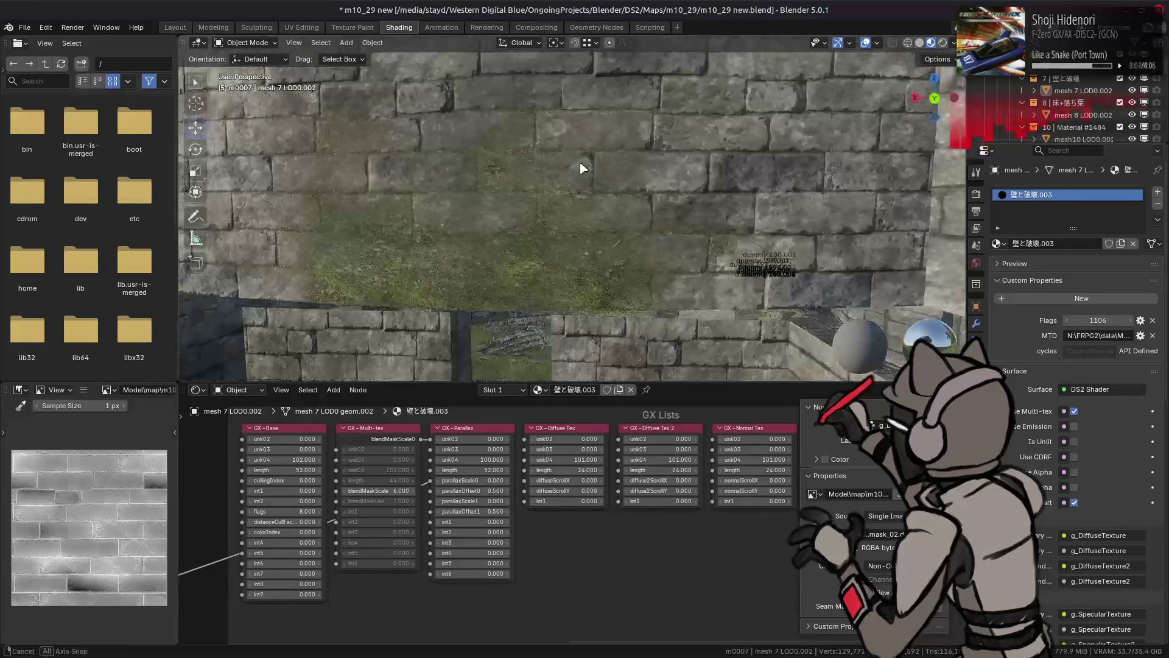
pyautogui.moveTo(581, 490); pyautogui.dragTo(652, 490)
pyautogui.click(451, 490)
pyautogui.write('15')
pyautogui.press('Return')
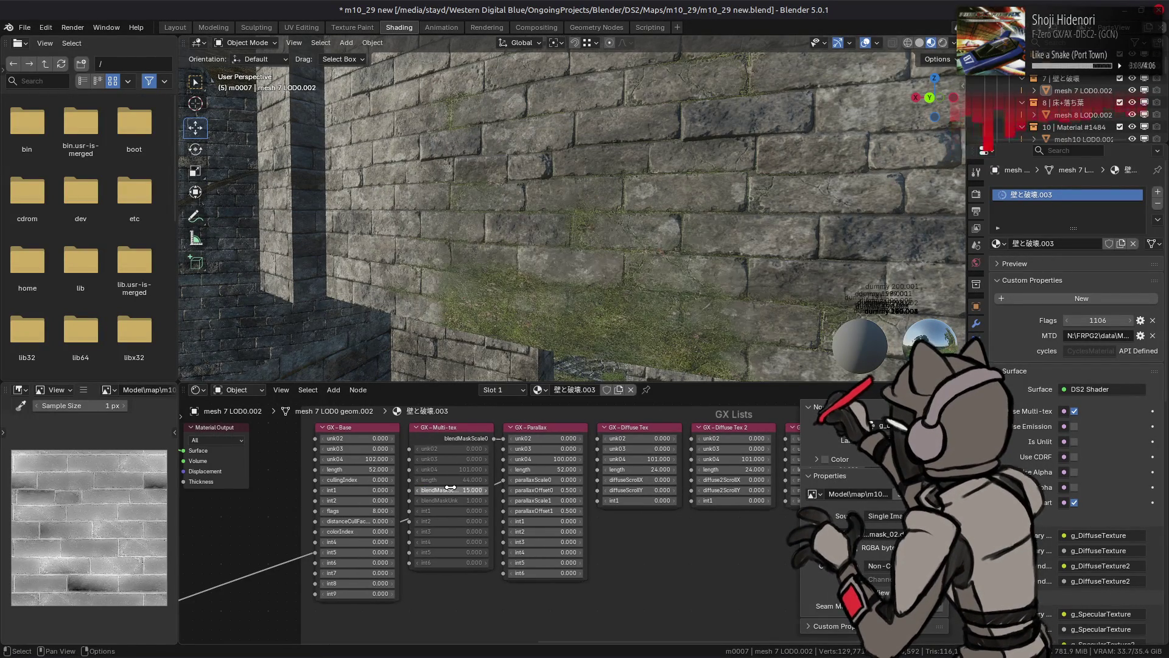
pyautogui.scroll(2, 536, 335)
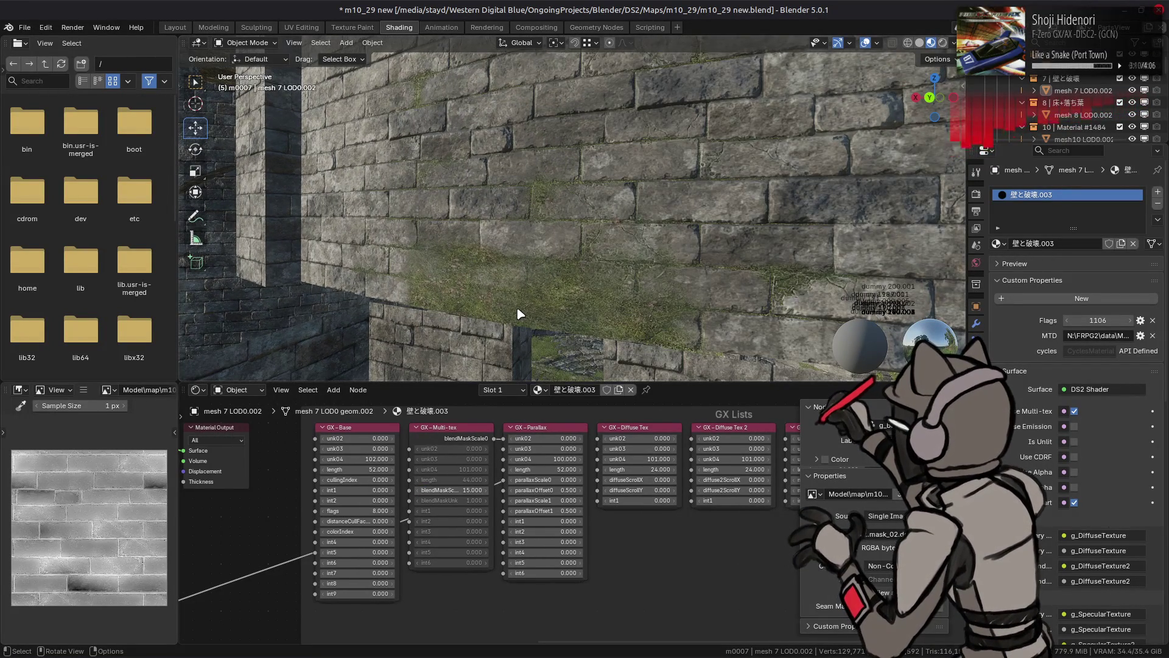
pyautogui.hotkey('alt', 'Tab')
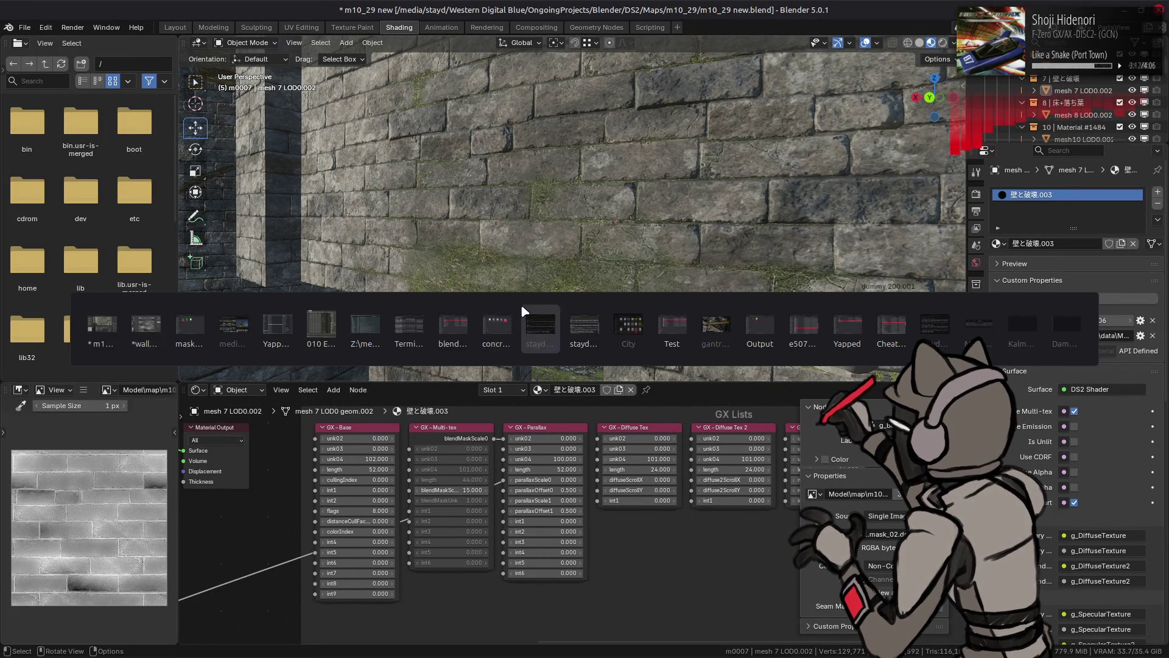
# Back in GIMP, undo the extra New from Visible layer and discard a gamma 2 Levels trial
pyautogui.hotkey('alt', 'Tab')
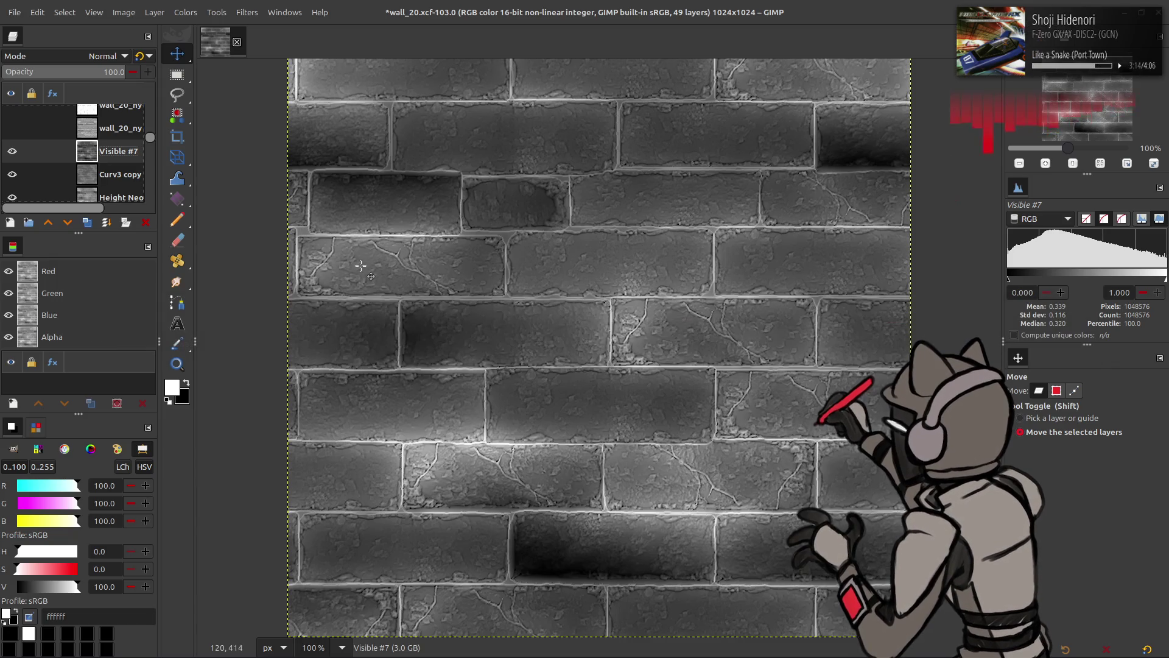
pyautogui.hotkey('ctrl', 'shift', 'alt', 'e')
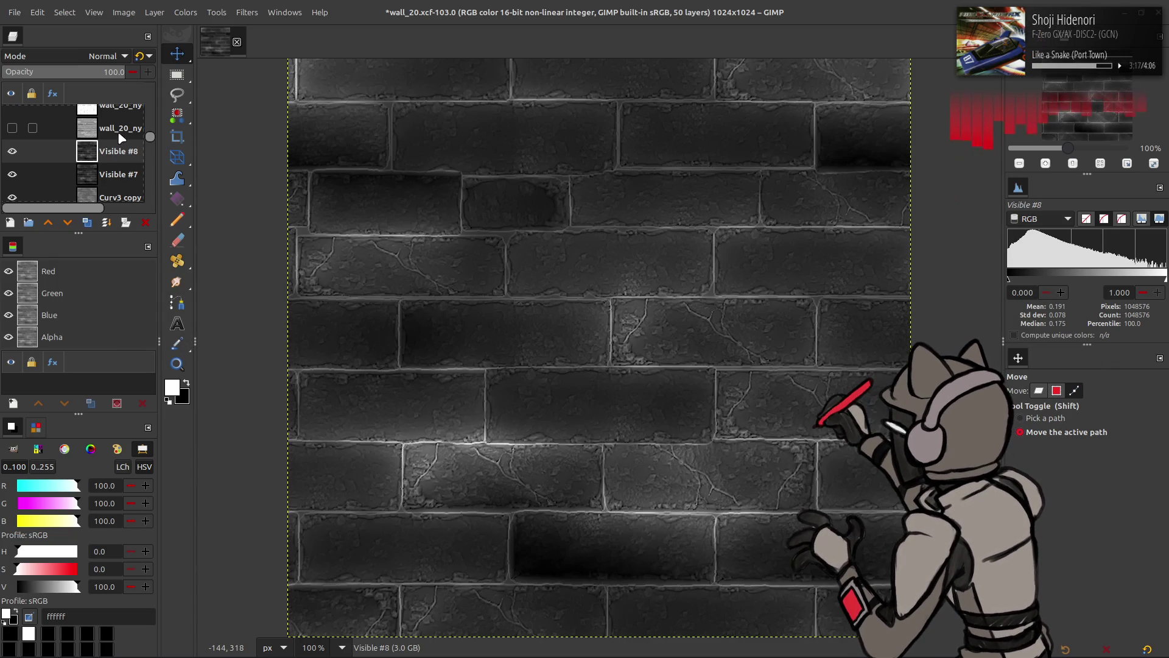
pyautogui.hotkey('ctrl', 'z')
pyautogui.click(186, 12)
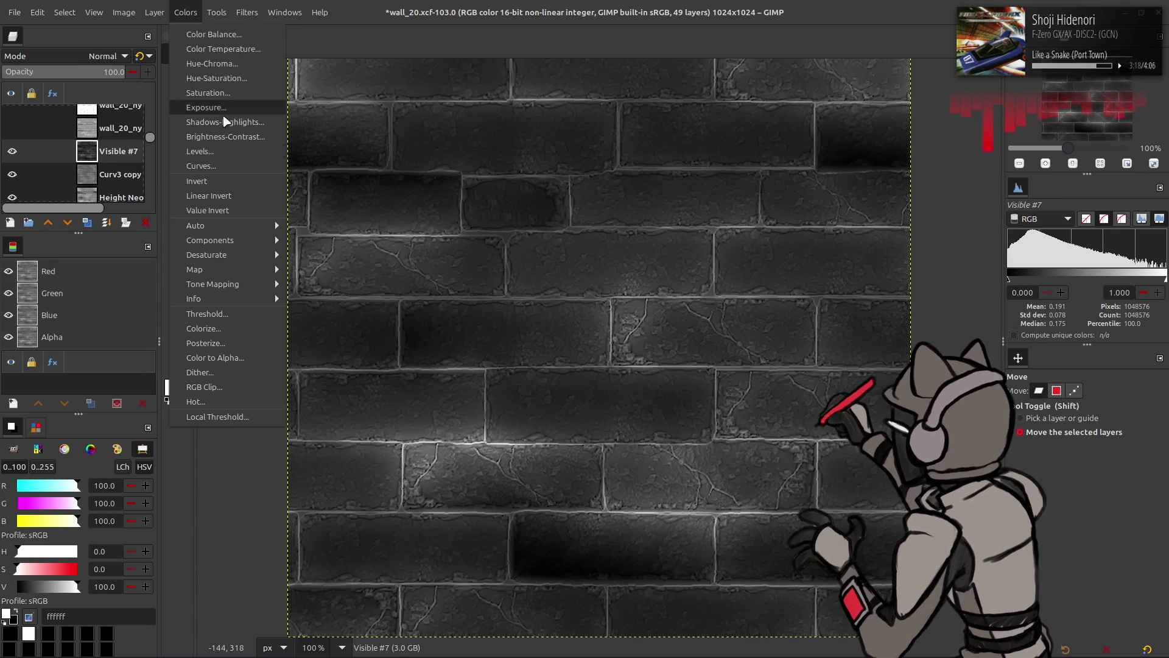
pyautogui.click(238, 155)
pyautogui.write('2')
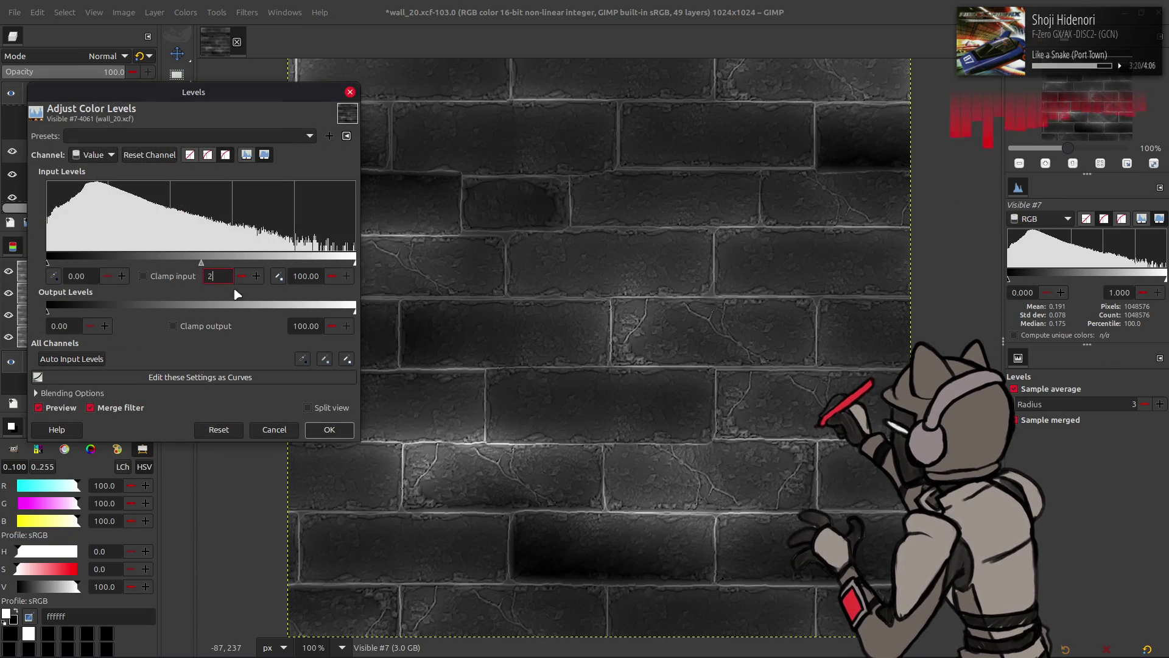
pyautogui.click(335, 427)
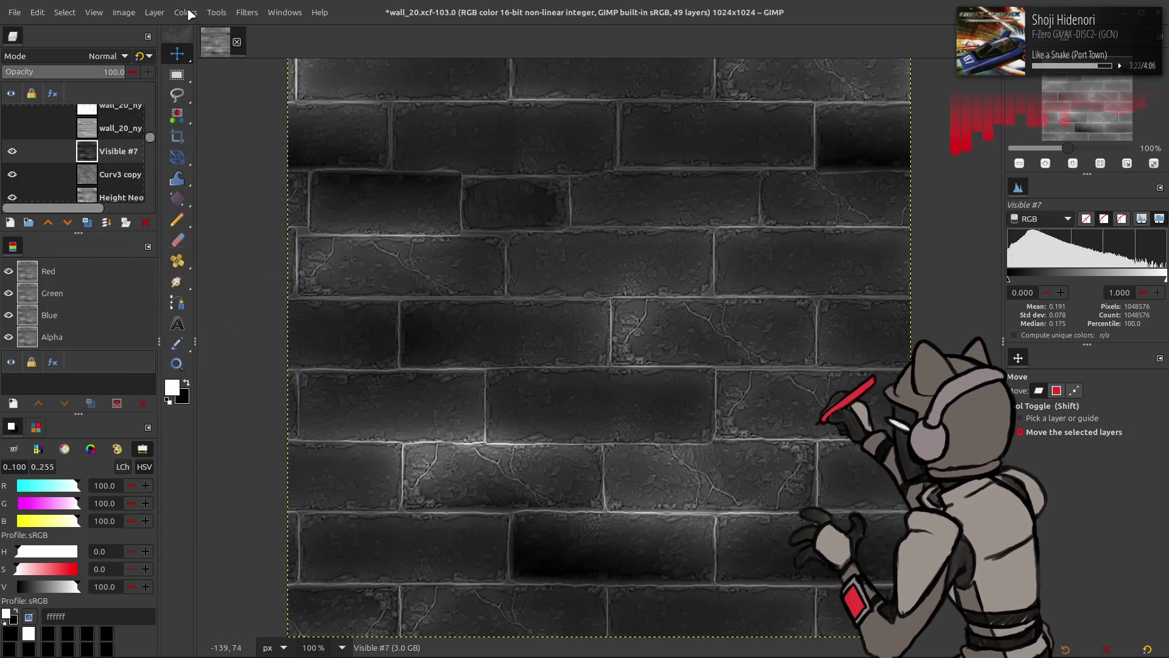
# Apply Levels with high input 50 to Visible #7 and re-export it to mask_02.dds
pyautogui.click(186, 12)
pyautogui.click(238, 155)
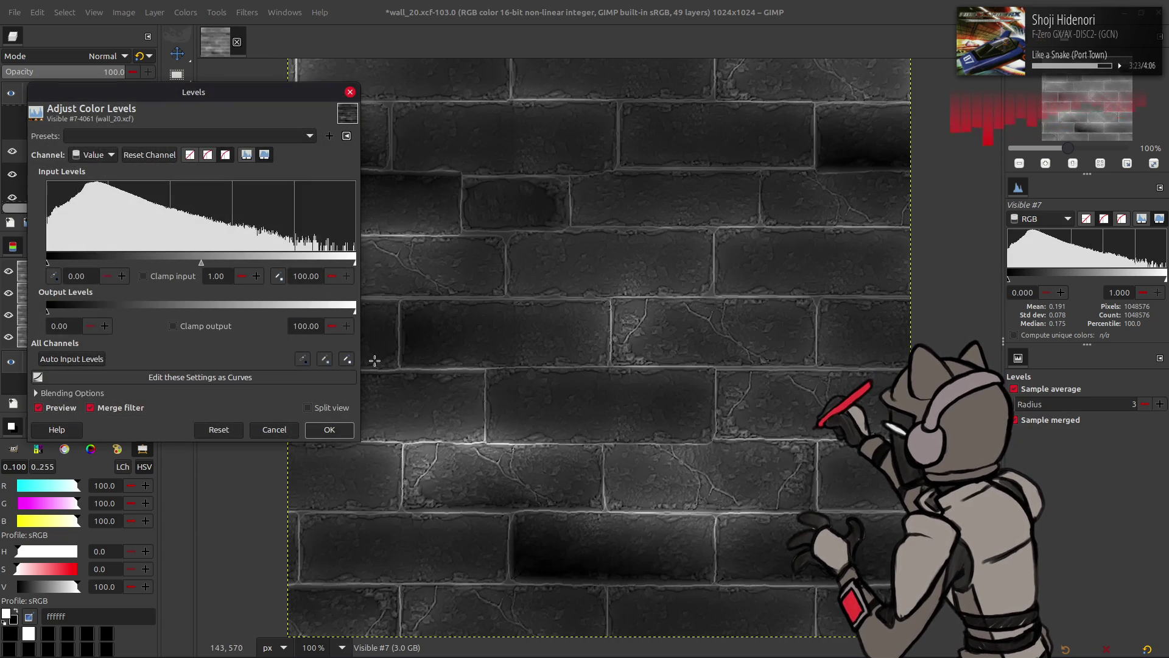
pyautogui.doubleClick(306, 276)
pyautogui.write('50')
pyautogui.press('Tab')
pyautogui.click(328, 430)
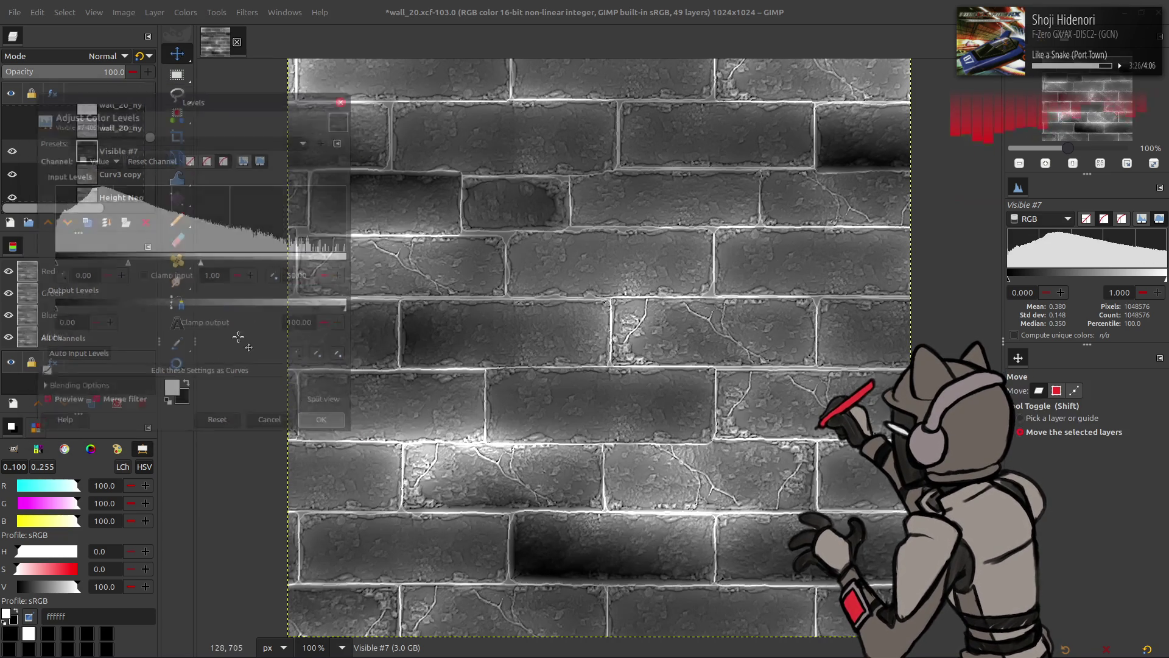
pyautogui.click(14, 12)
pyautogui.click(95, 217)
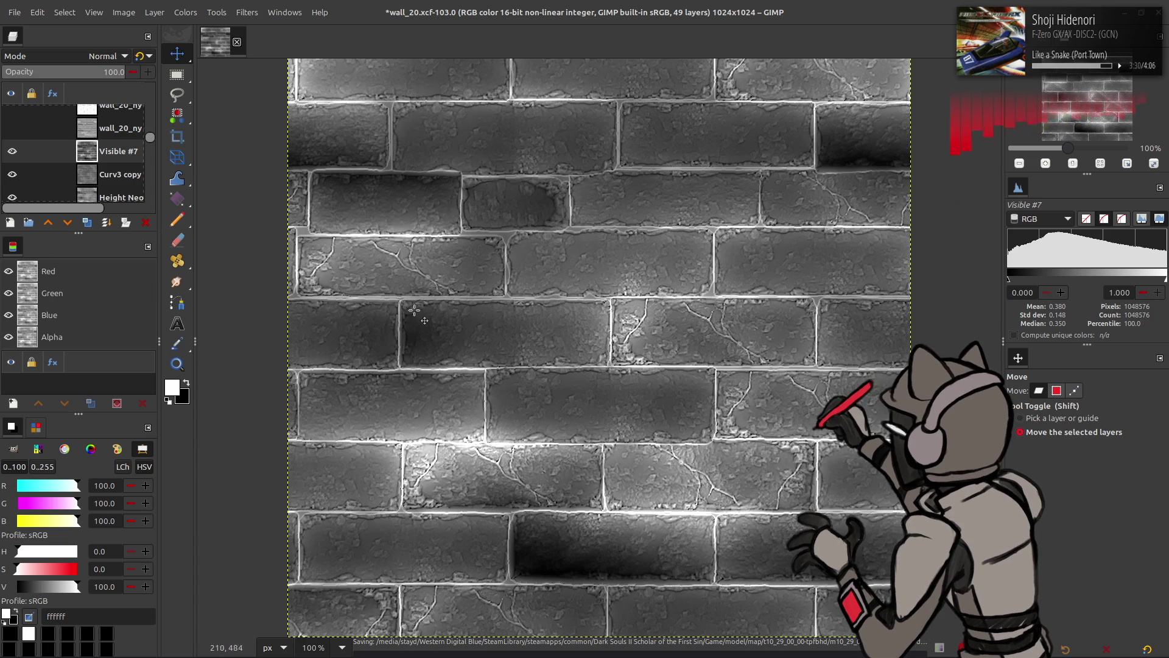
# Switch to Blender and zoom in on the brick wall to check the brightened mask
pyautogui.hotkey('alt', 'Tab')
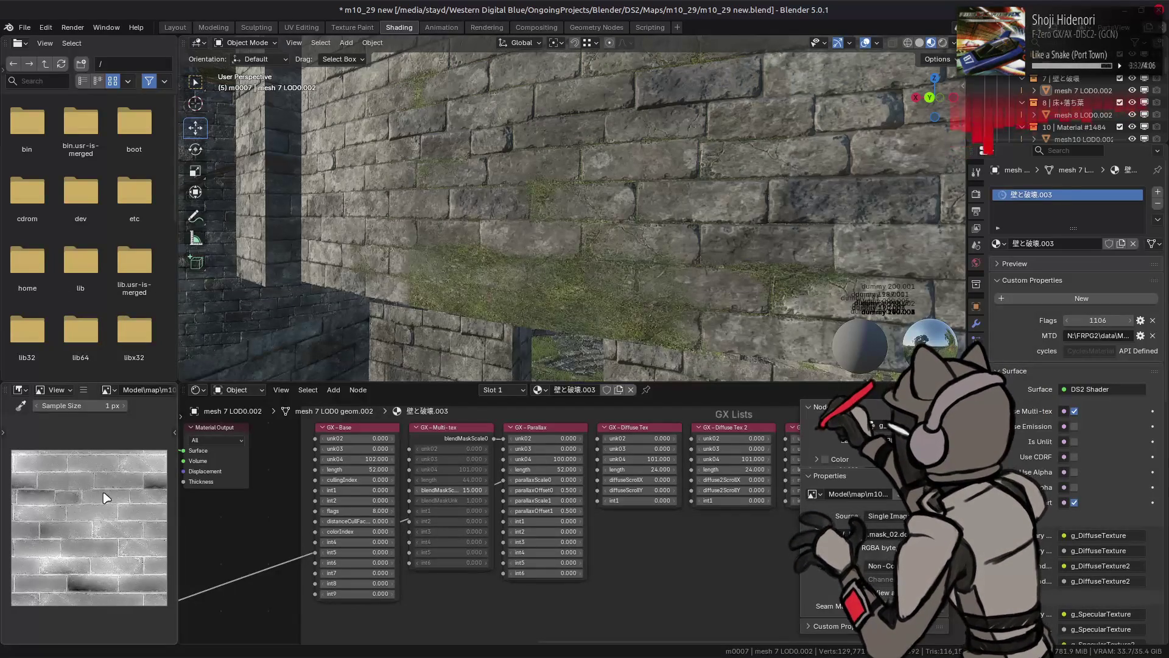
pyautogui.scroll(3, 511, 213)
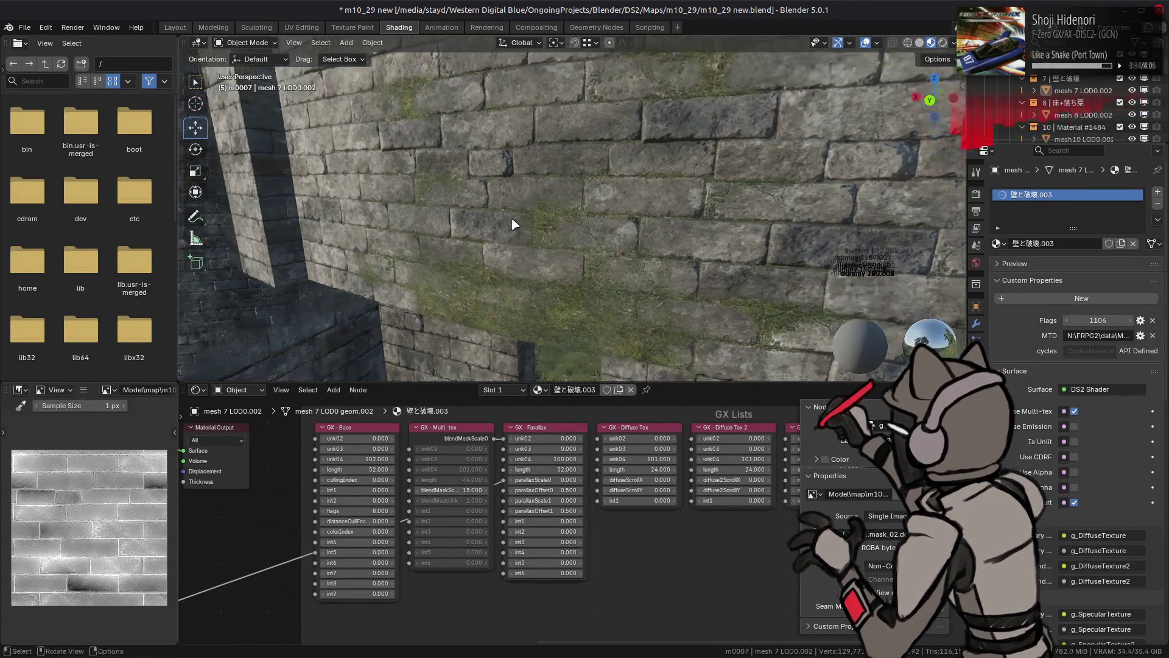
pyautogui.scroll(2, 533, 242)
pyautogui.scroll(1, 539, 233)
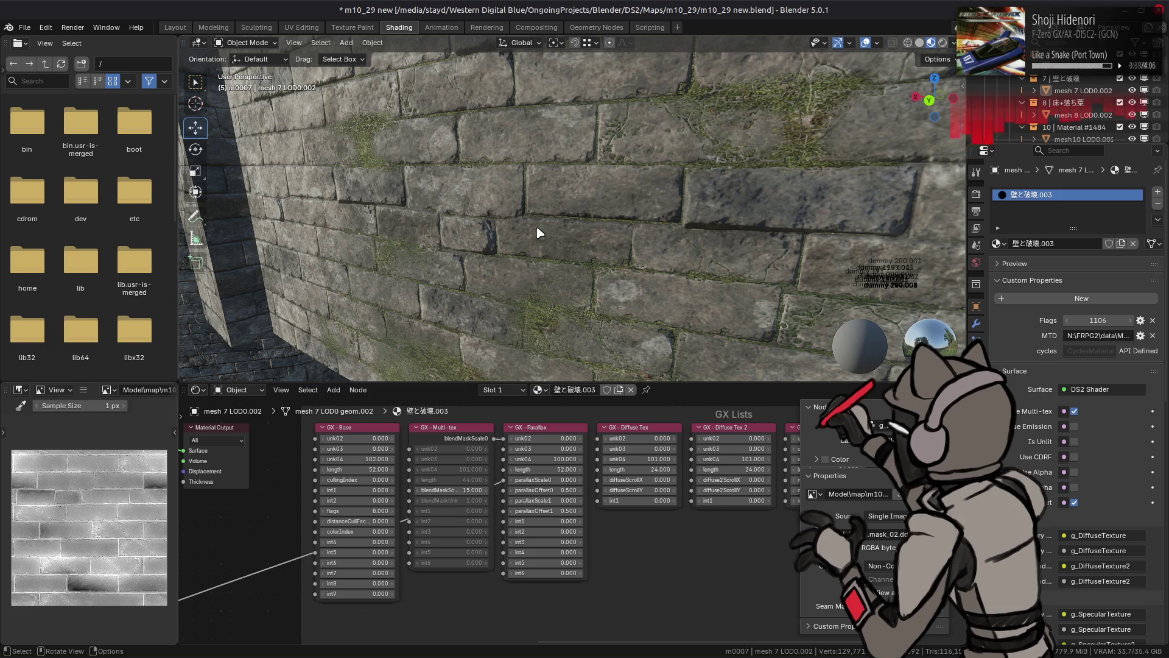
# In GIMP, delete Visible #7, compare Curv3 copy on and off, and show the second wall_20_ny layer
pyautogui.hotkey('alt', 'Tab')
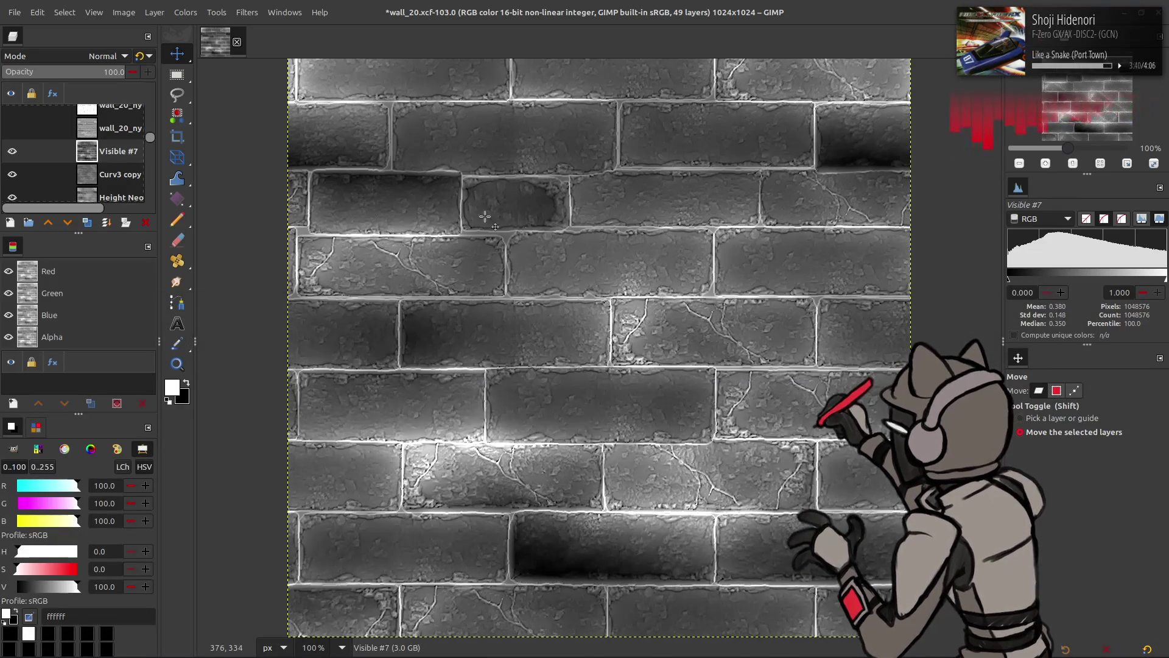
pyautogui.click(144, 223)
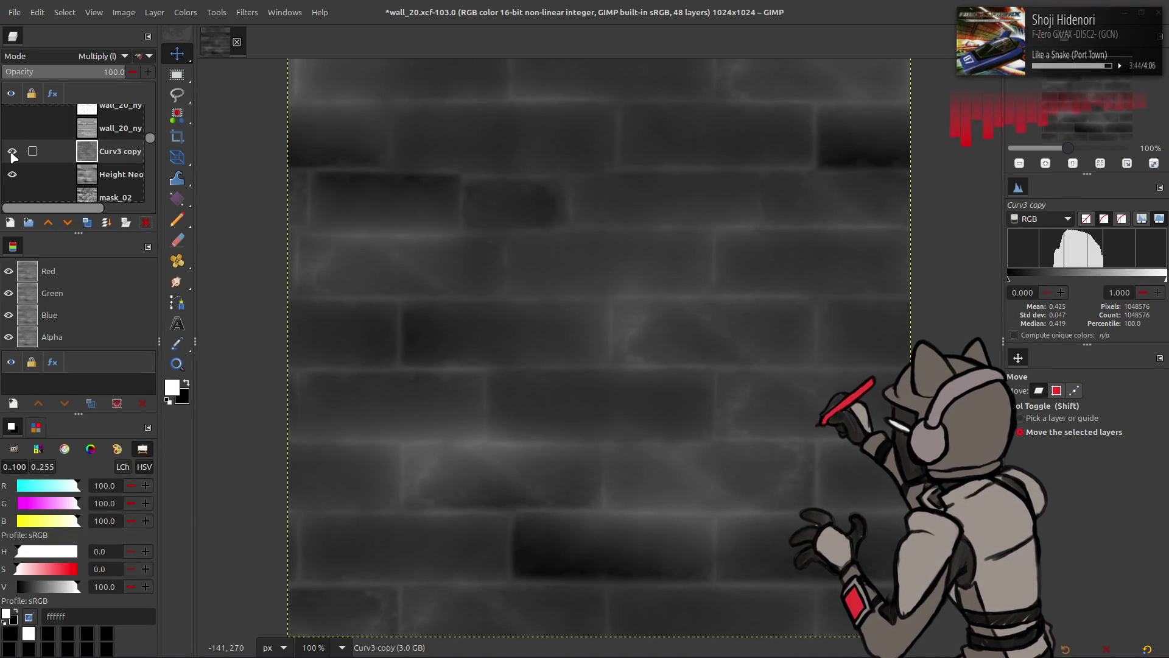
pyautogui.click(11, 153)
pyautogui.scroll(-1, 19, 155)
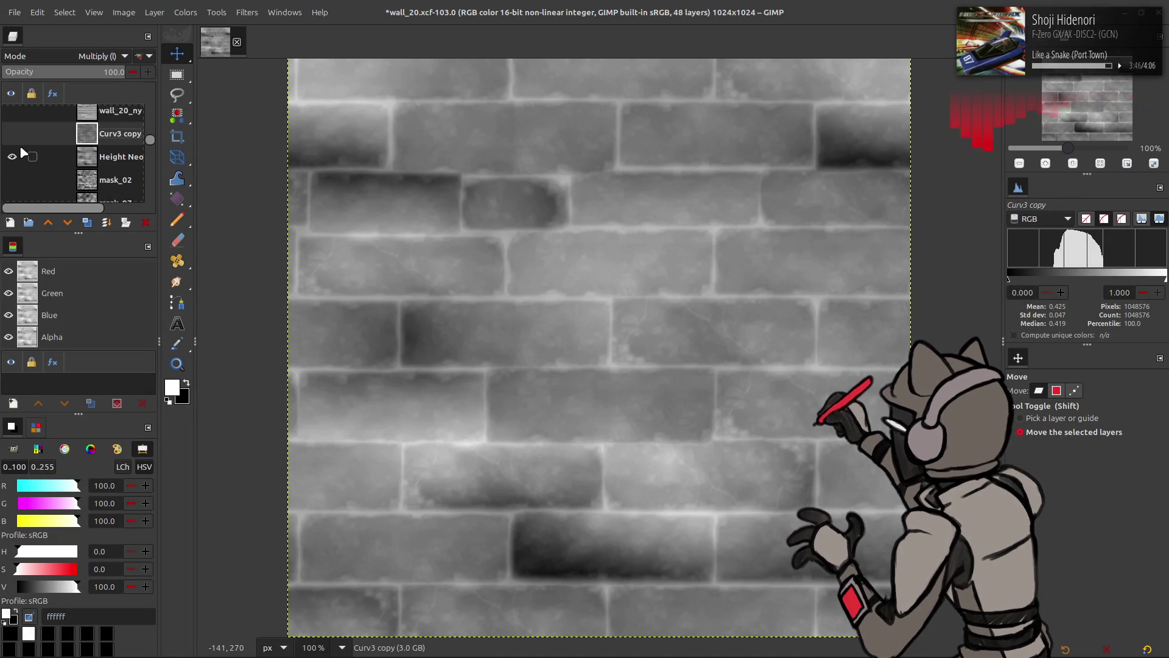
pyautogui.scroll(1, 24, 152)
pyautogui.click(12, 169)
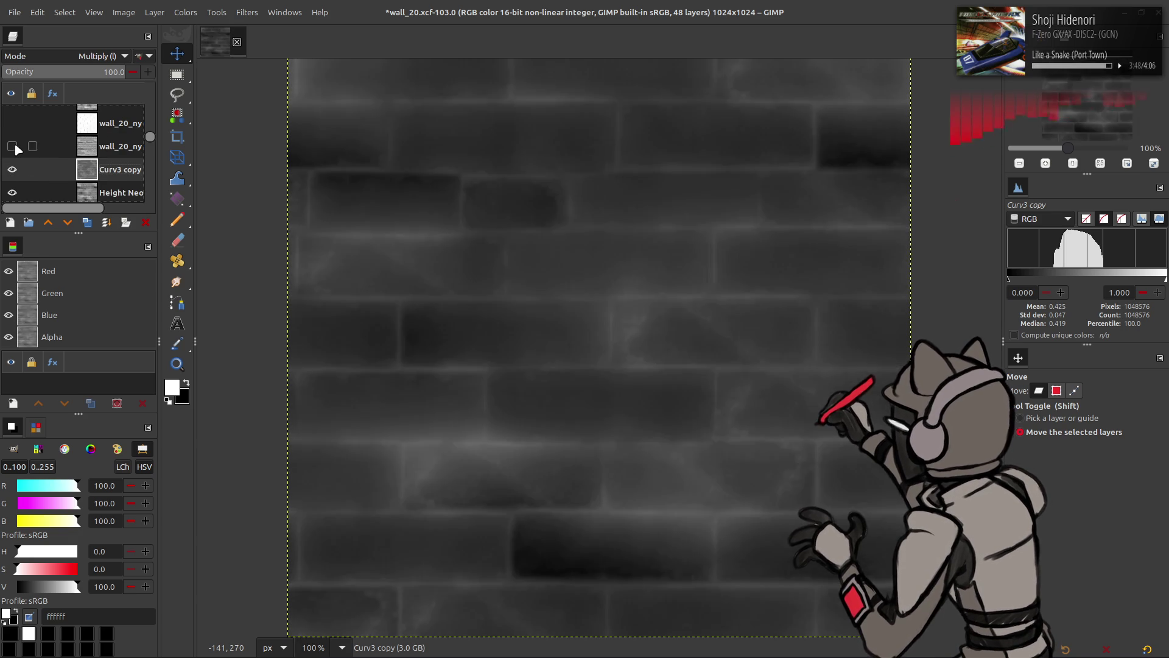
pyautogui.click(12, 147)
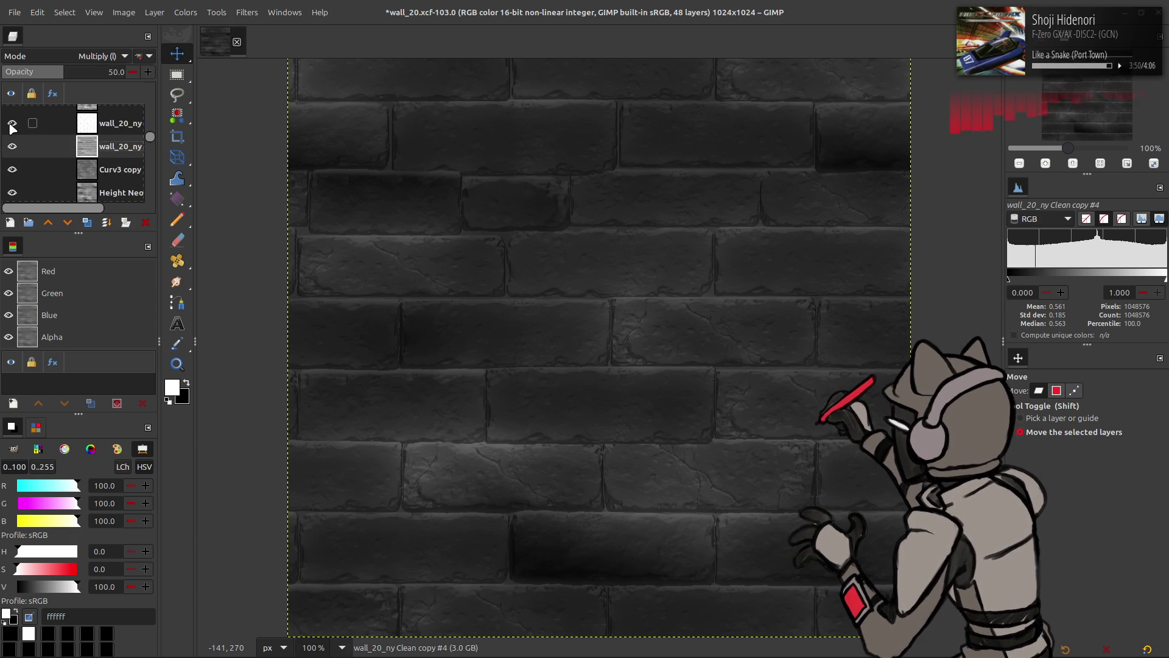
# Create a new layer from the visible image, then delete it again
pyautogui.rightClick(99, 125)
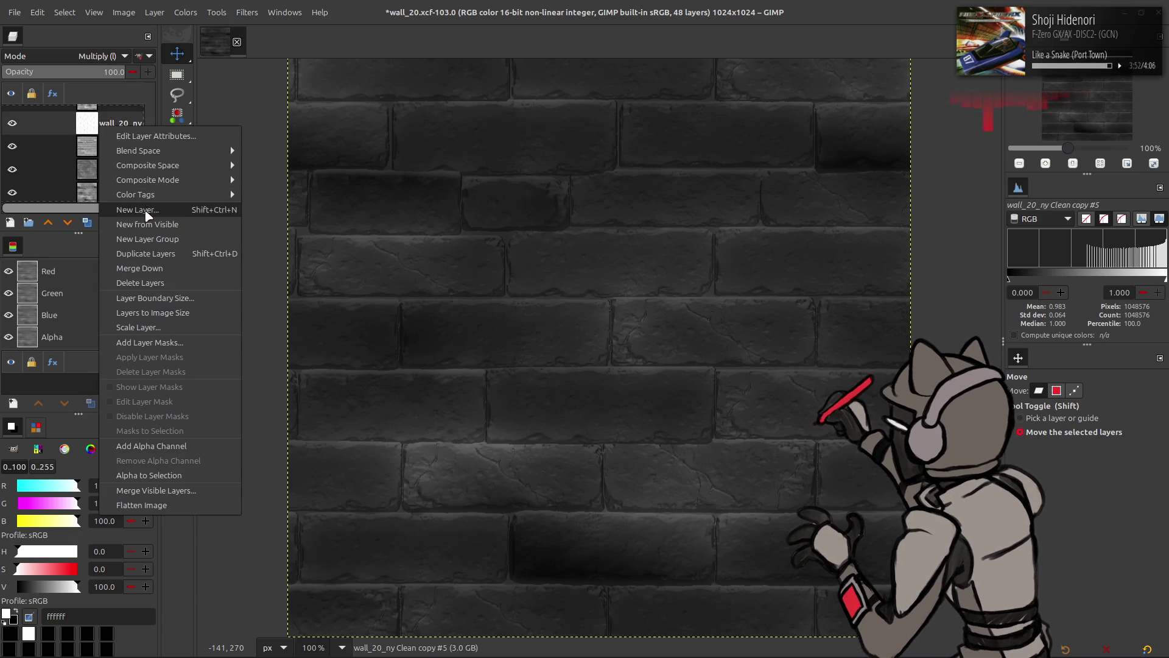
pyautogui.click(112, 213)
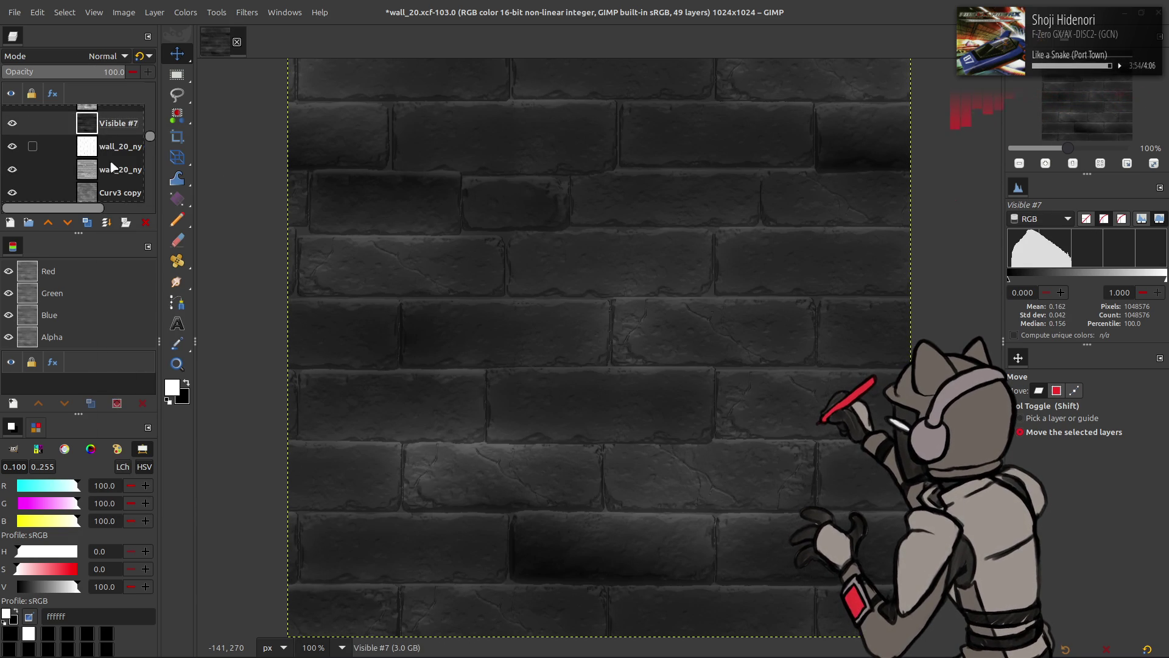
pyautogui.click(146, 223)
pyautogui.scroll(-5, 103, 158)
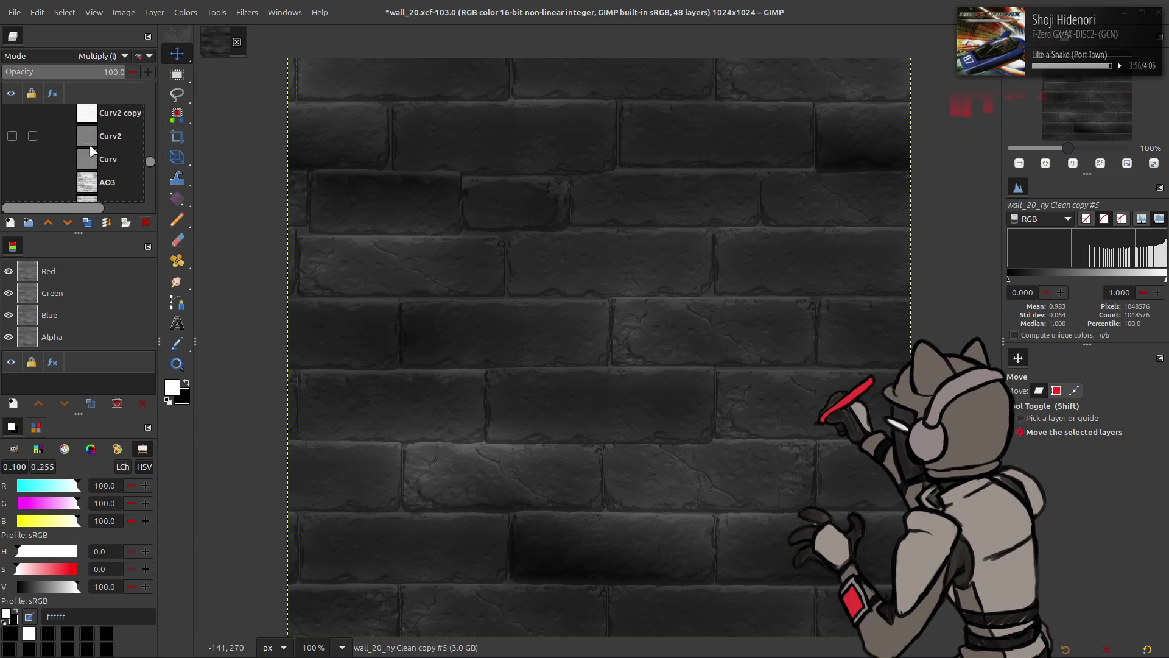
# Duplicate the Curv layer, move the copy up, set it to Multiply and invert it
pyautogui.click(104, 159)
pyautogui.click(88, 222)
pyautogui.moveTo(112, 159)
pyautogui.mouseDown()
pyautogui.moveTo(112, 93)
pyautogui.moveTo(112, 111)
pyautogui.mouseUp()
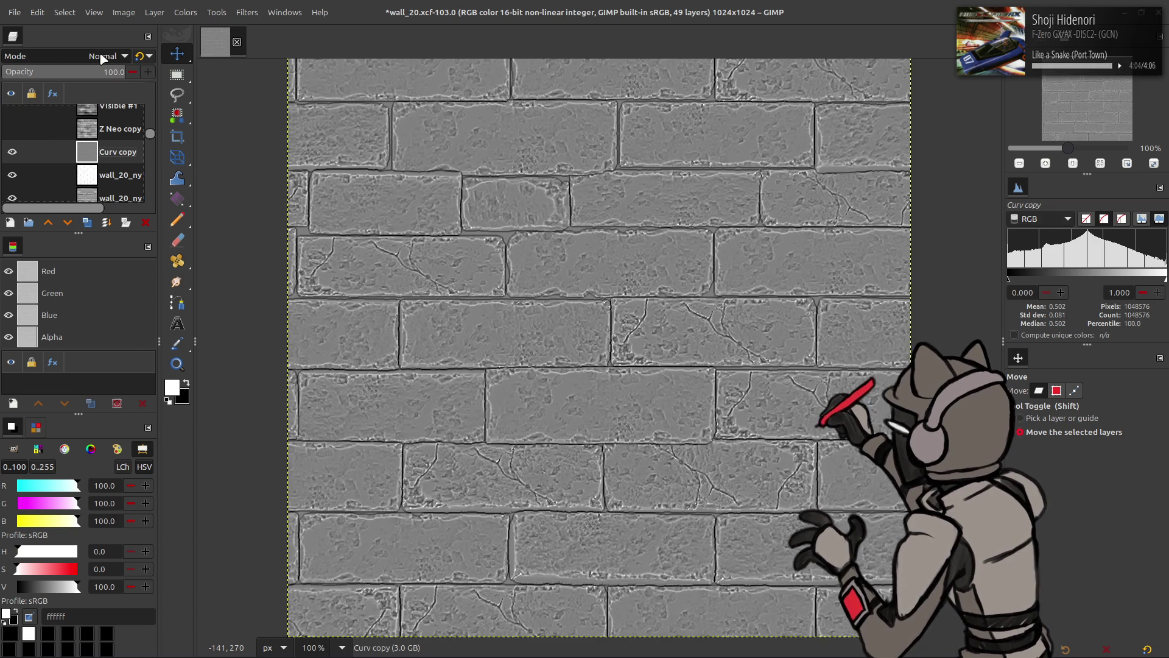
pyautogui.click(101, 56)
pyautogui.click(68, 270)
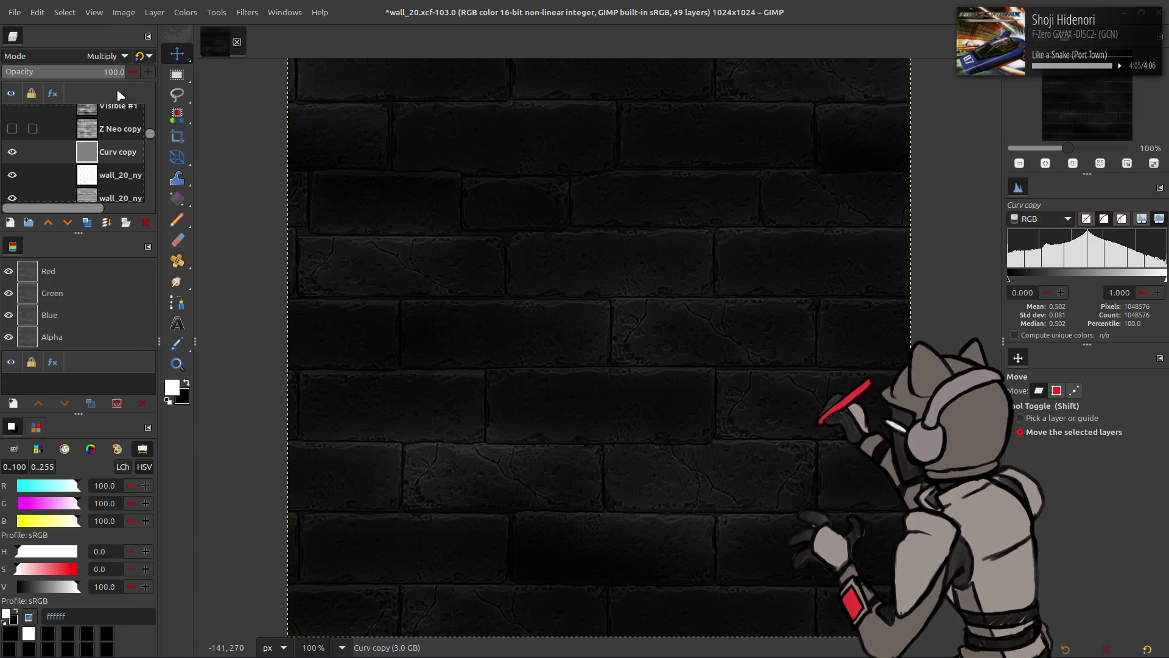
pyautogui.click(186, 13)
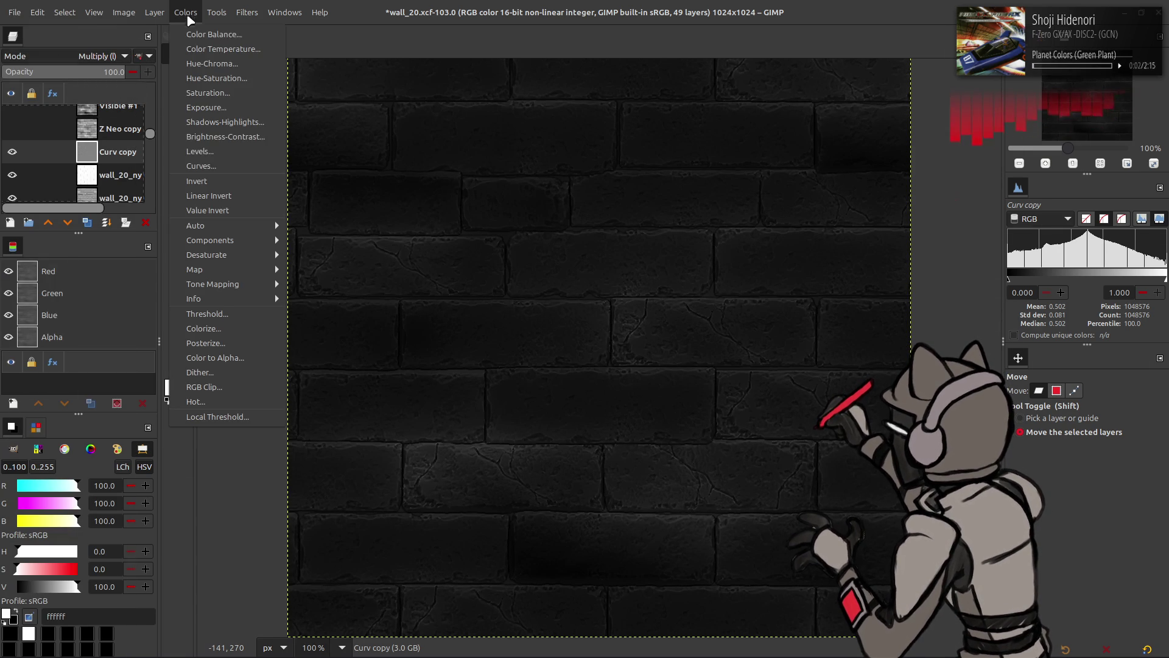
pyautogui.click(201, 192)
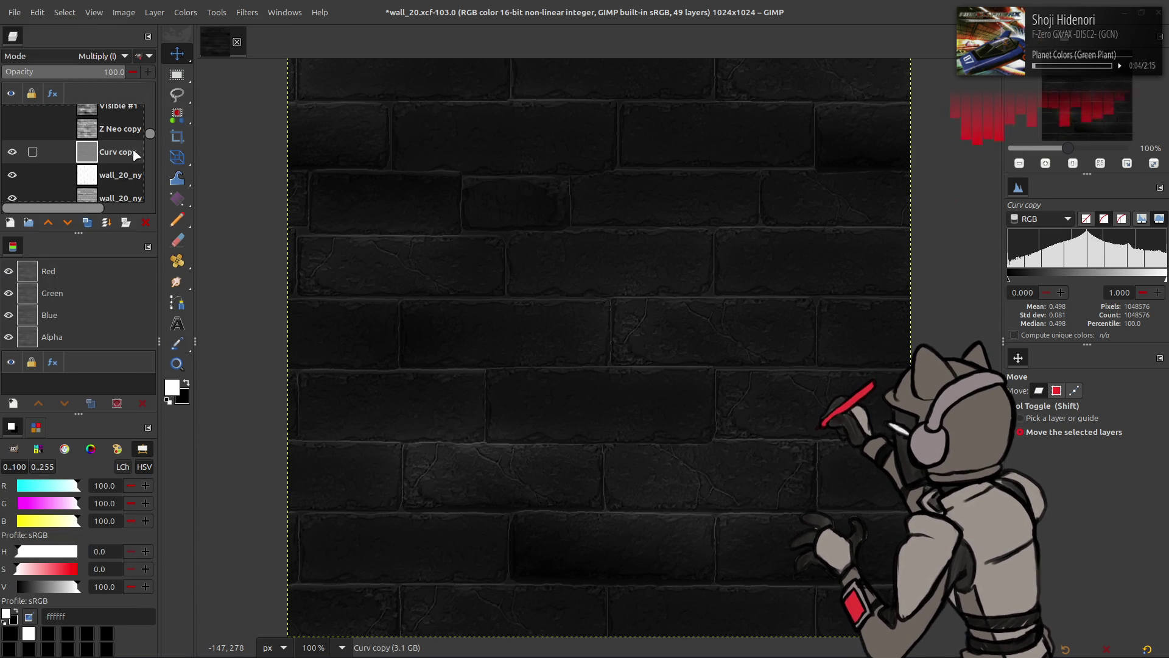
# Toggle the Curv copy layer on and off to compare its darkening effect
pyautogui.click(14, 152)
pyautogui.click(14, 152)
pyautogui.click(15, 152)
pyautogui.click(15, 152)
pyautogui.click(14, 153)
pyautogui.click(14, 152)
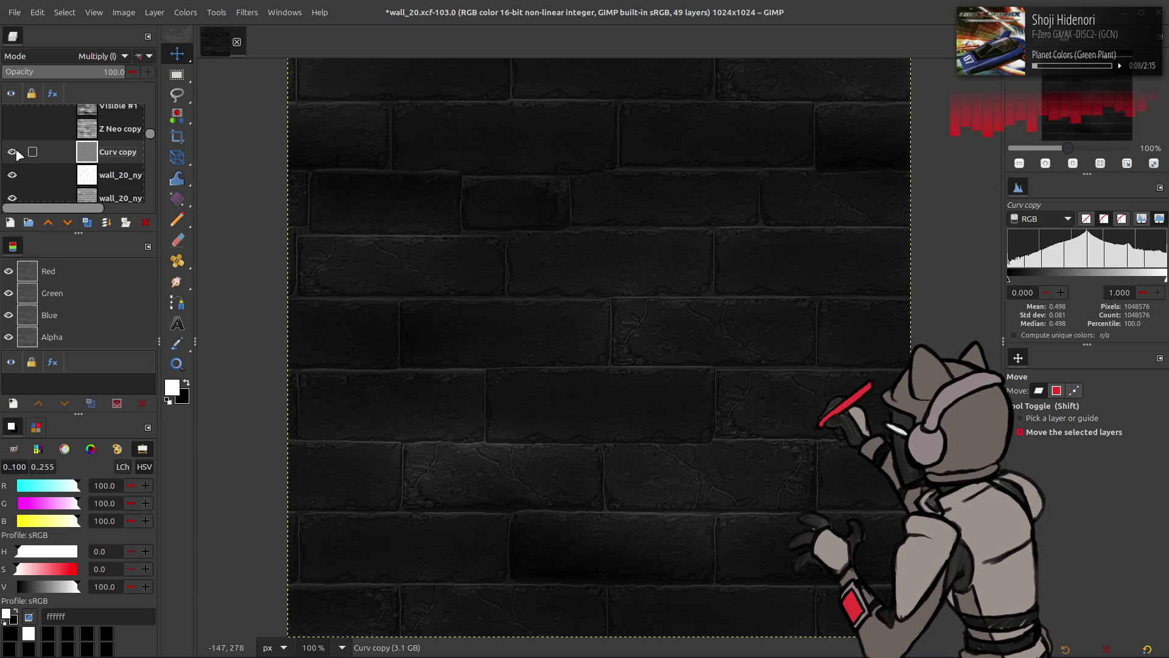
# Toggle wall_20_ny's visibility and move it above the Curv copy layer
pyautogui.click(110, 176)
pyautogui.click(12, 175)
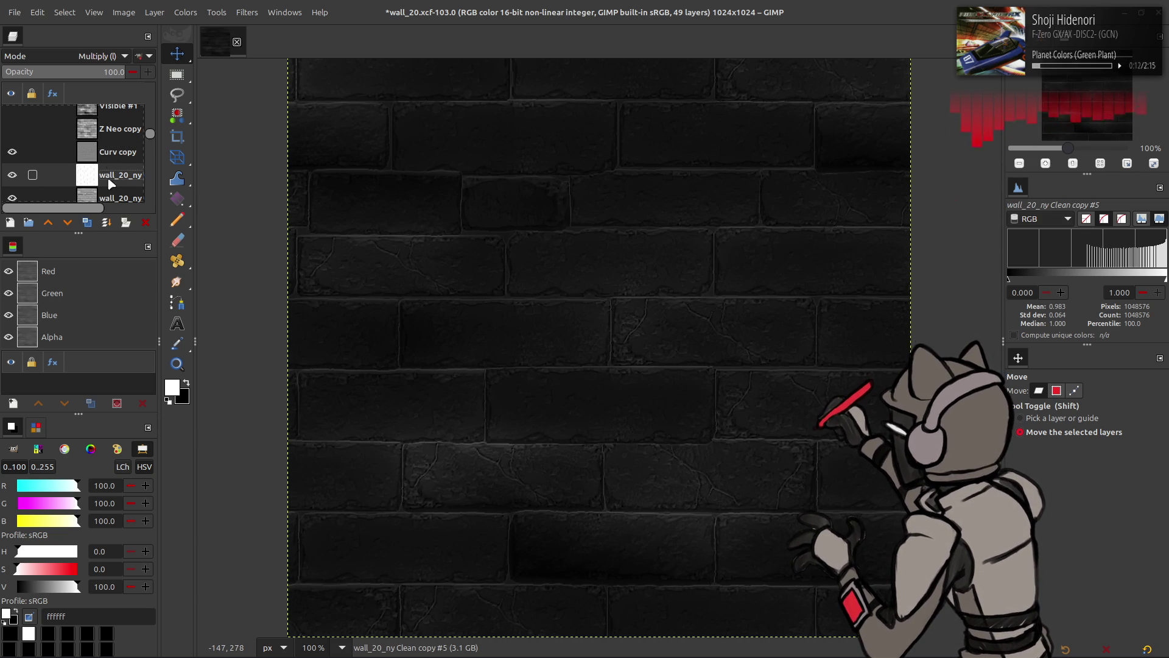
pyautogui.moveTo(109, 180); pyautogui.dragTo(113, 150)
pyautogui.rightClick(117, 150)
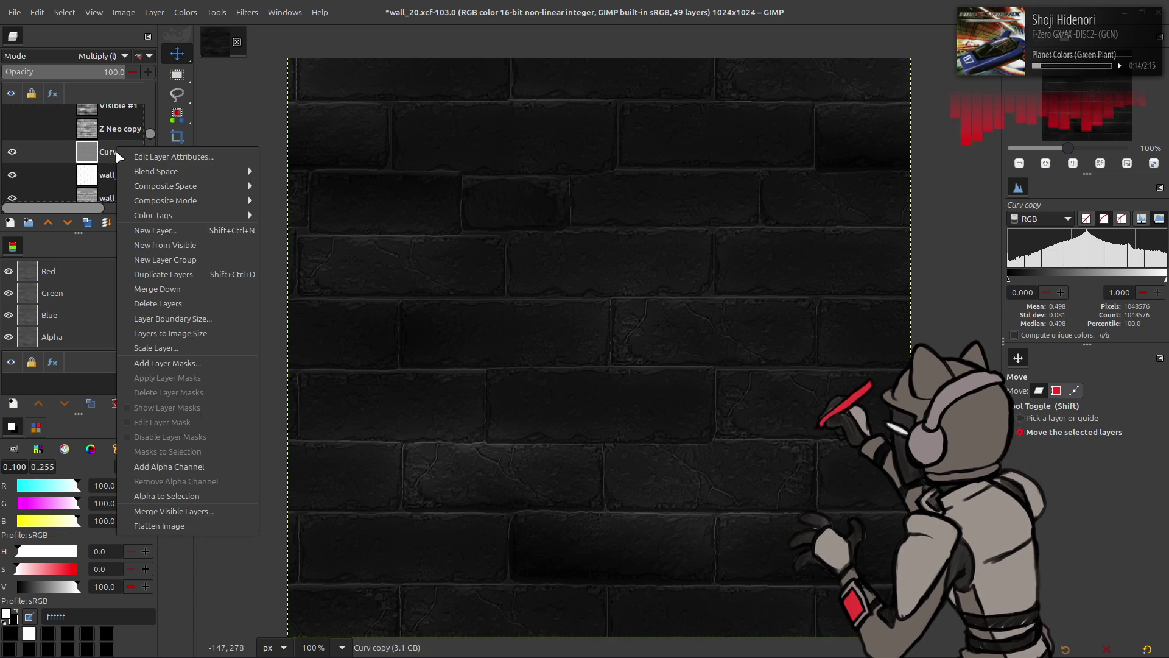
# Create a new layer from visible and auto-stretch its contrast with non-linear components
pyautogui.click(159, 256)
pyautogui.rightClick(112, 160)
pyautogui.press('Escape')
pyautogui.click(186, 13)
pyautogui.moveTo(201, 224)
pyautogui.click(329, 254)
pyautogui.click(106, 254)
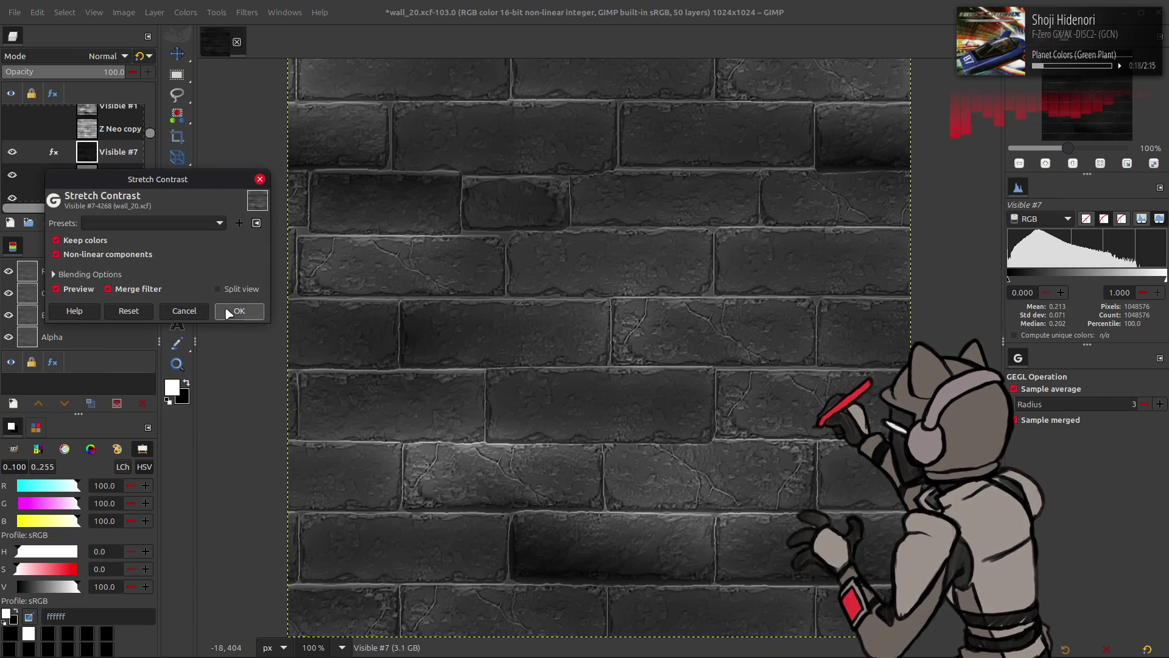
pyautogui.click(239, 312)
# Apply Levels twice, lowering the white point to 80, then the high input to 50
pyautogui.click(182, 12)
pyautogui.click(256, 131)
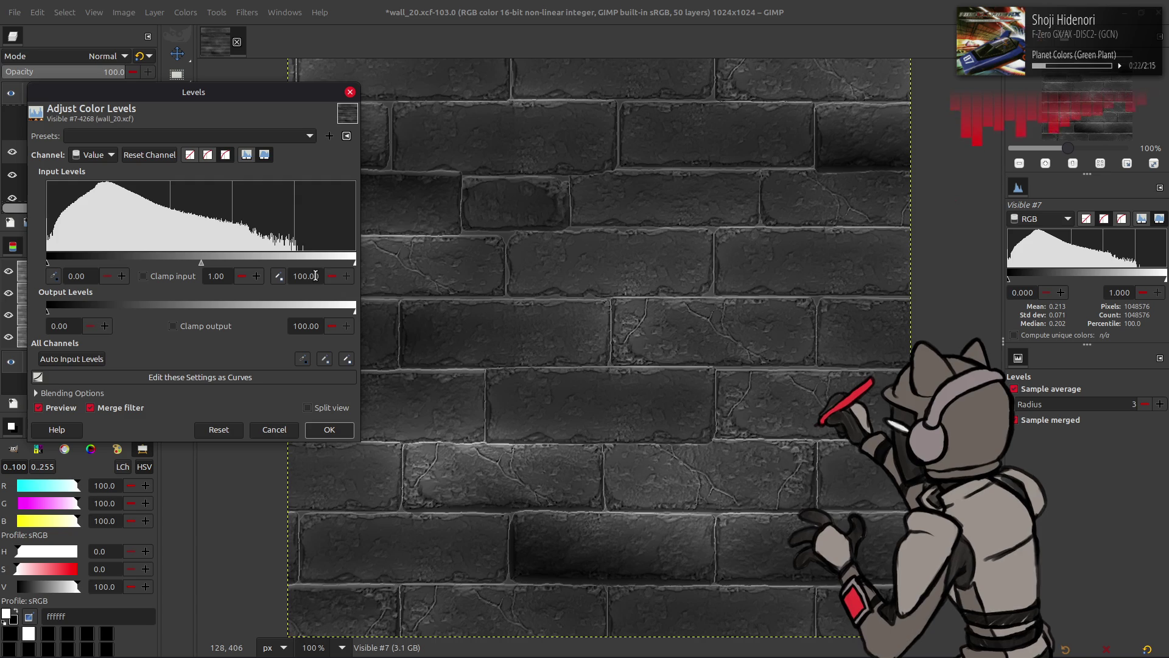
pyautogui.write('80')
pyautogui.click(338, 434)
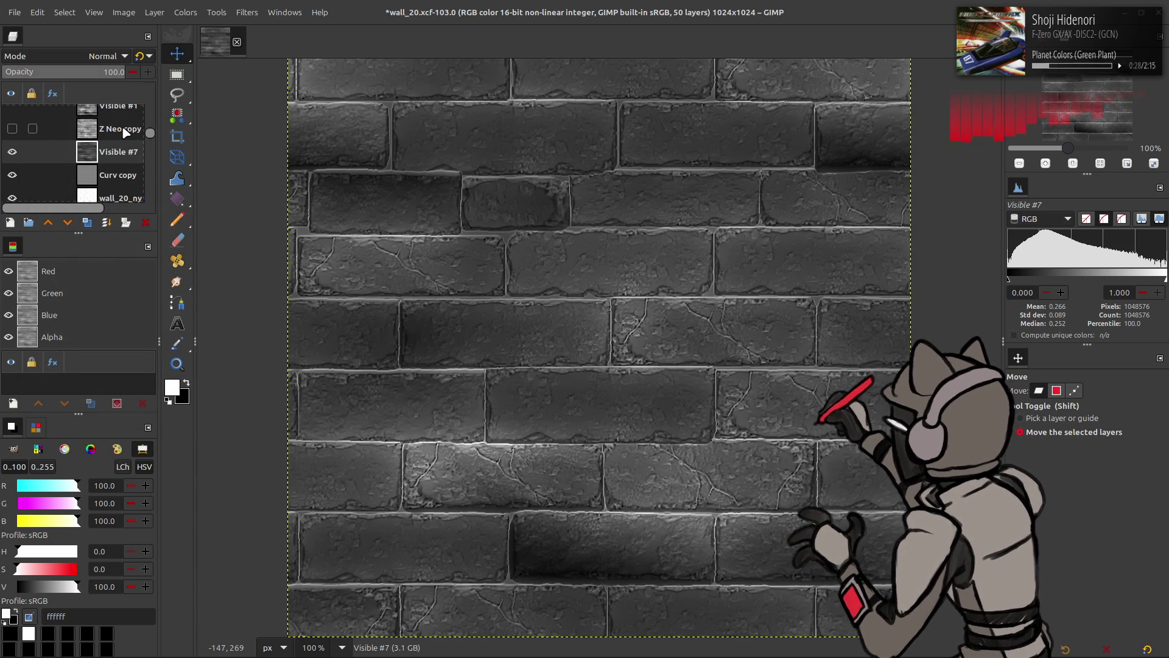
pyautogui.click(185, 12)
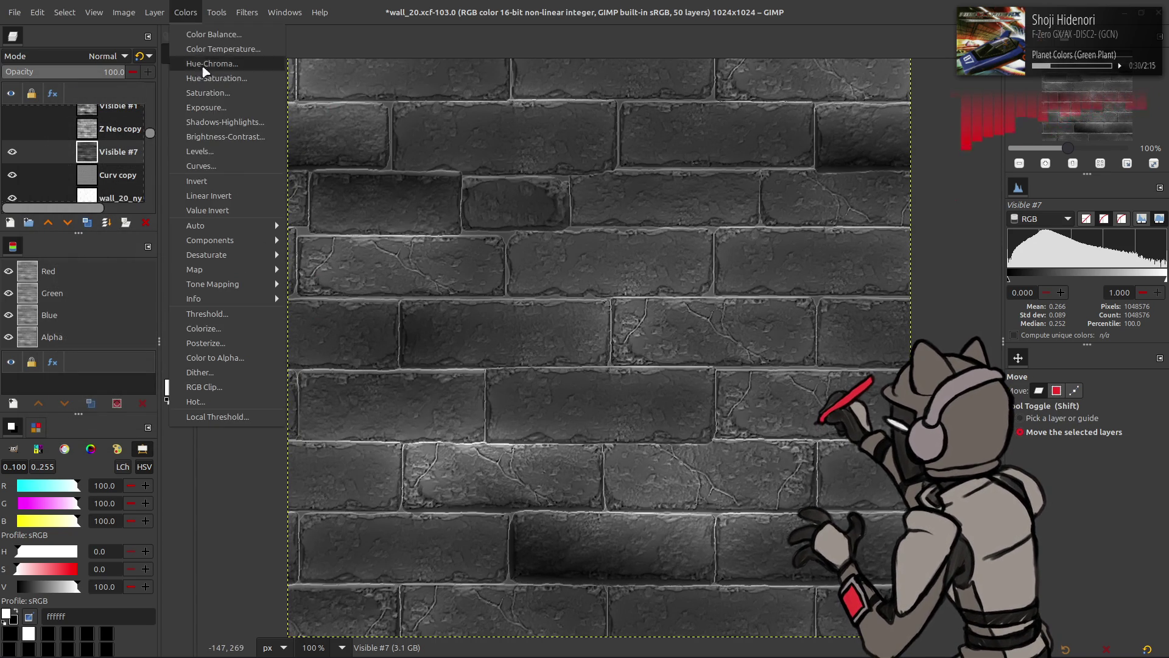
pyautogui.click(201, 151)
pyautogui.write('50')
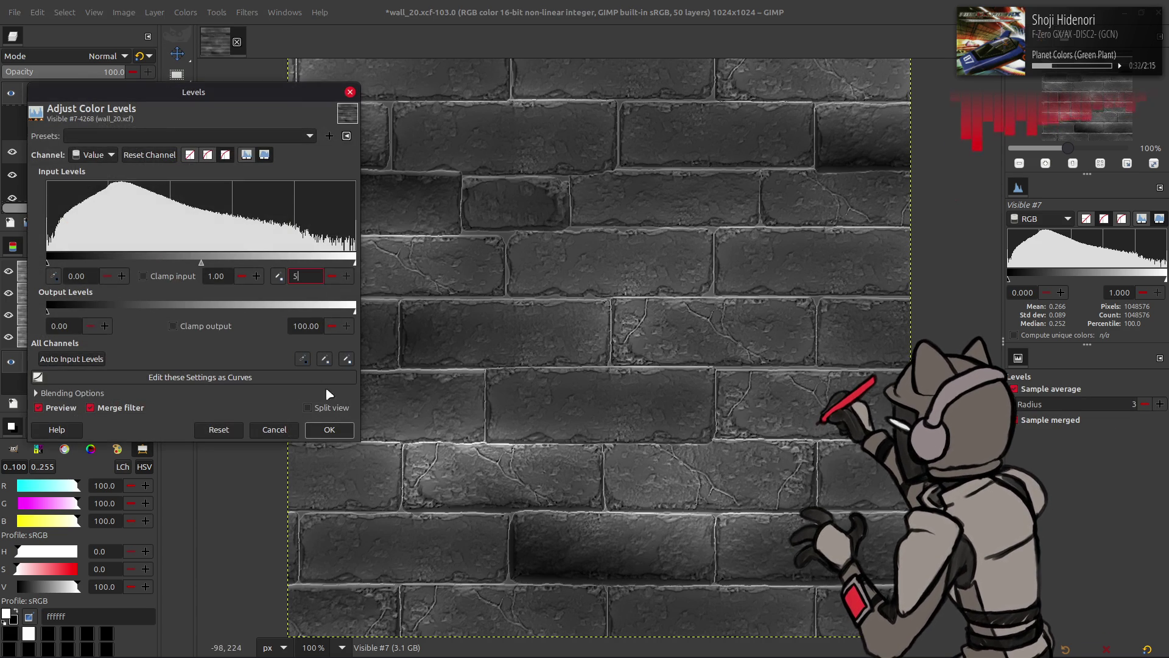
pyautogui.click(329, 429)
# Export the image to mask_02.dds and preview it on the Blender wall
pyautogui.click(14, 13)
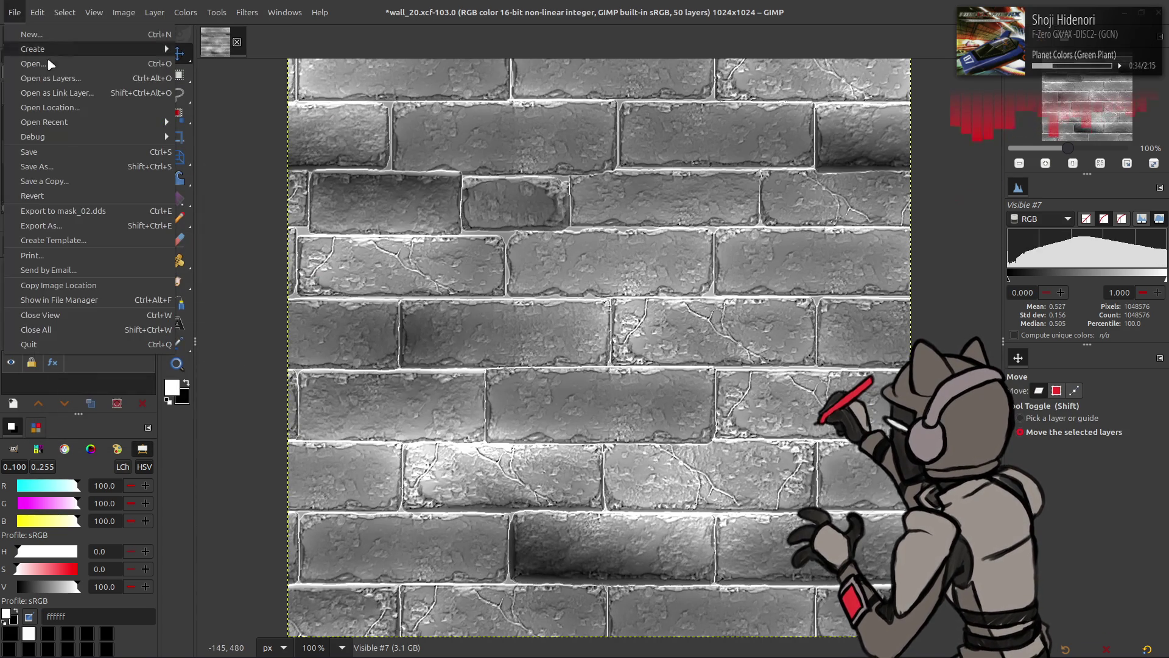
pyautogui.click(152, 207)
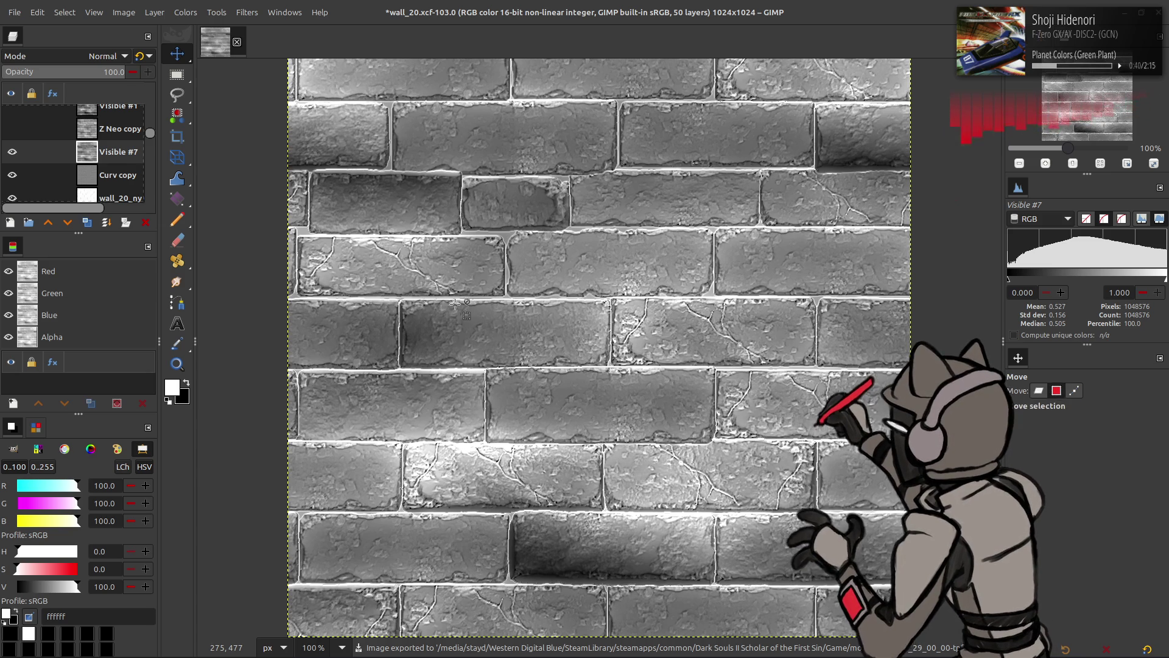
pyautogui.hotkey('alt', 'Tab')
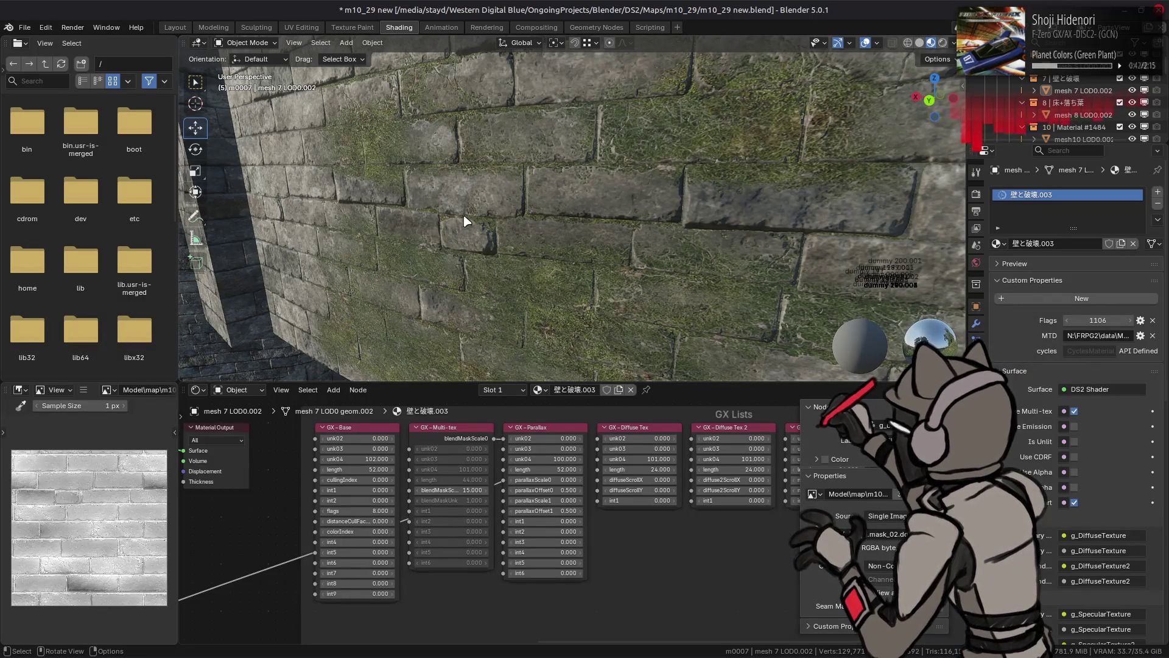
pyautogui.hotkey('alt', 'Tab')
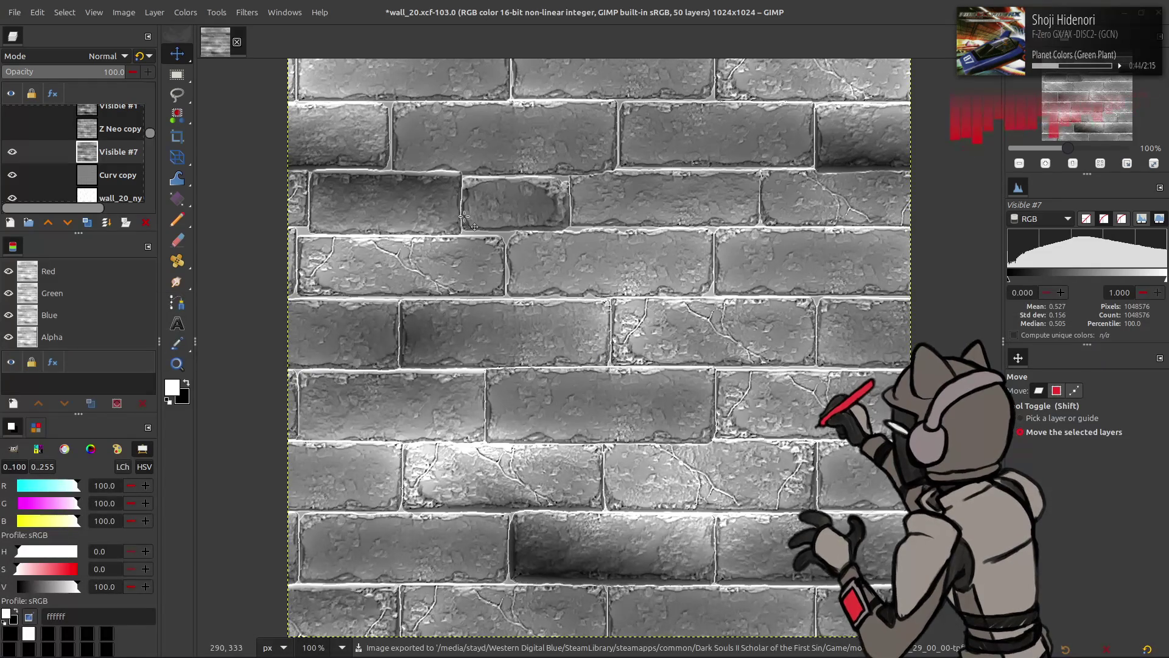
# Undo the last Levels pass and re-export the darker Visible #7 to mask_02.dds, checking Blender
pyautogui.hotkey('ctrl', 'z')
pyautogui.click(14, 12)
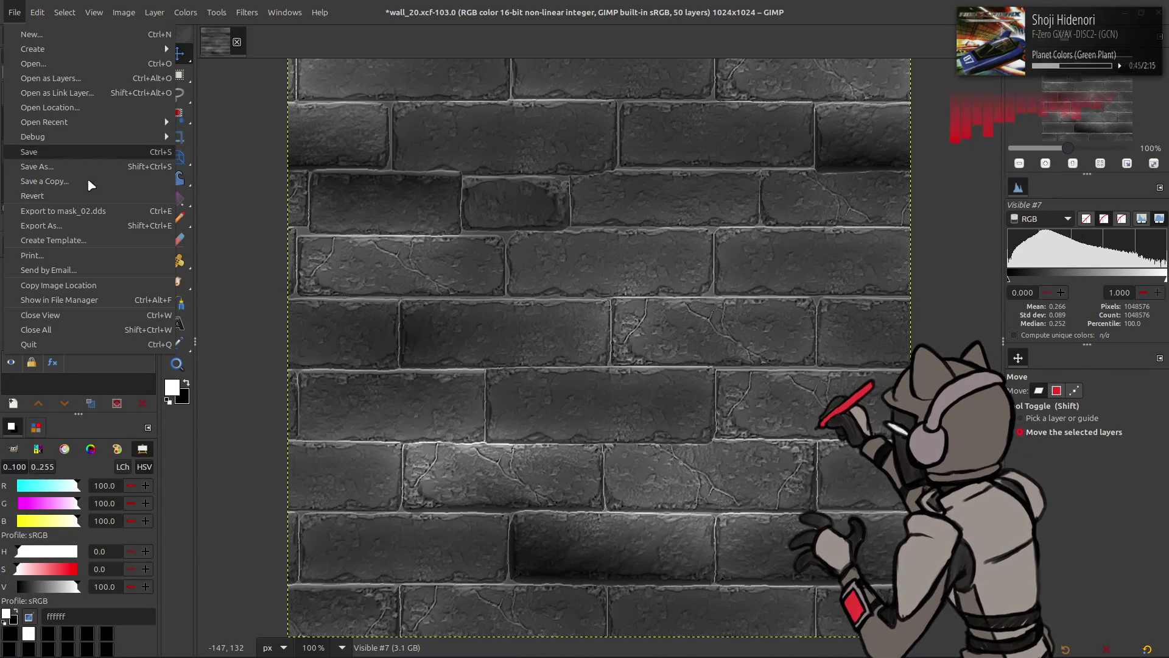
pyautogui.click(113, 211)
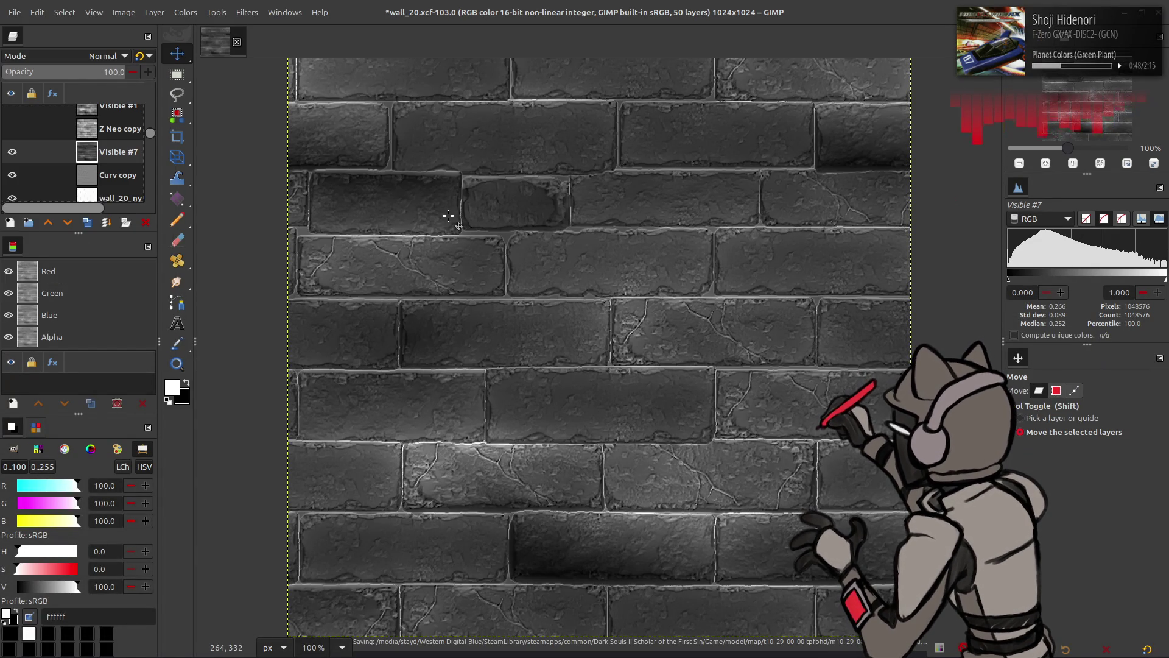
pyautogui.hotkey('alt', 'Tab')
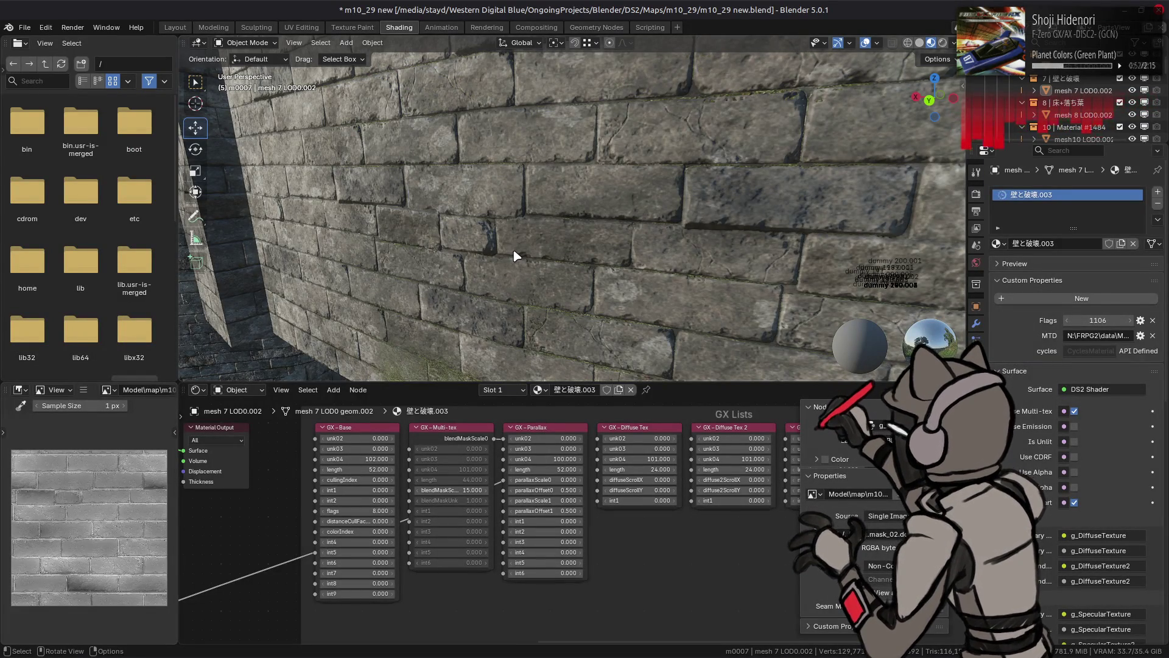
pyautogui.hotkey('alt', 'Tab')
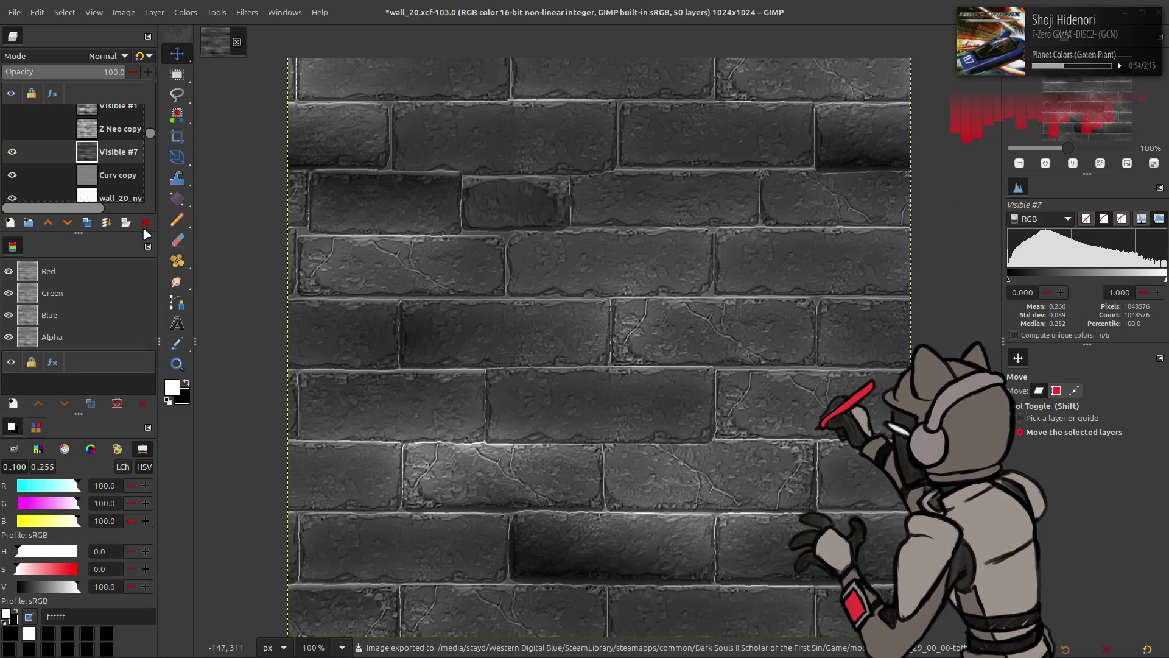
# Delete Visible #7, hide Curv copy, and show and select the Z Neo copy layer
pyautogui.click(145, 222)
pyautogui.click(12, 129)
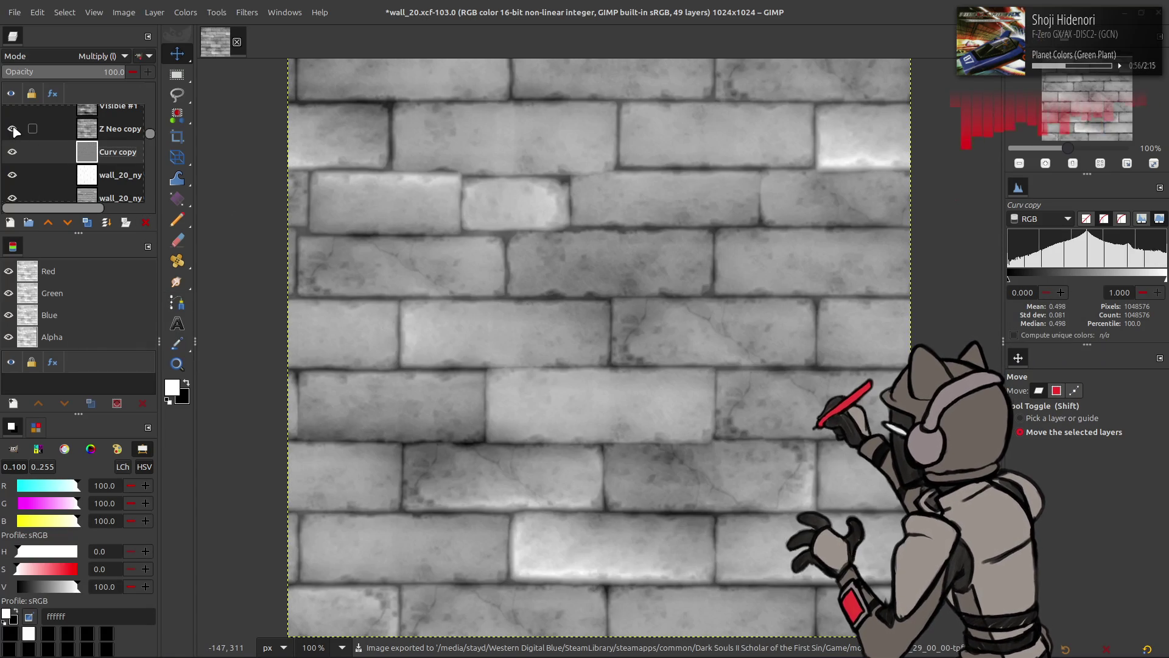
pyautogui.scroll(1, 17, 130)
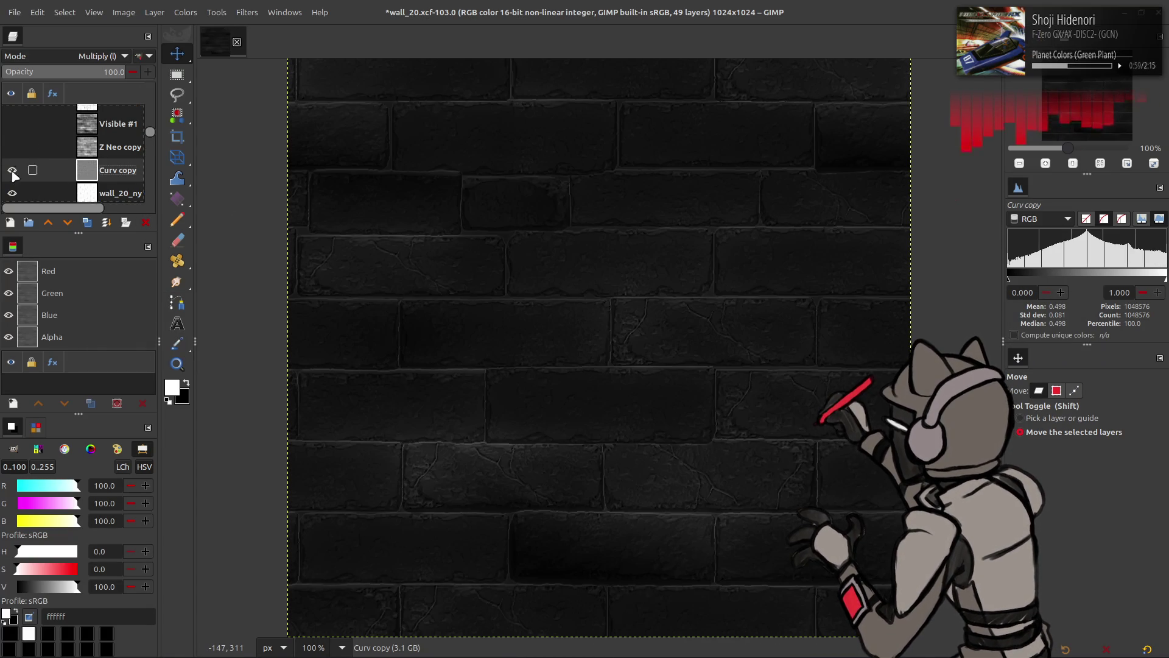
pyautogui.click(12, 170)
pyautogui.click(12, 146)
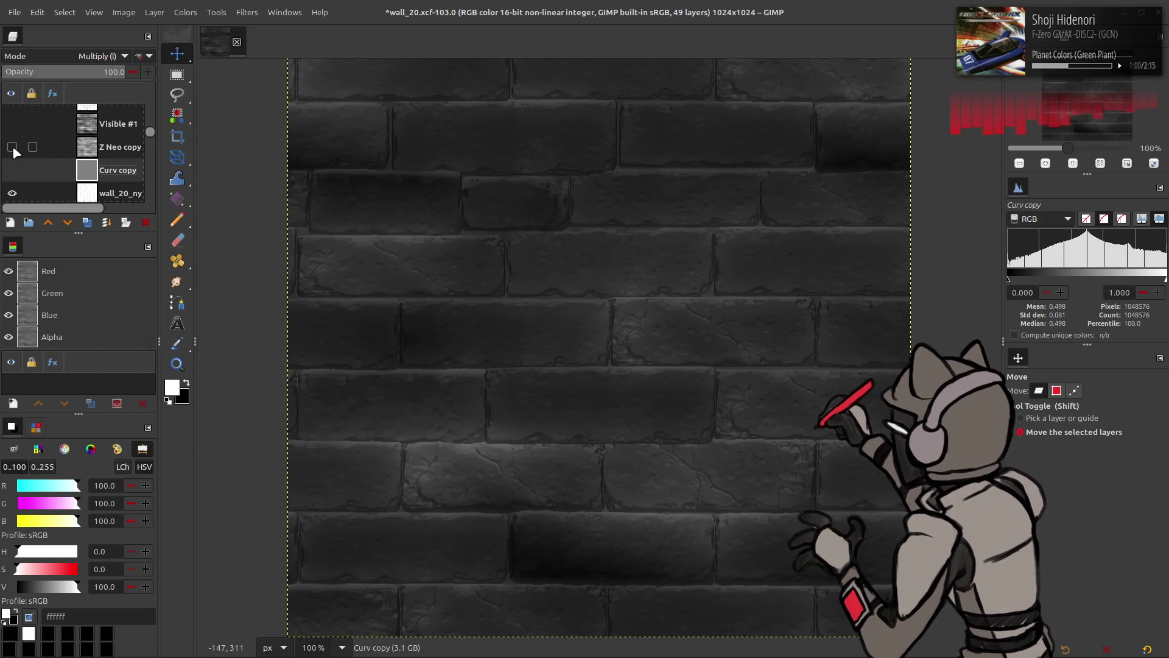
pyautogui.click(115, 148)
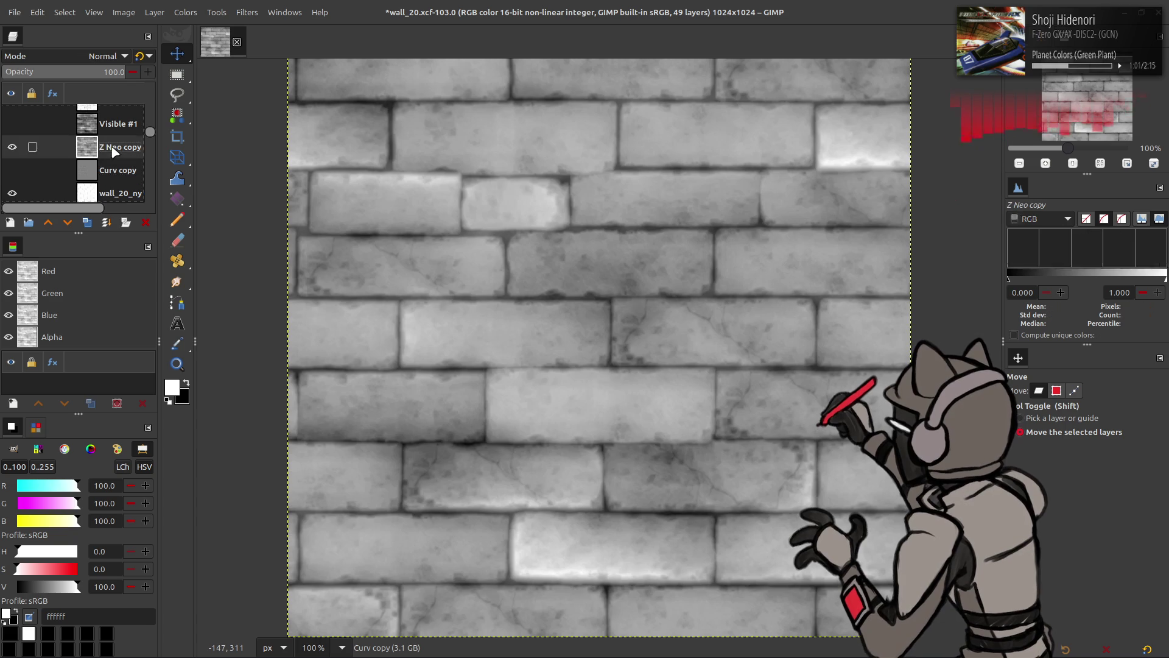
# Invert Z Neo copy so the bricks turn dark with bright mortar lines
pyautogui.click(188, 12)
pyautogui.click(222, 196)
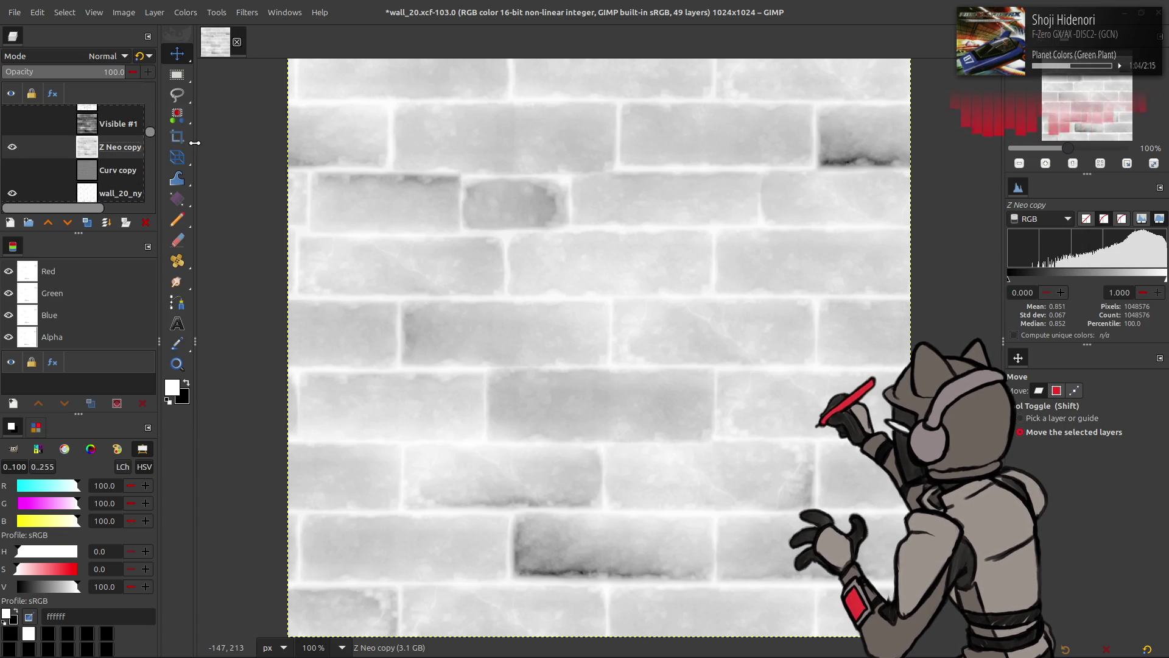
pyautogui.hotkey('ctrl', 'z')
pyautogui.click(188, 12)
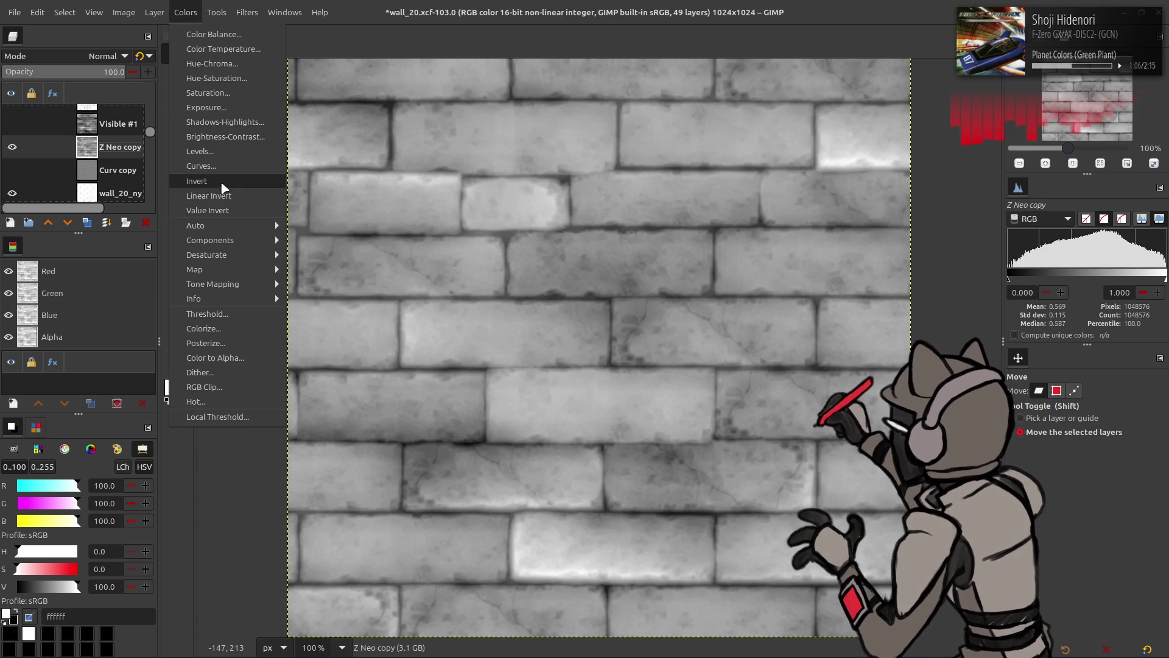
pyautogui.click(207, 181)
pyautogui.click(185, 12)
pyautogui.click(201, 181)
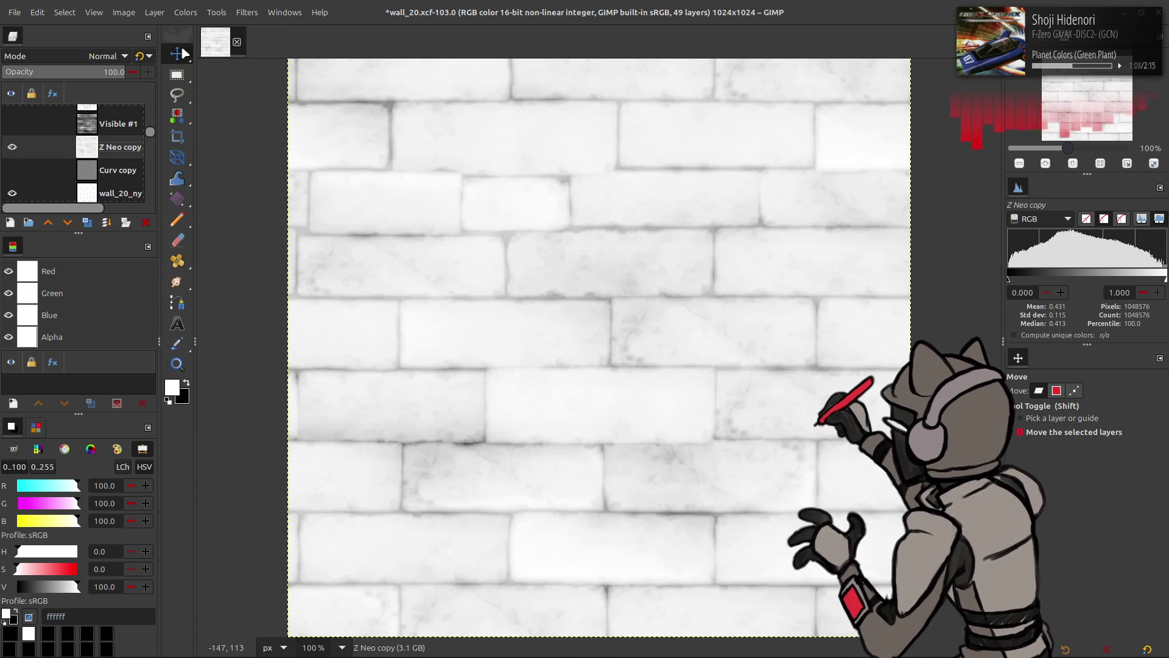
pyautogui.click(185, 12)
pyautogui.click(218, 180)
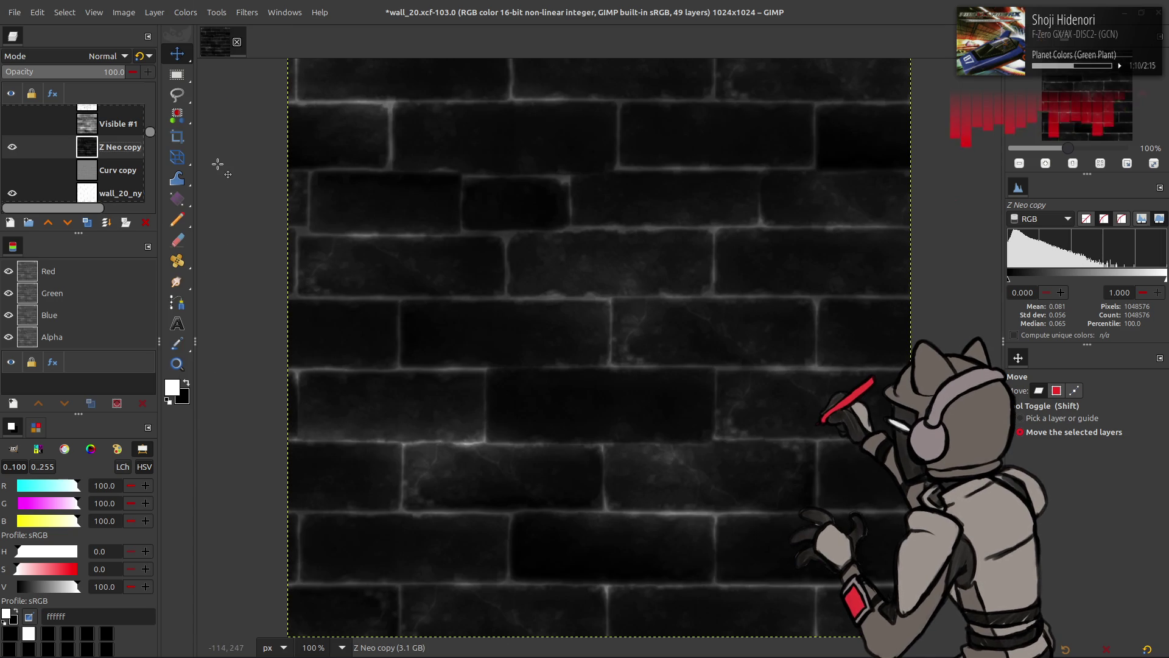
# Set Z Neo copy's blend mode to Addition so the mortar edges glow over the wall
pyautogui.click(12, 147)
pyautogui.click(12, 170)
pyautogui.click(12, 147)
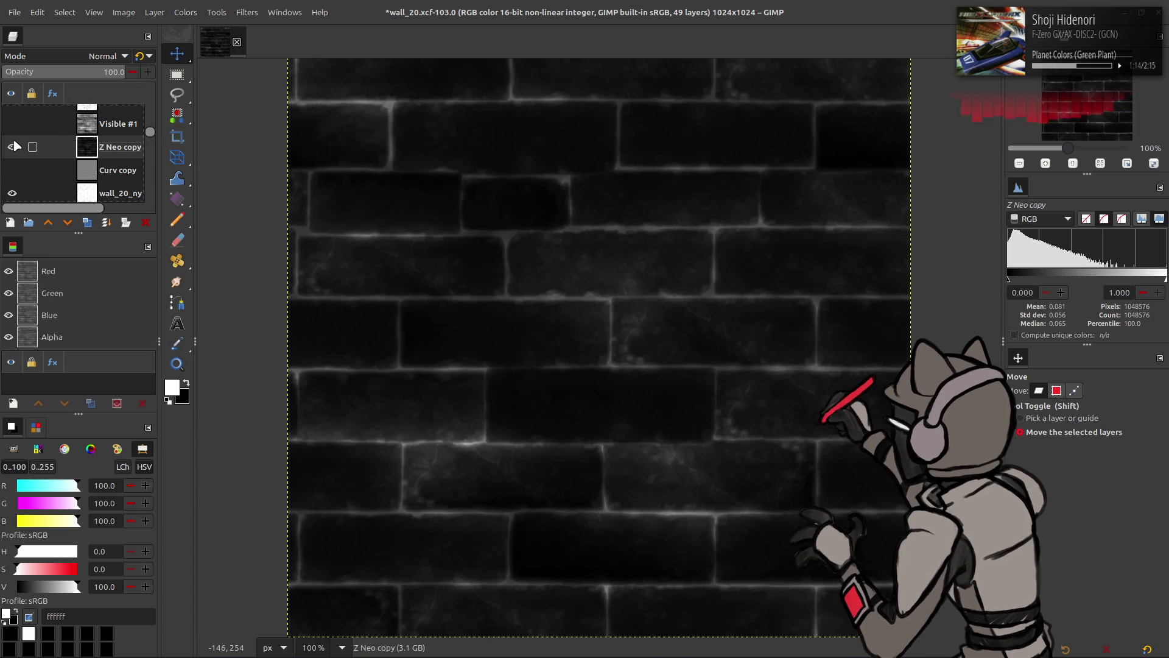
pyautogui.click(107, 55)
pyautogui.click(74, 201)
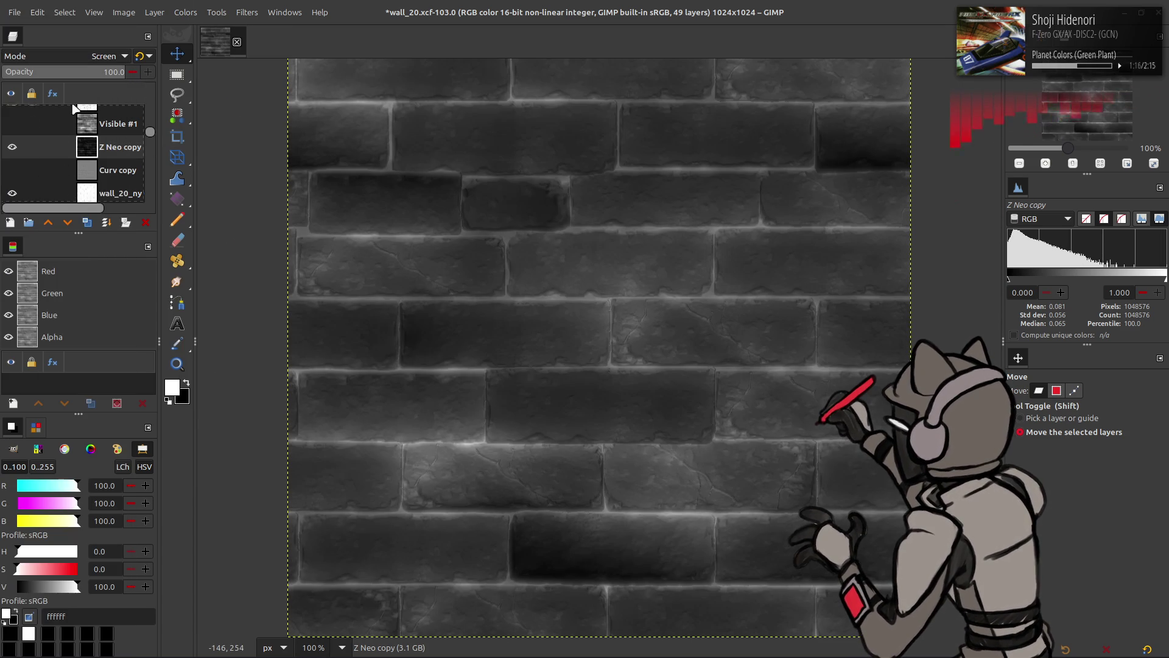
pyautogui.click(104, 55)
pyautogui.click(57, 96)
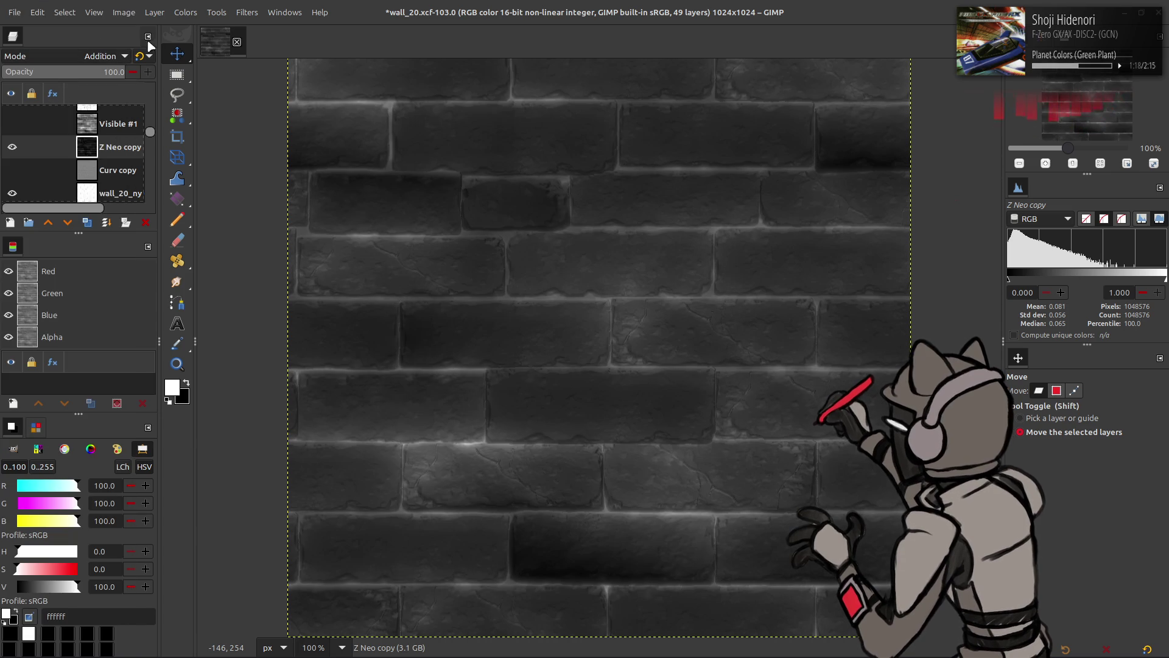
pyautogui.click(22, 149)
pyautogui.click(23, 149)
pyautogui.click(23, 150)
pyautogui.click(22, 150)
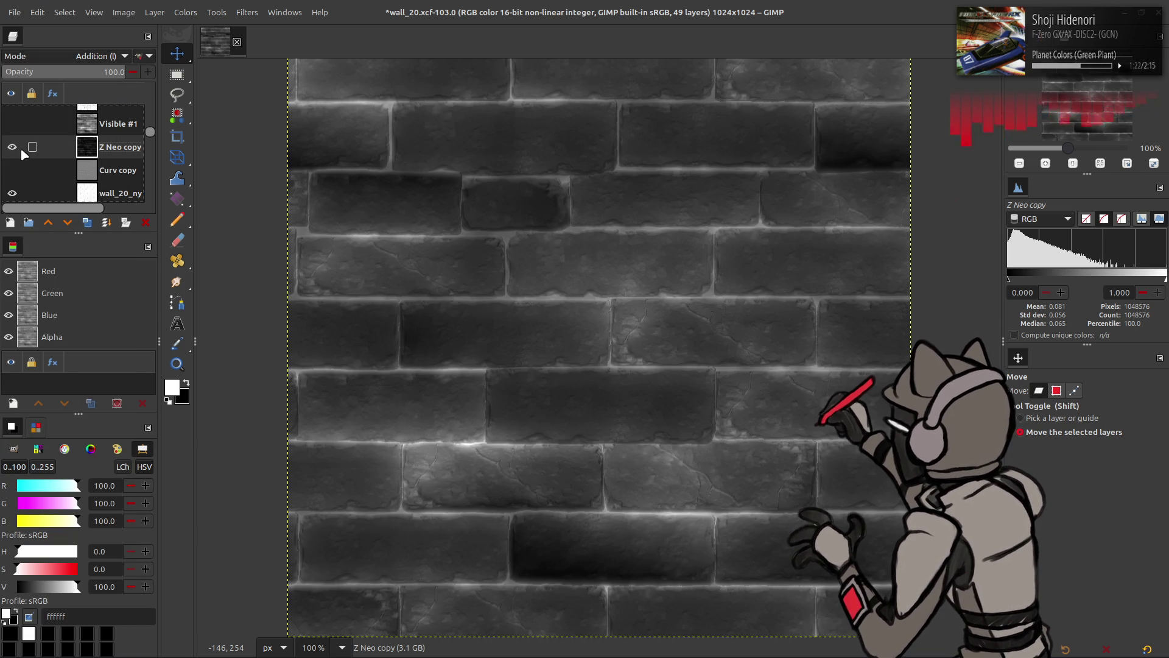
# Delete the wall_20_ny Clean copy #5 layer and compare layer visibility with Z Neo copy shown
pyautogui.click(101, 172)
pyautogui.click(94, 194)
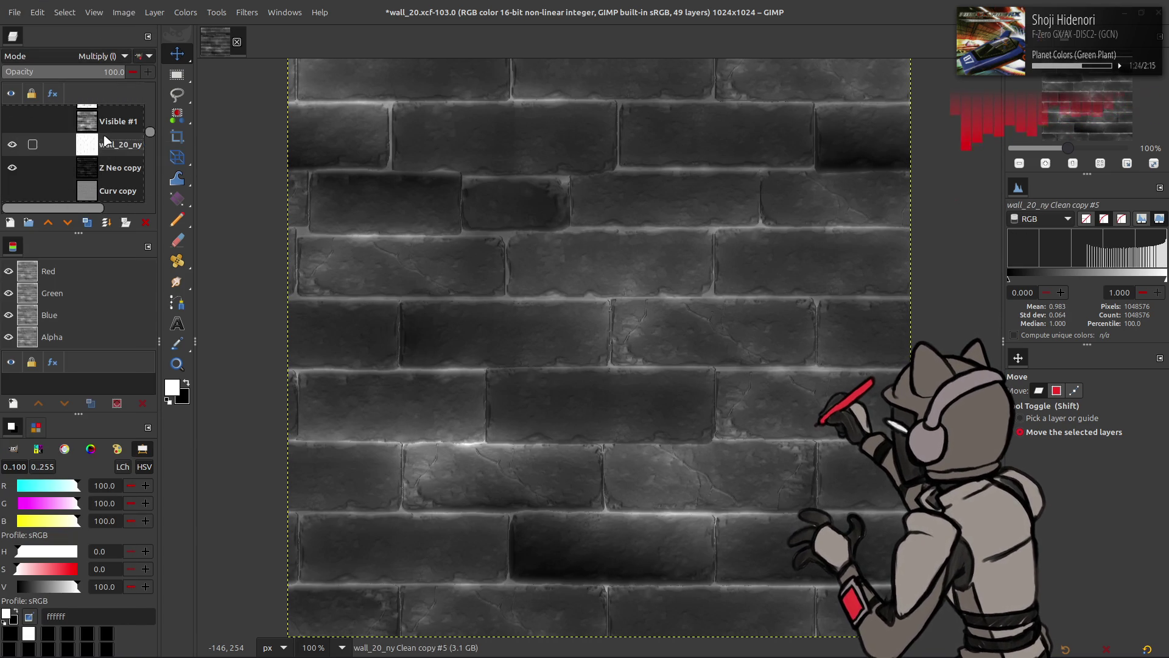
pyautogui.click(144, 223)
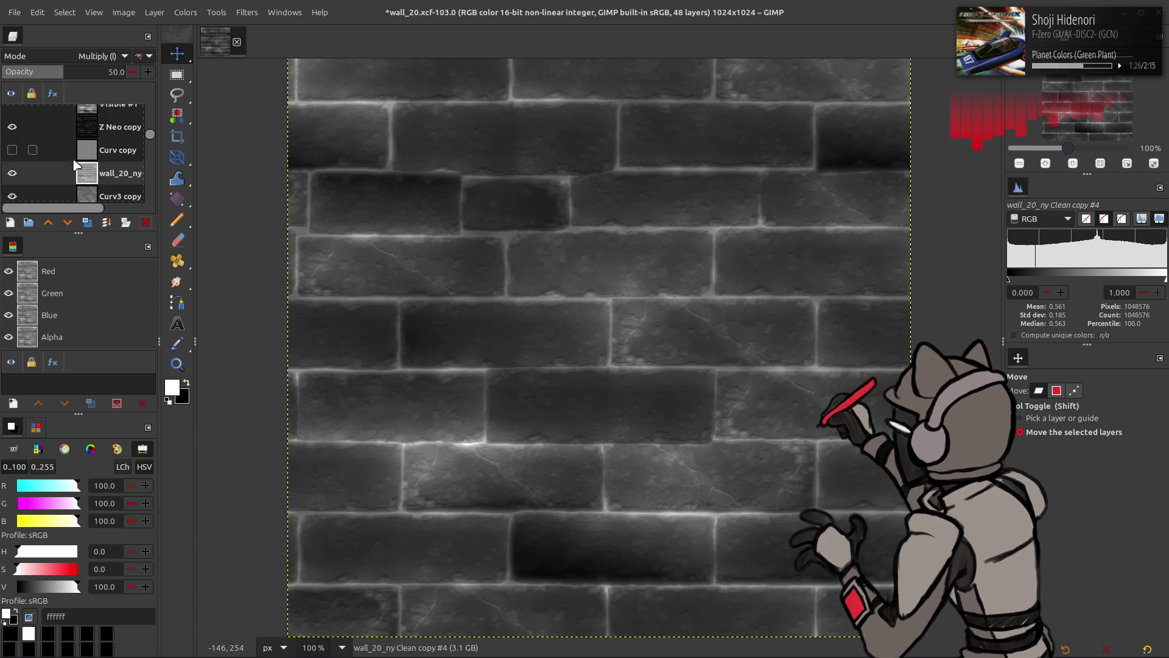
pyautogui.click(12, 132)
pyautogui.click(12, 173)
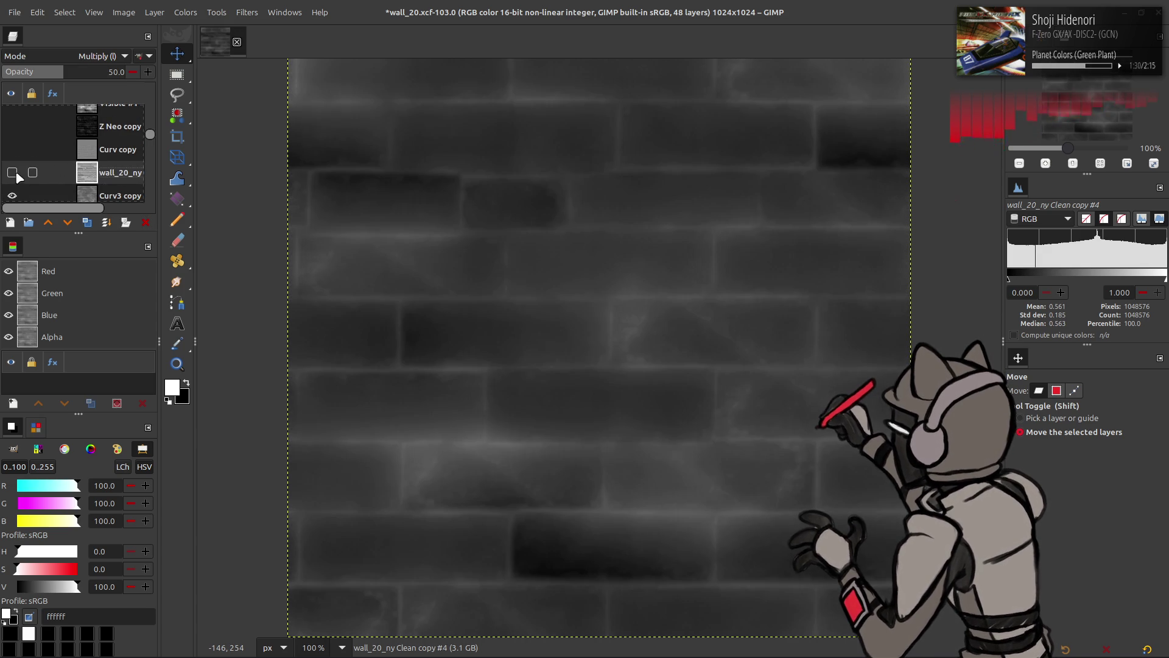
pyautogui.click(13, 150)
pyautogui.click(12, 150)
pyautogui.click(12, 150)
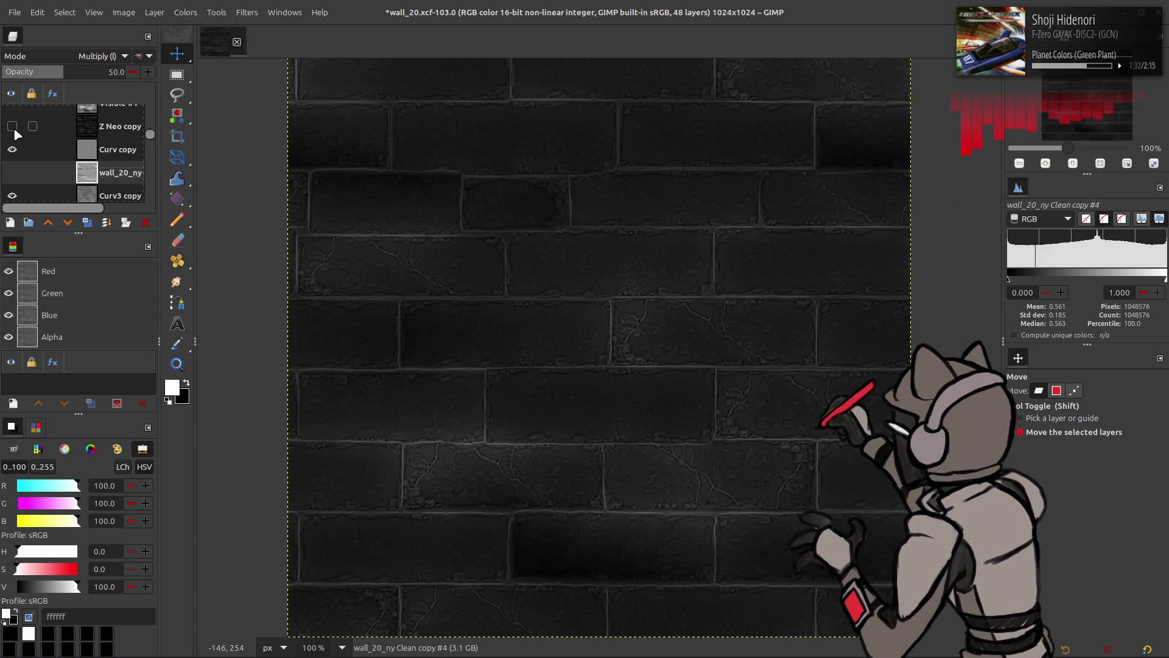
pyautogui.click(13, 127)
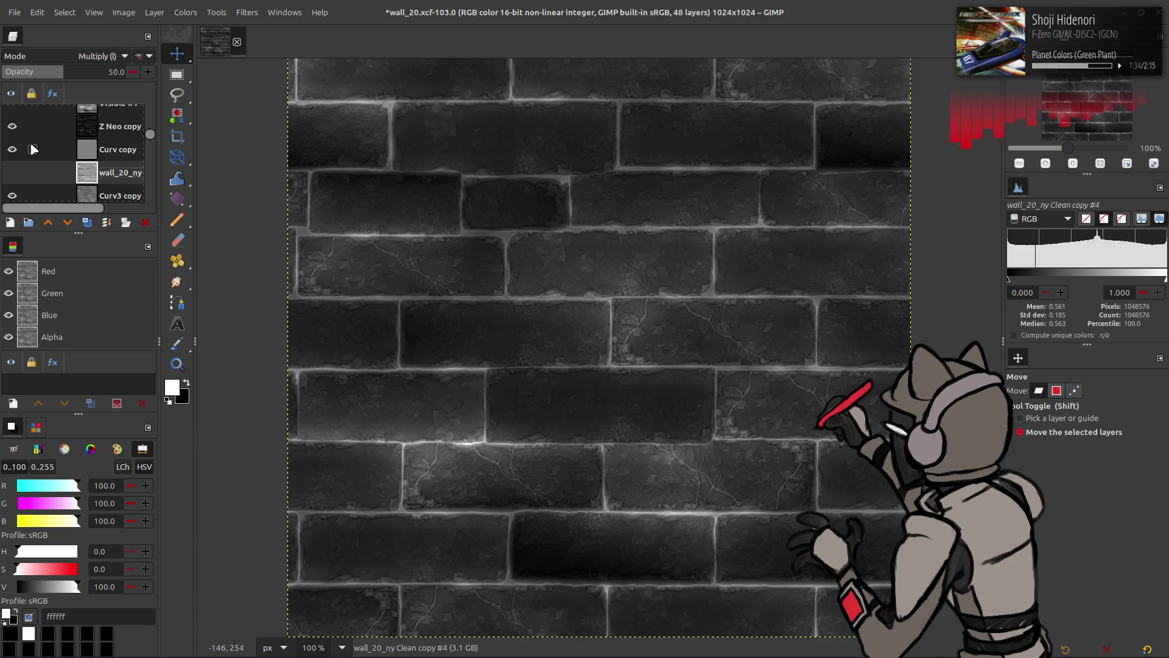
pyautogui.rightClick(109, 130)
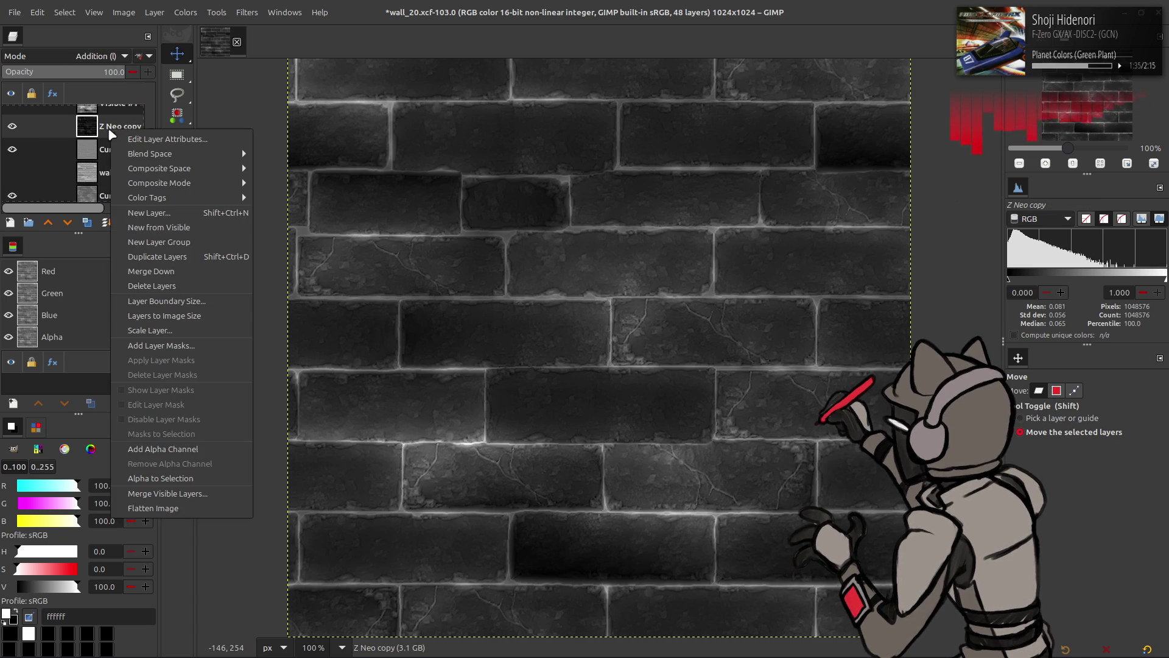
# Create a new layer from the visible glowing-edge result and select mask_07 copy #1
pyautogui.click(149, 227)
pyautogui.scroll(-5, 53, 148)
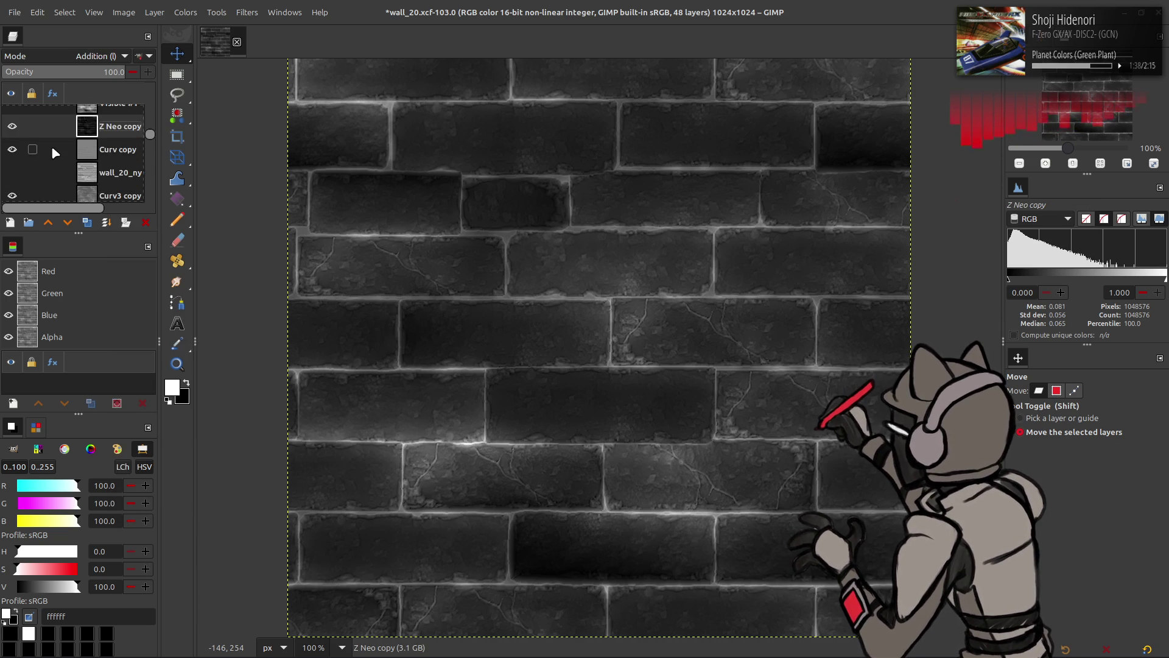
pyautogui.scroll(-2, 87, 130)
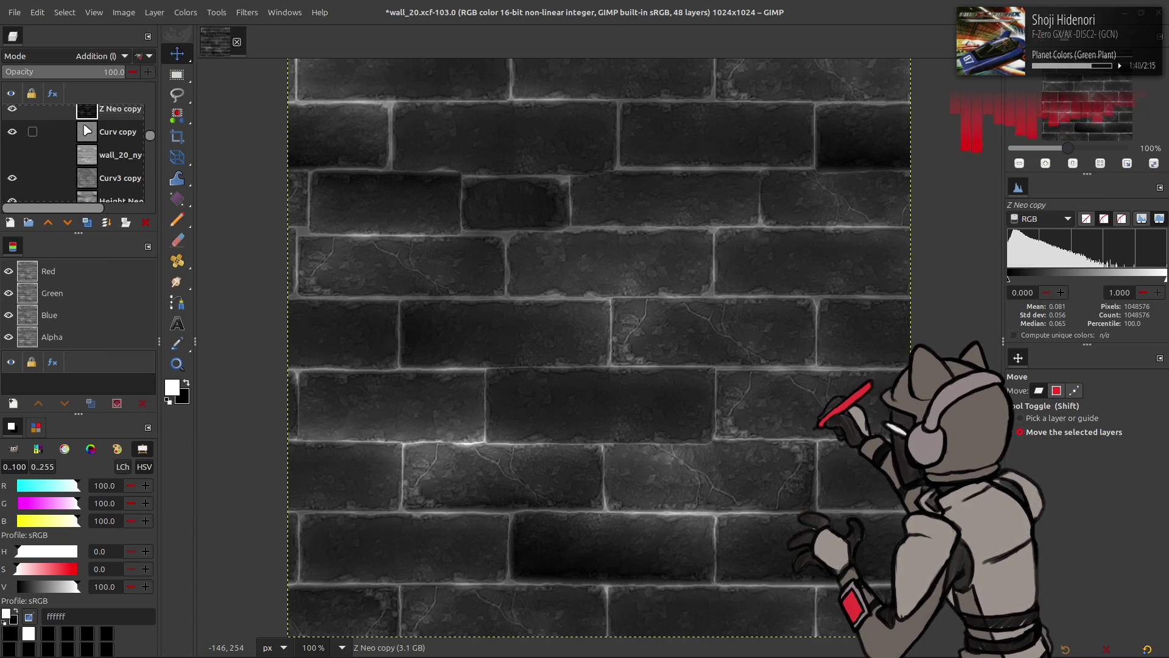
pyautogui.click(102, 185)
pyautogui.scroll(-5, 92, 173)
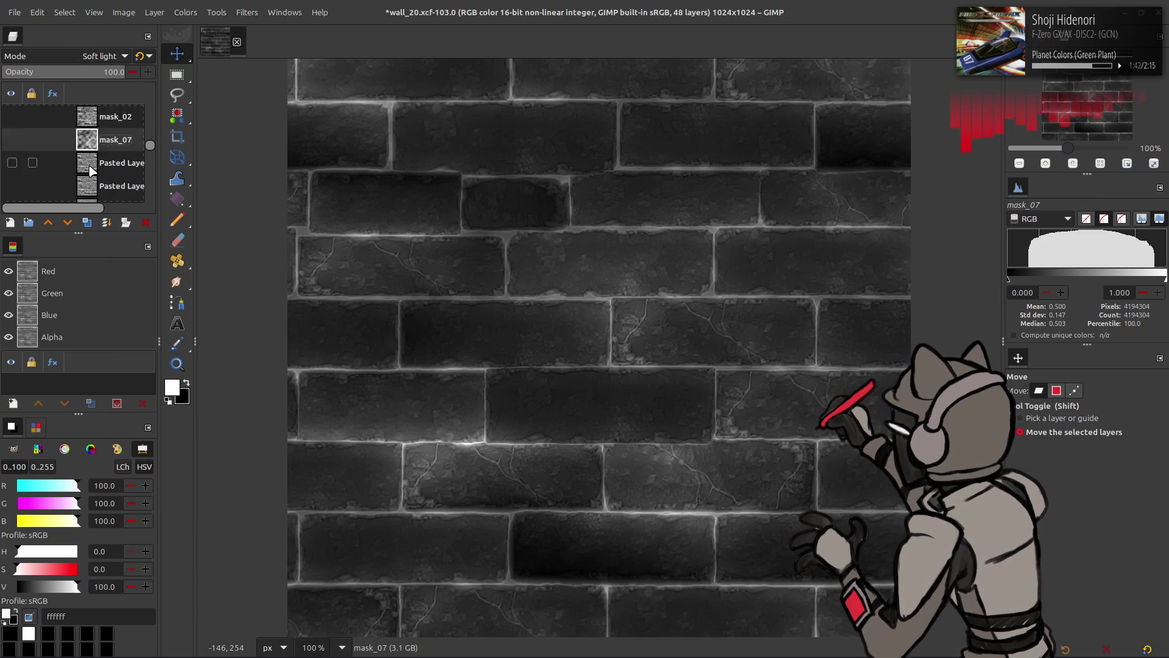
pyautogui.scroll(6, 89, 169)
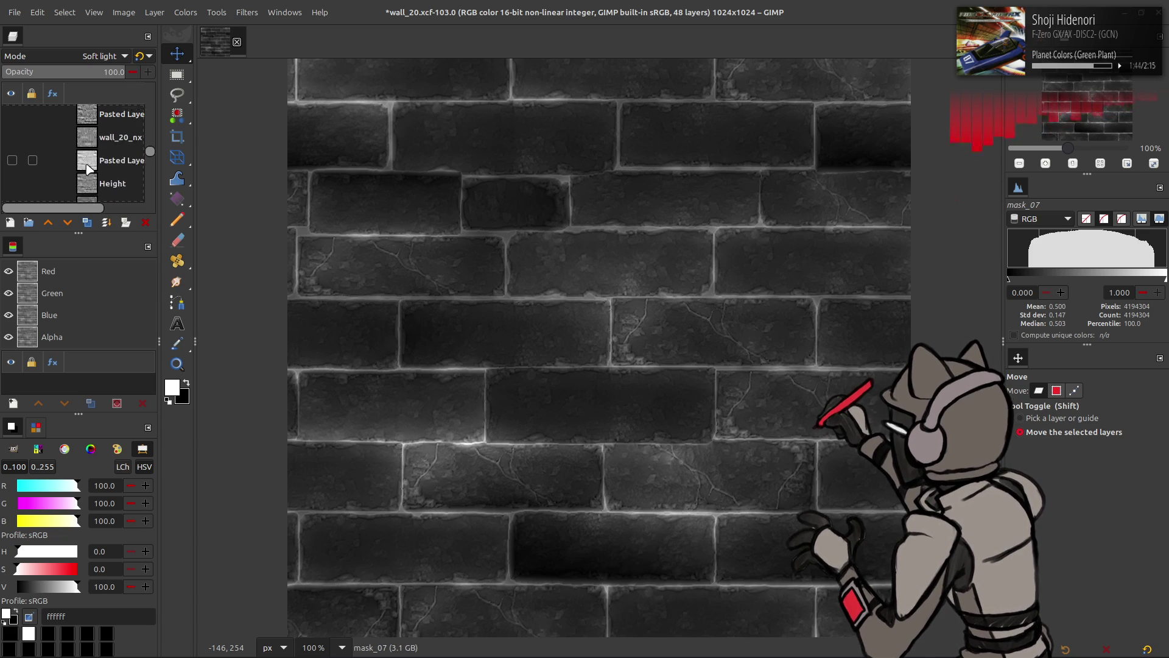
pyautogui.scroll(-3, 85, 152)
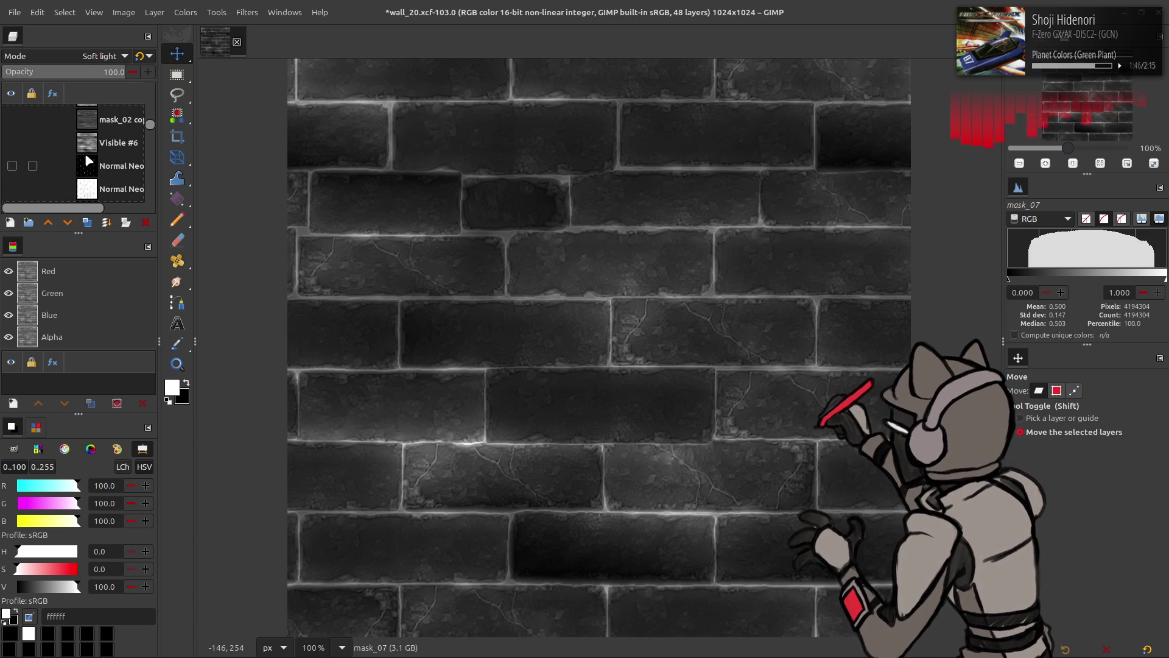
pyautogui.click(85, 152)
pyautogui.scroll(2, 90, 146)
pyautogui.click(11, 132)
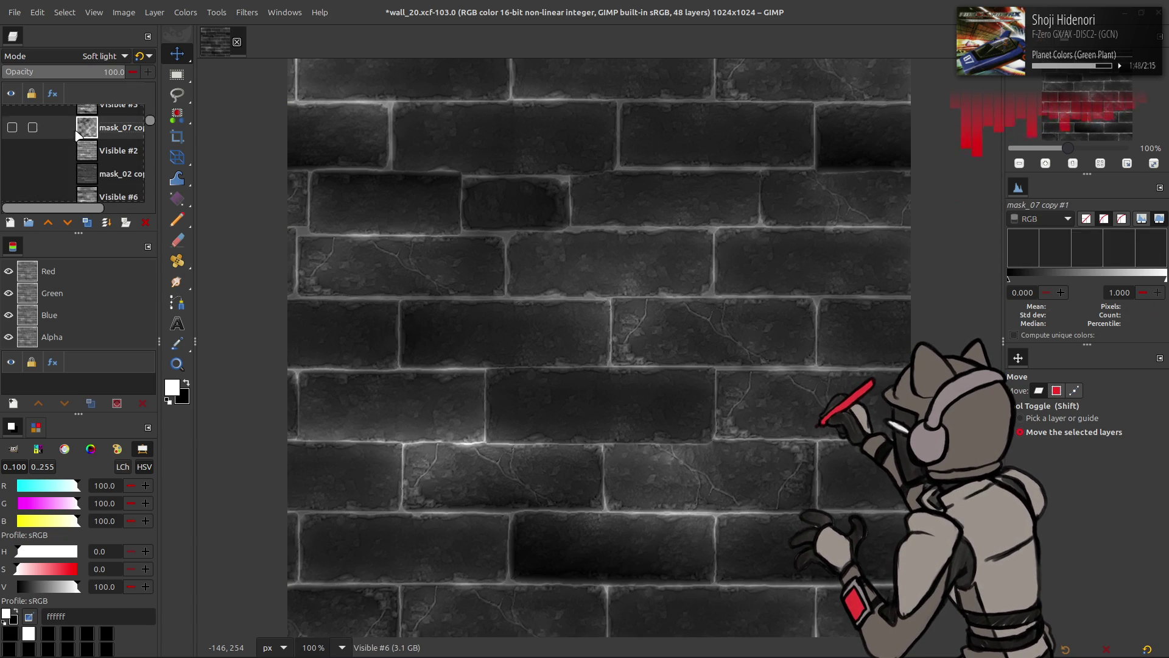
# Duplicate mask_07 copy #1, move the copy higher in the stack, and hide Visible #1
pyautogui.click(12, 127)
pyautogui.click(12, 128)
pyautogui.click(91, 222)
pyautogui.moveTo(106, 137)
pyautogui.mouseDown()
pyautogui.moveTo(104, 183)
pyautogui.moveTo(100, 155)
pyautogui.moveTo(73, 140)
pyautogui.moveTo(97, 139)
pyautogui.mouseUp()
pyautogui.click(98, 133)
pyautogui.click(12, 126)
pyautogui.click(13, 126)
pyautogui.click(12, 126)
pyautogui.click(12, 126)
# Show mask_07 copy #2 and create Visible #7 from the visible result
pyautogui.click(15, 154)
pyautogui.click(96, 150)
pyautogui.rightClick(106, 151)
pyautogui.click(156, 235)
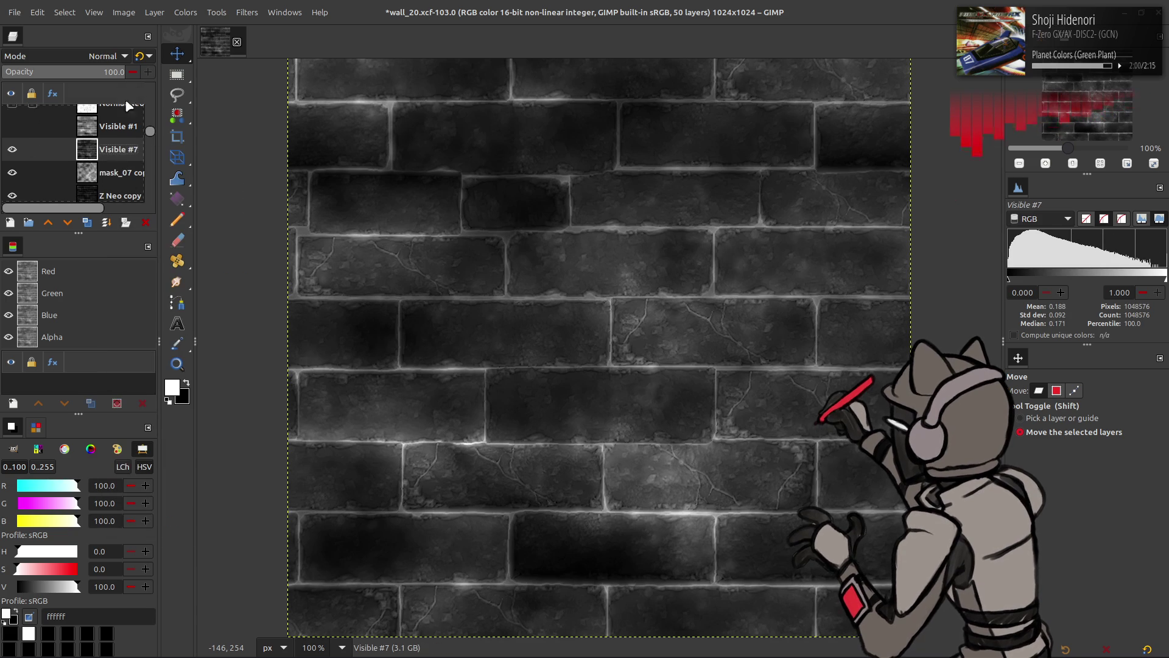
pyautogui.click(185, 13)
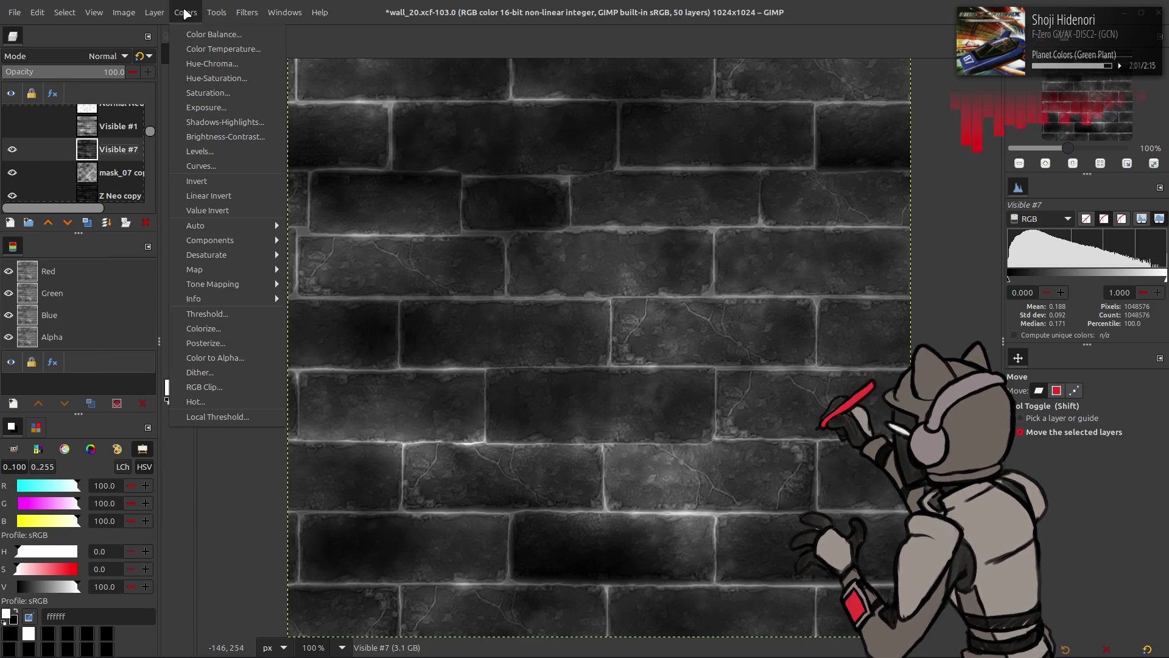
# Linear-invert Visible #7, apply a Levels gamma change, then invert it back to dark bricks
pyautogui.click(209, 196)
pyautogui.click(186, 13)
pyautogui.click(219, 156)
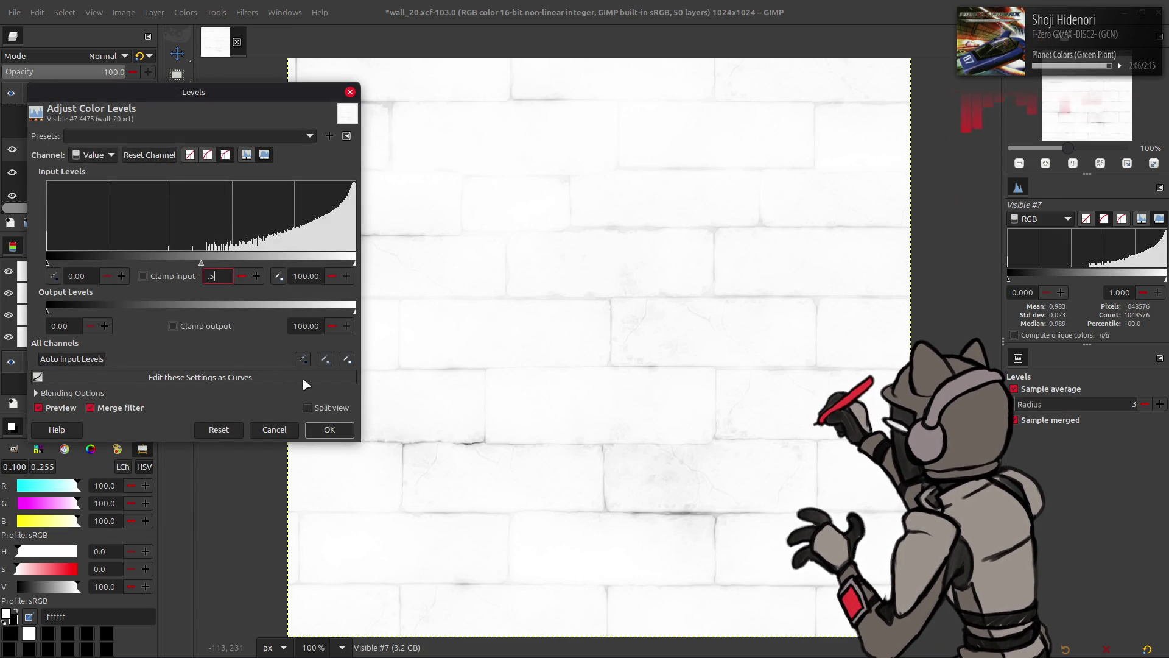
pyautogui.press('Return')
pyautogui.click(182, 13)
pyautogui.click(244, 193)
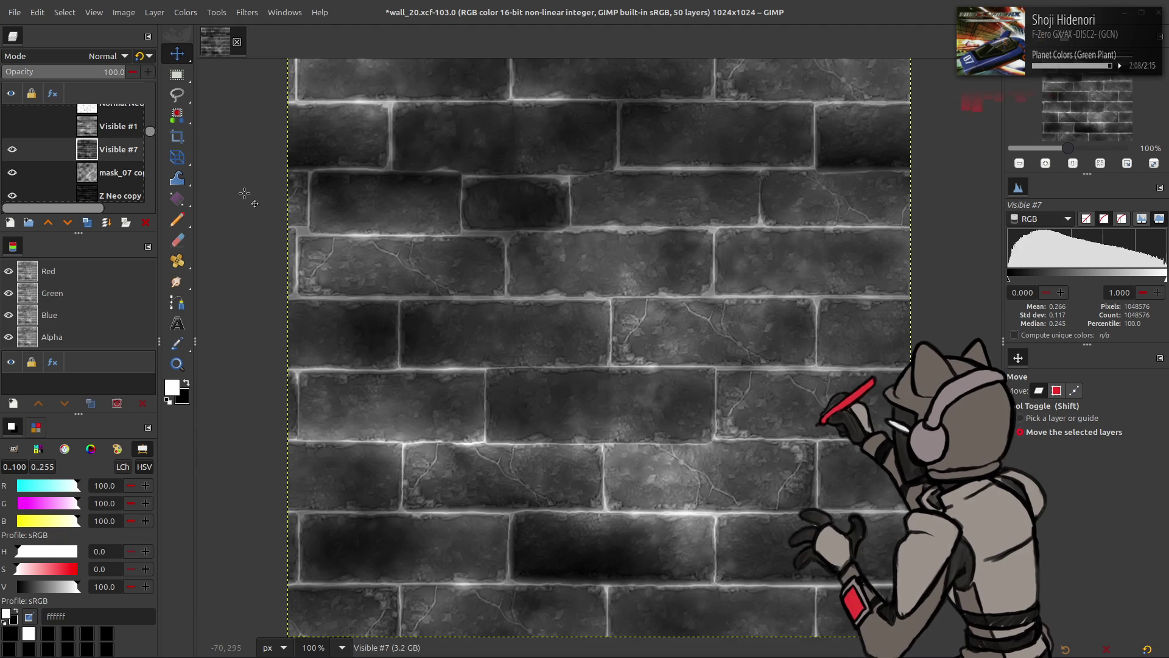
# Re-export the image over mask_02.dds and switch to Blender
pyautogui.click(15, 12)
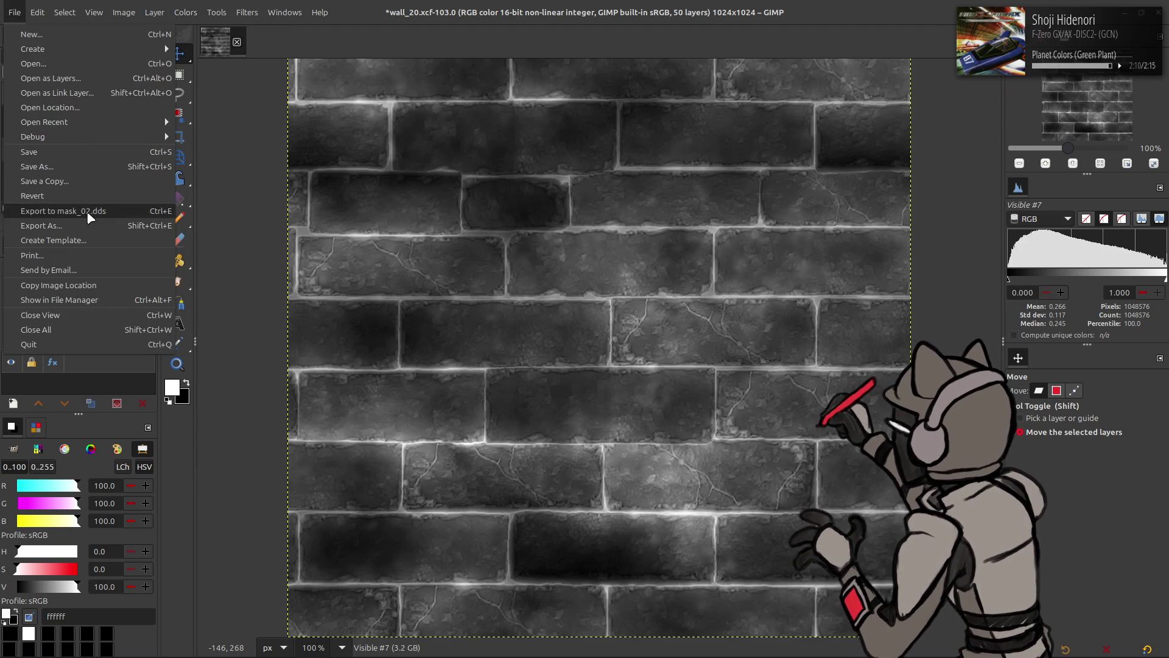
pyautogui.click(67, 213)
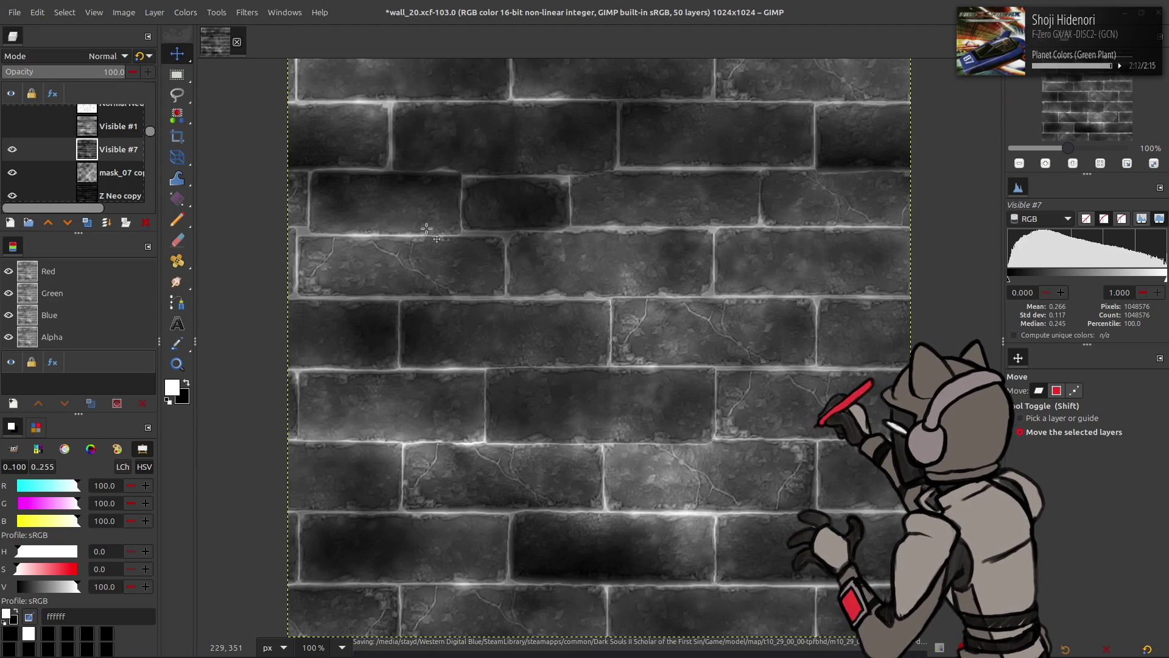
pyautogui.hotkey('alt', 'Tab')
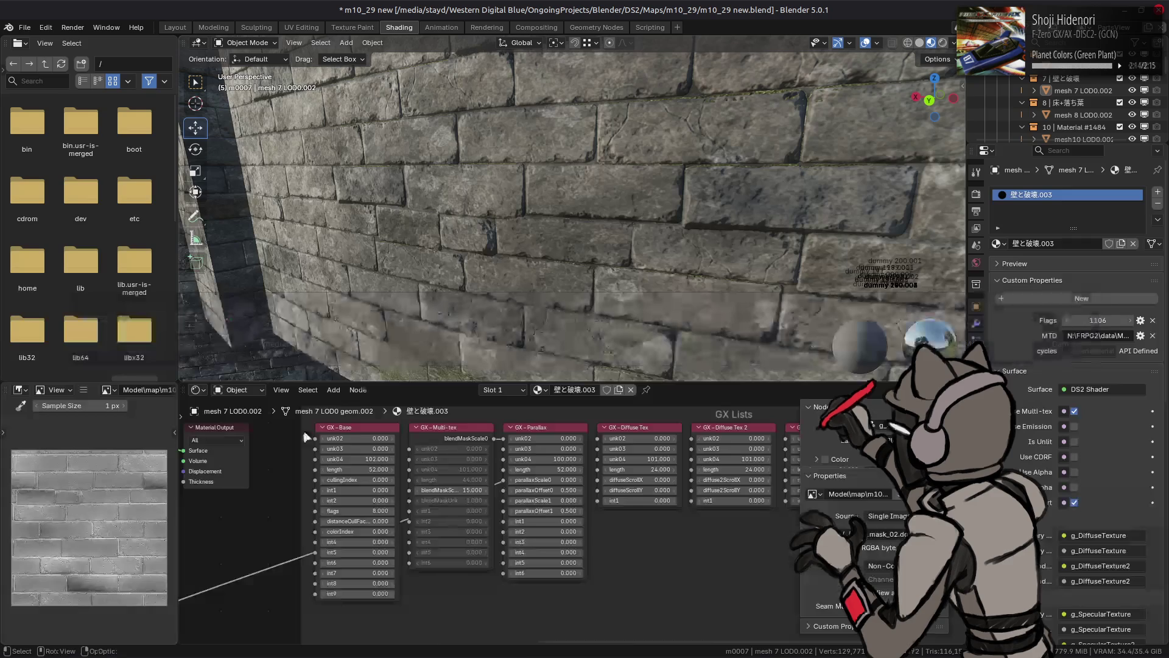
# Reload the exported mask texture and orbit the view to face the brick wall
pyautogui.hotkey('alt', 'r')
pyautogui.moveTo(442, 255); pyautogui.dragTo(495, 213)
pyautogui.moveTo(488, 215); pyautogui.dragTo(479, 221)
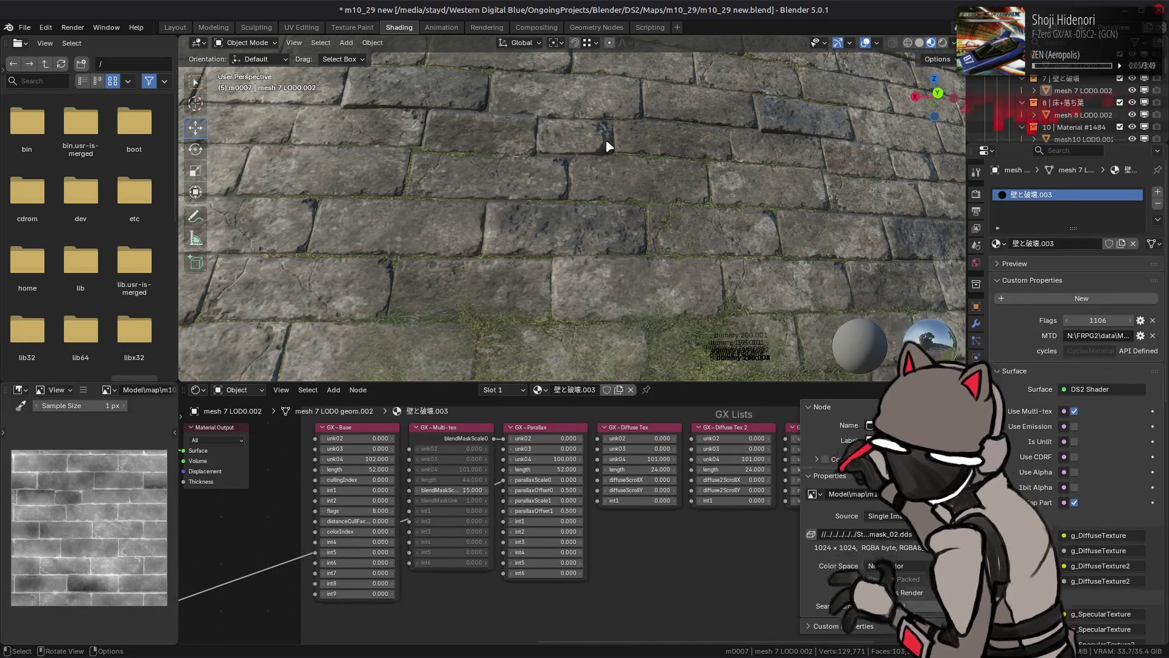
pyautogui.moveTo(609, 147); pyautogui.dragTo(548, 178)
pyautogui.moveTo(614, 527); pyautogui.dragTo(625, 533)
# Try blendMaskScale values 6, 100 and 20, settling on 15
pyautogui.click(467, 495)
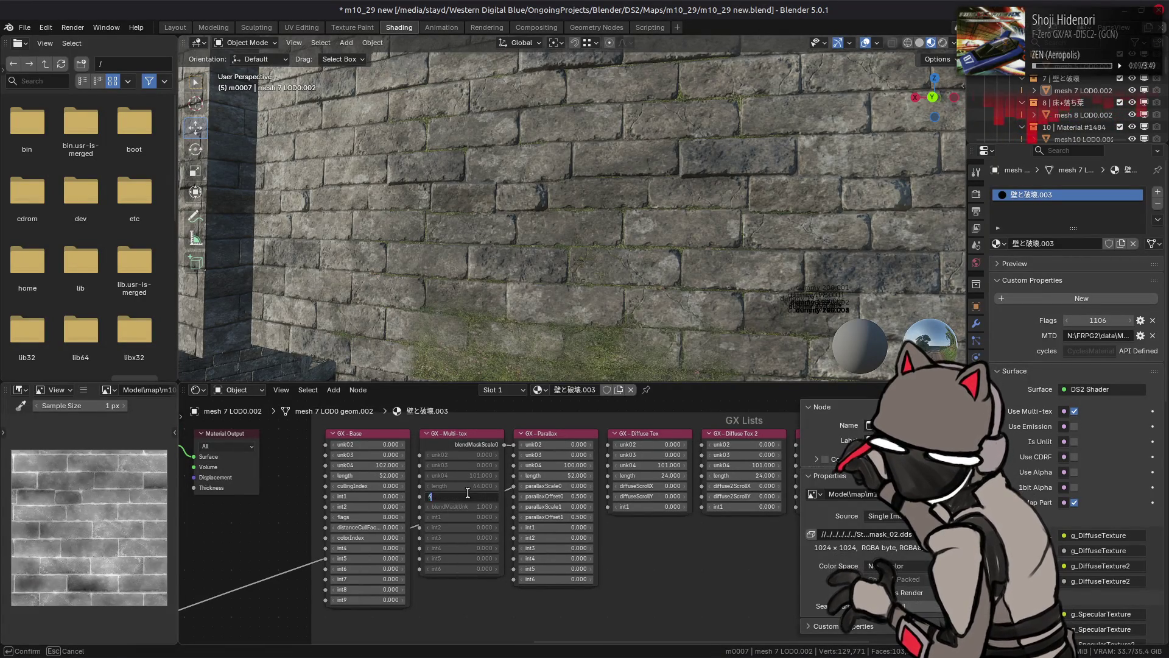
pyautogui.press('Return')
pyautogui.moveTo(467, 495)
pyautogui.mouseDown()
pyautogui.moveTo(542, 494)
pyautogui.moveTo(469, 495)
pyautogui.mouseUp()
pyautogui.click(467, 494)
pyautogui.write('0')
pyautogui.press('Return')
pyautogui.click(466, 494)
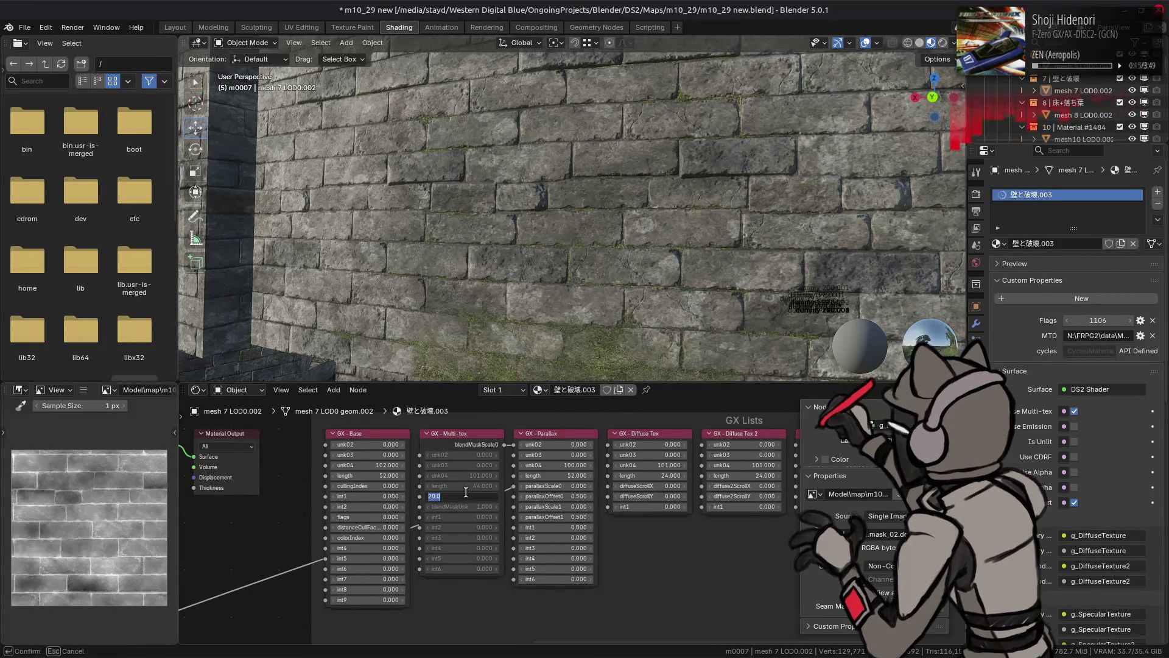
pyautogui.write('5')
pyautogui.press('Return')
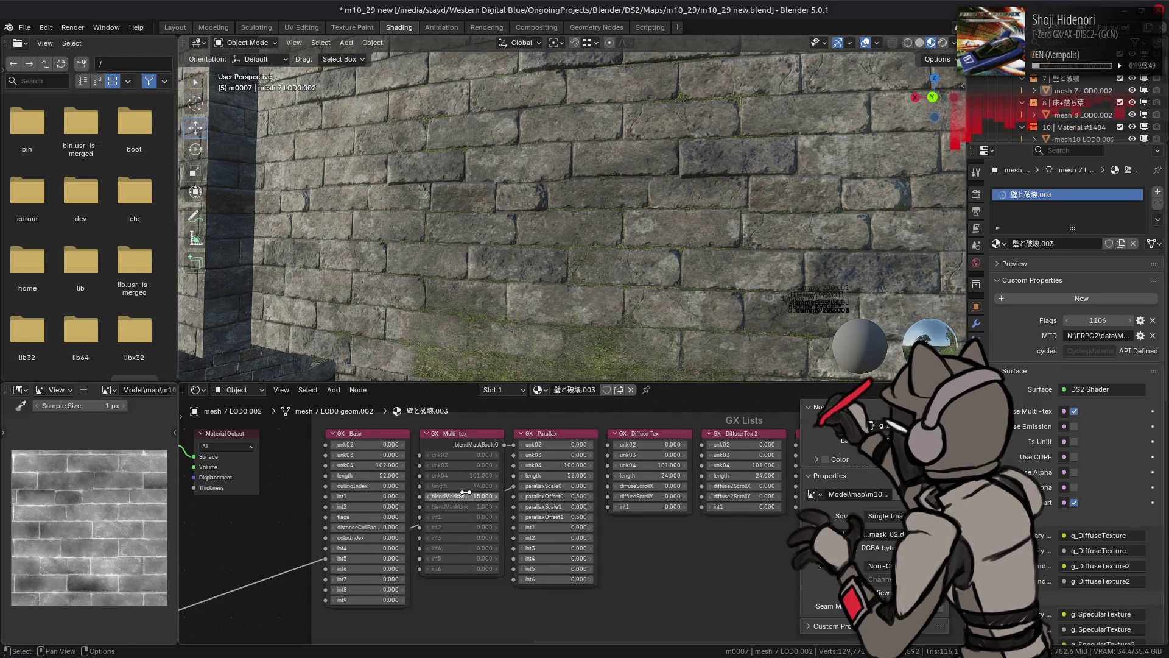
pyautogui.hotkey('alt', 'Tab')
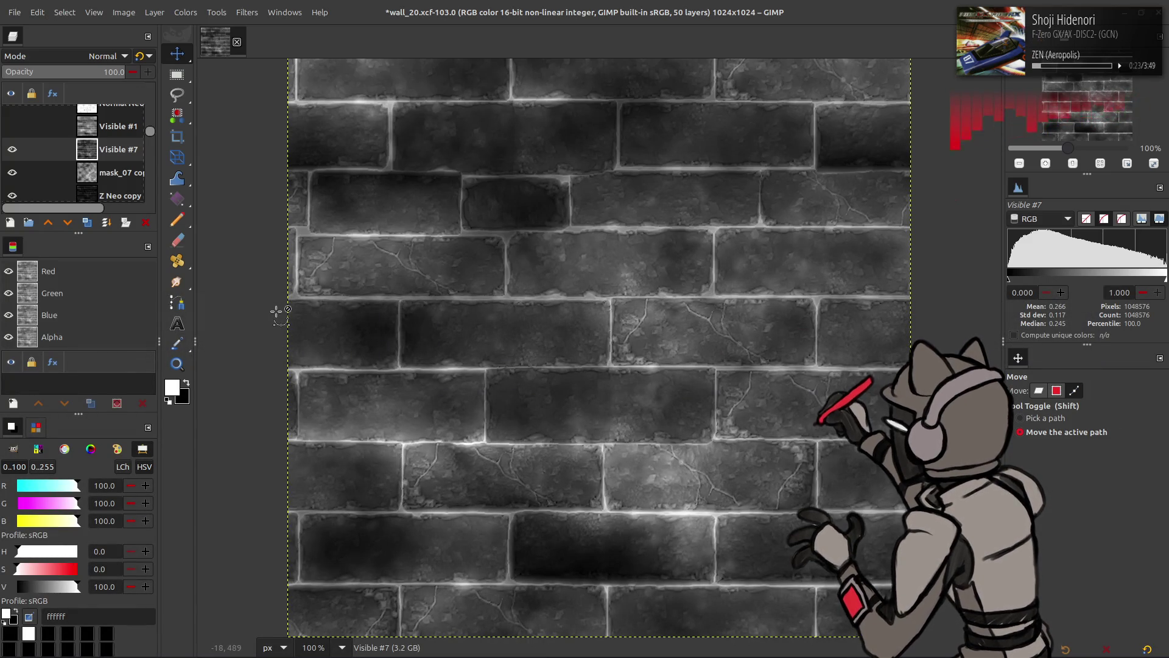
# Invert Visible #7, apply Levels with gamma 0.33, then invert it back to dark bricks
pyautogui.hotkey('ctrl', 'i')
pyautogui.hotkey('ctrl', 'z')
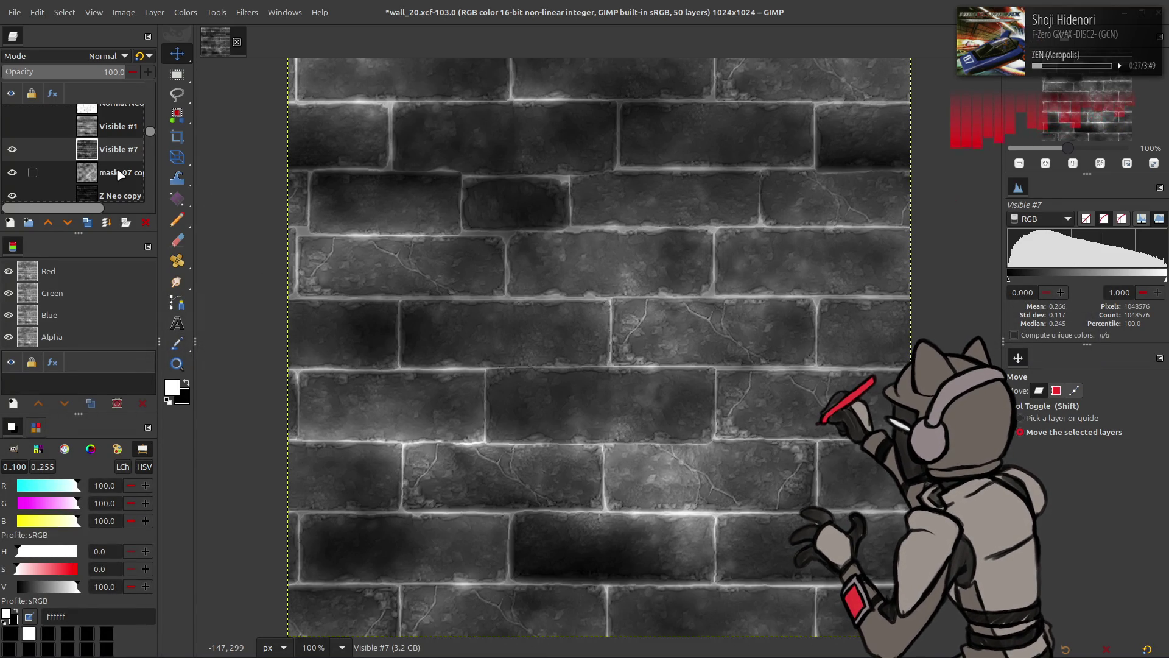
pyautogui.hotkey('ctrl', 'i')
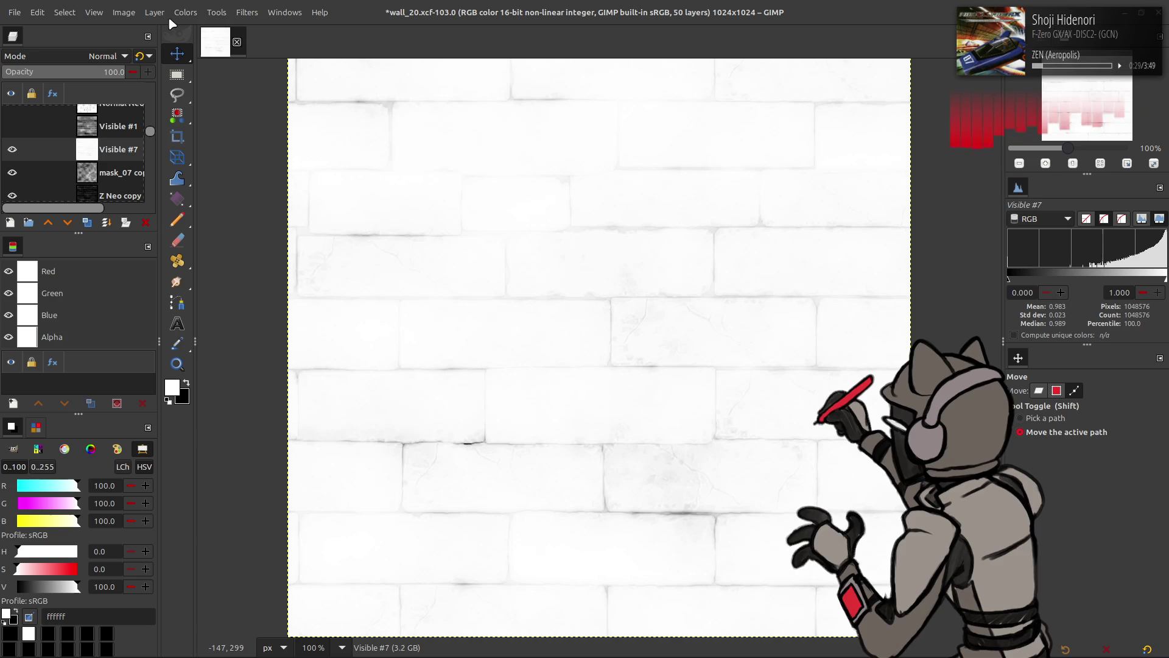
pyautogui.click(178, 12)
pyautogui.click(233, 152)
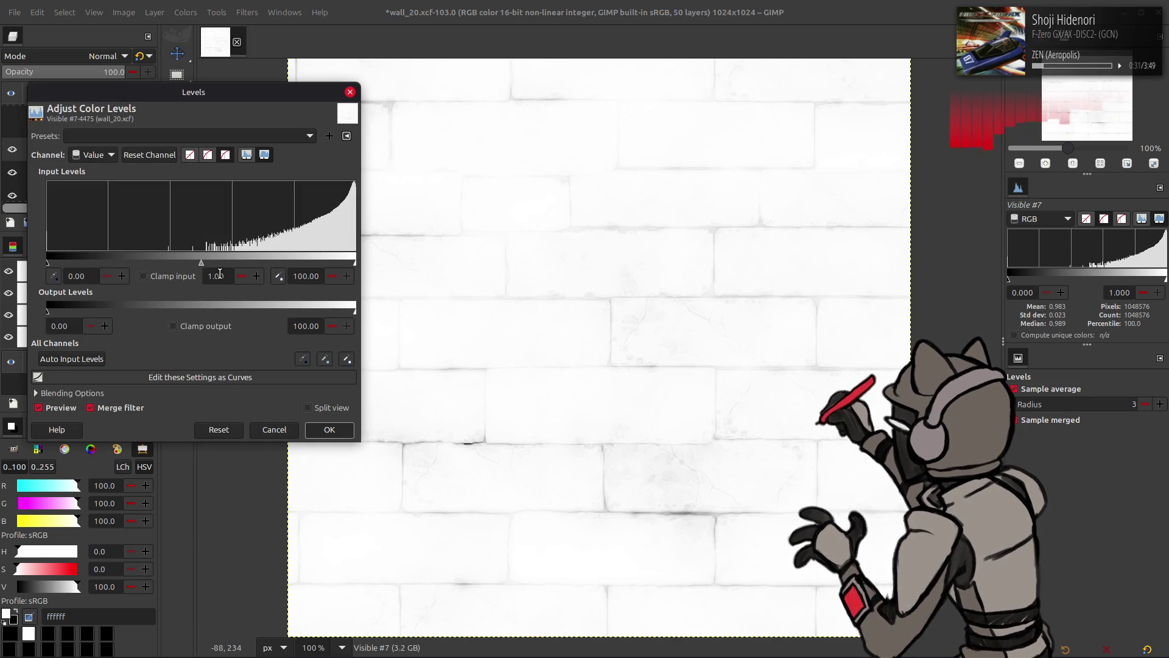
pyautogui.write('0.33')
pyautogui.press('Return')
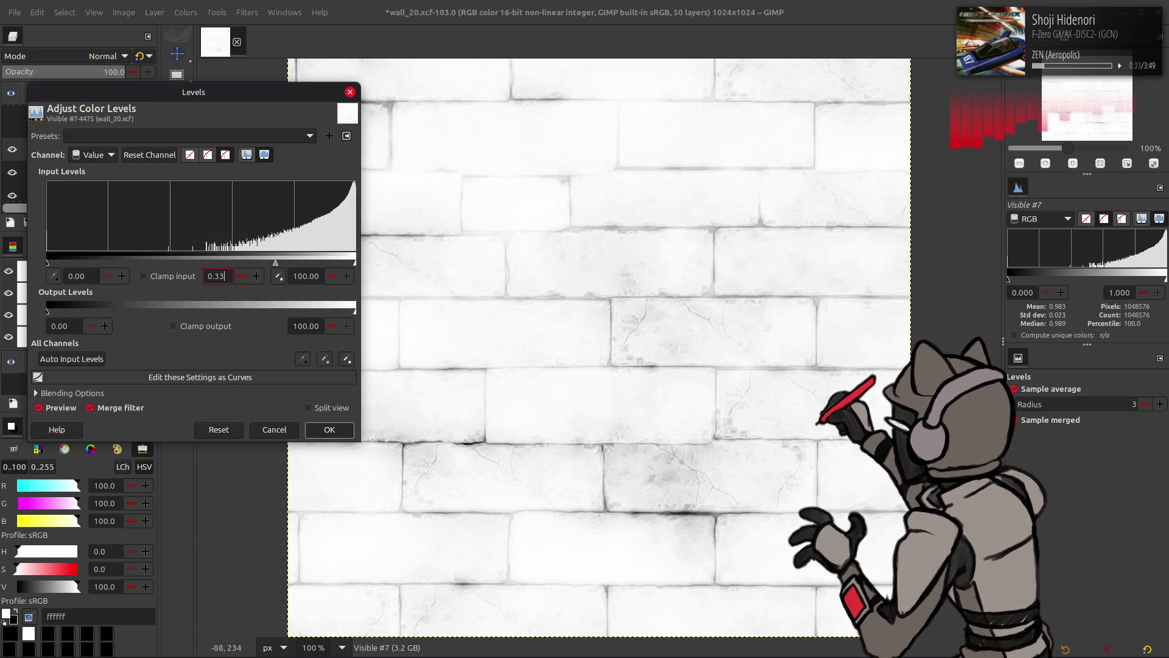
pyautogui.click(330, 430)
pyautogui.click(186, 12)
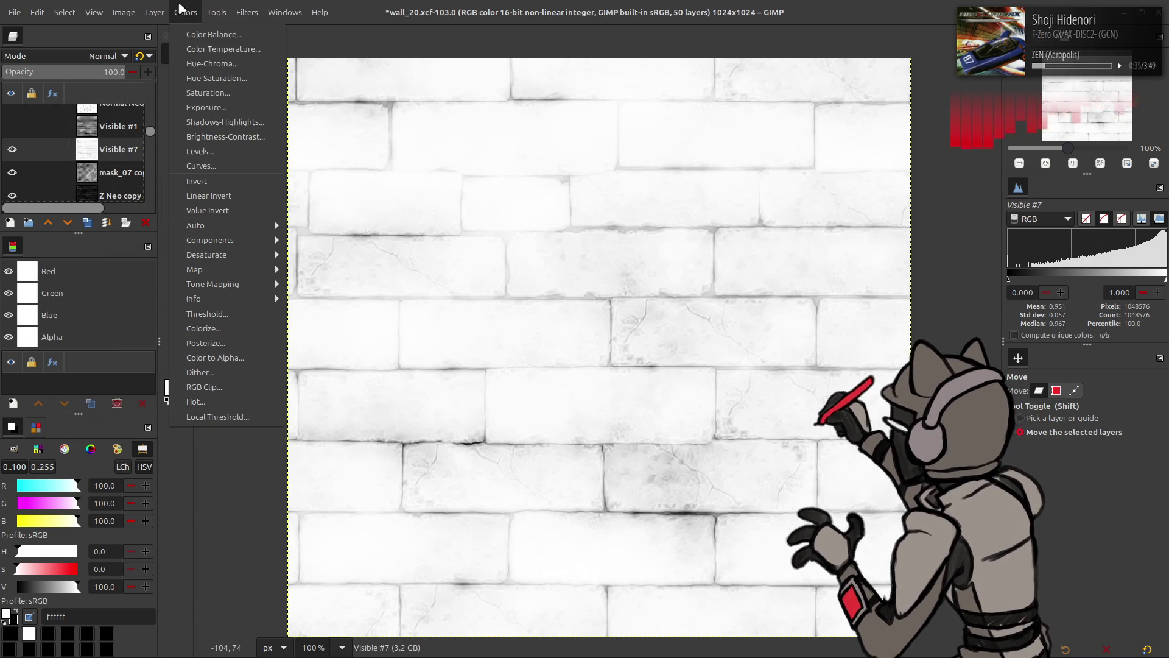
pyautogui.click(197, 178)
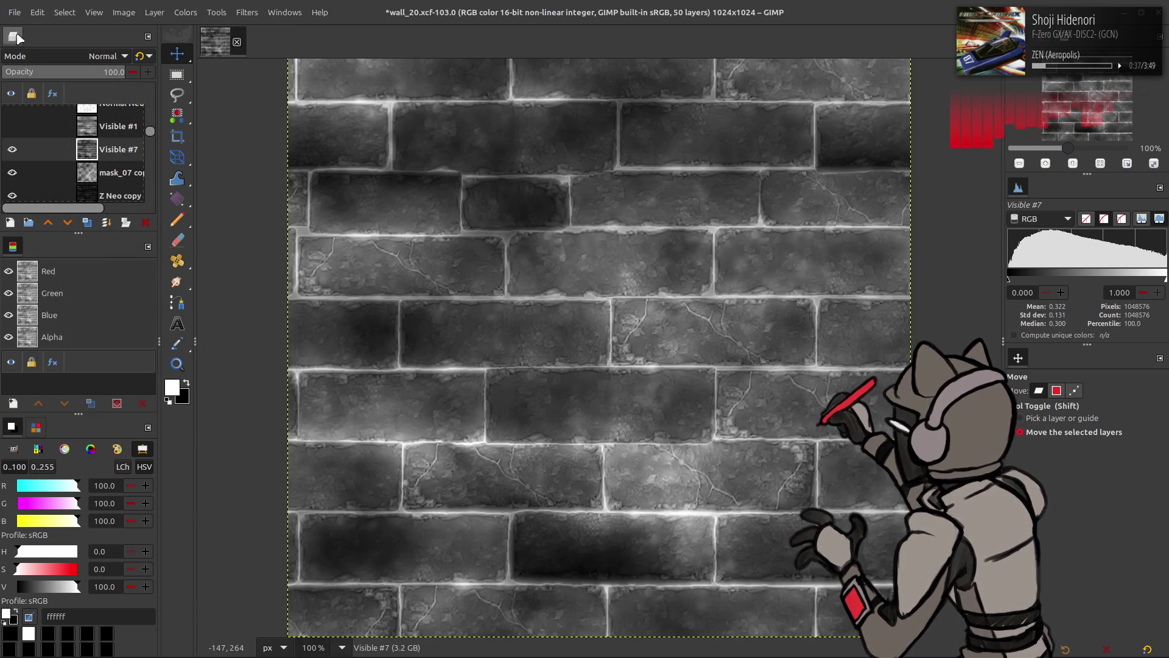
# Re-export the mask file, reload it in Blender, and view the wall at an oblique angle
pyautogui.click(14, 12)
pyautogui.click(91, 214)
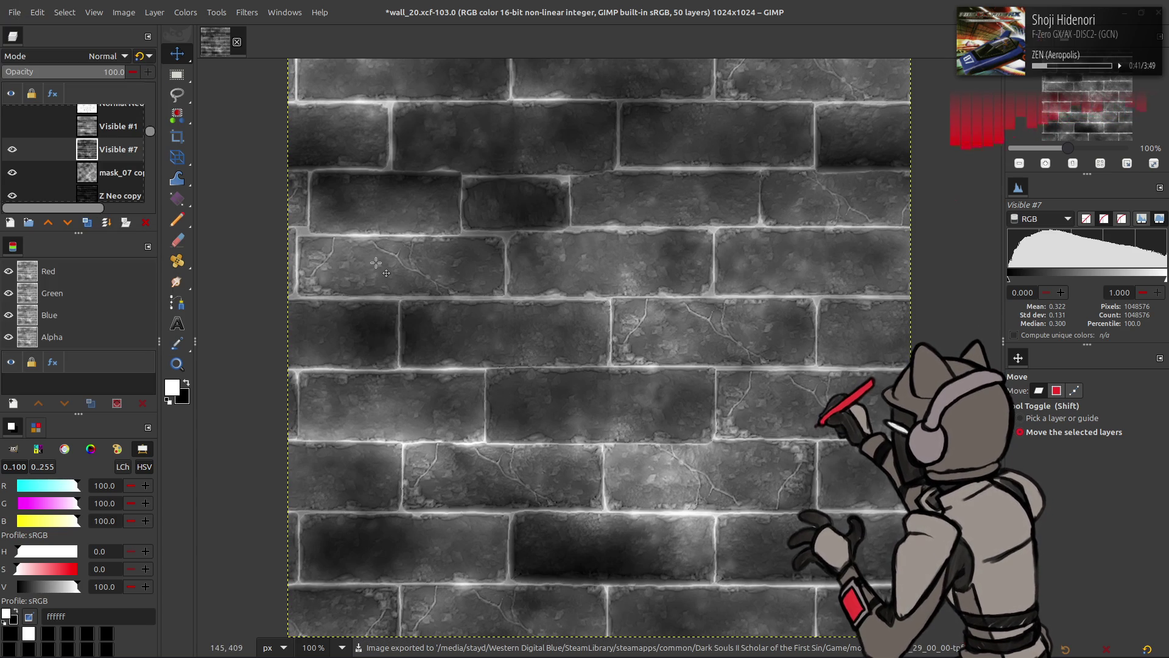
pyautogui.hotkey('alt', 'Tab')
pyautogui.hotkey('alt', 'r')
pyautogui.moveTo(334, 331)
pyautogui.mouseDown()
pyautogui.moveTo(495, 193)
pyautogui.moveTo(481, 210)
pyautogui.mouseUp()
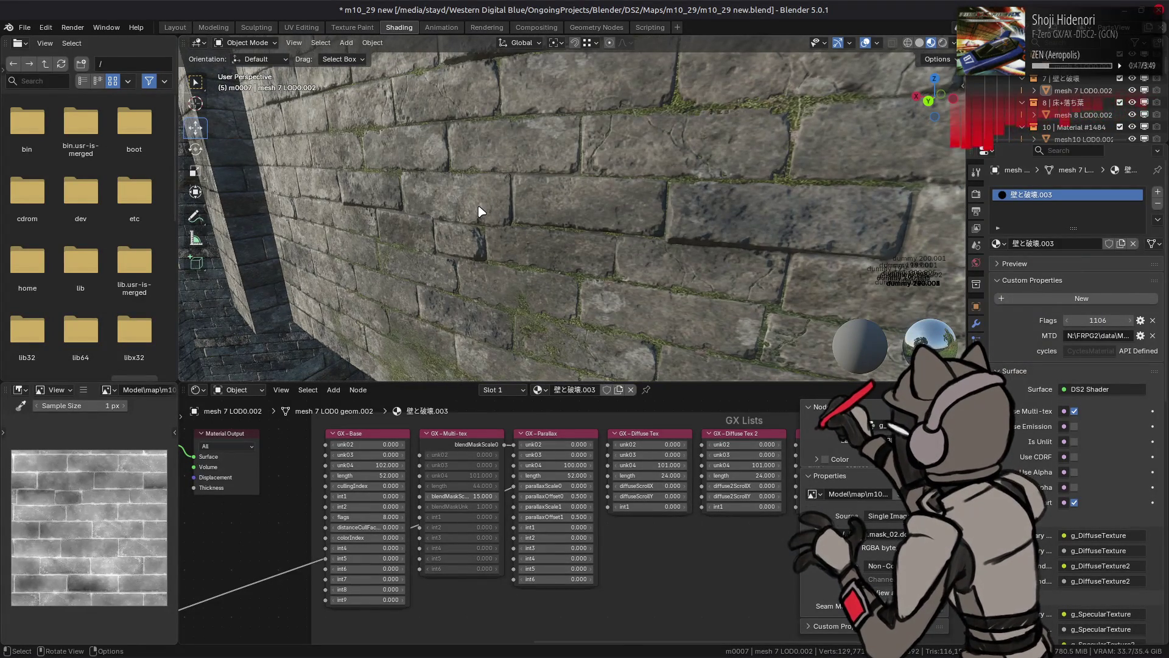
pyautogui.hotkey('alt', 'Tab')
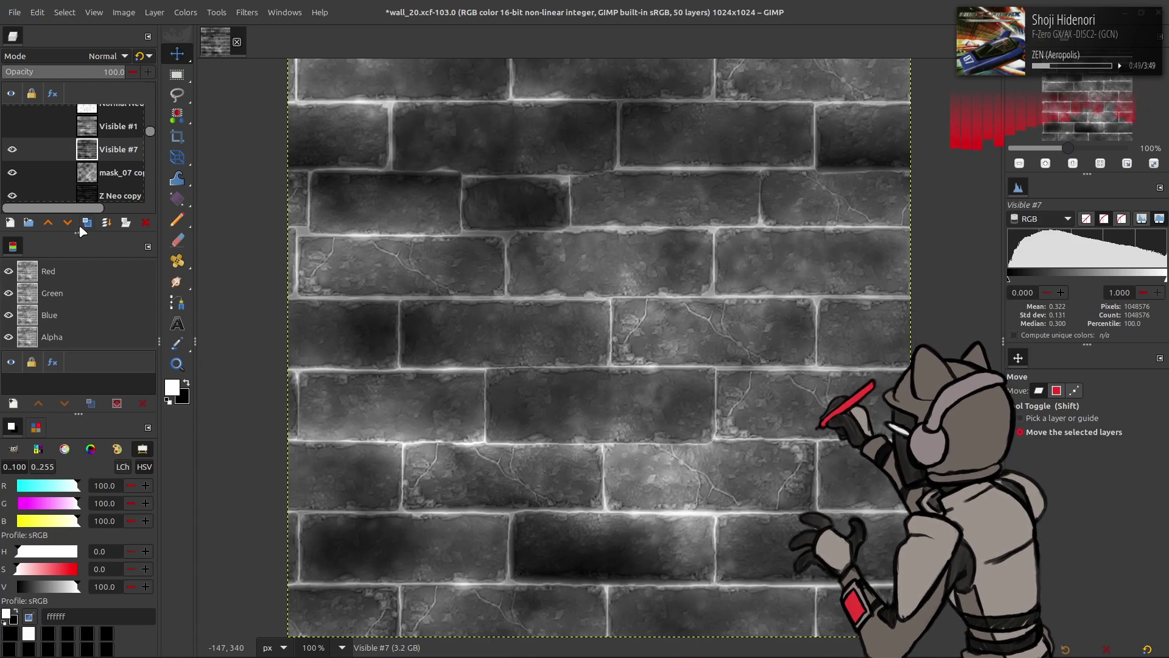
# Create layers from the visible image and apply a Gaussian blur of 20 to each
pyautogui.hotkey('shift', 'ctrl', 'v')
pyautogui.hotkey('alt', 'r')
pyautogui.click(286, 313)
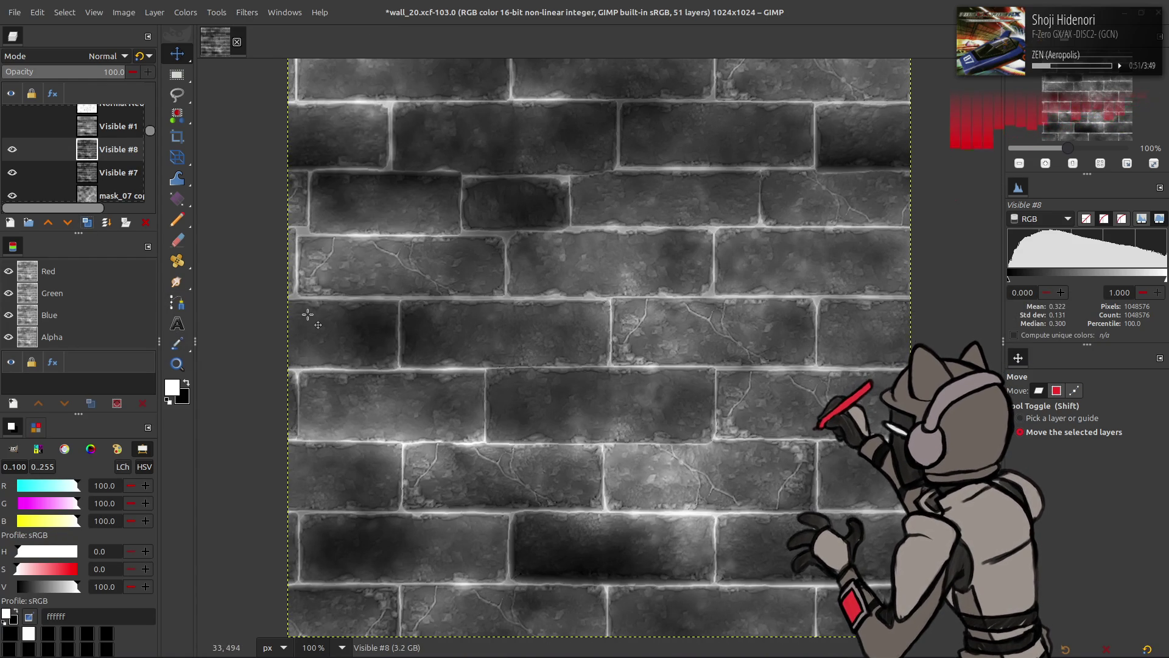
pyautogui.moveTo(774, 210)
pyautogui.mouseDown()
pyautogui.moveTo(761, 210)
pyautogui.moveTo(1022, 232)
pyautogui.mouseUp()
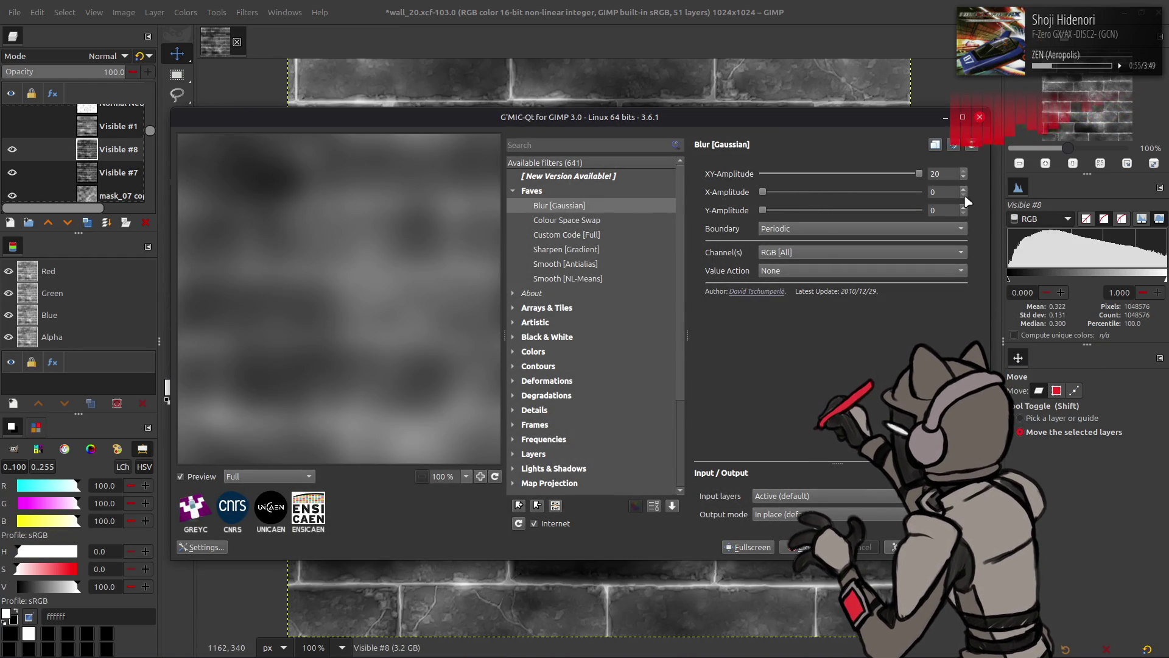
pyautogui.scroll(-4, 947, 176)
pyautogui.write('16')
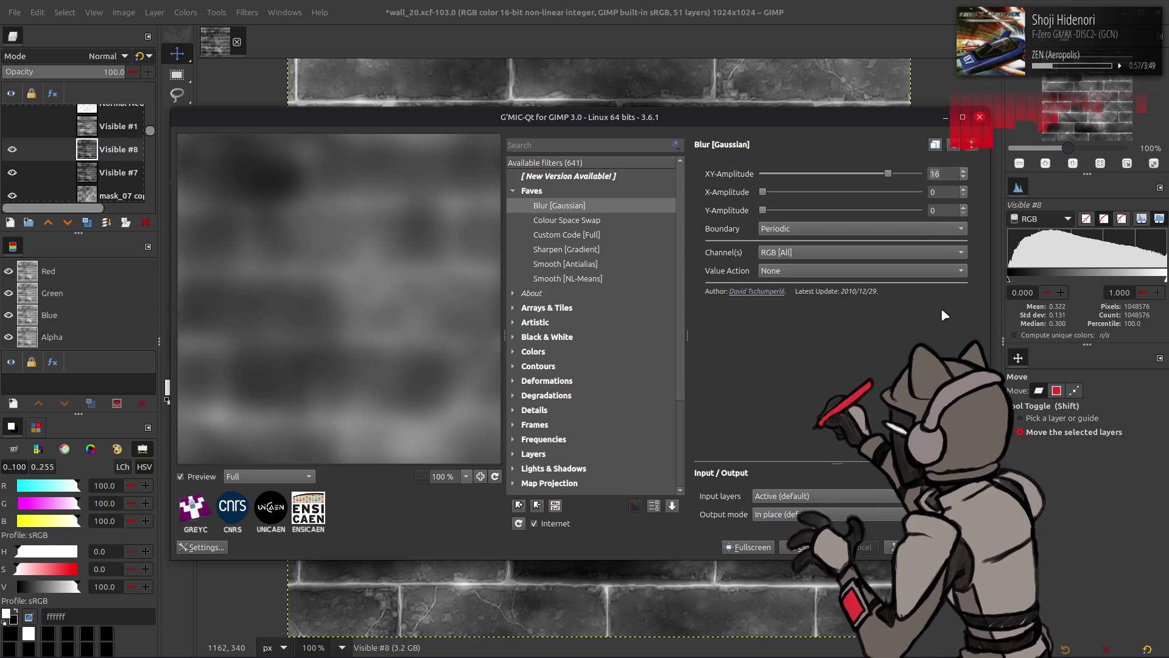
pyautogui.press('Return')
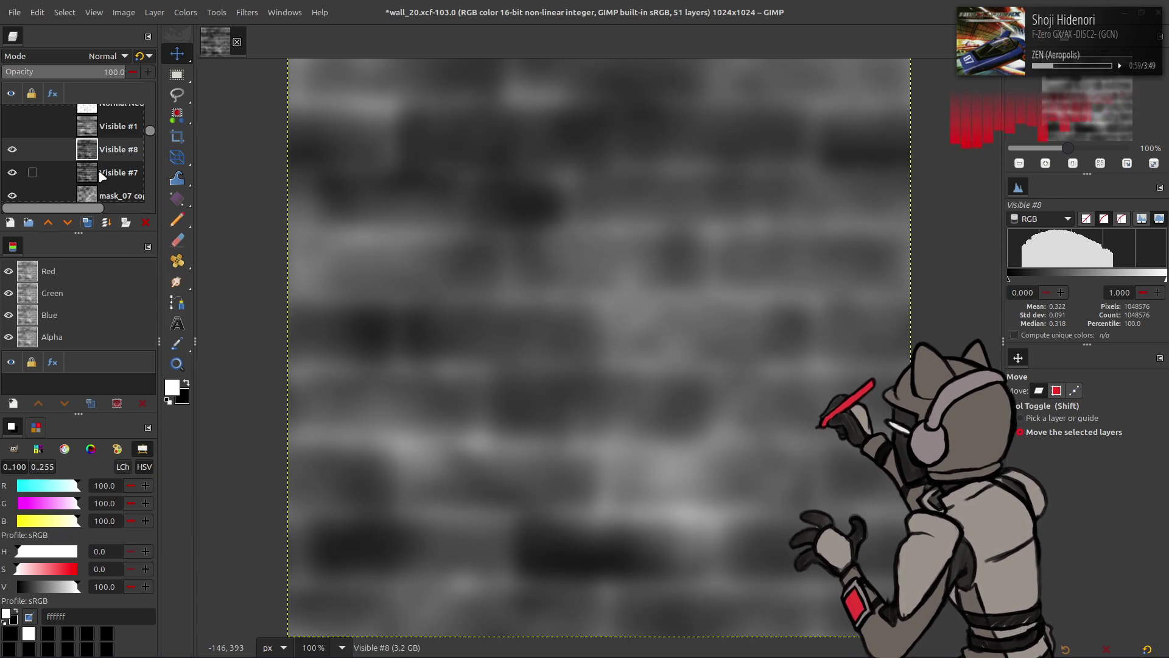
pyautogui.click(87, 223)
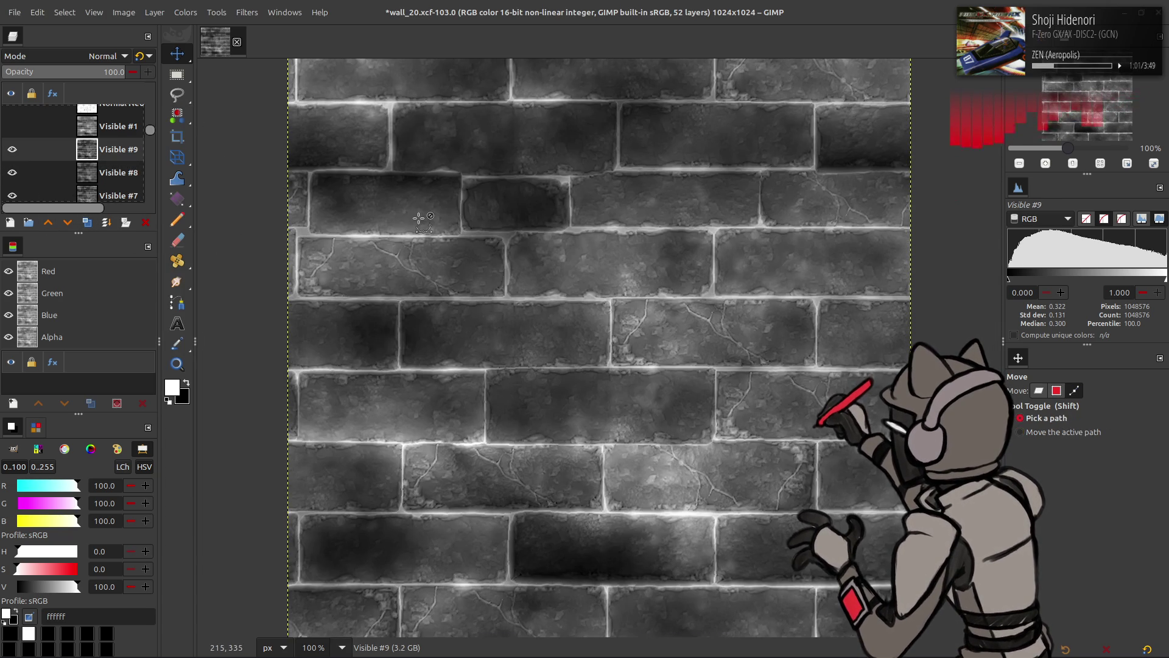
pyautogui.hotkey('ctrl', 'shift', 'f')
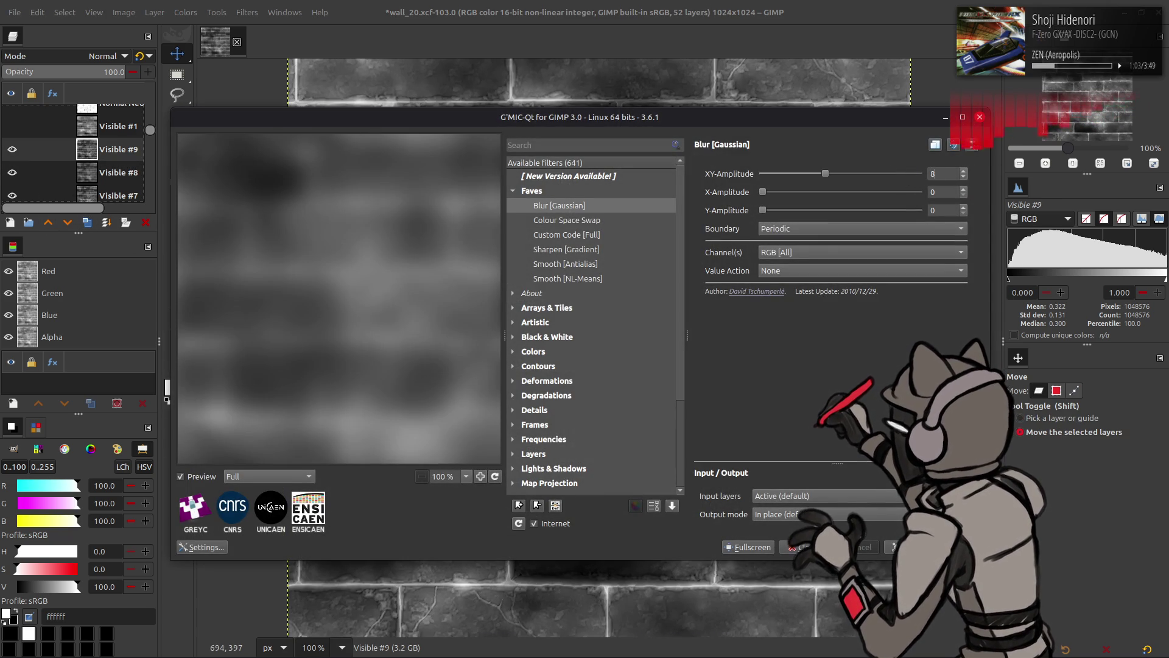
pyautogui.press('Return')
# Add two more blurred visible-image layers above Visible #7, merging them at 50% opacity
pyautogui.click(91, 193)
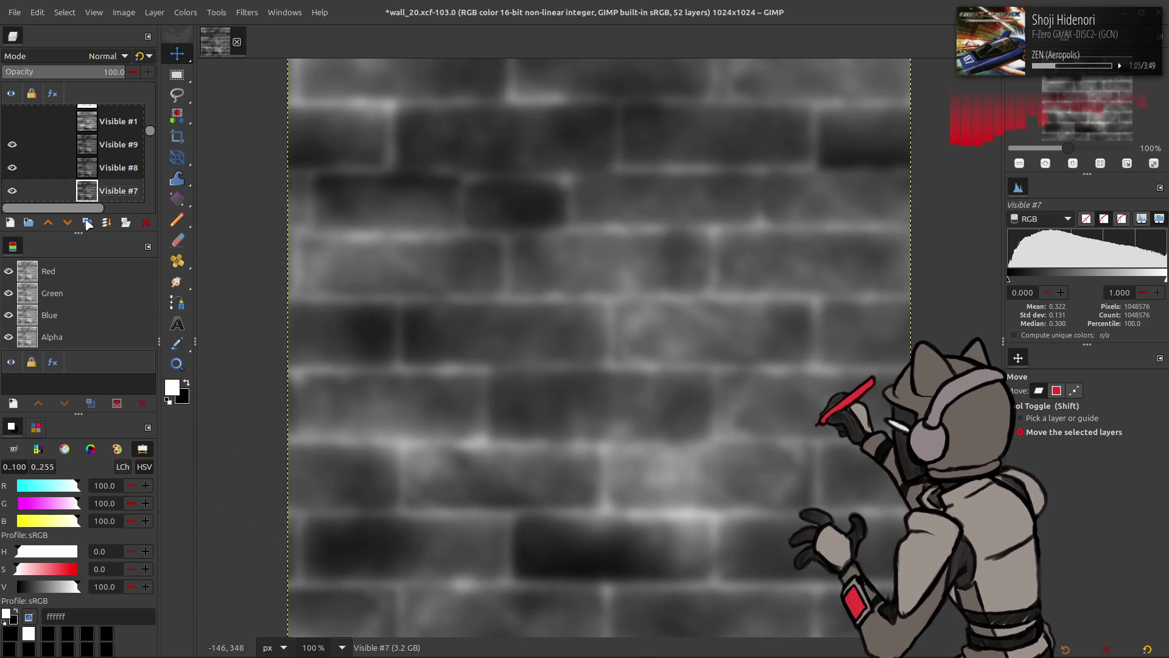
pyautogui.click(86, 223)
pyautogui.click(84, 224)
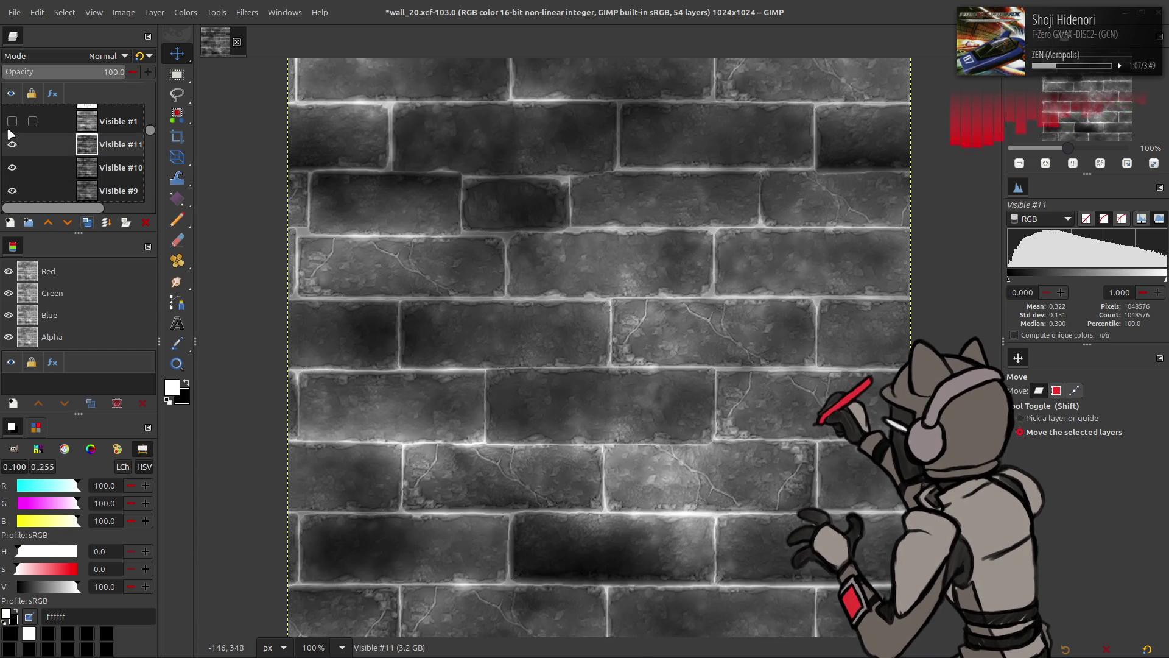
pyautogui.hotkey('ctrl', 'shift', 'f')
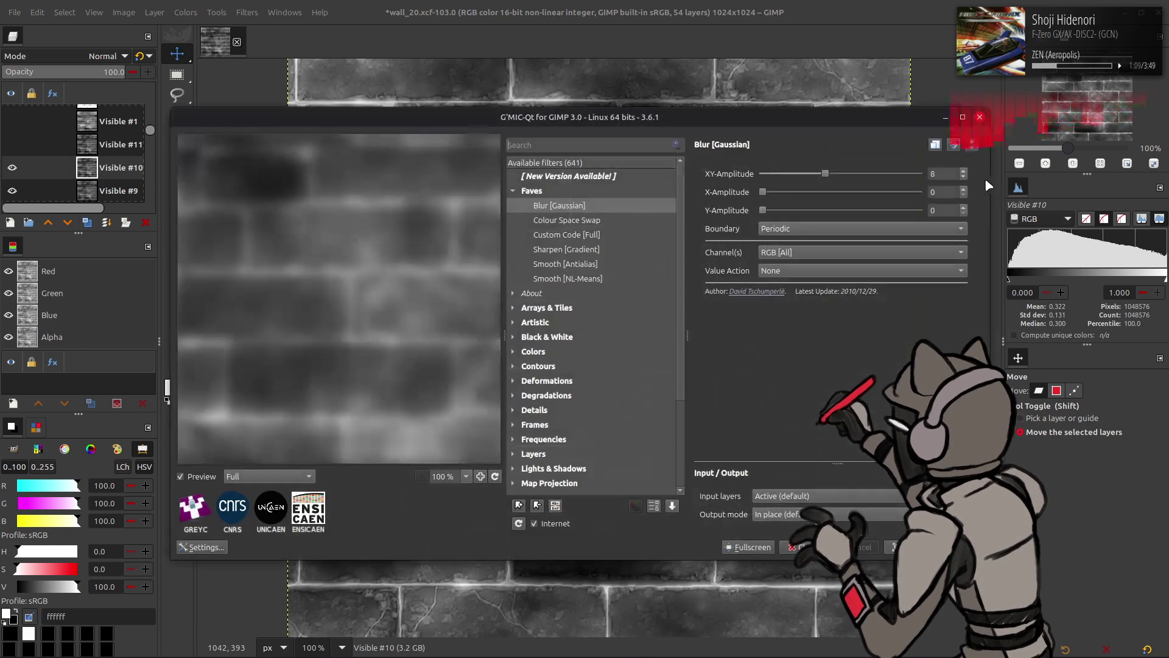
pyautogui.press('Return')
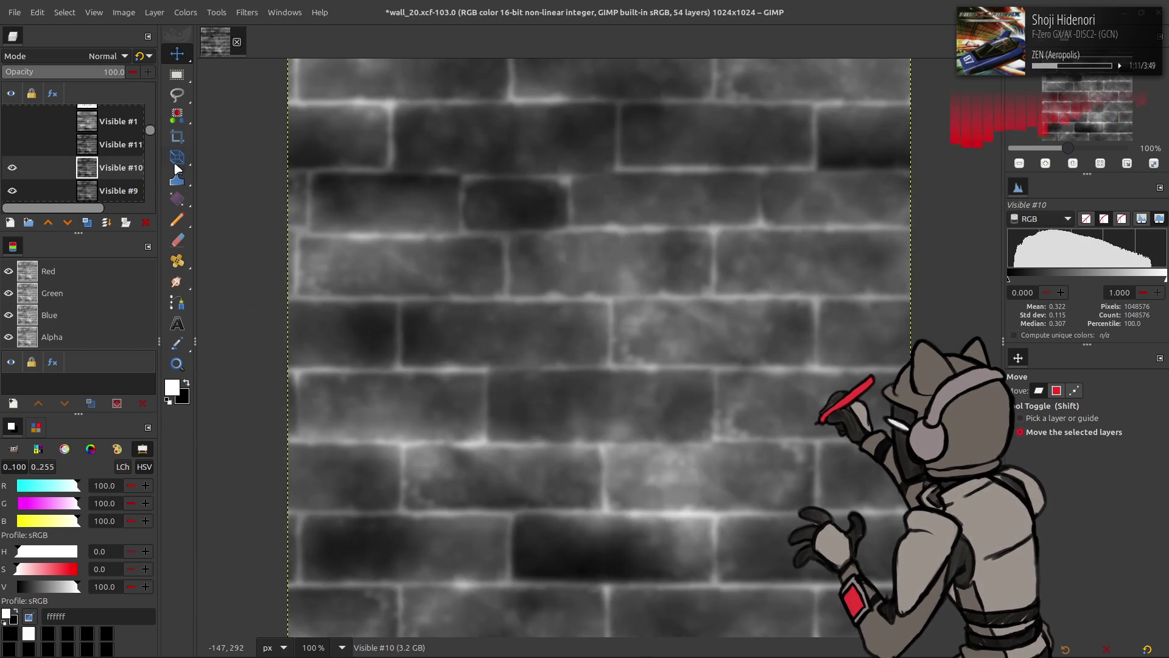
pyautogui.hotkey('ctrl', 'shift', 'f')
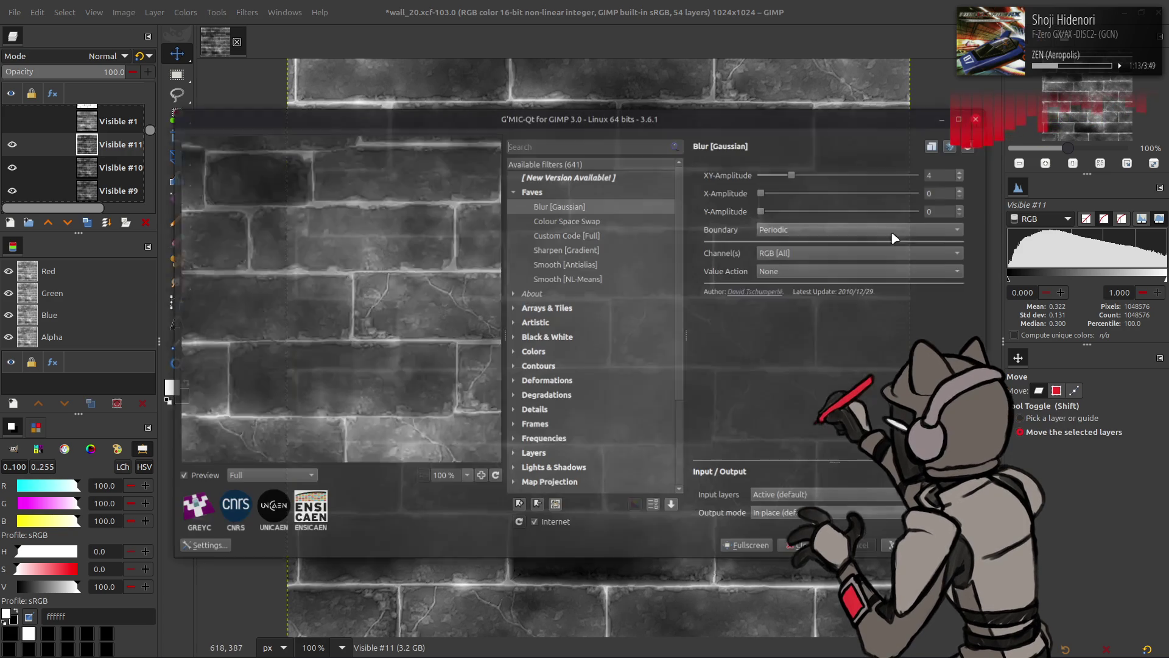
pyautogui.press('Return')
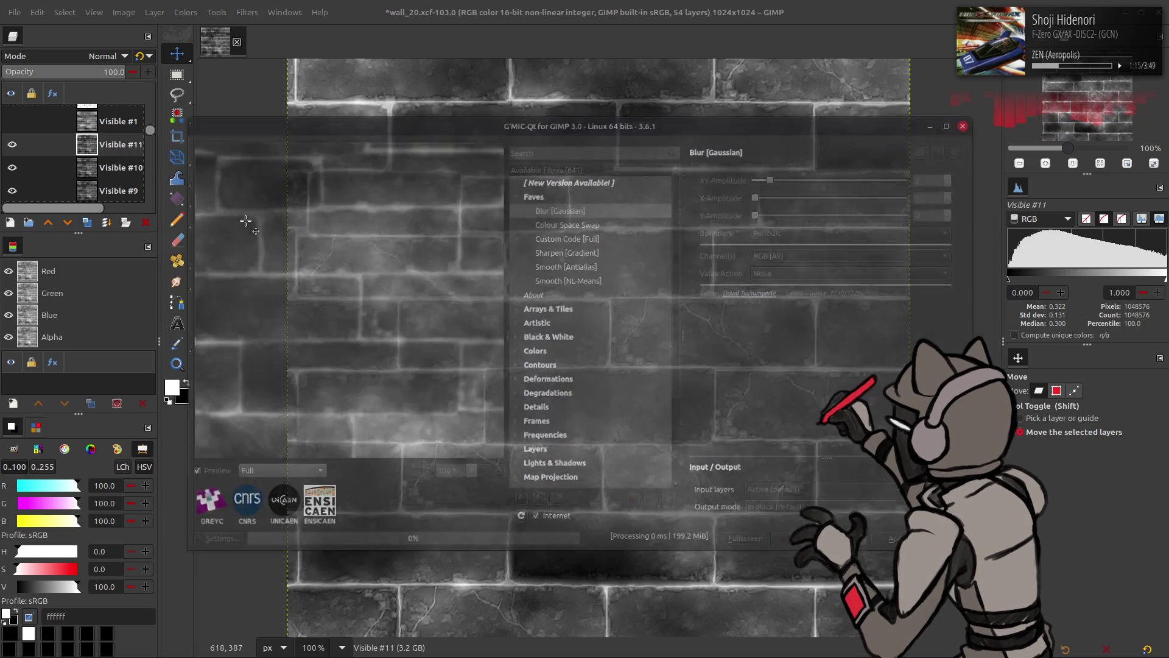
pyautogui.write('50')
pyautogui.press('Return')
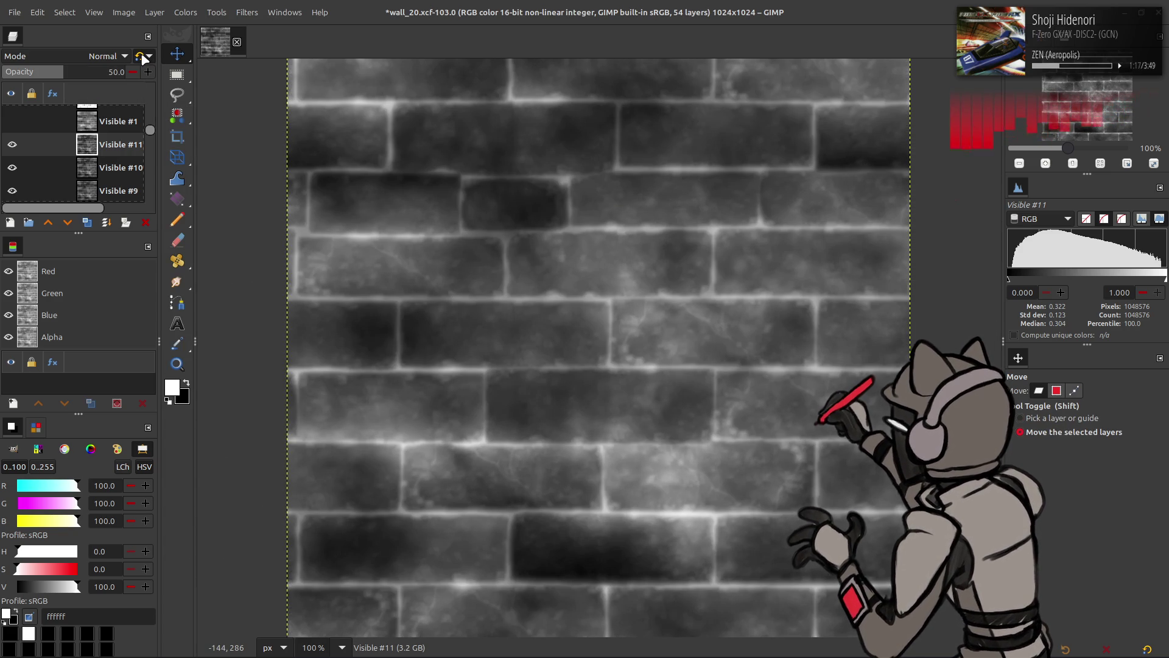
pyautogui.press('Delete')
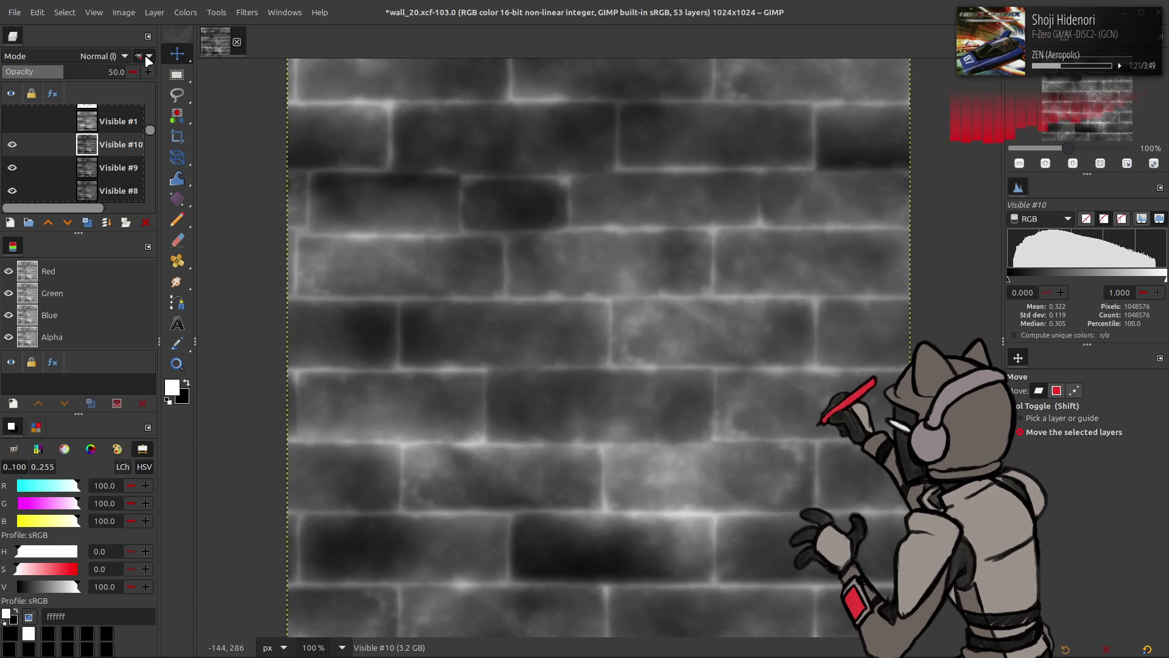
# Merge the blurred layers down into Visible #8, comparing it with visibility toggled
pyautogui.rightClick(98, 142)
pyautogui.click(140, 251)
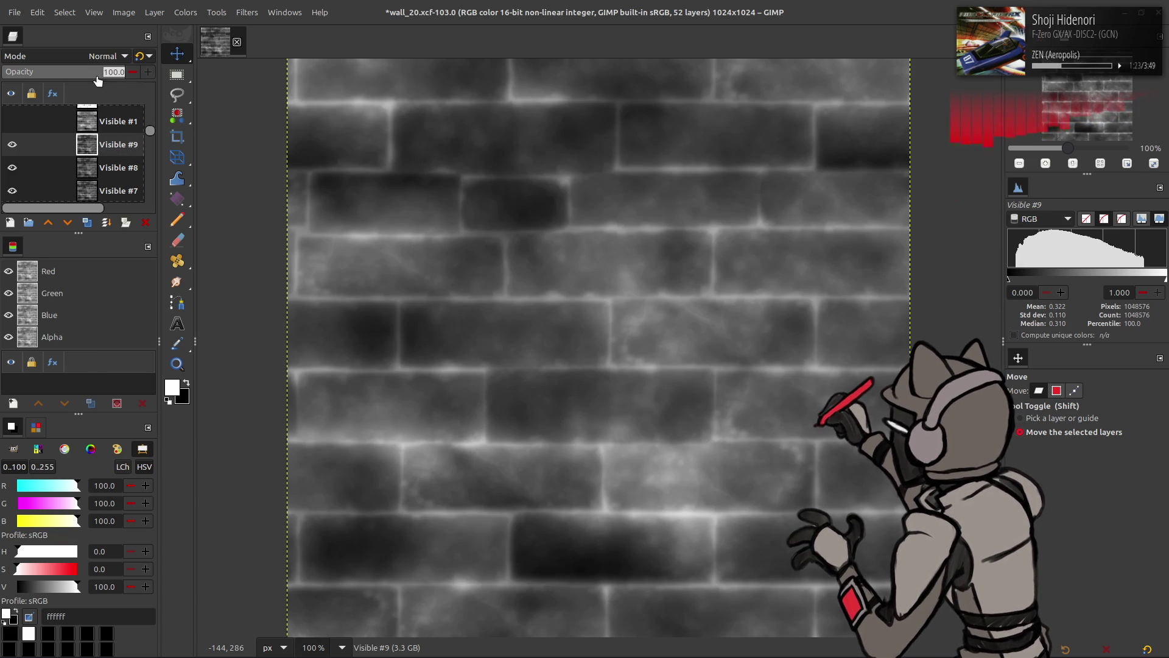
pyautogui.press('Return')
pyautogui.rightClick(96, 149)
pyautogui.click(140, 251)
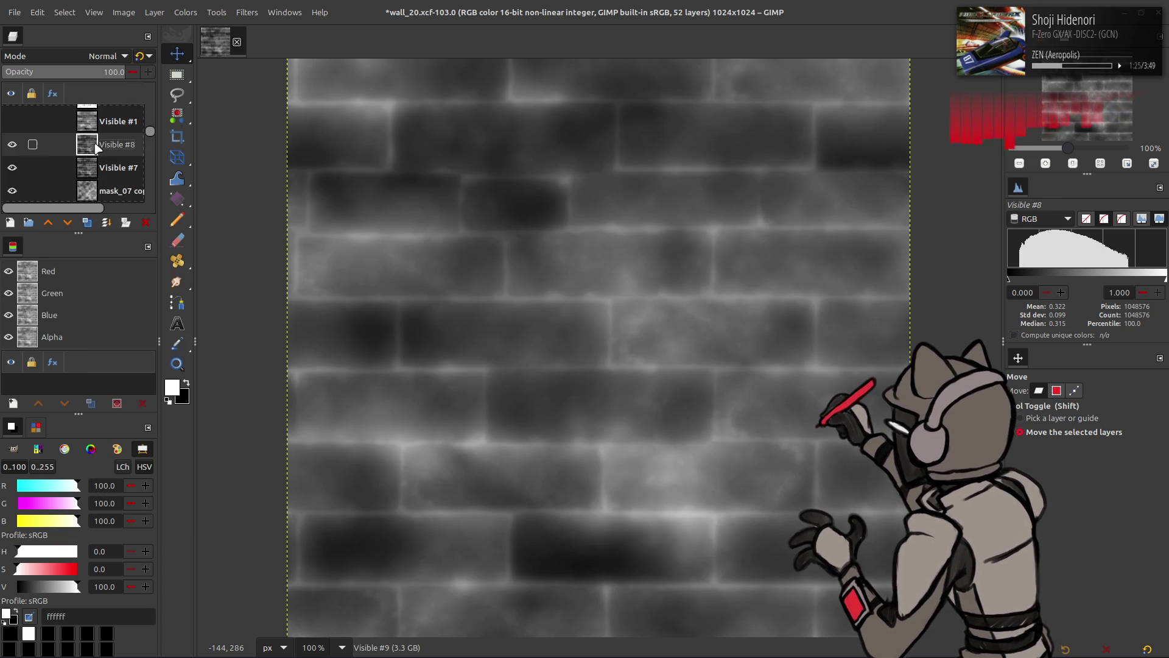
pyautogui.click(12, 145)
pyautogui.click(12, 145)
pyautogui.click(12, 144)
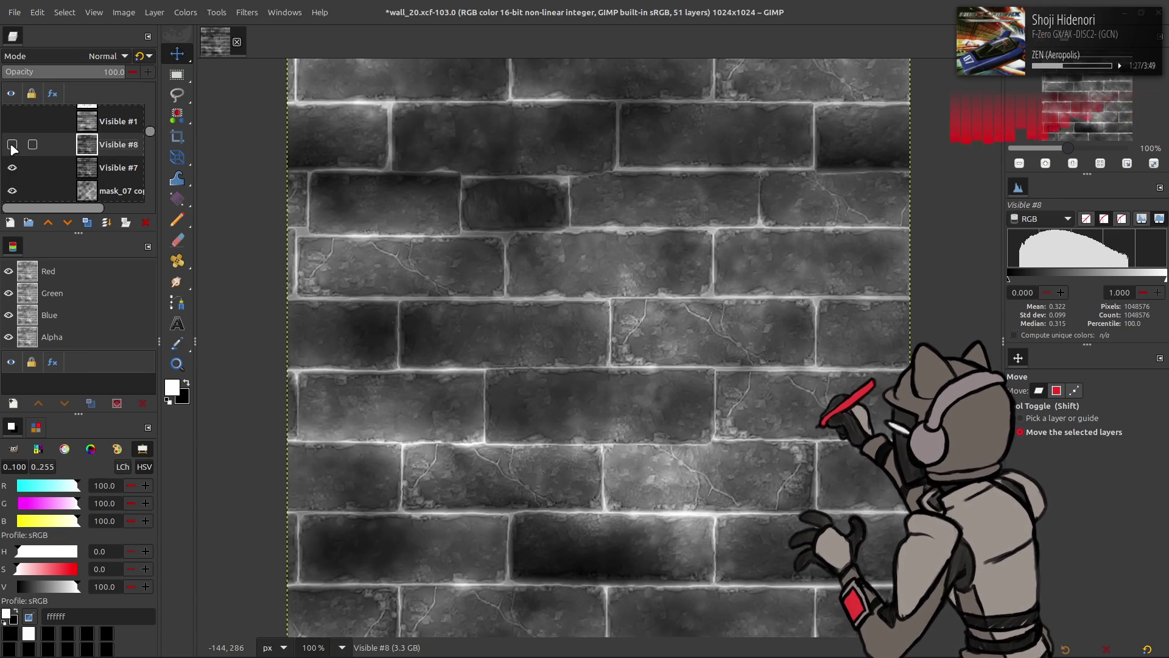
pyautogui.click(12, 145)
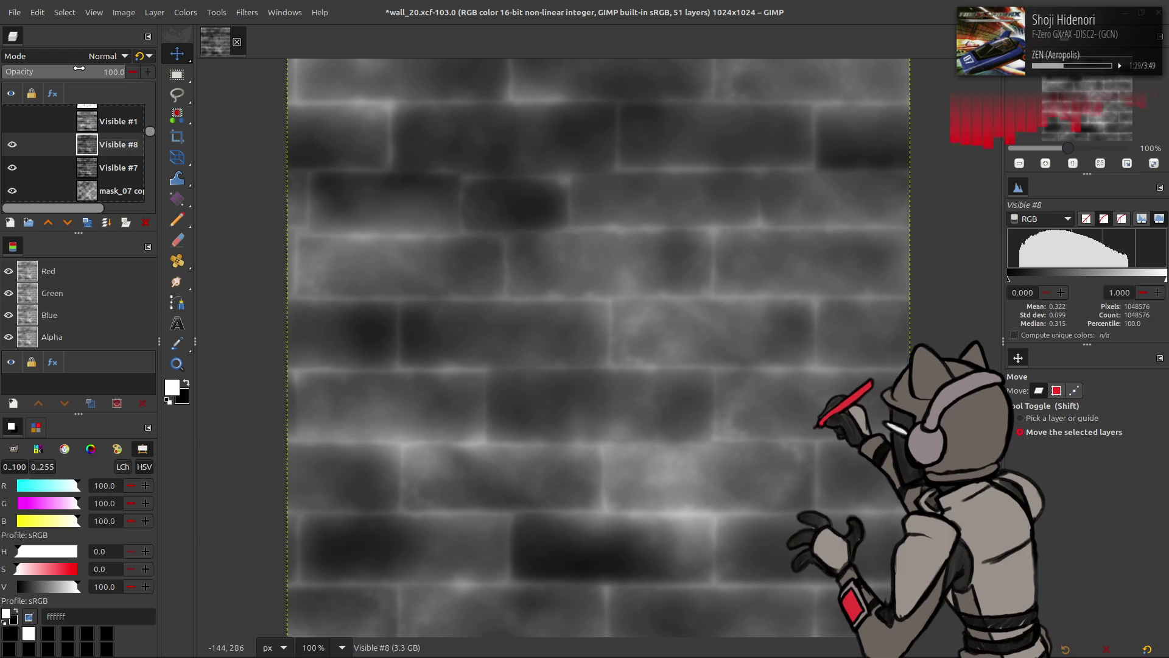
pyautogui.write('50')
pyautogui.press('Return')
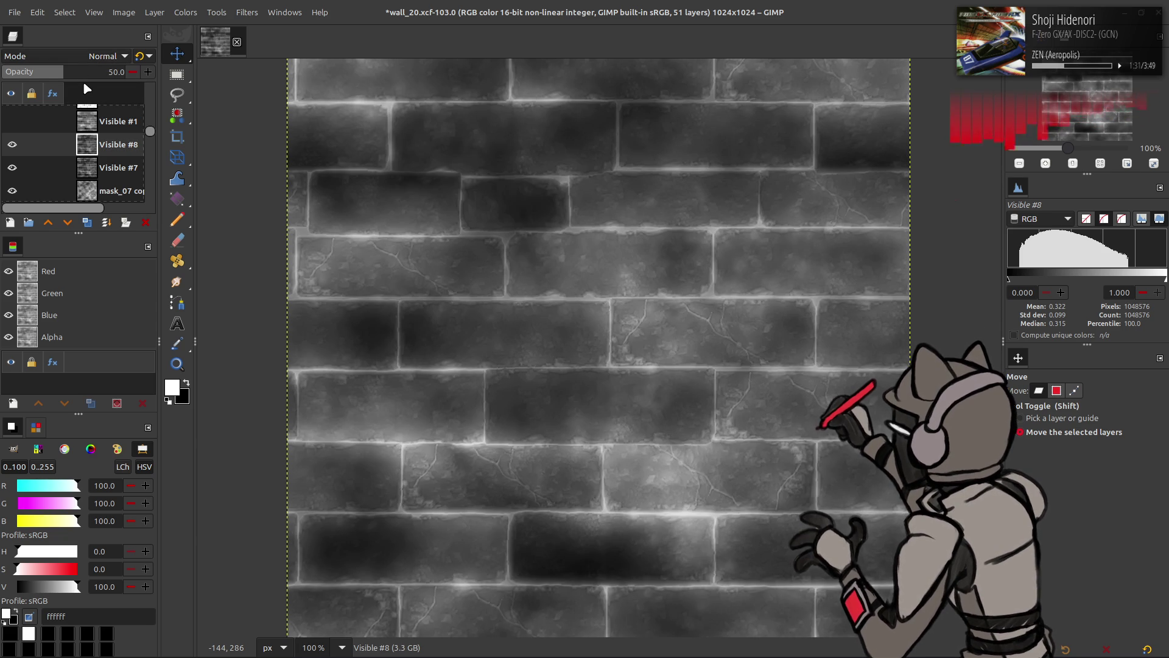
pyautogui.hotkey('ctrl', 'z')
# Invert the blurred layer, duplicate Visible #7, and merge the inverted layer onto it in Multiply mode
pyautogui.click(190, 11)
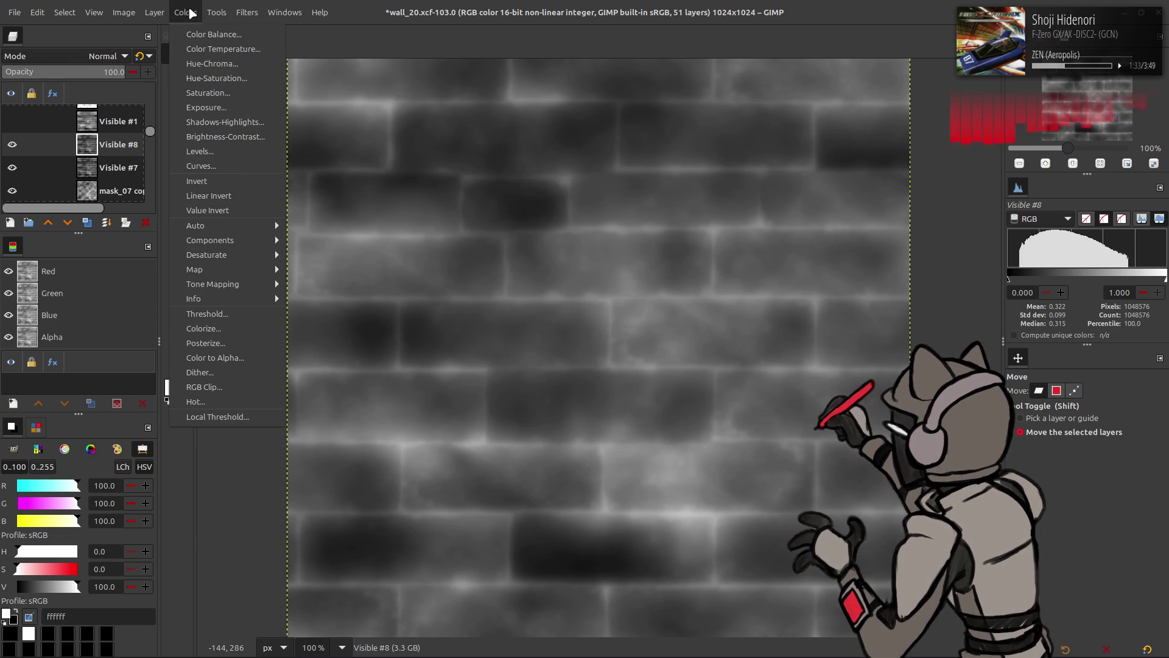
pyautogui.click(196, 181)
pyautogui.click(115, 168)
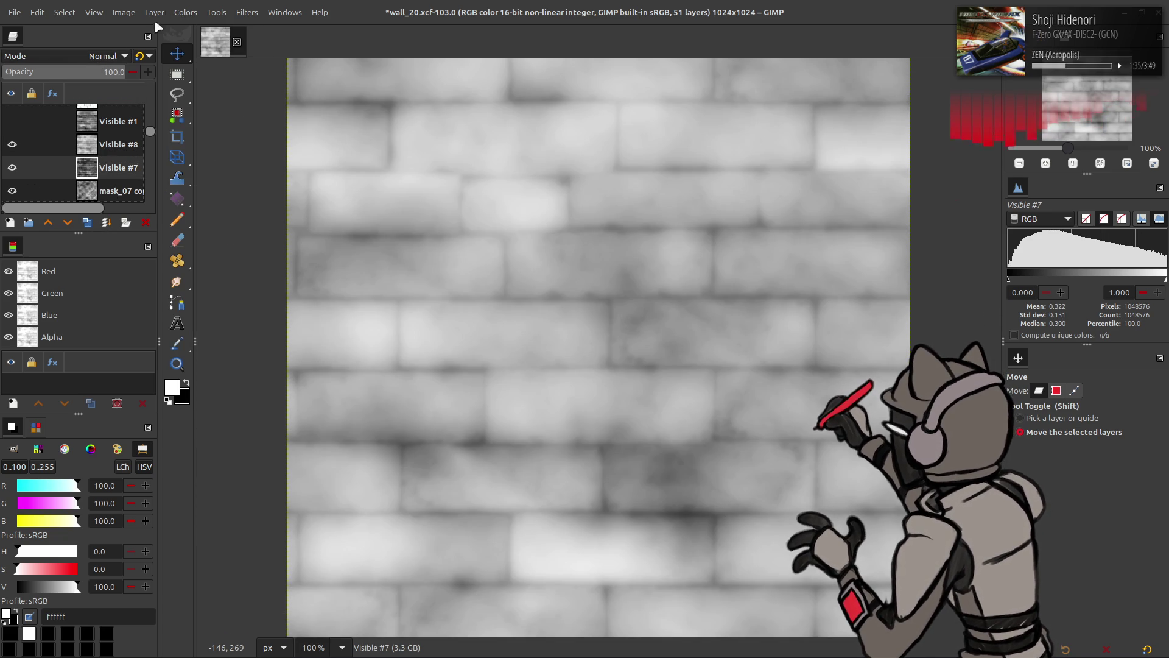
pyautogui.click(87, 222)
pyautogui.click(186, 12)
pyautogui.press('Escape')
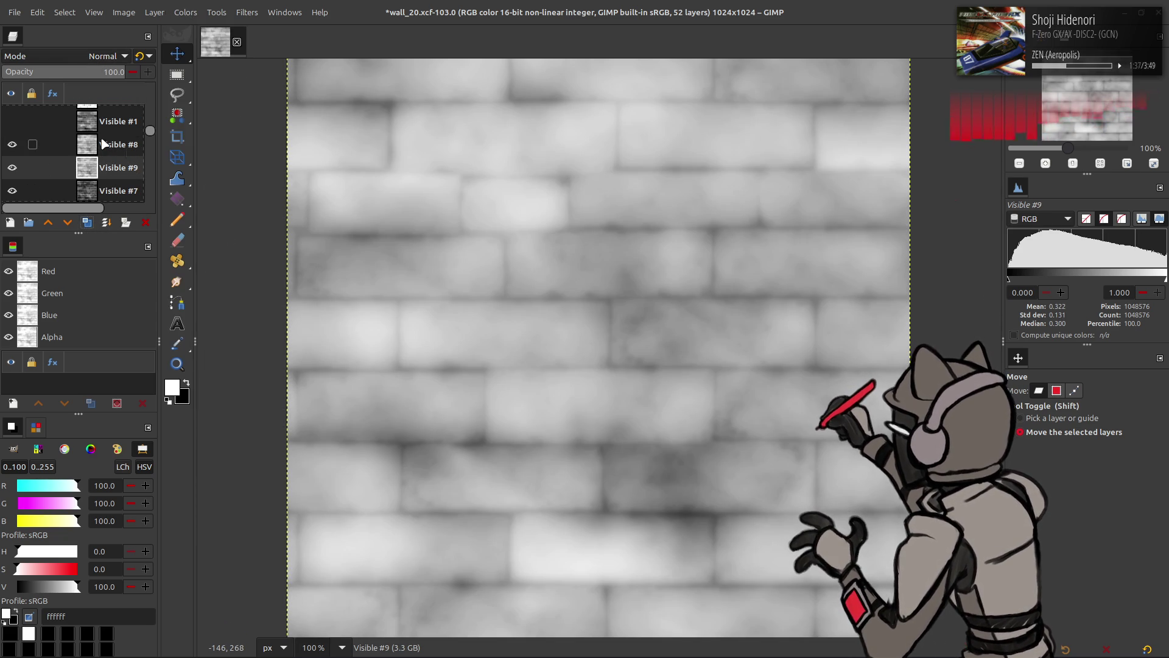
pyautogui.click(116, 144)
pyautogui.click(85, 56)
pyautogui.click(66, 264)
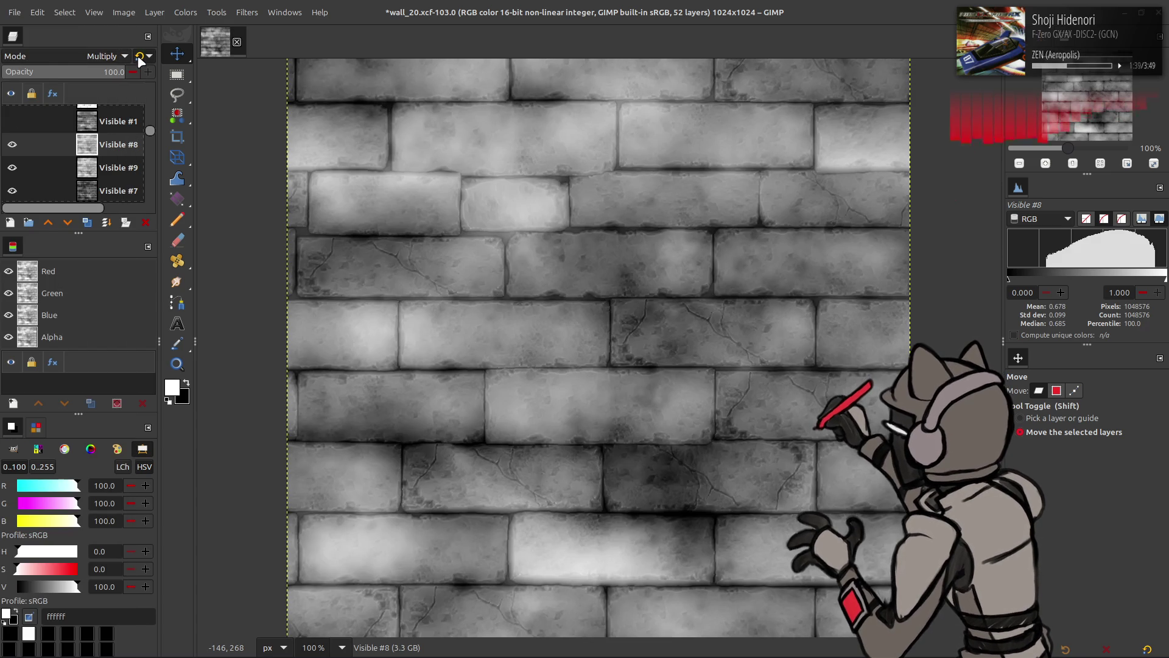
pyautogui.click(107, 222)
# Brighten the merged brick mask's midtones with a Levels gamma of 1.40
pyautogui.click(186, 12)
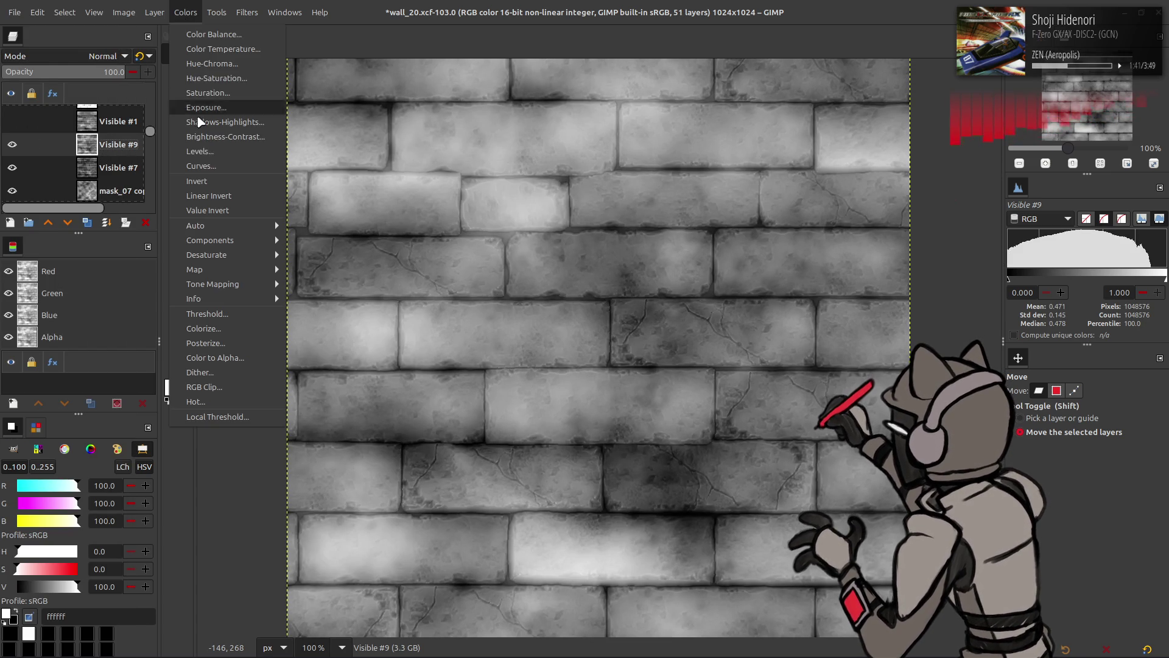
pyautogui.click(201, 151)
pyautogui.write('1.40')
pyautogui.press('Return')
pyautogui.click(328, 429)
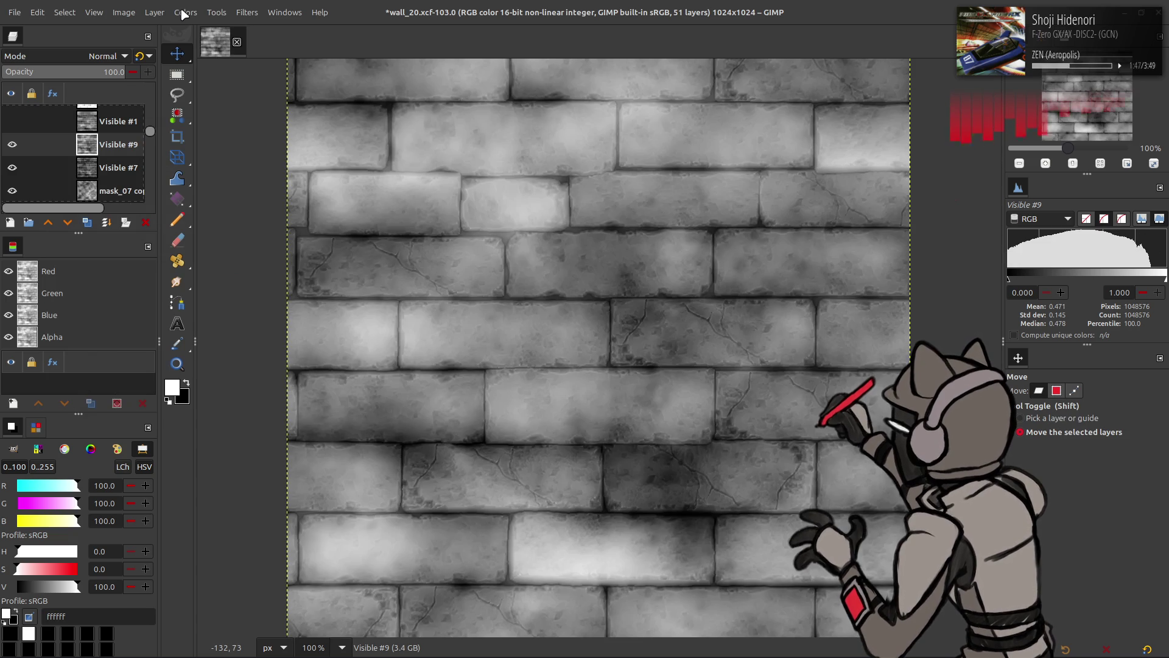
pyautogui.click(184, 13)
# Auto-stretch the brick mask's contrast
pyautogui.moveTo(201, 227)
pyautogui.click(295, 264)
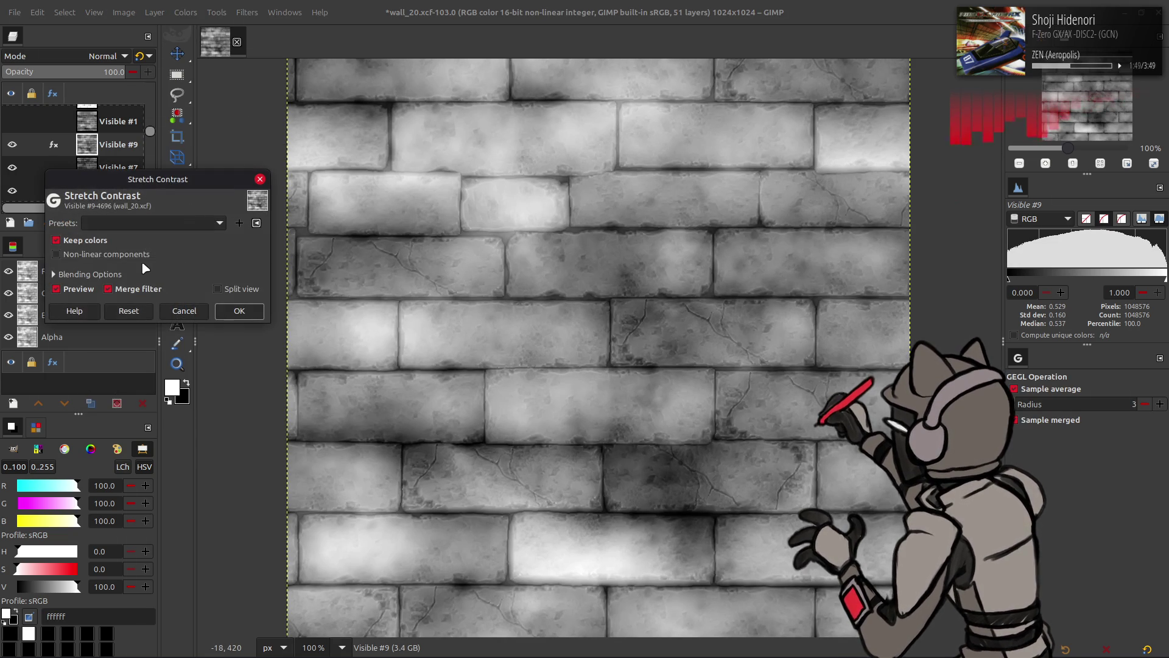
pyautogui.click(237, 309)
# Brighten the mask with a Levels gamma of 2, undoing a trial inversion
pyautogui.click(185, 12)
pyautogui.click(227, 147)
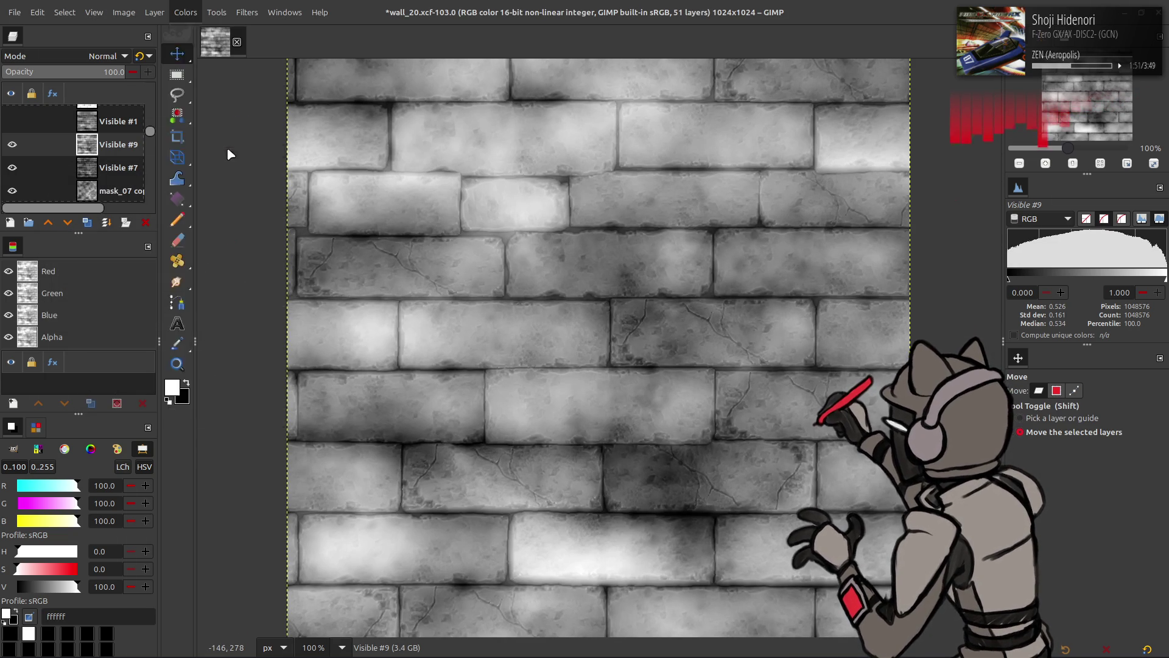
pyautogui.tripleClick(217, 276)
pyautogui.write('2')
pyautogui.click(329, 431)
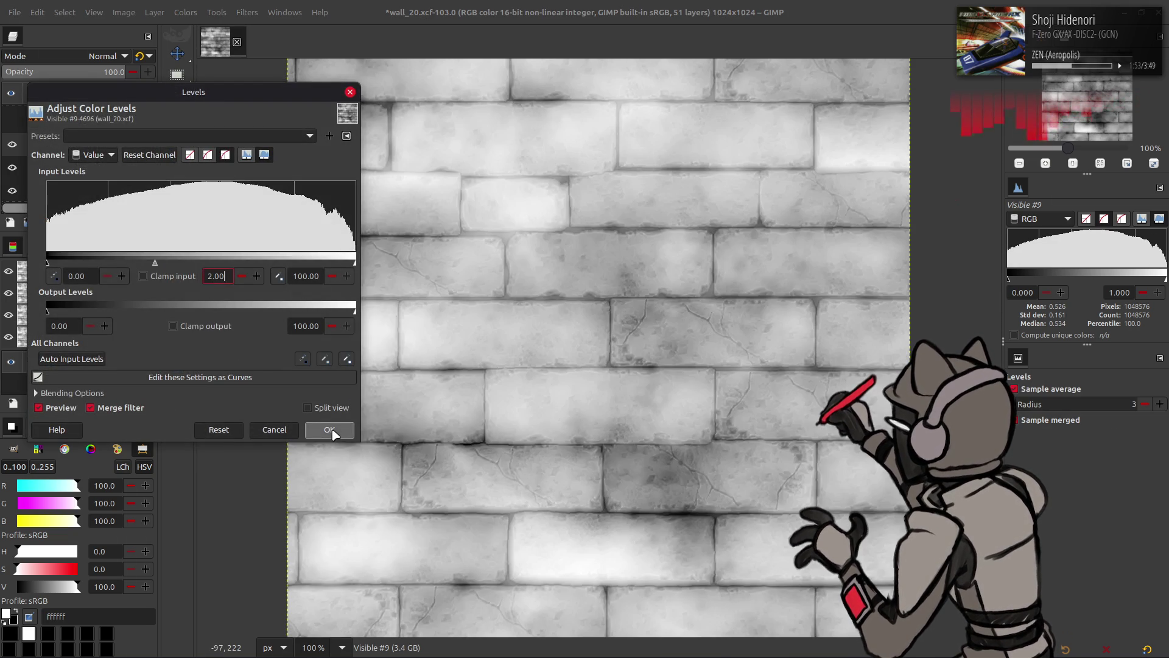
pyautogui.click(185, 12)
pyautogui.click(212, 177)
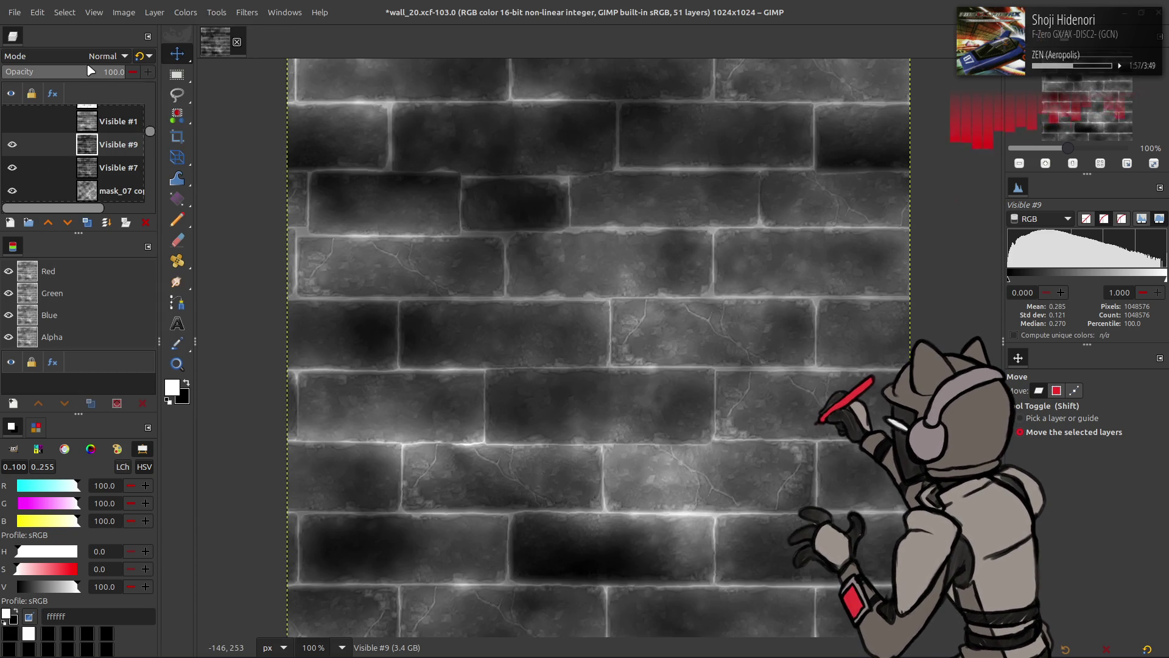
pyautogui.hotkey('ctrl', 'z')
pyautogui.hotkey('ctrl', 'z')
pyautogui.hotkey('ctrl', 'z')
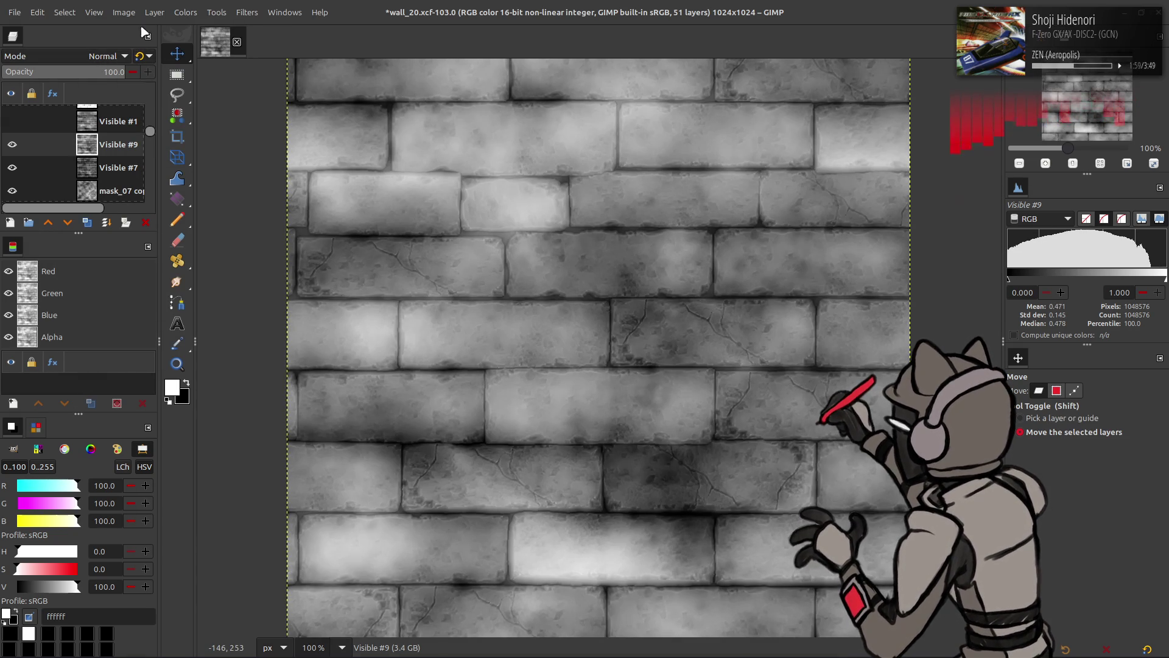
pyautogui.click(184, 13)
pyautogui.click(189, 152)
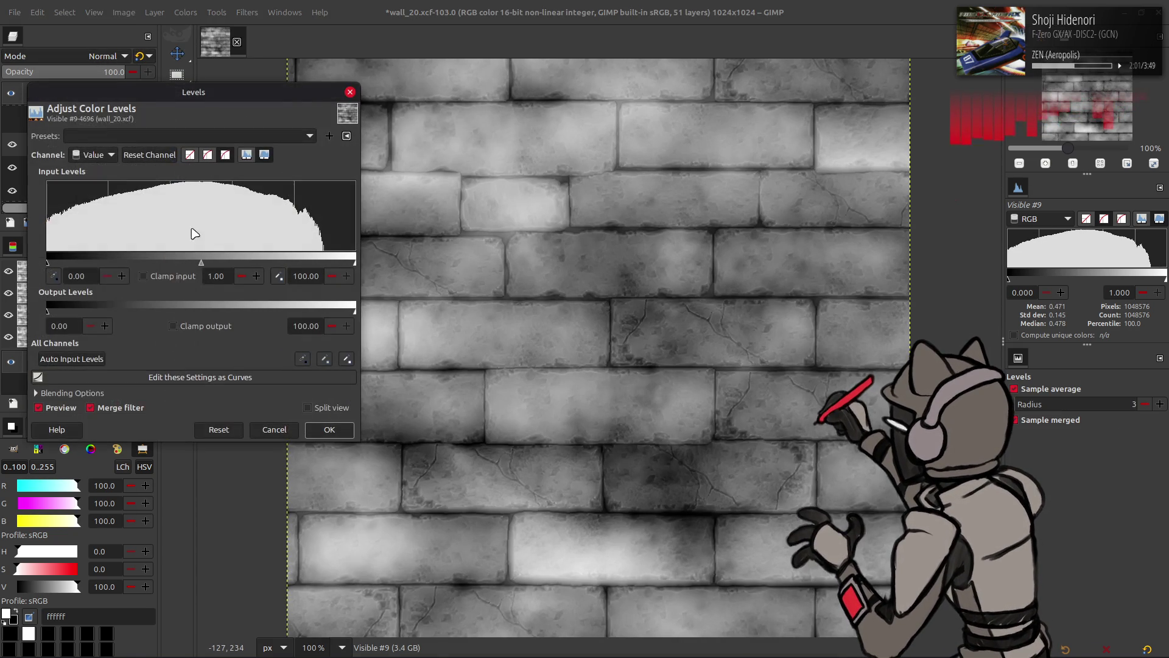
pyautogui.click(323, 430)
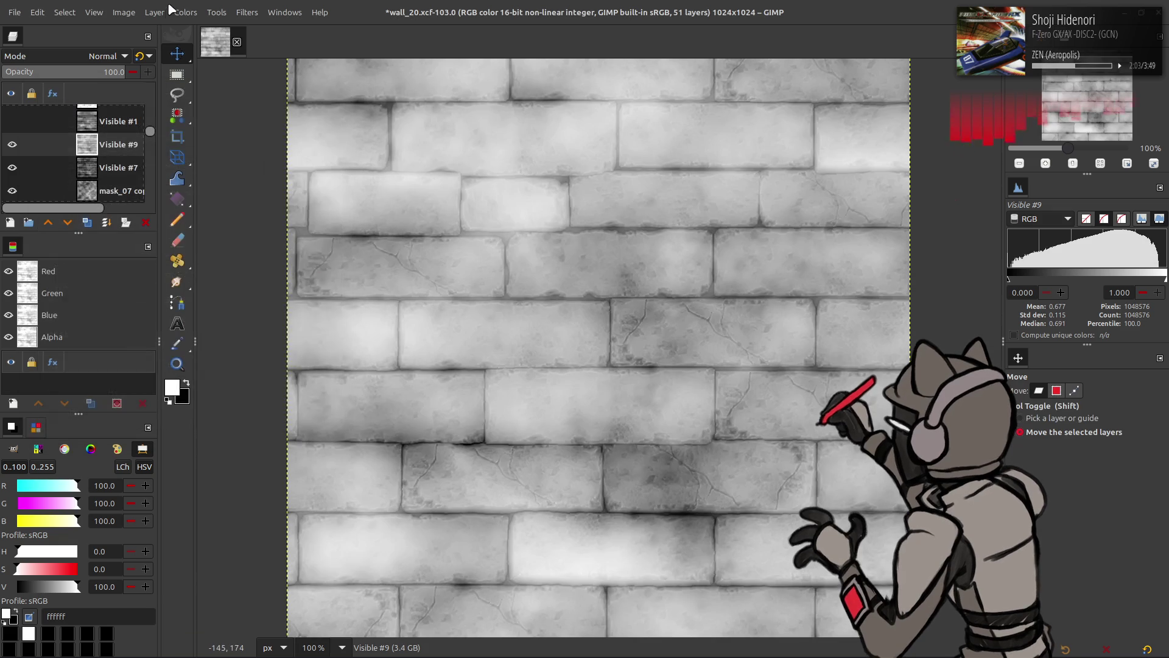
# Invert the mask to dark bricks with bright mortar and export over the mask file
pyautogui.click(186, 12)
pyautogui.click(197, 181)
pyautogui.click(14, 12)
pyautogui.click(89, 184)
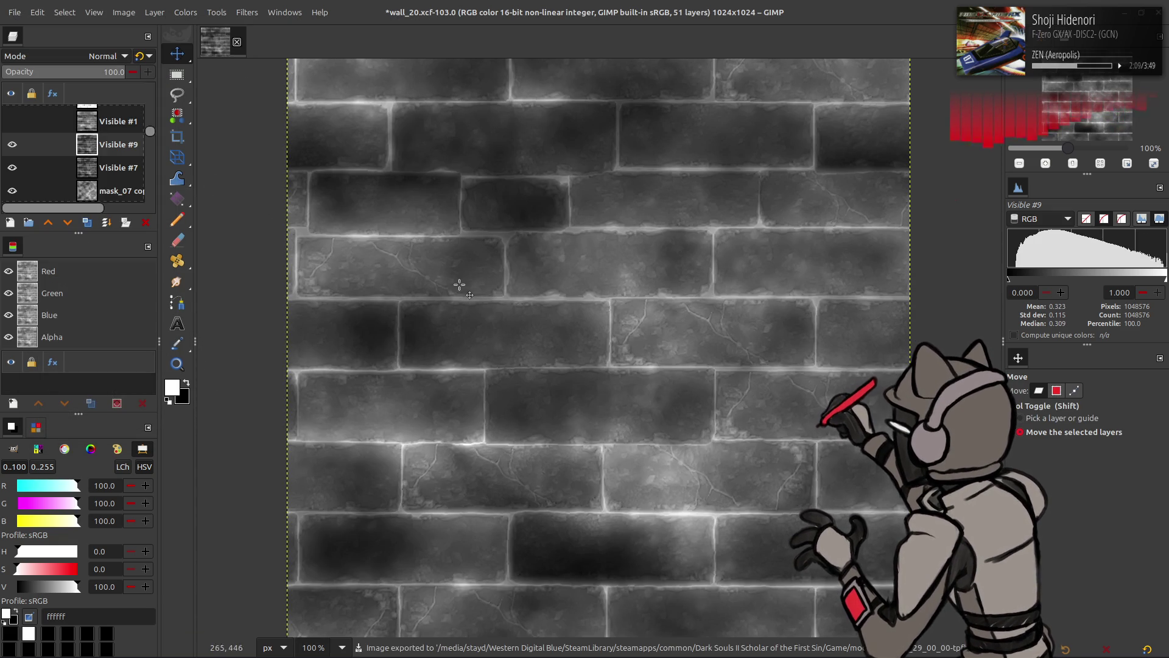
# Orbit the Blender view to inspect the brick wall
pyautogui.hotkey('alt', 'Tab')
pyautogui.moveTo(392, 244); pyautogui.dragTo(406, 246)
pyautogui.hotkey('alt', 'Tab')
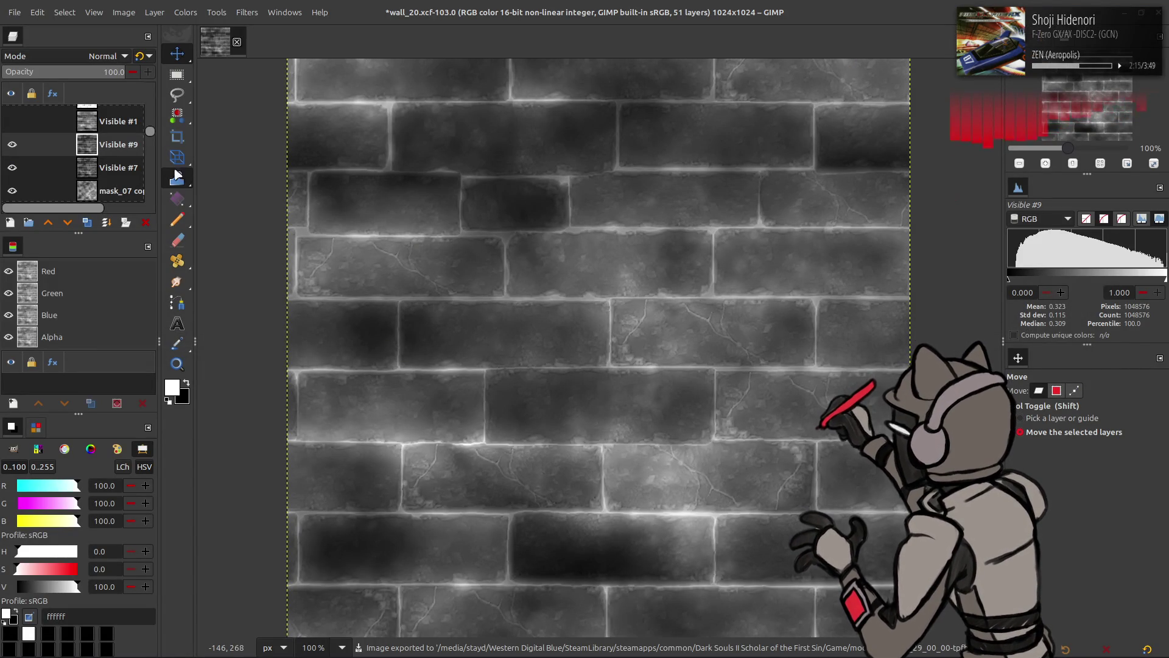
# Undo the gamma brightening, invert the brick mask, and export it as mask_02
pyautogui.hotkey('shift', 'p')
pyautogui.hotkey('ctrl', 'z')
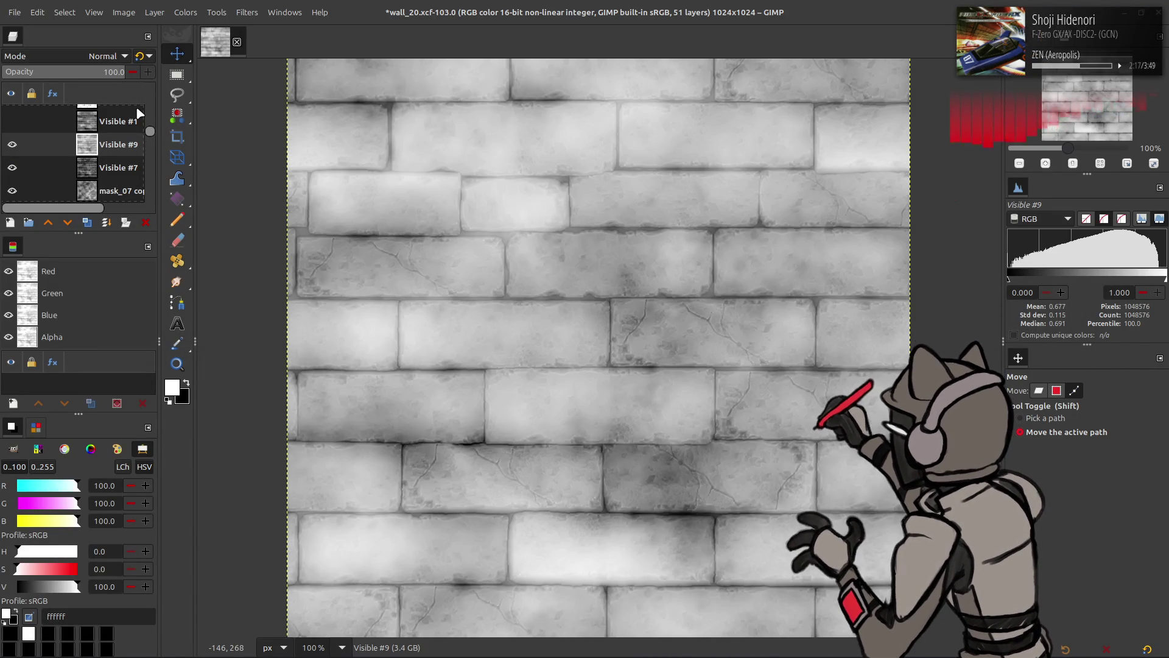
pyautogui.hotkey('ctrl', 'z')
pyautogui.click(186, 12)
pyautogui.click(207, 180)
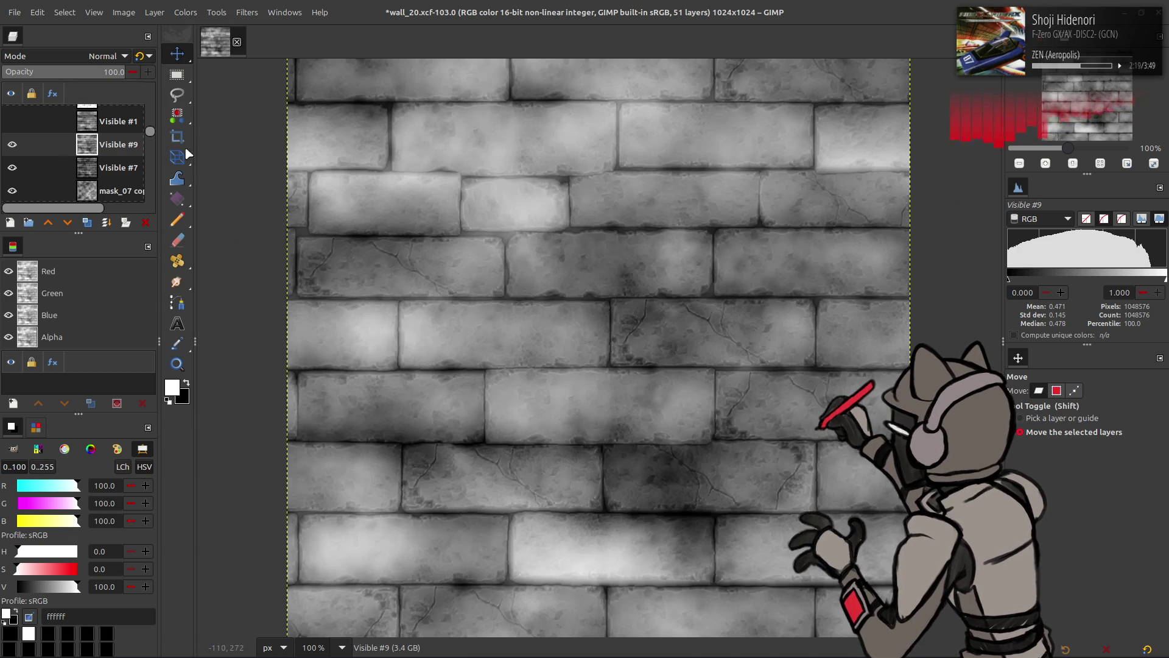
pyautogui.click(14, 12)
pyautogui.click(79, 211)
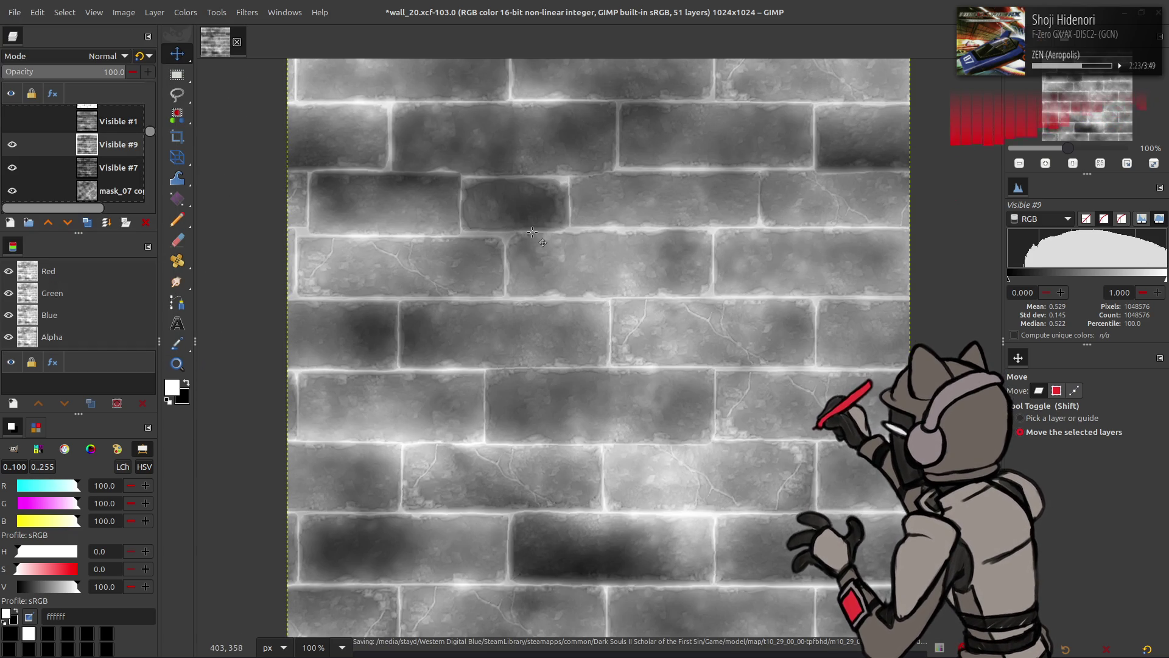
# Reload the updated mask_02 in Blender to preview it on the wall
pyautogui.hotkey('alt', 'Tab')
pyautogui.hotkey('alt', 'r')
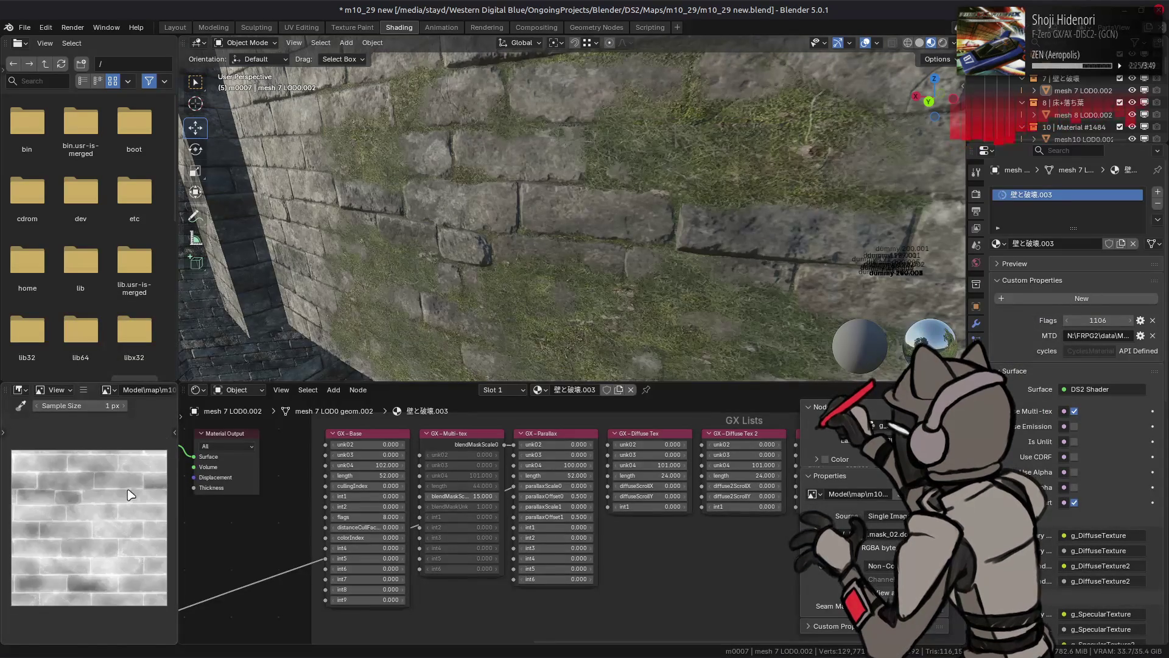
pyautogui.hotkey('alt', 'Tab')
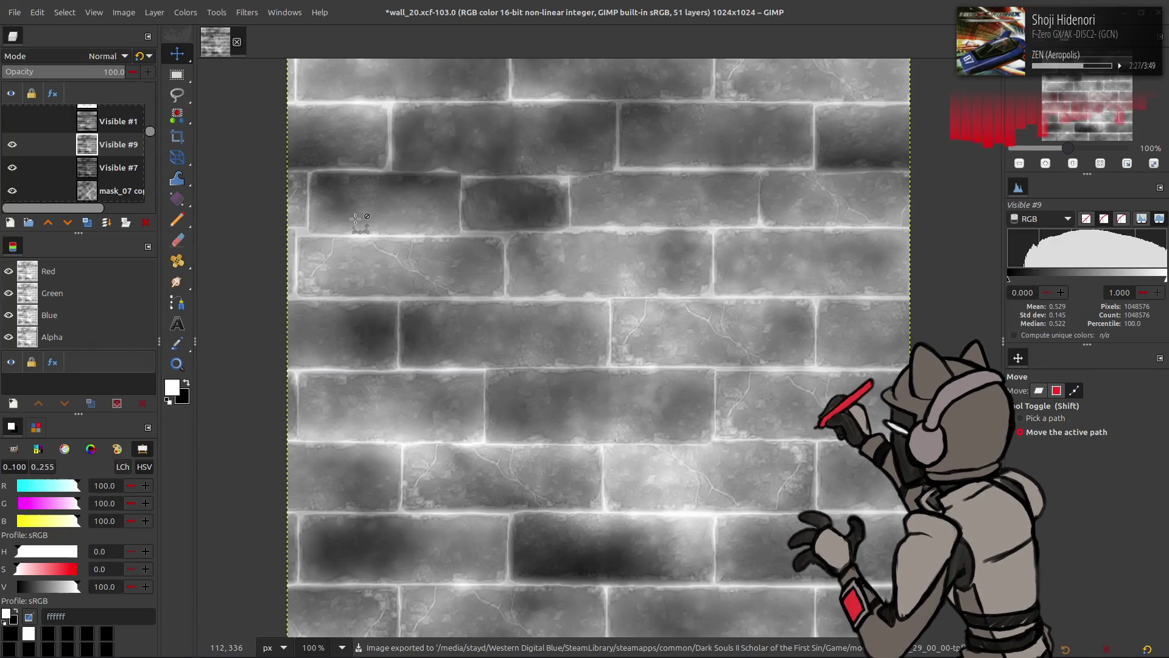
pyautogui.hotkey('ctrl', 'f')
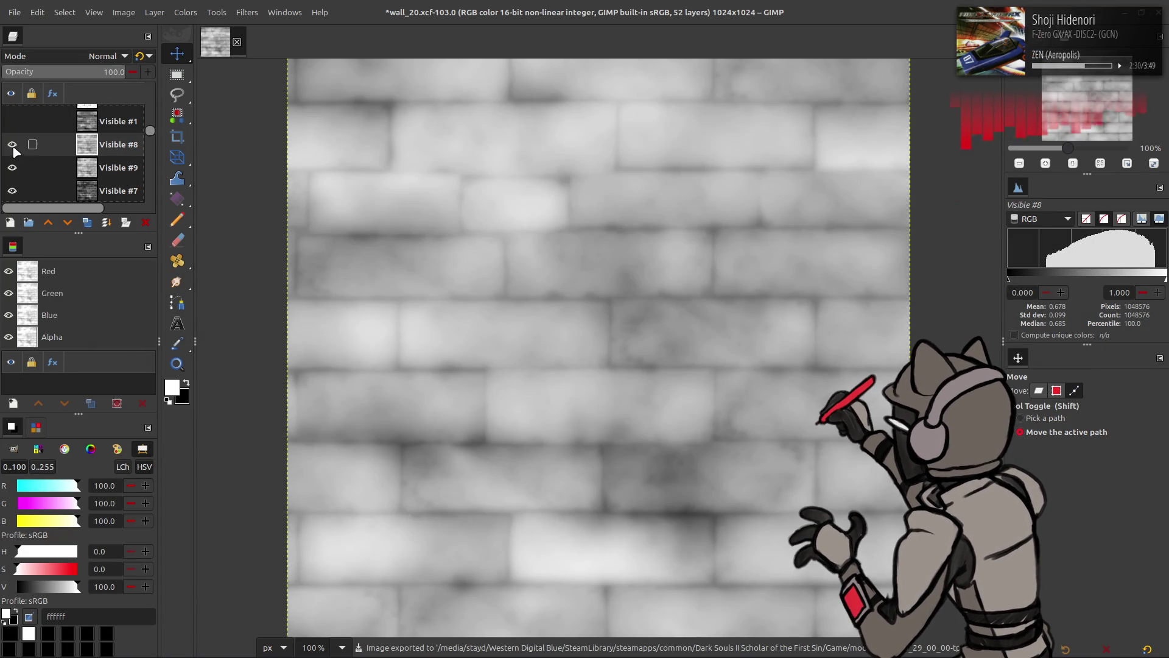
# Invert the Visible #8 layer, toggling its visibility to compare
pyautogui.click(13, 147)
pyautogui.click(13, 147)
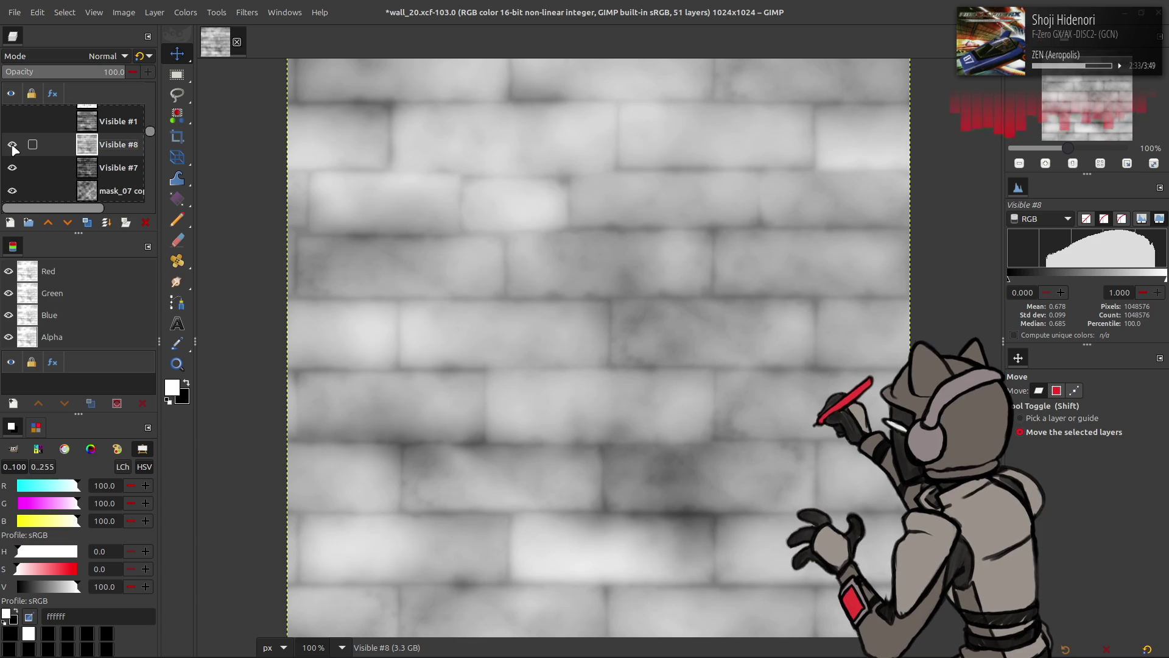
pyautogui.hotkey('ctrl', 'i')
pyautogui.click(13, 147)
pyautogui.click(13, 146)
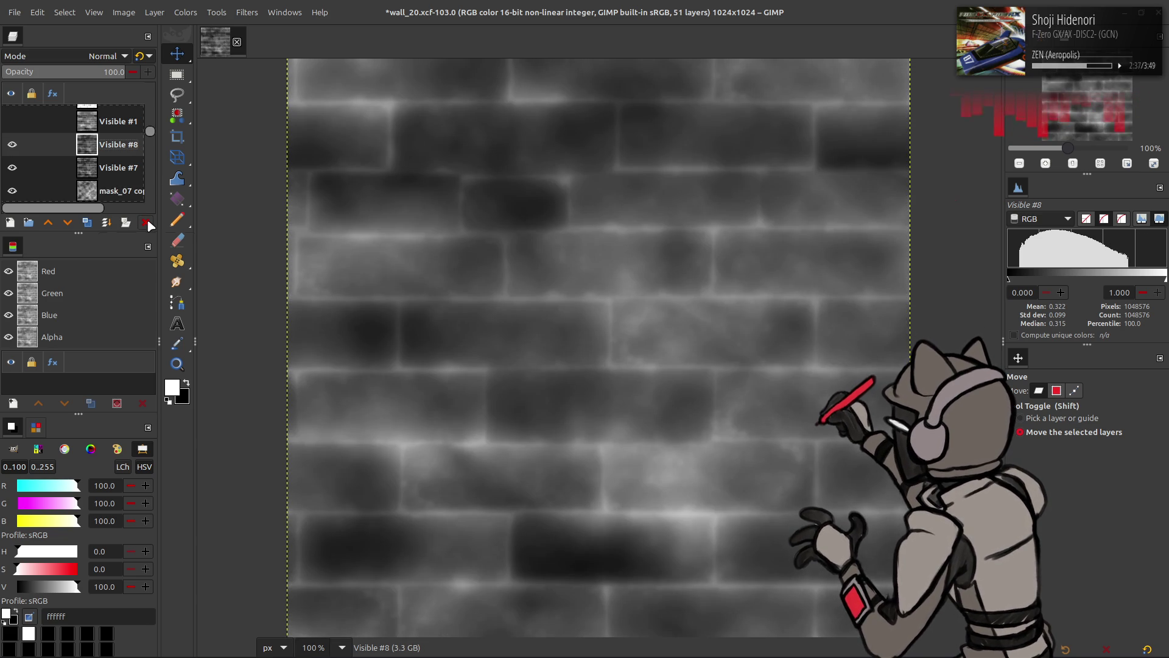
# Delete the trial Visible #8 layer and select the Curv copy layer
pyautogui.click(148, 220)
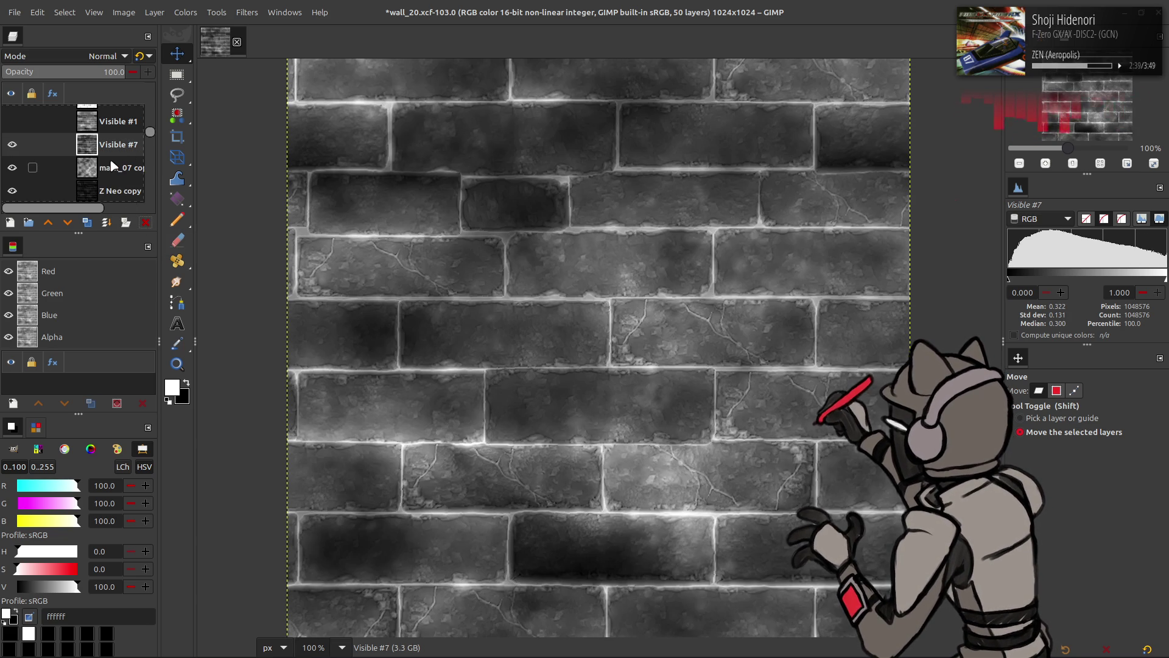
pyautogui.scroll(-3, 111, 164)
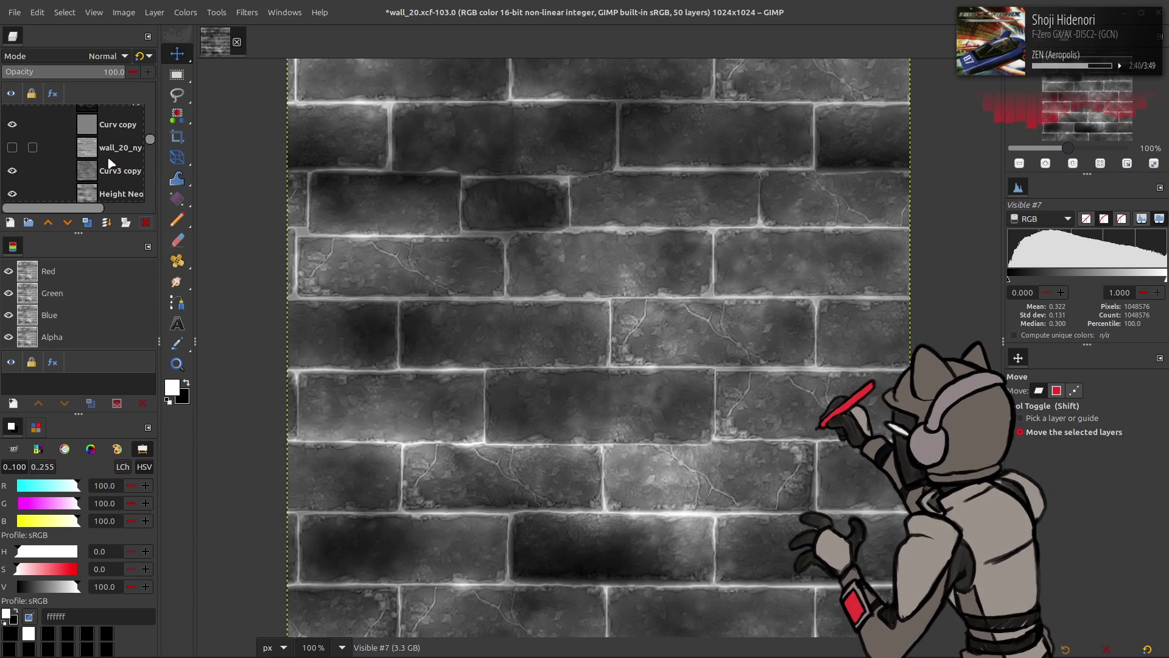
pyautogui.click(111, 125)
pyautogui.scroll(2, 104, 158)
pyautogui.scroll(-3, 103, 174)
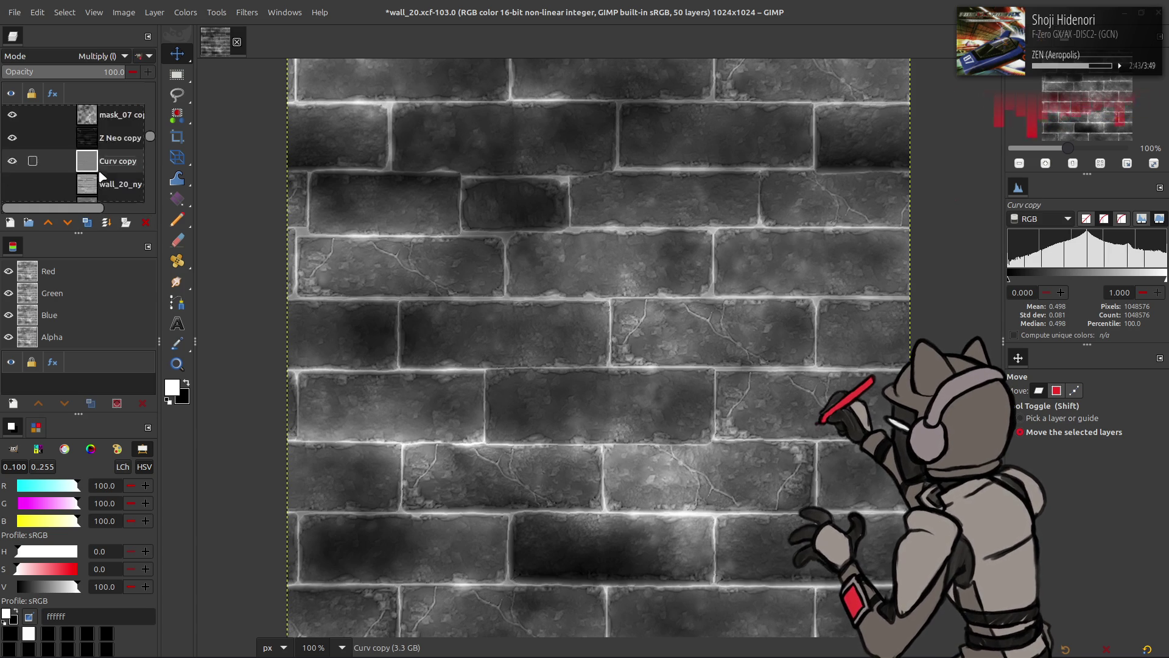
pyautogui.scroll(4, 119, 173)
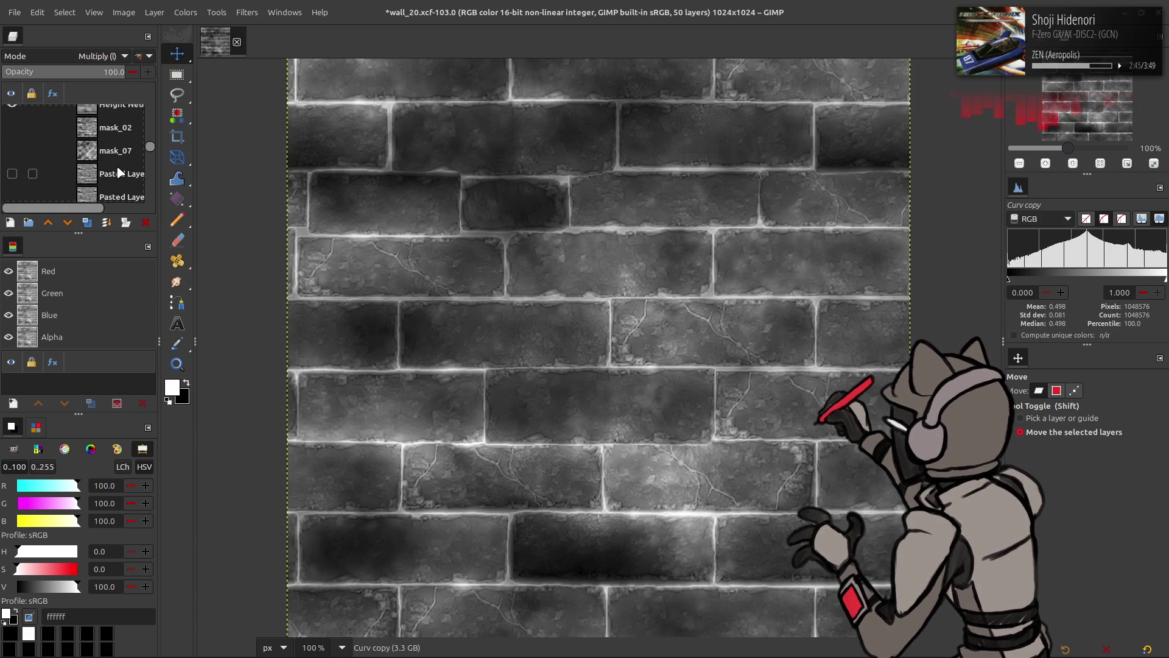
# Duplicate the Curv copy layer and move the copy up the stack
pyautogui.click(87, 223)
pyautogui.moveTo(109, 161)
pyautogui.mouseDown()
pyautogui.moveTo(108, 106)
pyautogui.moveTo(104, 159)
pyautogui.mouseUp()
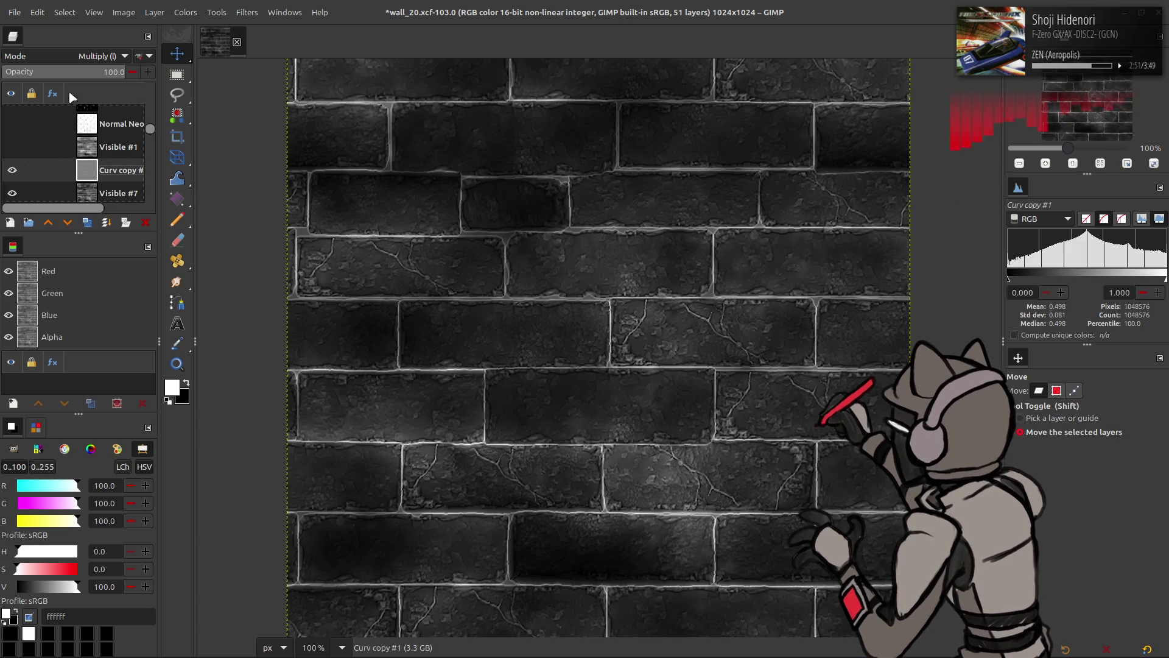
pyautogui.scroll(5, 81, 55)
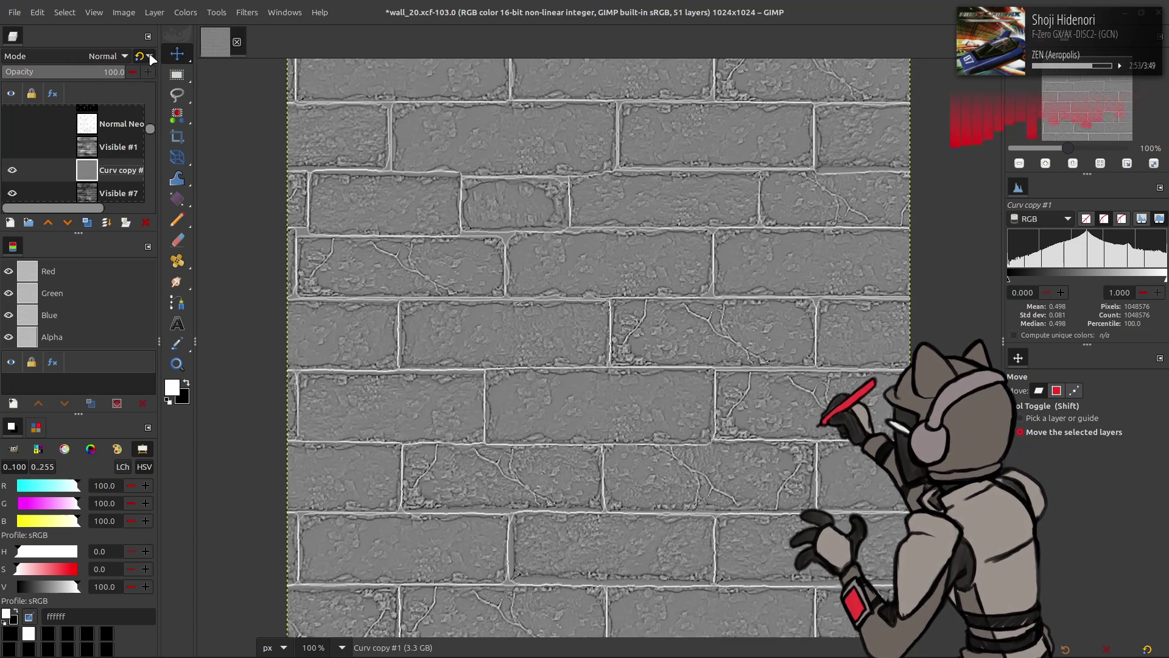
# Darken the copy with Levels into black bricks with bright mortar edges, then duplicate it
pyautogui.click(186, 12)
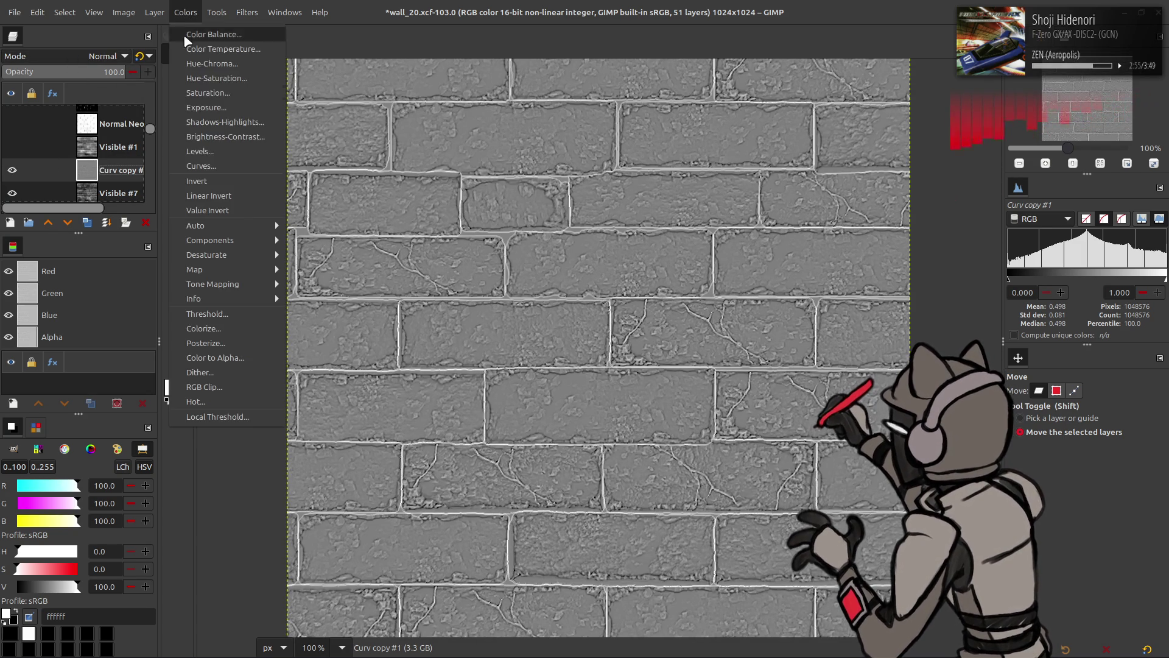
pyautogui.click(201, 149)
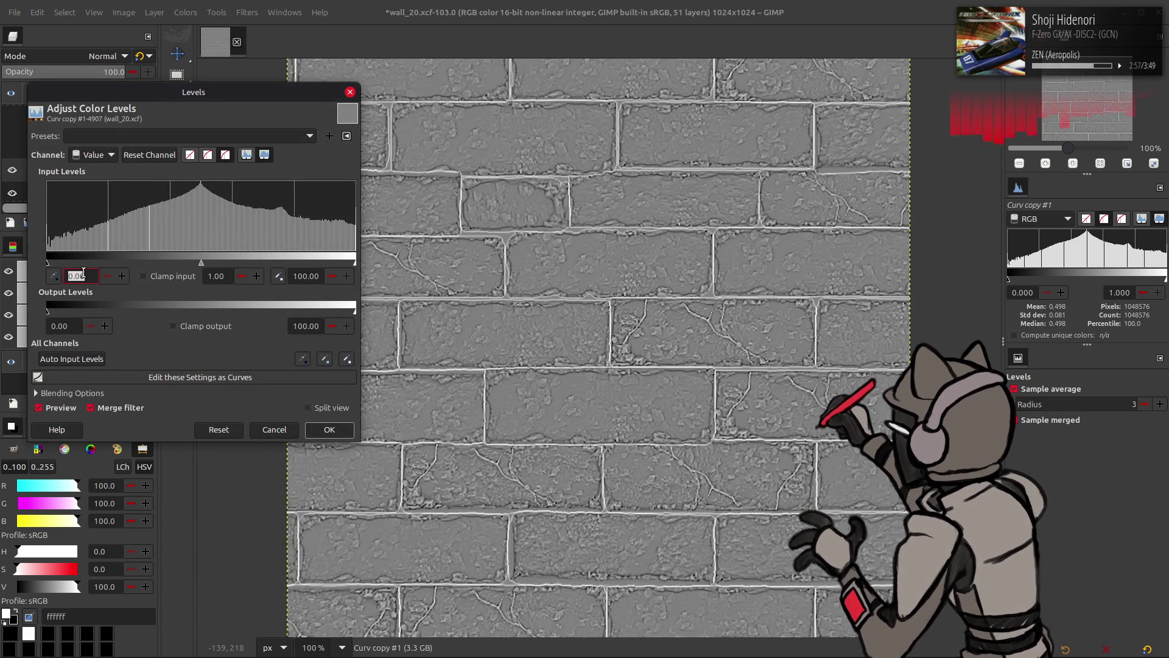
pyautogui.press('Return')
pyautogui.click(329, 430)
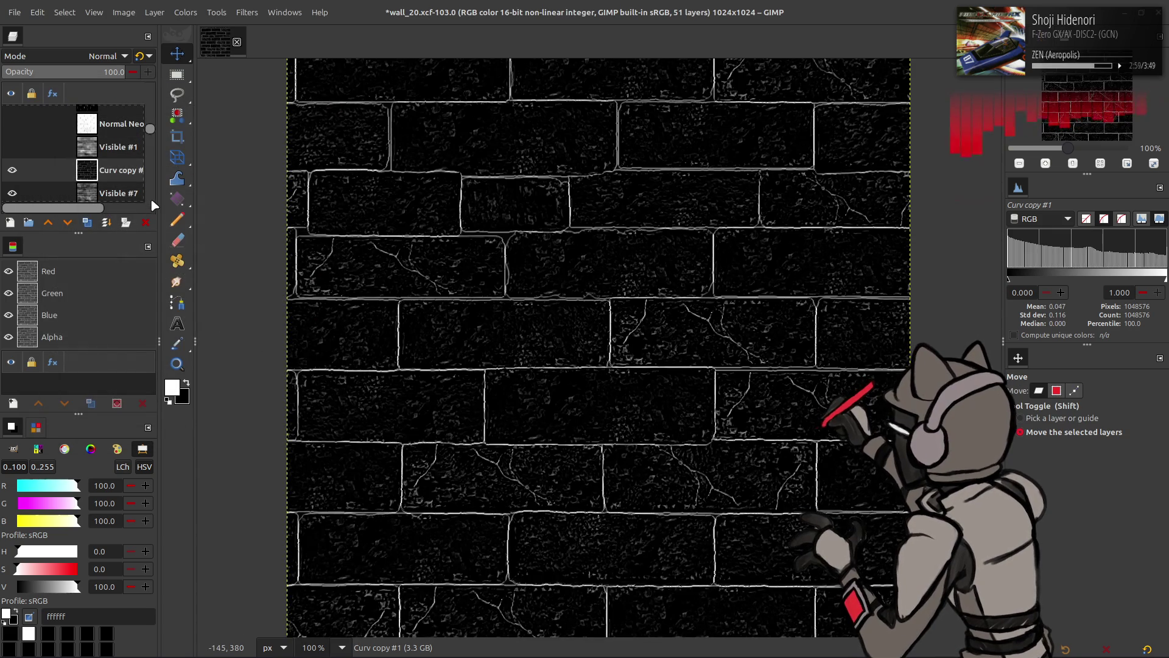
pyautogui.click(12, 147)
pyautogui.click(11, 147)
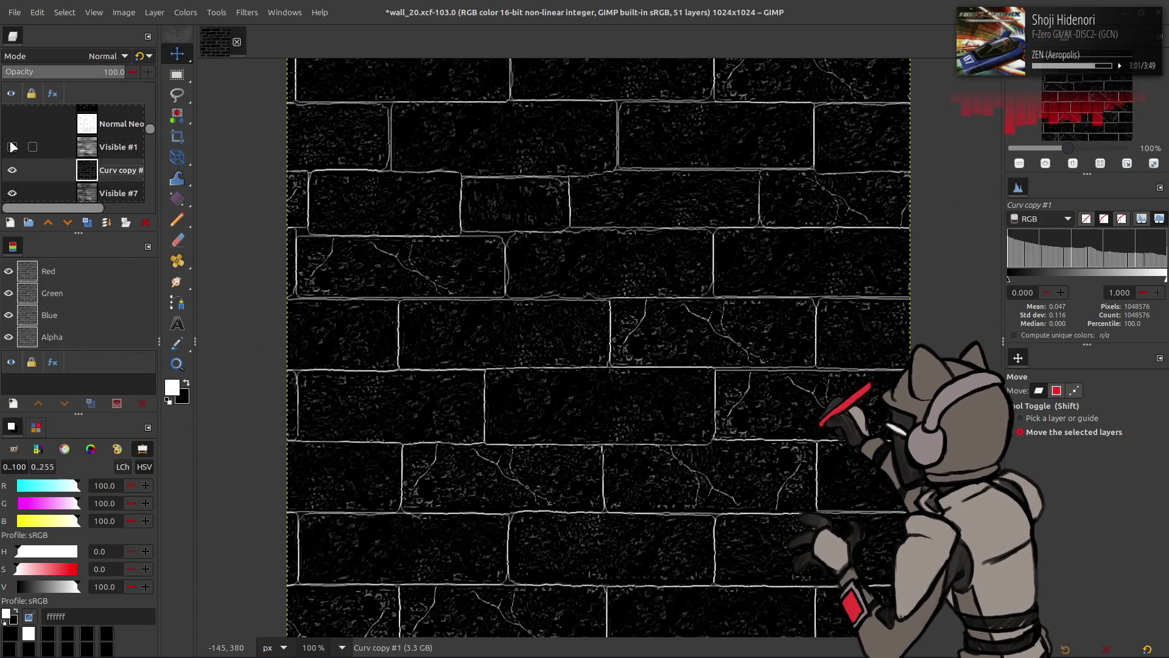
pyautogui.click(13, 170)
pyautogui.click(12, 171)
pyautogui.click(12, 171)
pyautogui.click(12, 171)
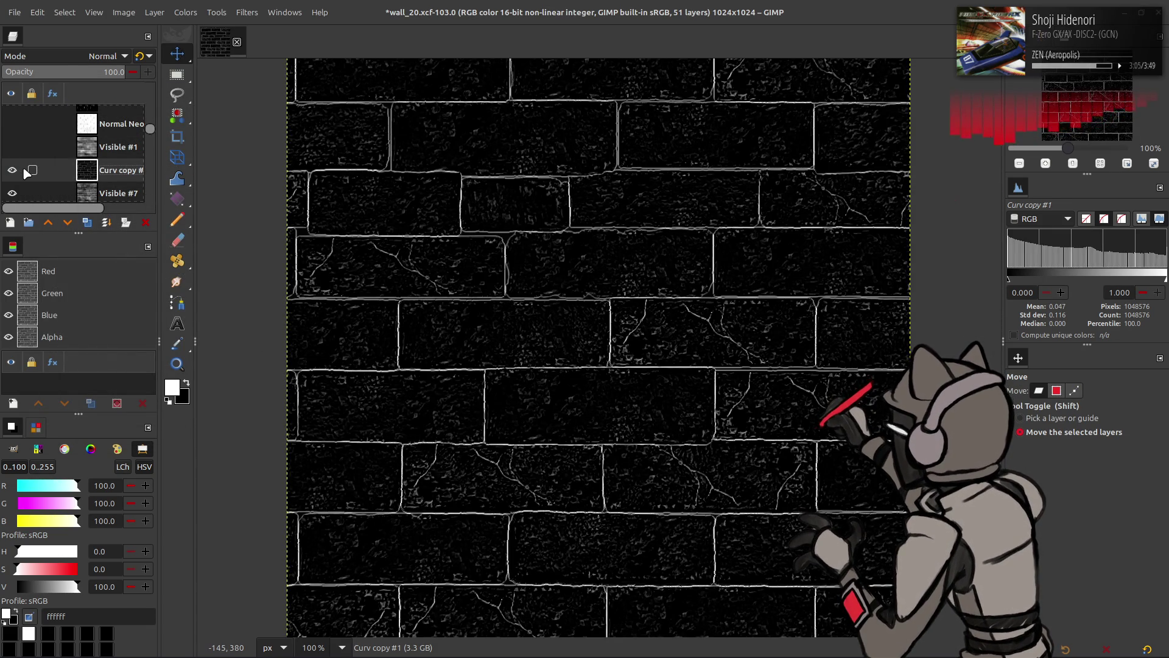
pyautogui.click(241, 12)
pyautogui.click(87, 222)
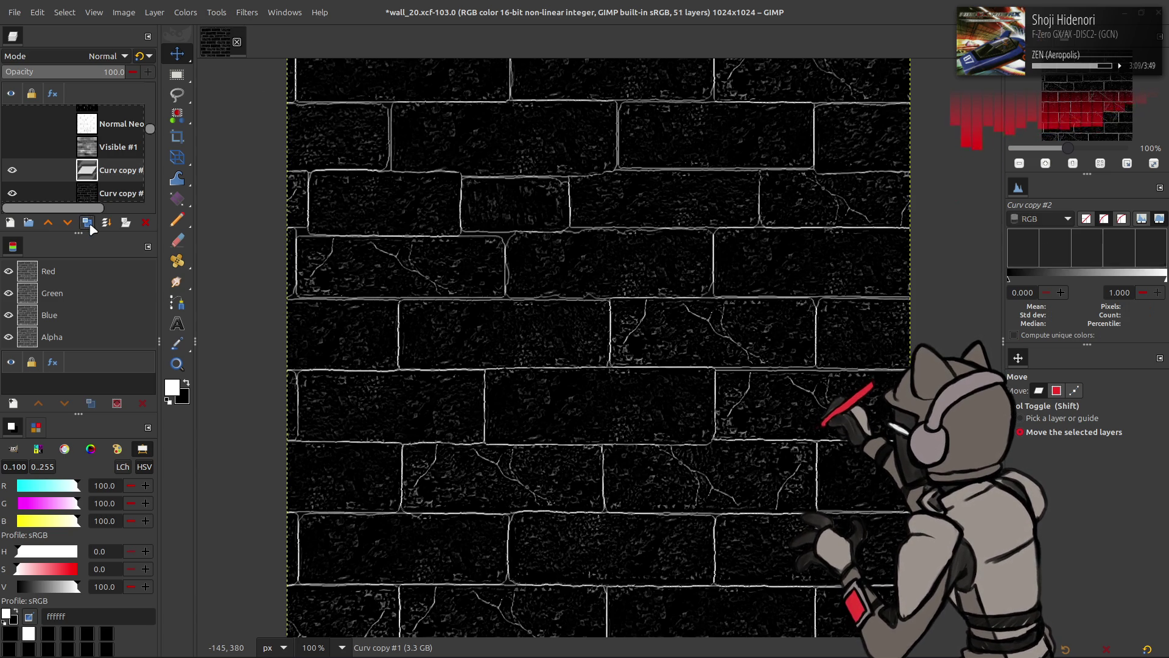
# Make two more edge-layer copies and blur Curv copy #1 with G'MIC Gaussian amplitude 16
pyautogui.click(89, 224)
pyautogui.click(88, 224)
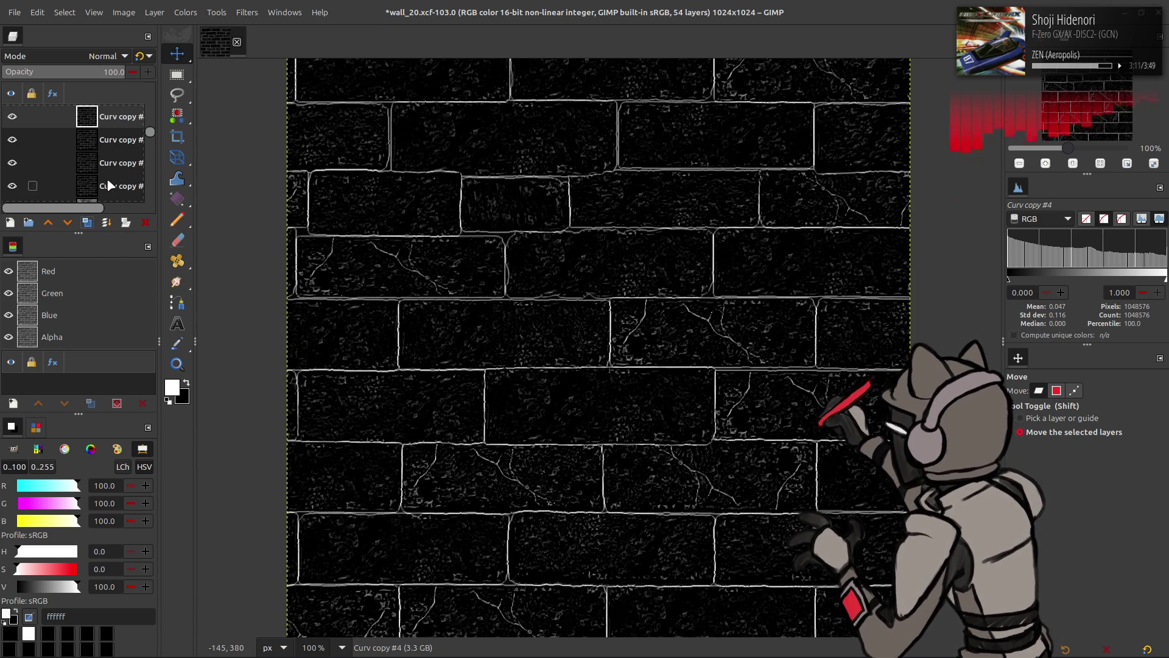
pyautogui.click(116, 186)
pyautogui.click(246, 13)
pyautogui.click(320, 315)
pyautogui.scroll(14, 945, 173)
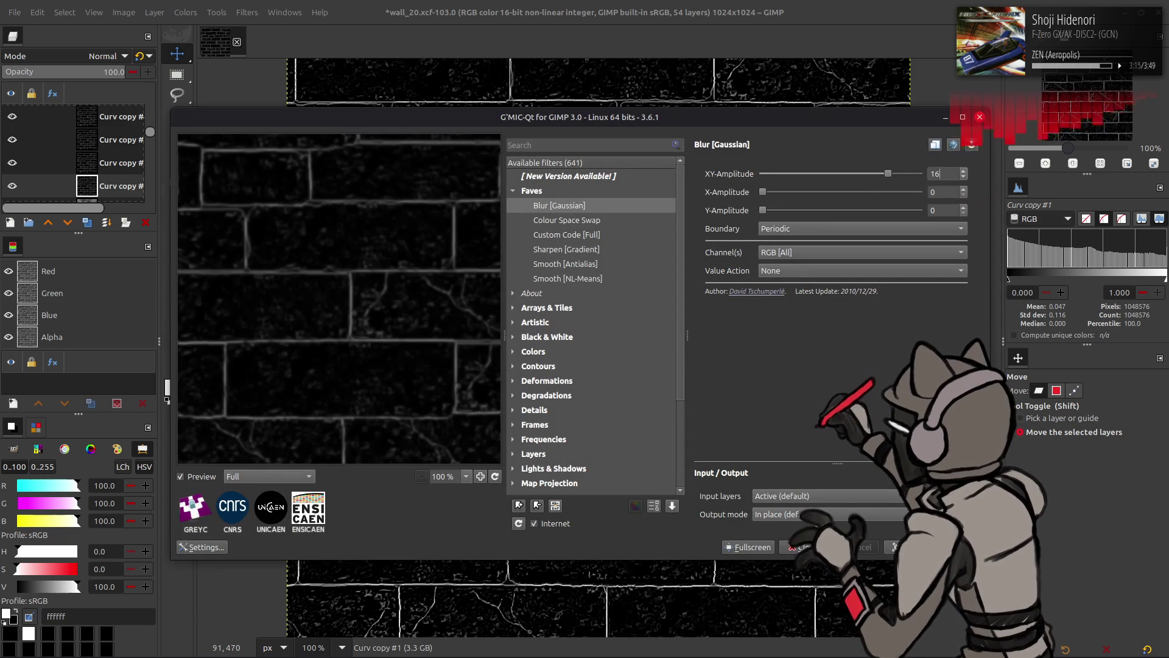
pyautogui.click(895, 547)
# Gaussian-blur Curv copies #2, #3 and #4, using amplitude 8
pyautogui.press('pageup')
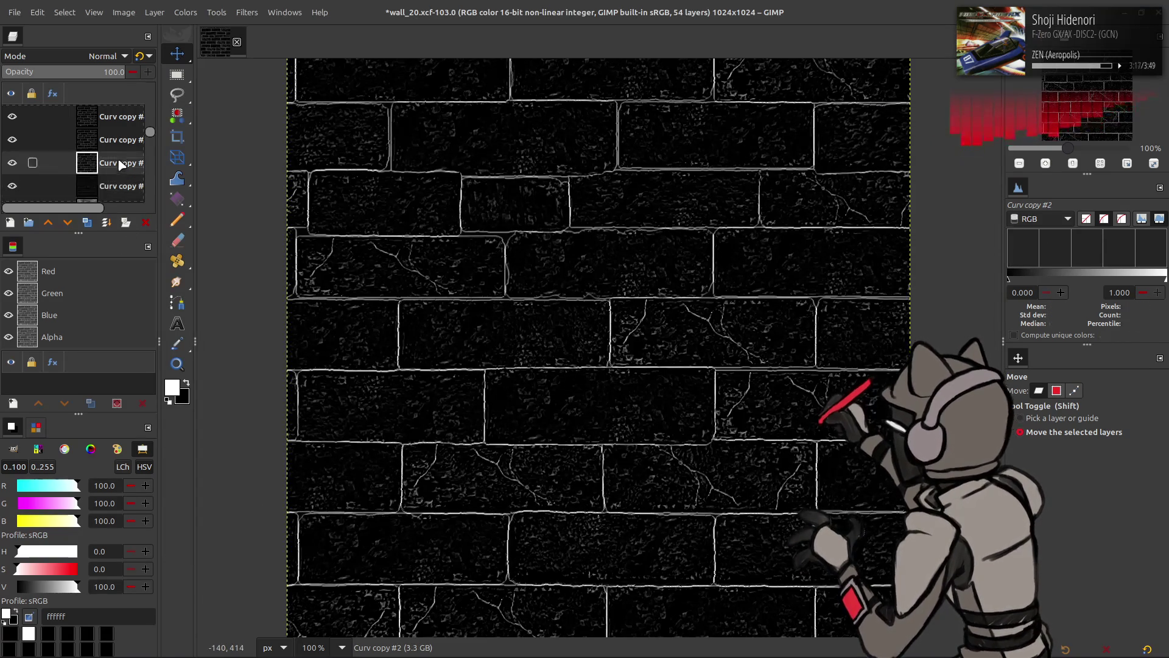
pyautogui.hotkey('ctrl', 'shift', 'f')
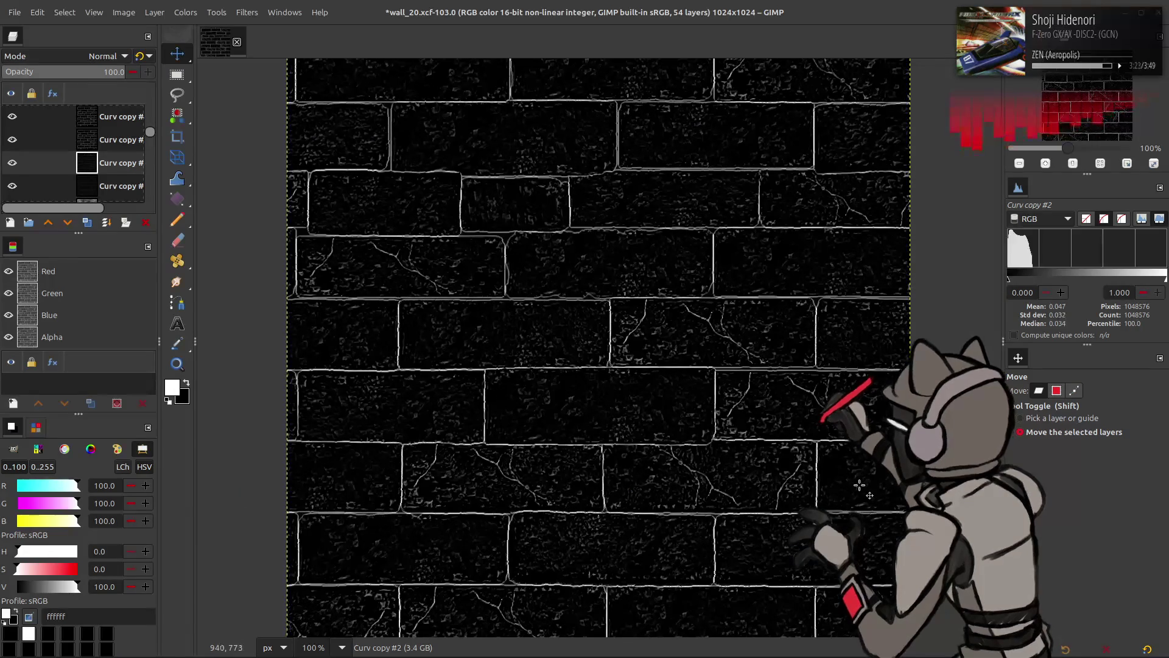
pyautogui.moveTo(853, 655)
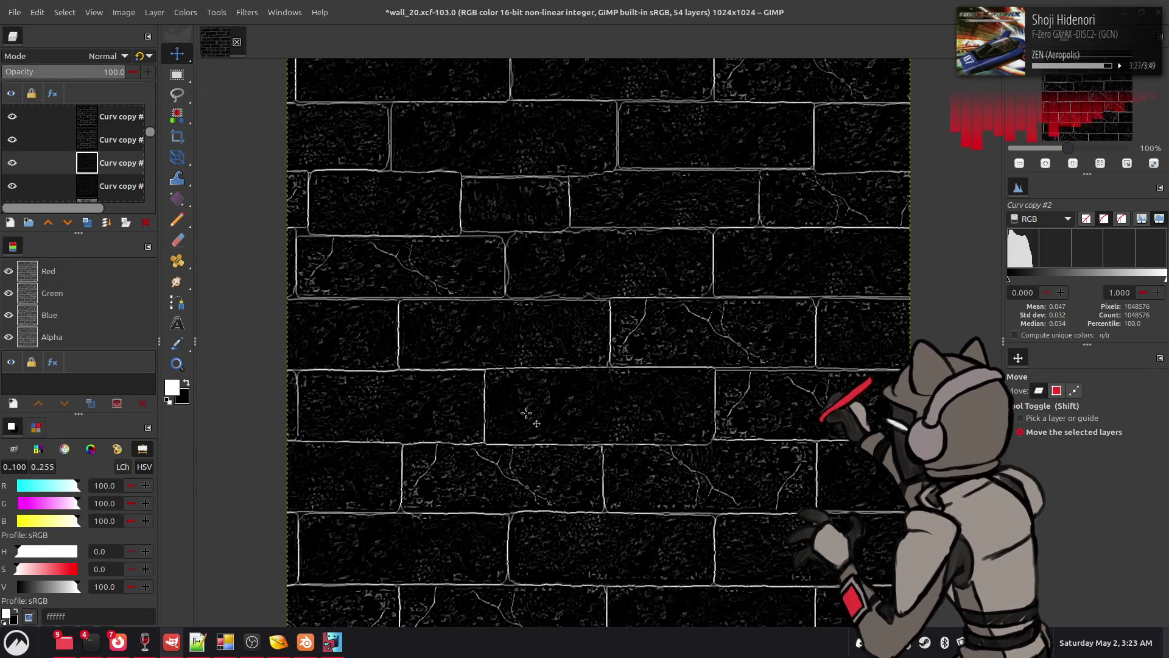
pyautogui.click(105, 141)
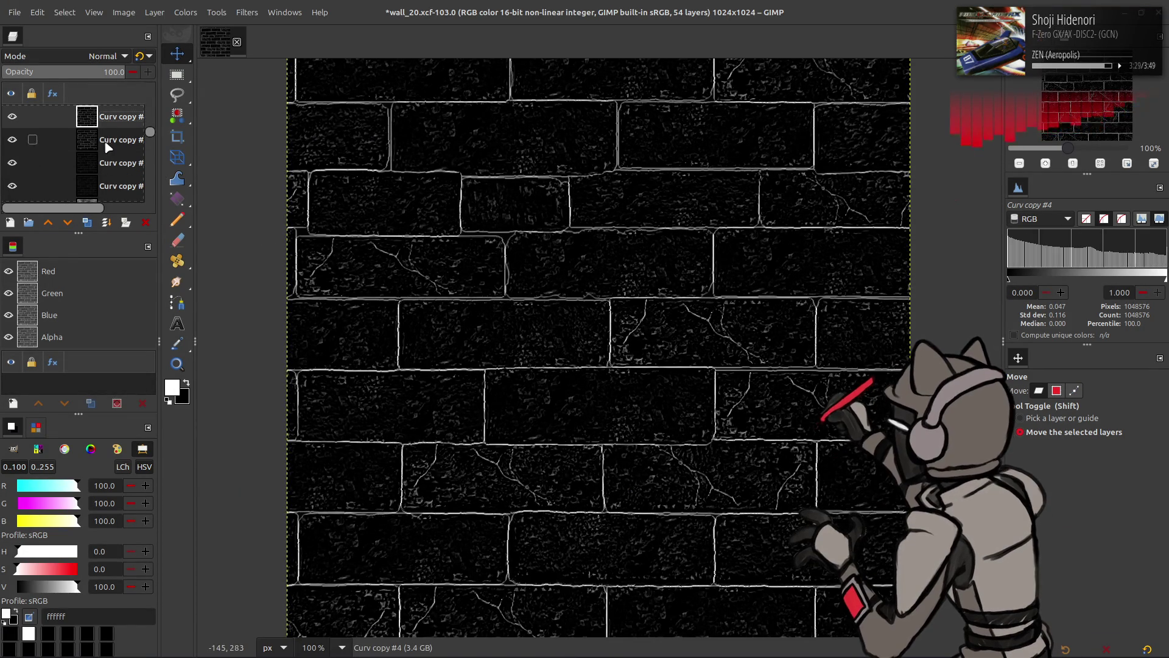
pyautogui.hotkey('ctrl', 'shift', 'f')
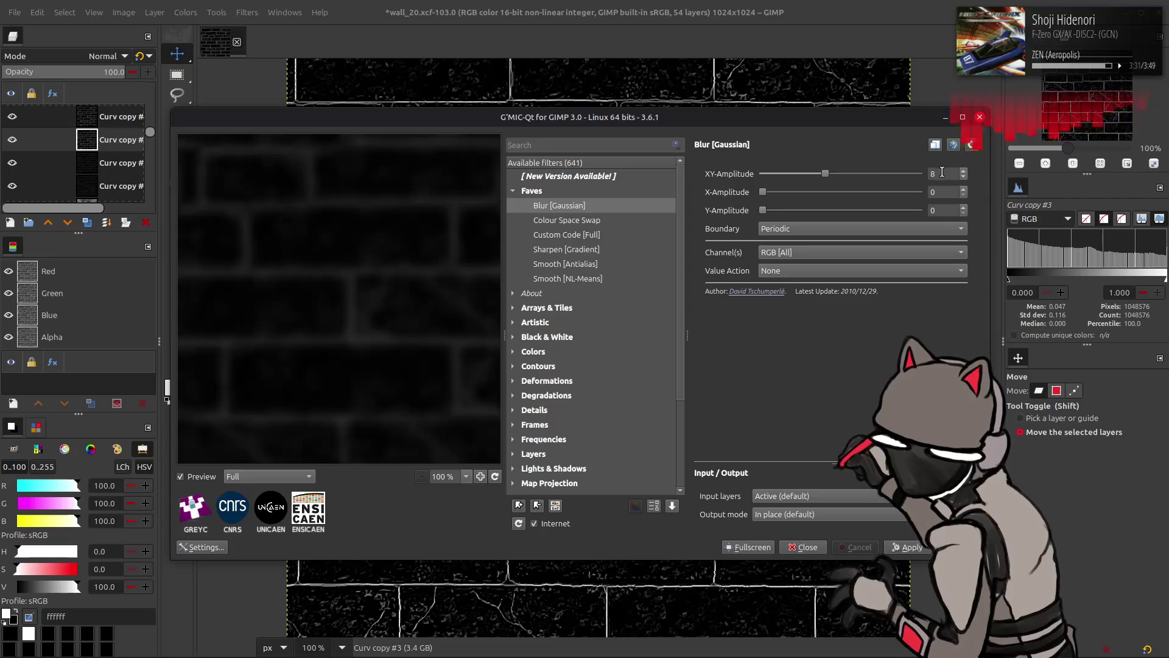
pyautogui.press('Escape')
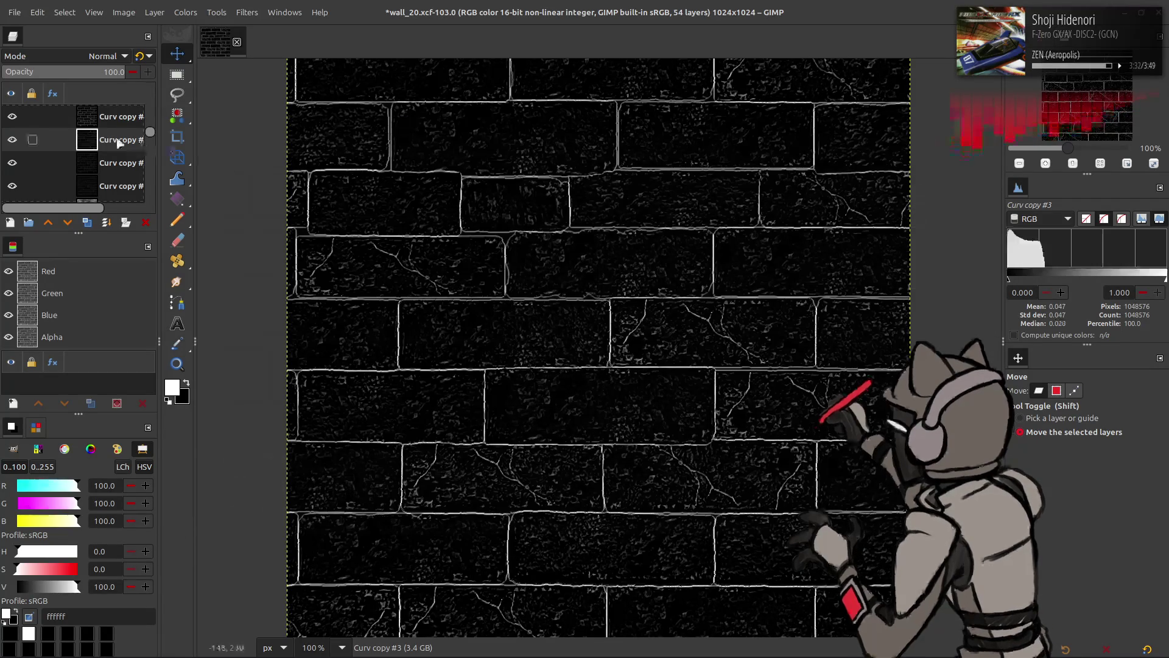
pyautogui.press('pageup')
pyautogui.hotkey('ctrl', 'shift', 'f')
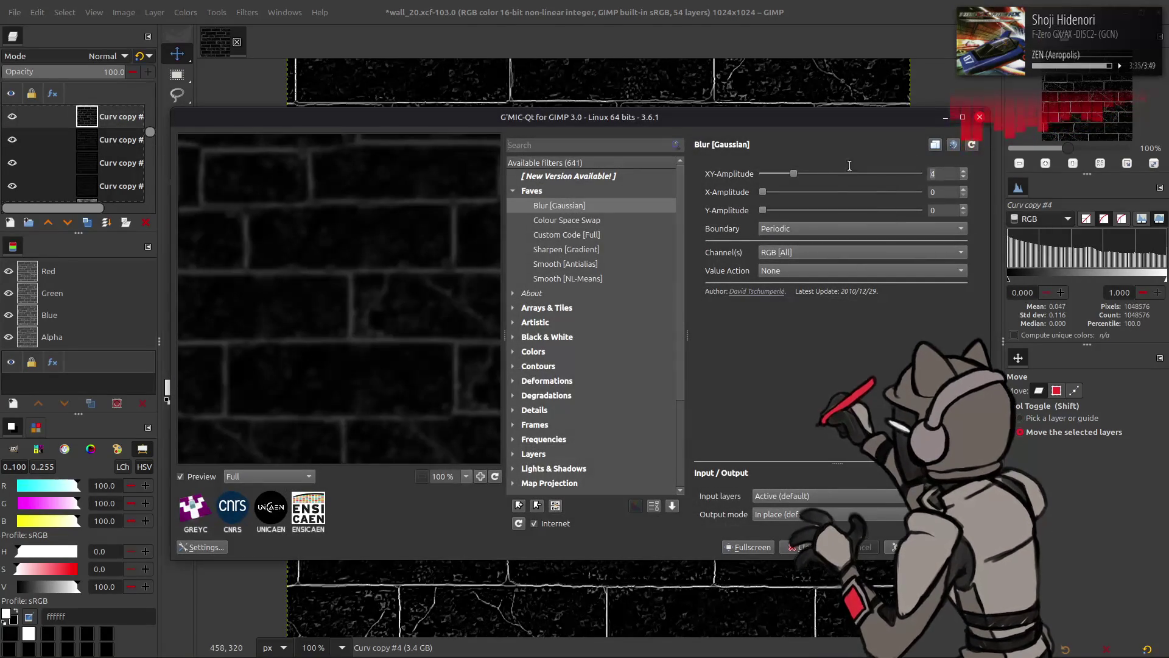
pyautogui.press('Return')
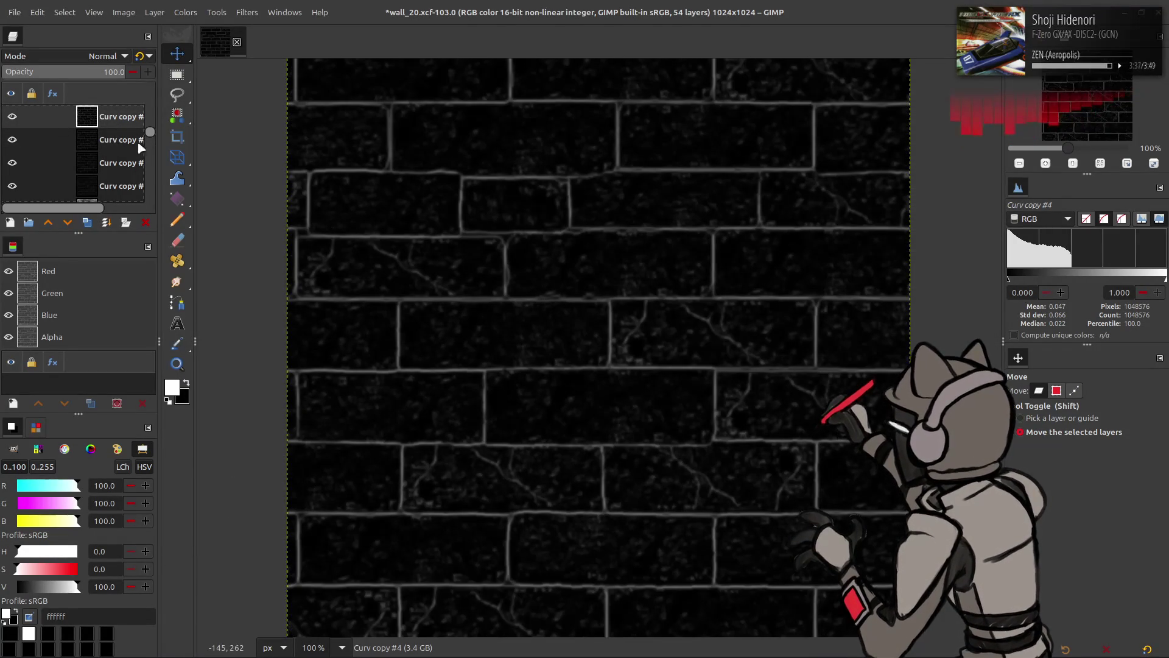
pyautogui.write('50')
# Merge the blurred copies down into Curv copy #1 at 50% opacity
pyautogui.press('Return')
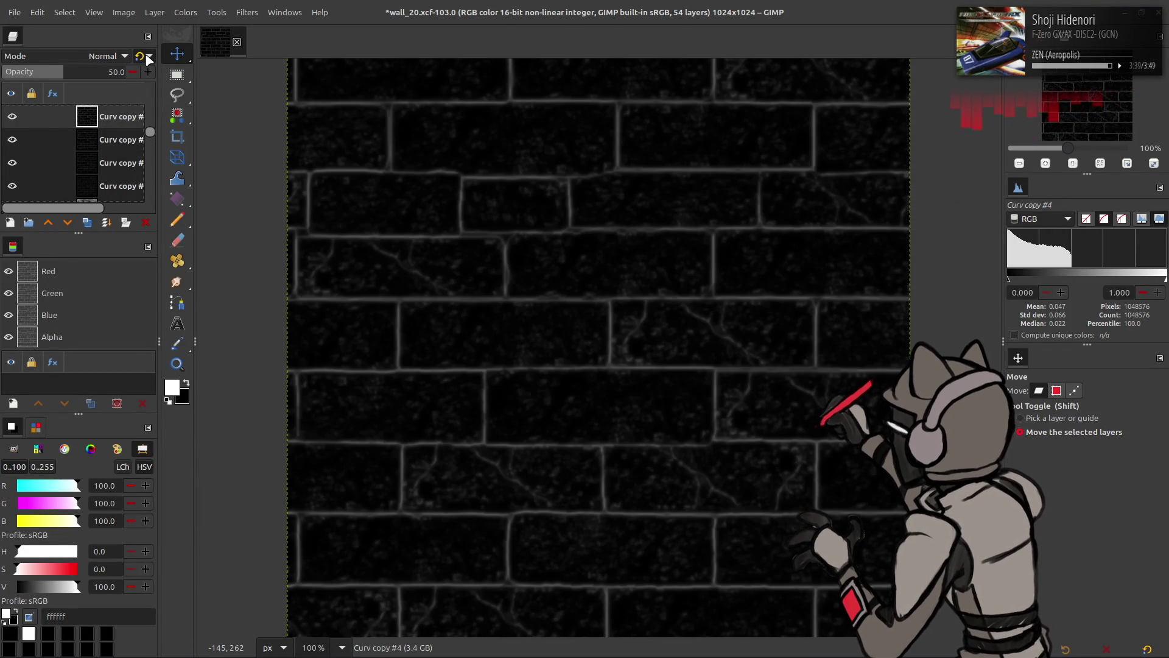
pyautogui.hotkey('ctrl', 'm')
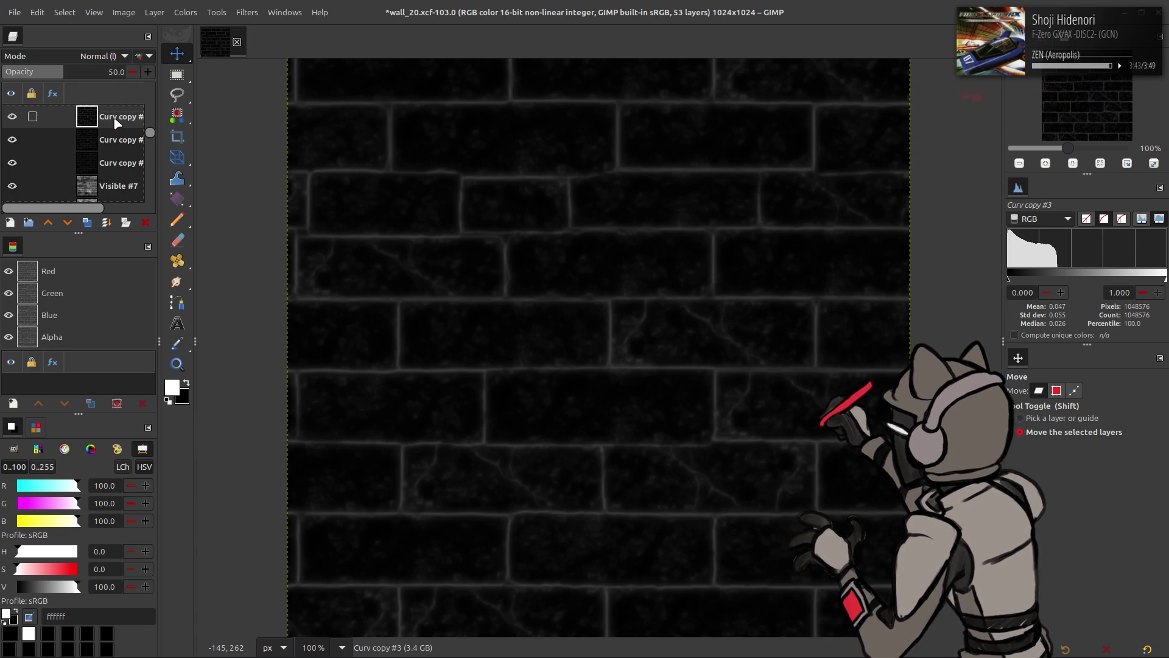
pyautogui.hotkey('ctrl', 'm')
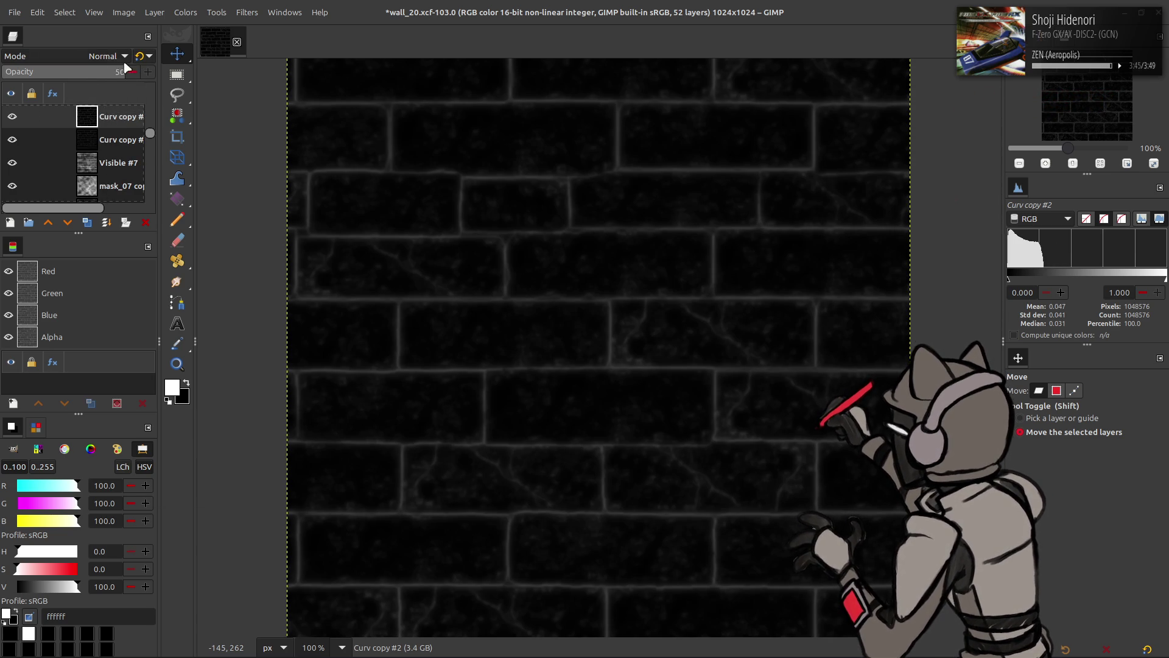
pyautogui.press('Return')
pyautogui.hotkey('ctrl', 'm')
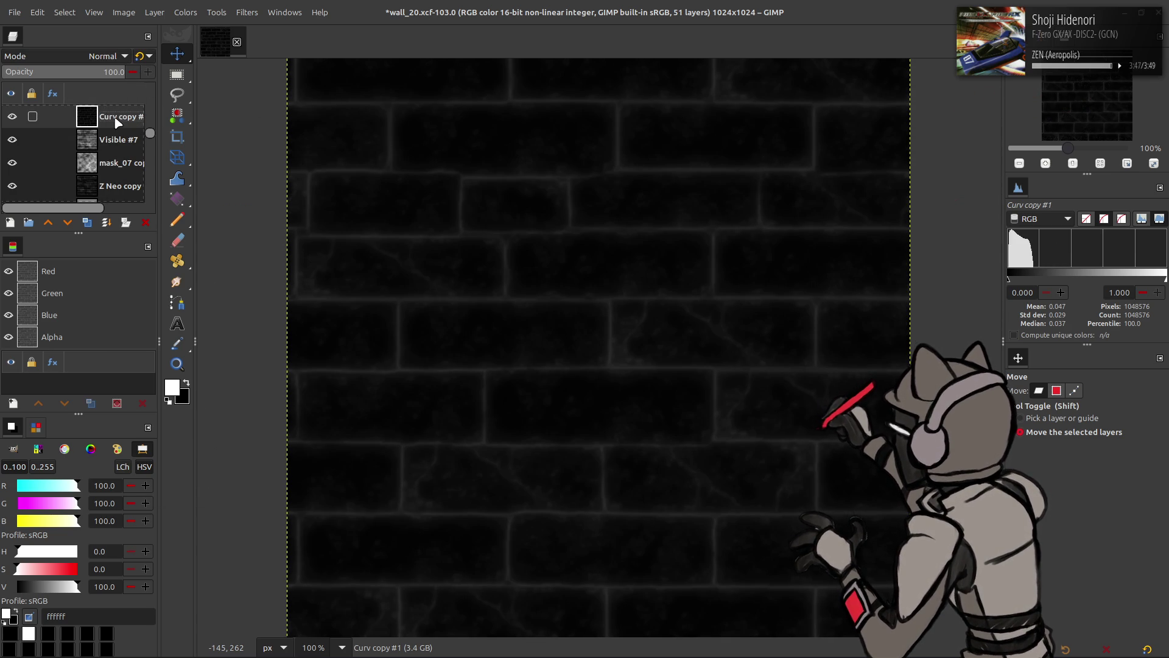
# Stretch the blurred edge layer's contrast so mortar glows white against dark bricks
pyautogui.click(185, 12)
pyautogui.moveTo(260, 225)
pyautogui.click(313, 256)
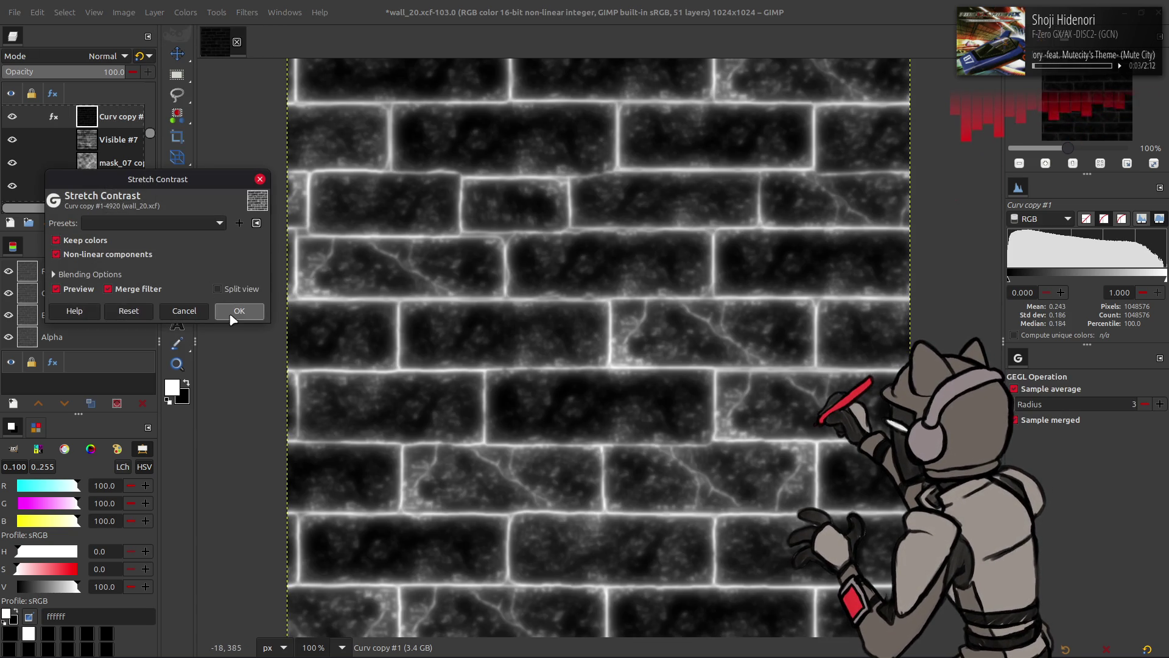
pyautogui.click(237, 312)
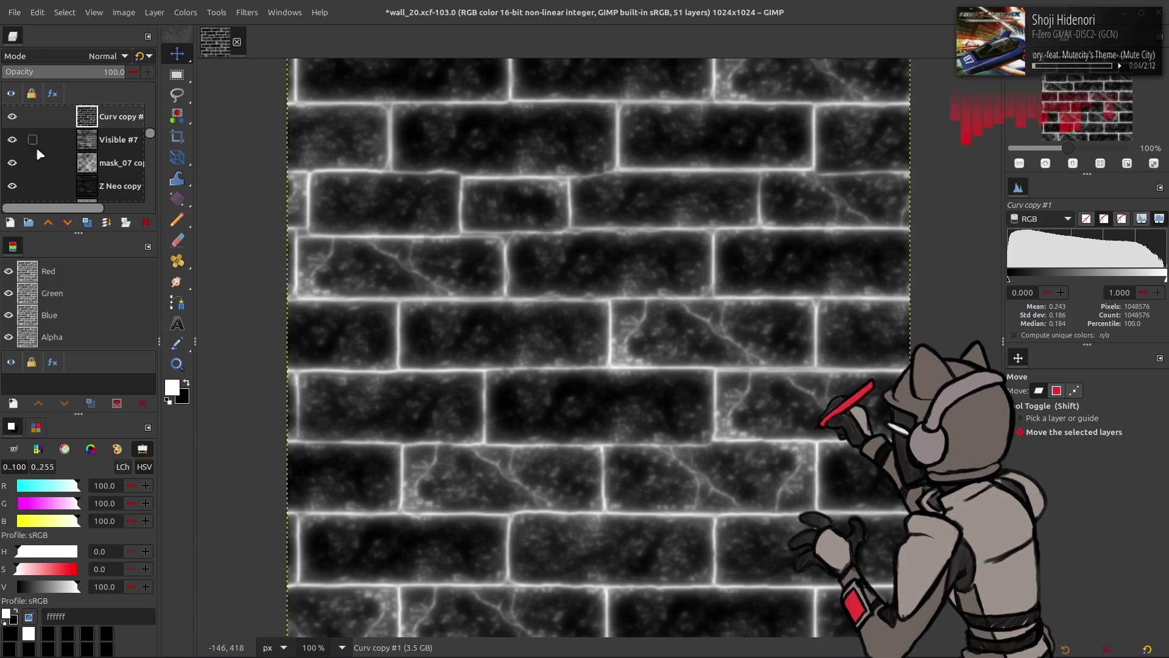
pyautogui.click(11, 117)
pyautogui.click(11, 118)
pyautogui.click(11, 117)
pyautogui.click(11, 118)
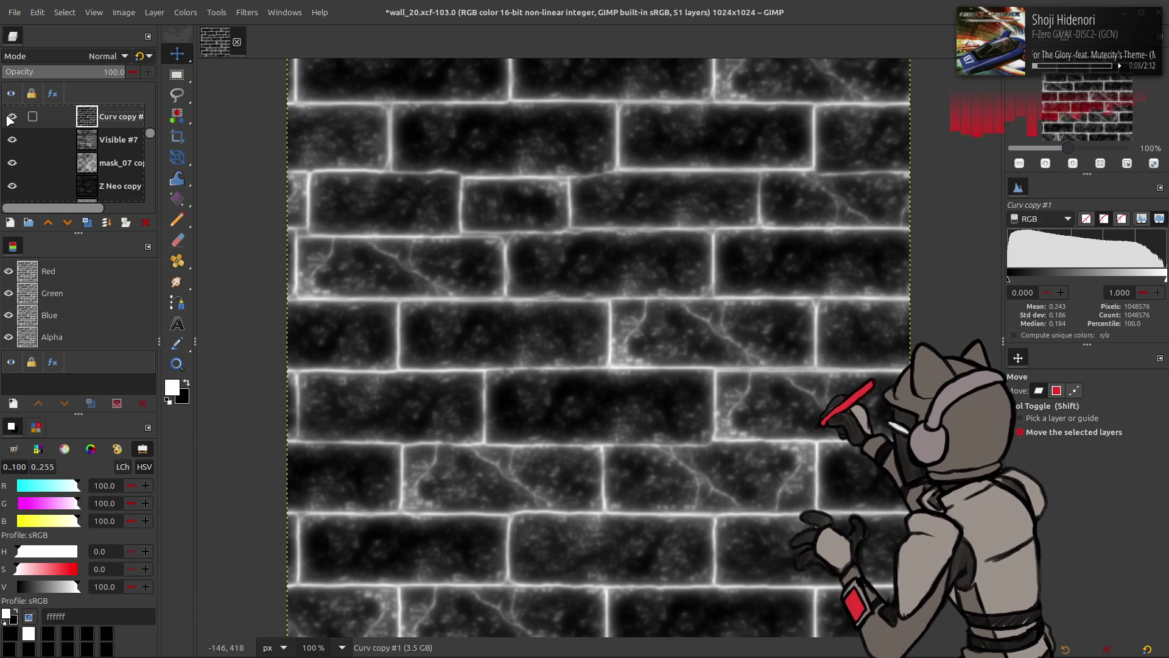
# Duplicate the Curv3 layer and move Curv3 copy #1 above Curv copy #1
pyautogui.scroll(-10, 44, 129)
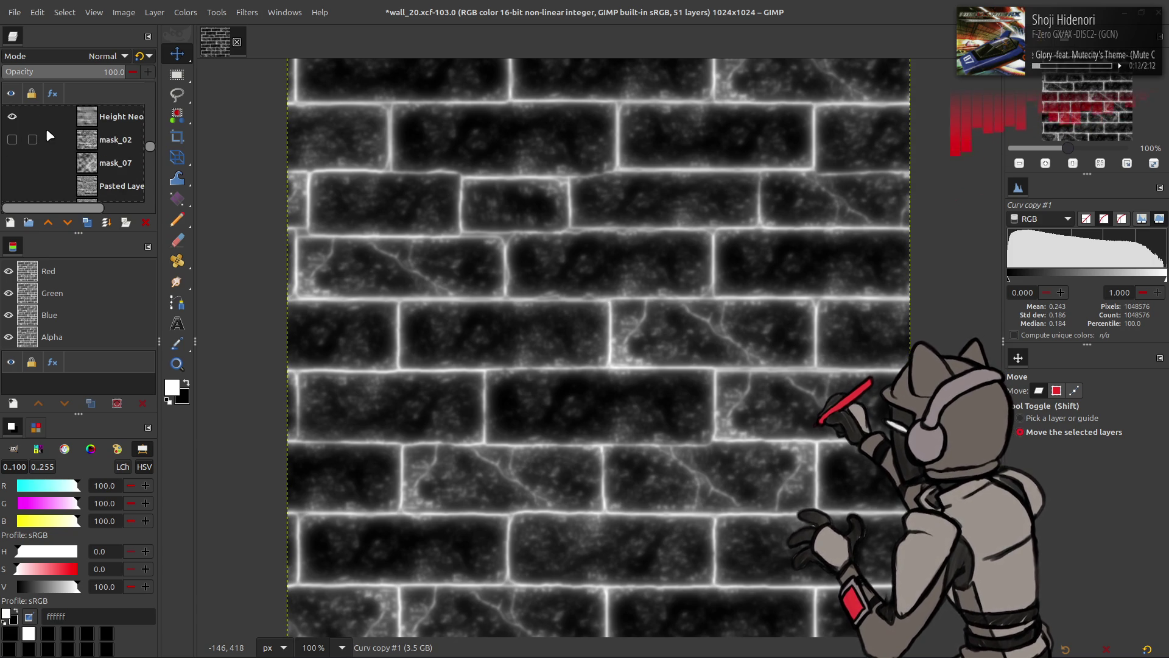
pyautogui.scroll(8, 91, 146)
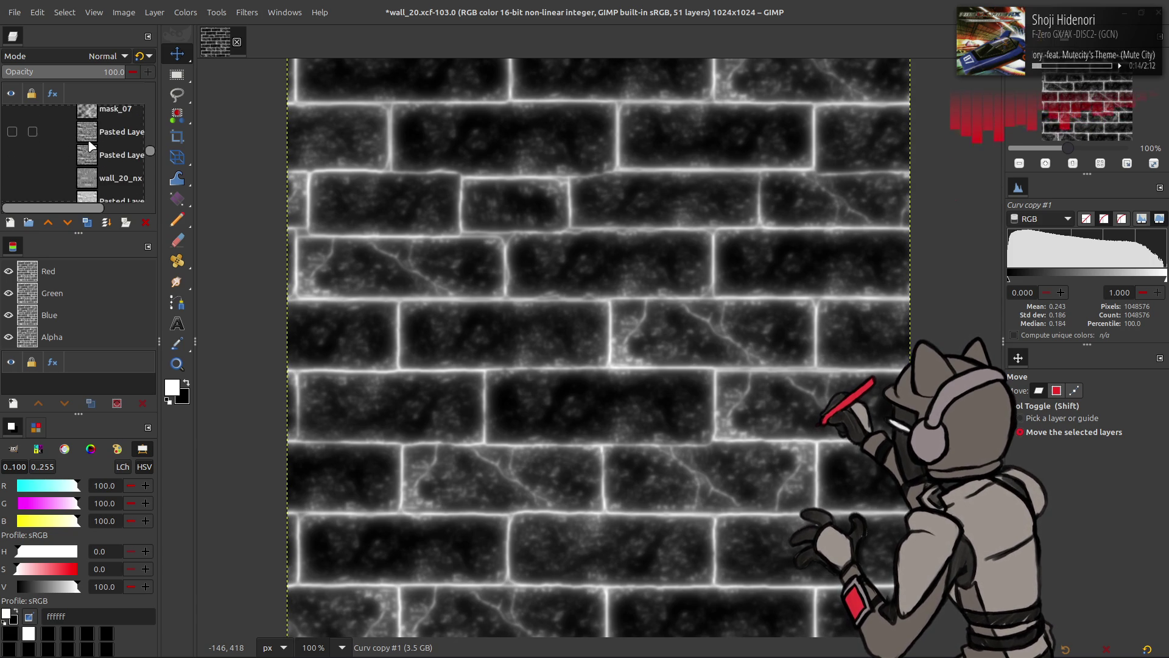
pyautogui.click(99, 148)
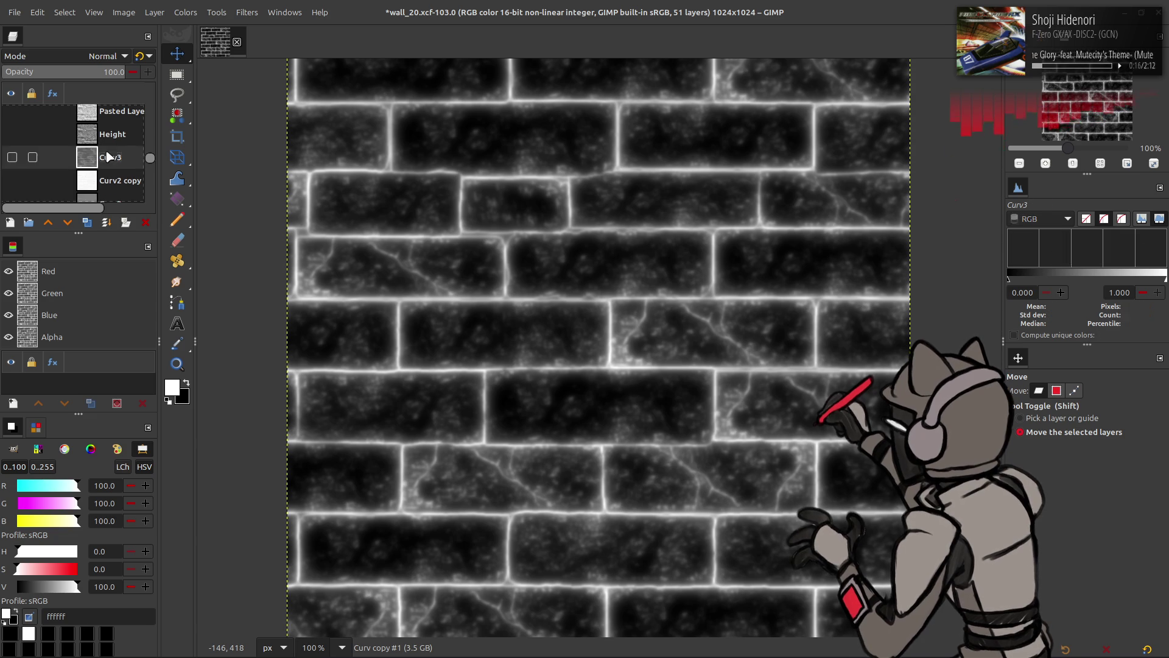
pyautogui.click(87, 223)
pyautogui.moveTo(116, 163)
pyautogui.mouseDown()
pyautogui.moveTo(107, 94)
pyautogui.moveTo(92, 190)
pyautogui.moveTo(91, 177)
pyautogui.mouseUp()
# Show the Curv3 copy layer and try a Grain merge duplicate, then undo it
pyautogui.click(11, 176)
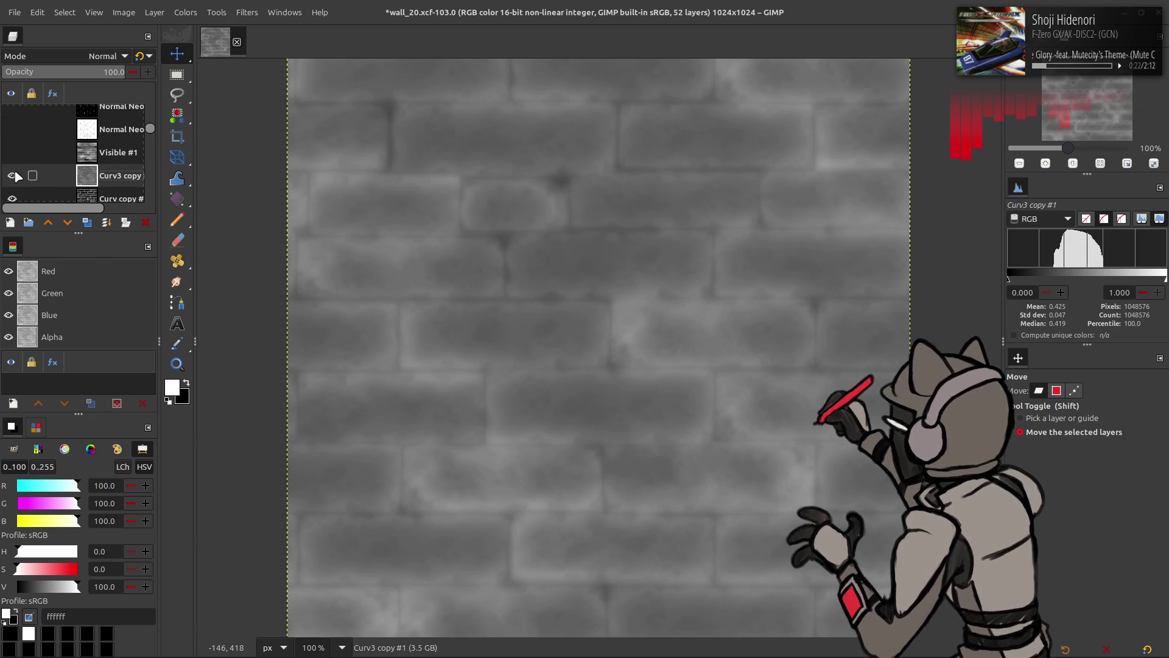
pyautogui.scroll(-2, 53, 141)
pyautogui.click(184, 12)
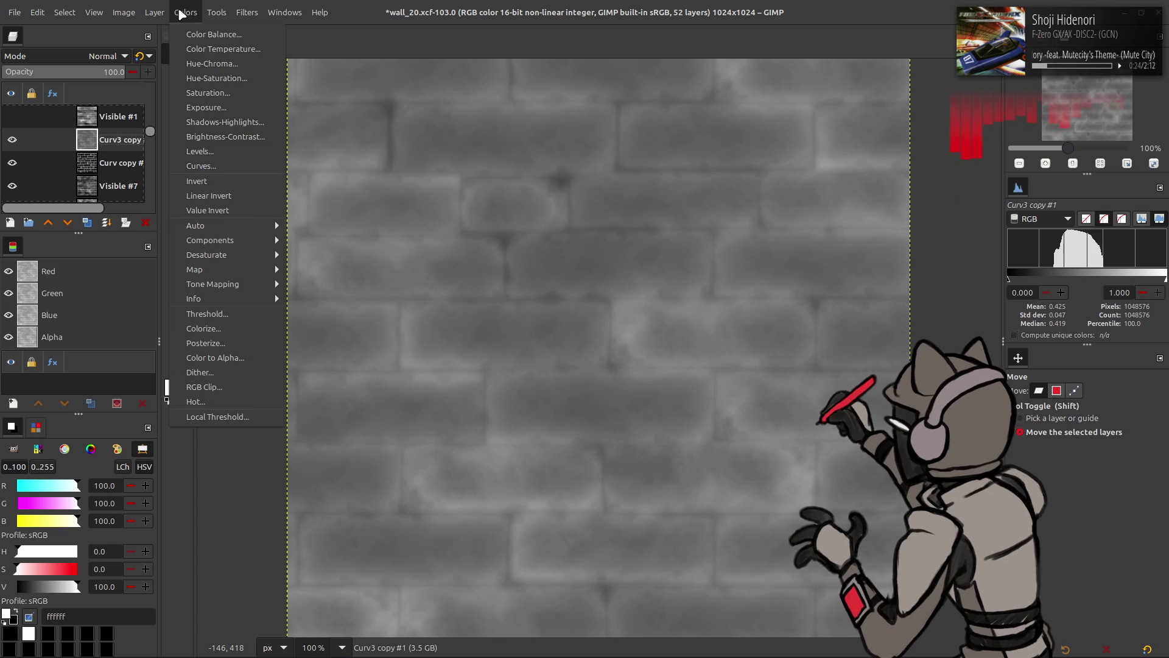
pyautogui.moveTo(218, 230)
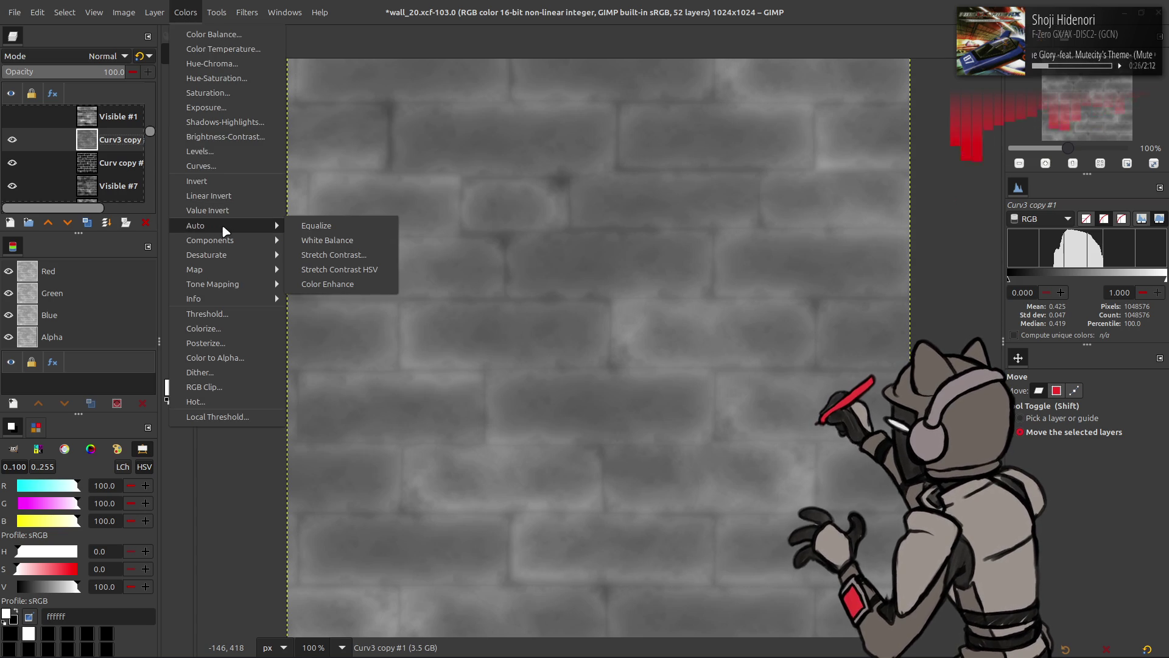
pyautogui.click(82, 225)
pyautogui.click(87, 223)
pyautogui.click(100, 56)
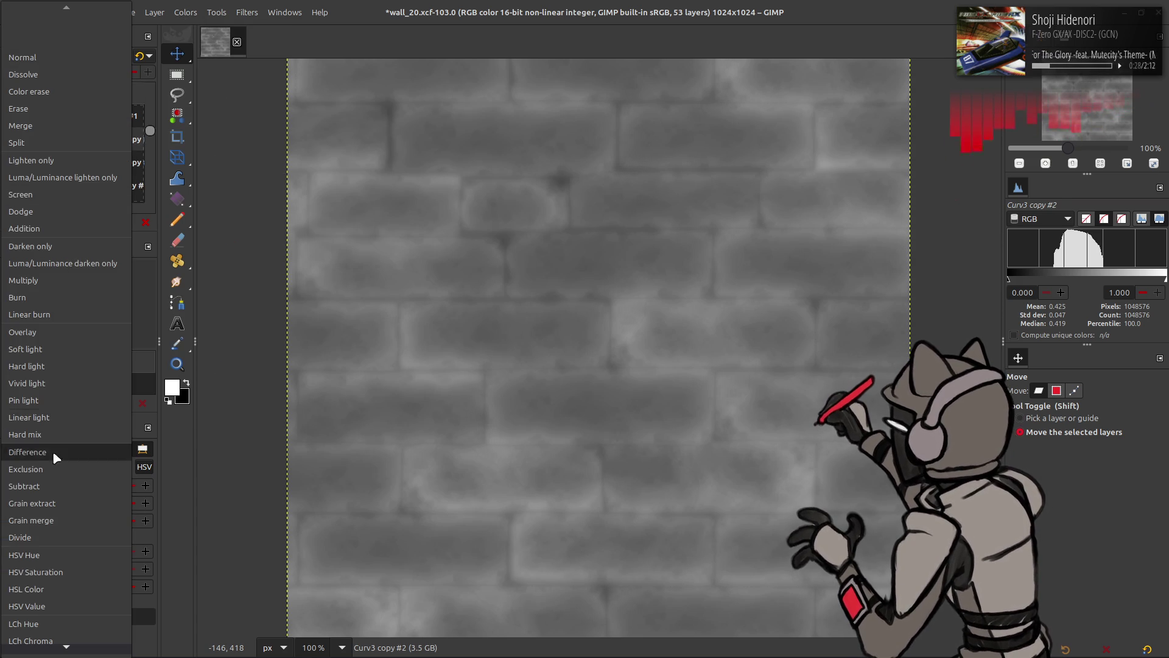
pyautogui.click(52, 523)
pyautogui.hotkey('ctrl', 'z')
pyautogui.hotkey('ctrl', 'z')
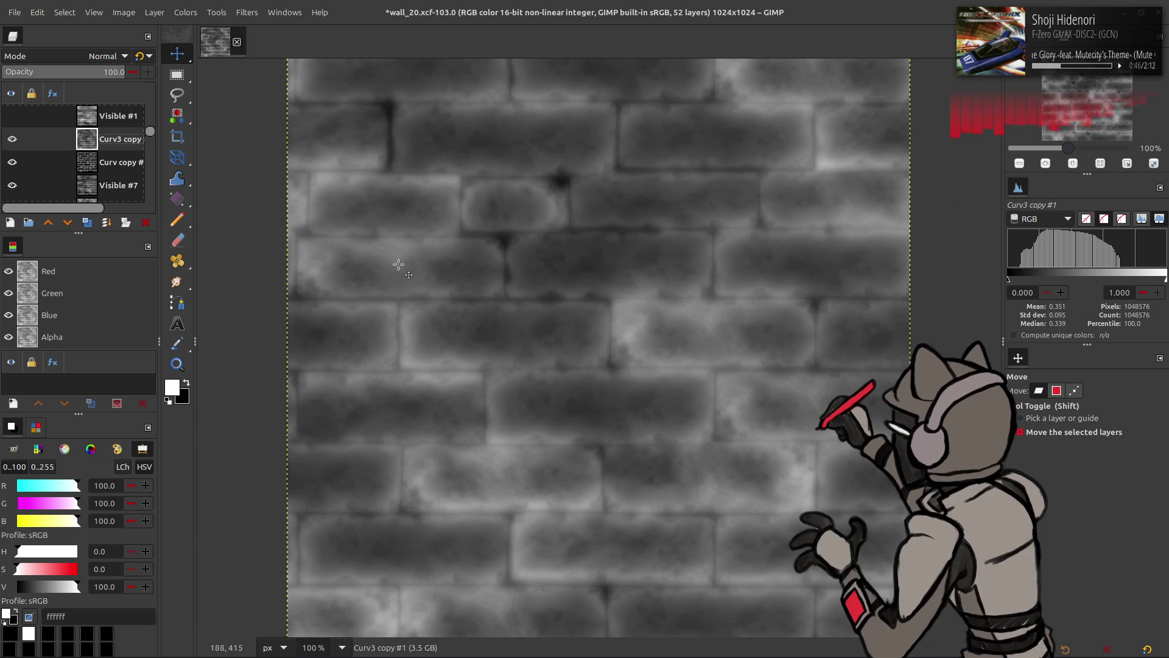
# Stretch the Curv3 copy's contrast with non-linear components included
pyautogui.click(186, 12)
pyautogui.moveTo(243, 230)
pyautogui.click(314, 255)
pyautogui.click(243, 255)
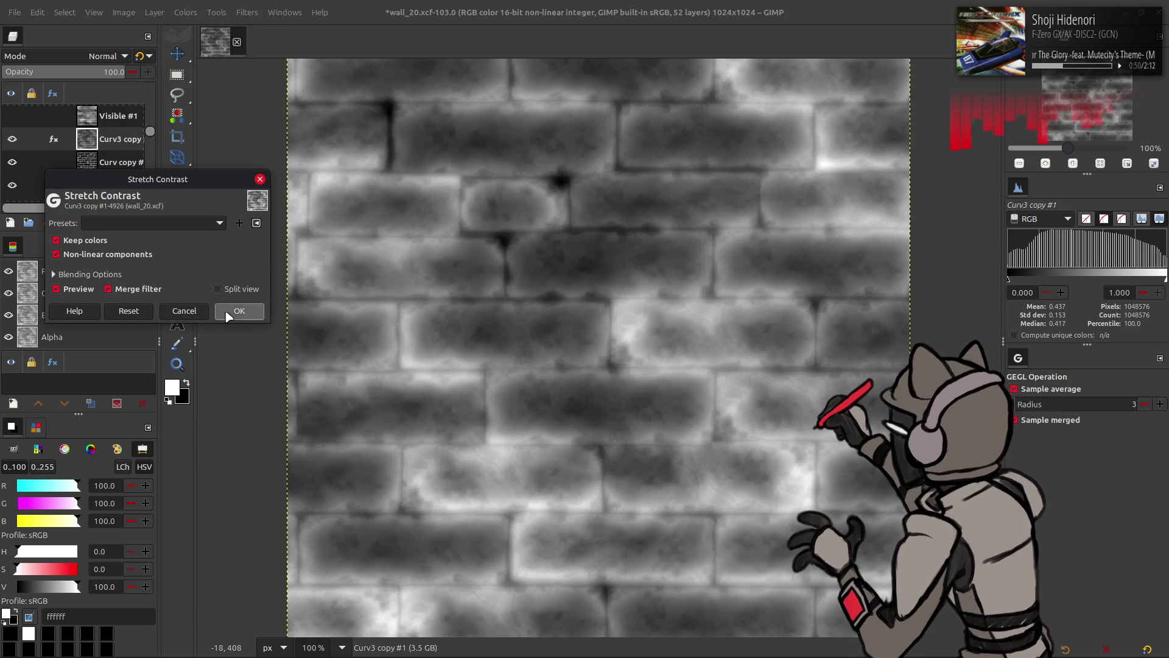
pyautogui.click(239, 312)
pyautogui.click(12, 139)
pyautogui.click(13, 139)
# Invert the Curv3 copy and blend it in Multiply mode, comparing with and without it
pyautogui.click(186, 12)
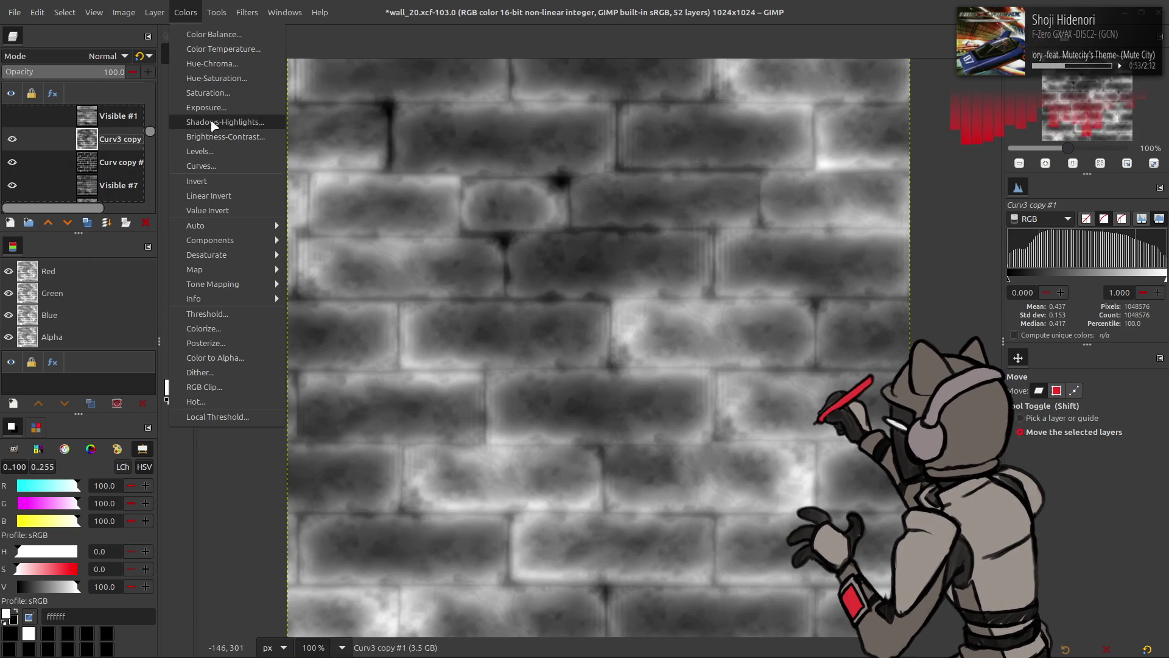
pyautogui.click(215, 181)
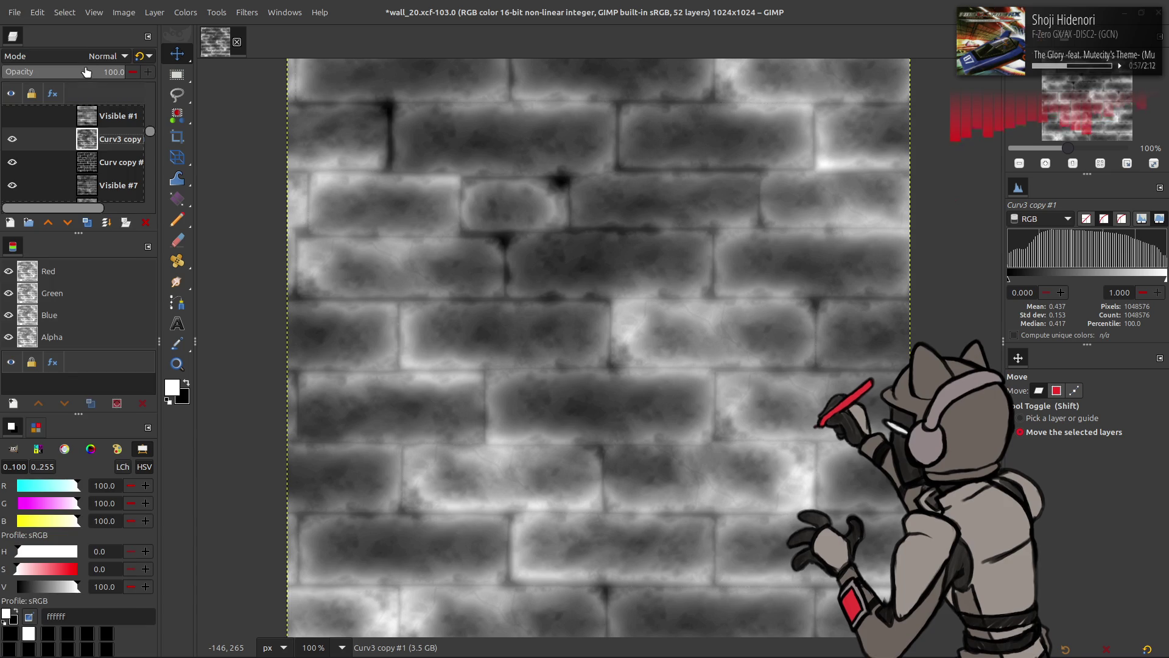
pyautogui.click(107, 55)
pyautogui.click(67, 284)
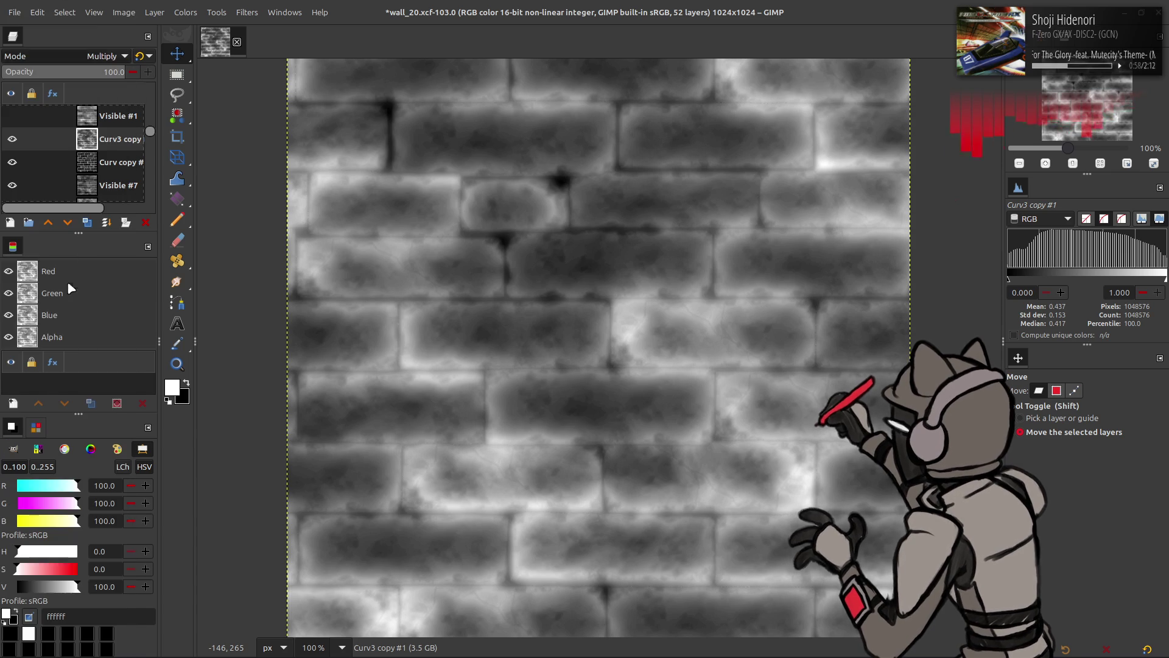
pyautogui.click(11, 139)
pyautogui.click(11, 139)
pyautogui.click(12, 139)
pyautogui.click(11, 138)
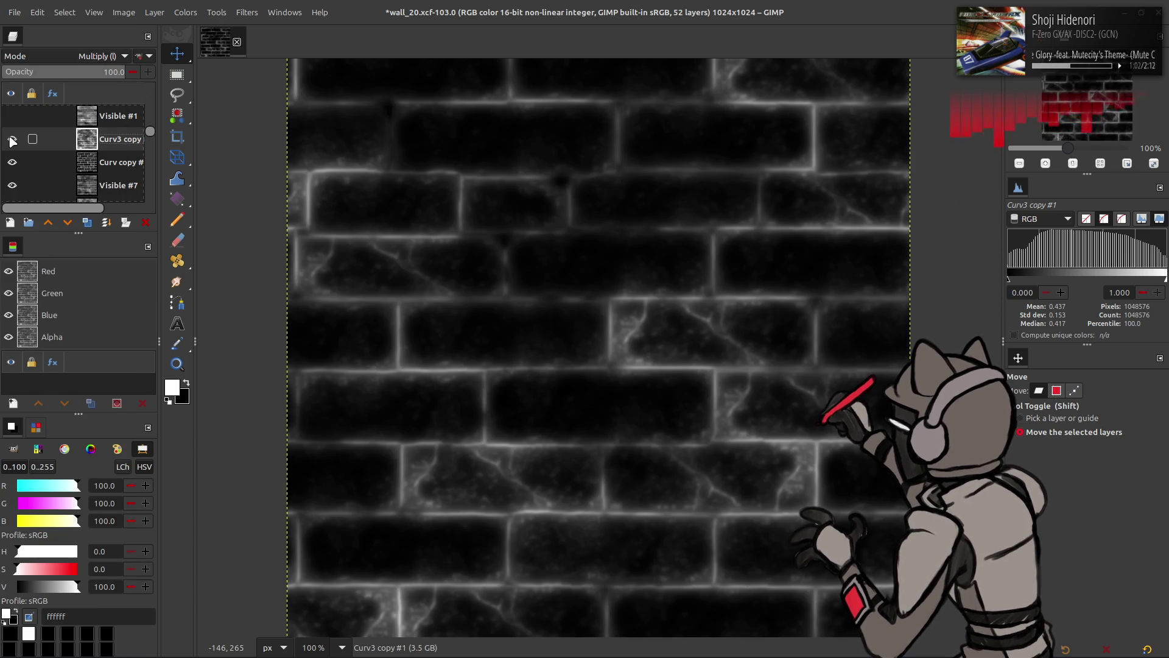
pyautogui.click(12, 139)
pyautogui.click(12, 139)
pyautogui.click(12, 138)
pyautogui.click(11, 139)
# Invert the Curv3 copy again and merge it into the layer below
pyautogui.click(184, 13)
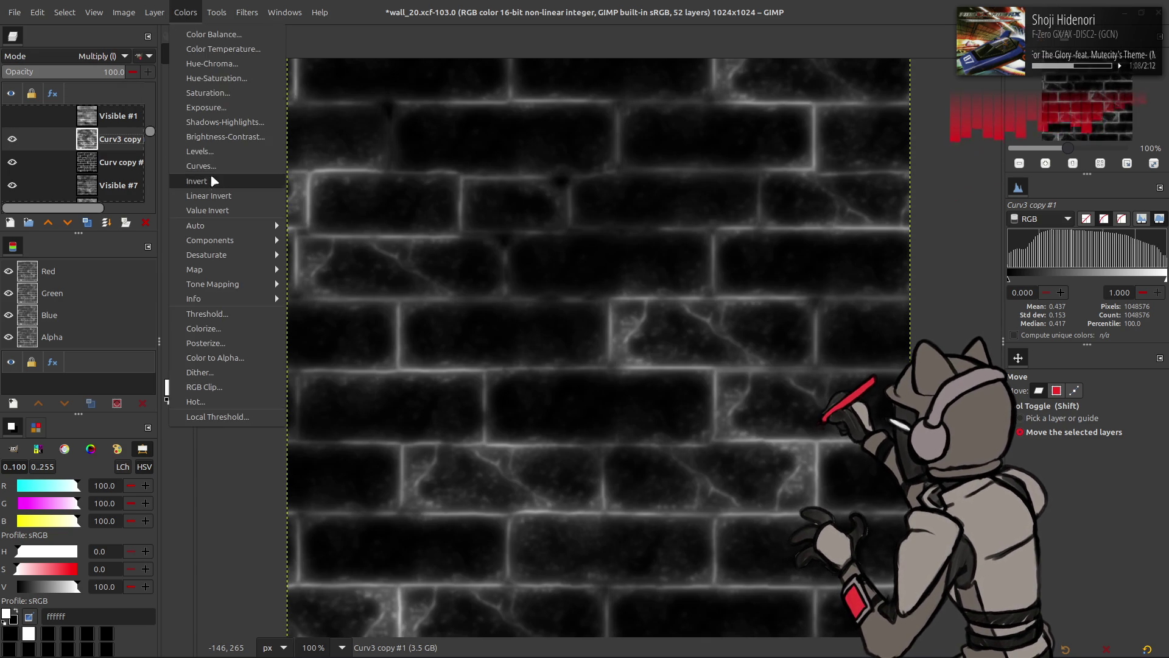
pyautogui.click(185, 179)
pyautogui.hotkey('ctrl', 'z')
pyautogui.hotkey('ctrl', 'y')
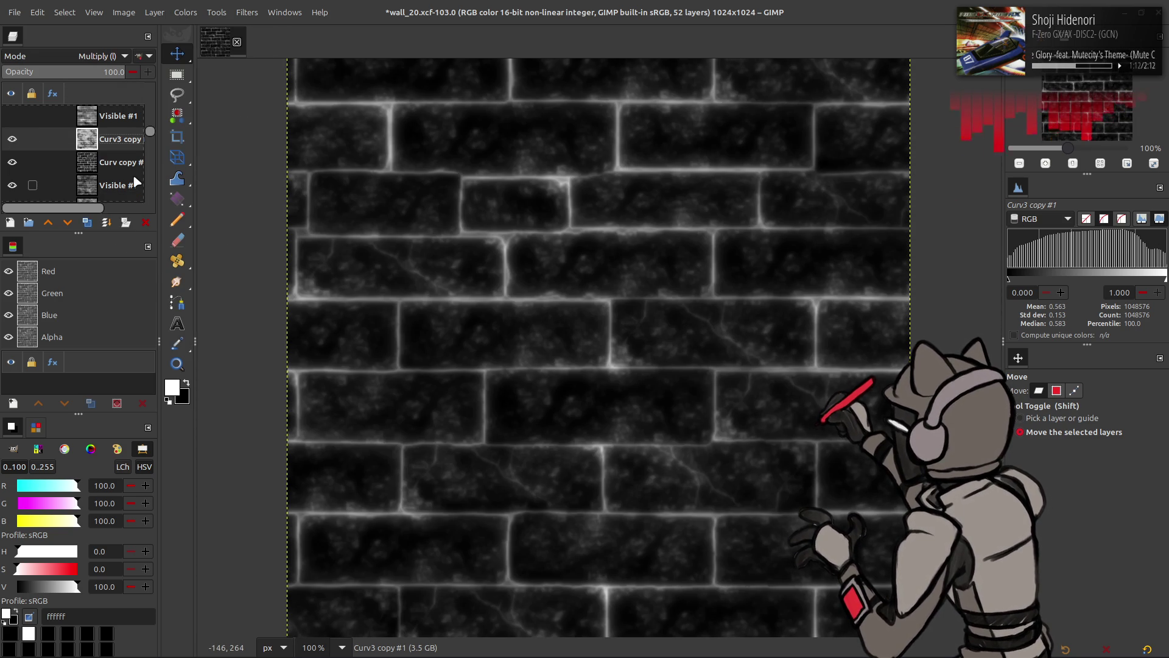
pyautogui.hotkey('ctrl', 'm')
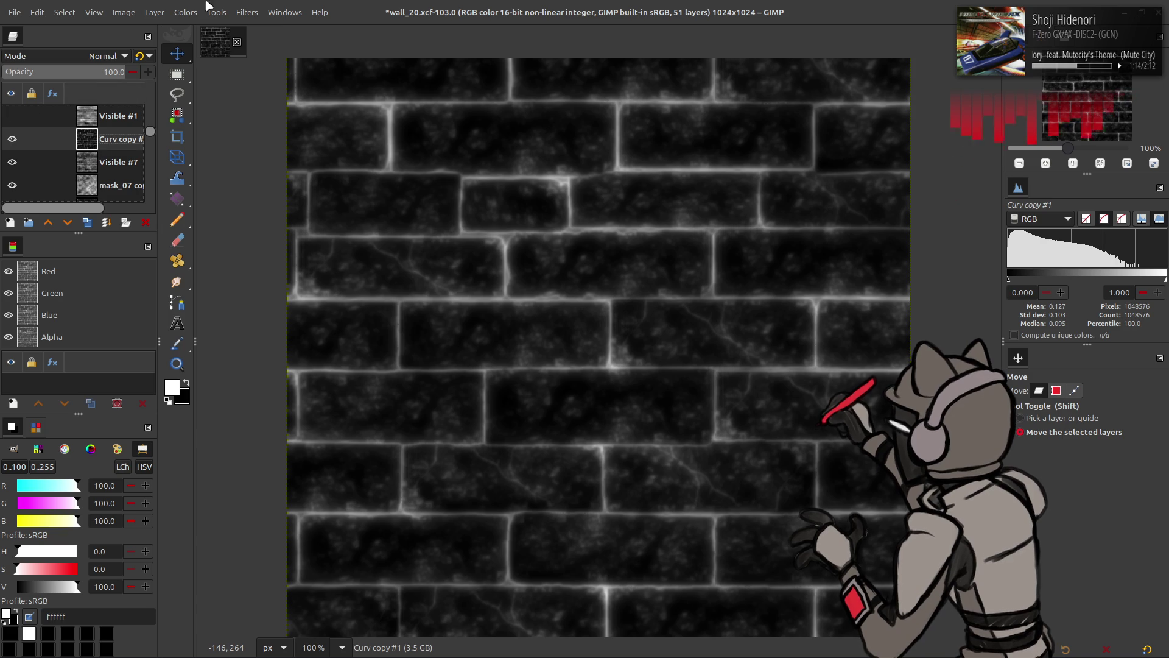
# Apply an automatic Stretch Contrast to the merged edge mask layer
pyautogui.click(196, 17)
pyautogui.moveTo(250, 226)
pyautogui.click(316, 254)
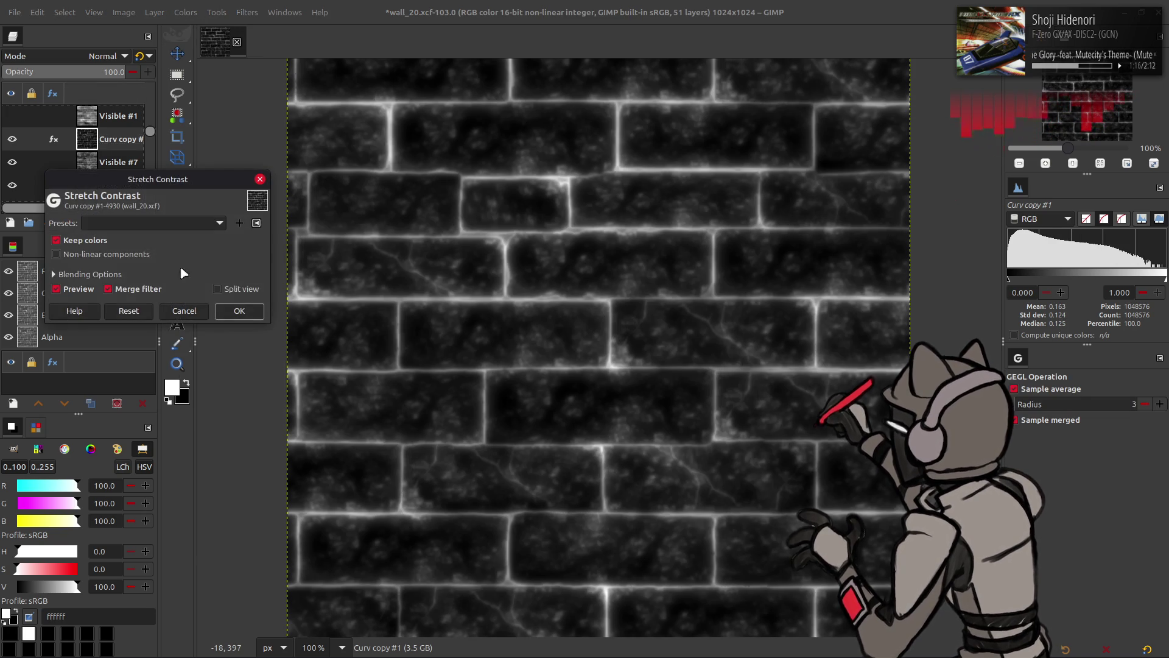
pyautogui.click(239, 311)
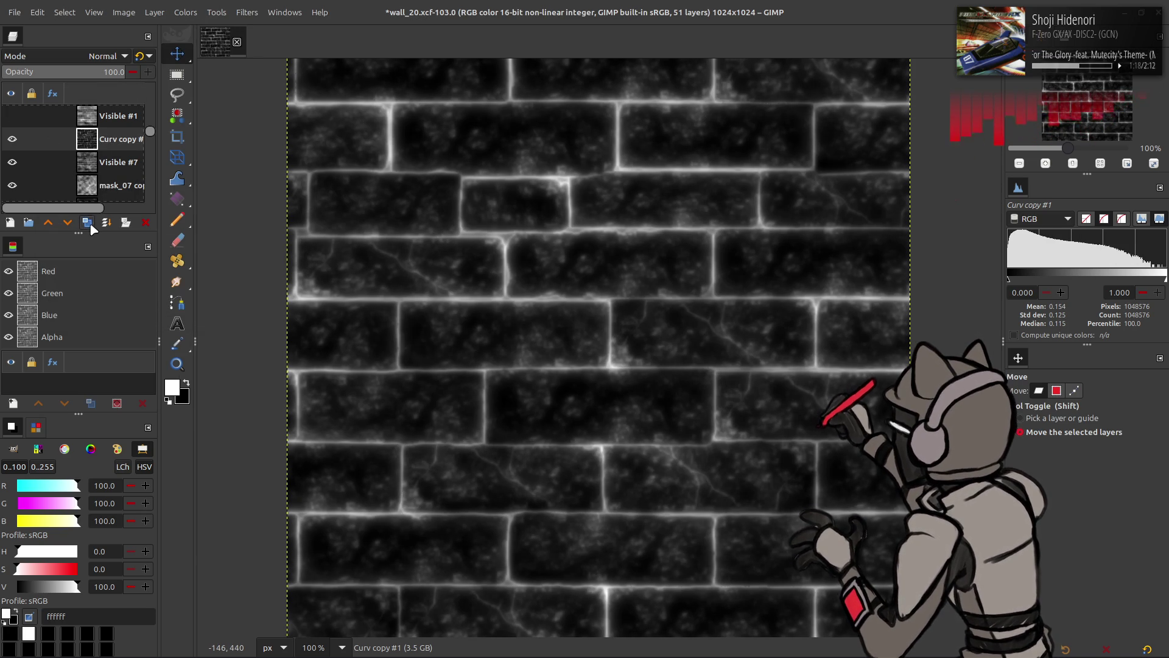
# Duplicate the edge mask, set the copy to Screen and merge it into Curv copy #1
pyautogui.click(90, 223)
pyautogui.click(104, 56)
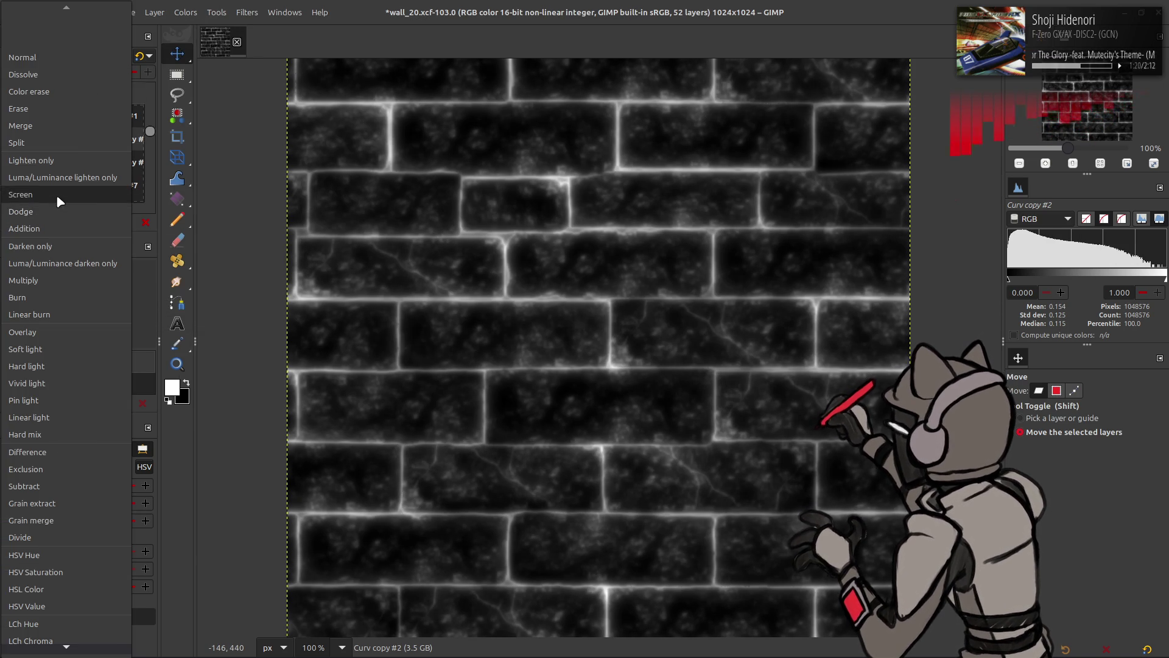
pyautogui.click(58, 195)
pyautogui.press('w')
pyautogui.rightClick(95, 141)
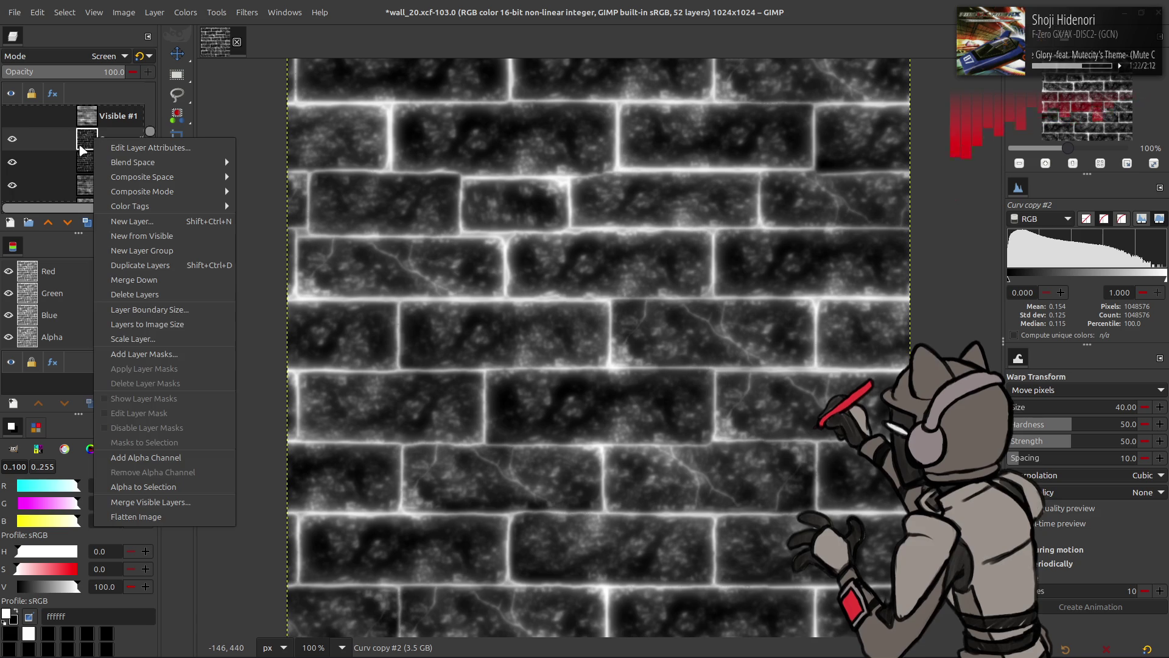
pyautogui.click(134, 280)
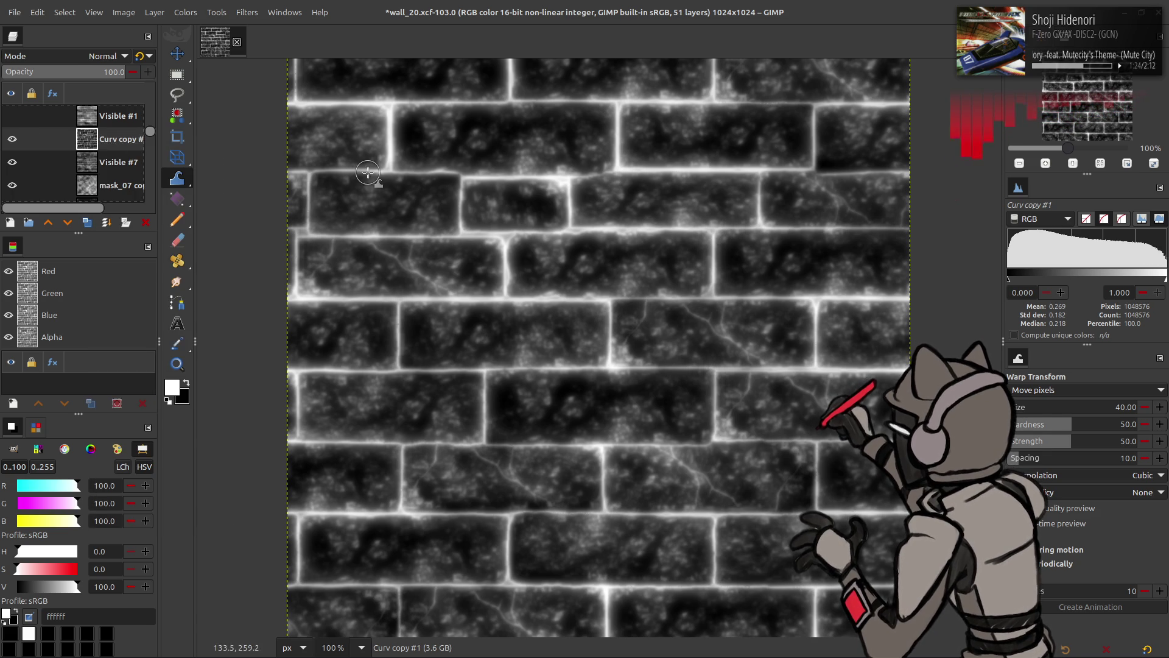
pyautogui.press('m')
# Export the mask as mask_02.dds and reload it on the Blender wall
pyautogui.click(15, 12)
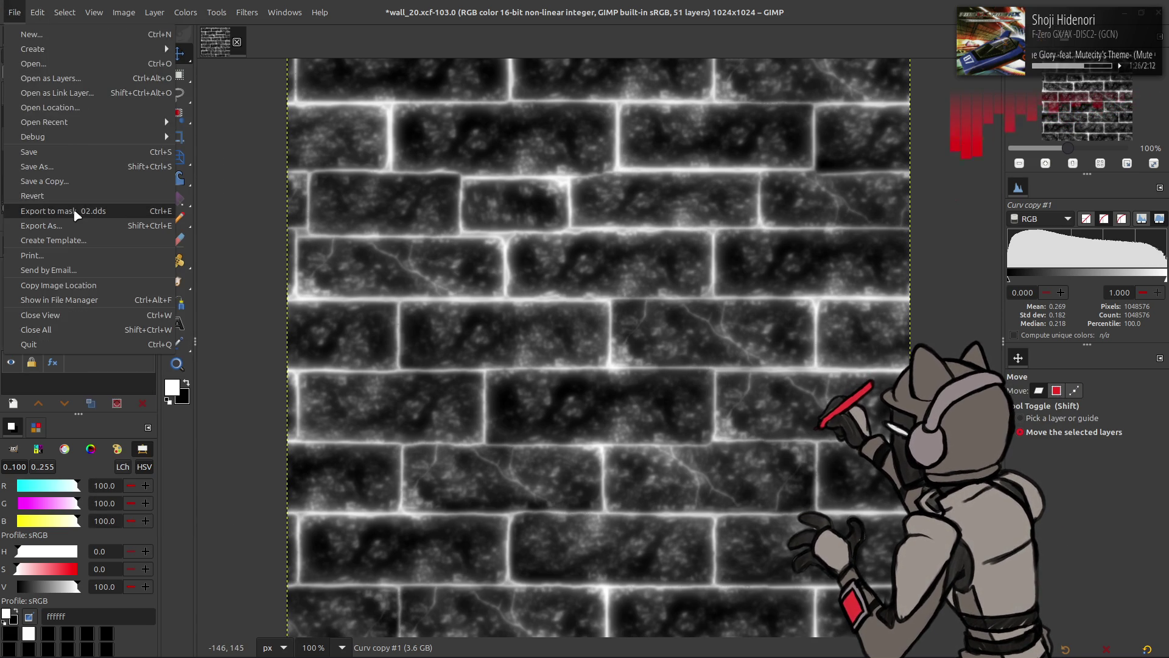
pyautogui.click(77, 214)
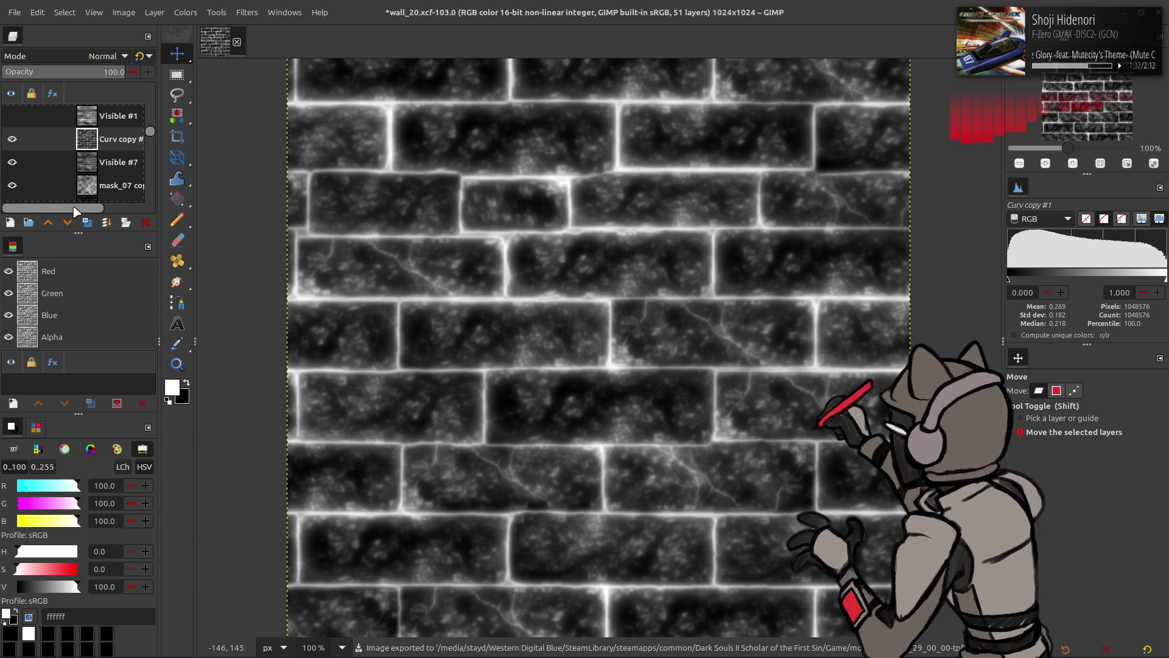
pyautogui.hotkey('alt', 'Tab')
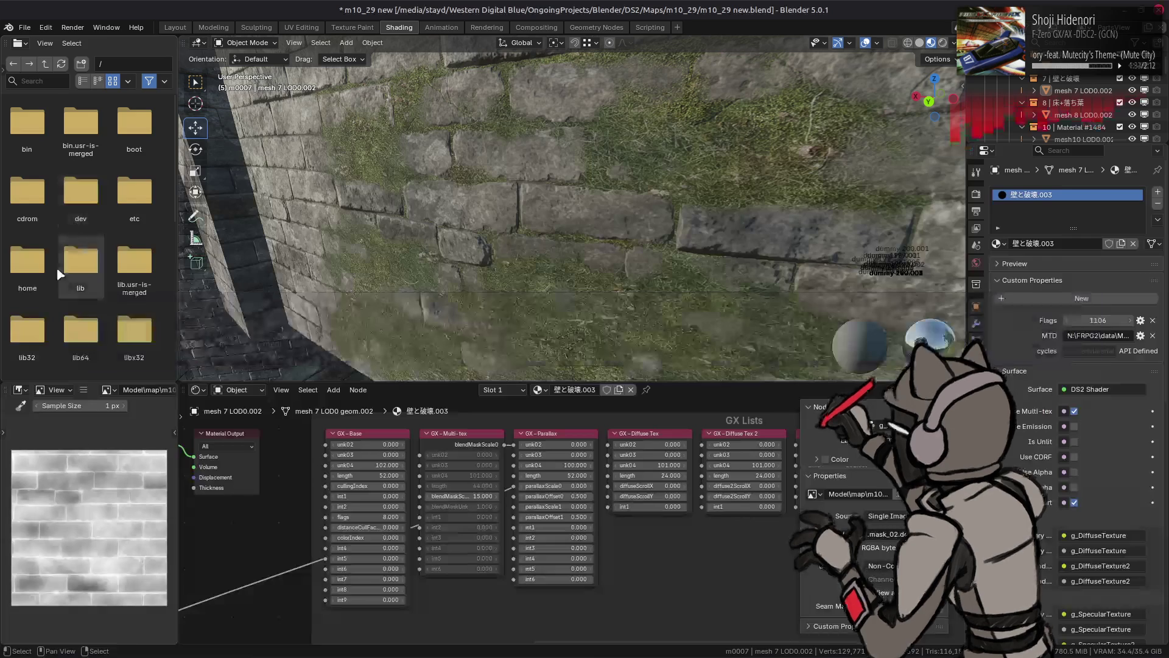
pyautogui.hotkey('alt', 'r')
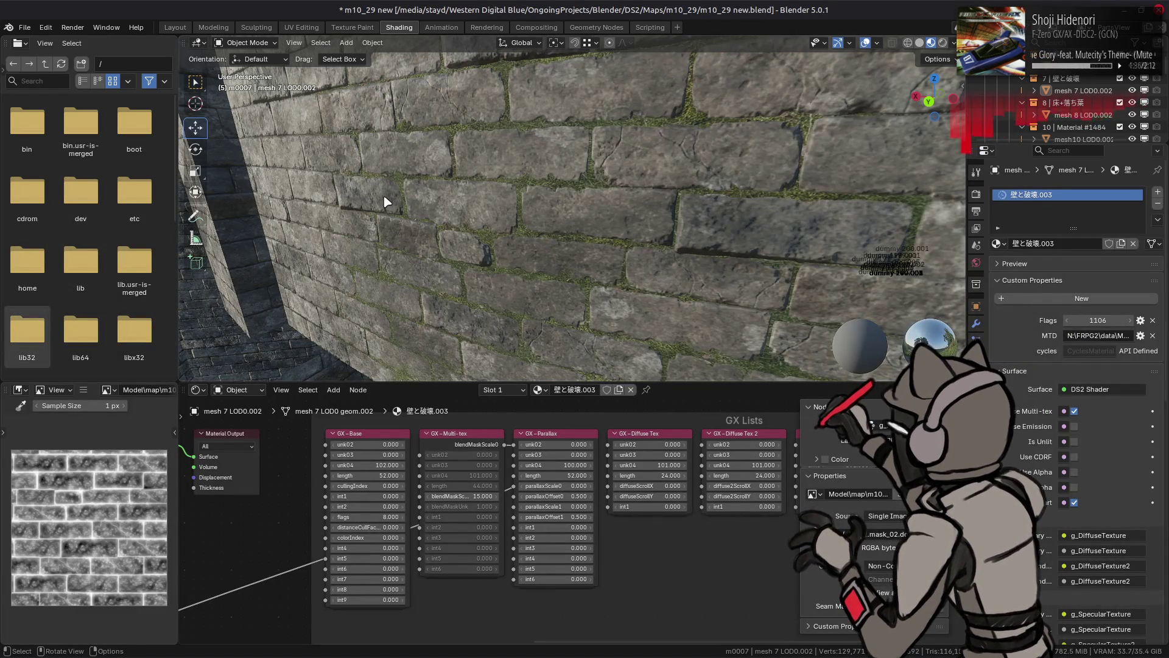
pyautogui.hotkey('shift', '`')
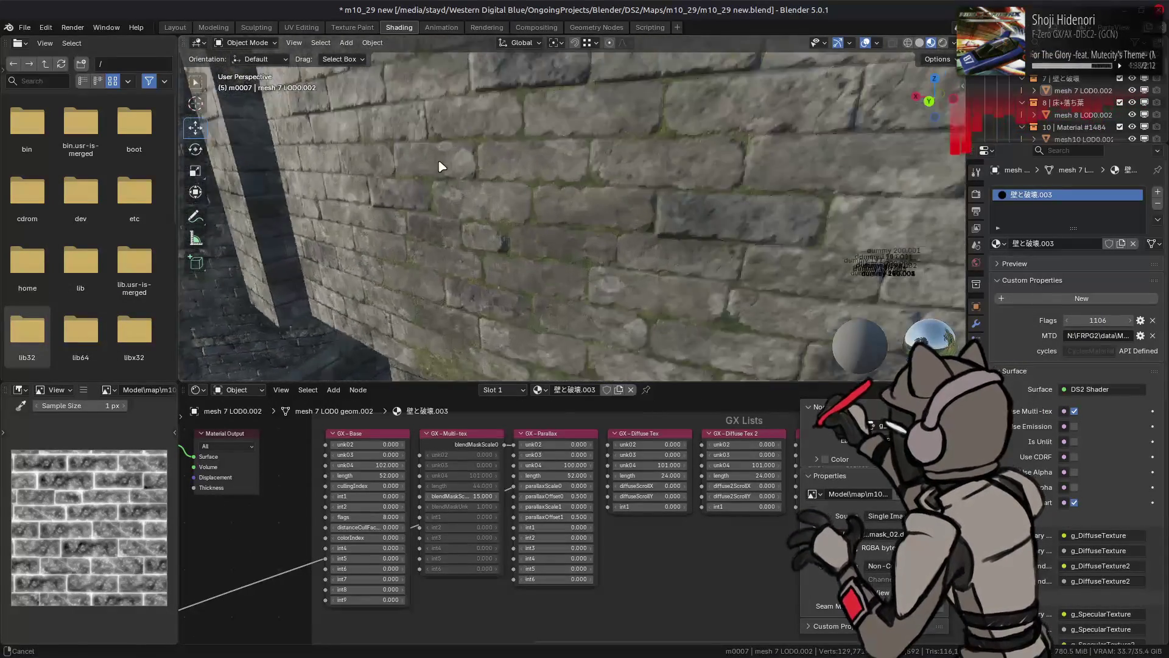
pyautogui.hotkey('alt', 'Tab')
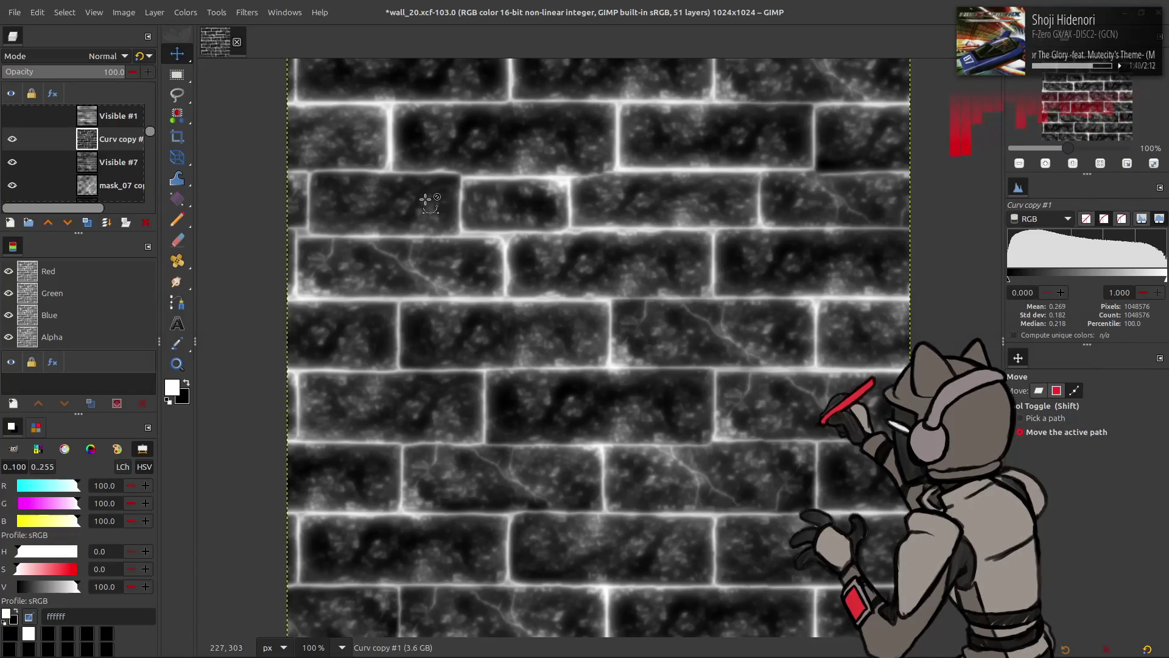
# Revert Curv copy #1 to its darker edge-only version and start a Stretch Contrast on it
pyautogui.hotkey('ctrl', 'z')
pyautogui.hotkey('ctrl', 'z')
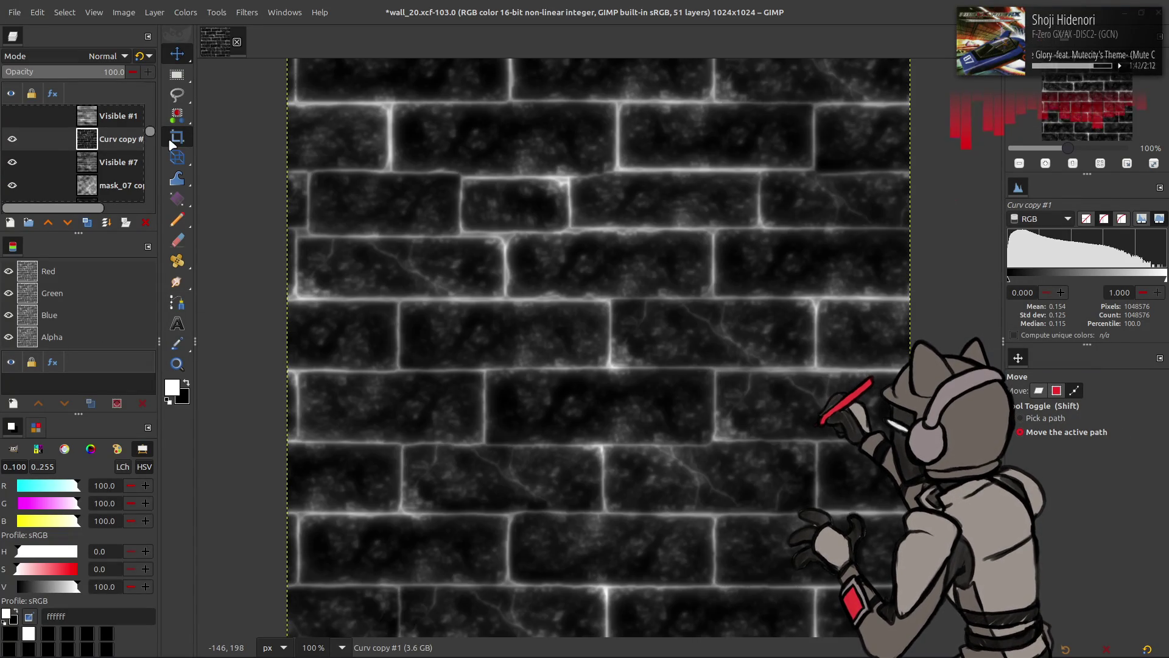
pyautogui.hotkey('ctrl', 'y')
pyautogui.click(186, 12)
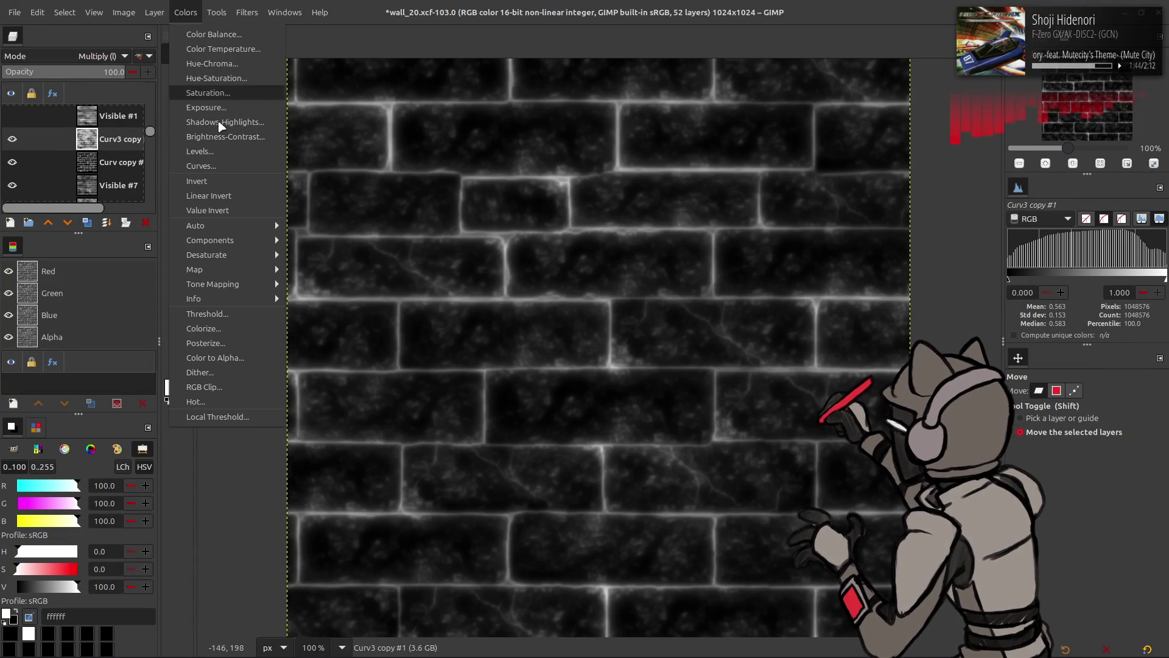
pyautogui.click(222, 181)
pyautogui.rightClick(107, 138)
pyautogui.click(138, 283)
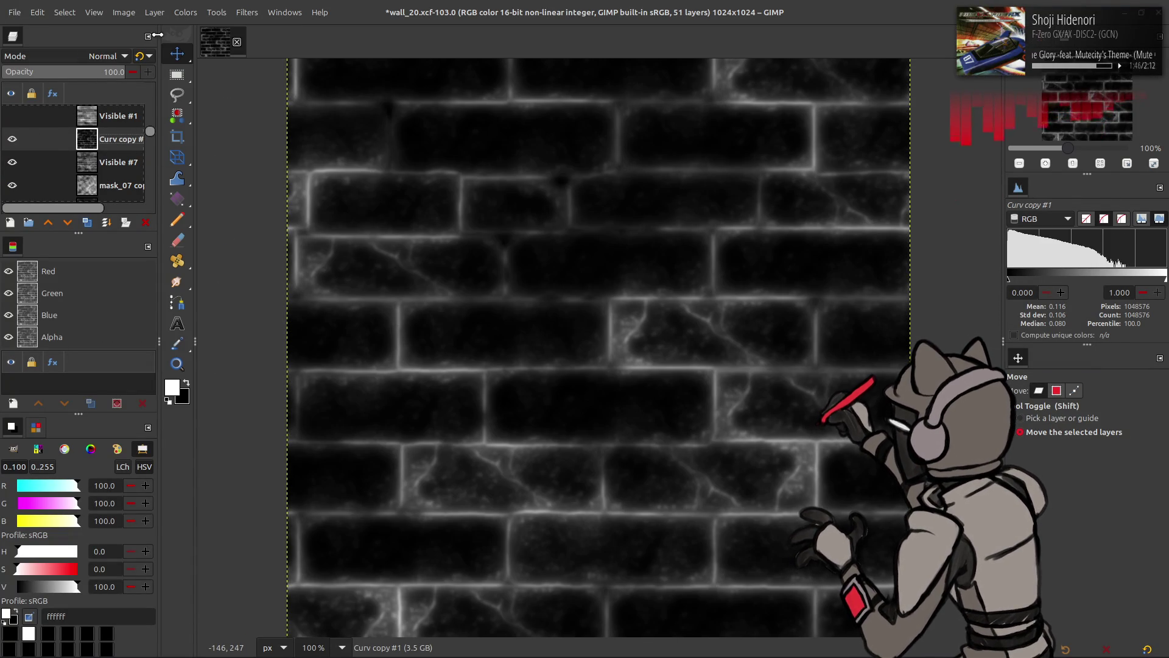
pyautogui.click(178, 13)
pyautogui.moveTo(256, 226)
pyautogui.click(314, 254)
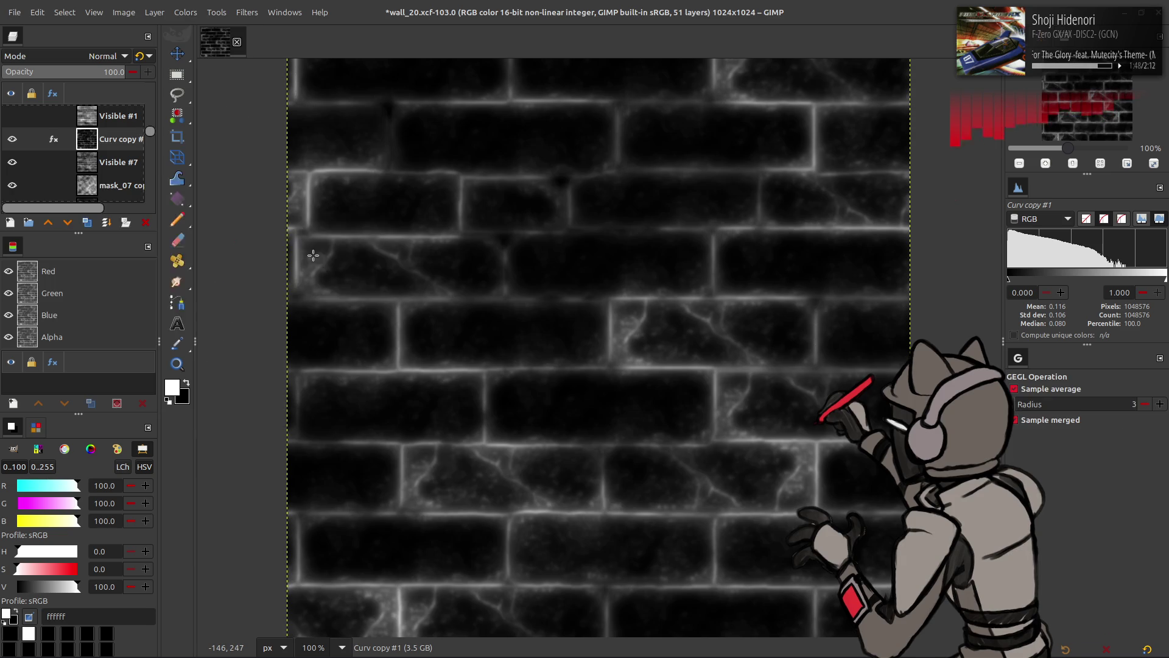
# Apply the contrast stretch and merge a Screen-blended duplicate into Curv copy #1
pyautogui.click(238, 311)
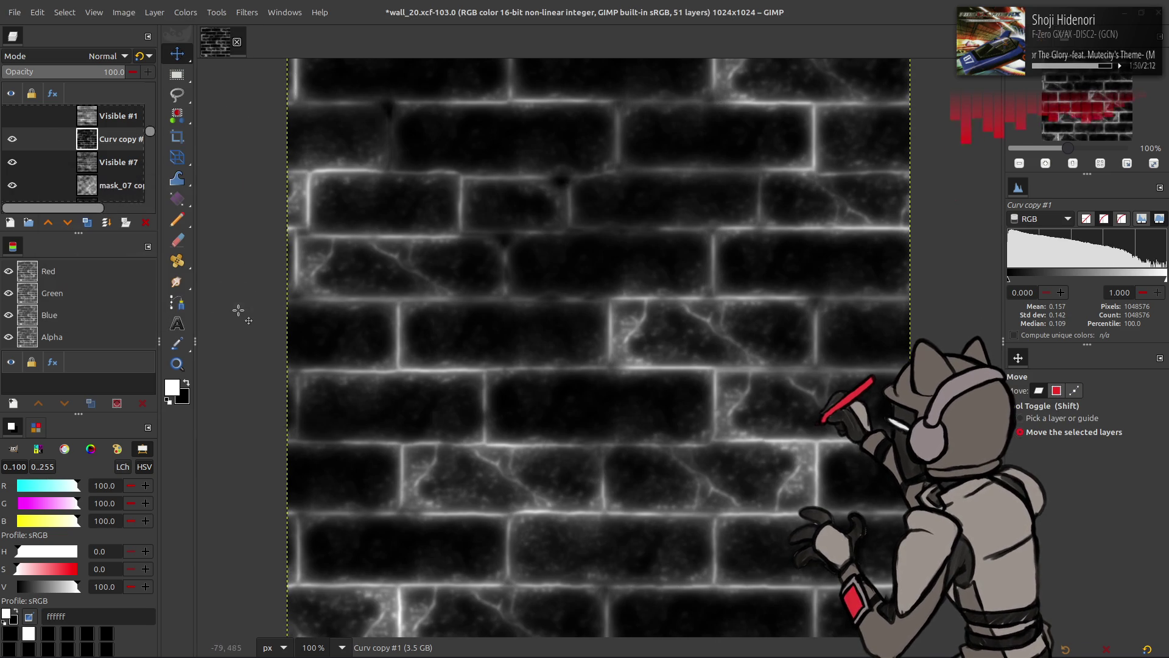
pyautogui.click(87, 223)
pyautogui.click(106, 56)
pyautogui.click(81, 198)
pyautogui.rightClick(105, 149)
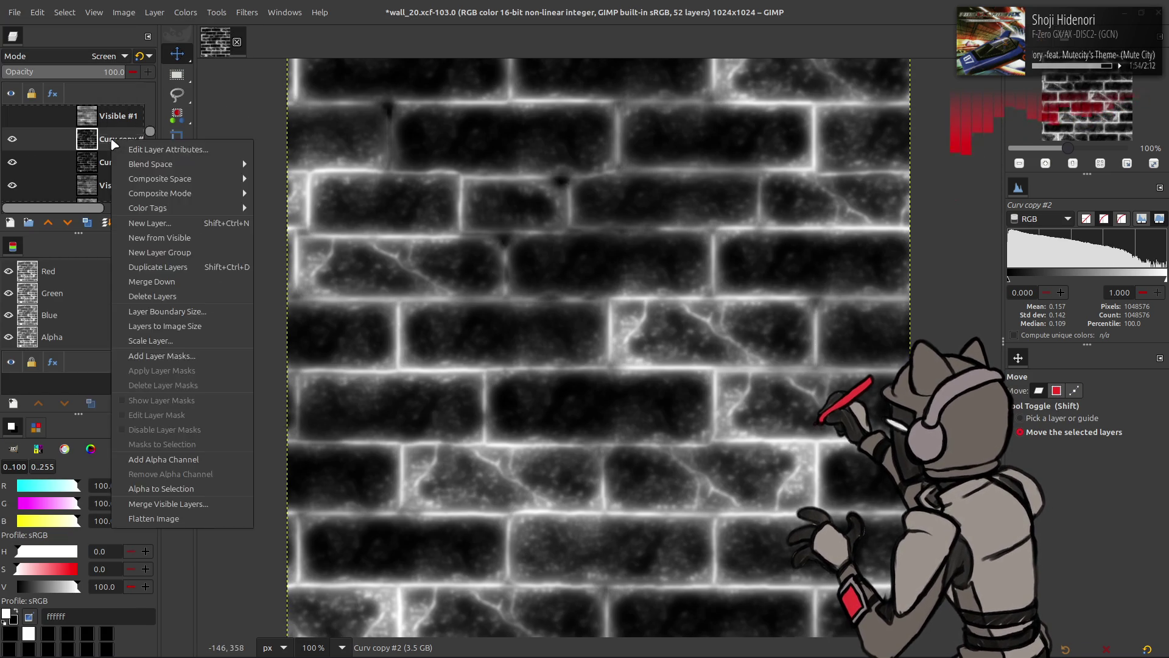
pyautogui.click(131, 279)
# Re-export the mask to mask_02.dds and switch to Blender
pyautogui.click(15, 13)
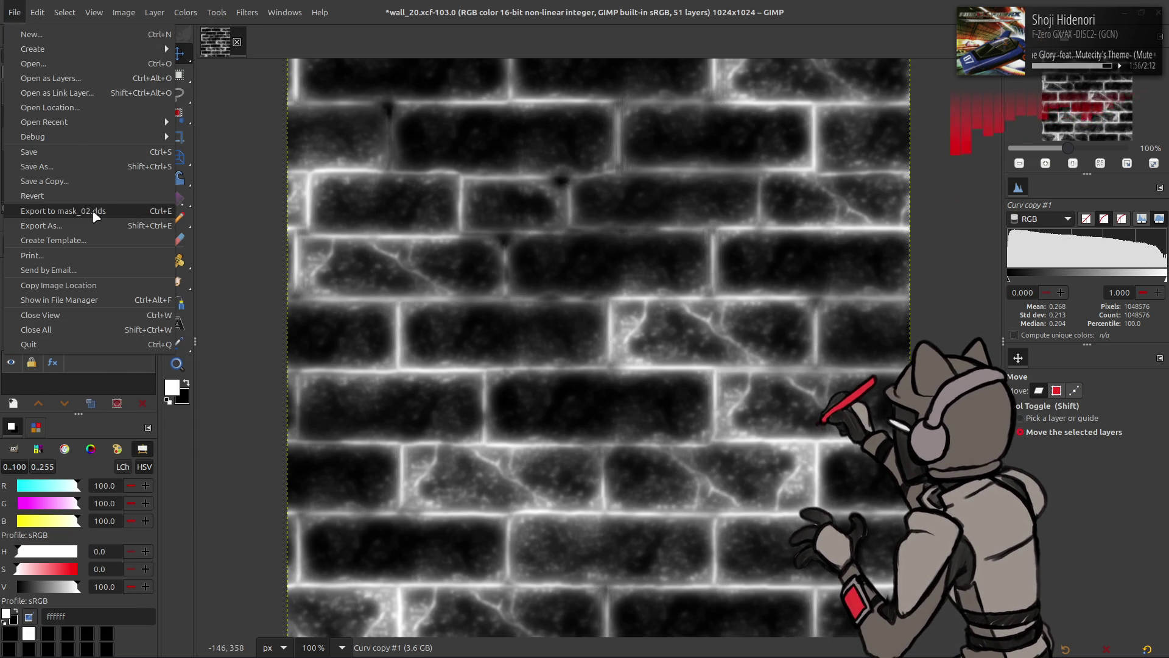
pyautogui.click(94, 212)
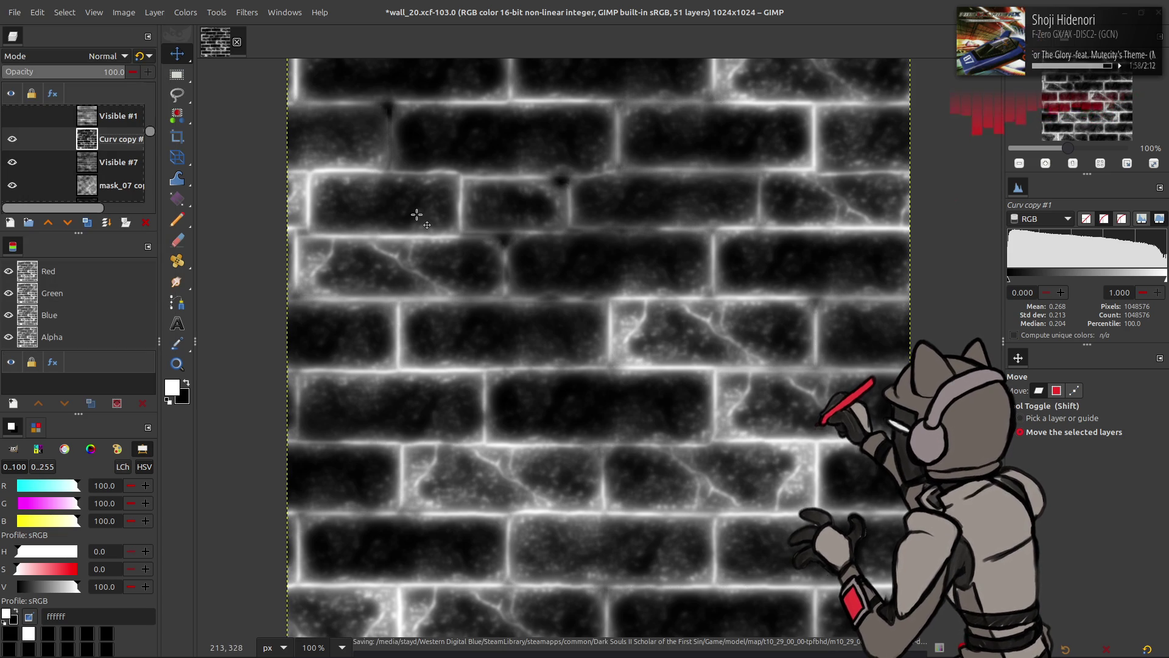
pyautogui.hotkey('alt', 'Tab')
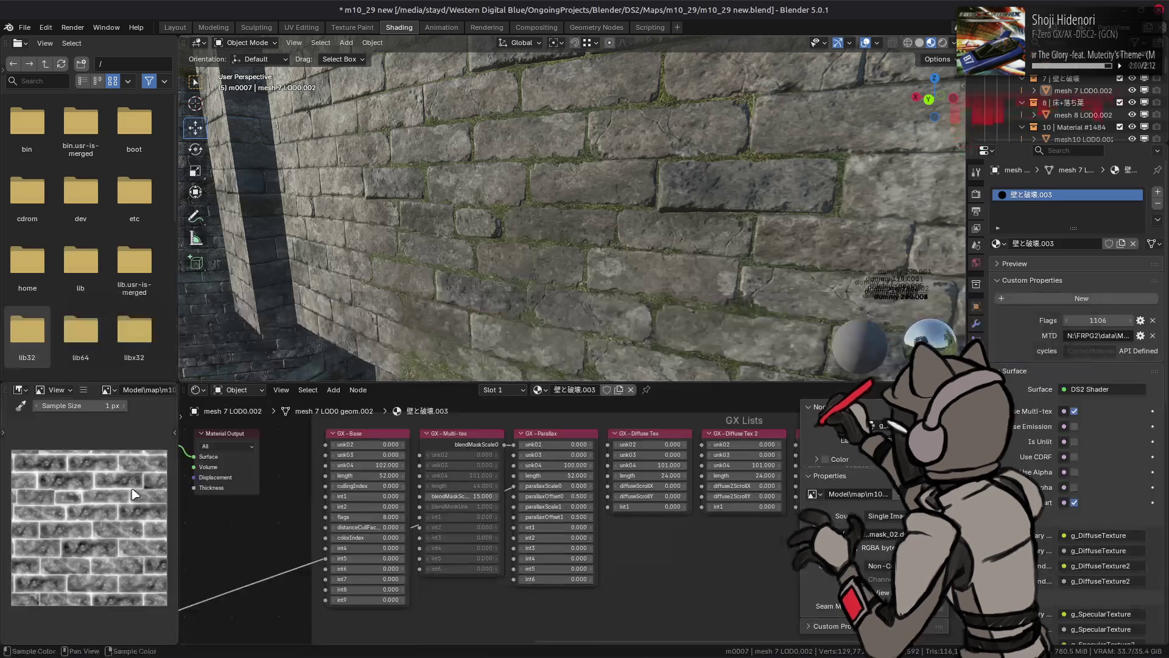
# Set Multi-tex blendMaskScale to 6 and inspect the new mask on the wall
pyautogui.moveTo(410, 275); pyautogui.dragTo(431, 280)
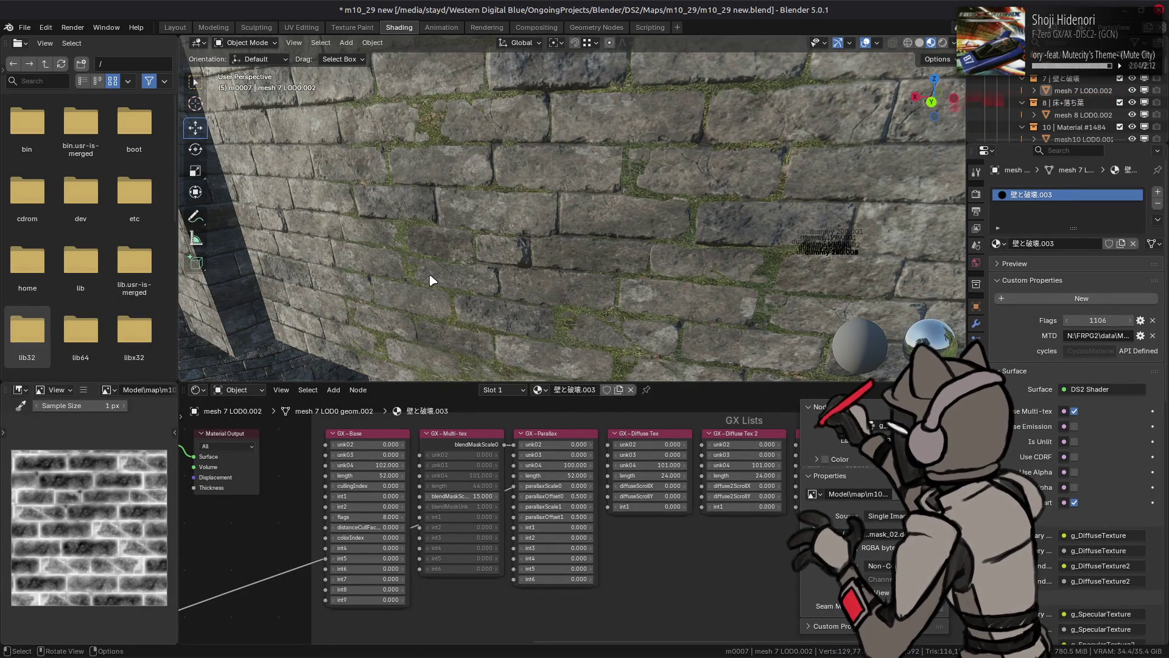
pyautogui.click(488, 496)
pyautogui.write('6')
pyautogui.press('Return')
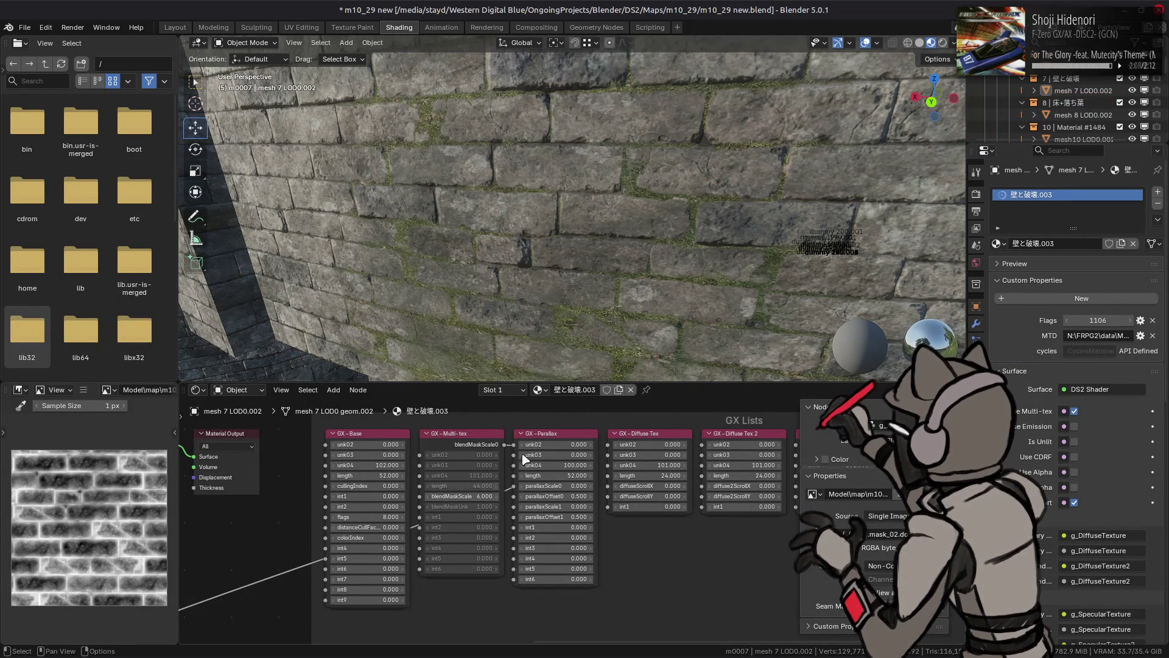
pyautogui.moveTo(584, 258)
pyautogui.mouseDown()
pyautogui.moveTo(634, 256)
pyautogui.moveTo(574, 248)
pyautogui.mouseUp()
pyautogui.hotkey('alt', 'Tab')
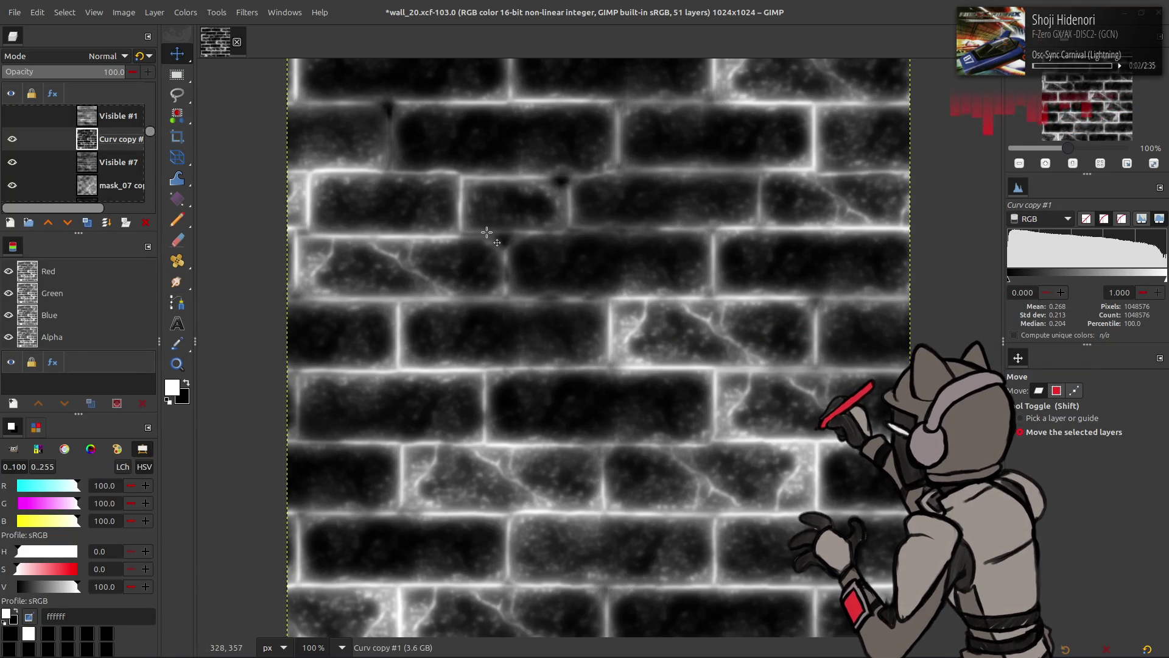
# Duplicate Curv copy #1 and apply a stronger G'MIC Gaussian blur to the copy
pyautogui.click(87, 223)
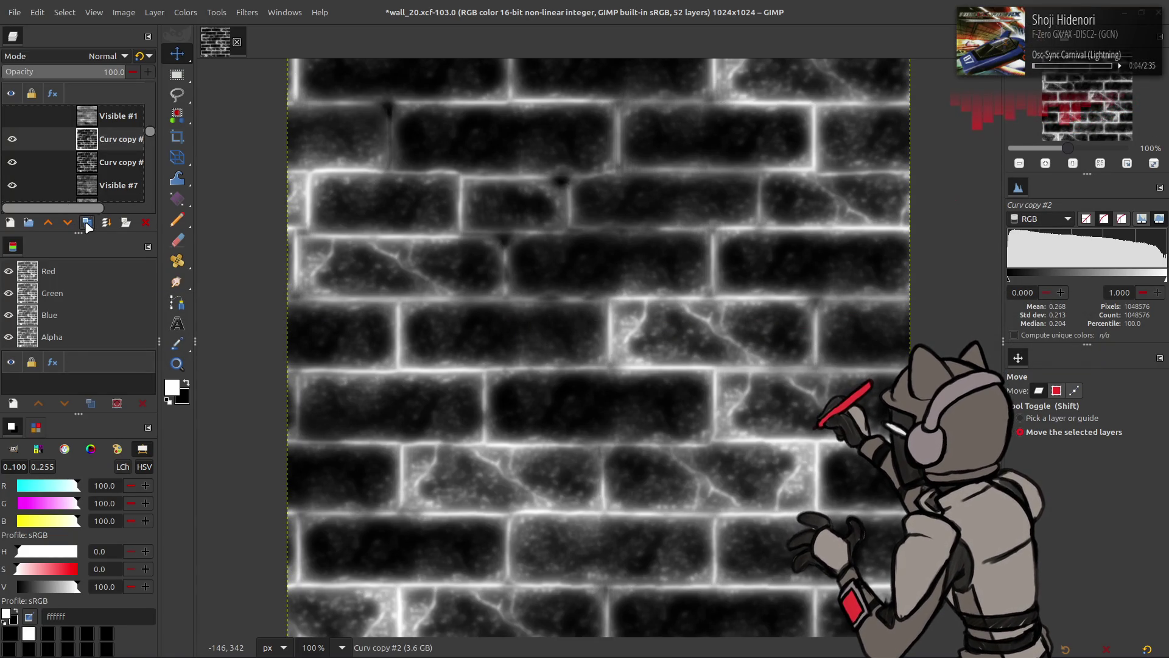
pyautogui.click(247, 13)
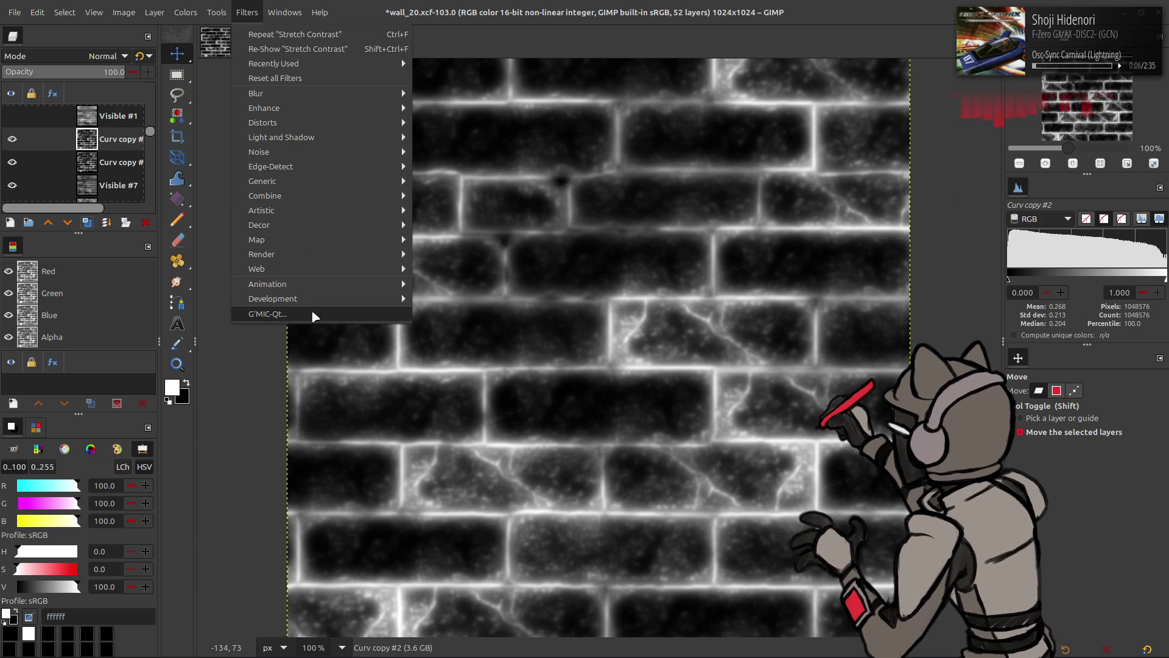
pyautogui.click(268, 314)
pyautogui.click(885, 176)
pyautogui.press('Return')
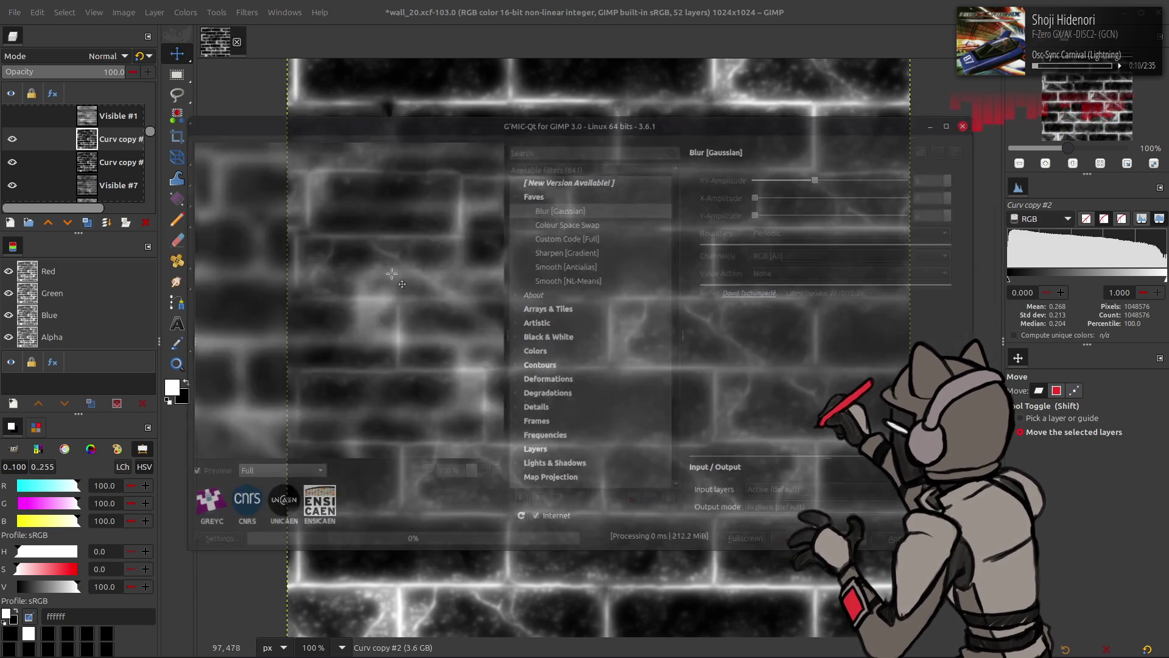
pyautogui.click(12, 139)
pyautogui.click(12, 139)
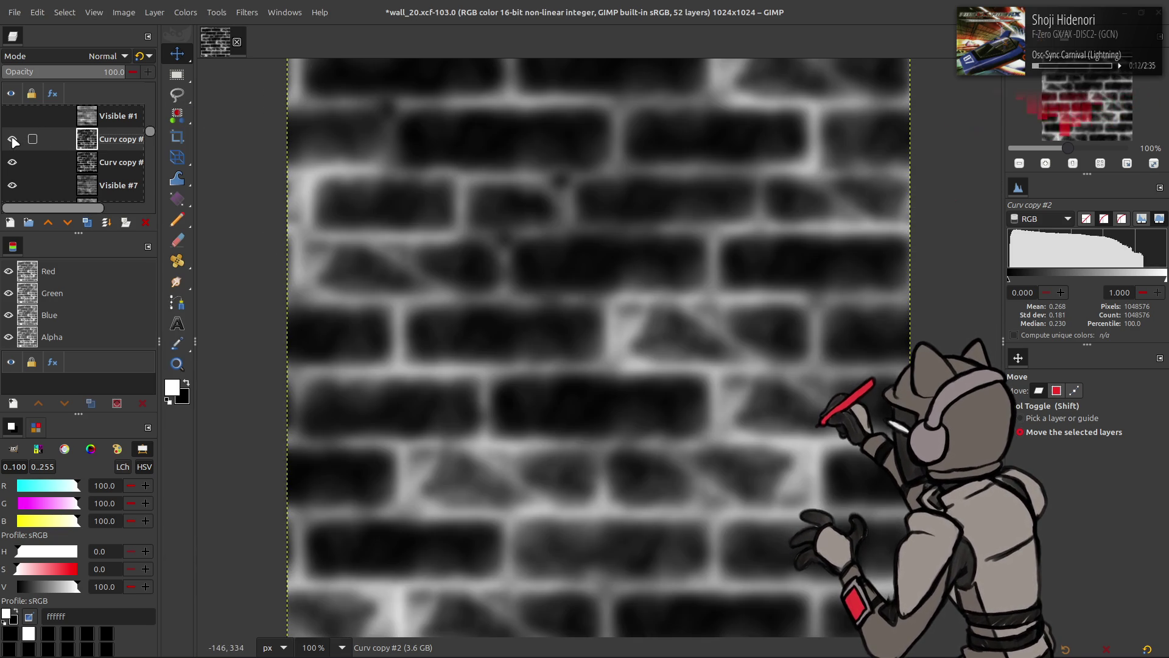
# Merge an inverted legacy-Multiply duplicate into the layer below
pyautogui.click(109, 162)
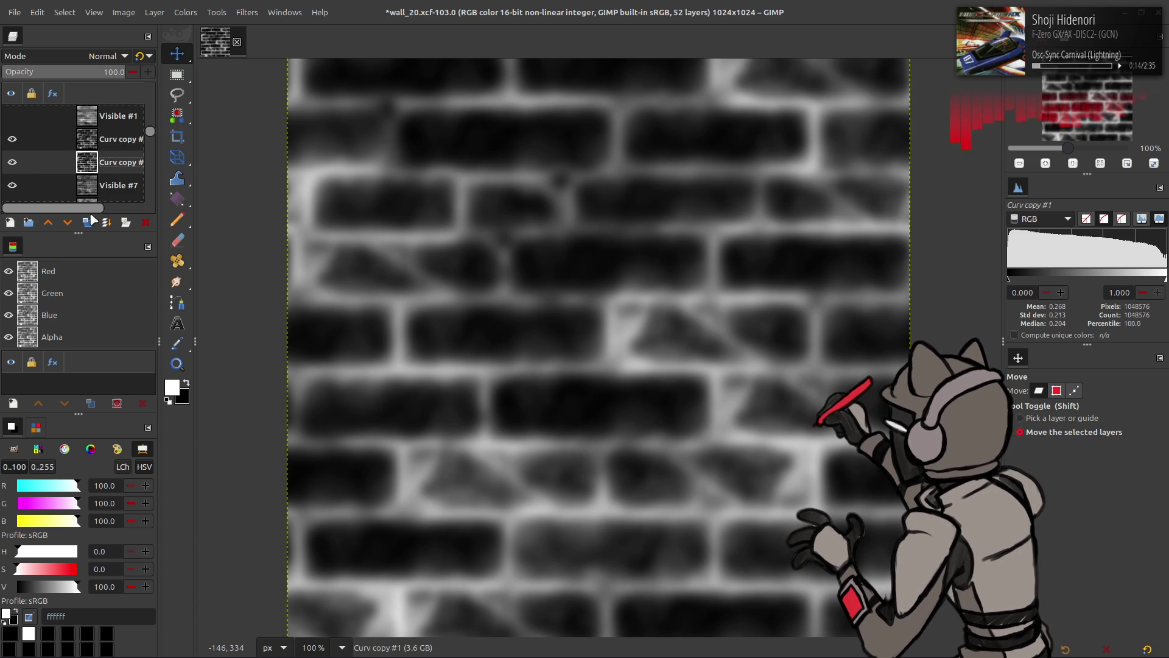
pyautogui.click(89, 221)
pyautogui.click(107, 56)
pyautogui.click(64, 278)
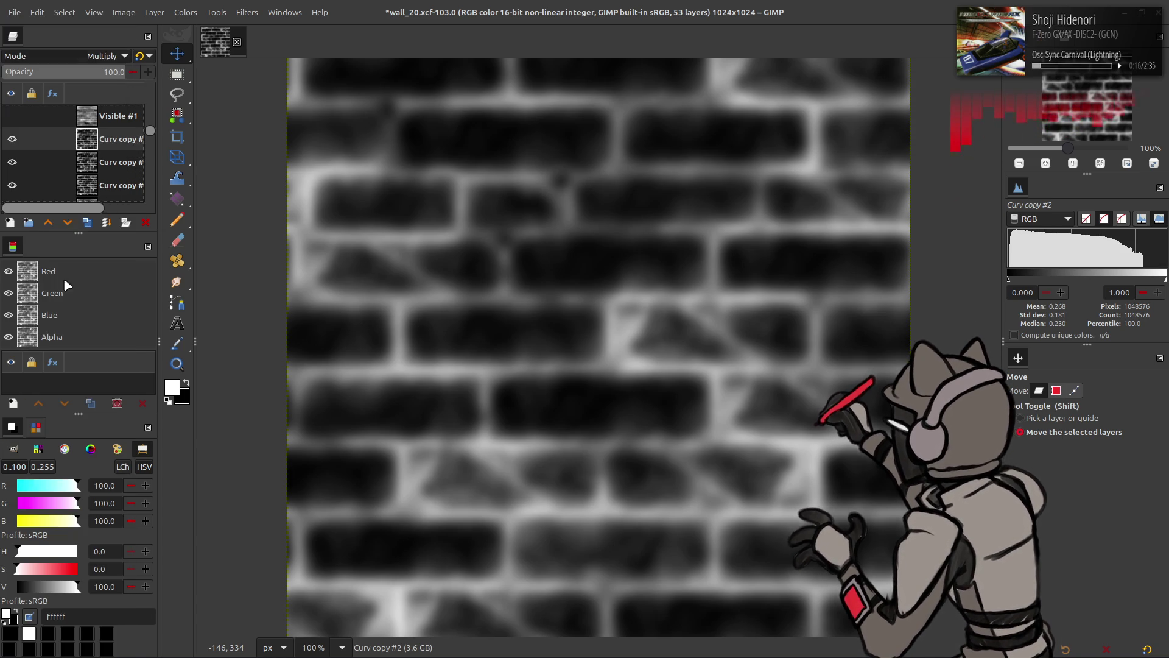
pyautogui.click(140, 56)
pyautogui.click(12, 138)
pyautogui.click(12, 139)
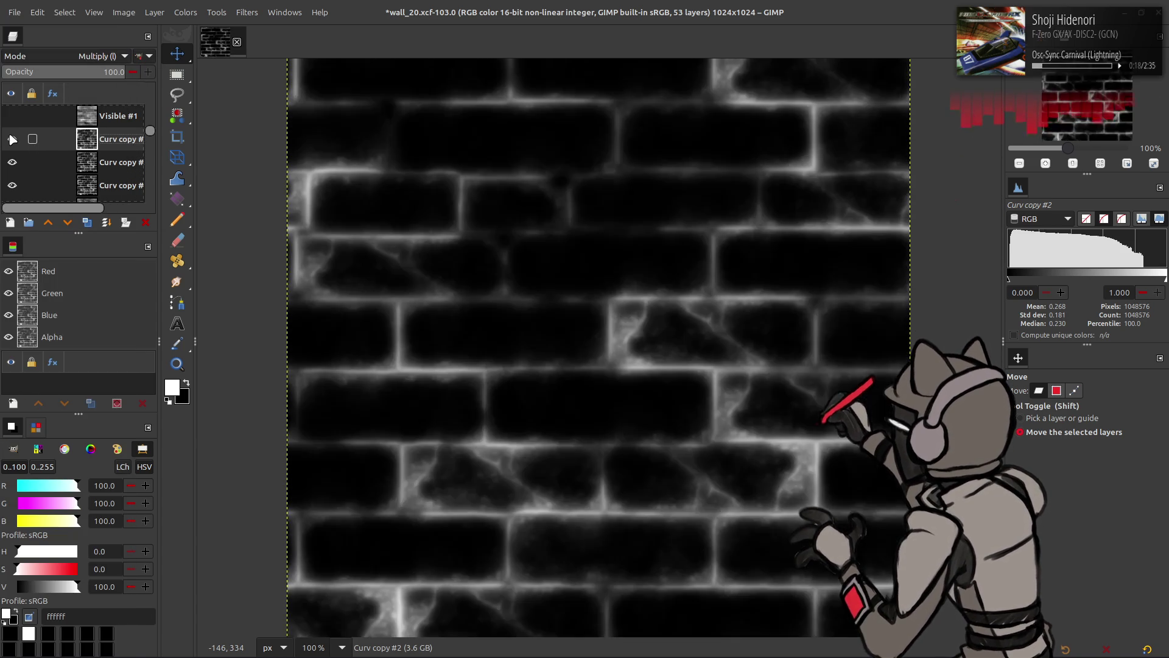
pyautogui.click(13, 139)
pyautogui.click(12, 139)
pyautogui.hotkey('alt', 'c')
pyautogui.press('i')
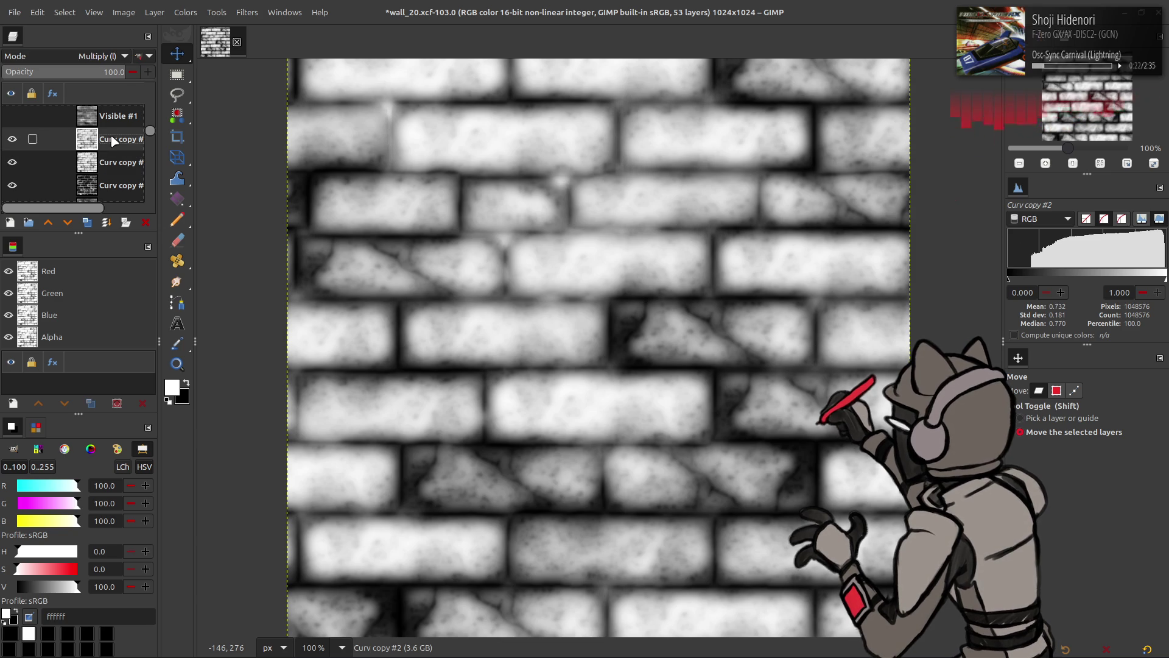
pyautogui.hotkey('ctrl', 'm')
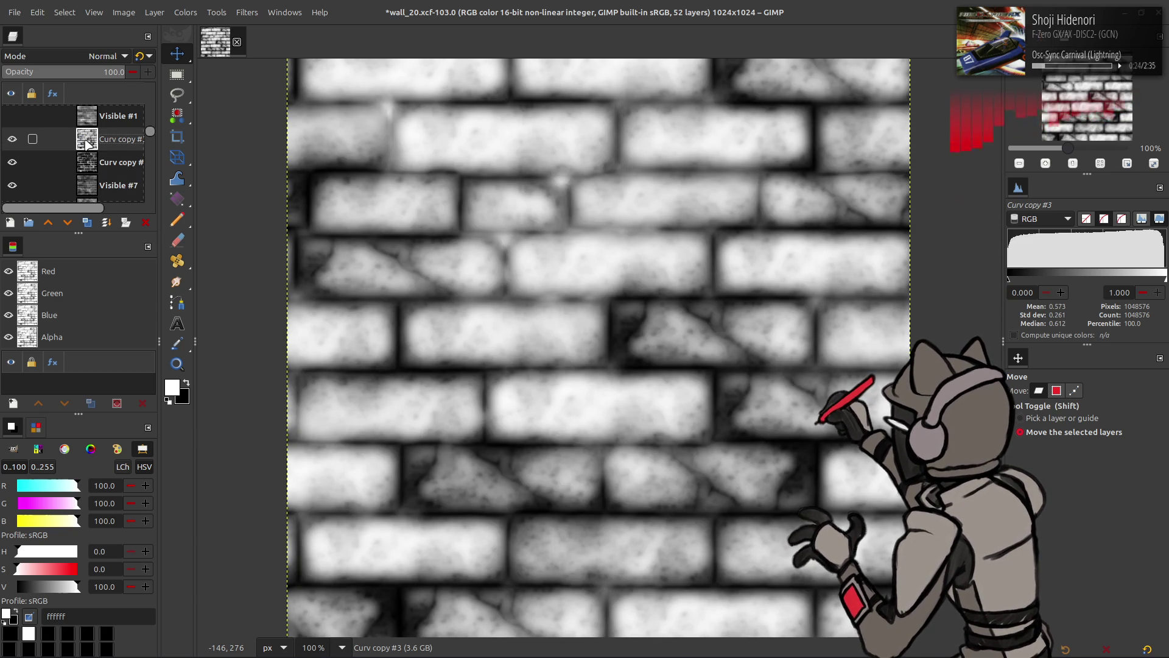
# Brighten the layer with Levels gamma set to 2
pyautogui.hotkey('alt', 'c')
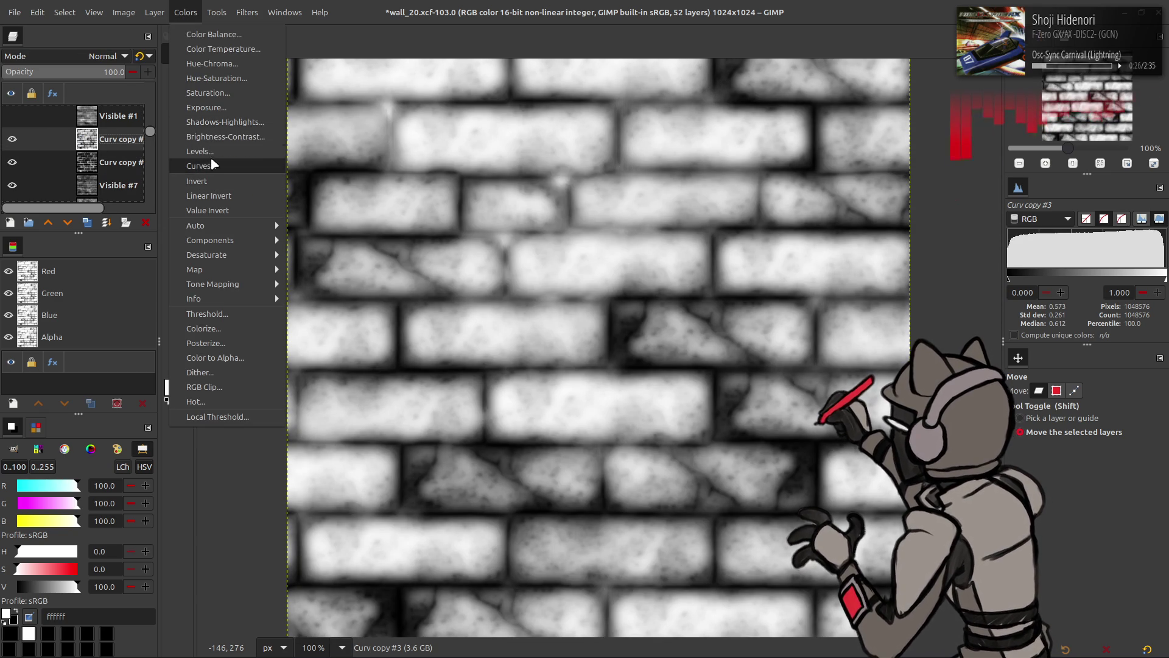
pyautogui.click(210, 151)
pyautogui.tripleClick(223, 277)
pyautogui.write('2')
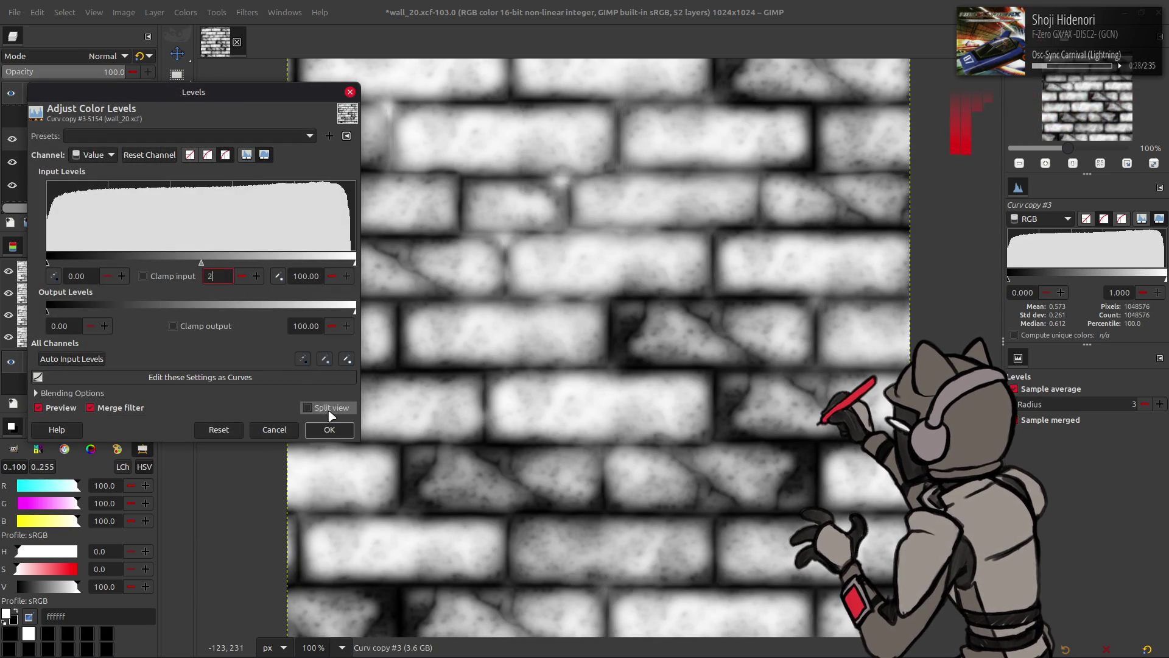
pyautogui.click(329, 430)
# Invert the brightened layer and export it to mask_02.dds
pyautogui.click(186, 12)
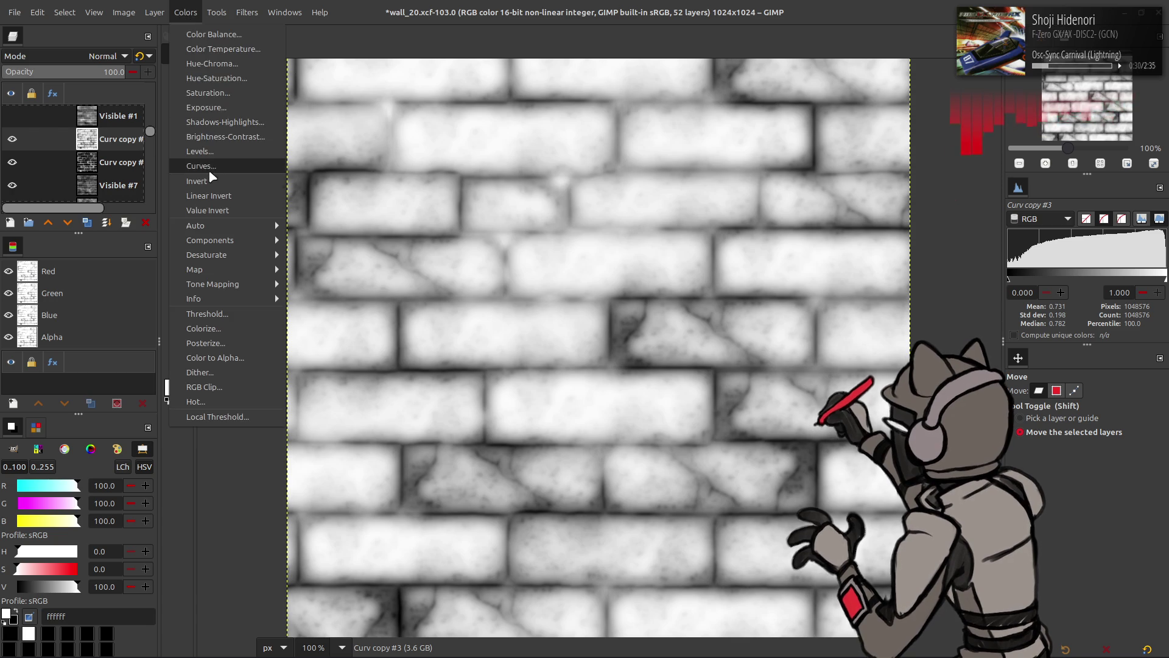
pyautogui.click(201, 181)
pyautogui.click(12, 140)
pyautogui.click(12, 139)
pyautogui.click(11, 139)
pyautogui.click(11, 139)
pyautogui.click(12, 139)
pyautogui.click(11, 140)
pyautogui.click(11, 142)
pyautogui.click(12, 143)
pyautogui.click(12, 12)
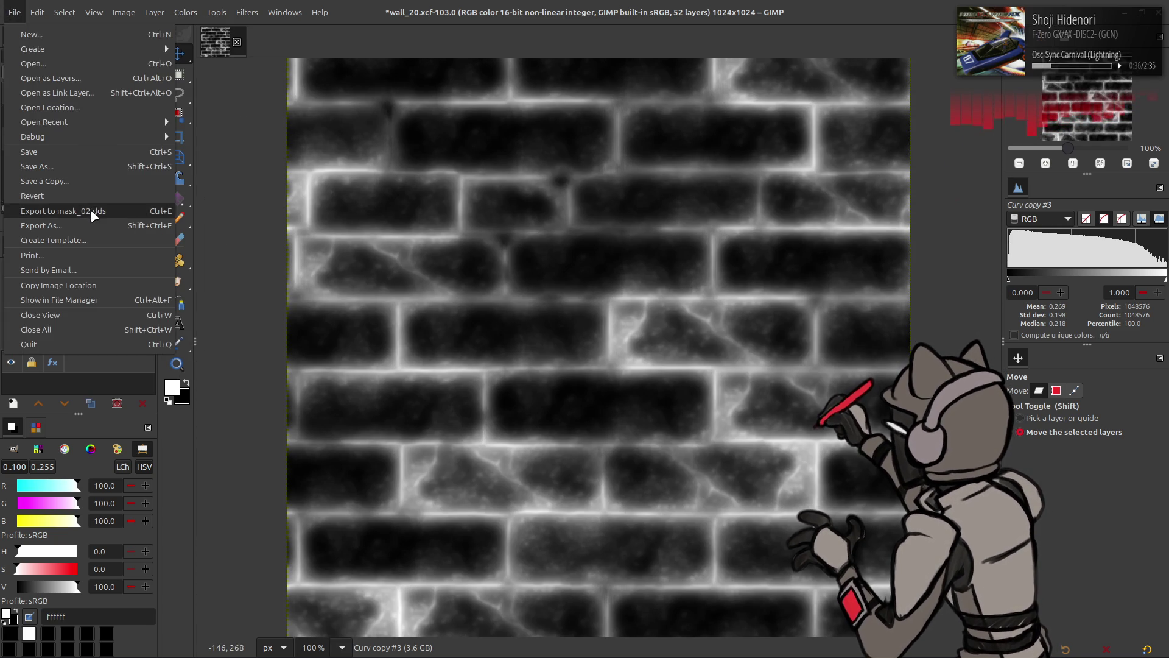
pyautogui.click(61, 209)
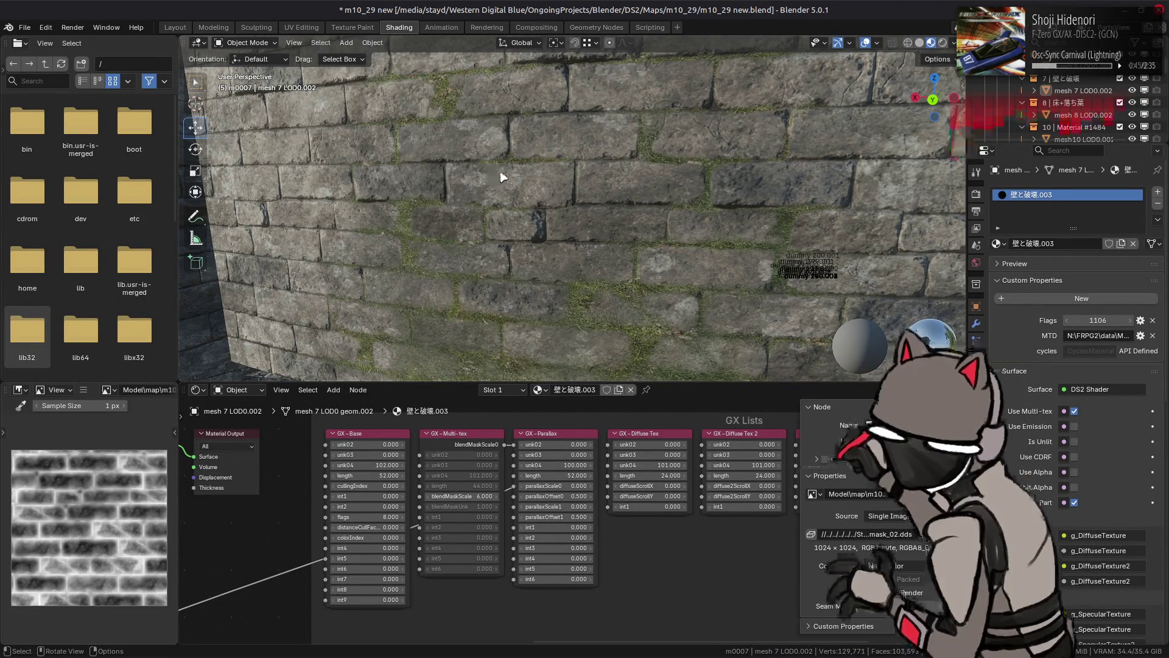
# Set blendMaskScale0 back to 15 and view the wall front-on with the new mask
pyautogui.scroll(-3, 503, 177)
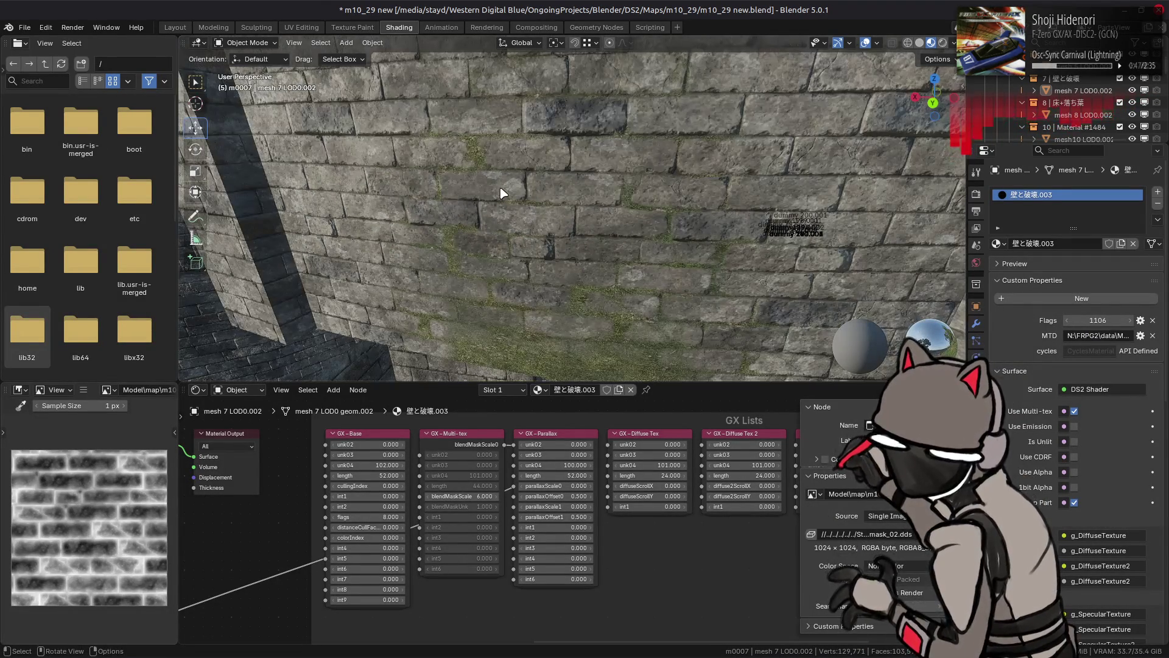
pyautogui.moveTo(504, 193)
pyautogui.mouseDown()
pyautogui.moveTo(561, 189)
pyautogui.moveTo(541, 189)
pyautogui.moveTo(565, 138)
pyautogui.mouseUp()
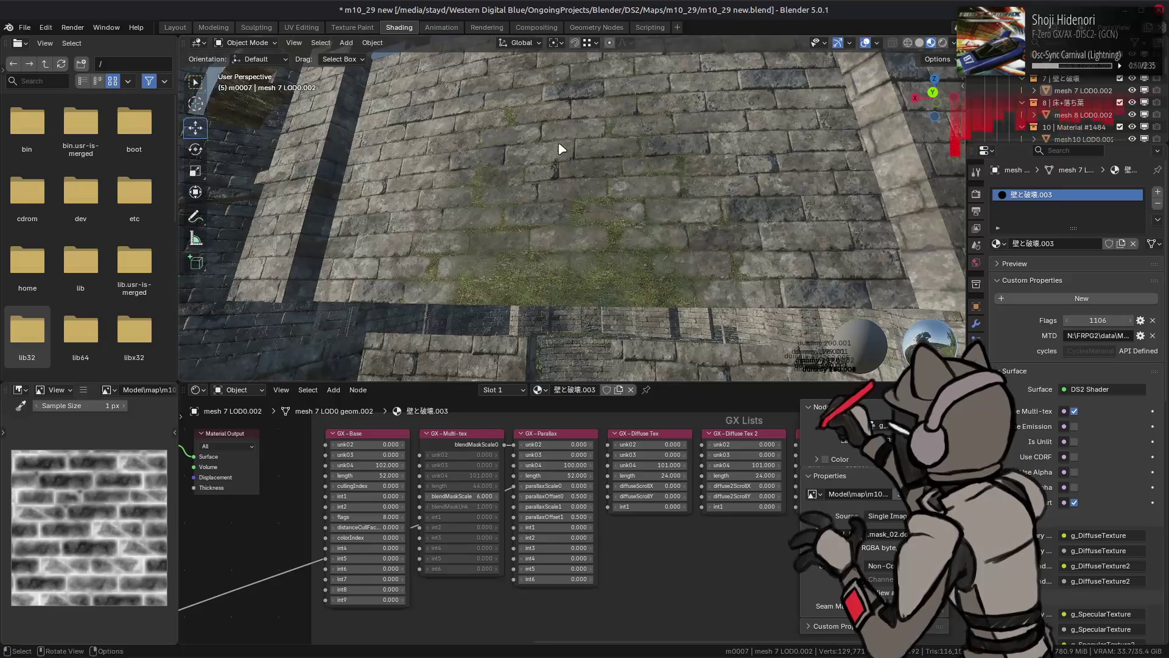
pyautogui.scroll(3, 560, 149)
pyautogui.scroll(2, 564, 163)
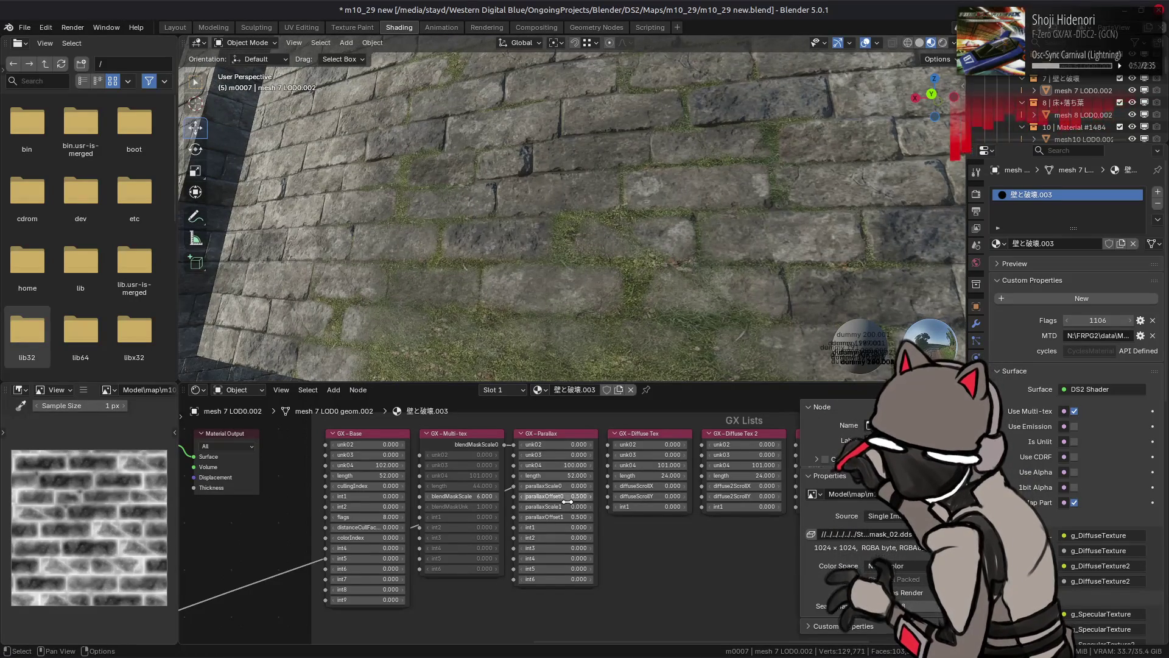
pyautogui.click(463, 496)
pyautogui.write('15')
pyautogui.press('Return')
pyautogui.moveTo(676, 178); pyautogui.dragTo(665, 210)
pyautogui.hotkey('alt', 'Tab')
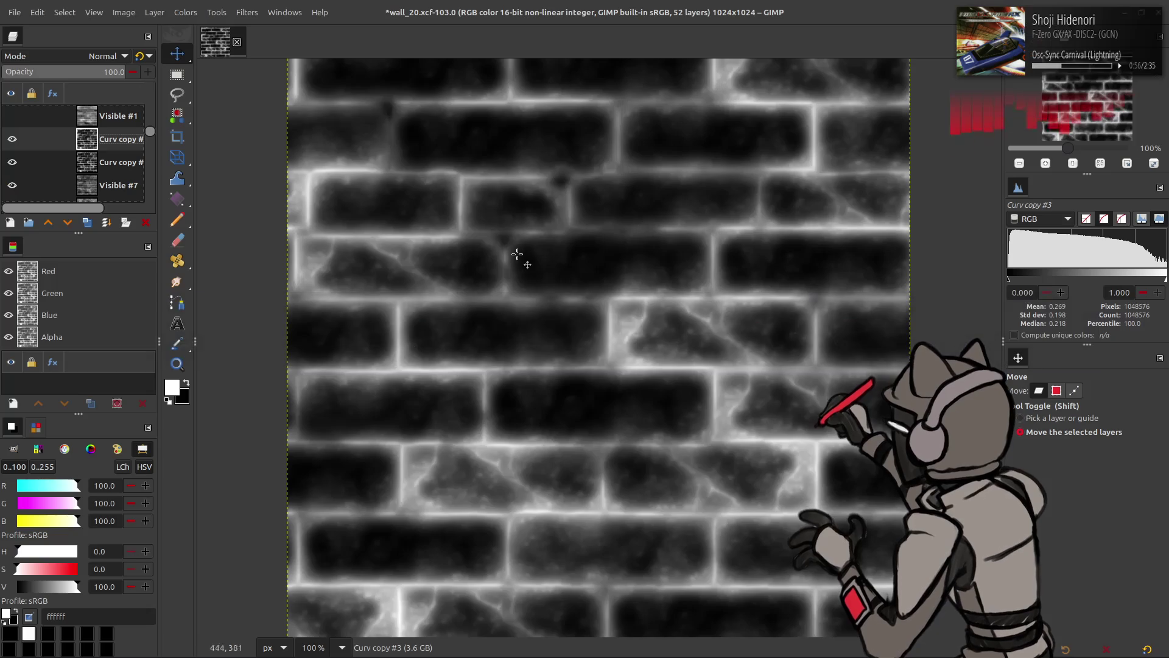
# Undo the Levels brightening and invert the blurred brick layer instead
pyautogui.hotkey('ctrl', 'z')
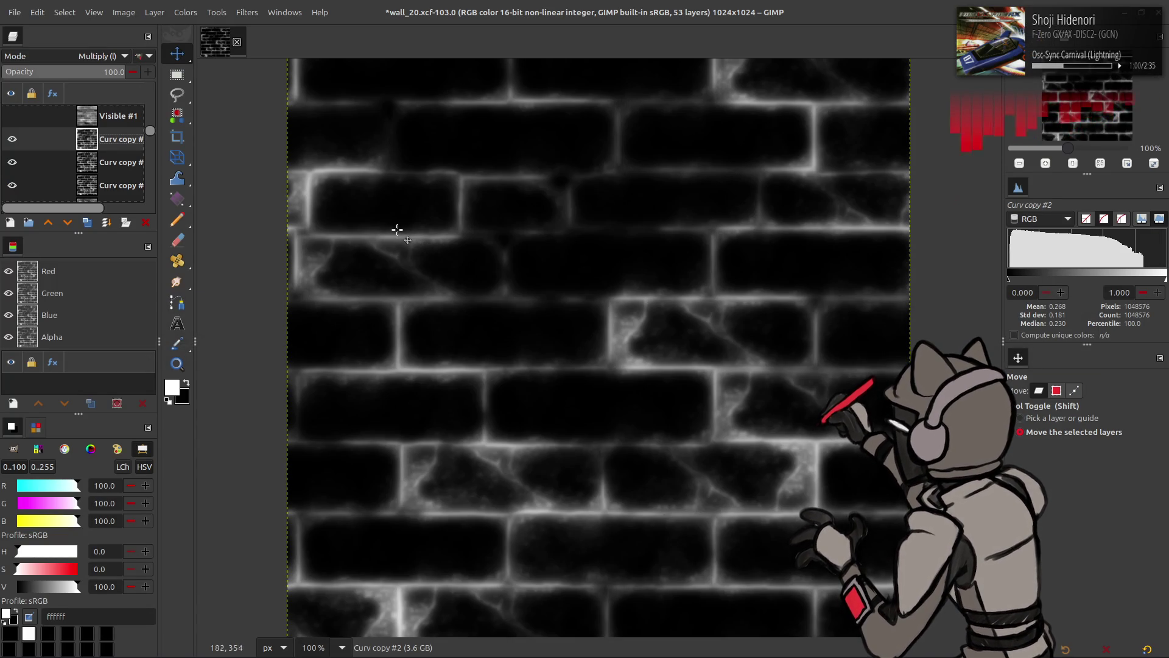
pyautogui.hotkey('ctrl', 'z')
pyautogui.hotkey('ctrl', 'z')
pyautogui.hotkey('ctrl', 'z')
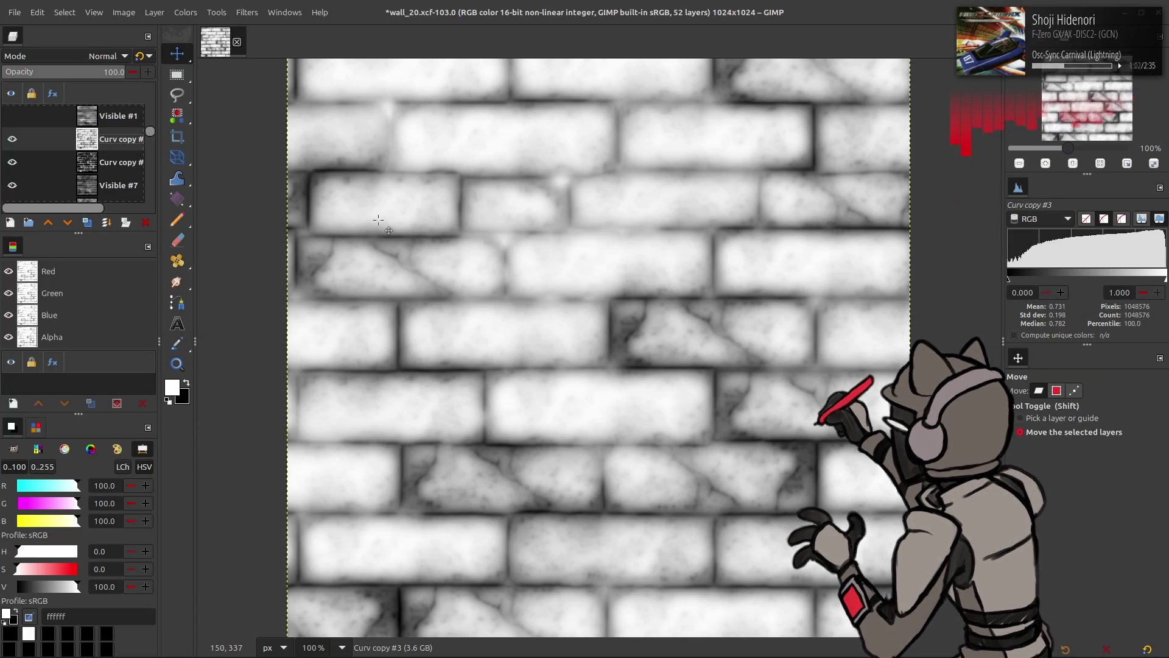
pyautogui.hotkey('ctrl', 'z')
pyautogui.click(185, 13)
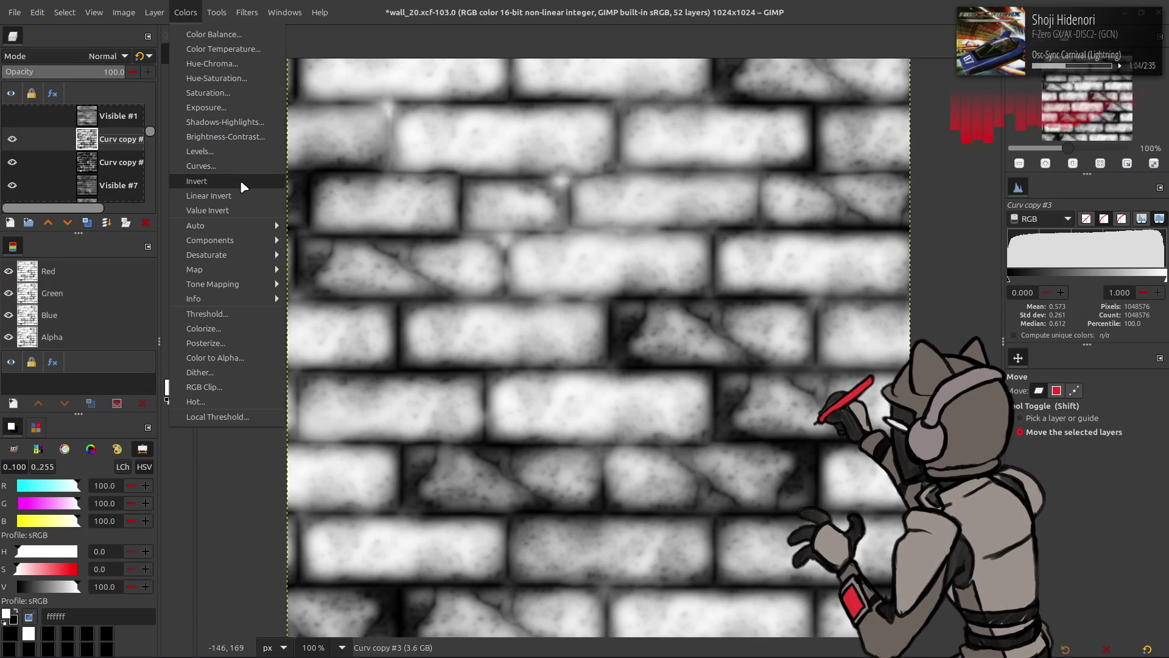
pyautogui.click(240, 180)
# Export the inverted mask to mask_02 again and preview it in Blender
pyautogui.click(15, 12)
pyautogui.click(108, 177)
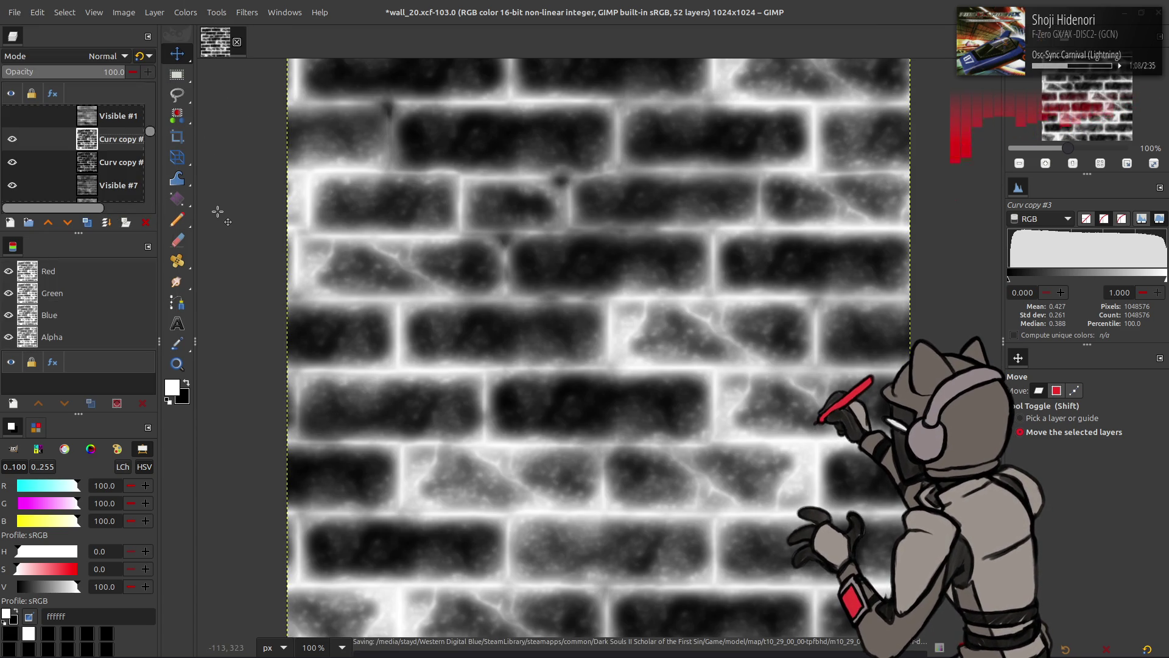
pyautogui.hotkey('alt', 'Tab')
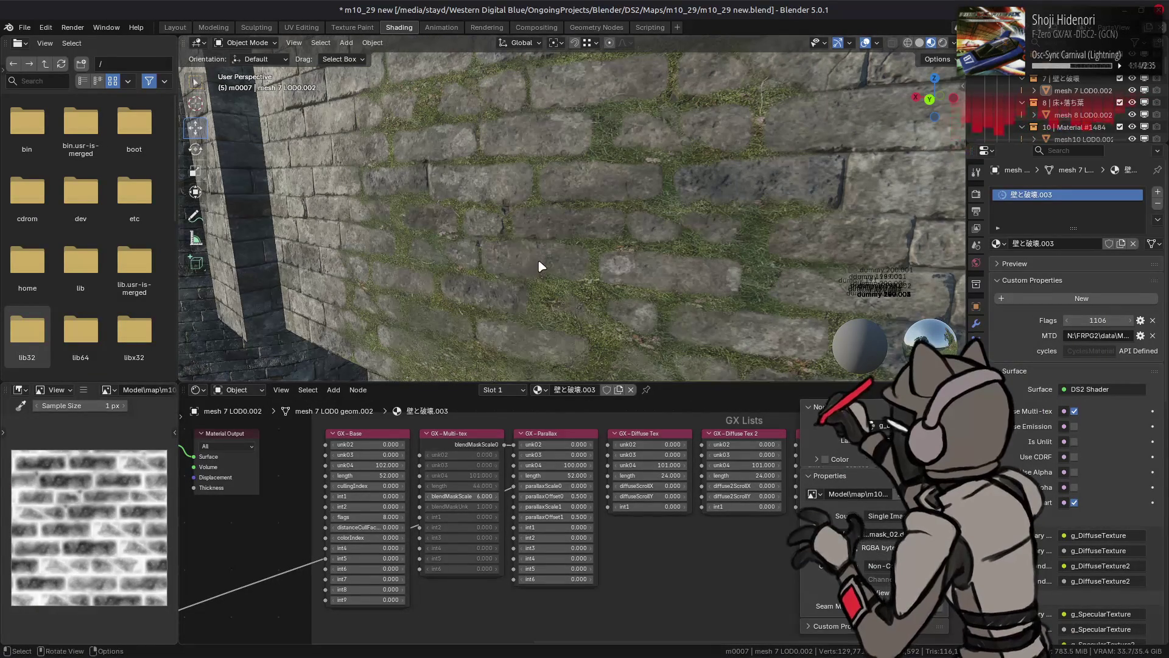
pyautogui.hotkey('alt', 'Tab')
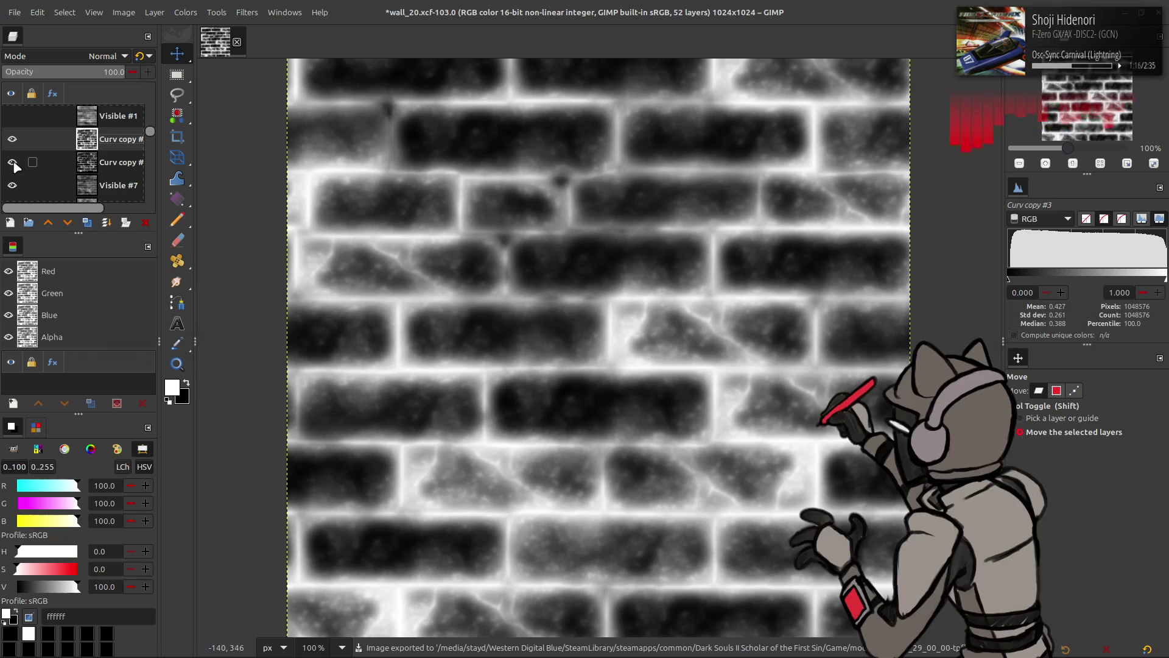
# Delete the blurred Curv copy #3 layer and compare Curv copy #1 on and off
pyautogui.click(145, 221)
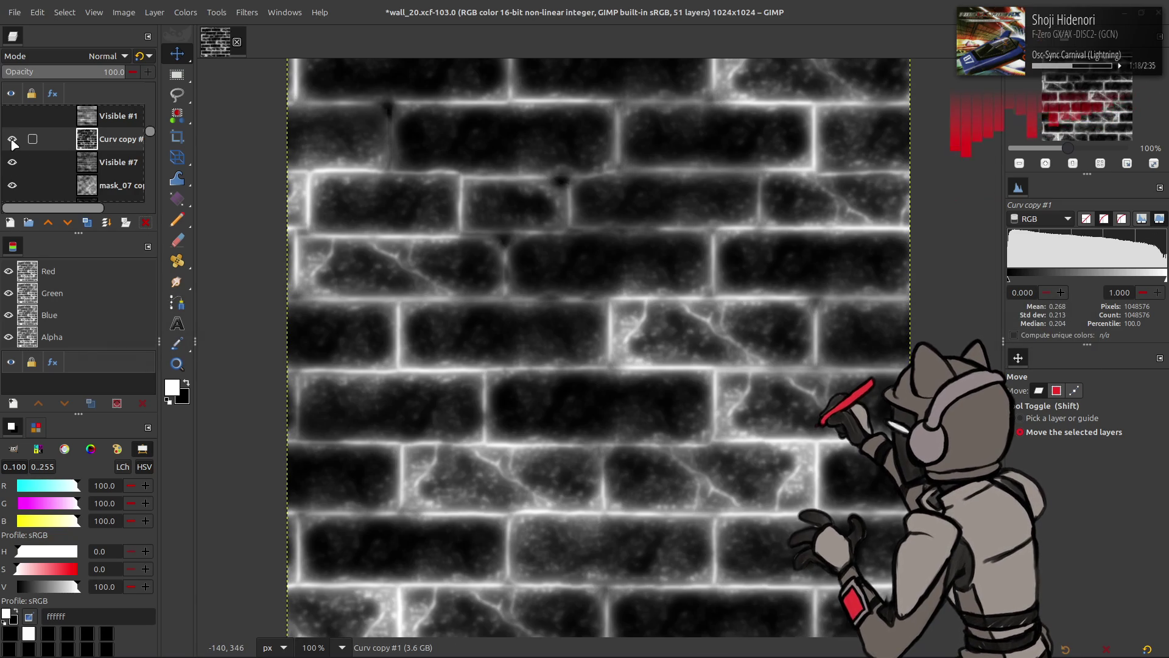
pyautogui.click(9, 141)
pyautogui.click(9, 141)
pyautogui.click(9, 141)
pyautogui.click(12, 140)
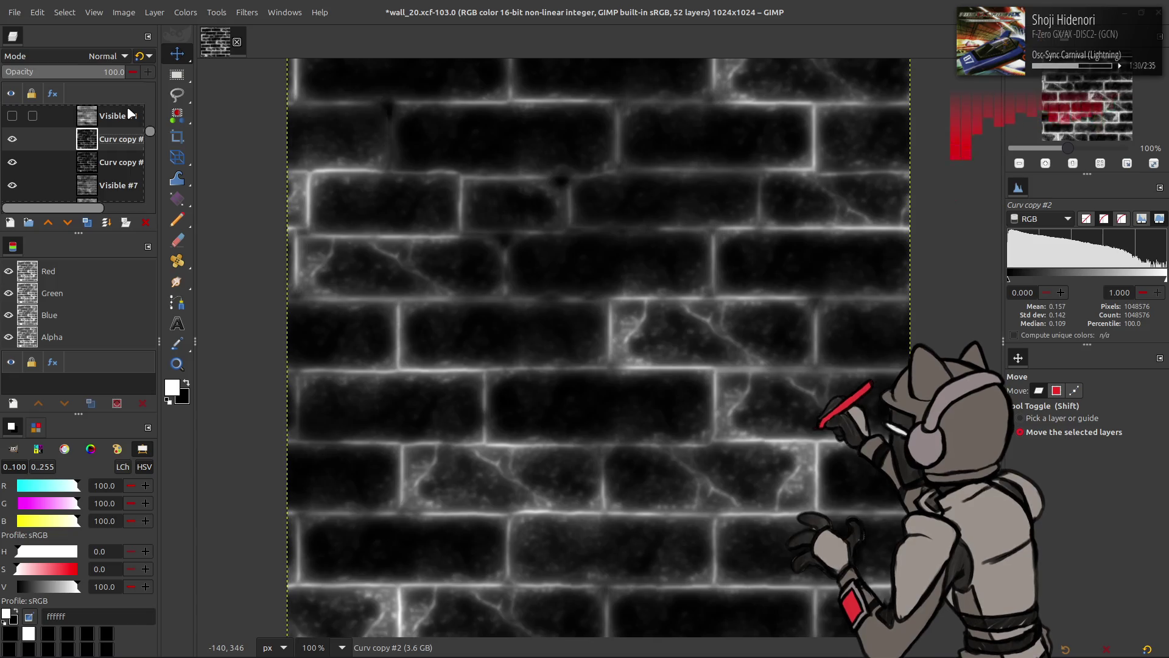
# Discard an extra duplicate and apply Stretch Contrast to Curv copy #1
pyautogui.hotkey('shift', 'ctrl', 'd')
pyautogui.click(185, 12)
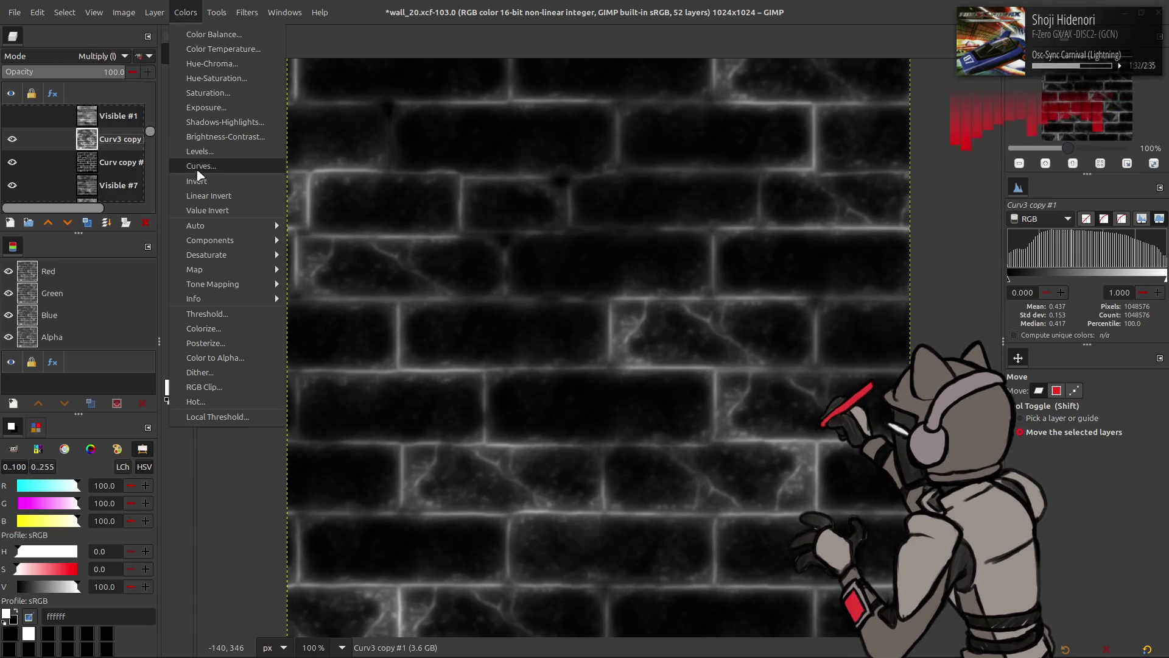
pyautogui.press('Escape')
pyautogui.hotkey('ctrl', 'z')
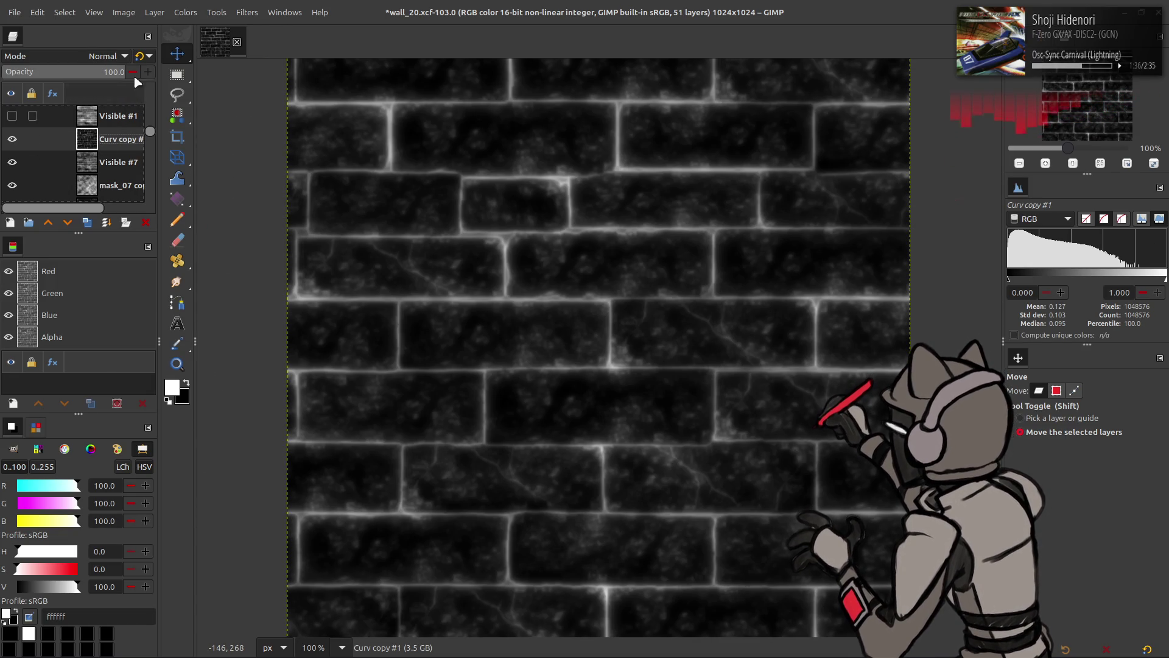
pyautogui.click(186, 12)
pyautogui.moveTo(239, 225)
pyautogui.click(316, 255)
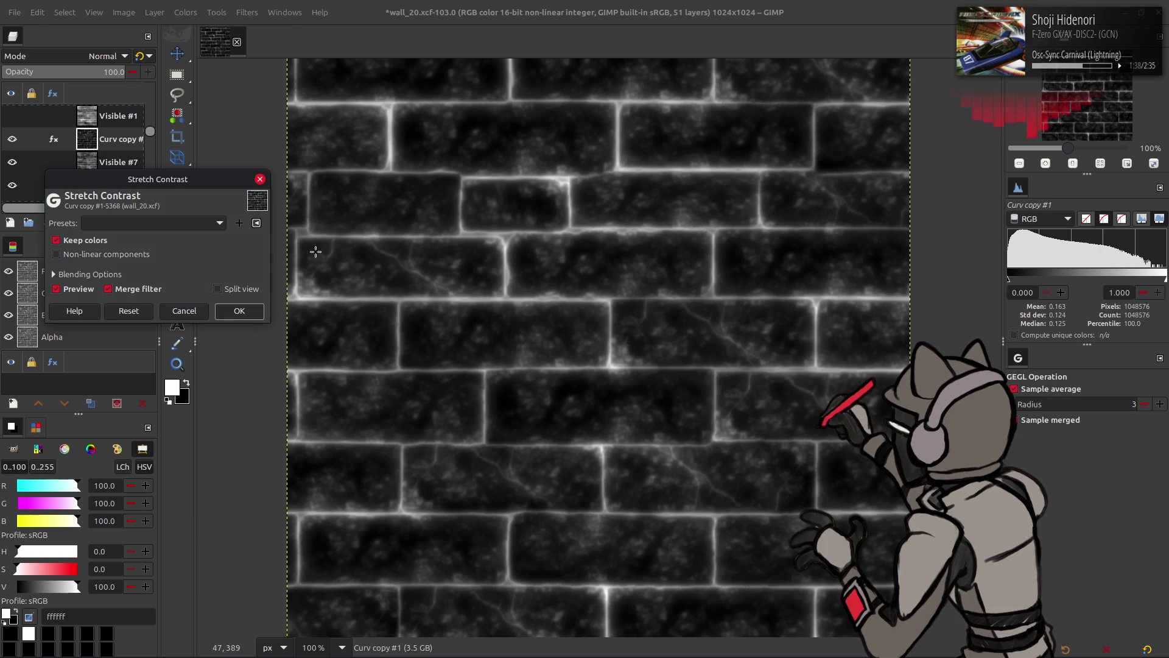
pyautogui.click(240, 309)
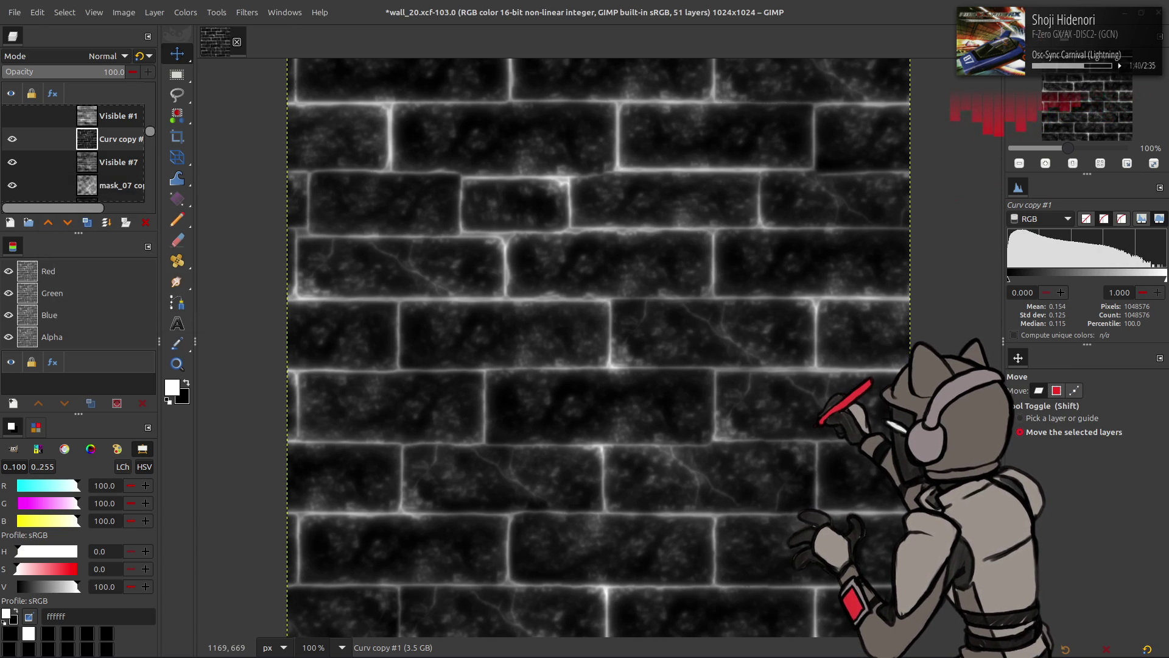
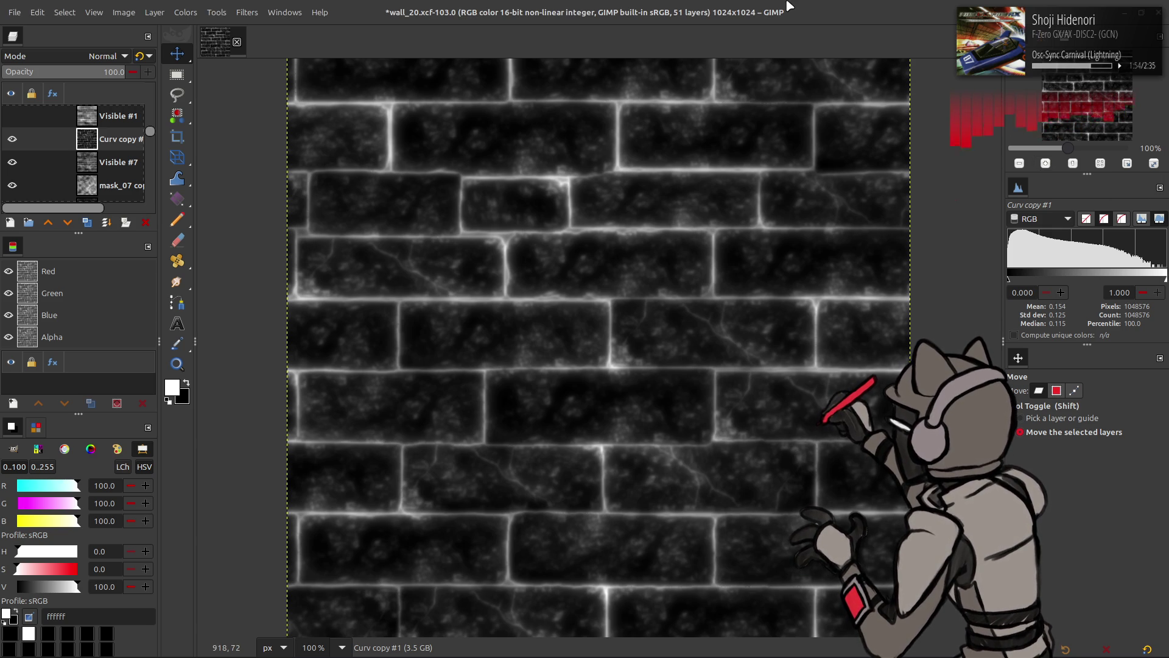
# Compare the canvas with Curv copy shown and hidden, then set its blend mode to Addition
pyautogui.click(12, 139)
pyautogui.click(12, 140)
pyautogui.click(12, 139)
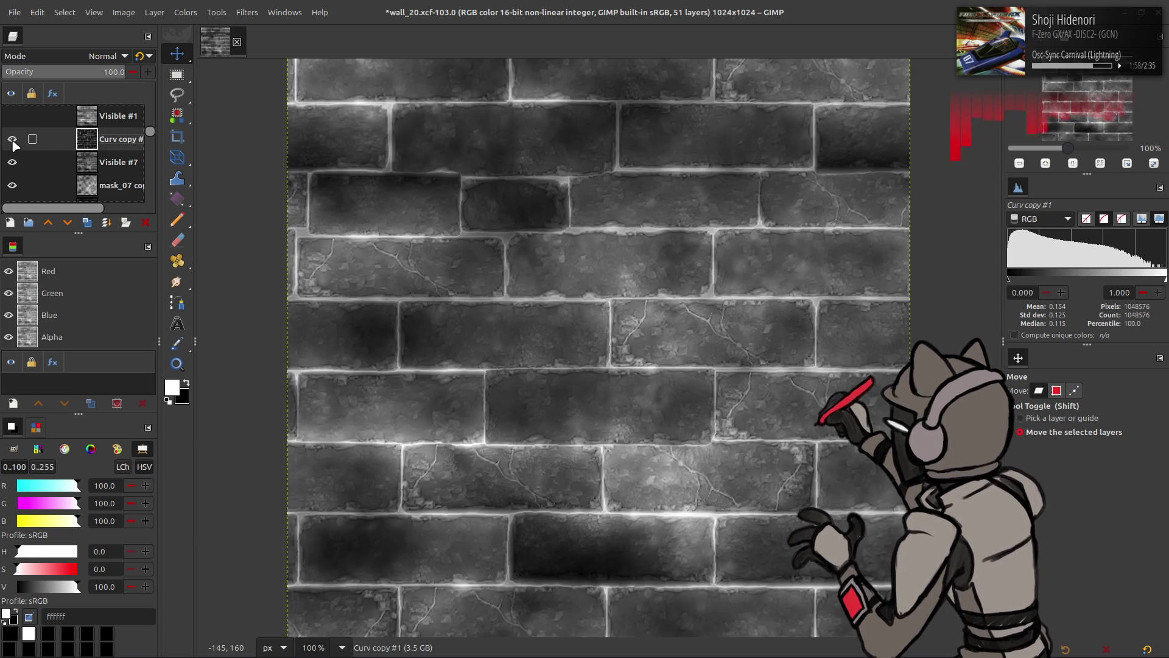
pyautogui.click(12, 140)
pyautogui.click(12, 140)
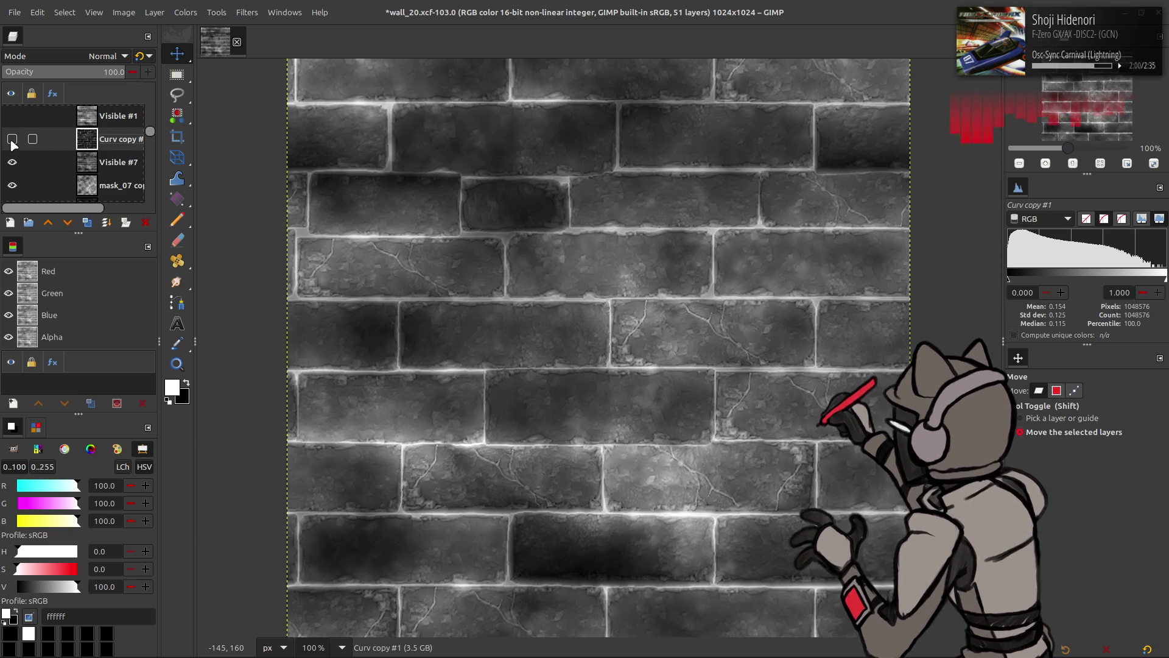
pyautogui.click(13, 140)
pyautogui.click(11, 141)
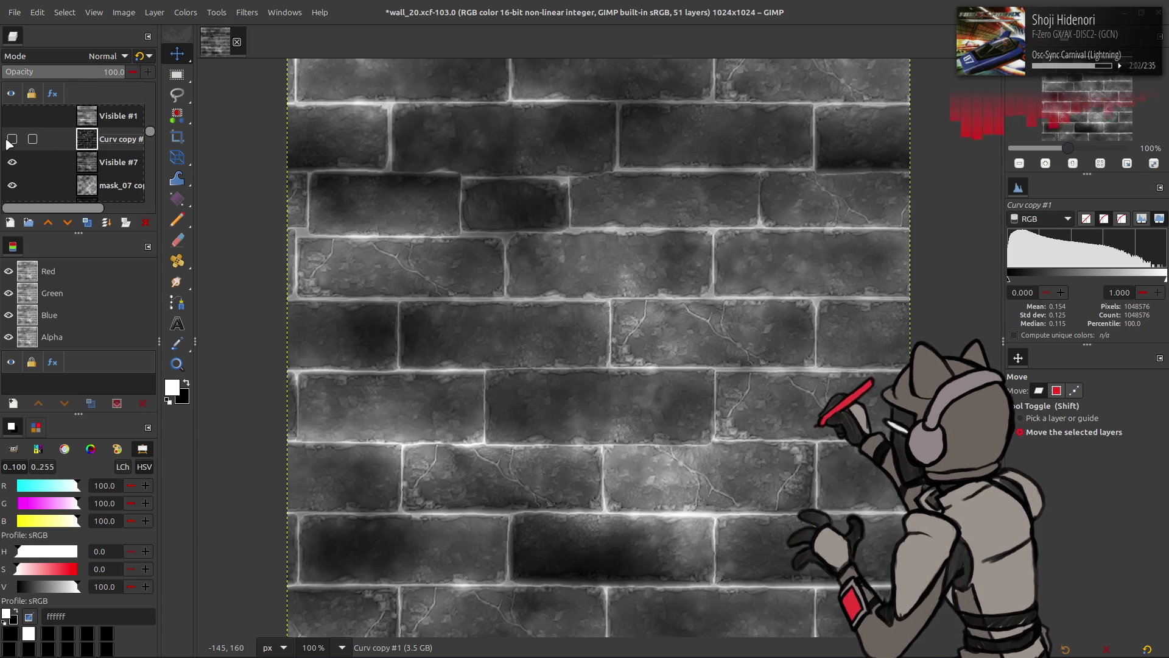
pyautogui.click(12, 140)
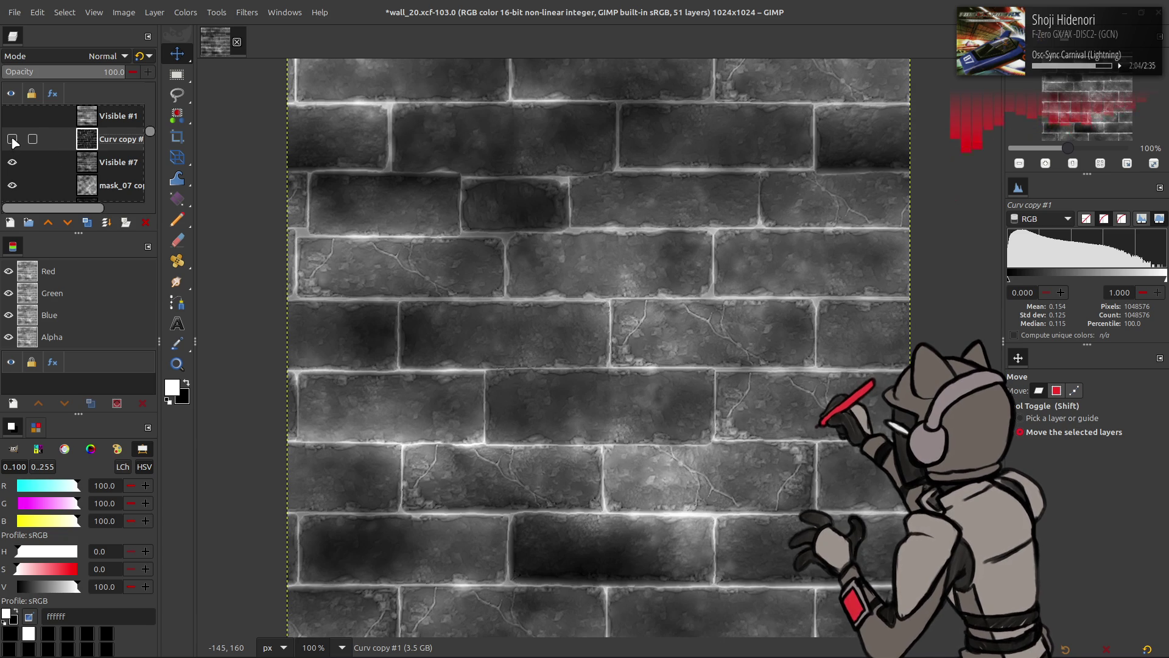
pyautogui.click(103, 56)
pyautogui.click(68, 227)
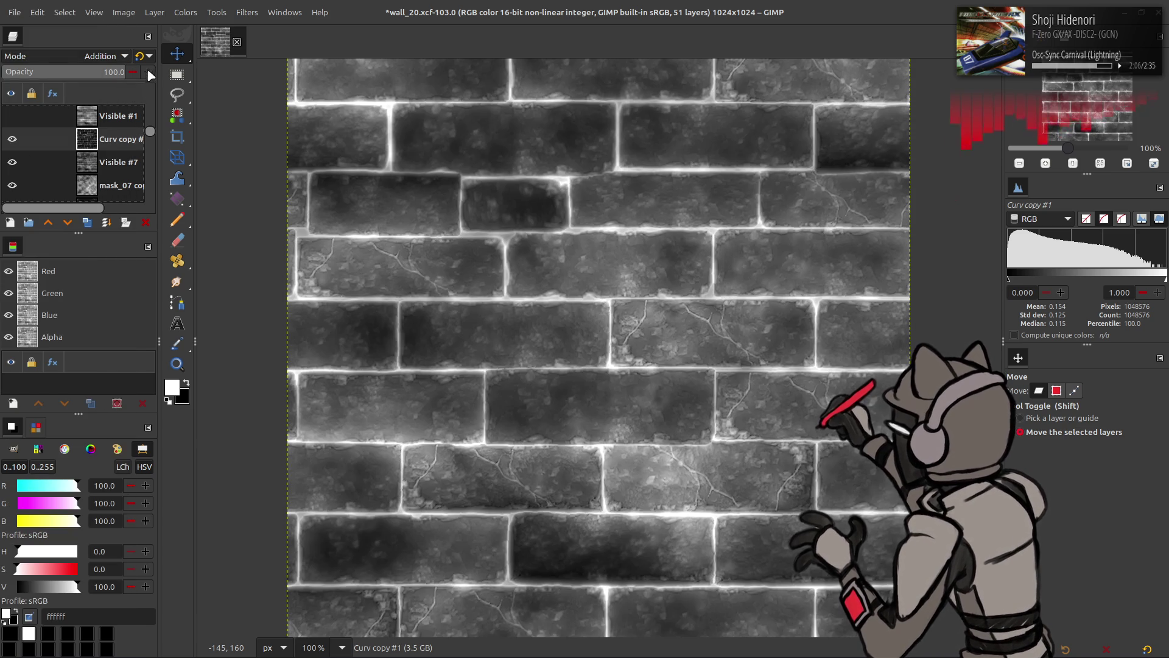
# Capture the visible result as a new Visible #8 layer and bring up Export As for mask_02.dds
pyautogui.rightClick(102, 138)
pyautogui.click(121, 232)
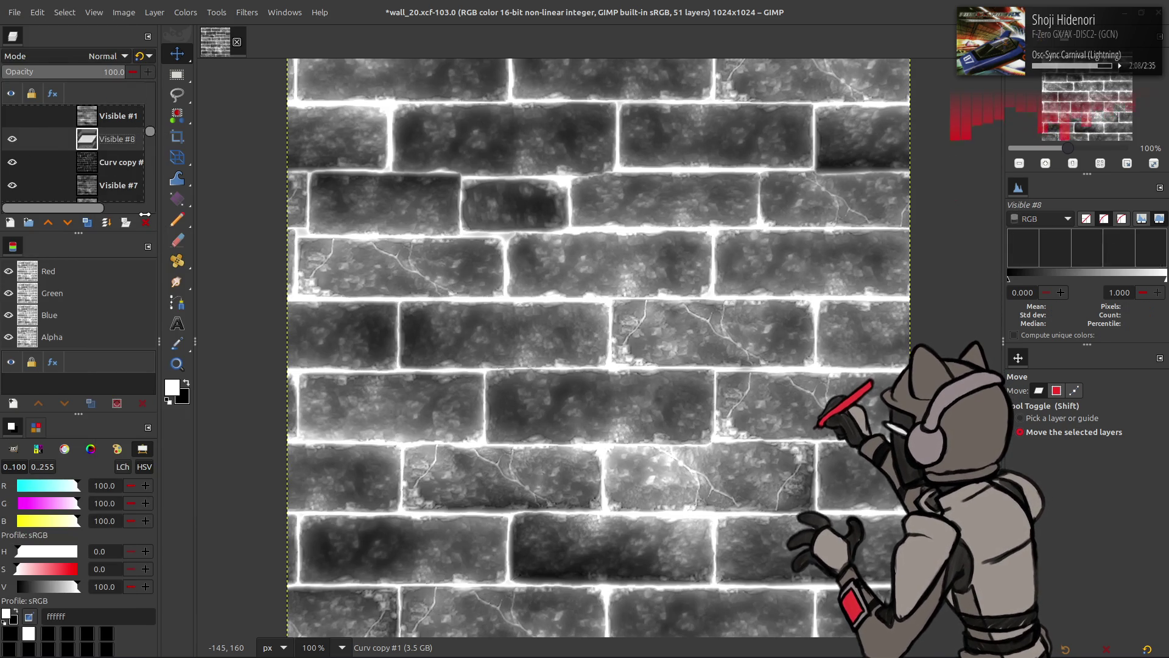
pyautogui.click(16, 13)
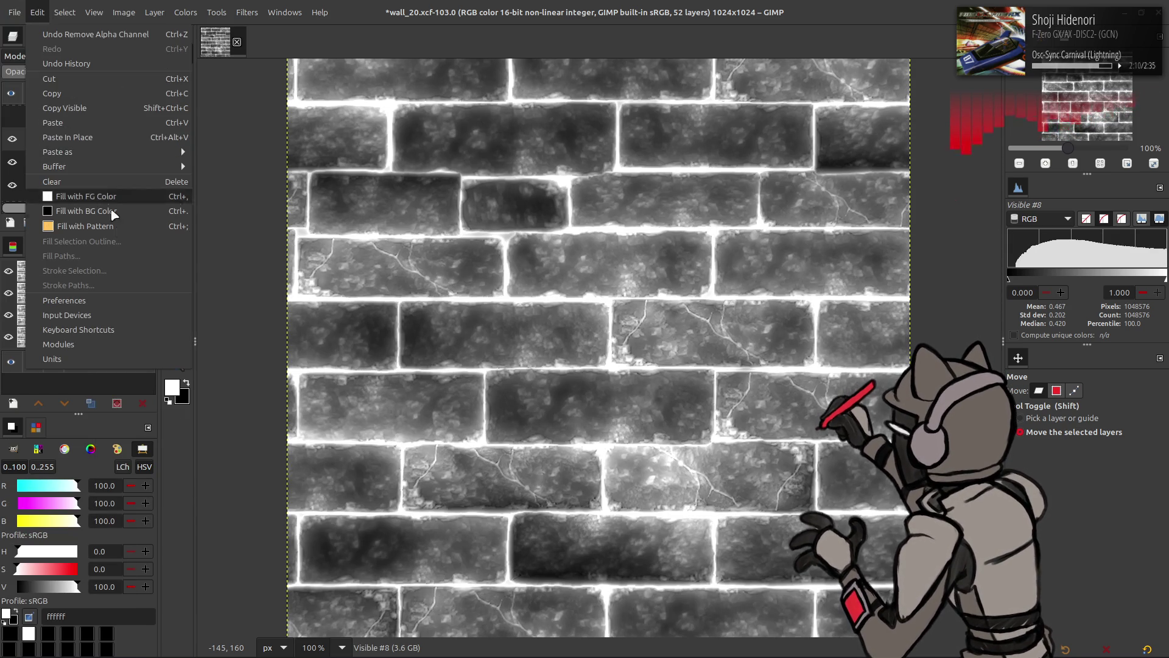
pyautogui.click(63, 225)
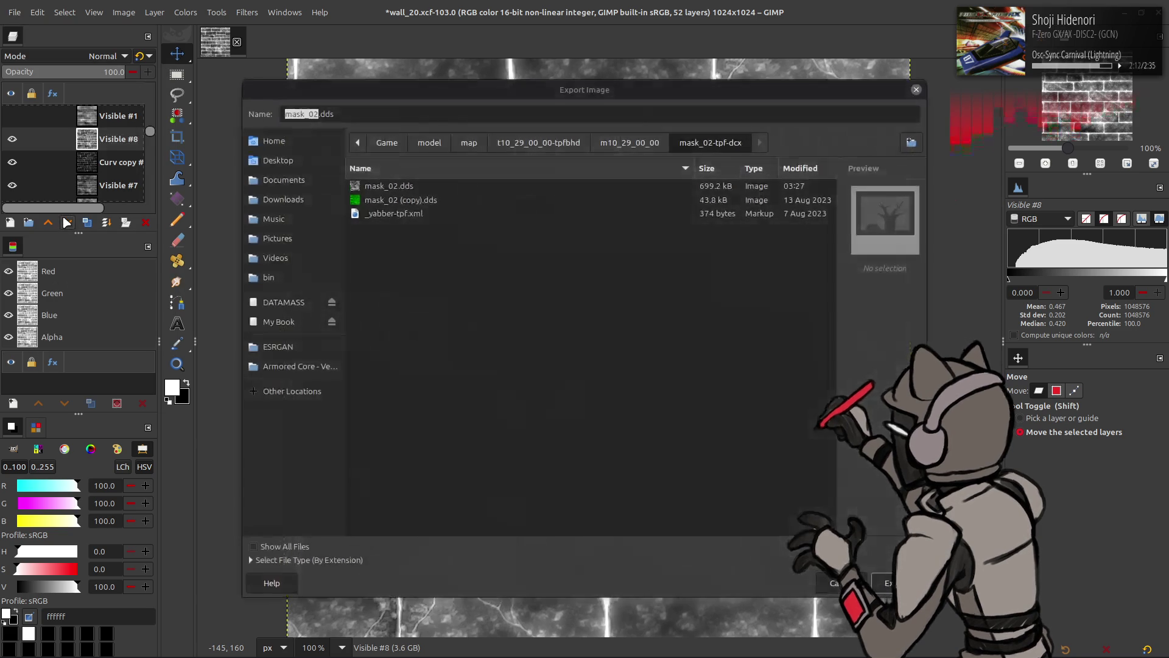
# Select Visible #8, export it over mask_02.dds, then orbit the wall in Blender
pyautogui.press('Escape')
pyautogui.moveTo(82, 139); pyautogui.dragTo(77, 144)
pyautogui.click(109, 144)
pyautogui.click(12, 12)
pyautogui.click(61, 212)
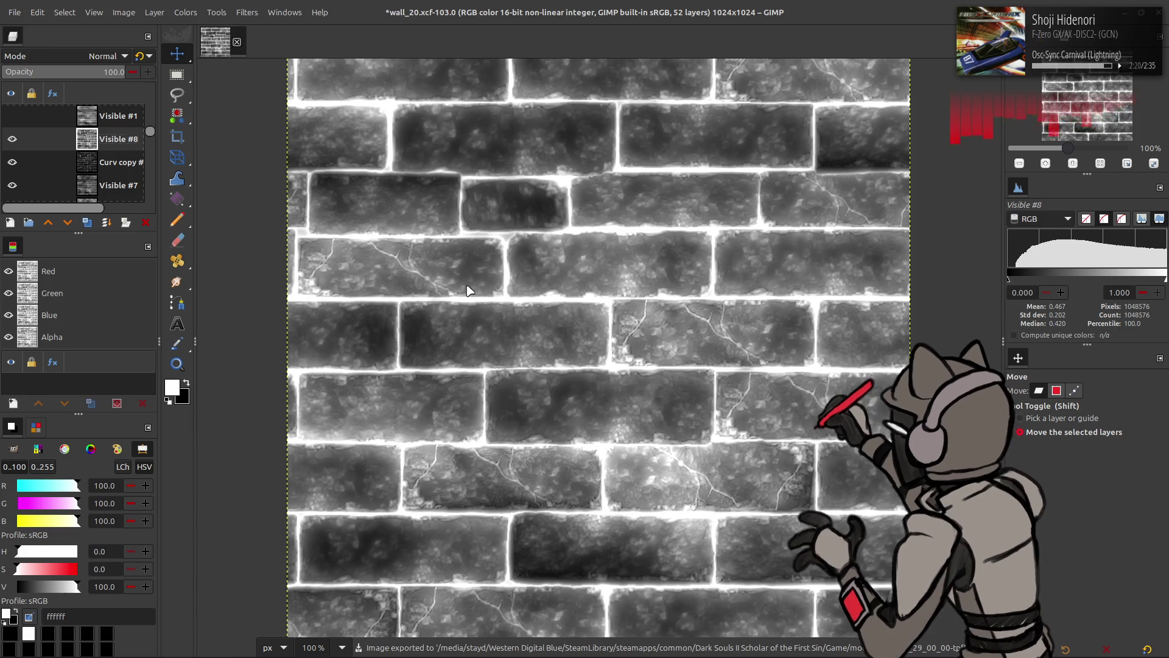
pyautogui.hotkey('alt', 'Tab')
pyautogui.moveTo(451, 254); pyautogui.dragTo(481, 261)
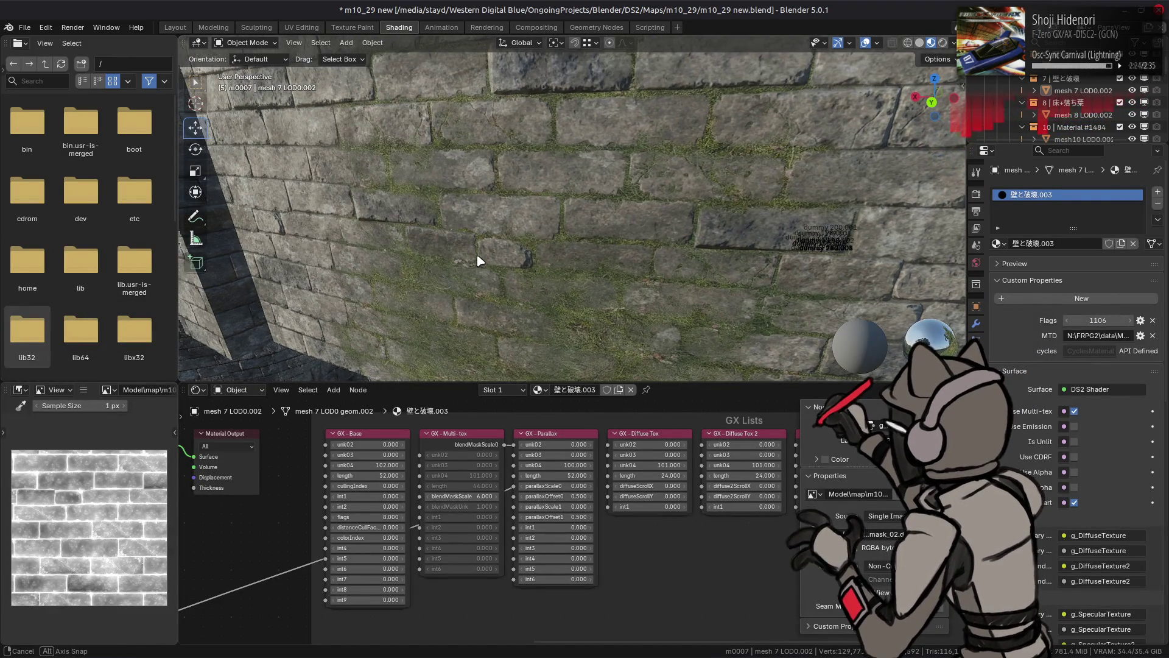
# Remove the merged Visible #8 layer and re-export the darker mask to mask_02.dds
pyautogui.hotkey('alt', 'Tab')
pyautogui.click(145, 222)
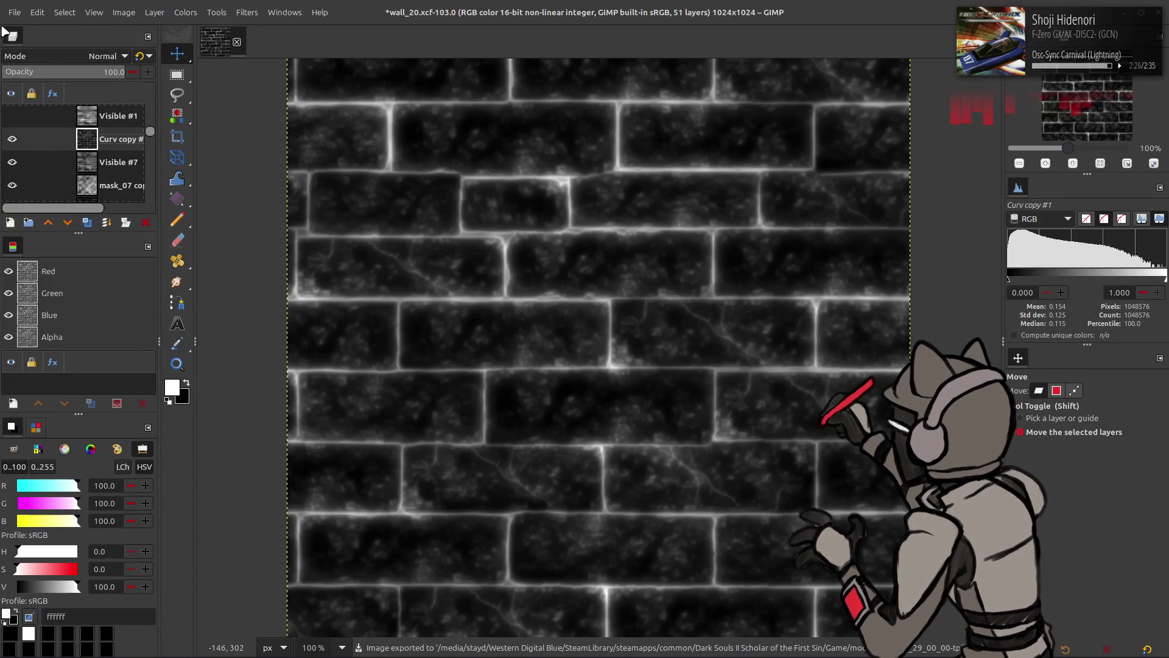
pyautogui.click(14, 12)
pyautogui.click(84, 212)
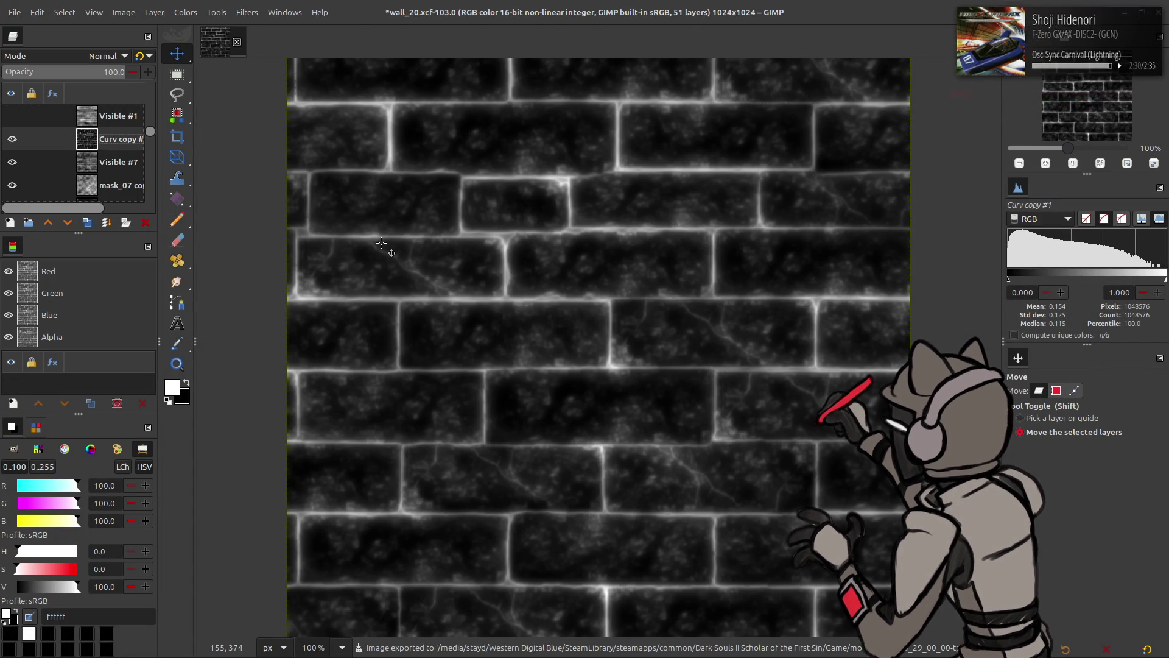
# Zoom and orbit around the Blender wall to check the darker mask, then return to GIMP
pyautogui.hotkey('alt', 'Tab')
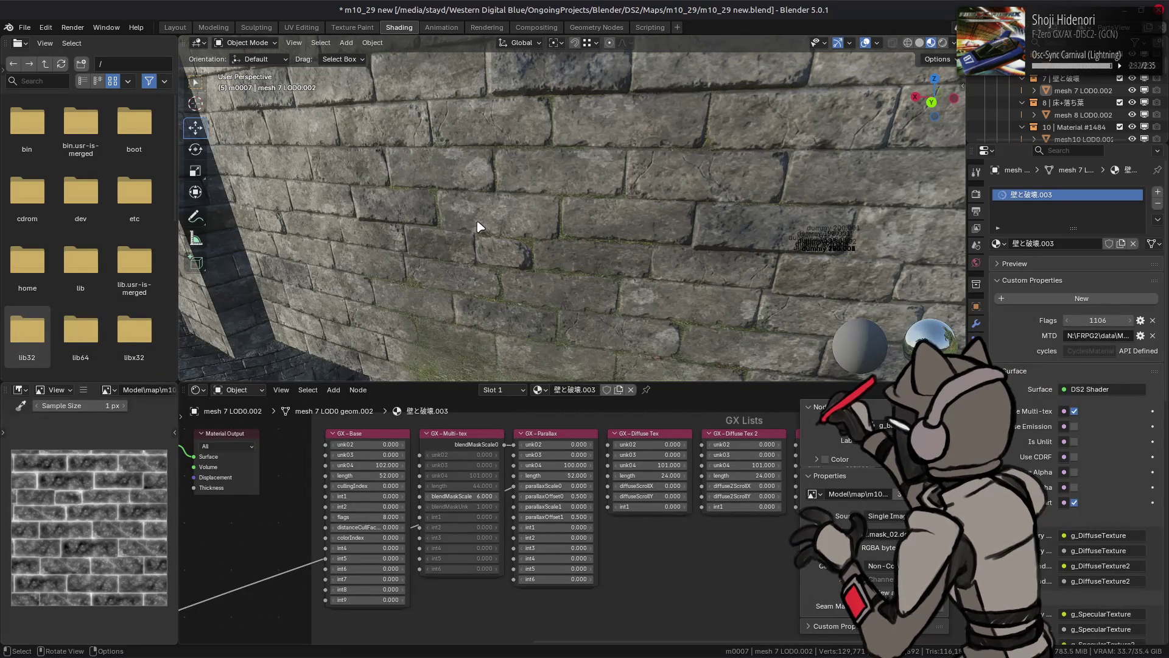
pyautogui.scroll(4, 475, 207)
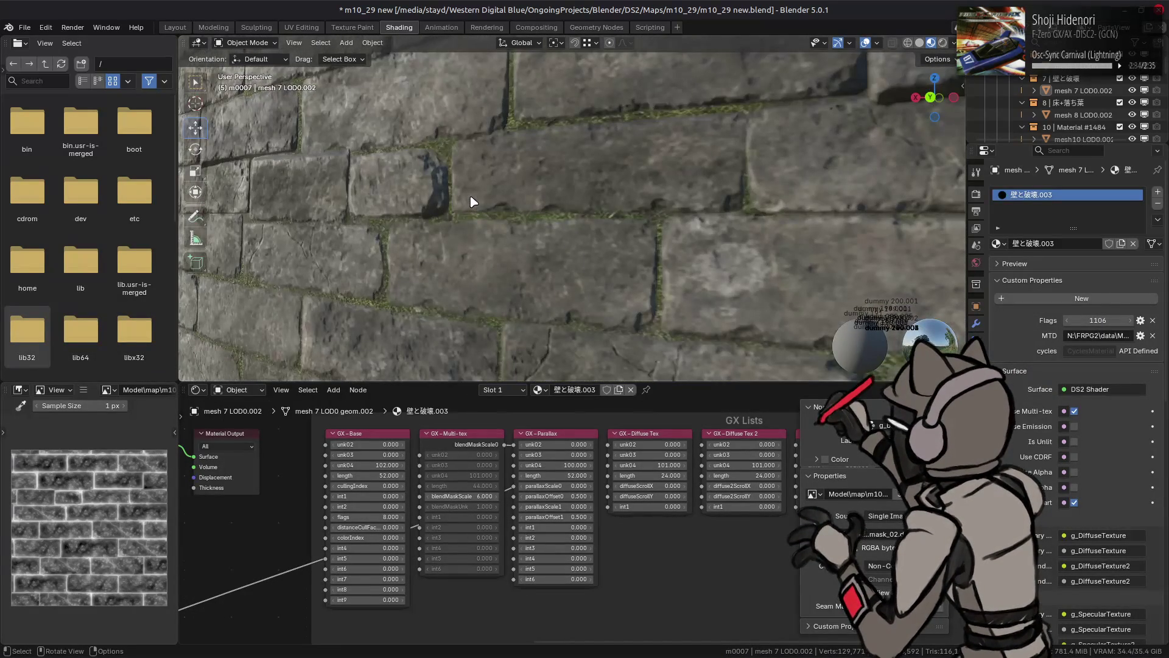
pyautogui.moveTo(474, 202)
pyautogui.mouseDown()
pyautogui.moveTo(496, 206)
pyautogui.moveTo(465, 192)
pyautogui.mouseUp()
pyautogui.scroll(-5, 495, 206)
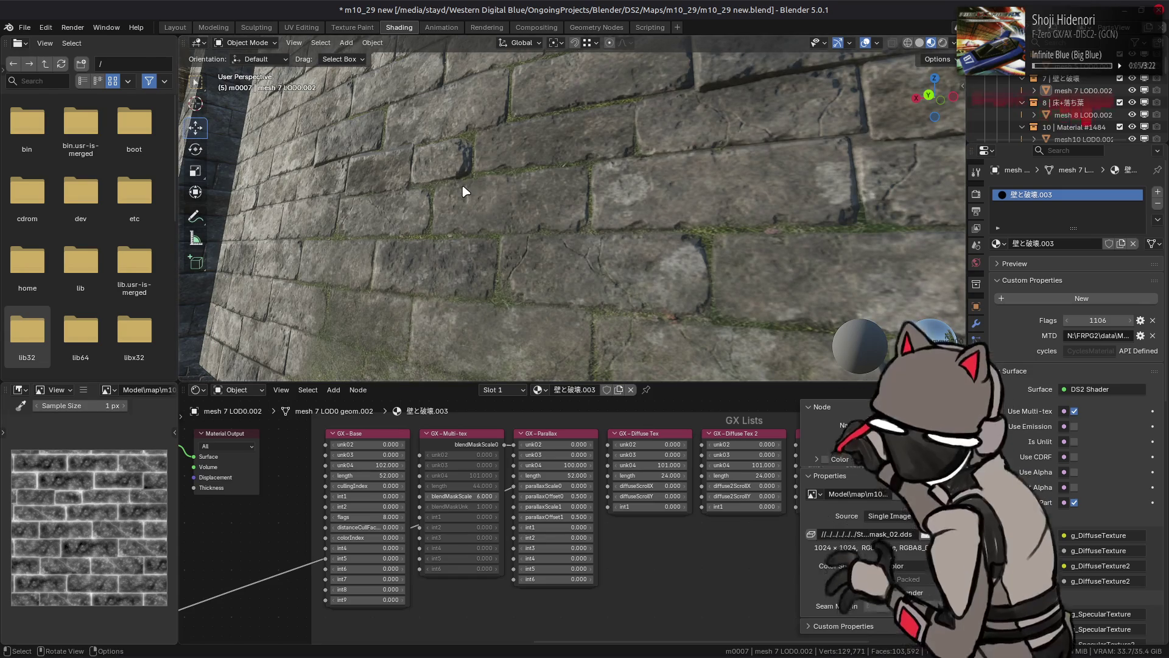
pyautogui.scroll(-3, 466, 193)
pyautogui.moveTo(470, 195)
pyautogui.mouseDown()
pyautogui.moveTo(615, 177)
pyautogui.moveTo(522, 182)
pyautogui.moveTo(560, 239)
pyautogui.mouseUp()
pyautogui.scroll(3, 612, 182)
pyautogui.scroll(-3, 530, 190)
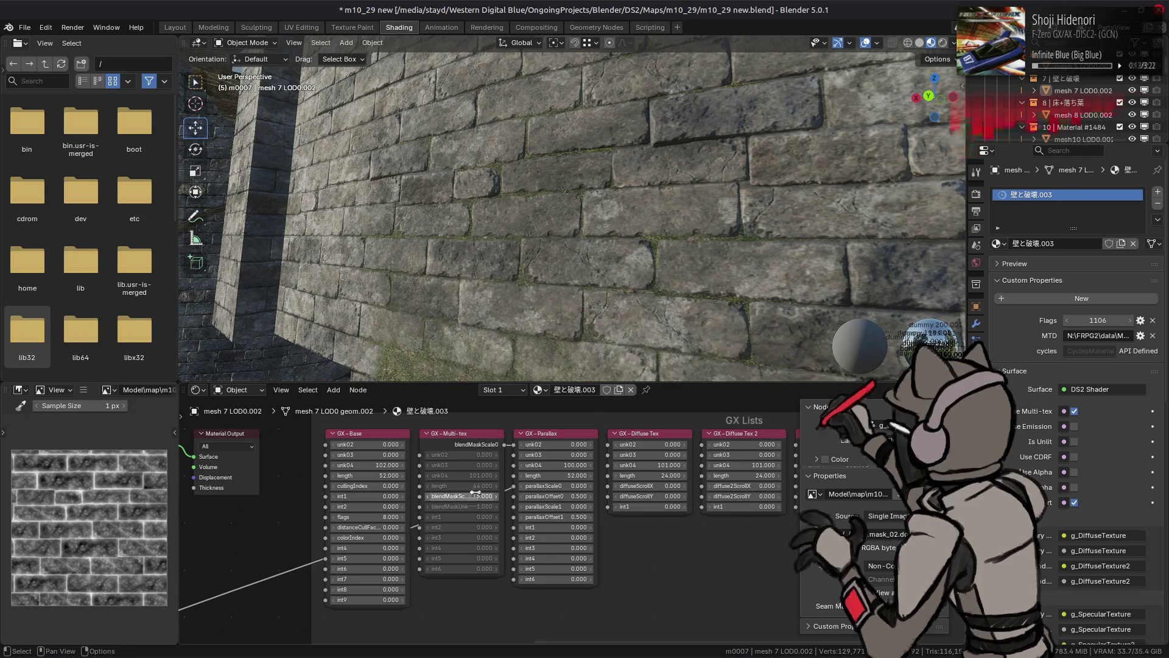
pyautogui.hotkey('alt', 'Tab')
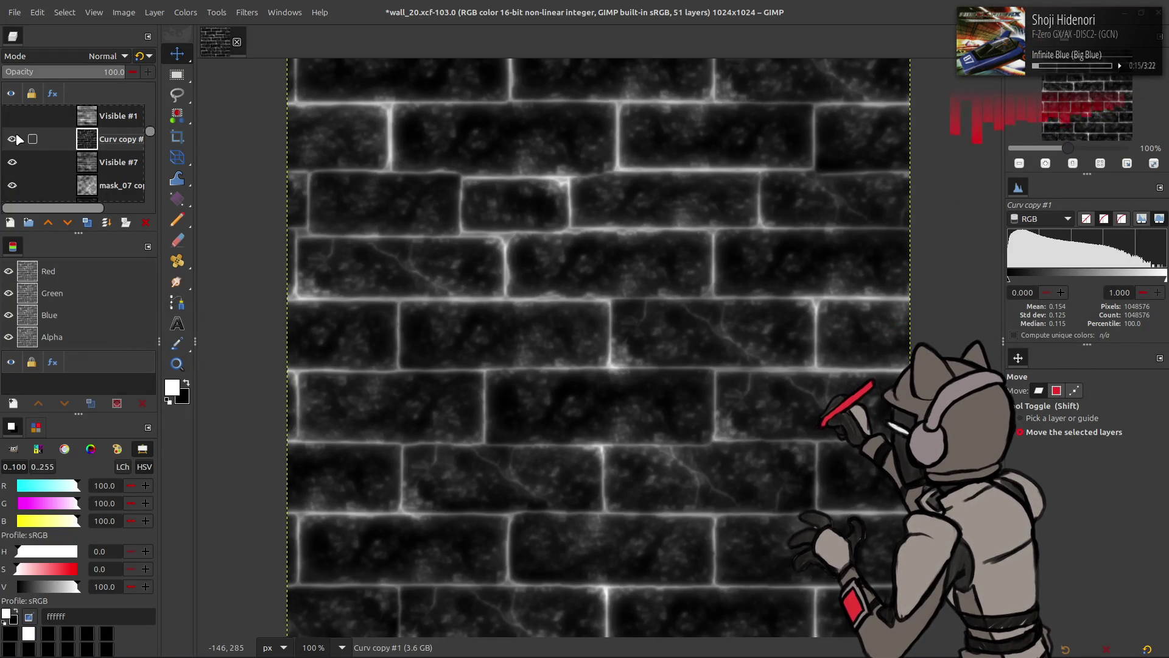
# Hide Curv copy, Visible #7, mask_07 copy and wall_20_ny, leaving the multiplying Curv3 copy visible
pyautogui.click(15, 139)
pyautogui.click(13, 163)
pyautogui.click(12, 184)
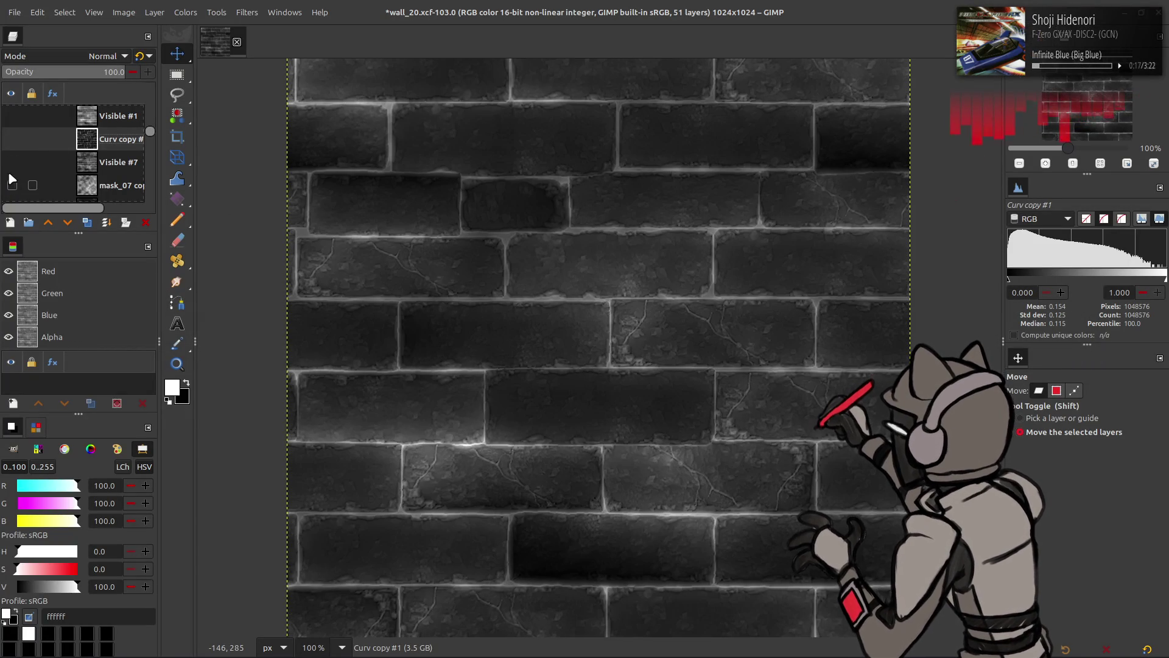
pyautogui.scroll(-1, 12, 174)
pyautogui.scroll(-1, 9, 154)
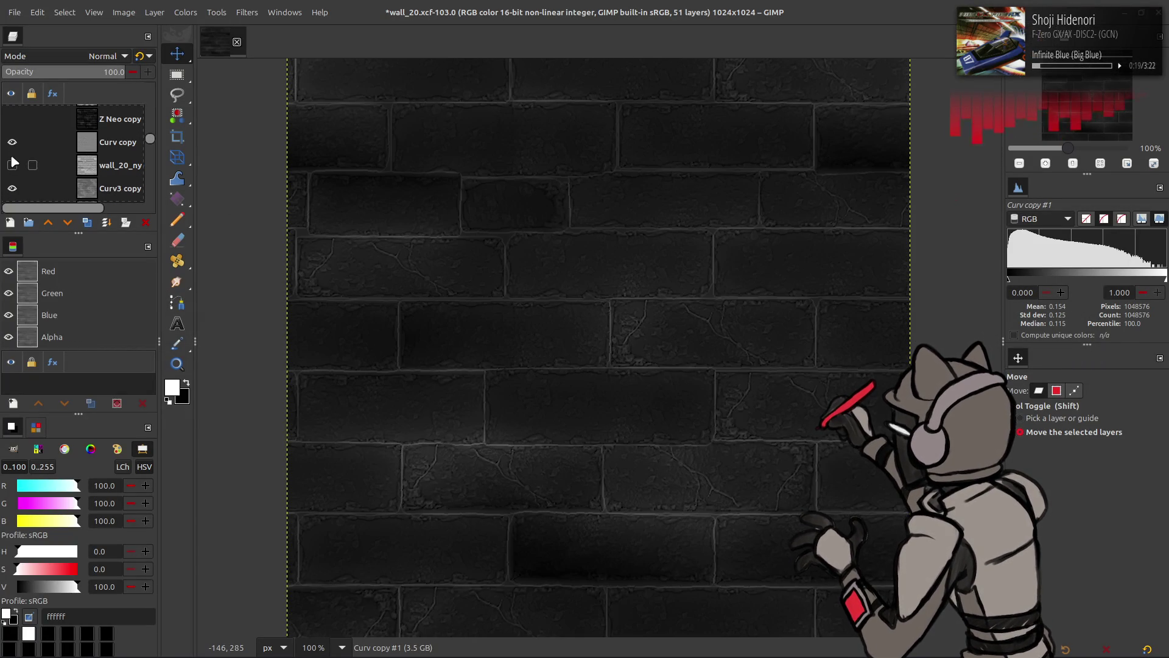
pyautogui.click(14, 141)
pyautogui.click(15, 166)
pyautogui.scroll(-1, 15, 170)
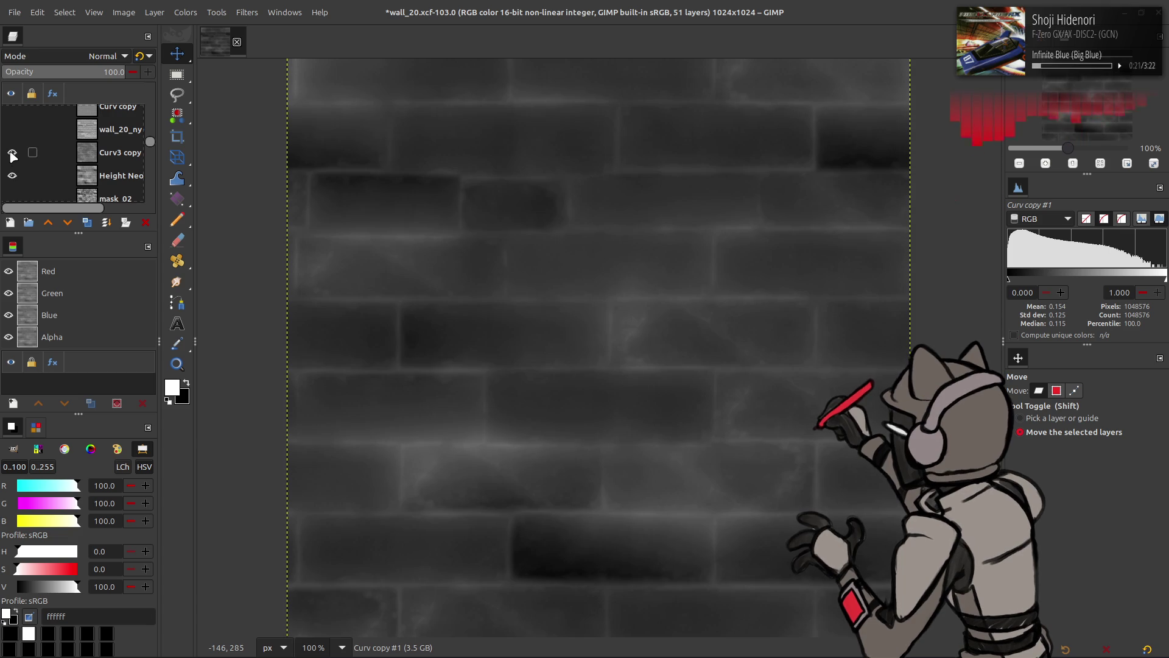
pyautogui.click(13, 152)
pyautogui.scroll(-1, 12, 152)
pyautogui.click(61, 158)
pyautogui.click(61, 139)
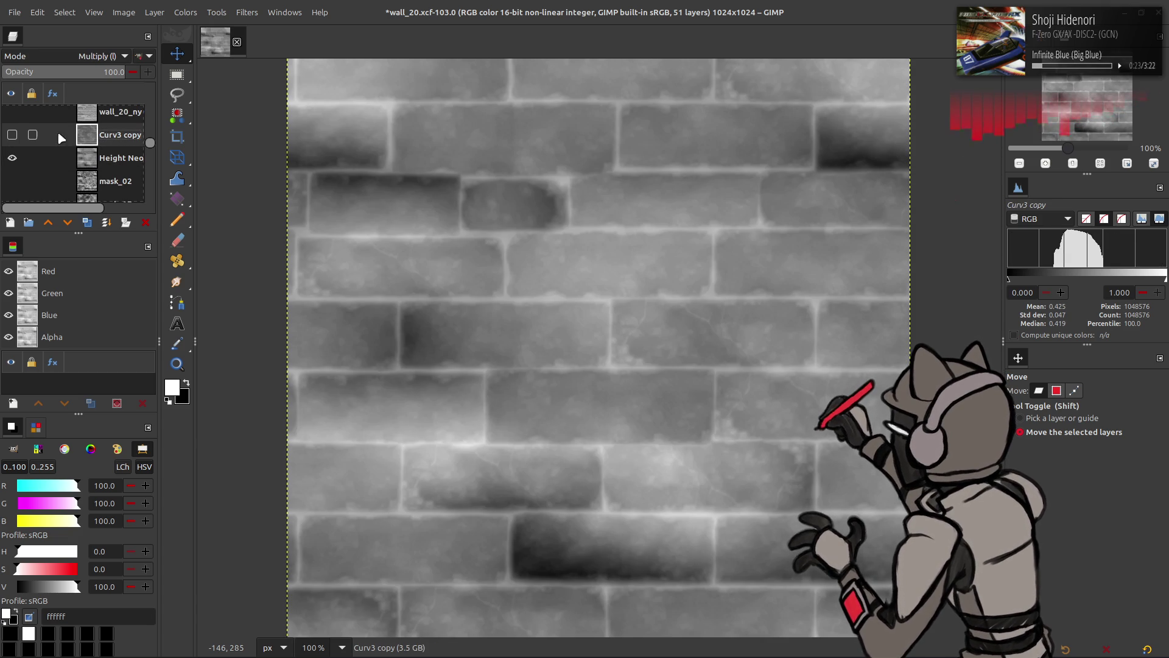
pyautogui.click(12, 135)
# Create a new Visible #8 layer from the visible result and move it higher in the stack
pyautogui.rightClick(83, 141)
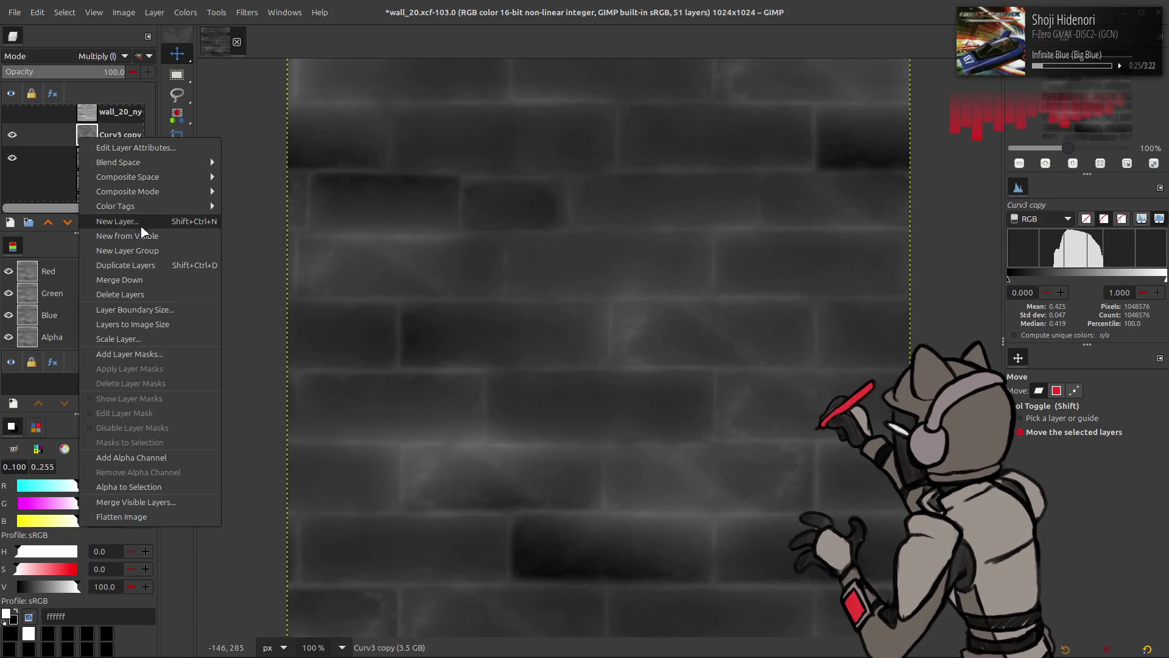
pyautogui.click(122, 227)
pyautogui.moveTo(65, 146)
pyautogui.mouseDown()
pyautogui.moveTo(116, 92)
pyautogui.moveTo(98, 149)
pyautogui.mouseUp()
pyautogui.scroll(-5, 92, 150)
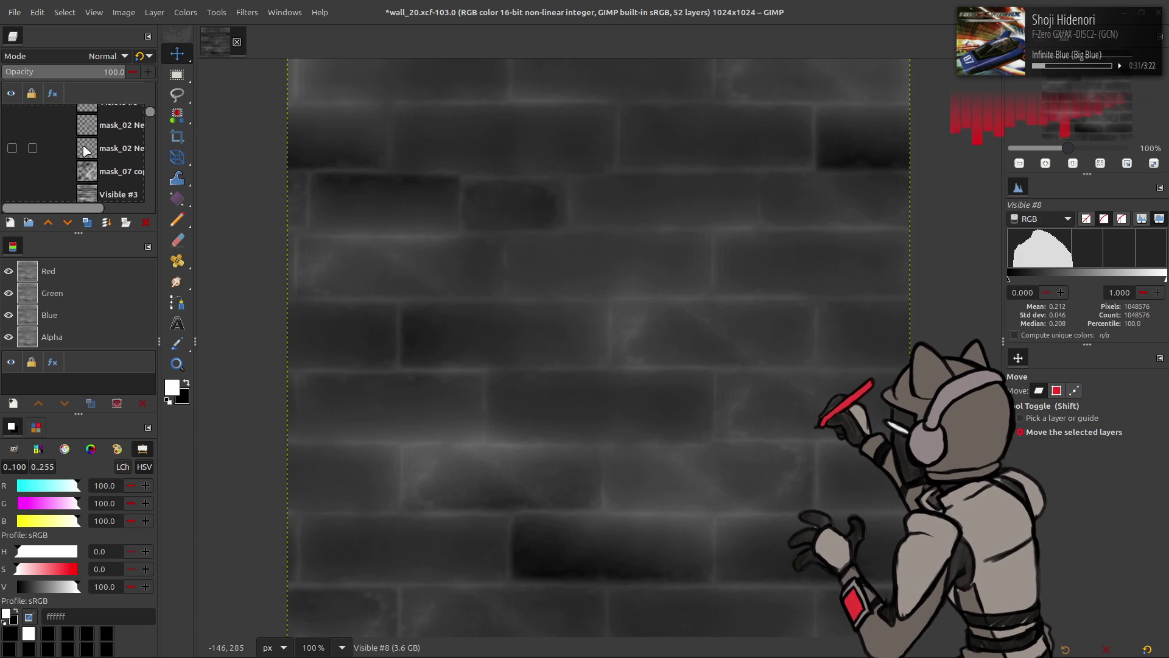
pyautogui.scroll(3, 85, 147)
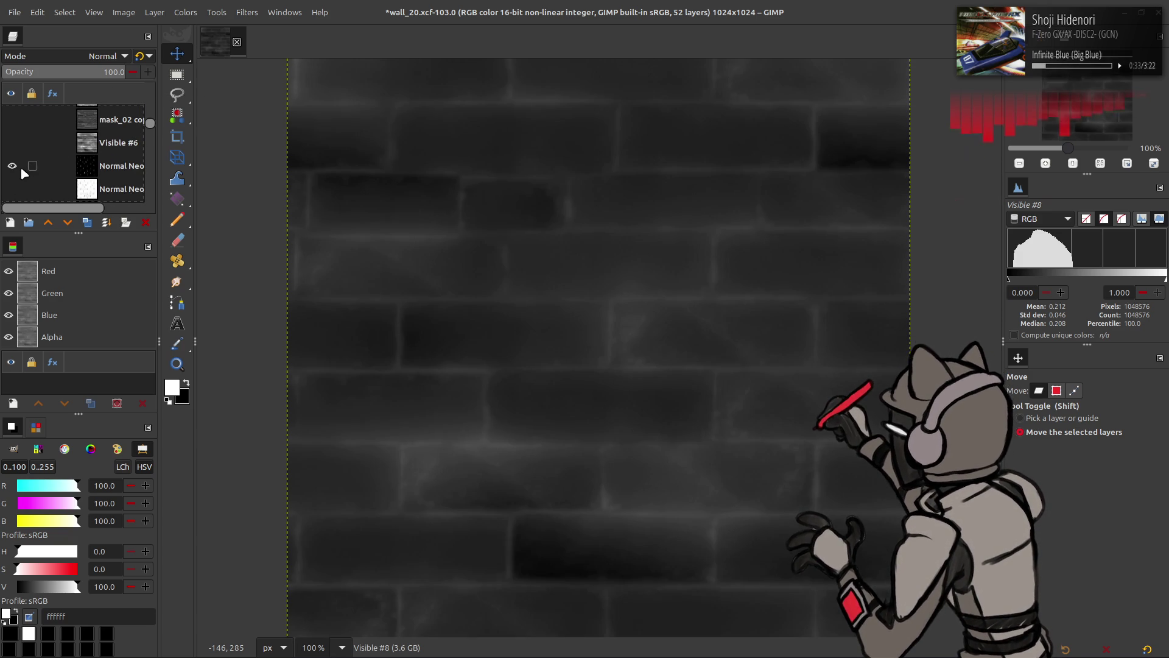
# Show Visible #7 and place Visible #8 above Curv copy #1, comparing the result
pyautogui.click(20, 166)
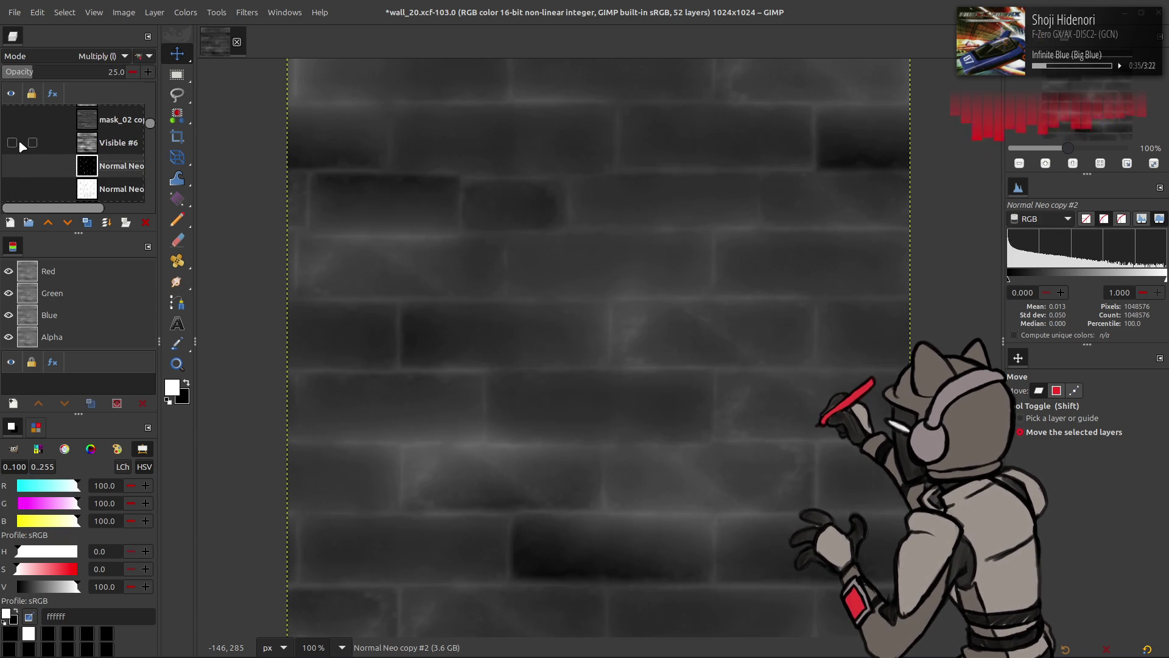
pyautogui.click(18, 142)
pyautogui.click(18, 142)
pyautogui.scroll(-4, 19, 146)
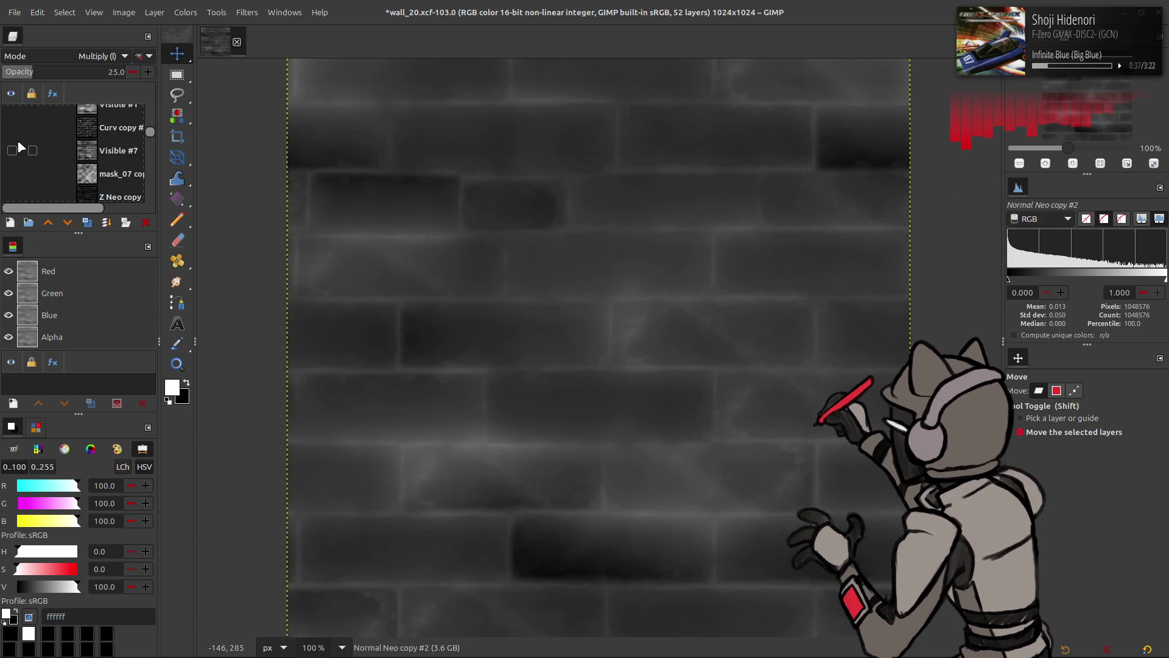
pyautogui.click(12, 150)
pyautogui.click(12, 150)
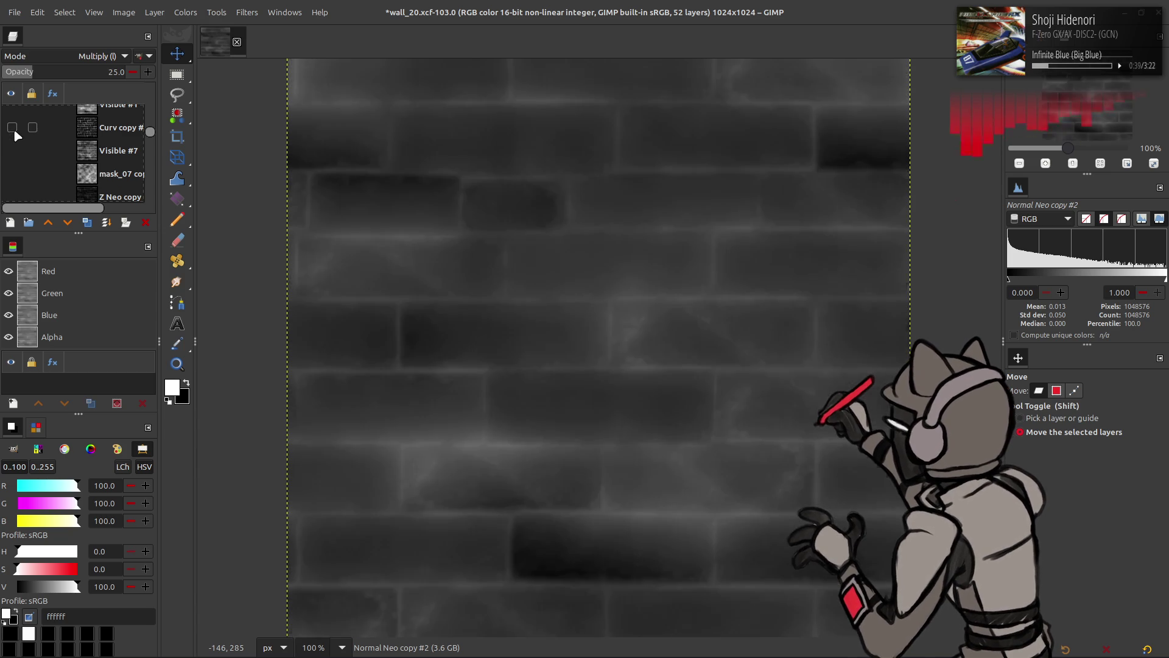
pyautogui.moveTo(86, 161)
pyautogui.mouseDown()
pyautogui.moveTo(104, 109)
pyautogui.moveTo(112, 164)
pyautogui.mouseUp()
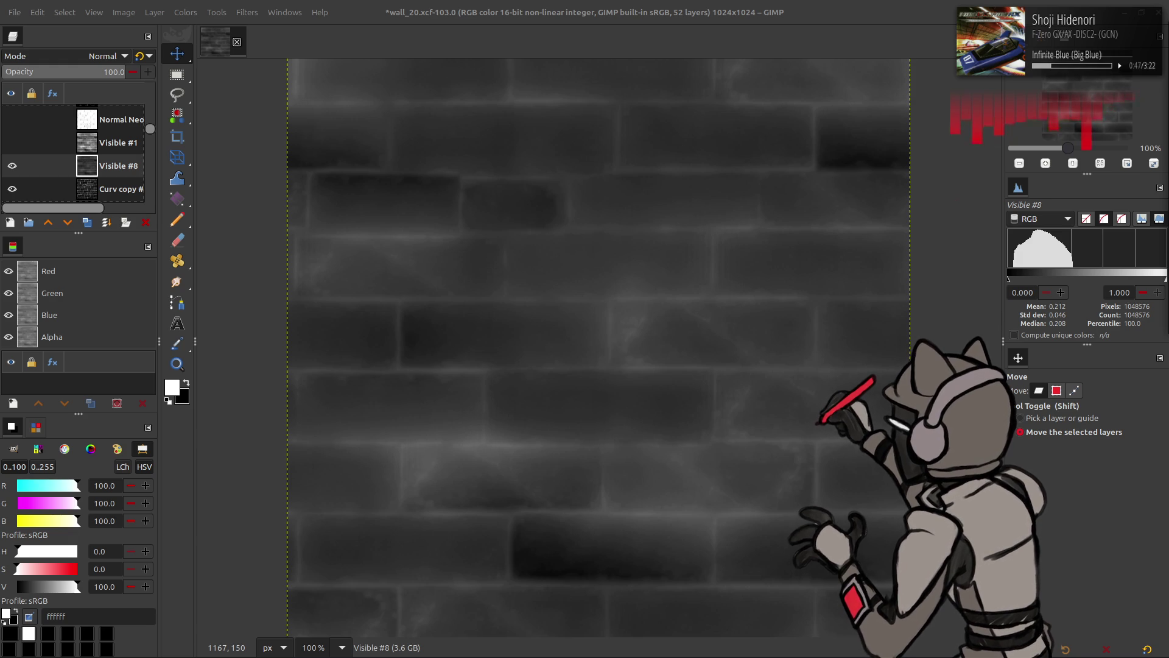
pyautogui.click(14, 167)
pyautogui.click(14, 167)
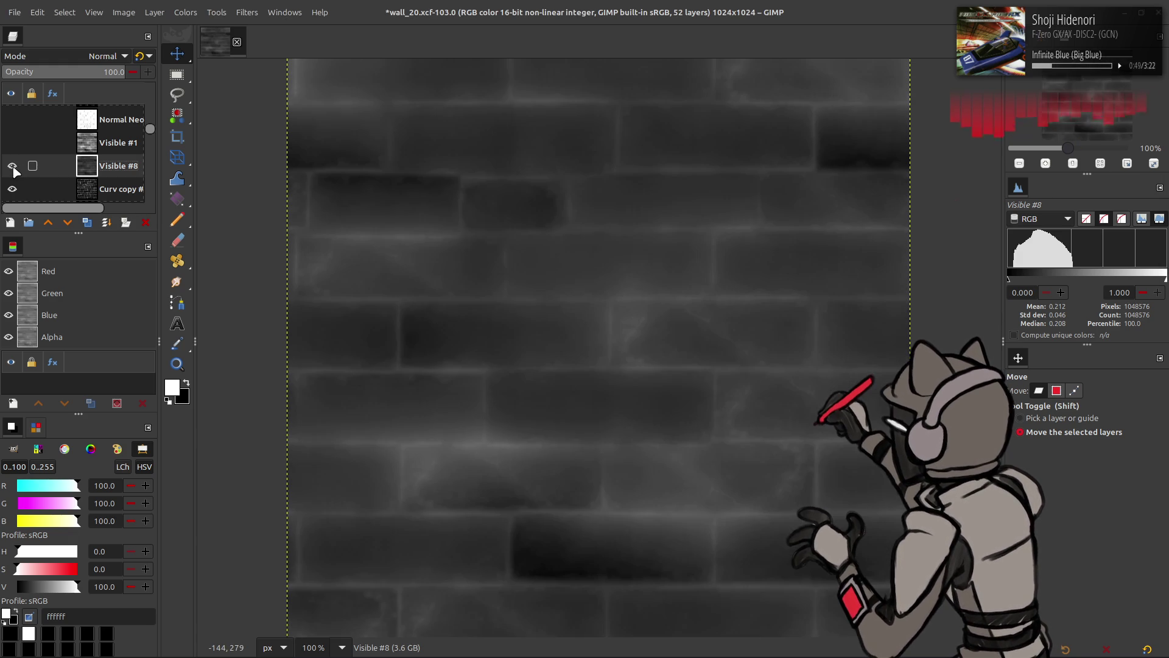
pyautogui.click(186, 12)
# Apply Stretch Contrast to the grey brick layer and compare with Visible #8 on and off
pyautogui.moveTo(247, 224)
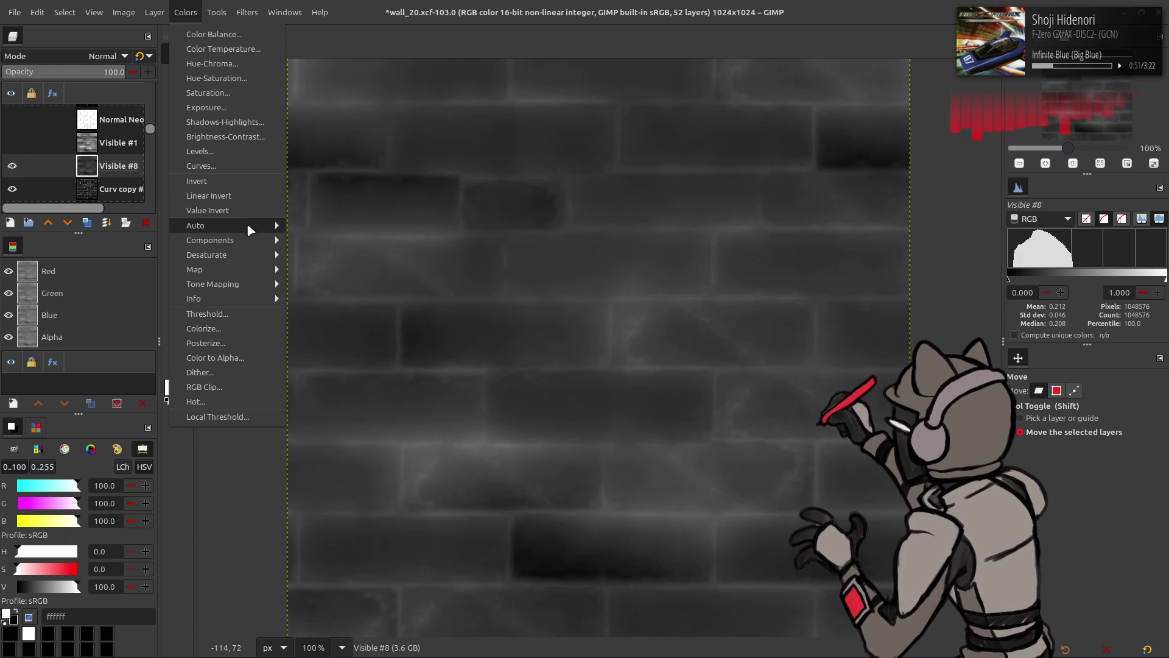
pyautogui.click(328, 256)
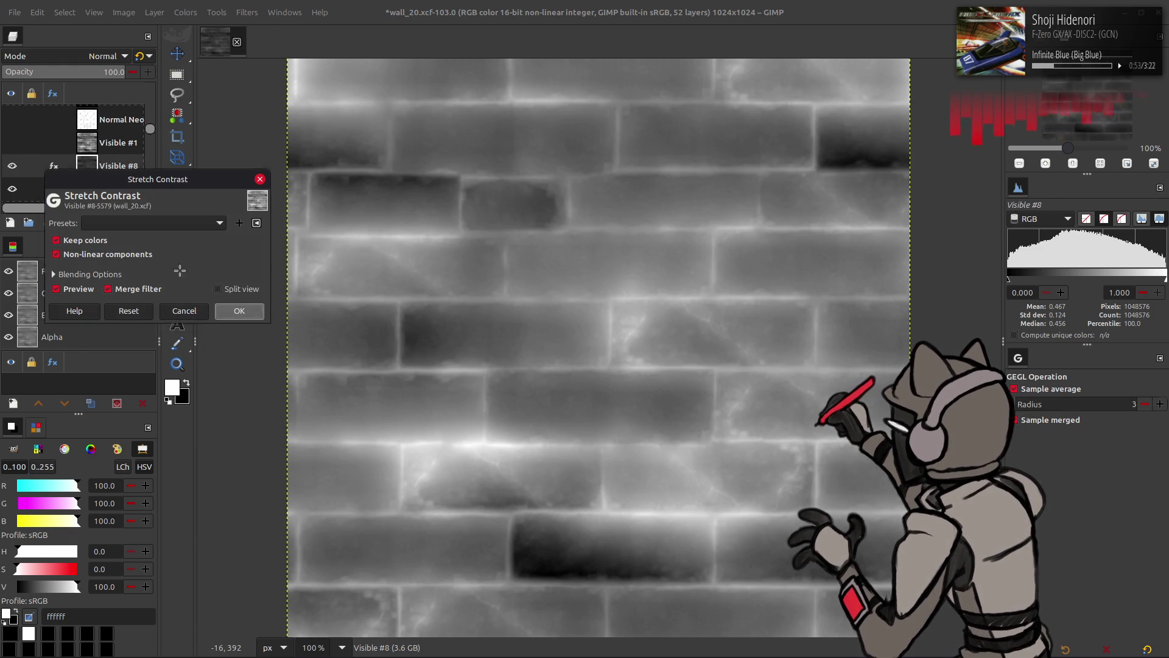
pyautogui.click(239, 317)
pyautogui.click(16, 173)
pyautogui.click(17, 173)
pyautogui.click(17, 173)
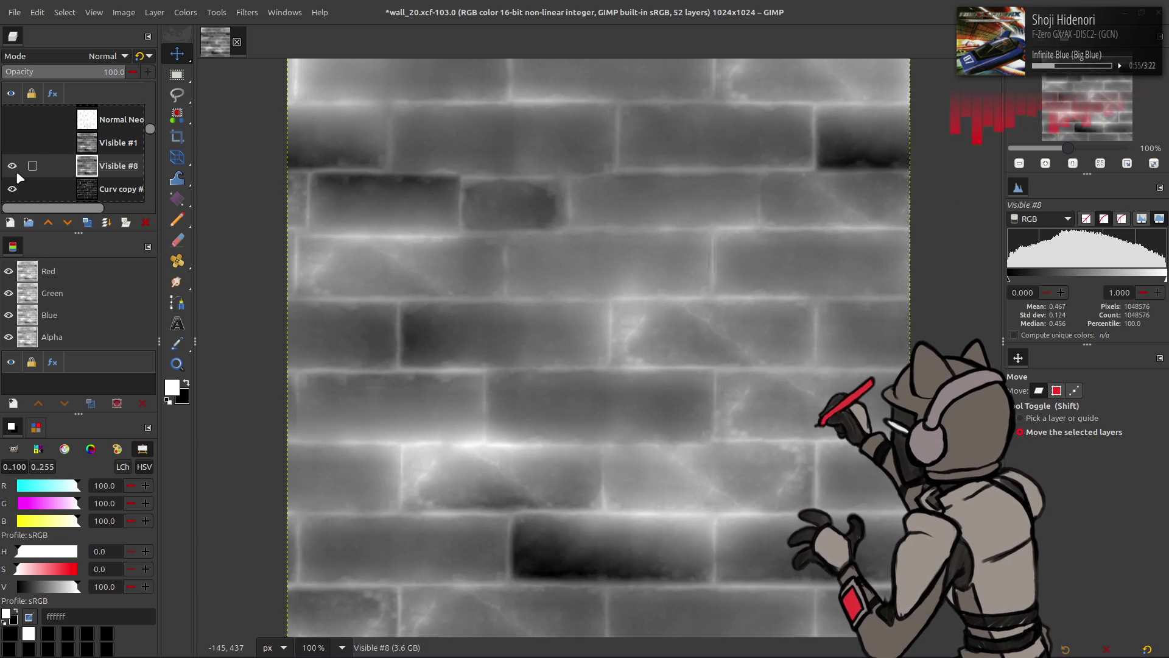
# Invert Visible #8, set it to 50% opacity and merge it into Curv copy #1
pyautogui.click(186, 12)
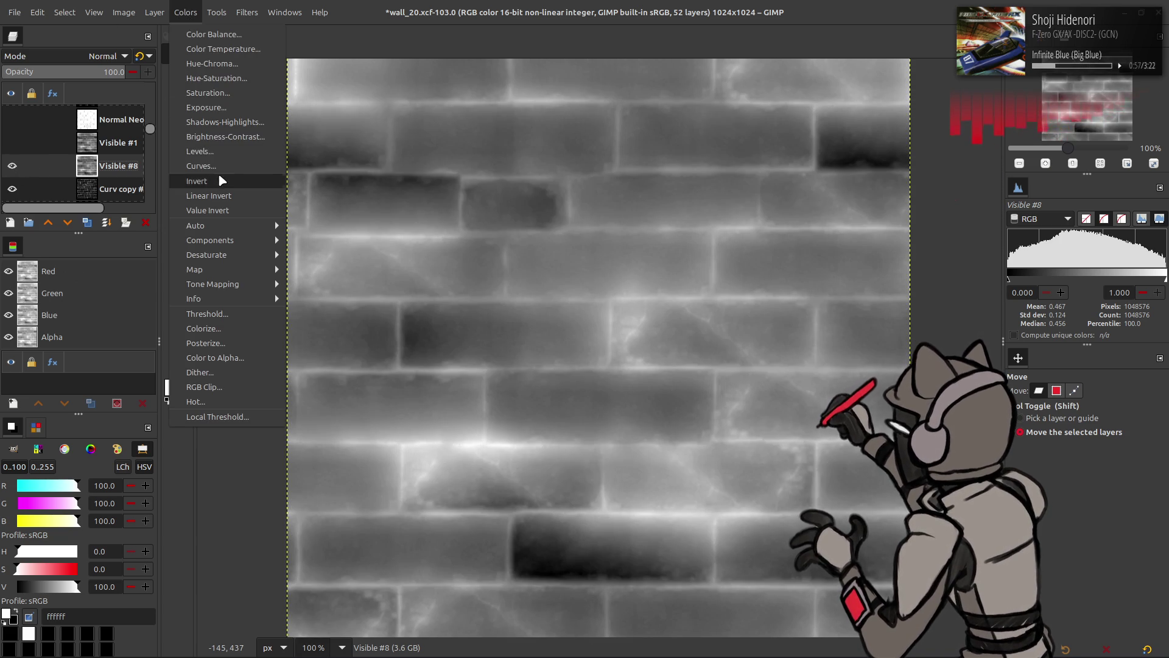
pyautogui.click(221, 181)
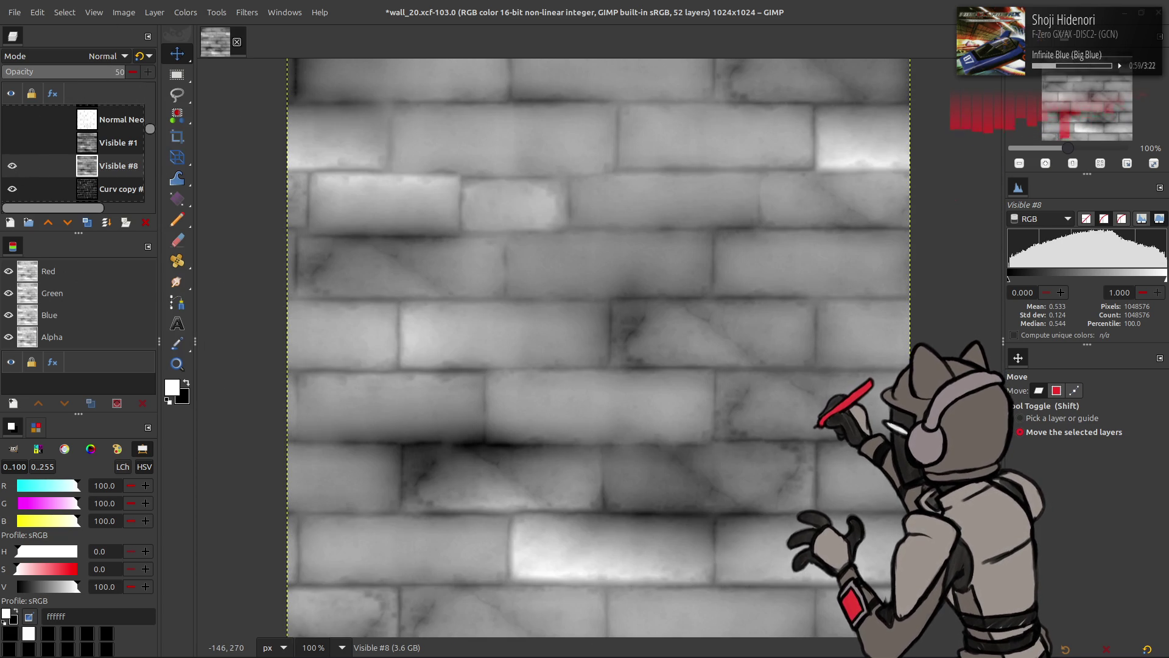
pyautogui.press('Return')
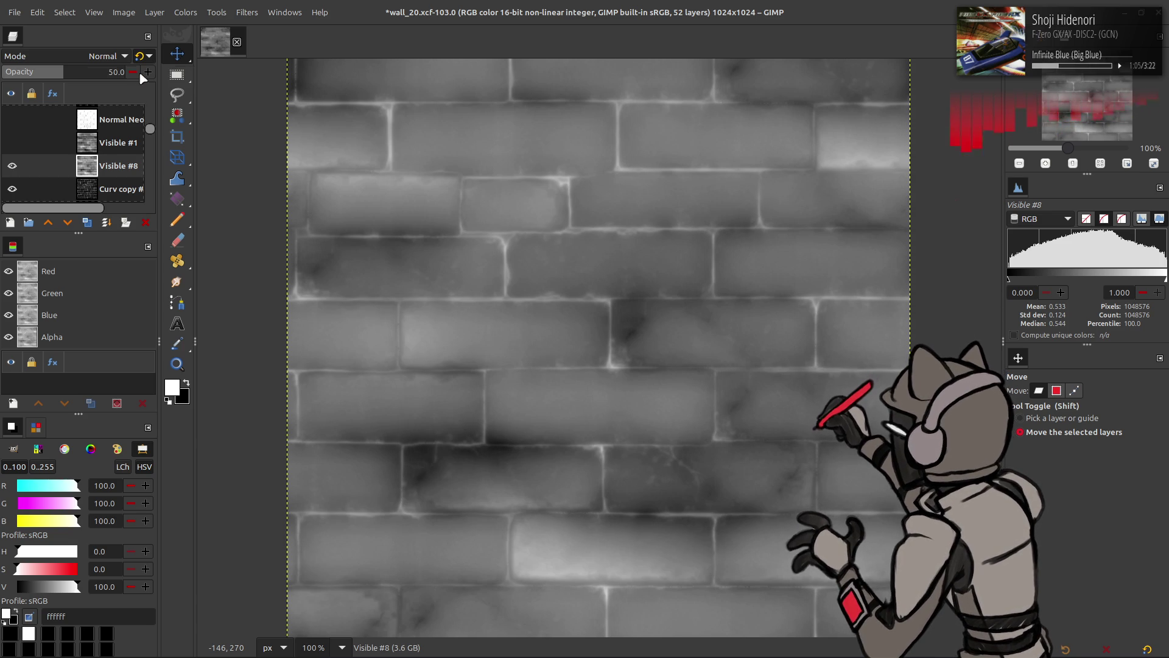
pyautogui.press('Delete')
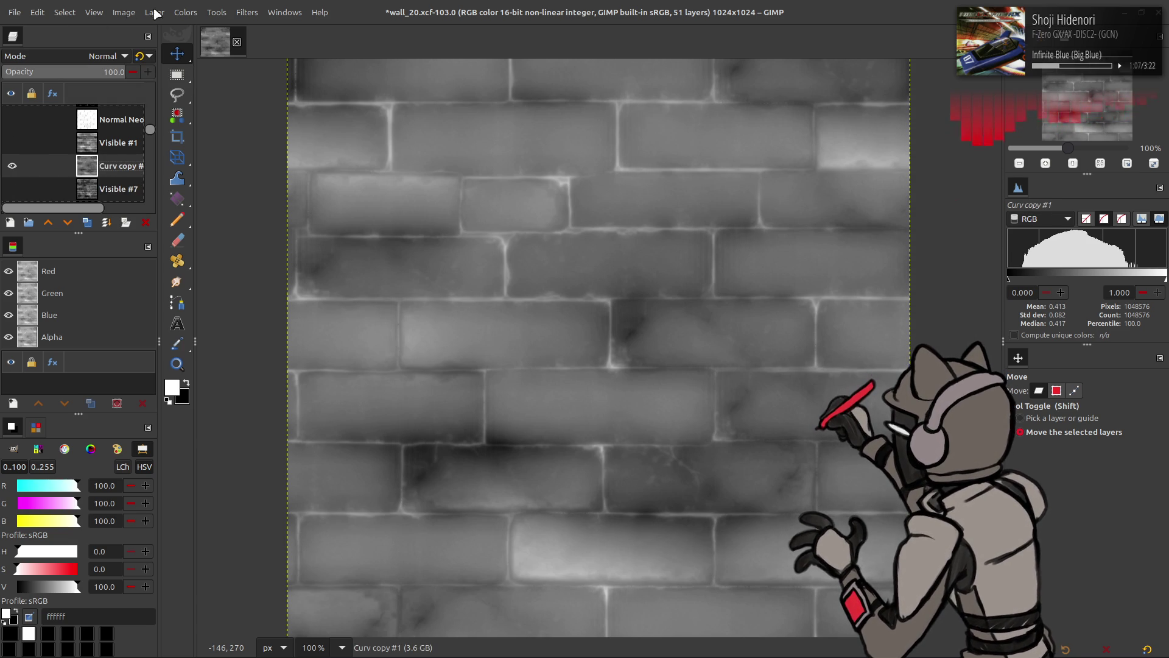
# Stretch the merged layer's contrast with non-linear components and export over the mask file
pyautogui.click(186, 12)
pyautogui.moveTo(244, 218)
pyautogui.click(326, 253)
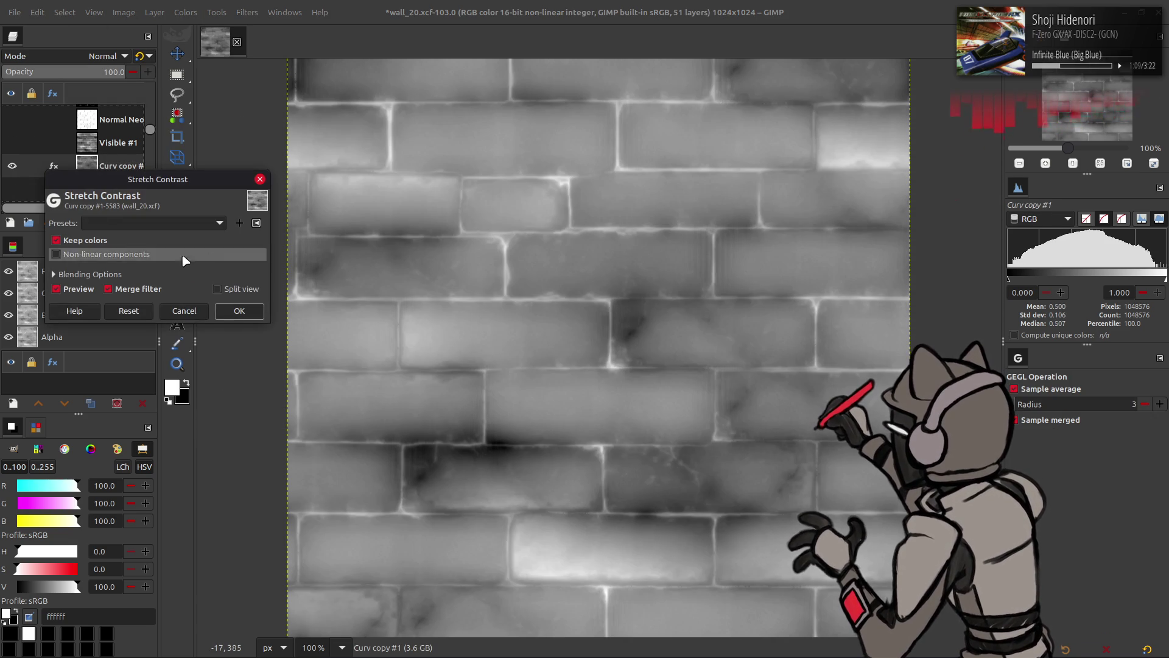
pyautogui.click(143, 256)
pyautogui.click(238, 311)
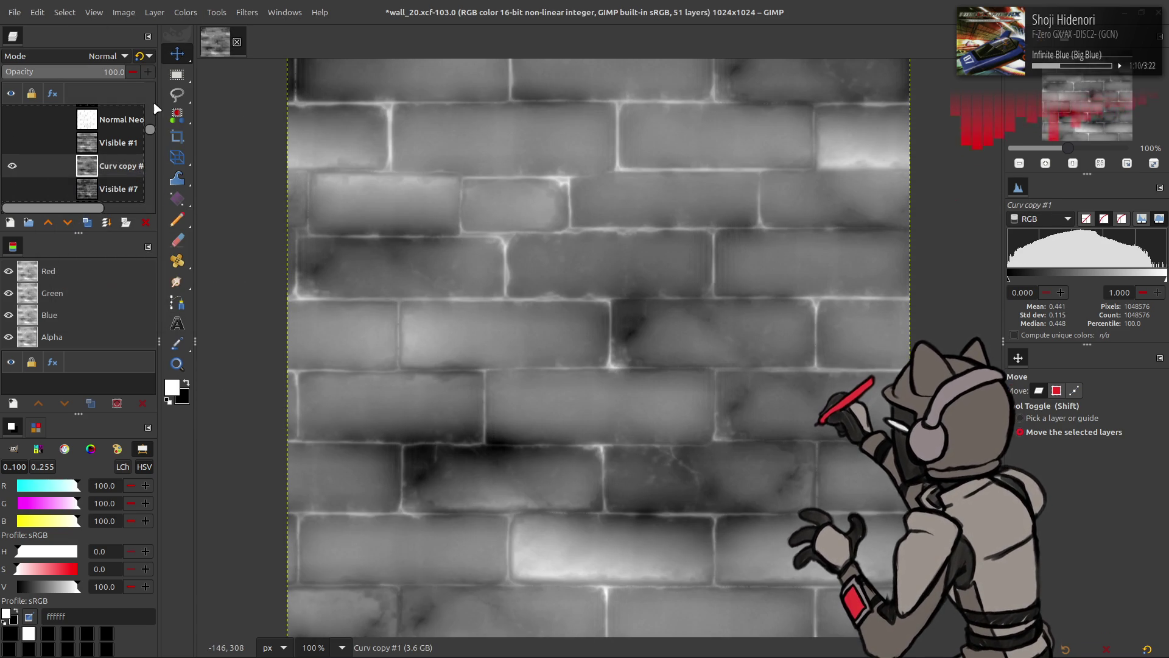
pyautogui.click(10, 14)
pyautogui.click(122, 209)
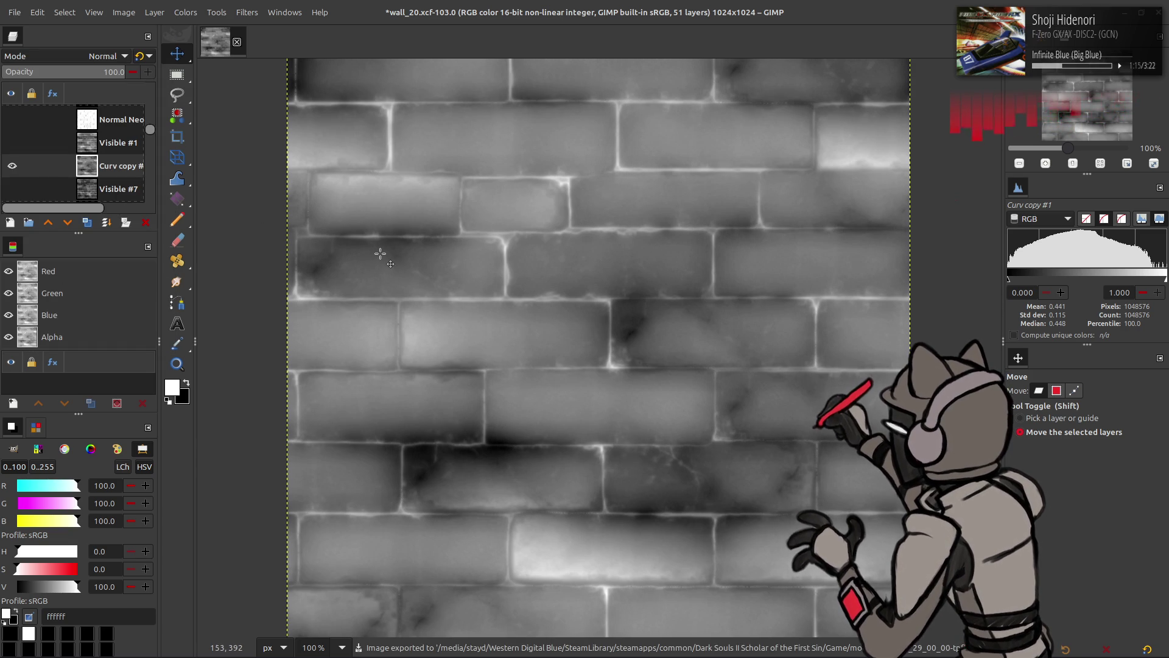
pyautogui.hotkey('alt', 'Tab')
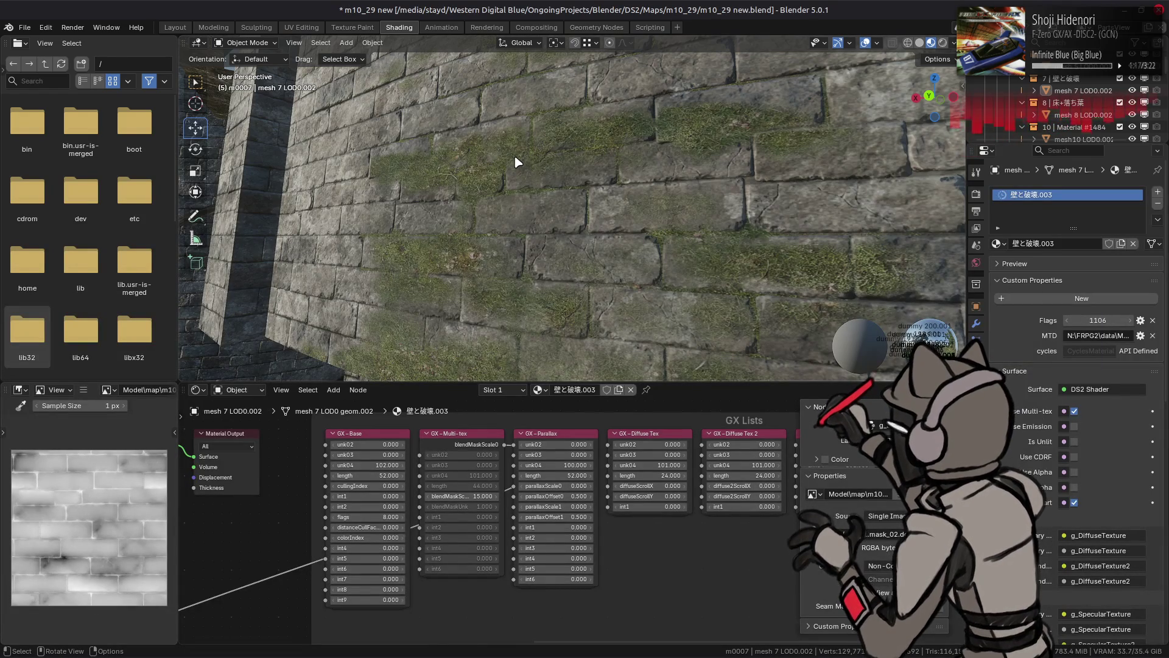
# Orbit around the Blender brick wall, then restore a separate Visible #8 layer in GIMP
pyautogui.moveTo(517, 162)
pyautogui.mouseDown()
pyautogui.moveTo(522, 189)
pyautogui.moveTo(506, 197)
pyautogui.mouseUp()
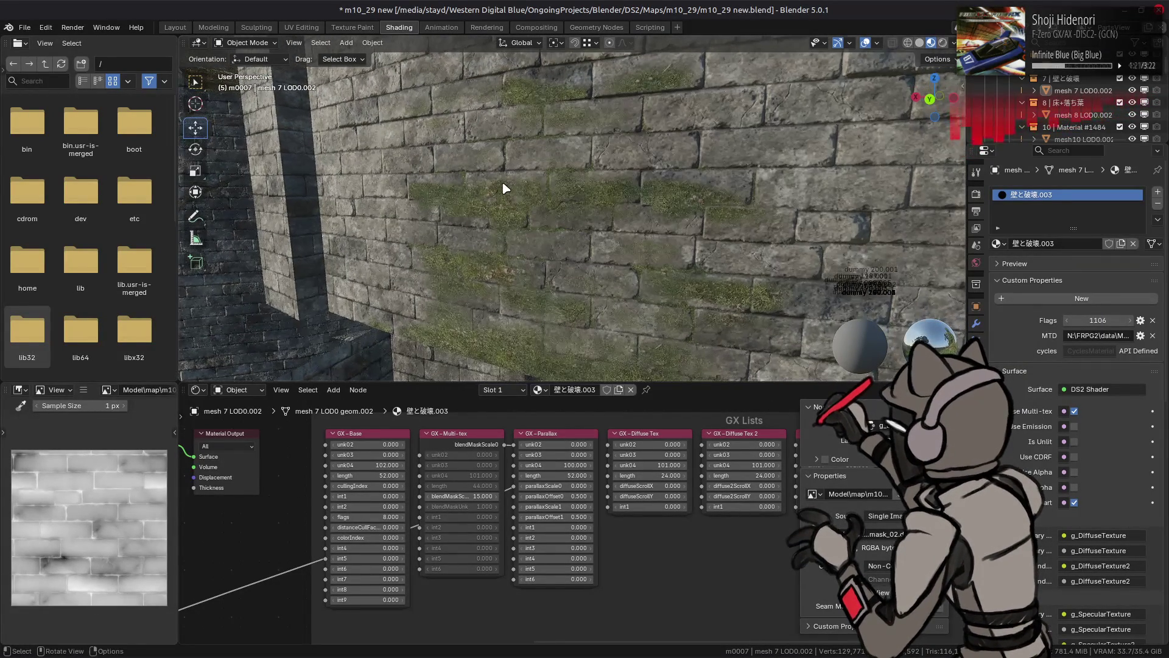
pyautogui.hotkey('alt', 'Tab')
pyautogui.hotkey('ctrl', 'shift', 'v')
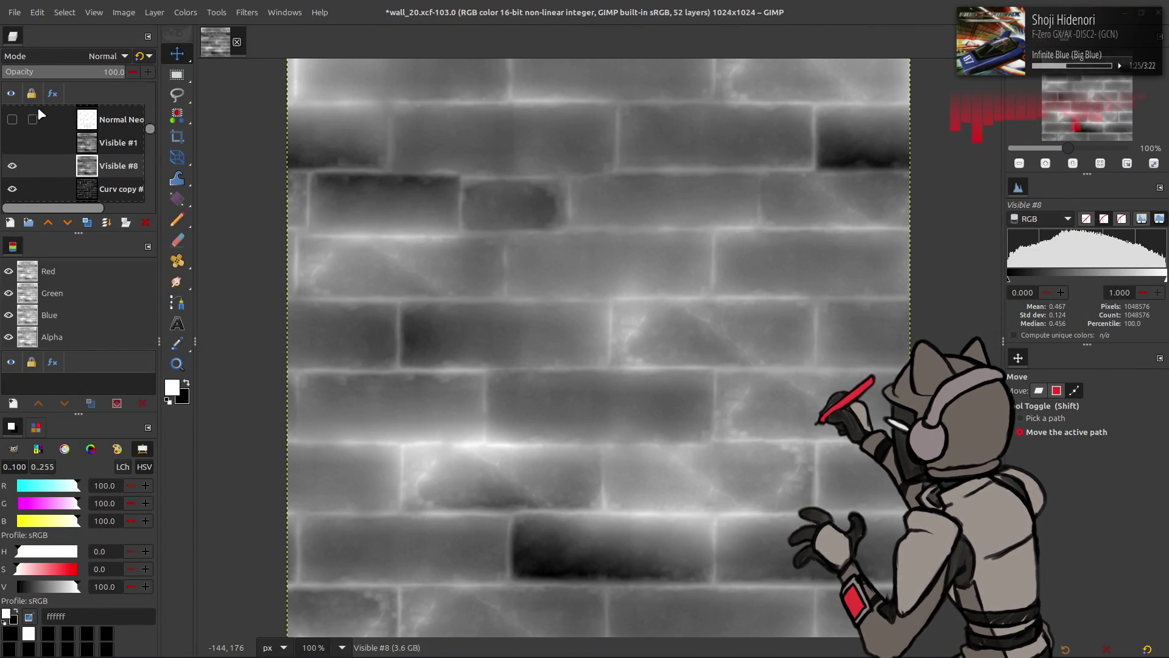
# Set Visible #8 to 50% opacity in Normal mode and merge it into Curv copy #1
pyautogui.click(85, 56)
pyautogui.click(84, 58)
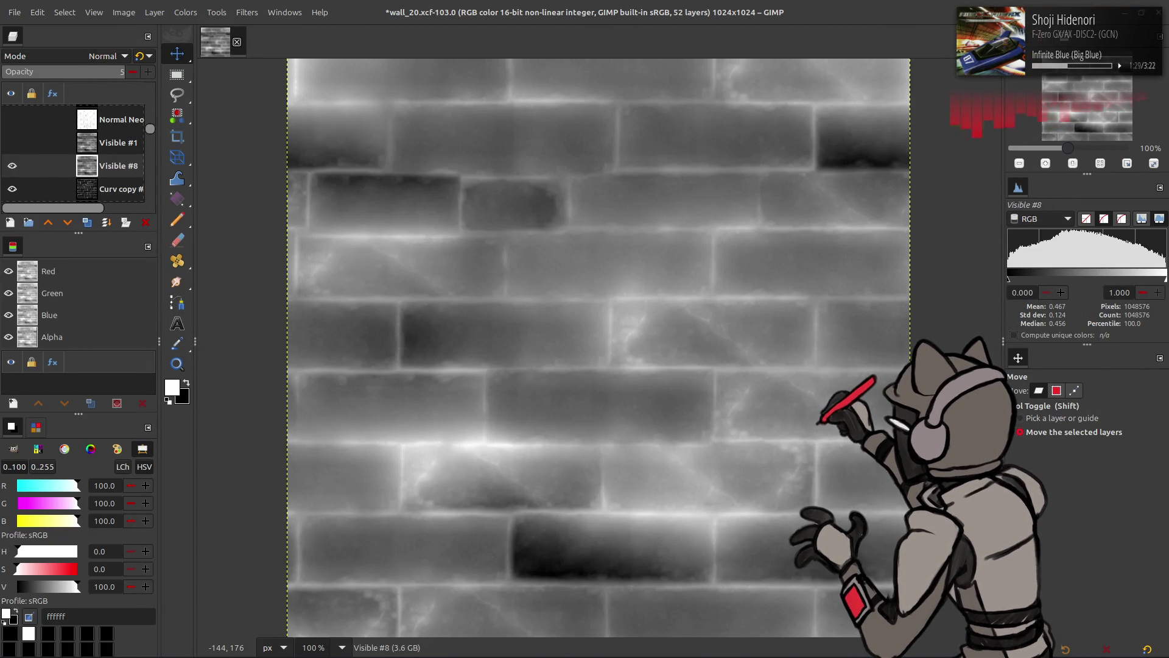
pyautogui.write('0')
pyautogui.press('Return')
pyautogui.click(150, 58)
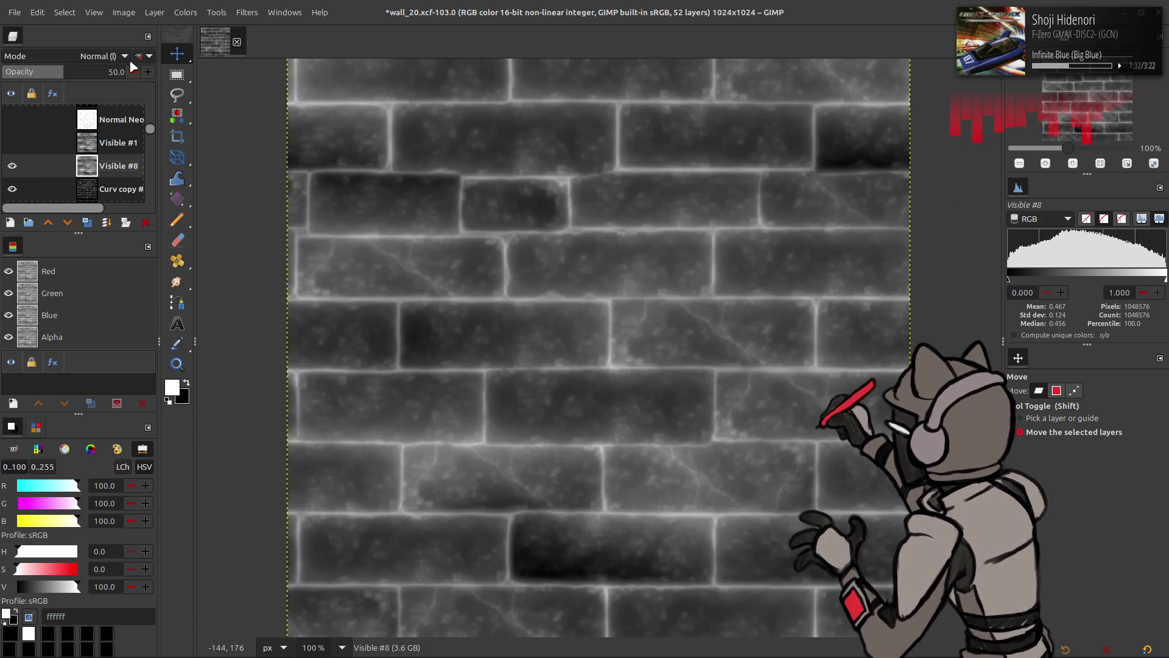
pyautogui.click(141, 56)
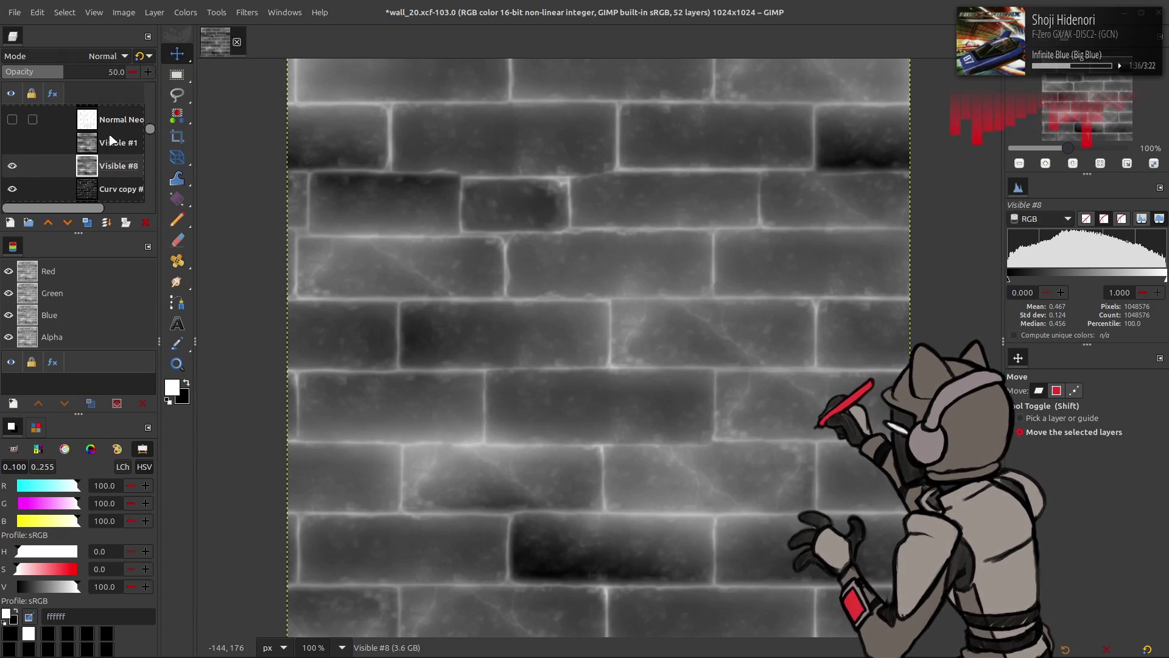
pyautogui.click(109, 178)
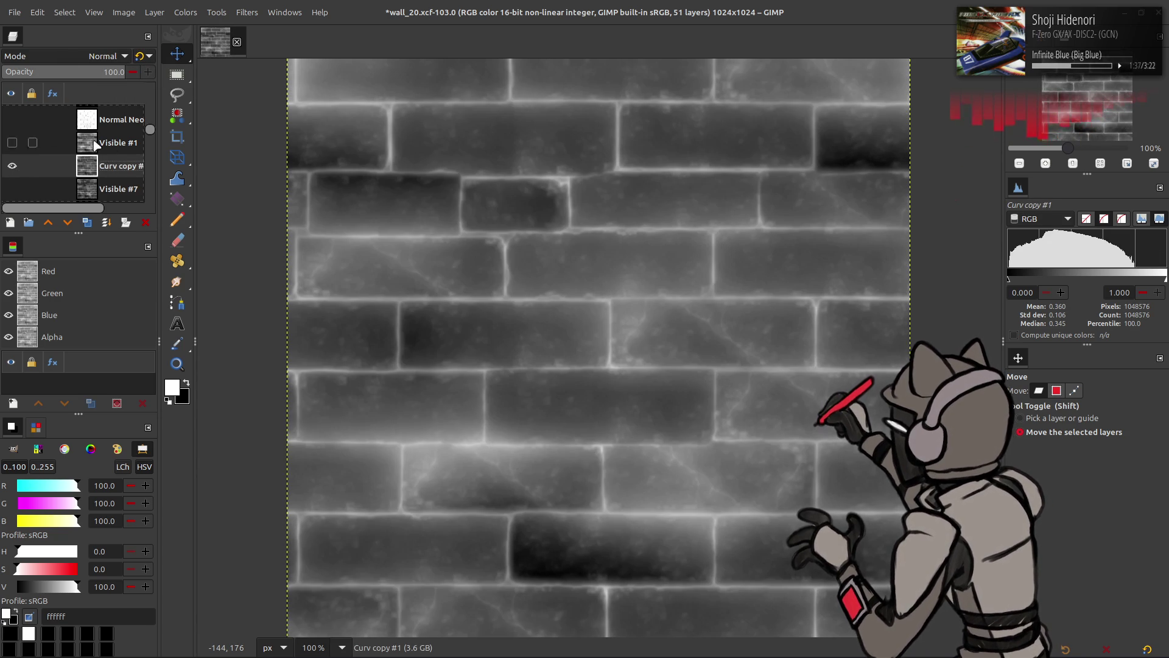
# Stretch Curv copy #1's contrast and export the image over mask_02.dds for Blender
pyautogui.click(185, 12)
pyautogui.moveTo(248, 221)
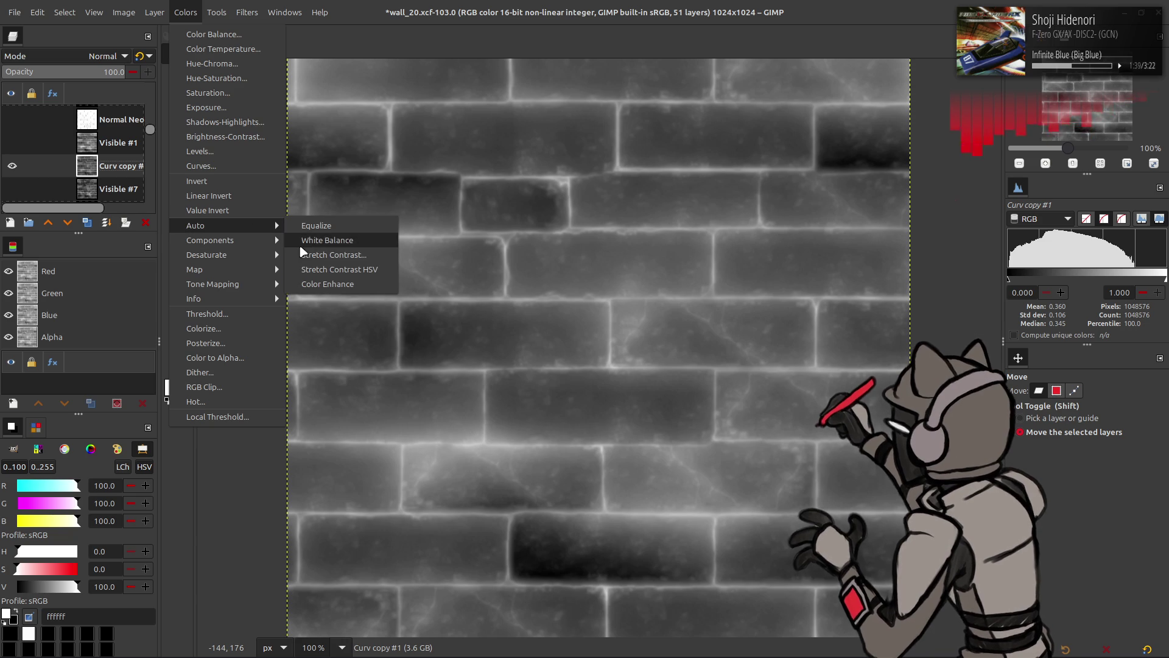
pyautogui.click(306, 257)
pyautogui.click(238, 310)
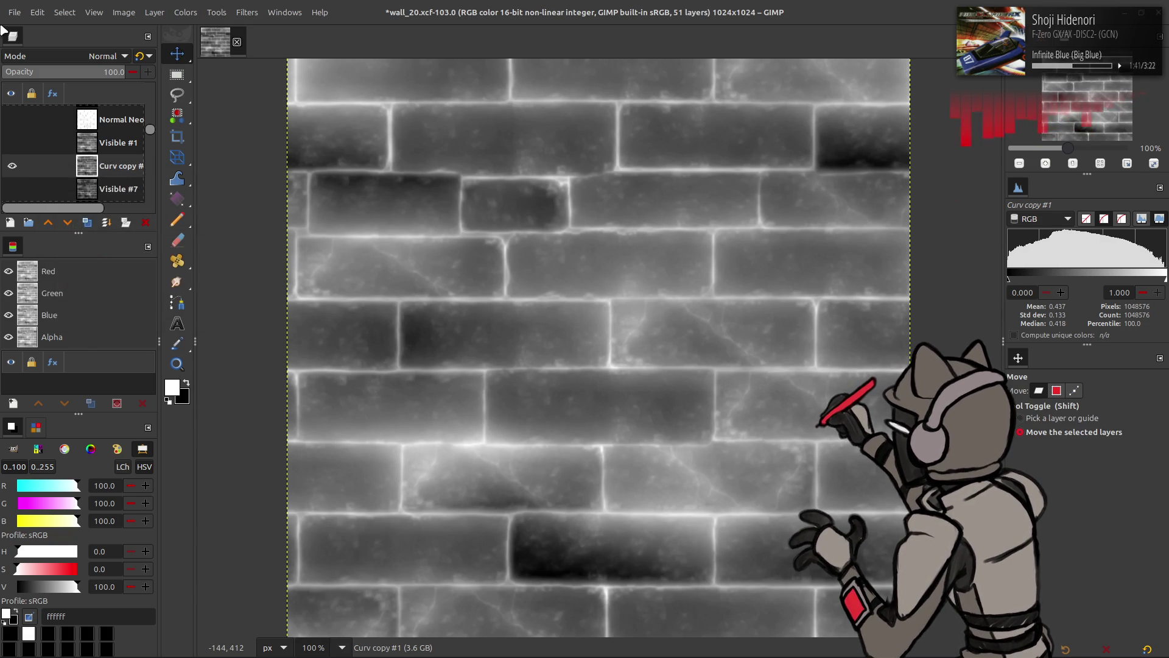
pyautogui.click(15, 12)
pyautogui.click(91, 211)
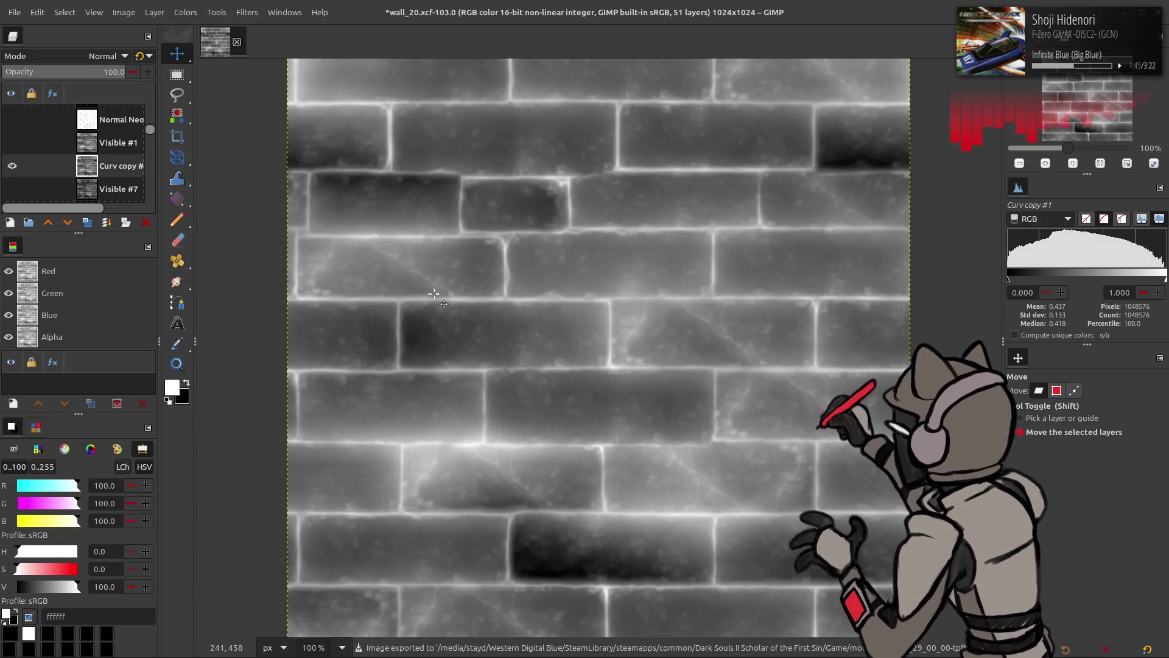
pyautogui.hotkey('alt', 'Tab')
pyautogui.hotkey('alt', 'r')
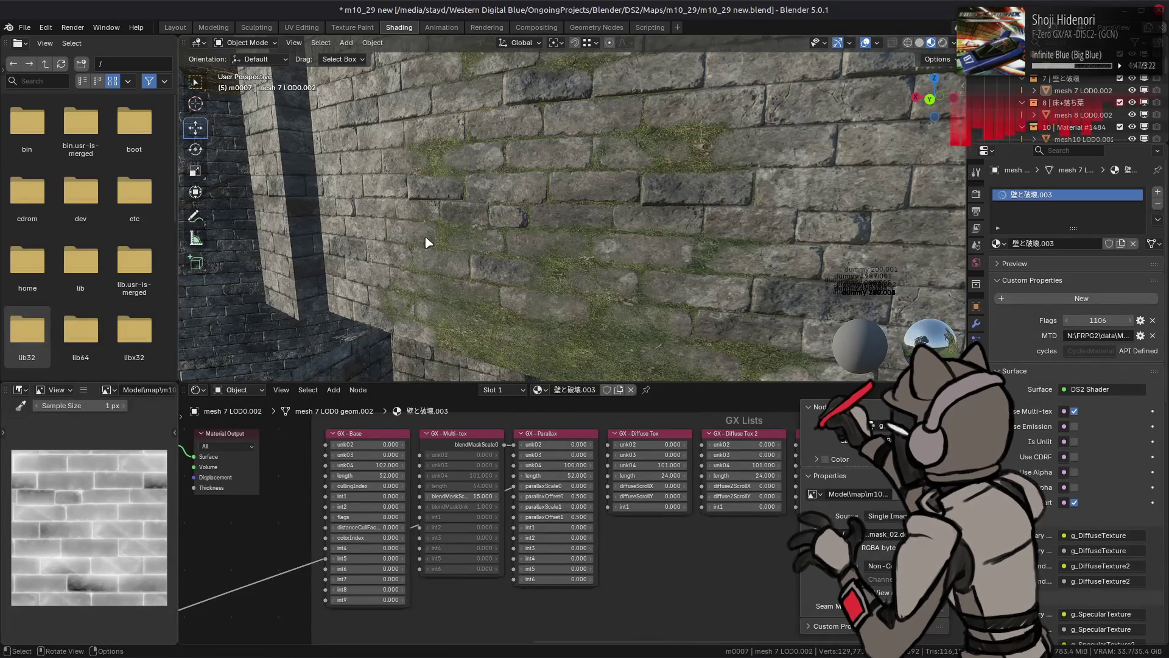
# Merge Visible #8 down again, re-stretch the contrast and re-export the mask to Blender
pyautogui.hotkey('alt', 'Tab')
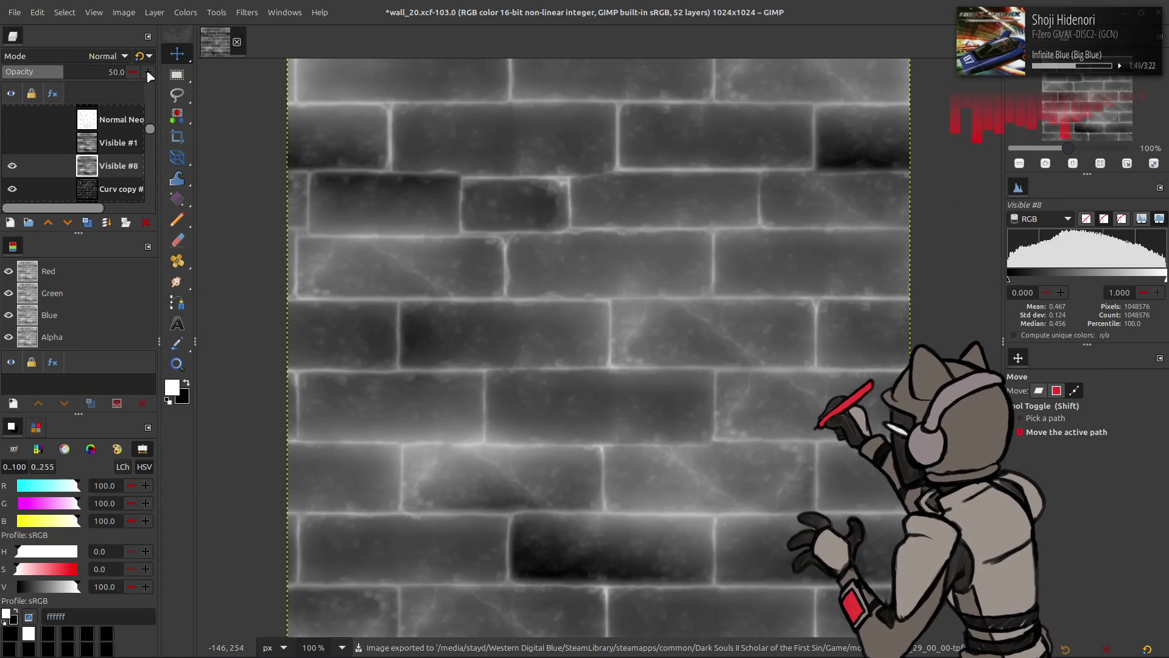
pyautogui.hotkey('ctrl', 'm')
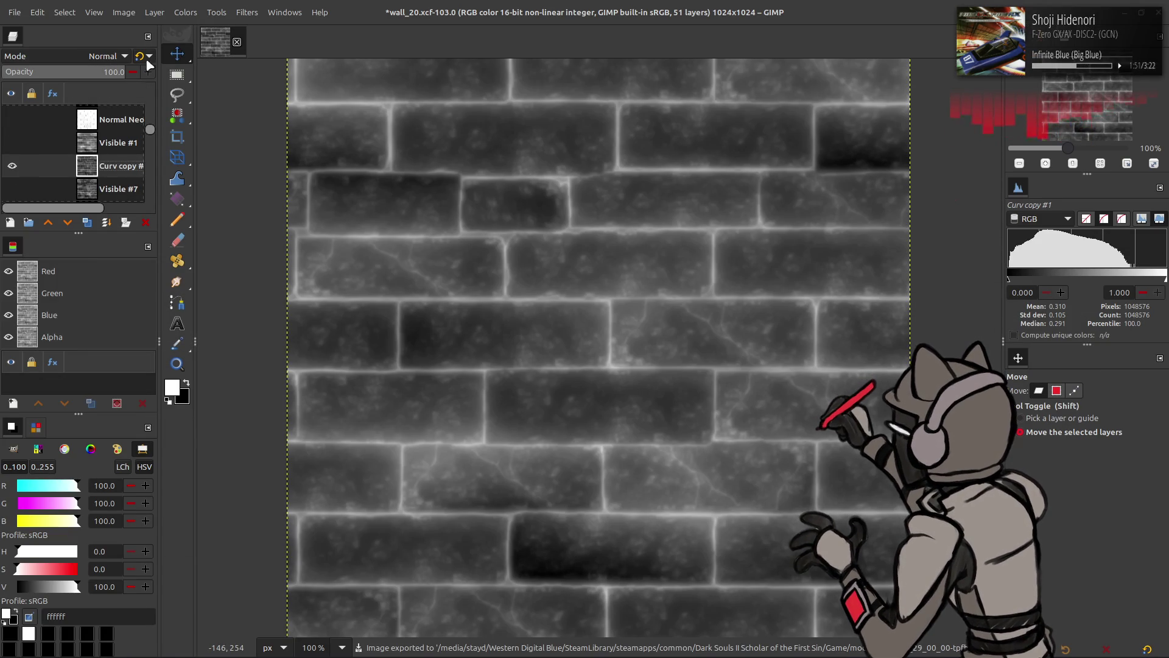
pyautogui.click(178, 12)
pyautogui.moveTo(254, 224)
pyautogui.click(328, 255)
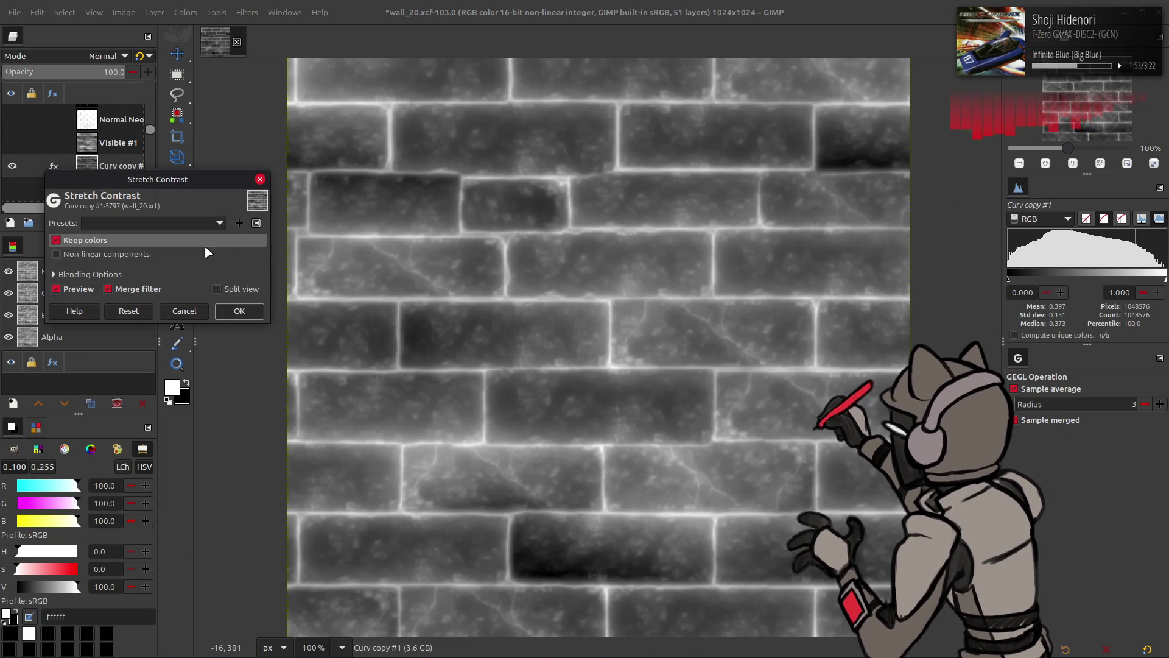
pyautogui.click(240, 311)
pyautogui.click(37, 12)
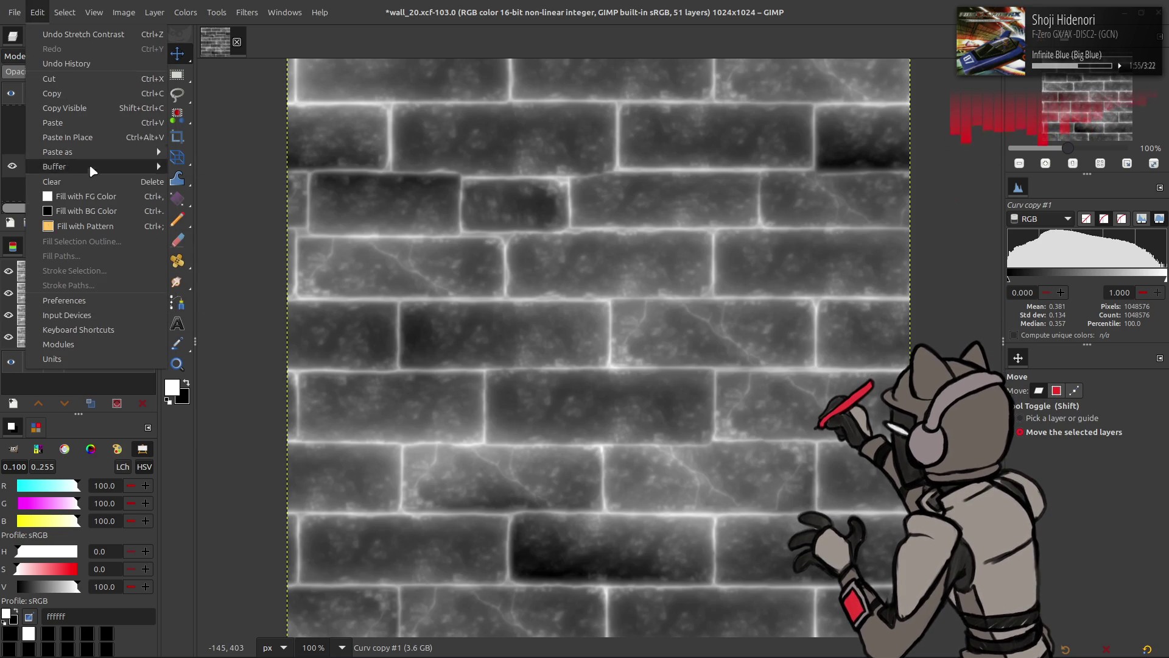
pyautogui.click(73, 211)
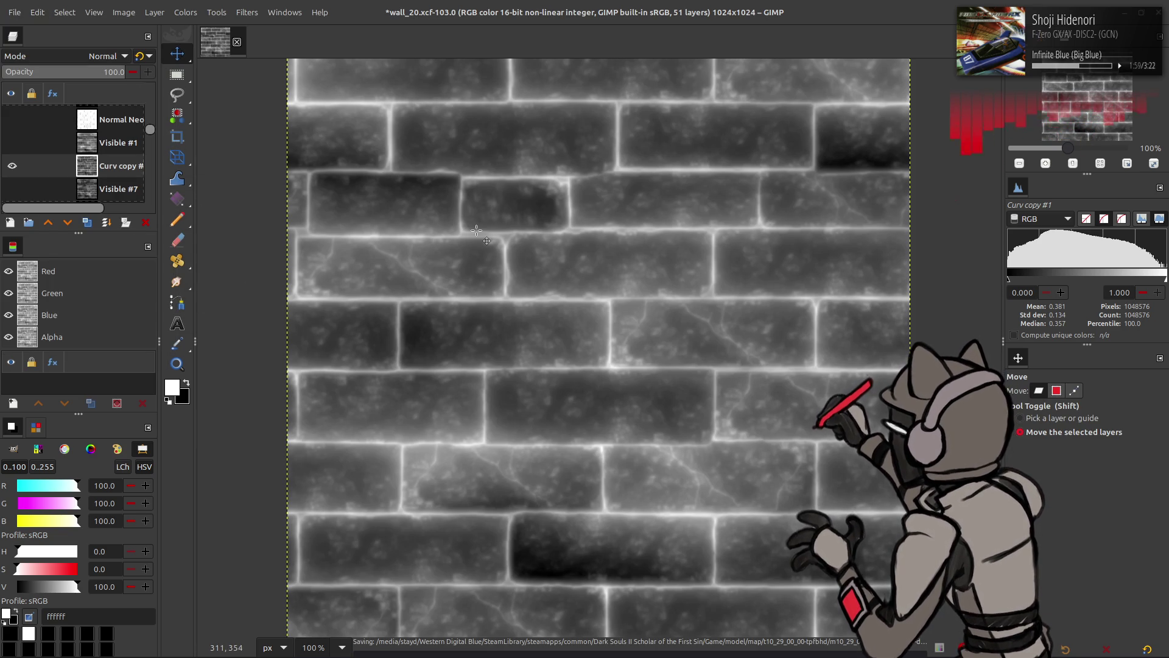
pyautogui.hotkey('alt', 'Tab')
pyautogui.hotkey('alt', 'r')
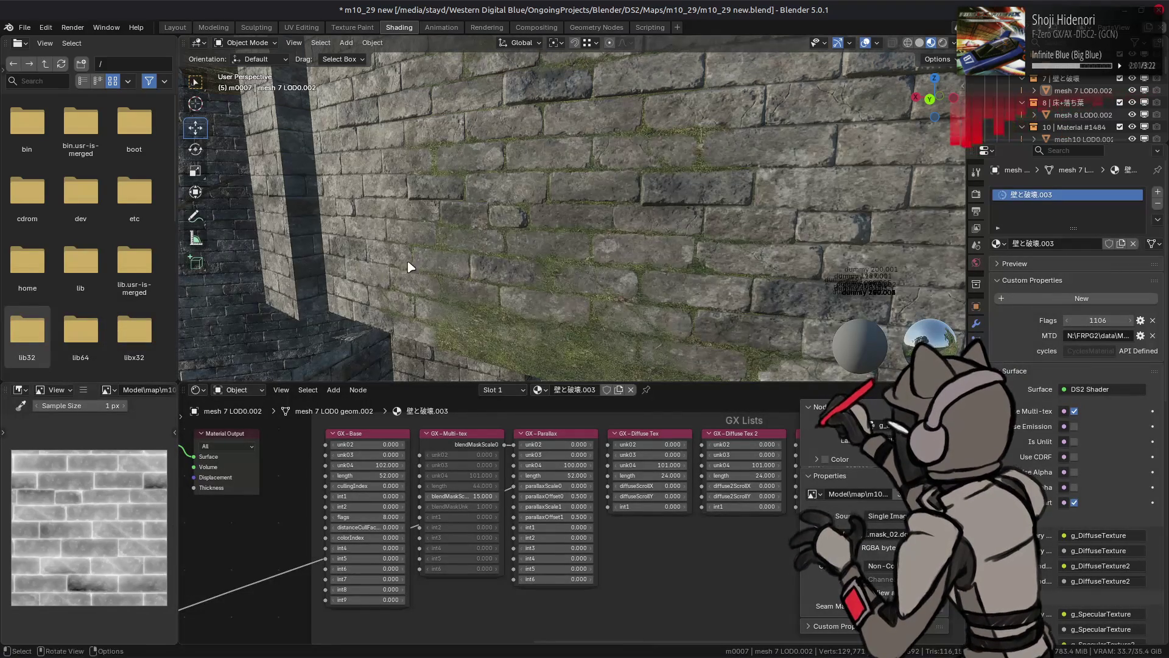
# Zoom and orbit around the brick wall to inspect the refreshed mask from an angle
pyautogui.scroll(3, 491, 215)
pyautogui.moveTo(516, 221); pyautogui.dragTo(653, 177)
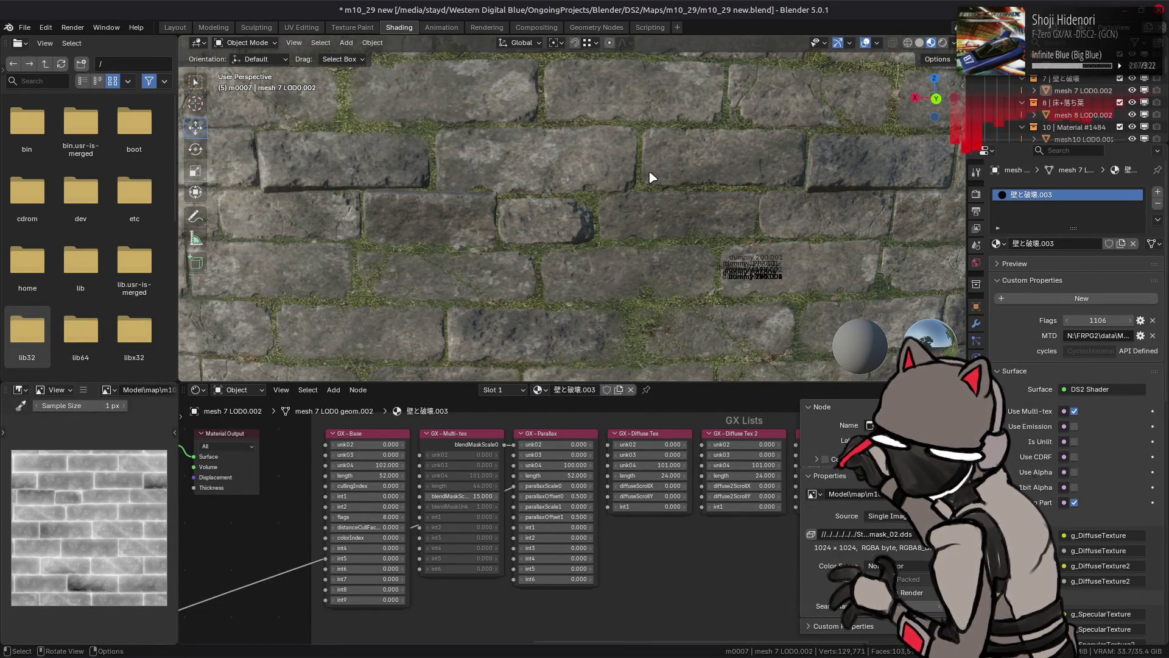
pyautogui.scroll(-5, 652, 178)
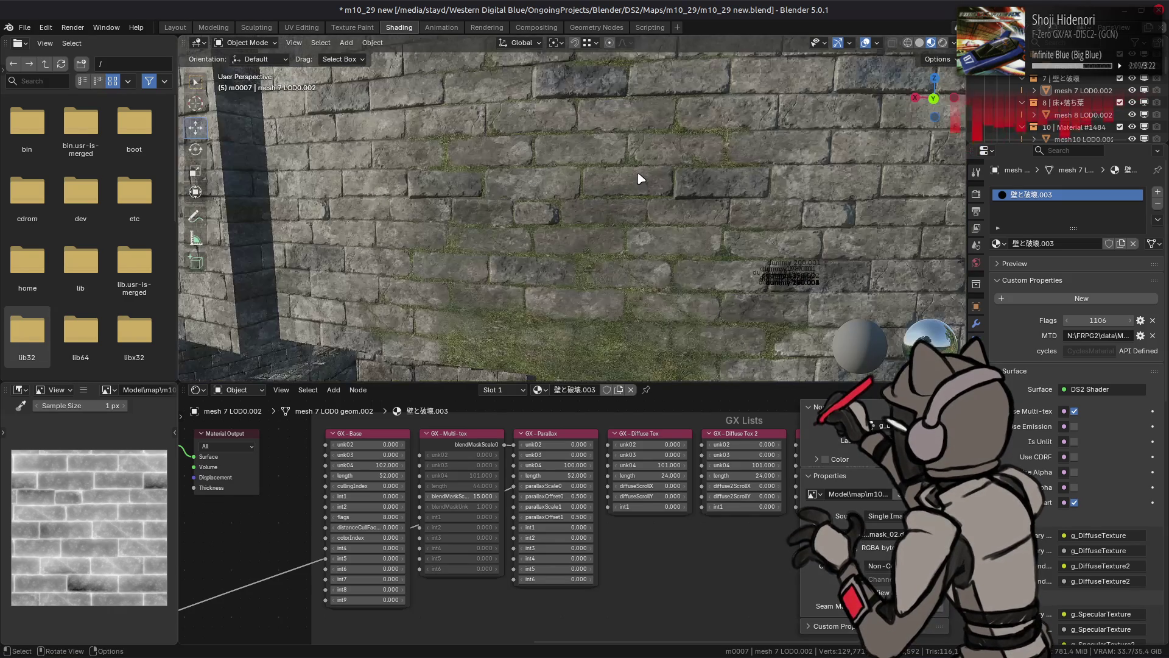
pyautogui.moveTo(642, 179)
pyautogui.mouseDown()
pyautogui.moveTo(637, 223)
pyautogui.moveTo(659, 202)
pyautogui.moveTo(579, 201)
pyautogui.moveTo(571, 189)
pyautogui.moveTo(605, 148)
pyautogui.moveTo(630, 165)
pyautogui.mouseUp()
# Rotate the HDRI lighting under Viewport Shading to review the wall, then return to GIMP
pyautogui.click(954, 43)
pyautogui.moveTo(976, 175)
pyautogui.mouseDown()
pyautogui.moveTo(451, 187)
pyautogui.moveTo(635, 212)
pyautogui.moveTo(597, 253)
pyautogui.moveTo(616, 229)
pyautogui.moveTo(546, 241)
pyautogui.mouseUp()
pyautogui.hotkey('alt', 'Tab')
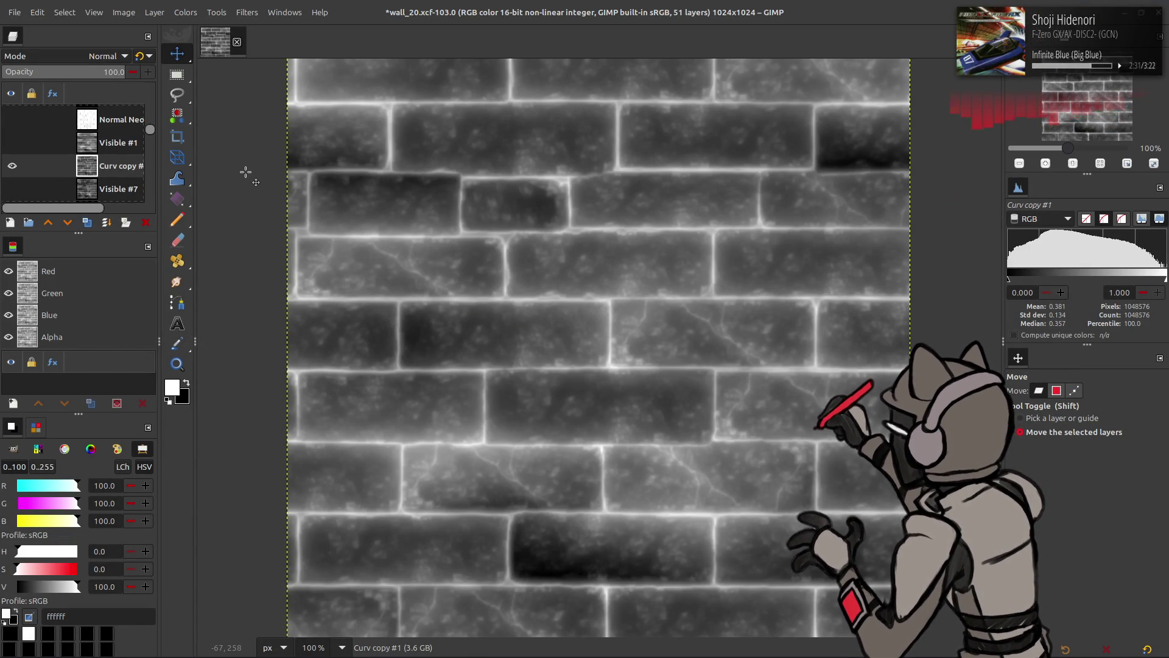
# Show Visible #7 and make it the active layer, with Visible #1 and Curv copy #1 hidden
pyautogui.click(12, 166)
pyautogui.click(12, 143)
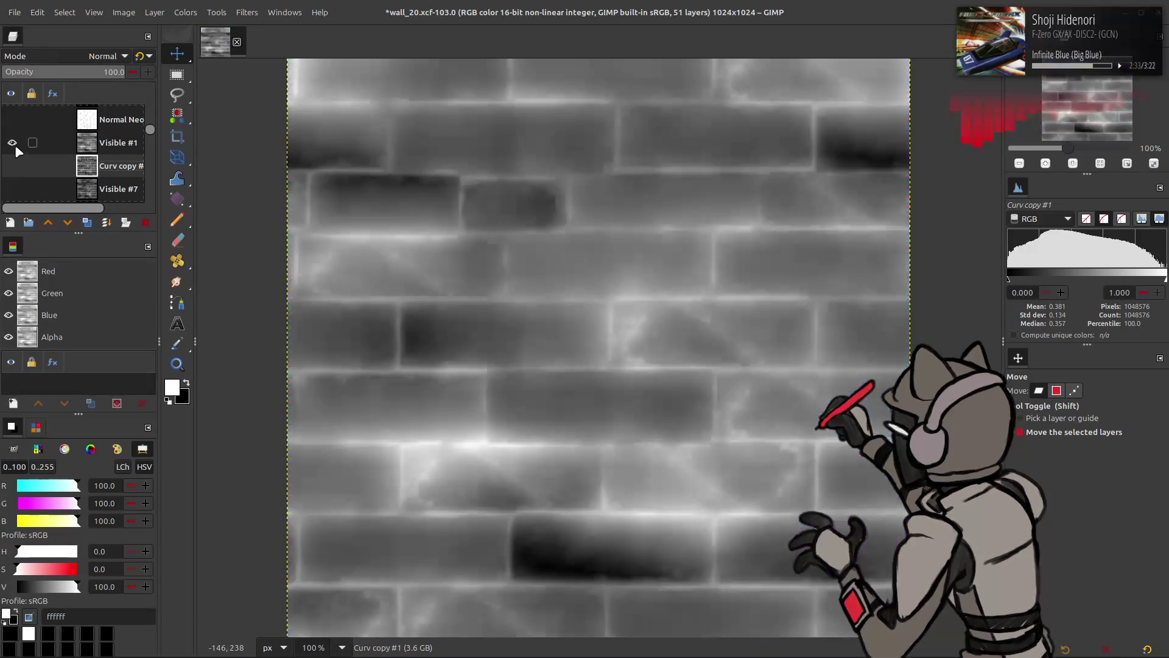
pyautogui.click(12, 142)
pyautogui.scroll(-1, 12, 176)
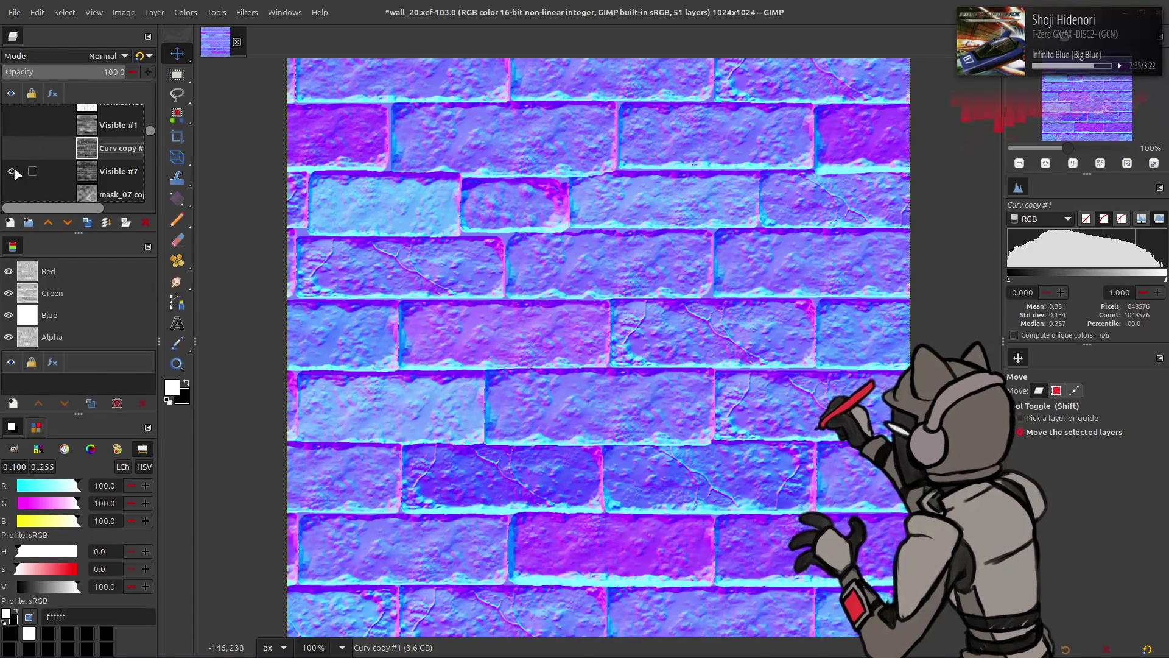
pyautogui.click(12, 171)
pyautogui.click(17, 153)
pyautogui.click(17, 152)
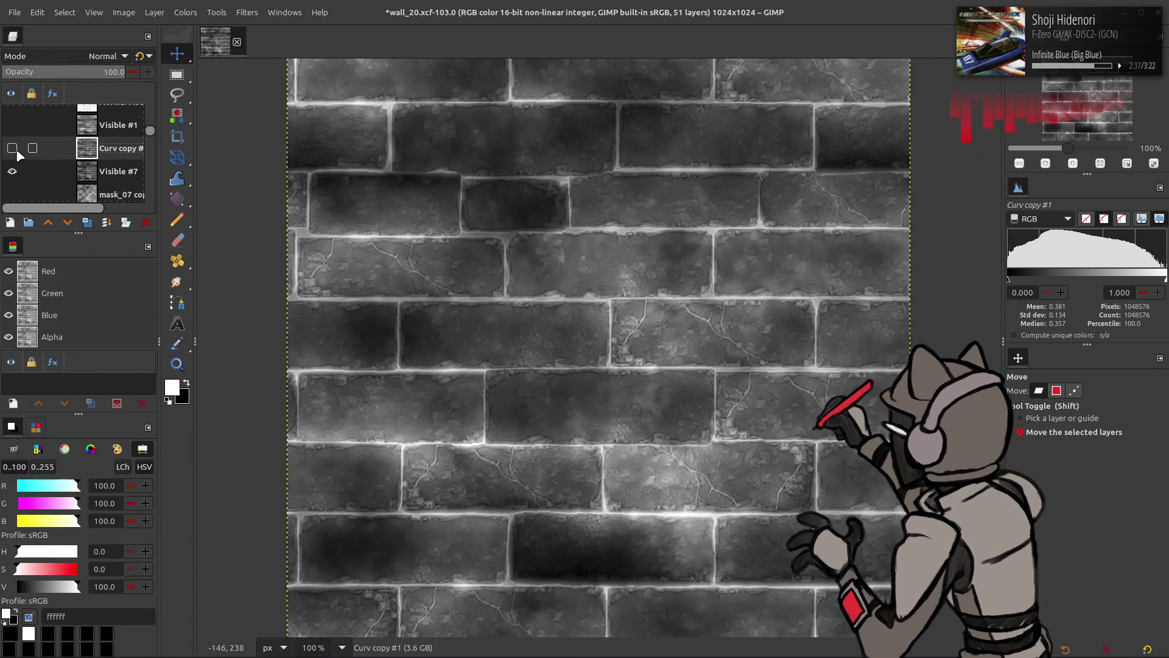
pyautogui.click(95, 177)
pyautogui.click(14, 12)
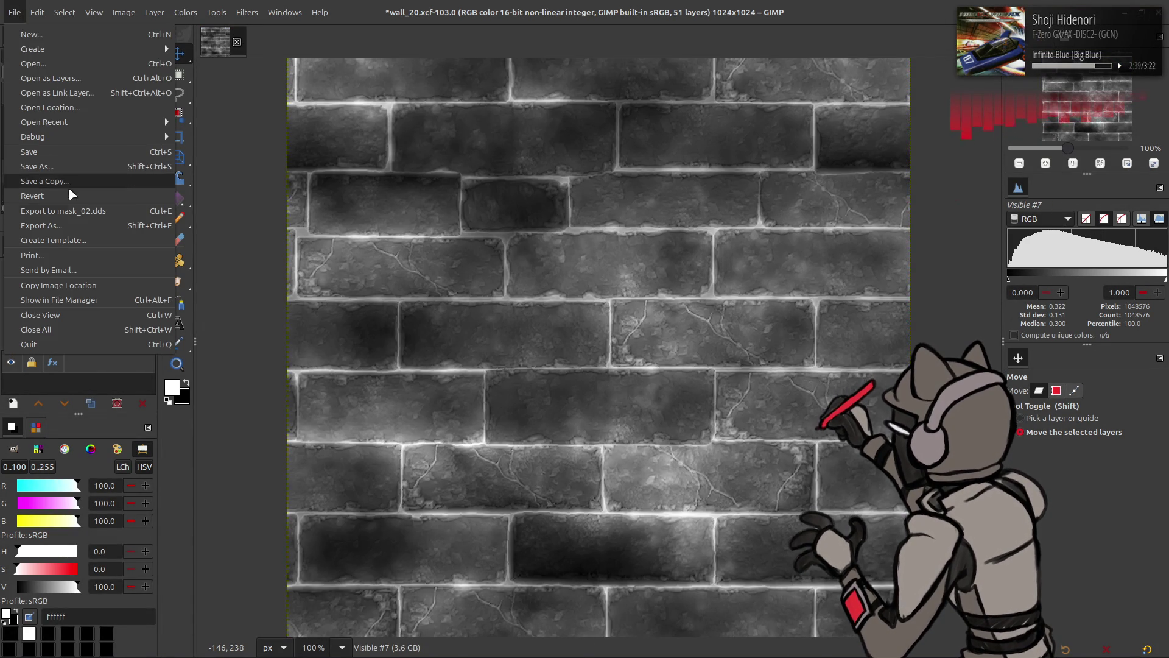
pyautogui.click(1, 161)
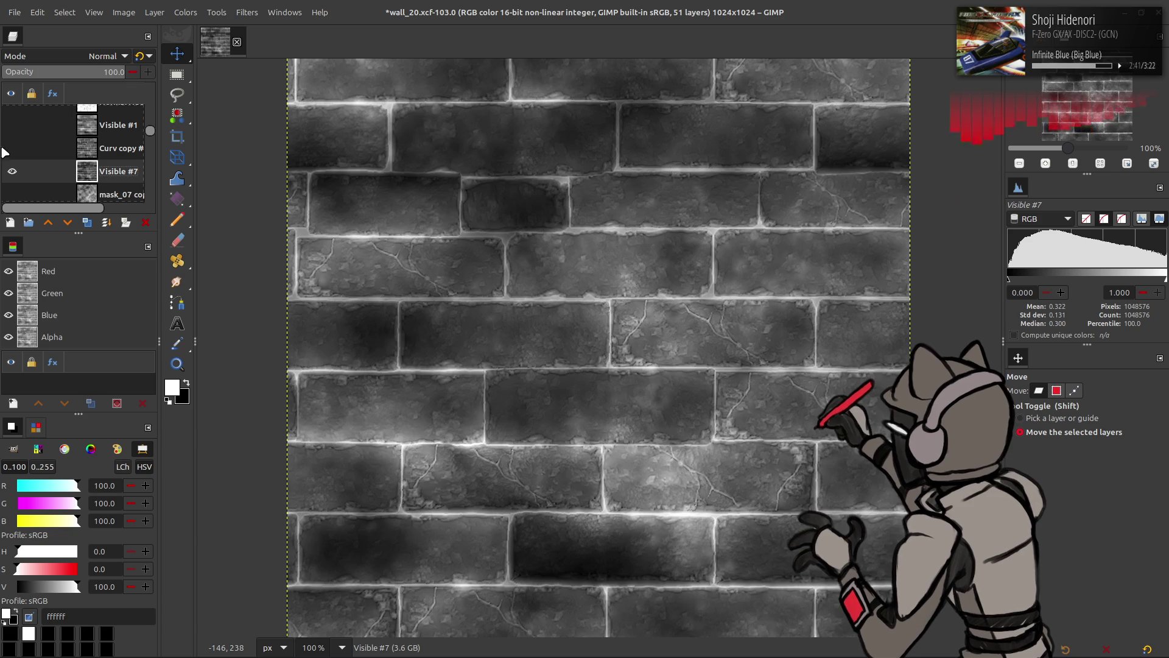
# Show Curv copy #1 over the bricks and compare its effect, discarding a trial Visible #8 layer
pyautogui.click(12, 152)
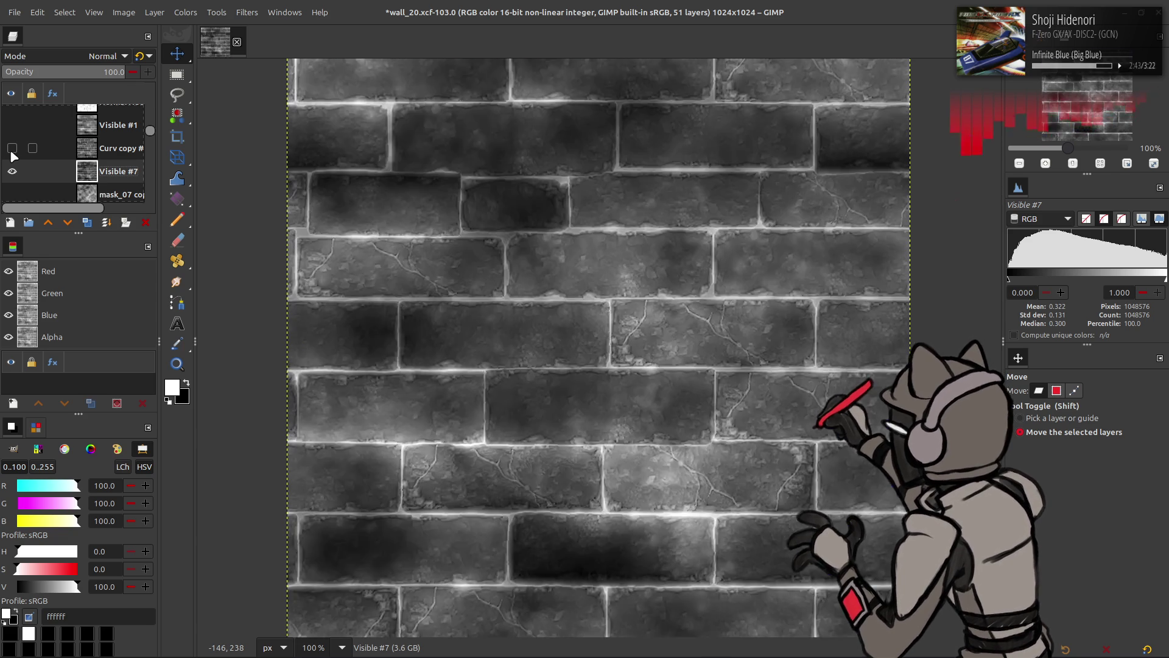
pyautogui.hotkey('shift', 'ctrl', 'v')
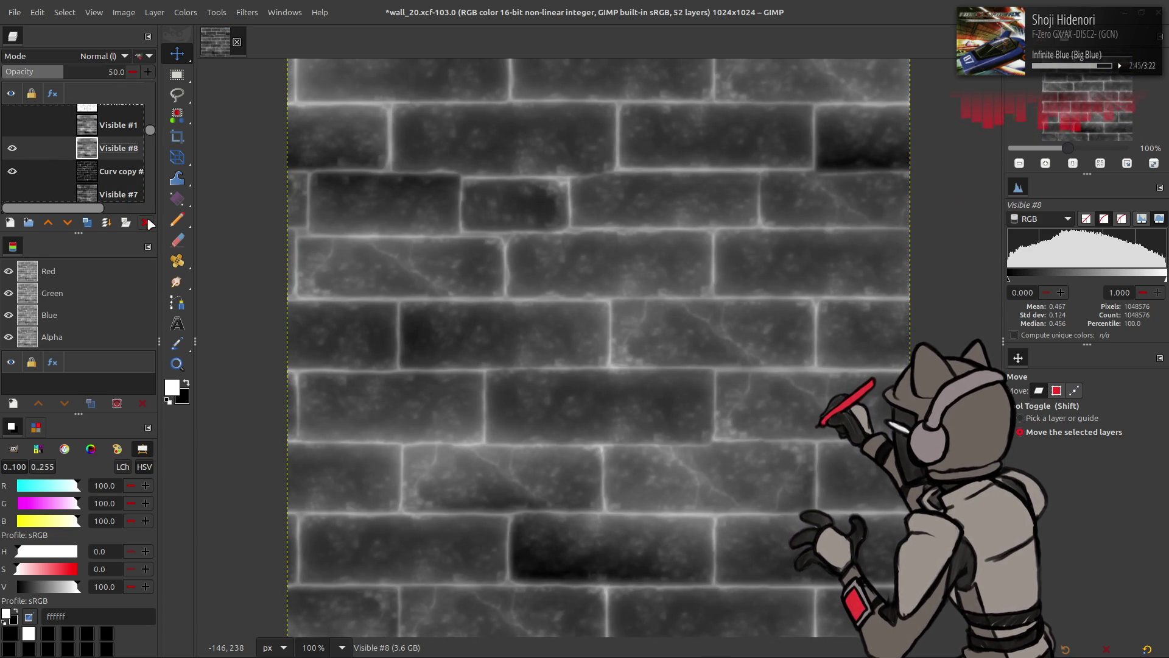
pyautogui.click(147, 222)
pyautogui.click(13, 151)
pyautogui.click(13, 150)
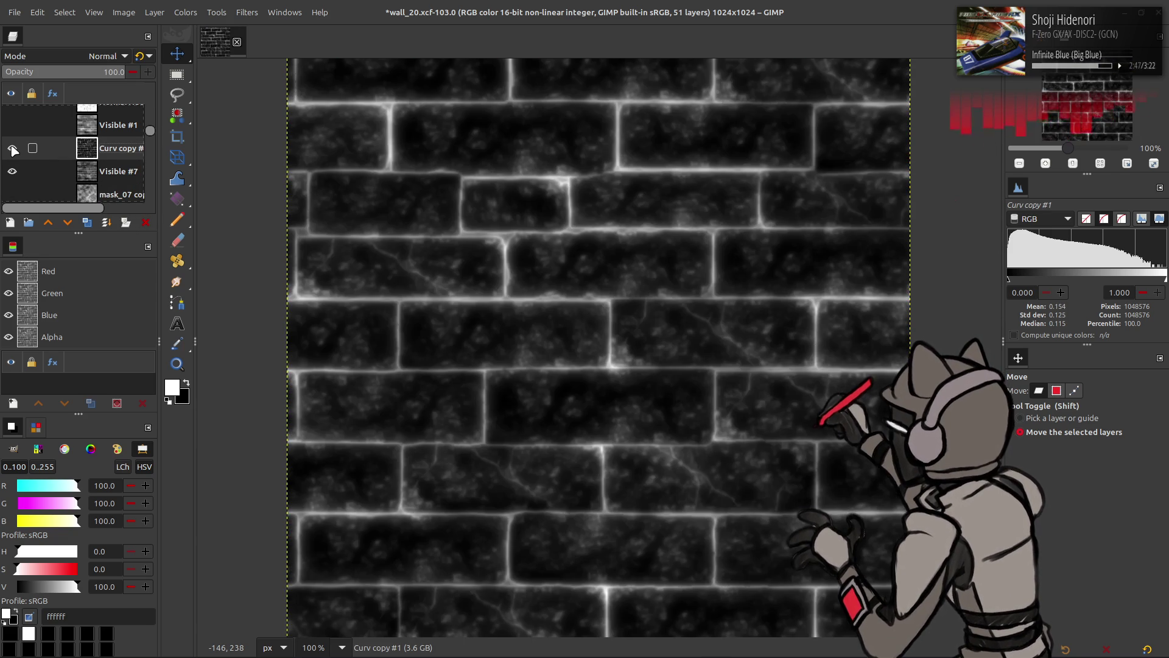
# Set Curv copy #1 to Screen mode and merge it down into Visible #7
pyautogui.click(102, 56)
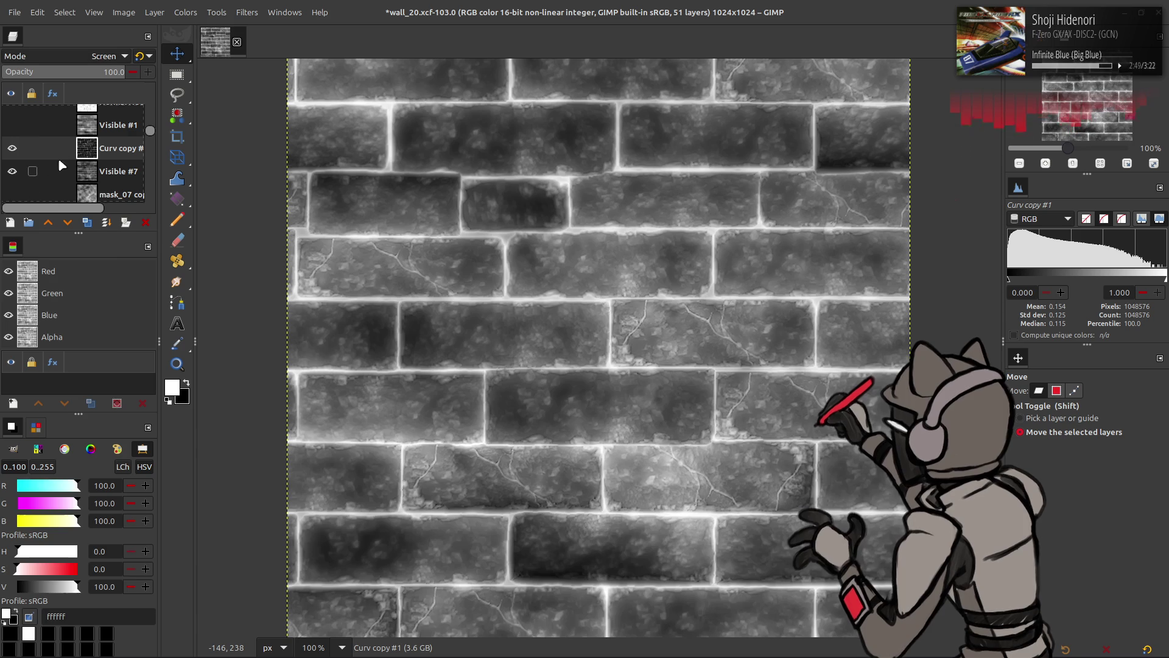
pyautogui.click(40, 195)
pyautogui.click(12, 150)
pyautogui.click(17, 152)
pyautogui.click(17, 152)
pyautogui.click(17, 152)
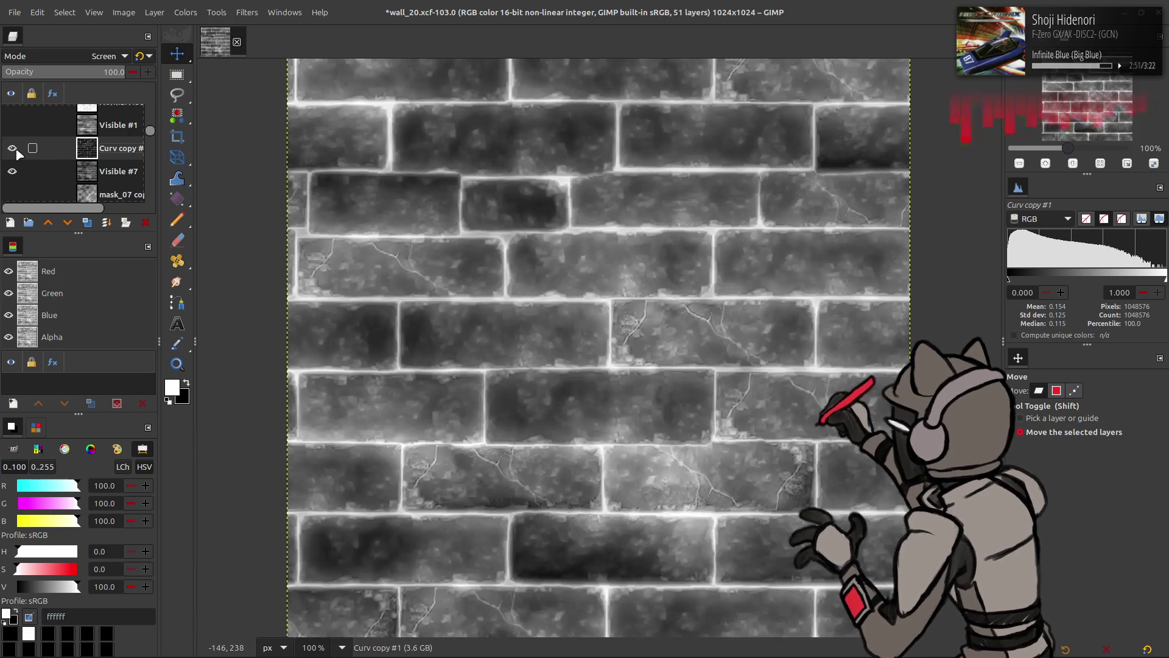
pyautogui.rightClick(121, 160)
pyautogui.click(219, 323)
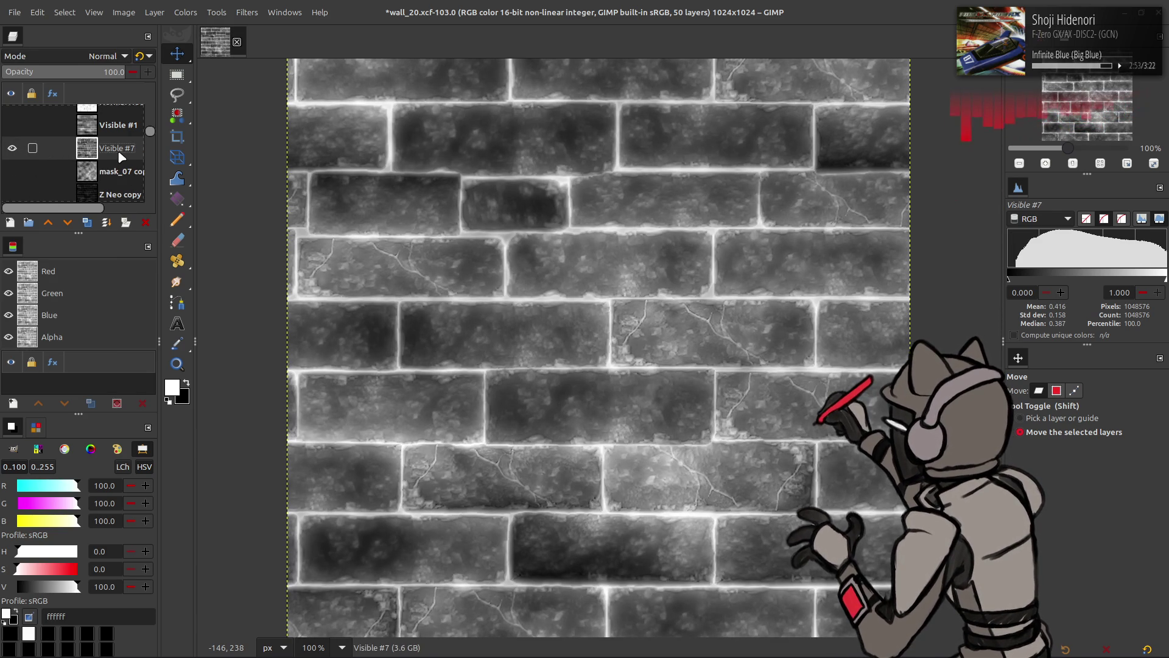
# Undo the merge of Curv copy #1 and set its blend mode to Multiply
pyautogui.rightClick(122, 158)
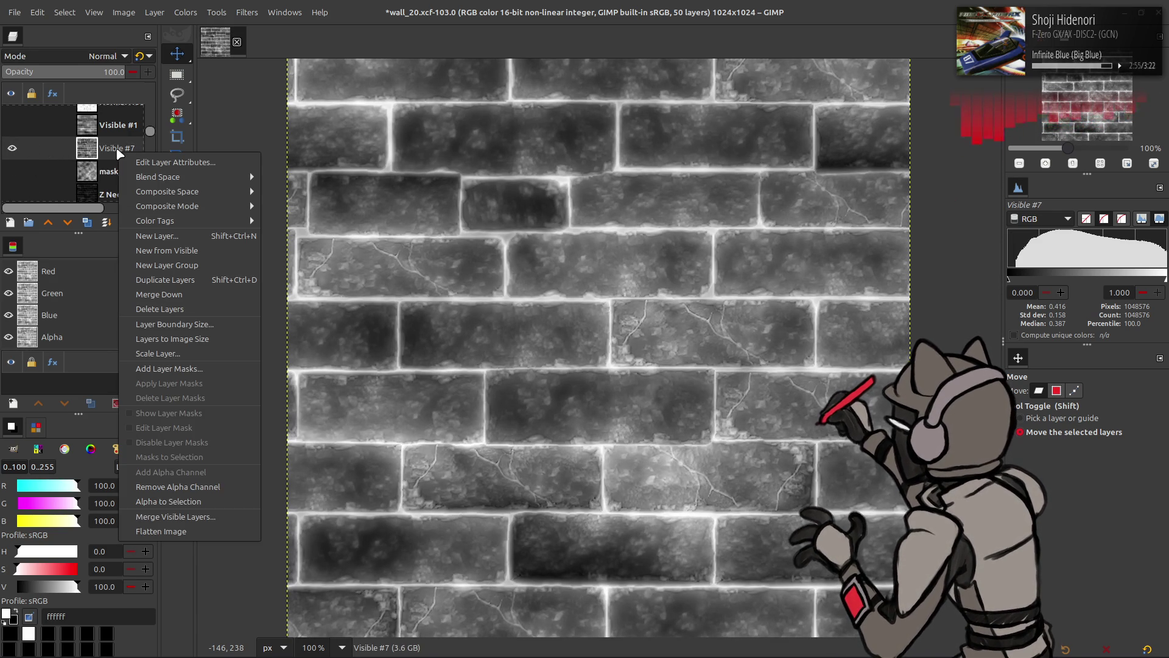
pyautogui.press('Escape')
pyautogui.hotkey('ctrl', 'z')
pyautogui.click(105, 57)
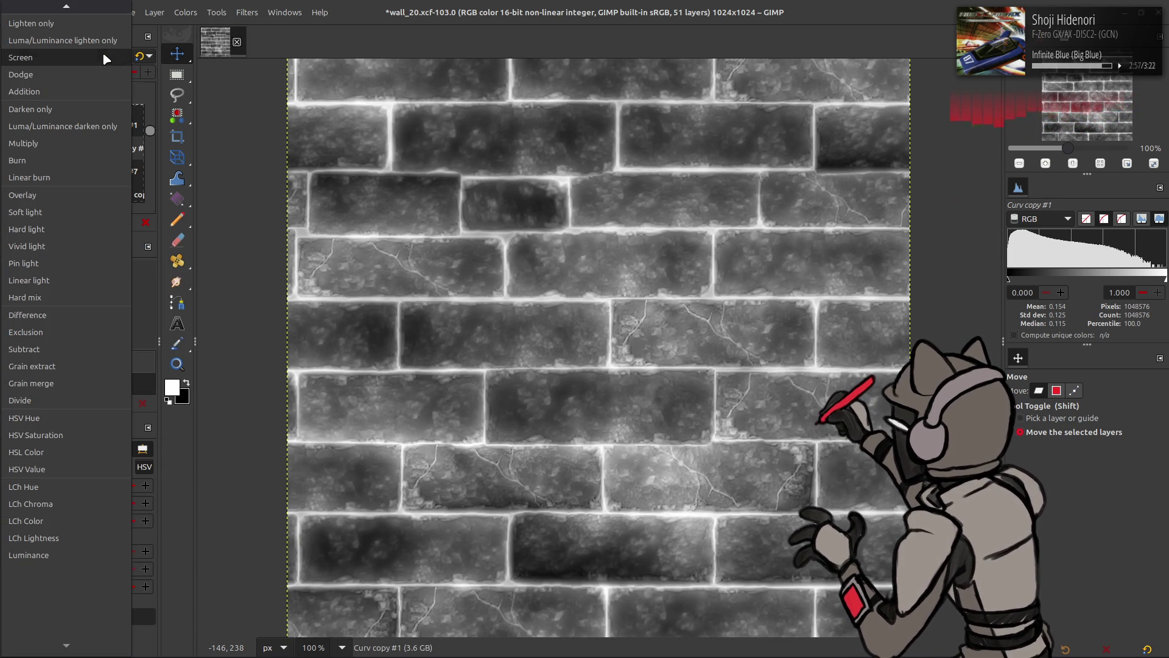
pyautogui.click(61, 178)
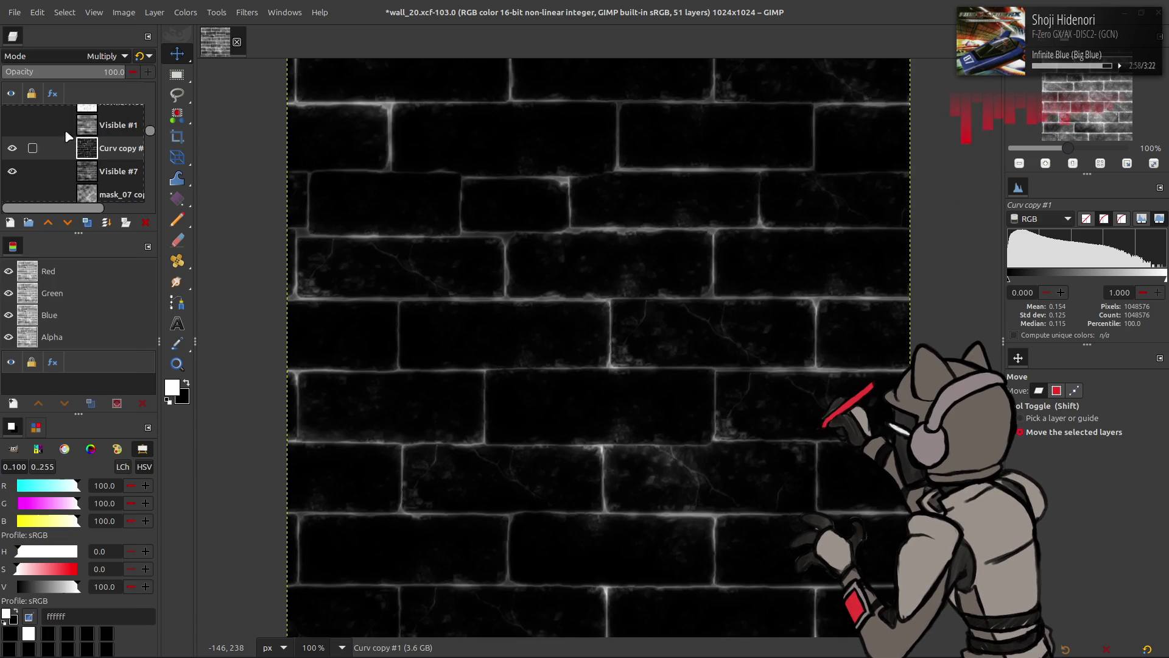
# Invert Curv copy #1, then invert Visible #7 back to dark bricks
pyautogui.click(184, 13)
pyautogui.click(207, 191)
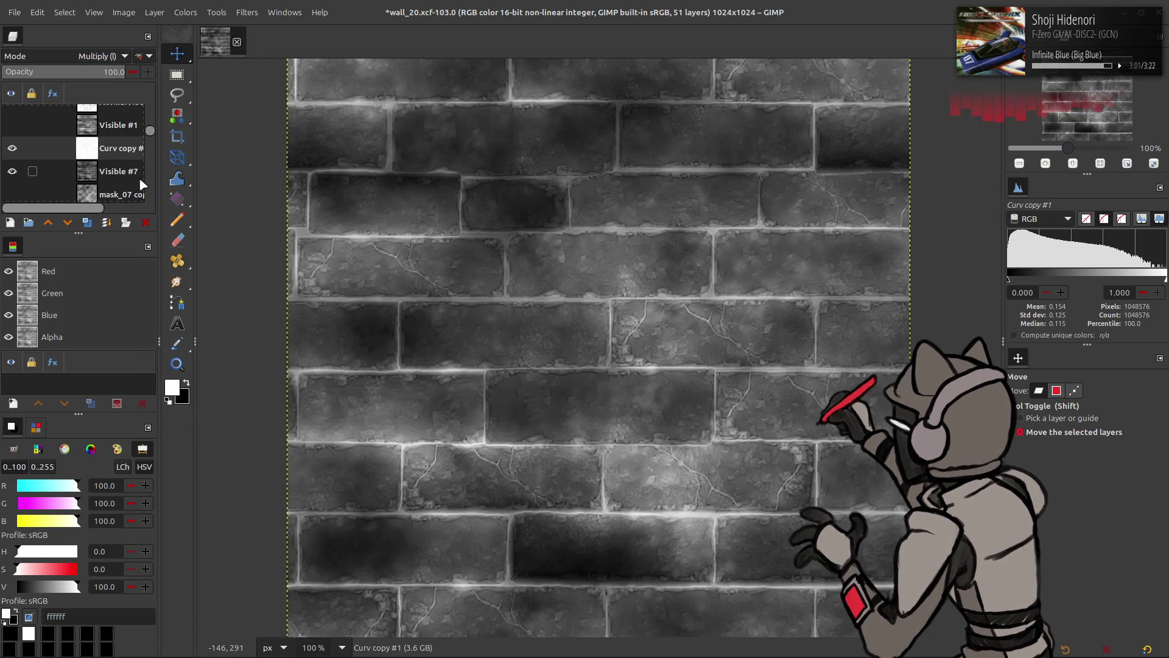
pyautogui.click(139, 175)
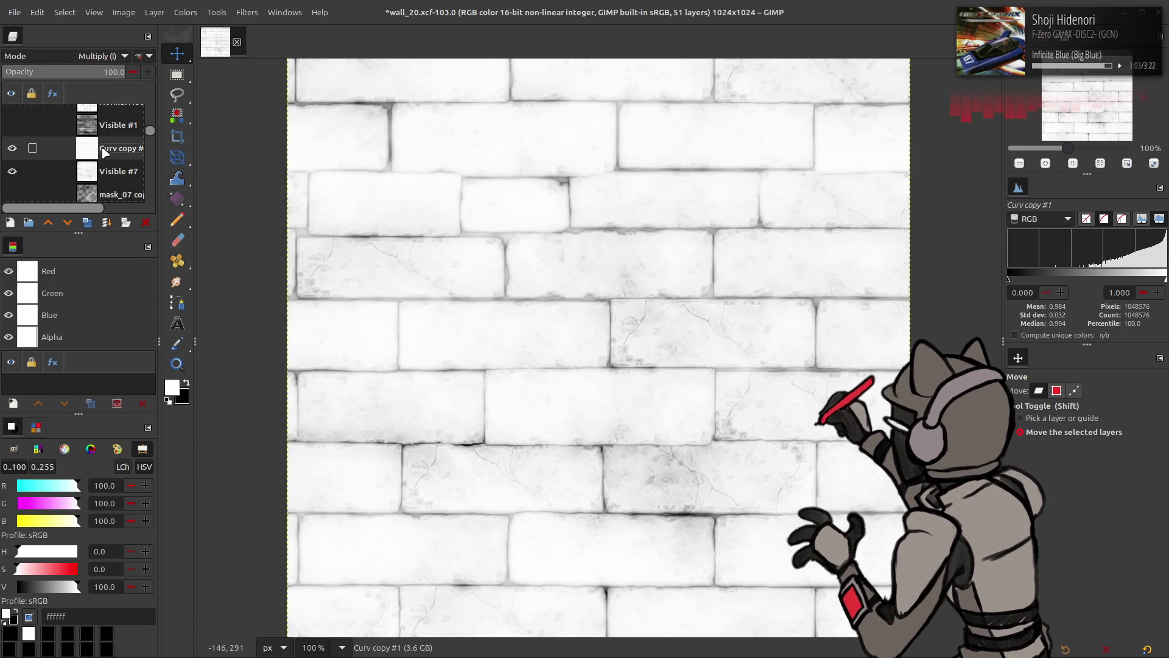
pyautogui.click(185, 13)
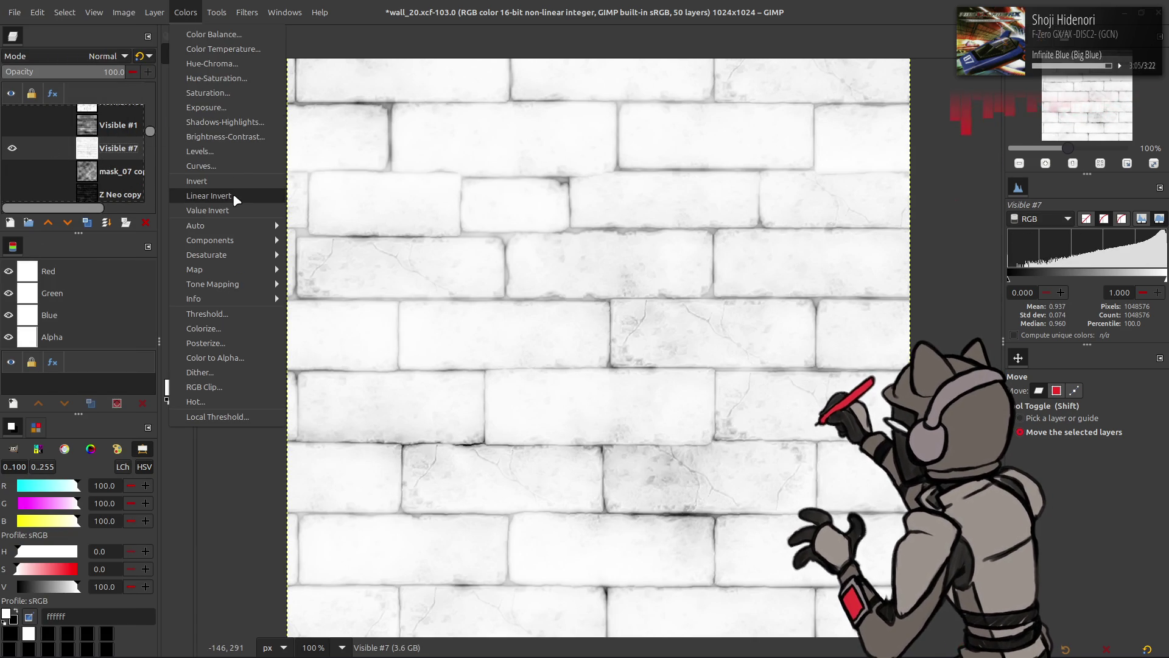
pyautogui.click(232, 193)
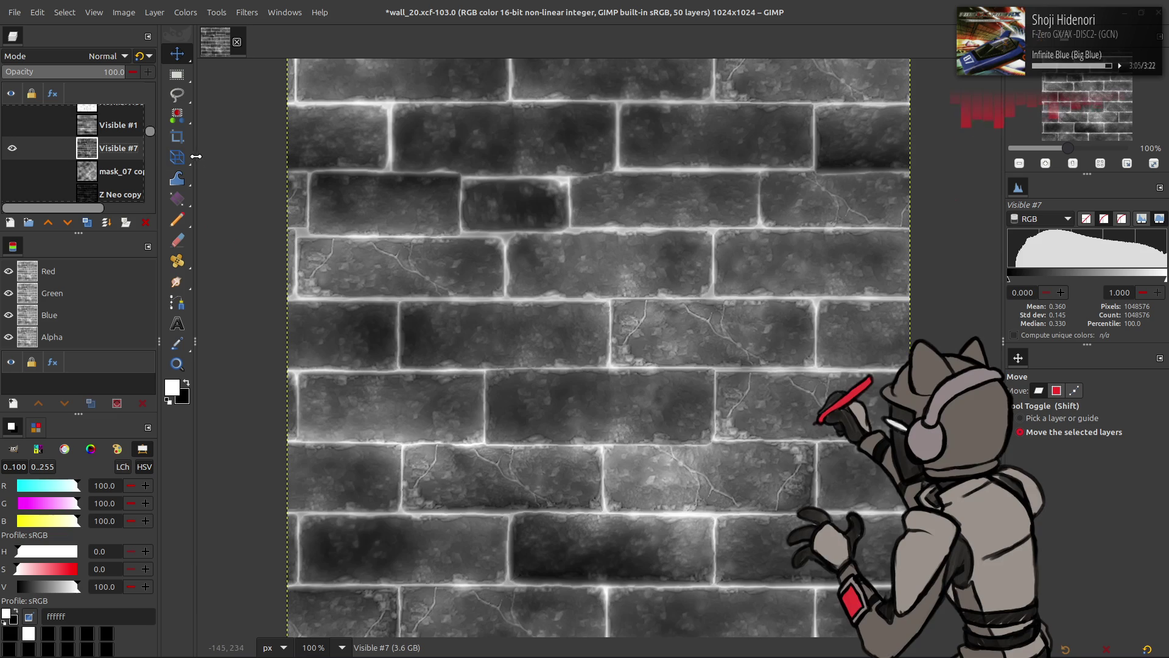
# Apply Auto Stretch Contrast to the brick mask
pyautogui.click(190, 15)
pyautogui.moveTo(219, 214)
pyautogui.click(323, 242)
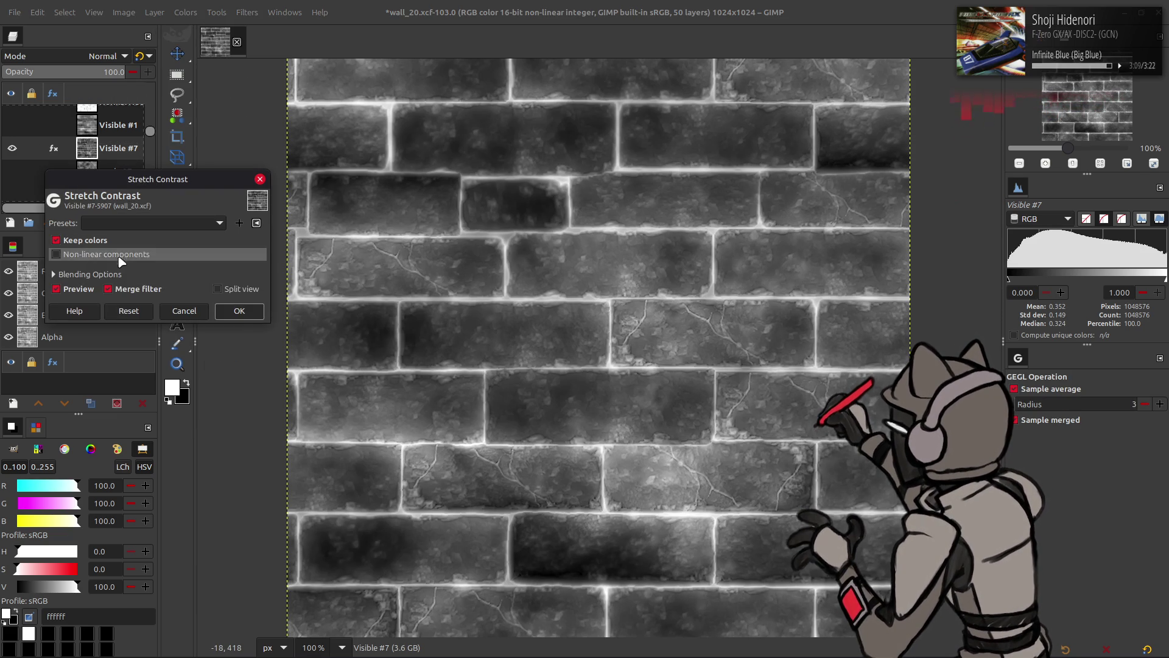
pyautogui.click(239, 310)
# Export the mask over mask_02.dds and switch to Blender
pyautogui.click(14, 12)
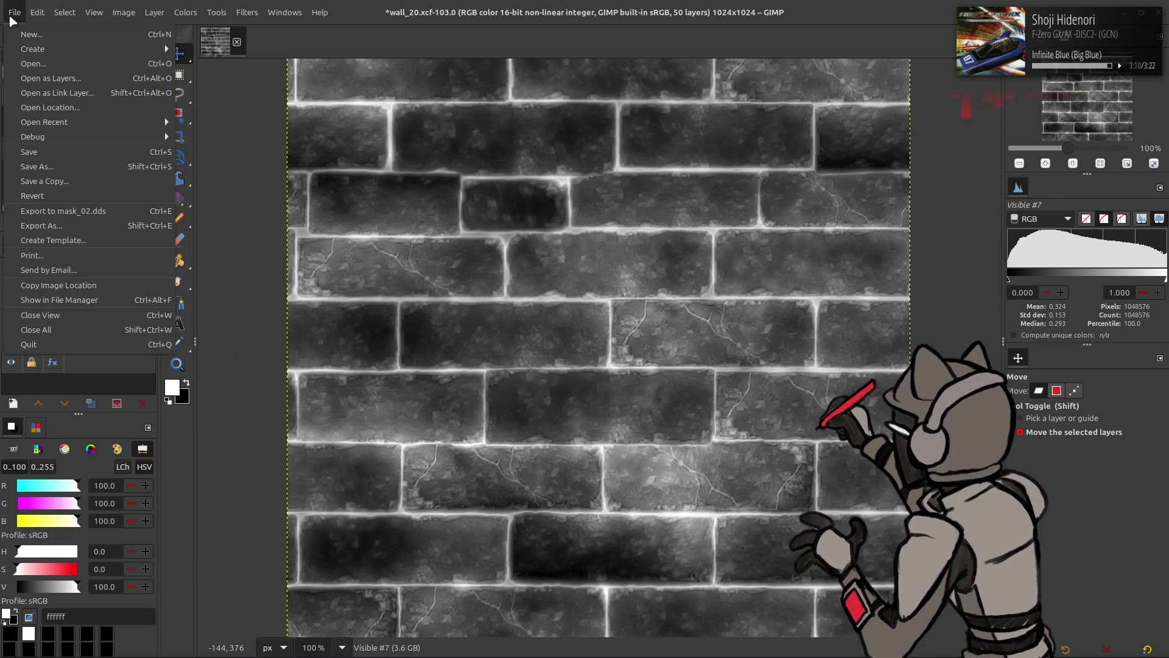
pyautogui.click(85, 216)
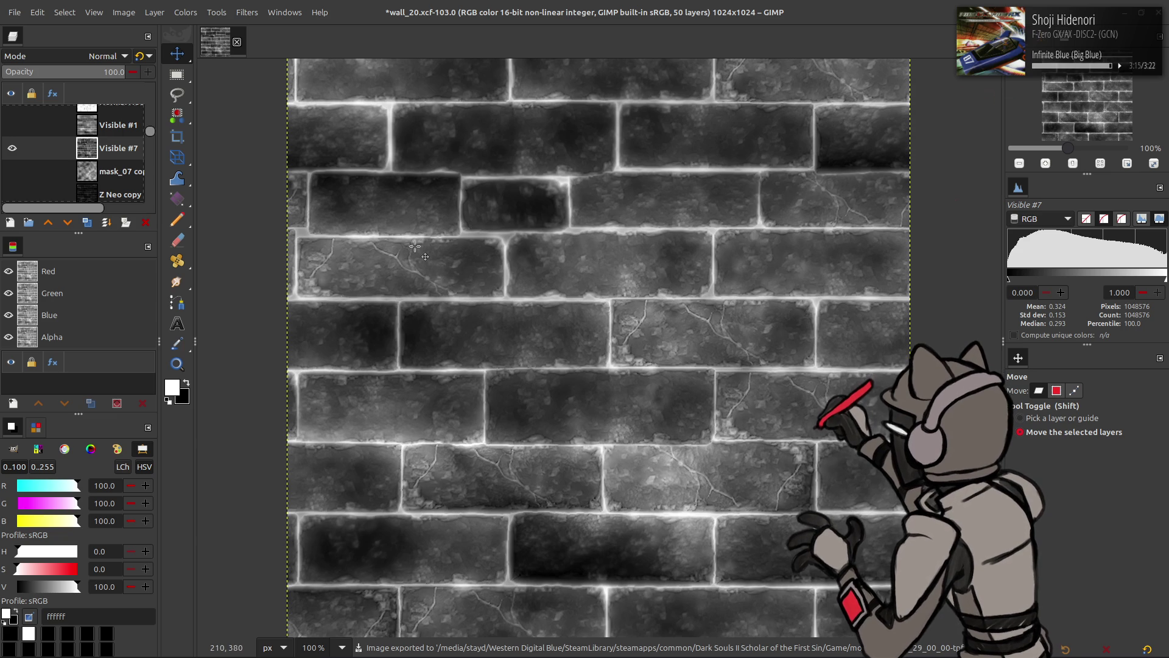
pyautogui.hotkey('alt', 'Tab')
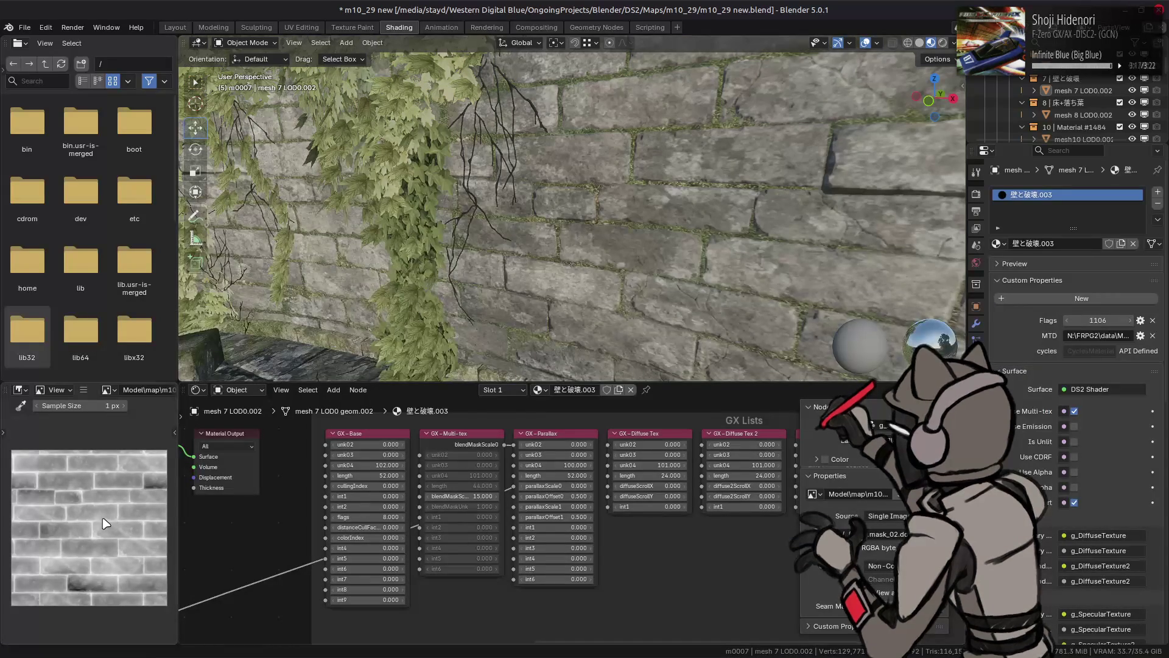
# Orbit and zoom around the wall in Blender to inspect the updated brick mask
pyautogui.scroll(-3, 379, 233)
pyautogui.moveTo(390, 221)
pyautogui.mouseDown()
pyautogui.moveTo(416, 207)
pyautogui.moveTo(558, 214)
pyautogui.moveTo(514, 222)
pyautogui.mouseUp()
pyautogui.scroll(5, 514, 223)
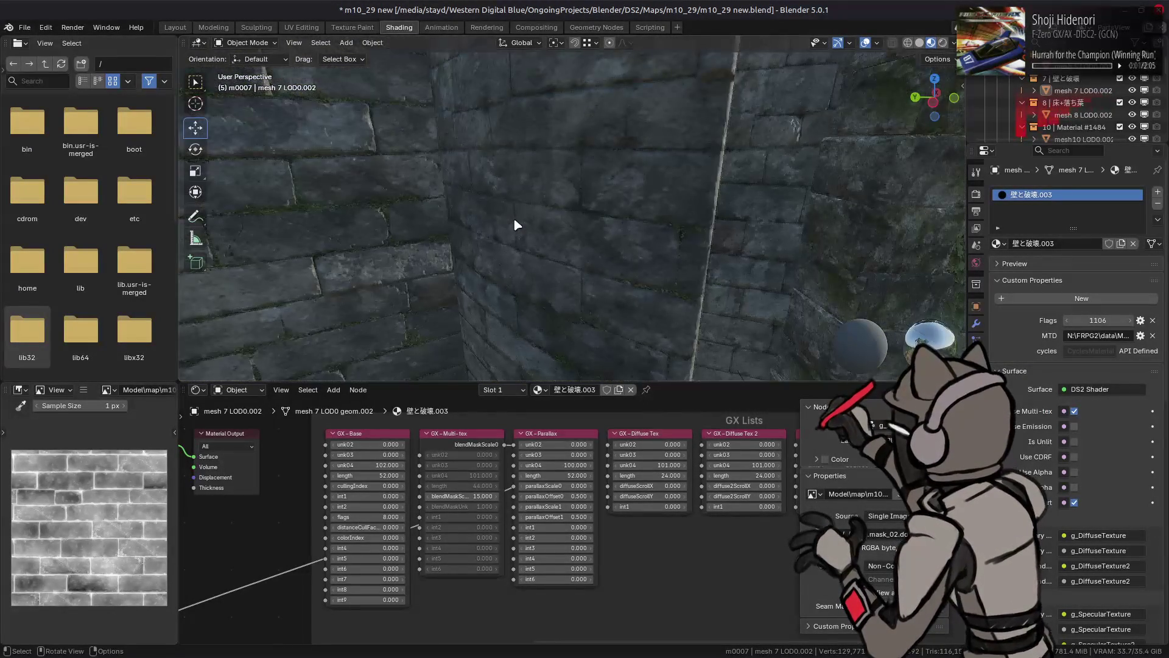
pyautogui.hotkey('alt', 'Tab')
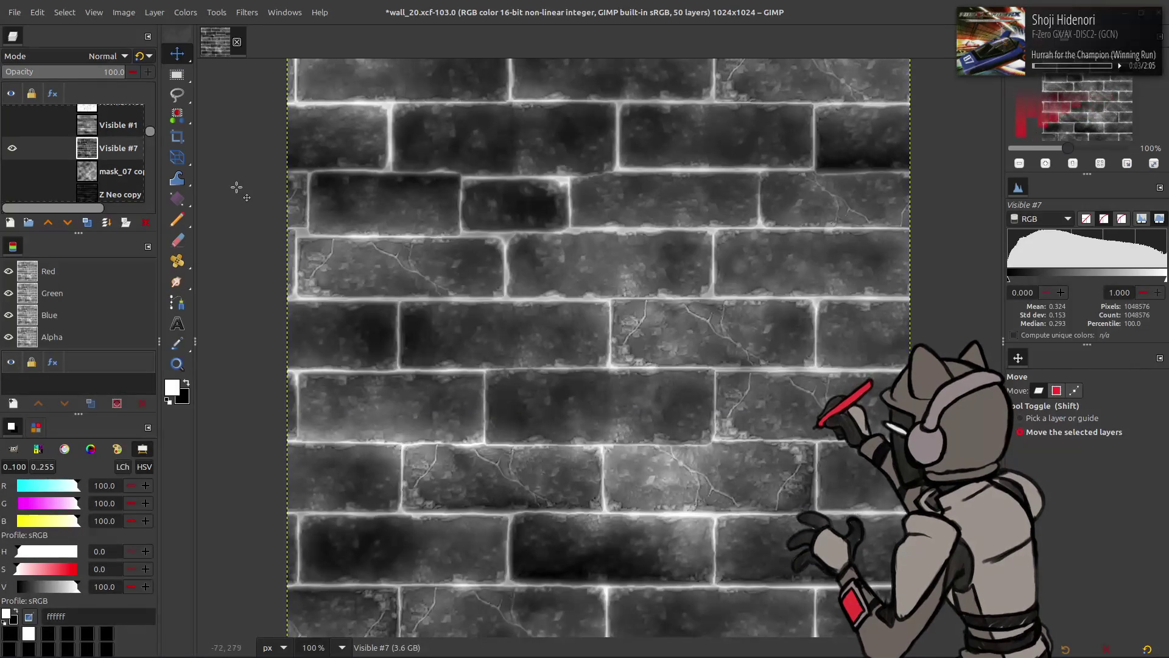
# Create a layer from visible and apply a G'MIC Gaussian blur, then a stronger one at 16
pyautogui.click(88, 224)
pyautogui.click(247, 12)
pyautogui.click(304, 318)
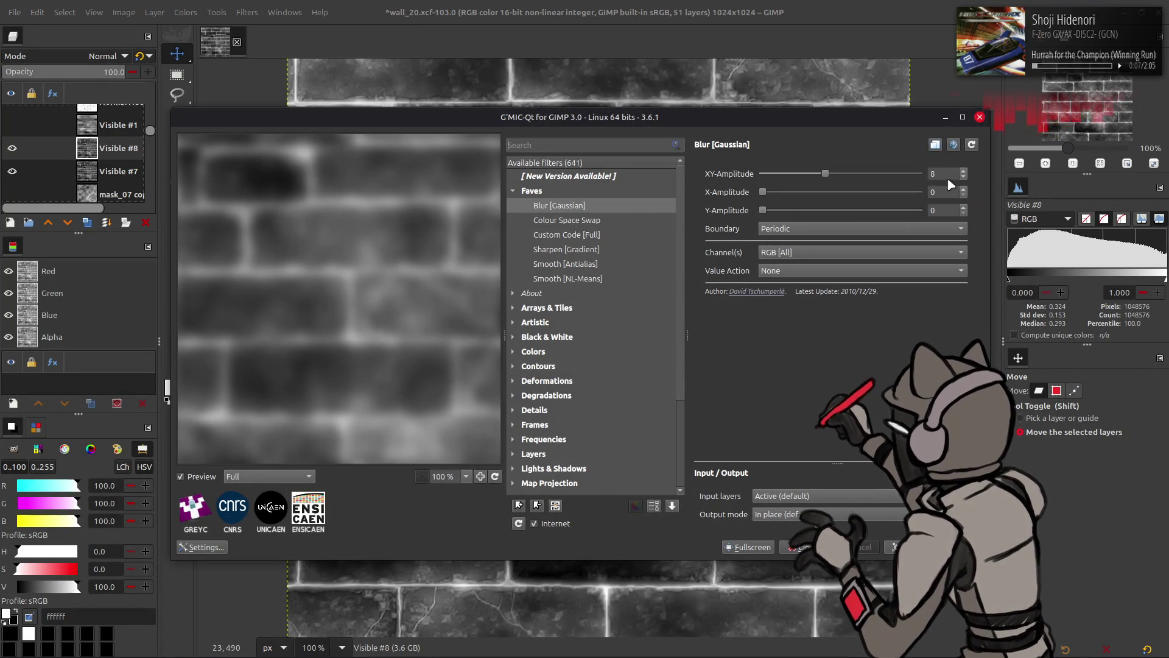
pyautogui.click(938, 547)
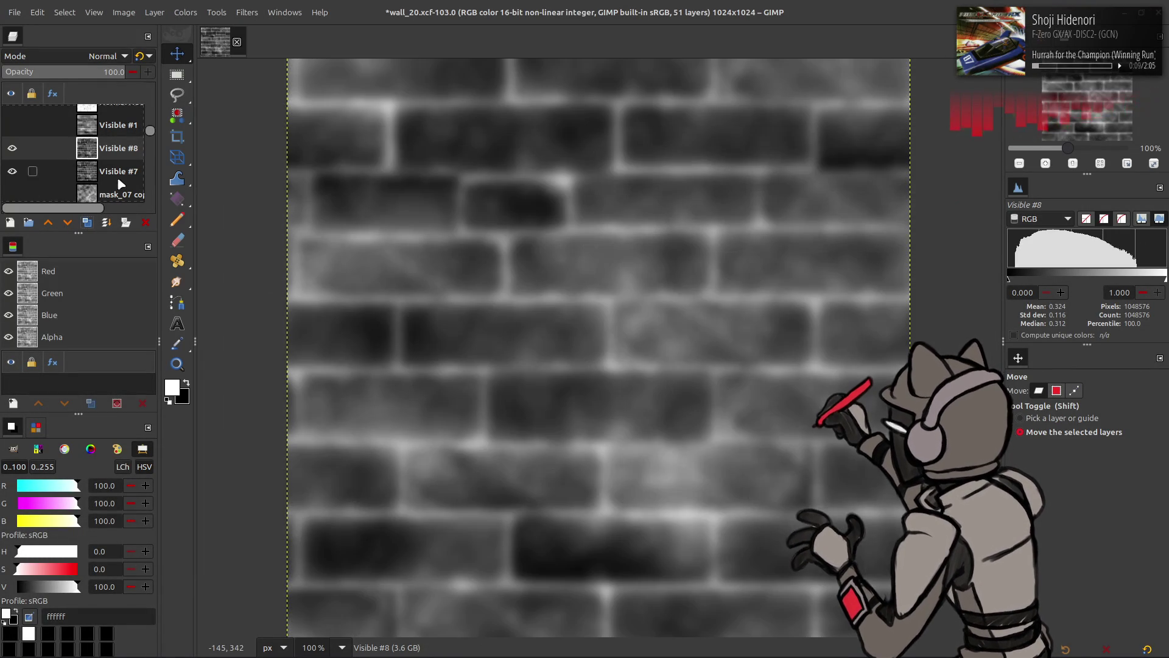
pyautogui.hotkey('ctrl', 'shift', 'f')
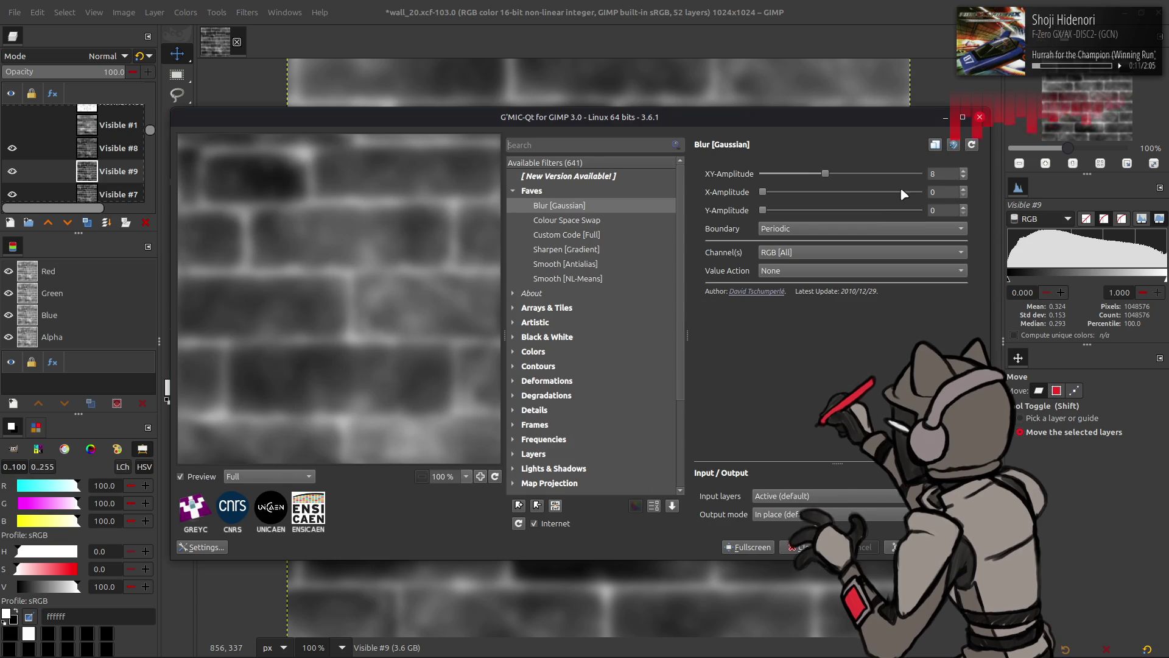
pyautogui.click(913, 547)
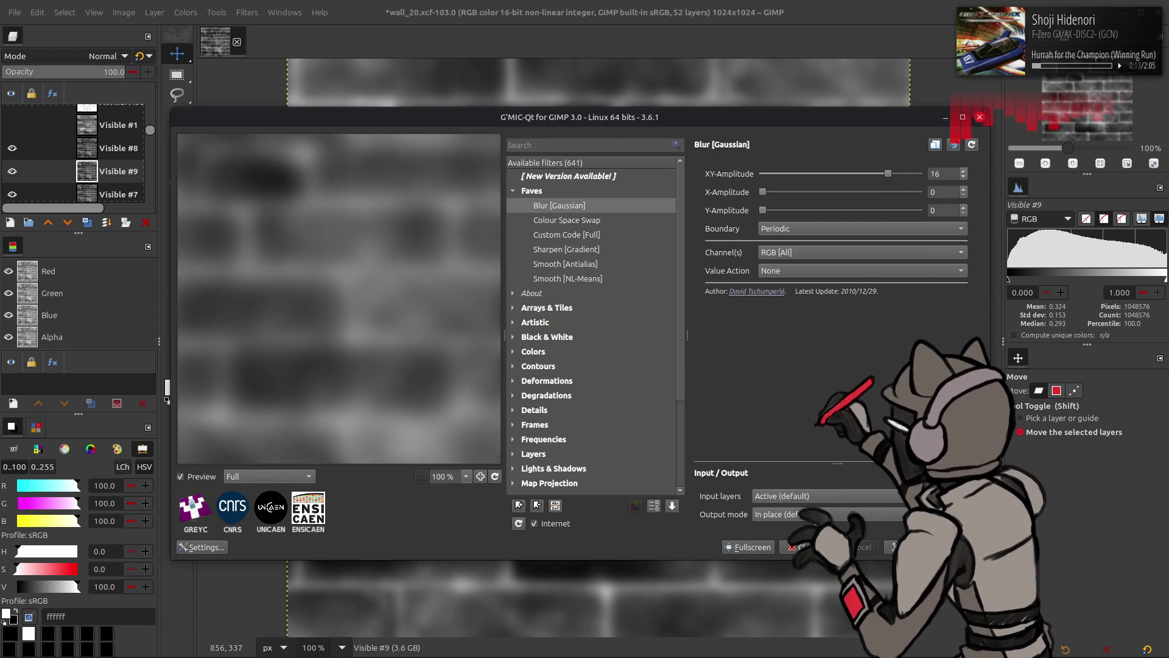
# Move Visible #9 above Visible #8 and apply the Gaussian blur again
pyautogui.click(147, 222)
pyautogui.hotkey('ctrl', 'z')
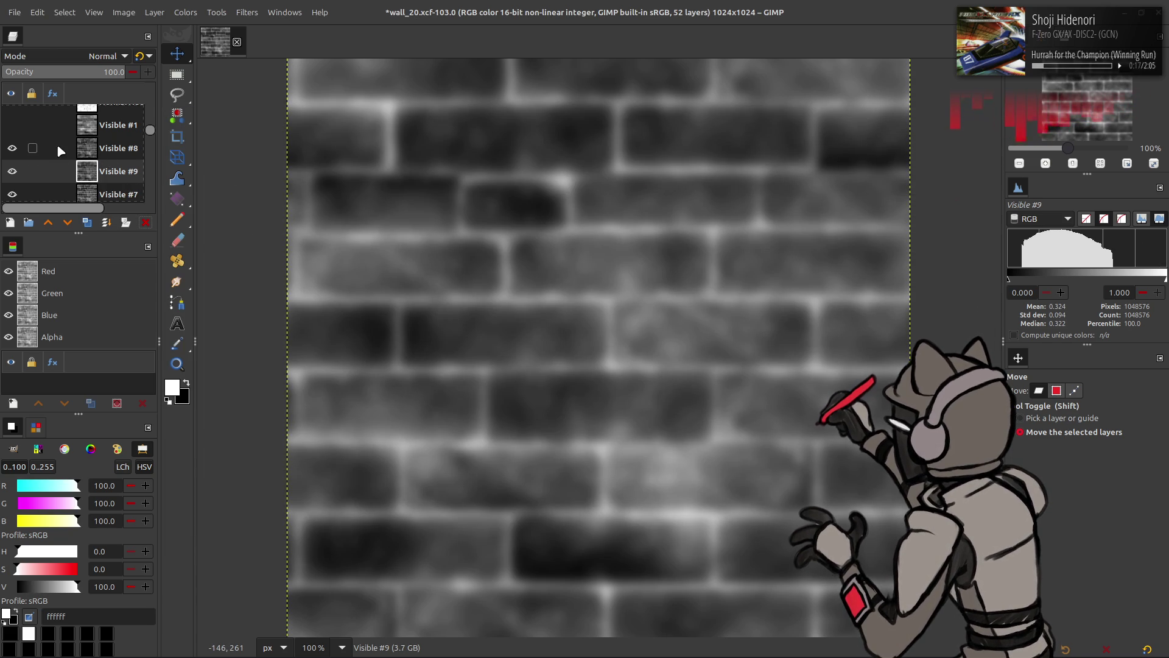
pyautogui.moveTo(100, 162); pyautogui.dragTo(104, 146)
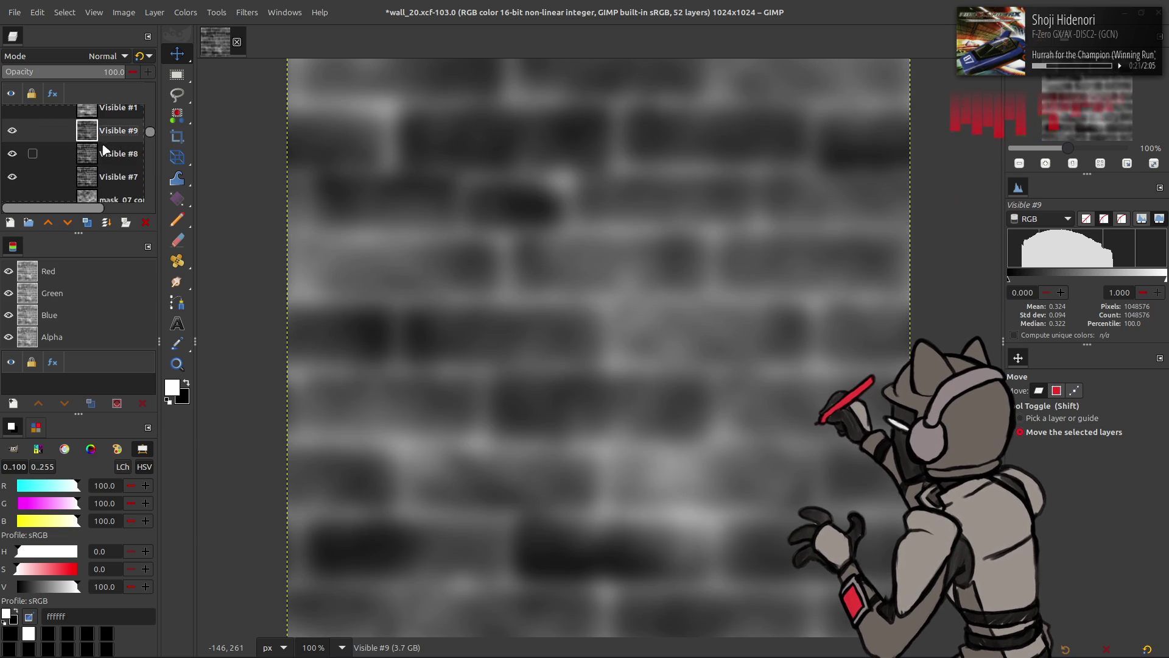
pyautogui.hotkey('shift', 'ctrl', 'f')
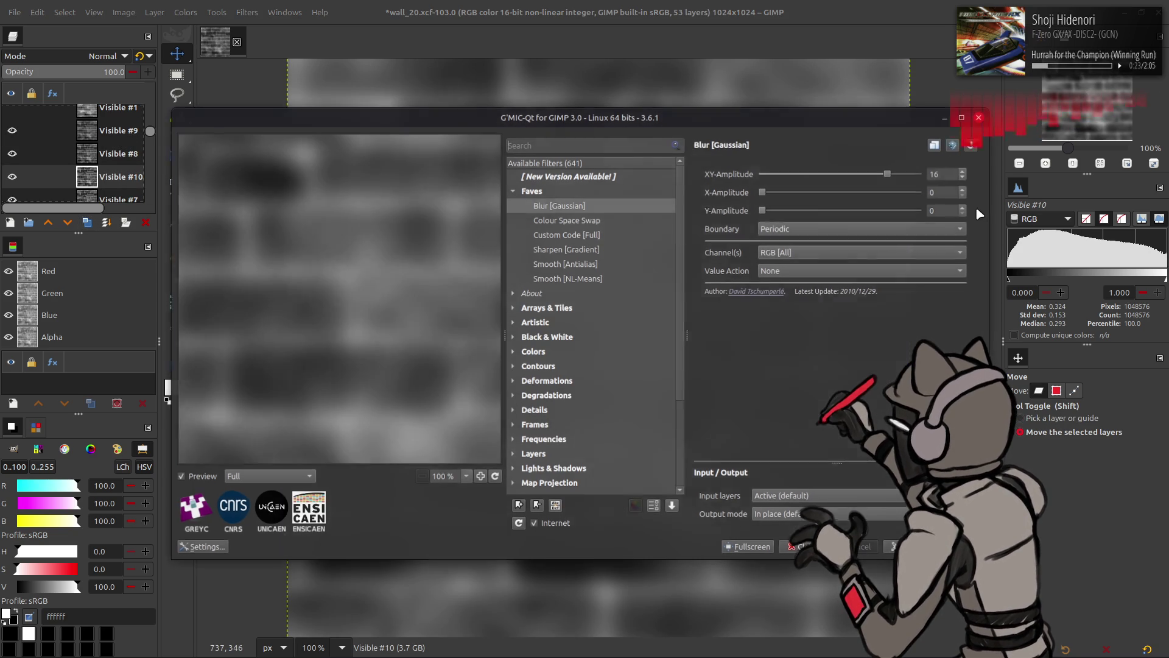
pyautogui.press('Return')
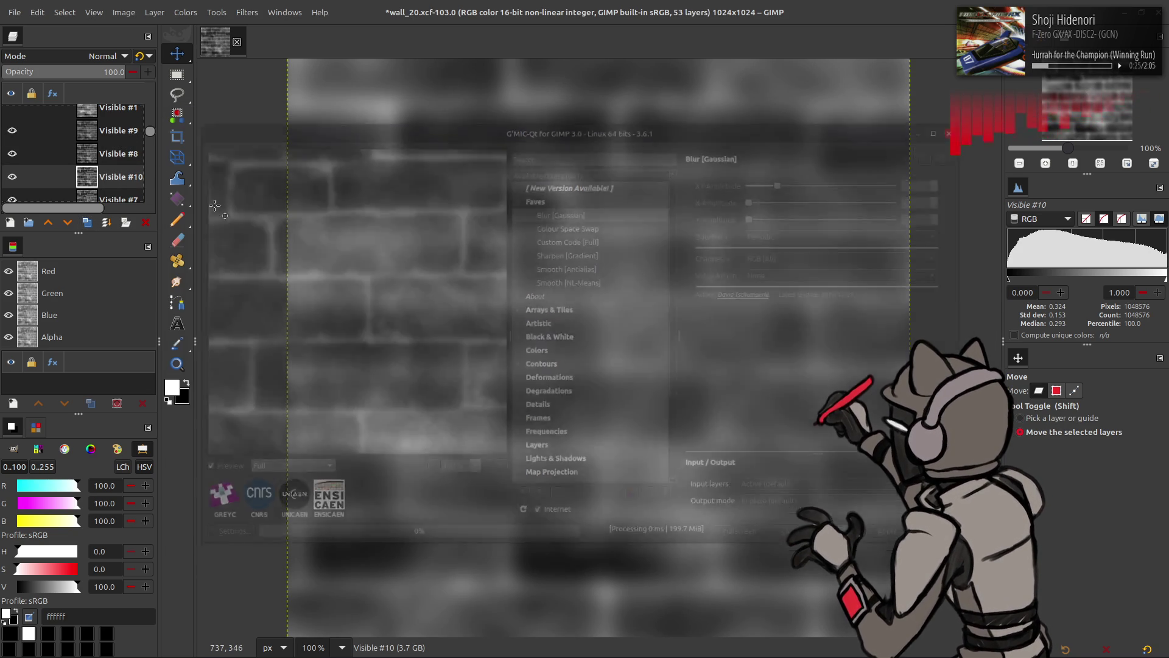
# Set Visible #9 to 50% opacity and merge the blurred layers down into Visible #8
pyautogui.scroll(1, 110, 152)
pyautogui.click(113, 130)
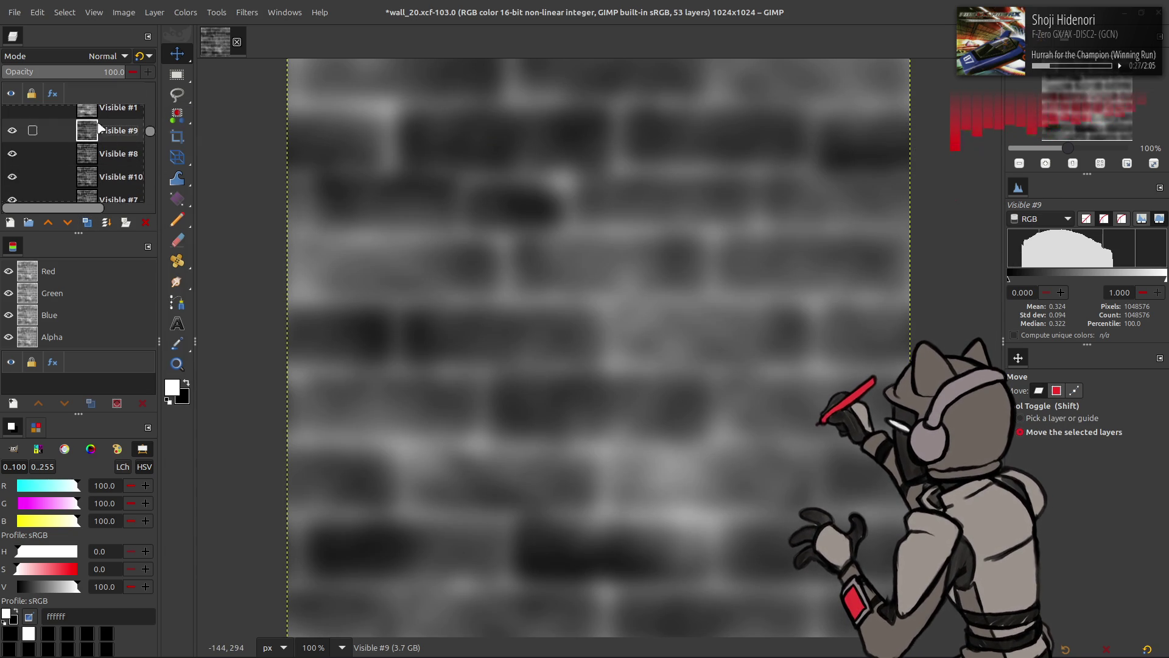
pyautogui.write('50')
pyautogui.press('Return')
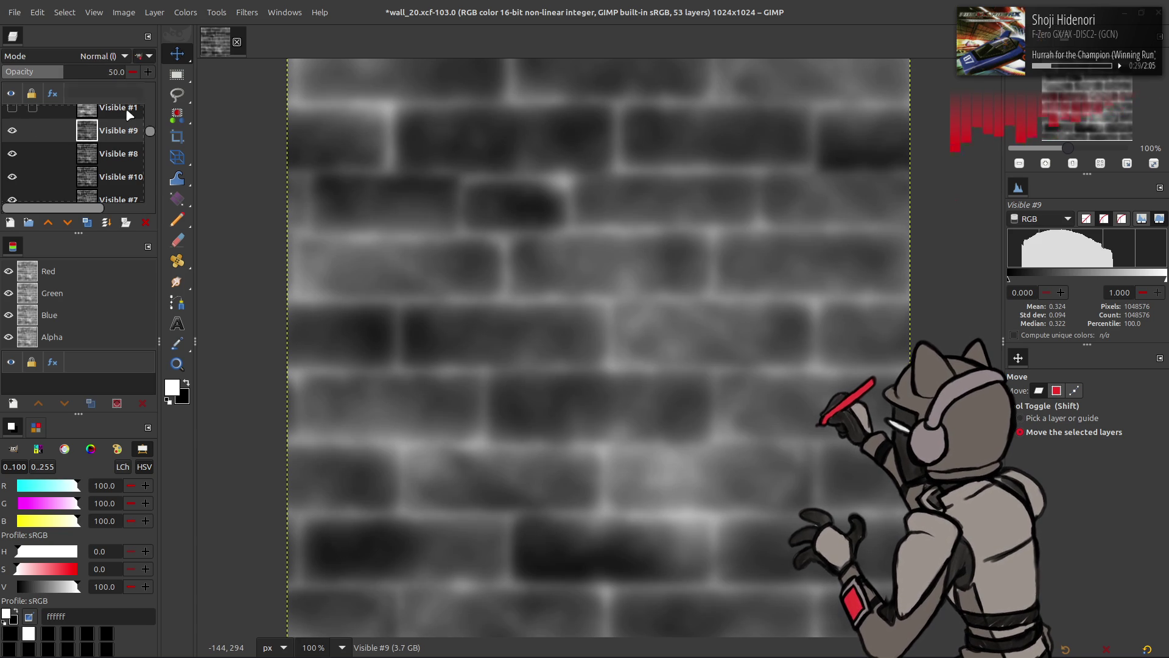
pyautogui.click(126, 222)
pyautogui.rightClick(103, 129)
pyautogui.press('Escape')
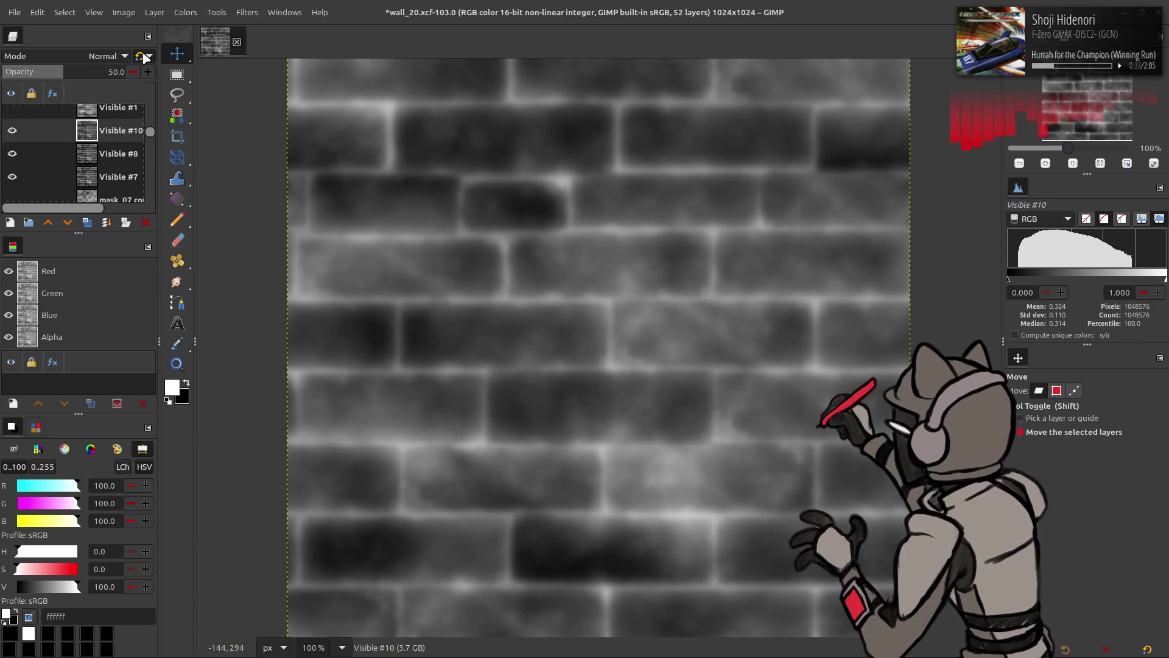
pyautogui.hotkey('ctrl', 'e')
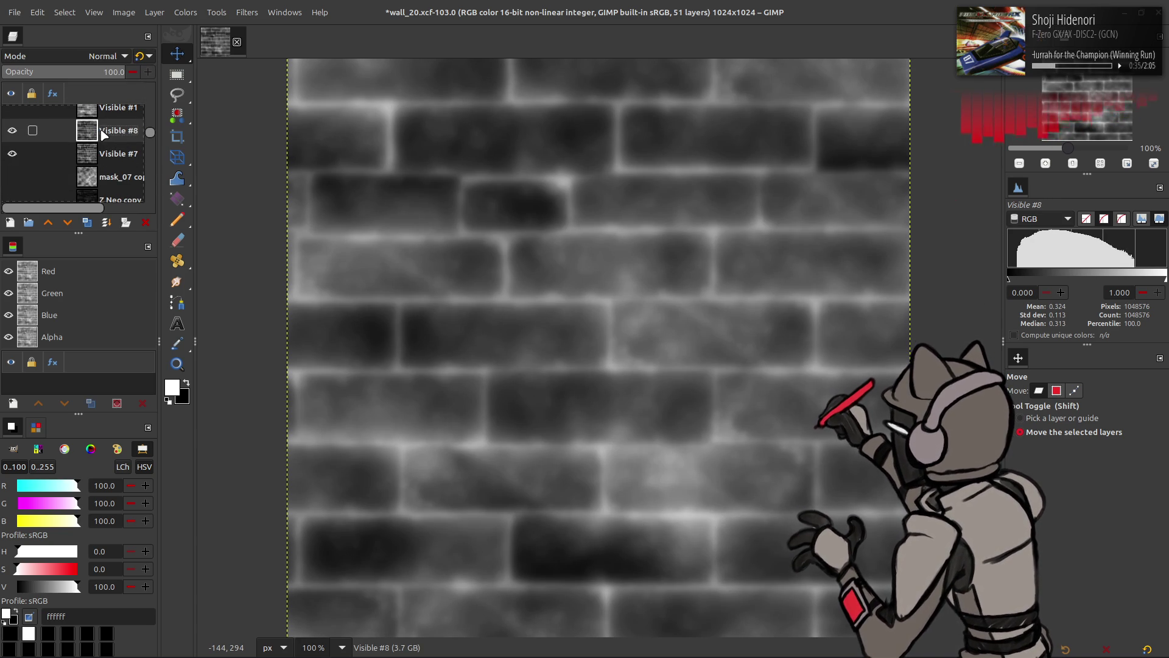
# Make another new layer from visible and apply the G'MIC Gaussian blur to it
pyautogui.hotkey('shift', 'ctrl', 'alt', 'e')
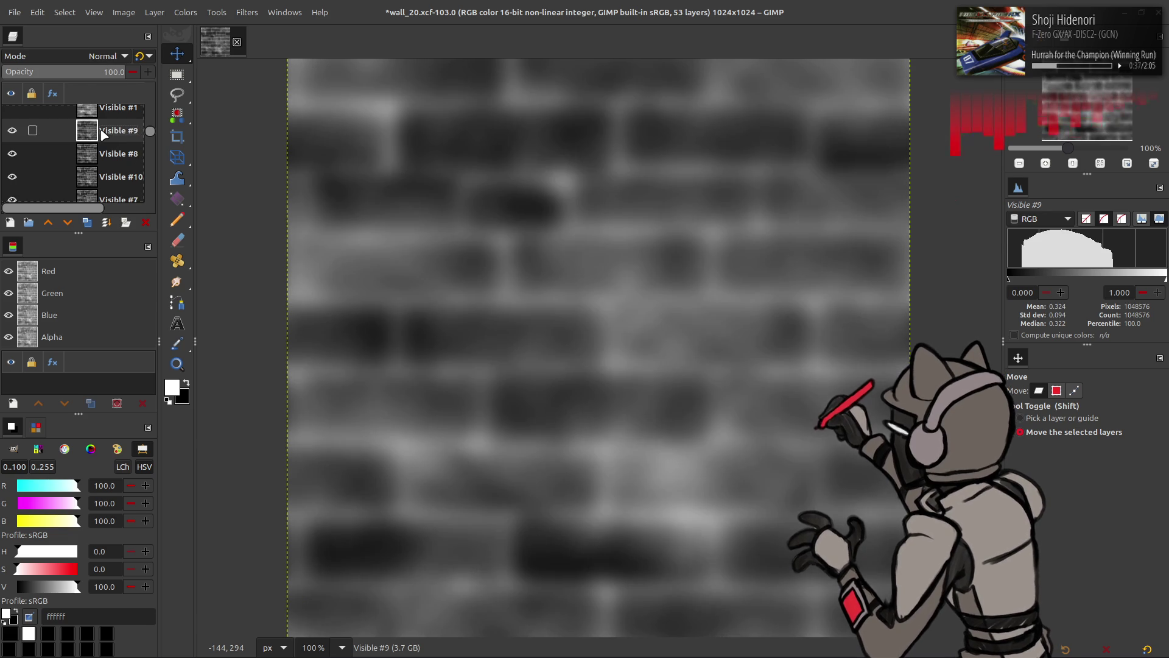
pyautogui.press('Delete')
pyautogui.press('Delete')
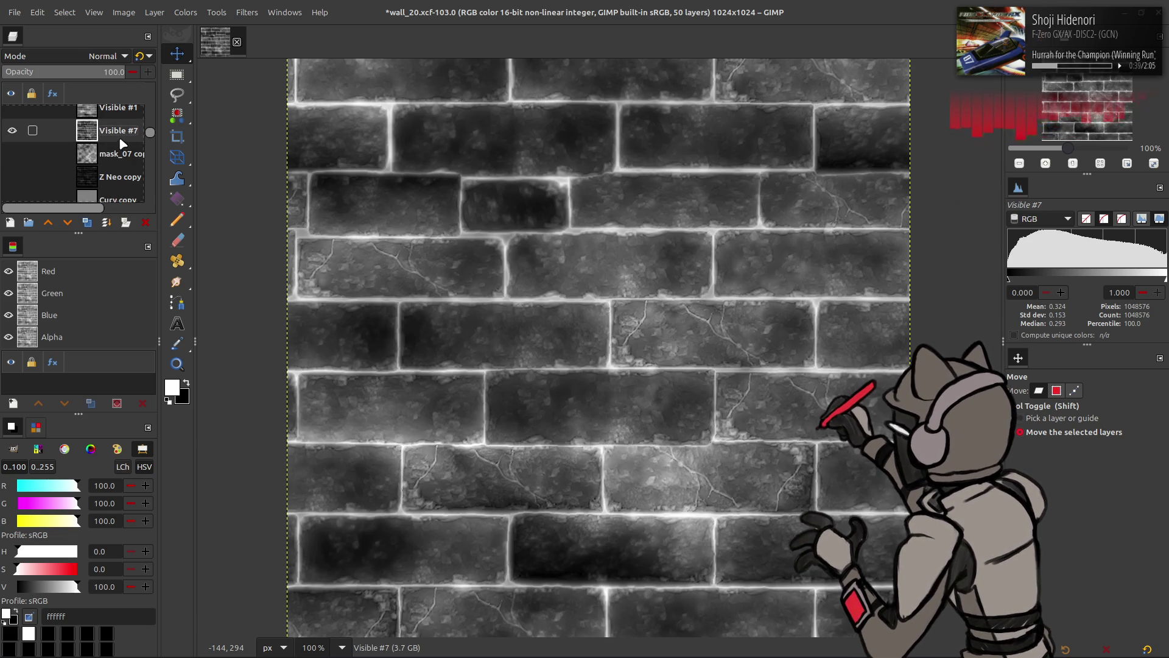
pyautogui.hotkey('ctrl', 'z')
pyautogui.hotkey('ctrl', 'z')
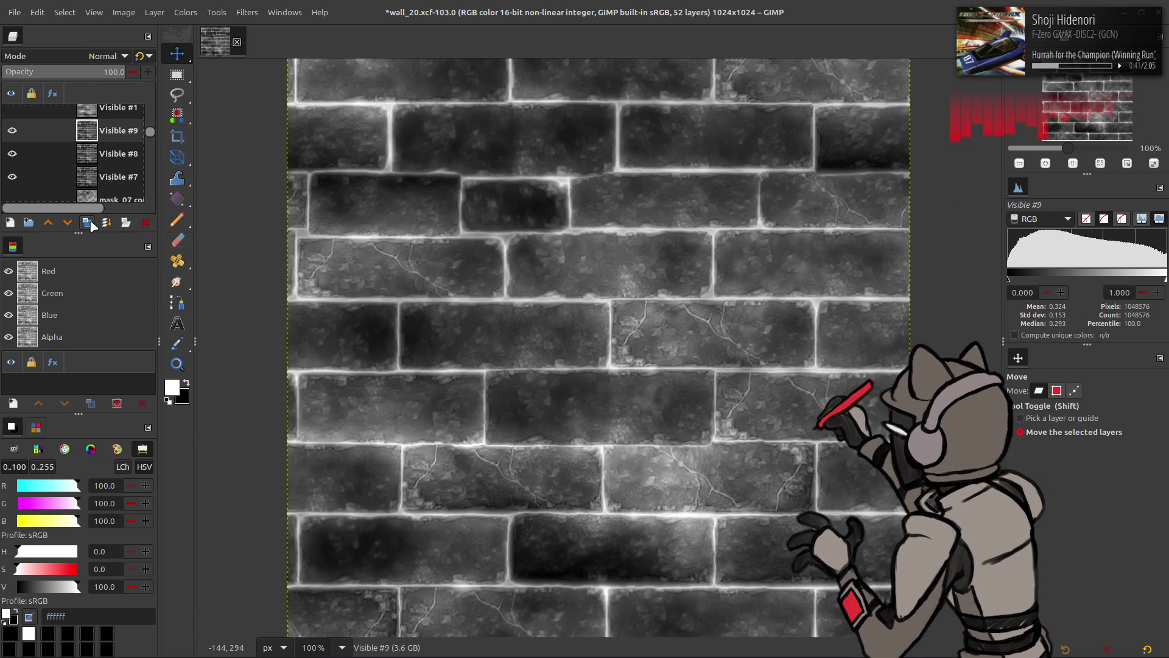
pyautogui.click(247, 12)
pyautogui.click(299, 209)
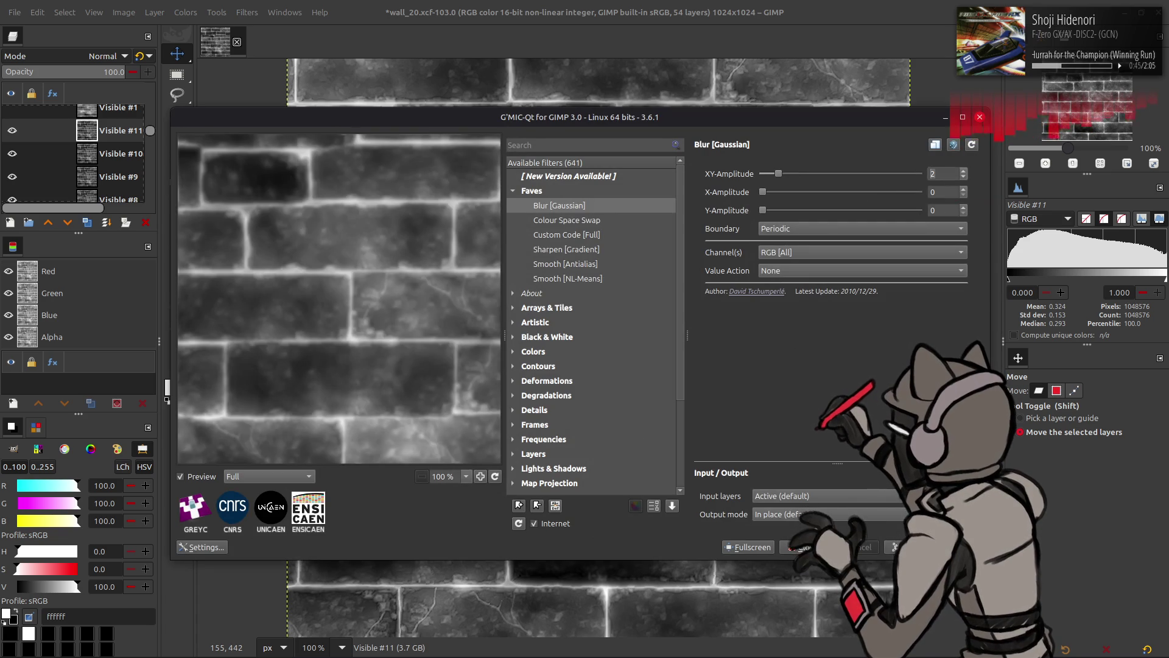
pyautogui.click(795, 547)
# Blur the layers below in turn: Visible #10 stronger, Visible #9 at 8, Visible #8 at 16
pyautogui.press('pagedown')
pyautogui.hotkey('ctrl', 'shift', 'f')
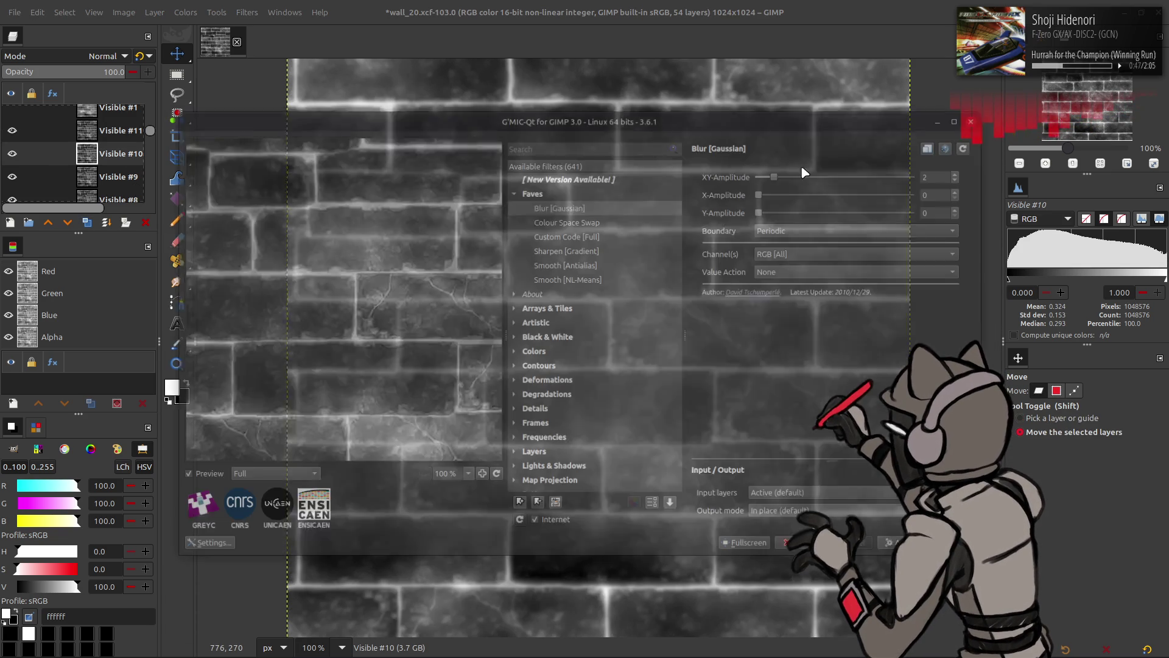
pyautogui.click(795, 547)
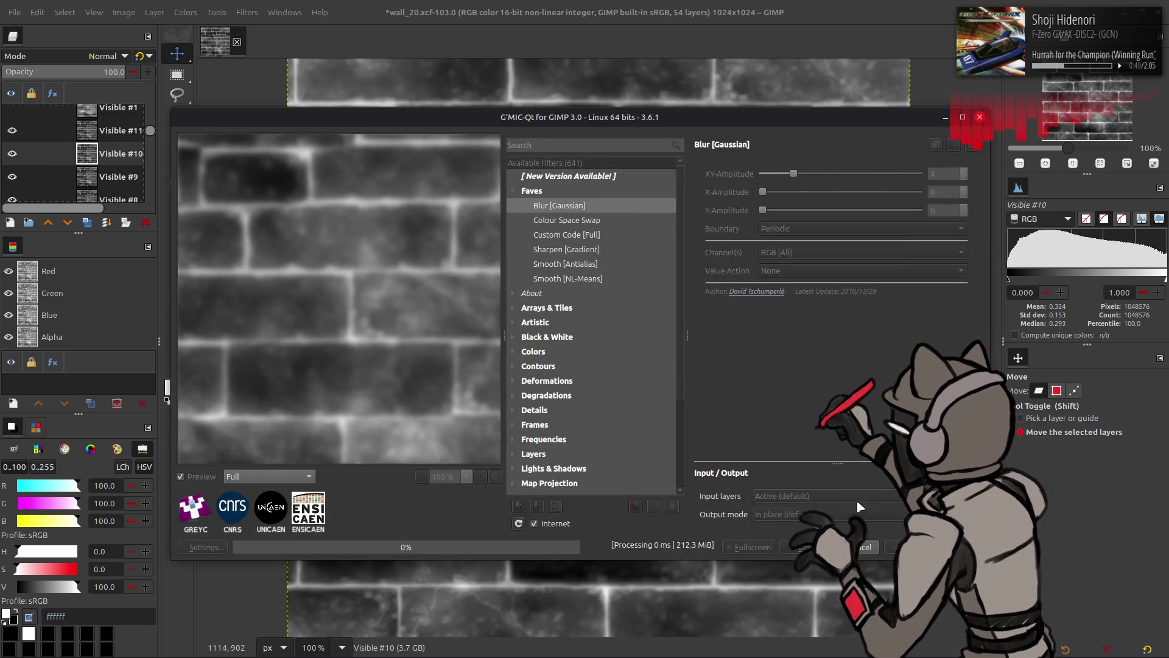
pyautogui.press('pagedown')
pyautogui.hotkey('ctrl', 'shift', 'f')
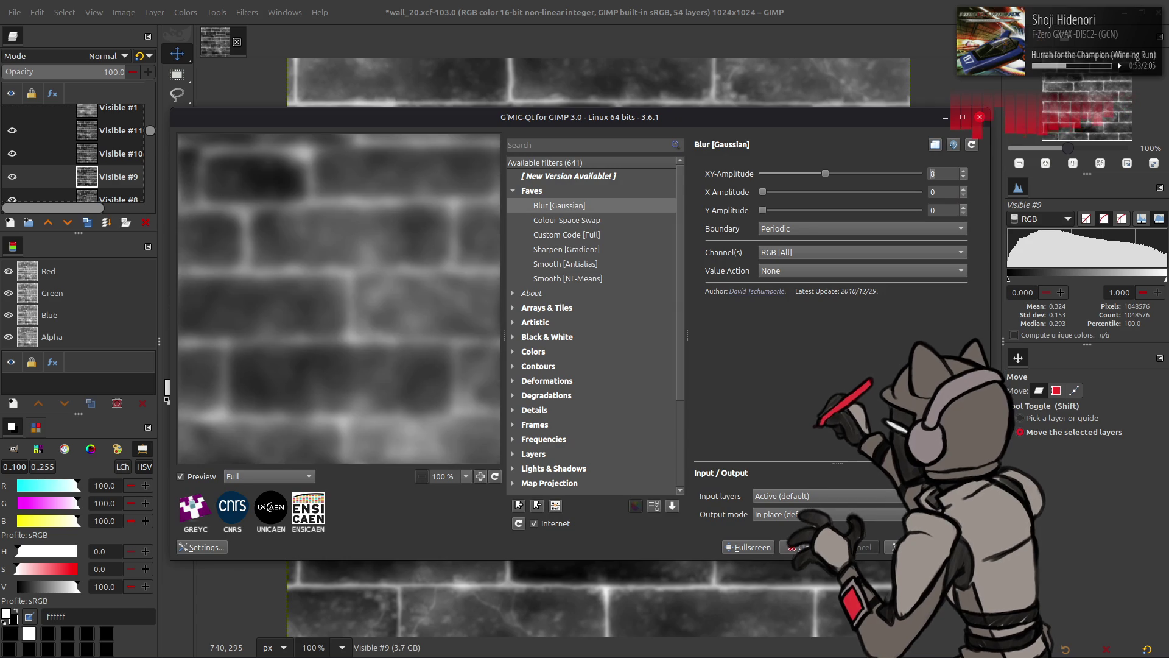
pyautogui.press('Return')
pyautogui.scroll(-1, 109, 179)
pyautogui.press('pagedown')
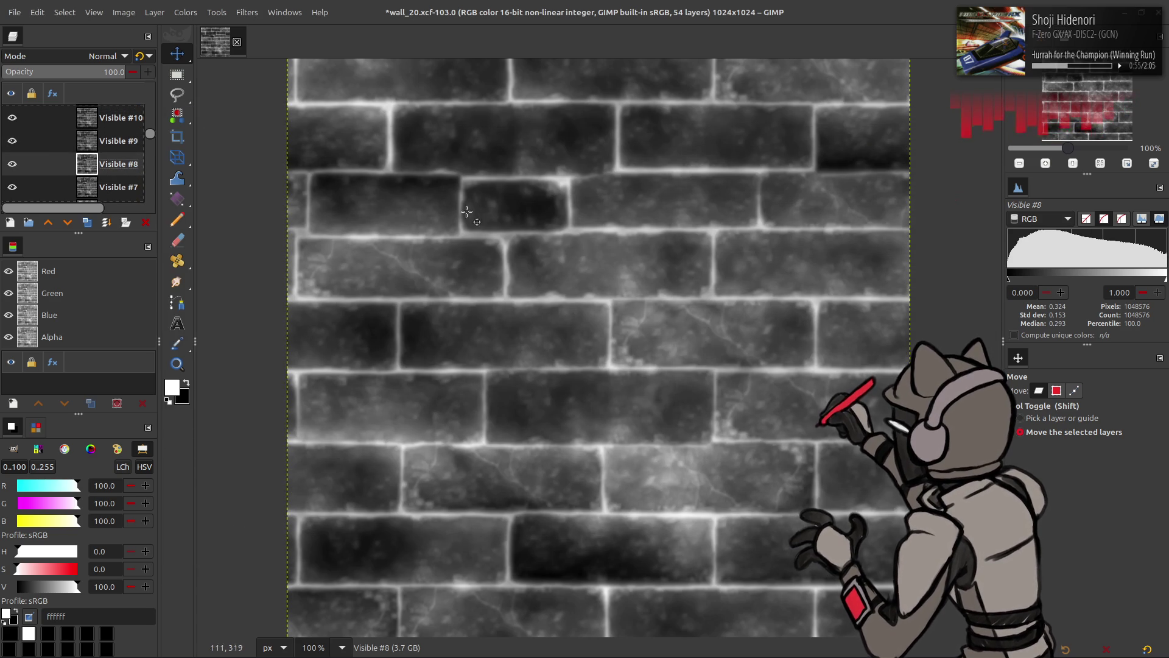
pyautogui.hotkey('ctrl', 'shift', 'f')
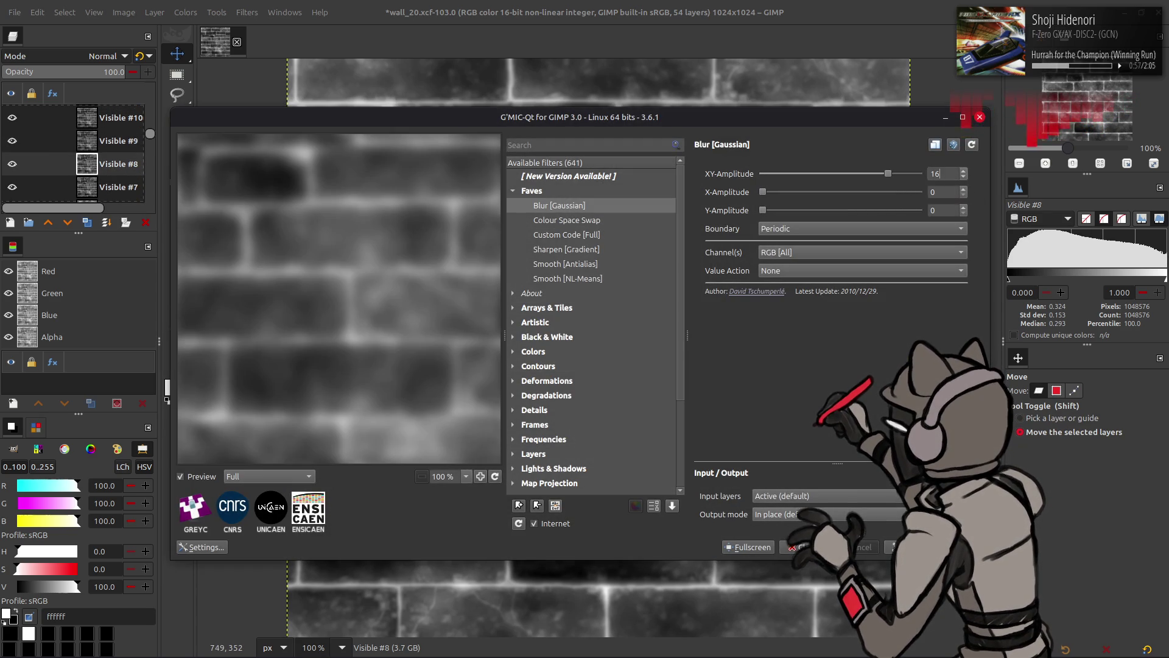
pyautogui.press('Return')
# Set Visible #11, #10 and #9 to 50% opacity, merging each down into Visible #8
pyautogui.scroll(1, 63, 141)
pyautogui.click(111, 141)
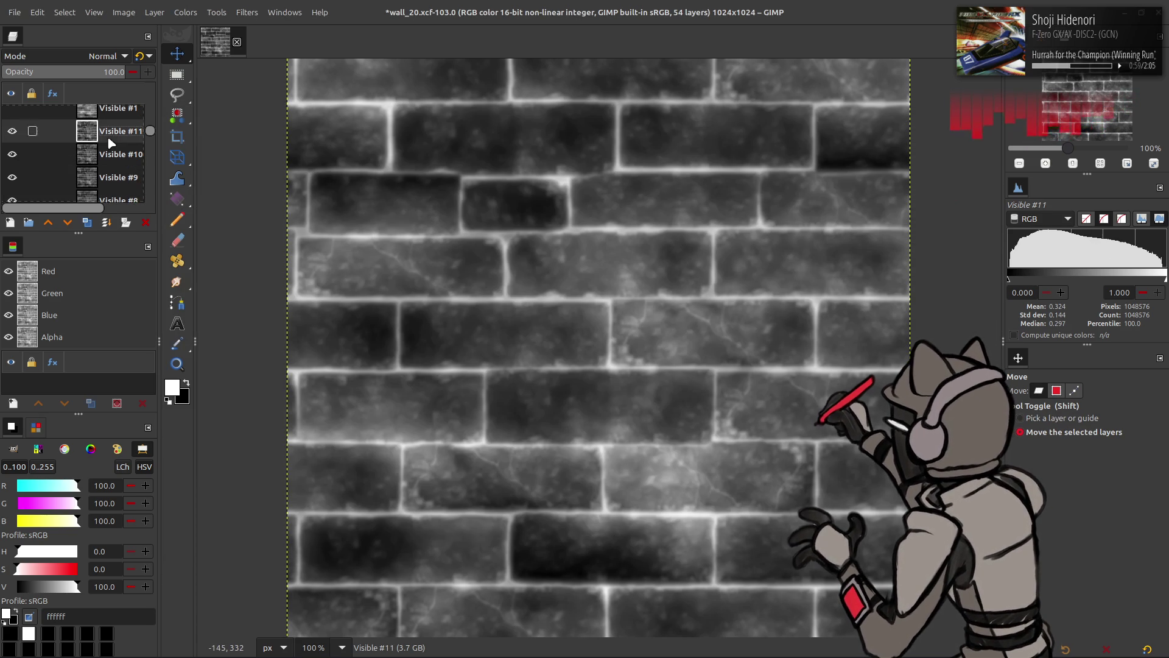
pyautogui.press('Return')
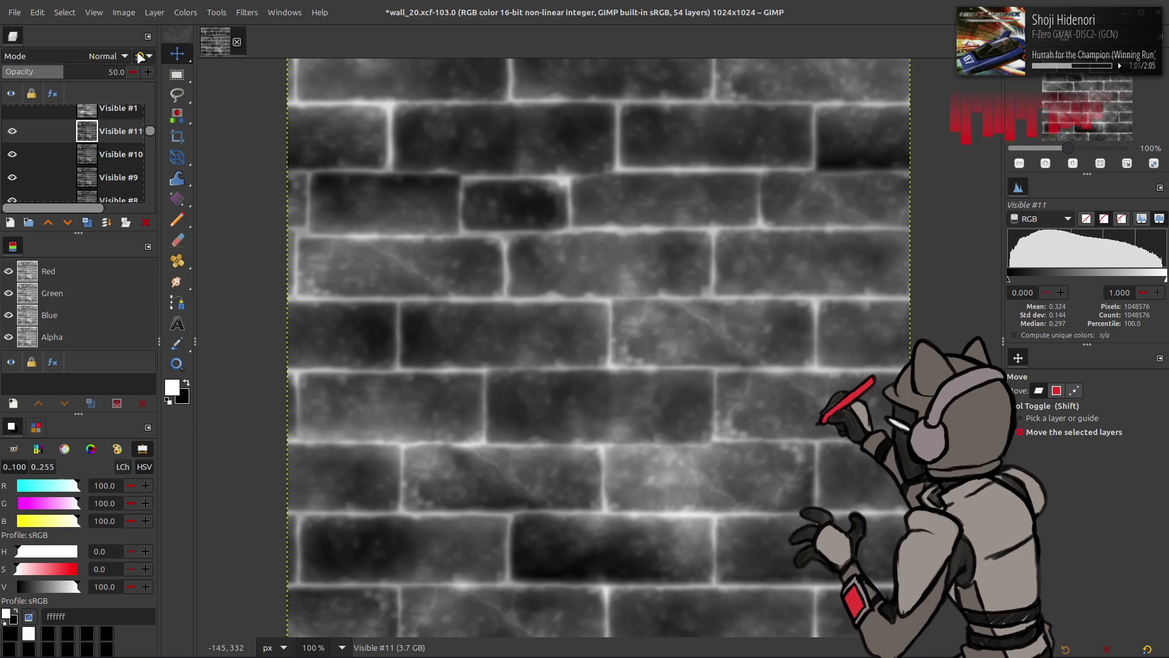
pyautogui.hotkey('ctrl', 'm')
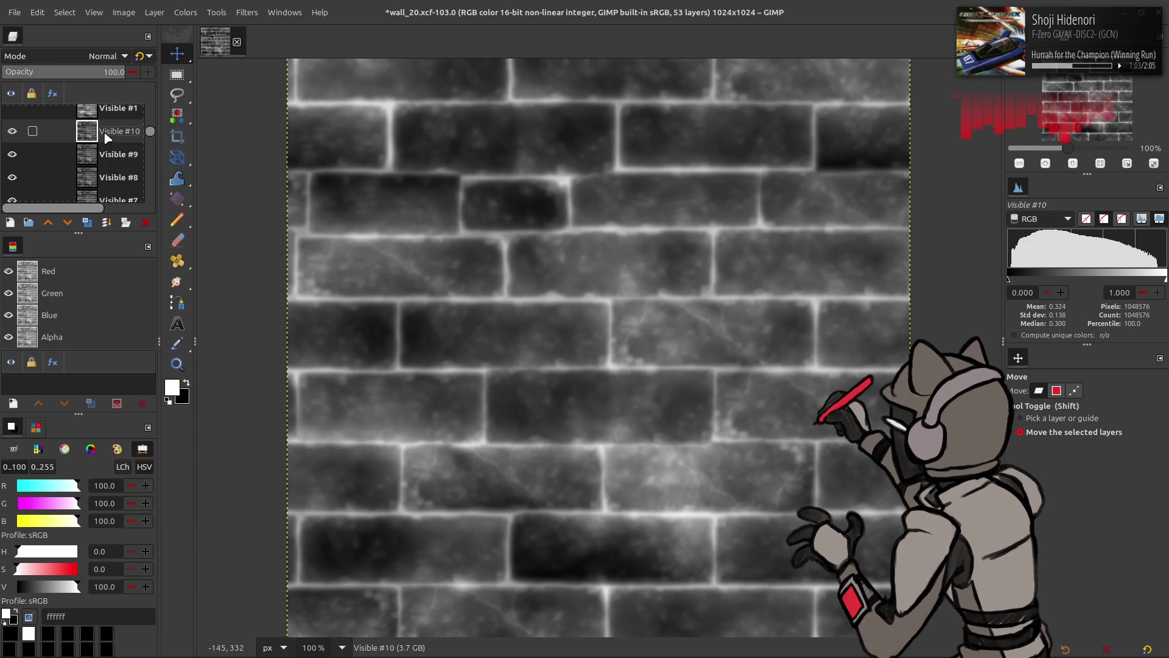
pyautogui.write('50')
pyautogui.press('Return')
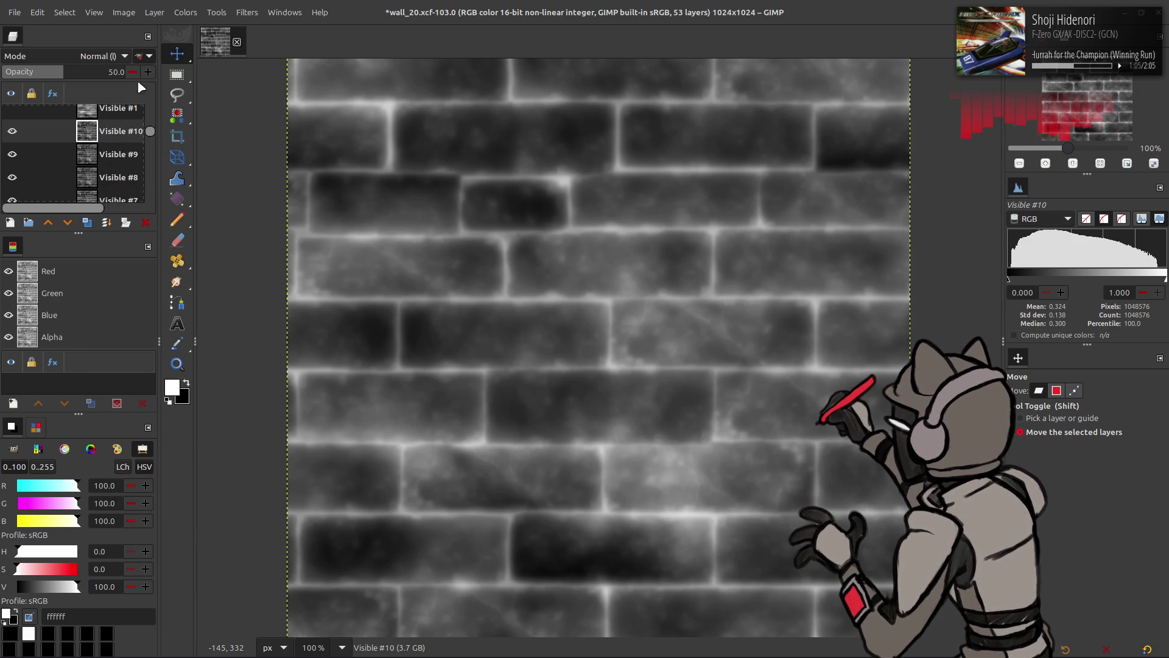
pyautogui.hotkey('ctrl', 'm')
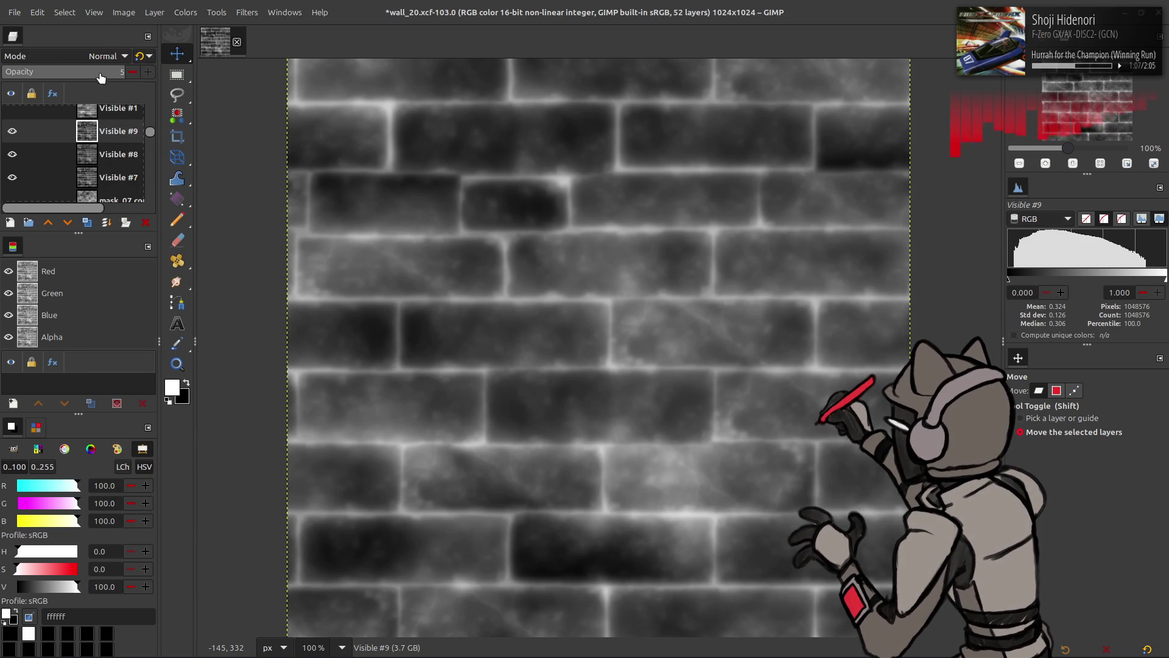
pyautogui.write('0')
pyautogui.press('Return')
pyautogui.hotkey('ctrl', 'm')
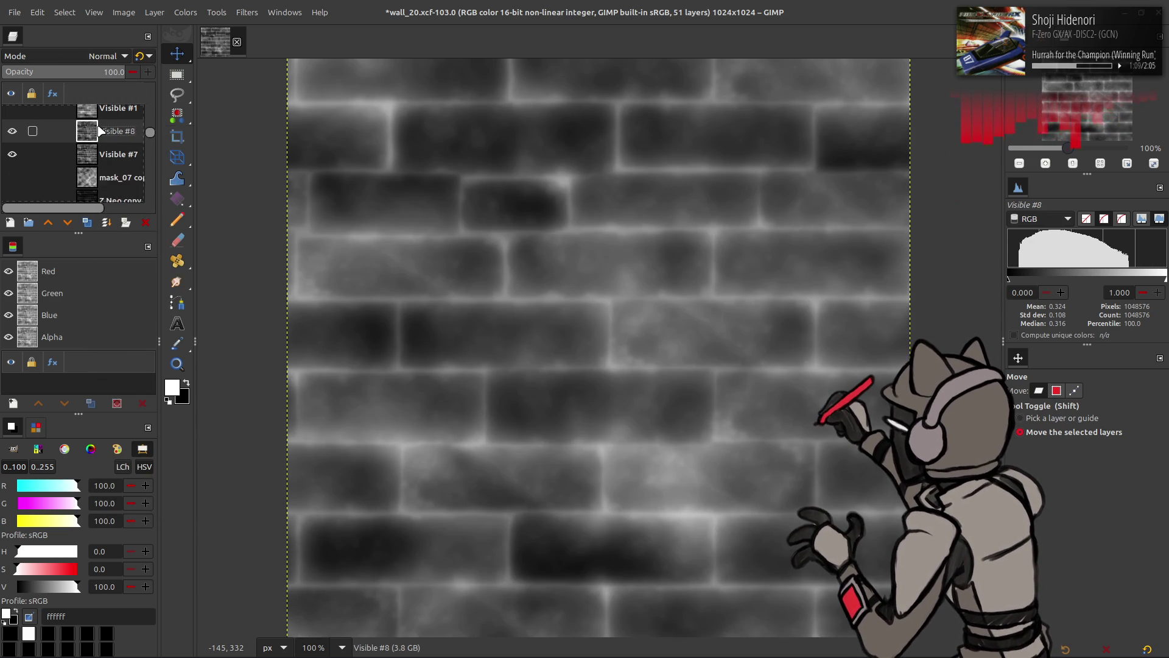
pyautogui.click(13, 132)
pyautogui.click(13, 131)
pyautogui.click(13, 131)
pyautogui.click(13, 131)
pyautogui.click(13, 132)
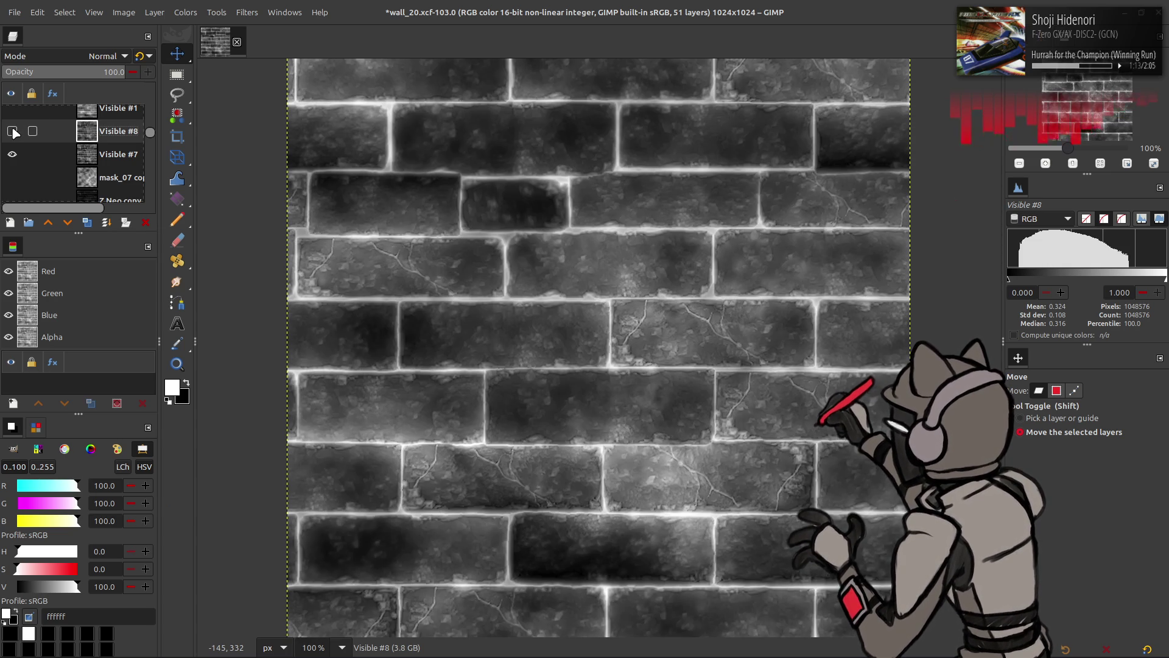
pyautogui.click(12, 131)
pyautogui.click(13, 131)
pyautogui.click(13, 132)
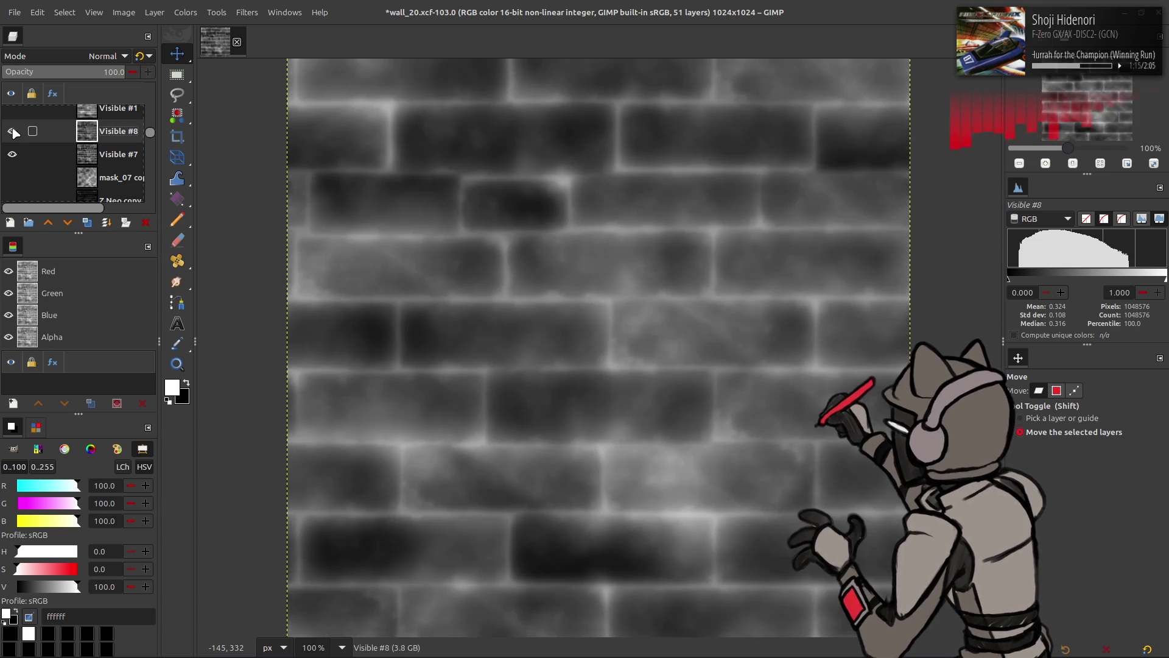
pyautogui.click(13, 131)
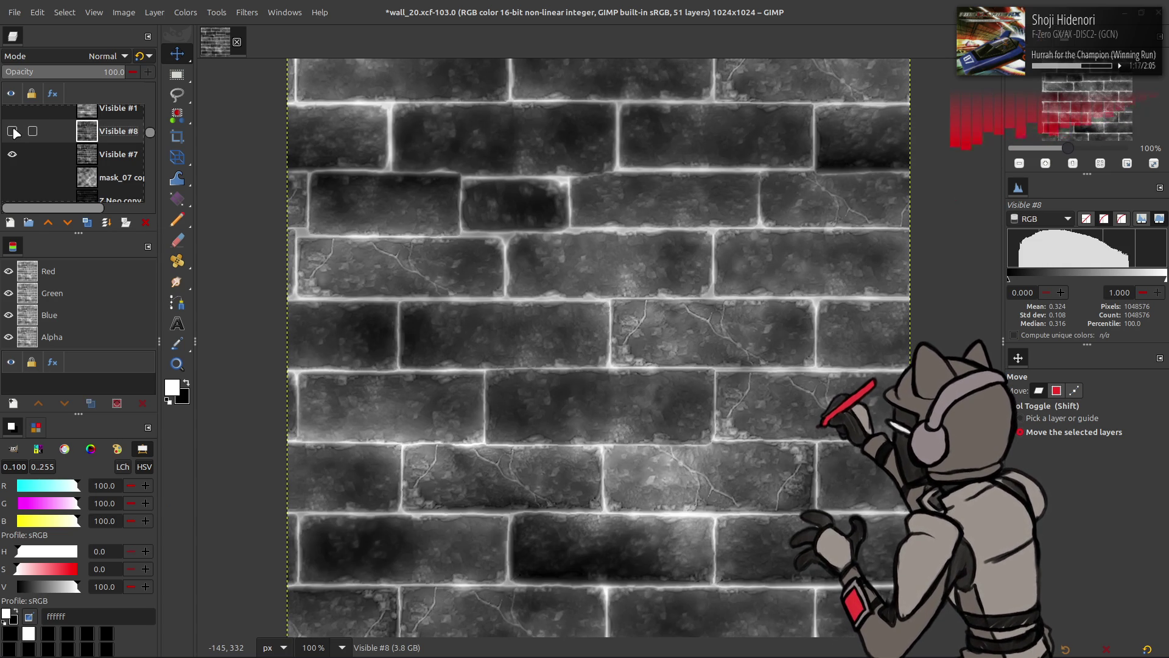
pyautogui.click(13, 131)
pyautogui.click(186, 12)
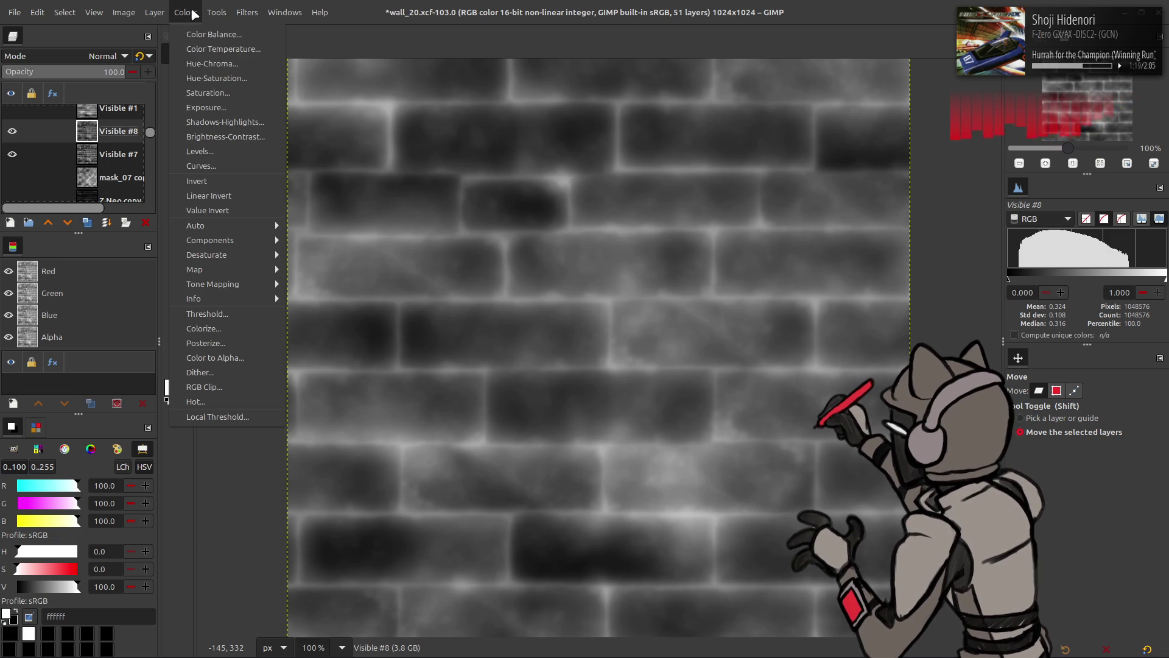
pyautogui.click(226, 195)
pyautogui.click(116, 154)
pyautogui.click(186, 12)
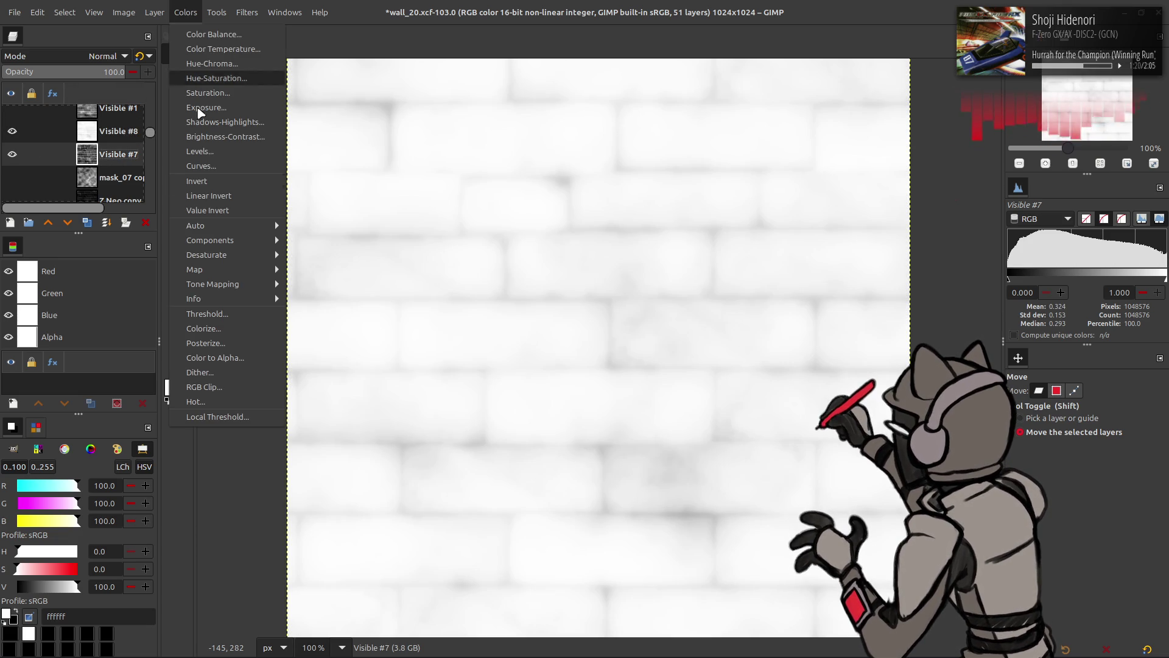
pyautogui.click(209, 196)
pyautogui.click(116, 131)
pyautogui.click(107, 56)
pyautogui.click(91, 263)
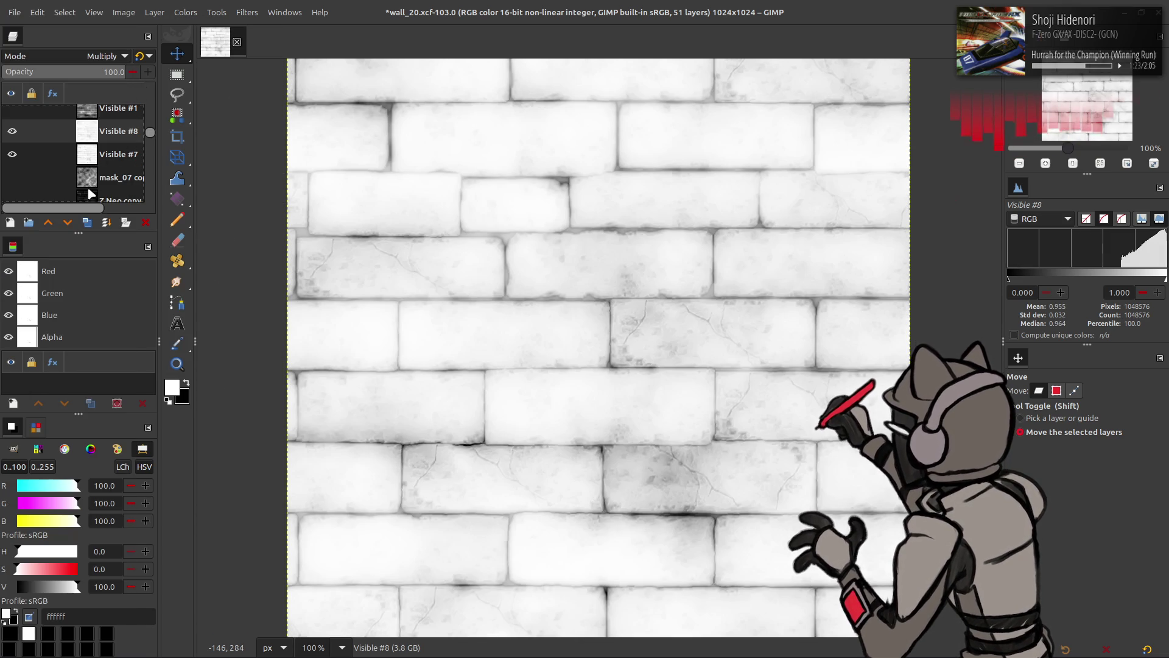
pyautogui.rightClick(92, 141)
pyautogui.click(122, 291)
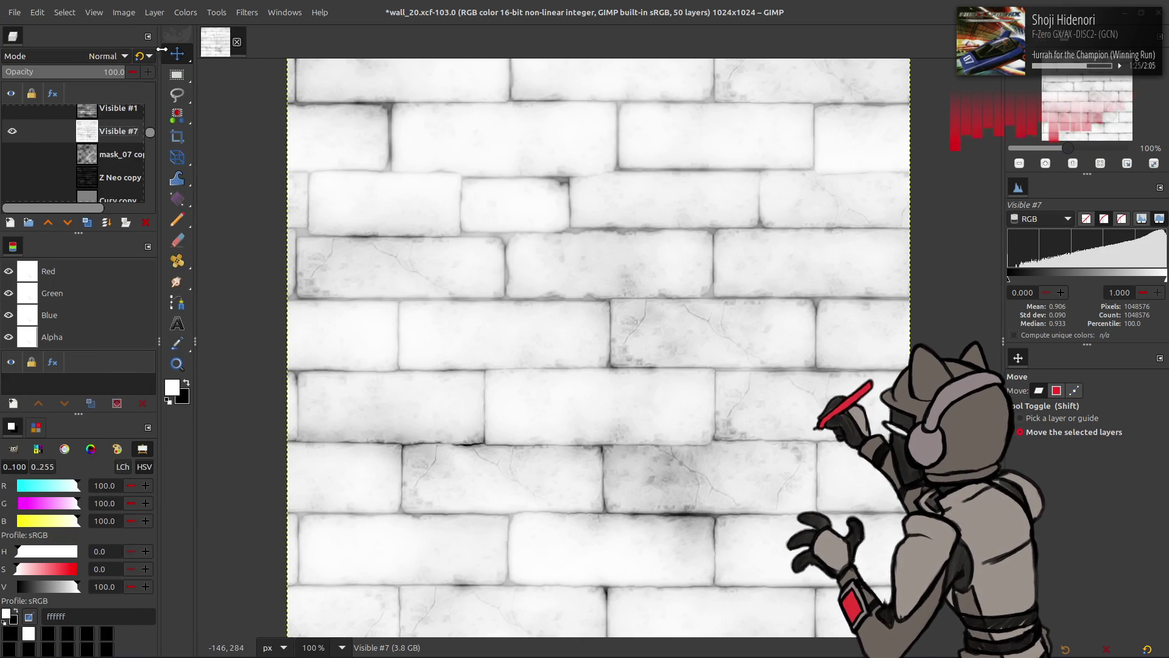
pyautogui.click(186, 12)
pyautogui.click(223, 210)
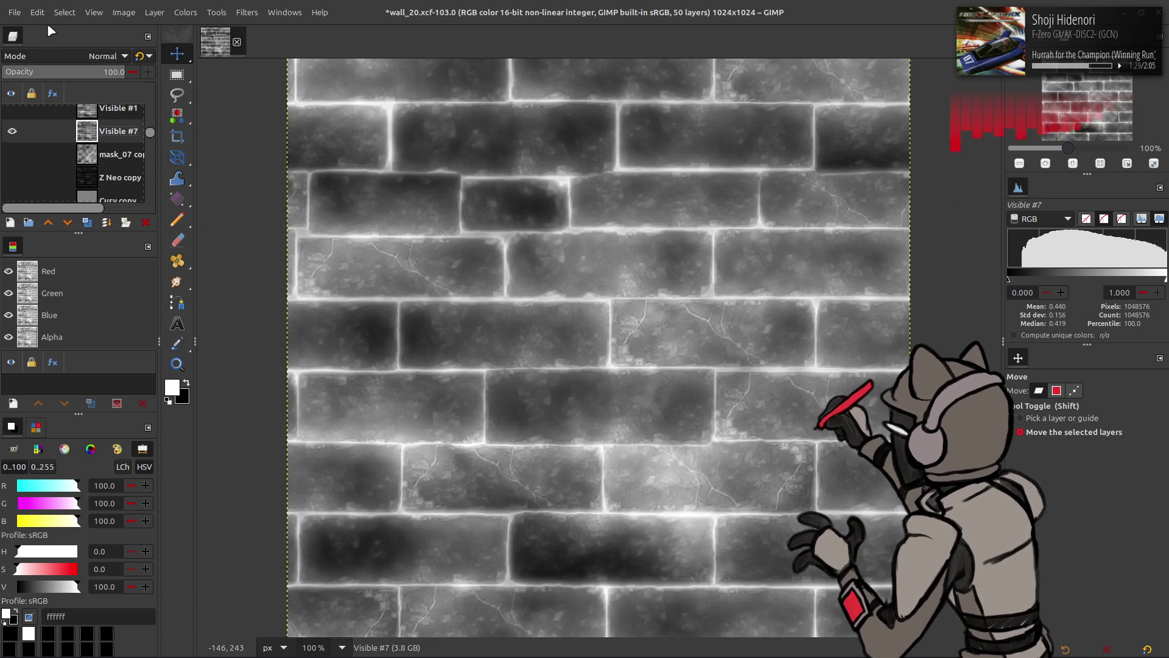
pyautogui.hotkey('shift', 'ctrl', 'v')
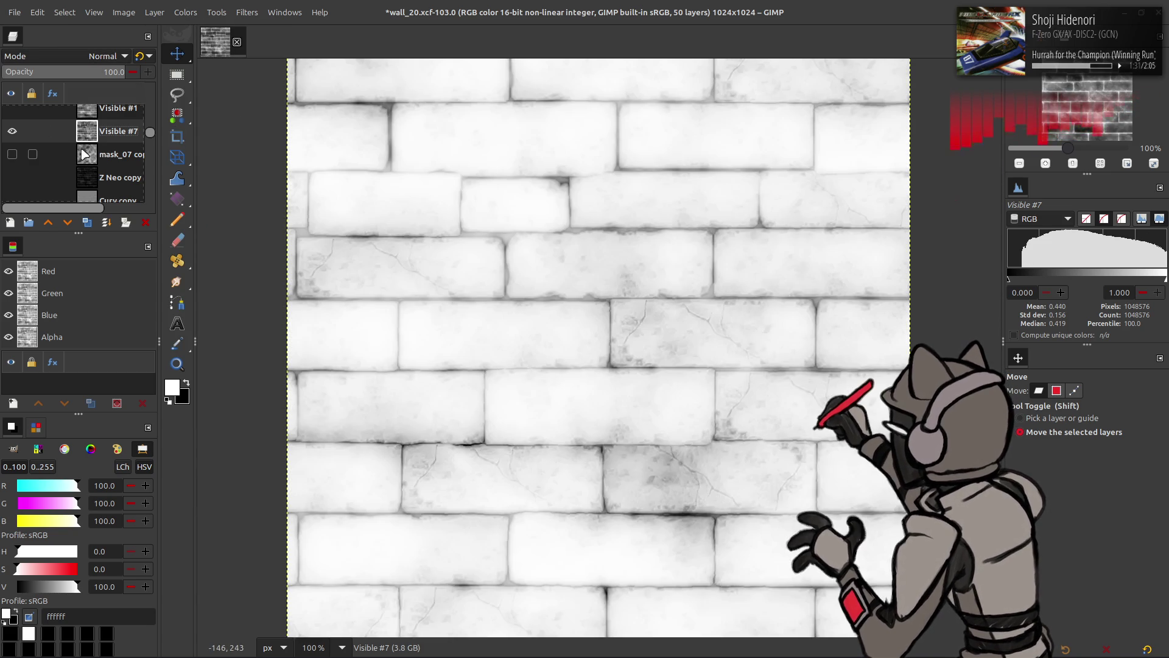
pyautogui.hotkey('ctrl', 'f')
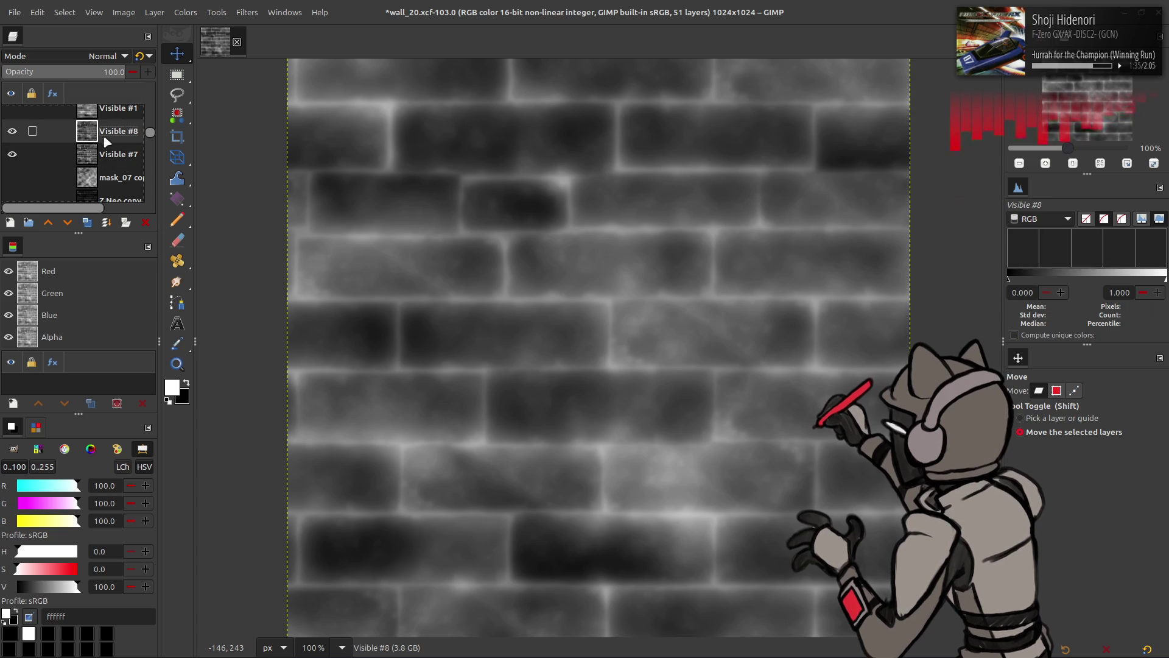
# Apply Auto Stretch Contrast to the blurred brick layer
pyautogui.click(182, 14)
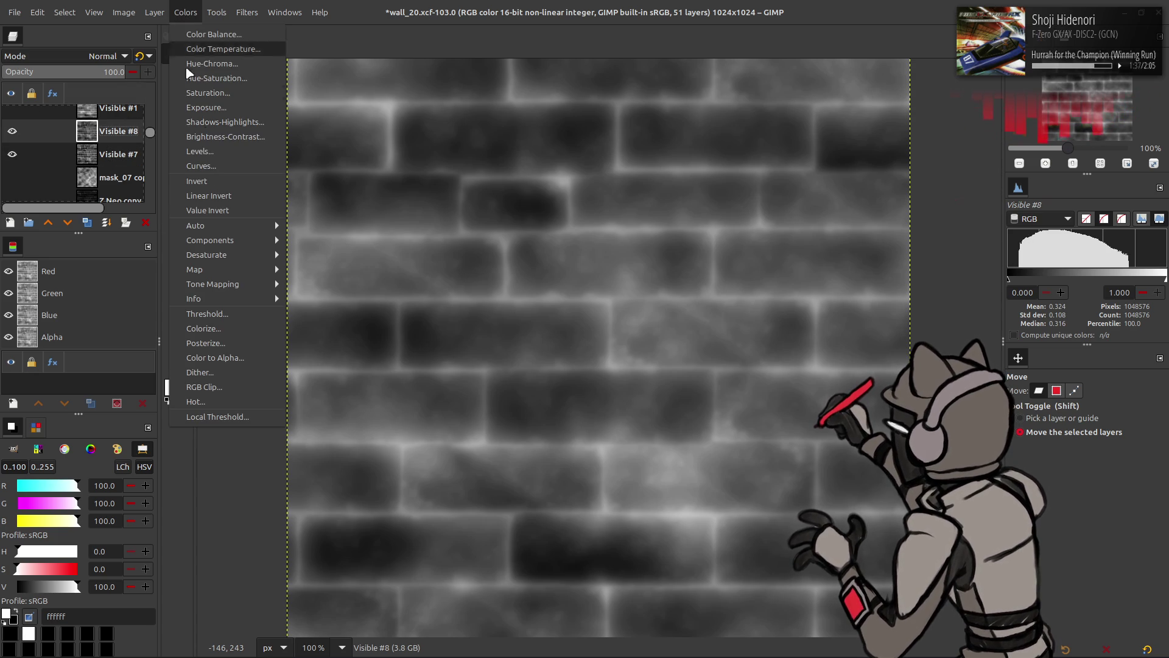
pyautogui.moveTo(256, 225)
pyautogui.click(323, 255)
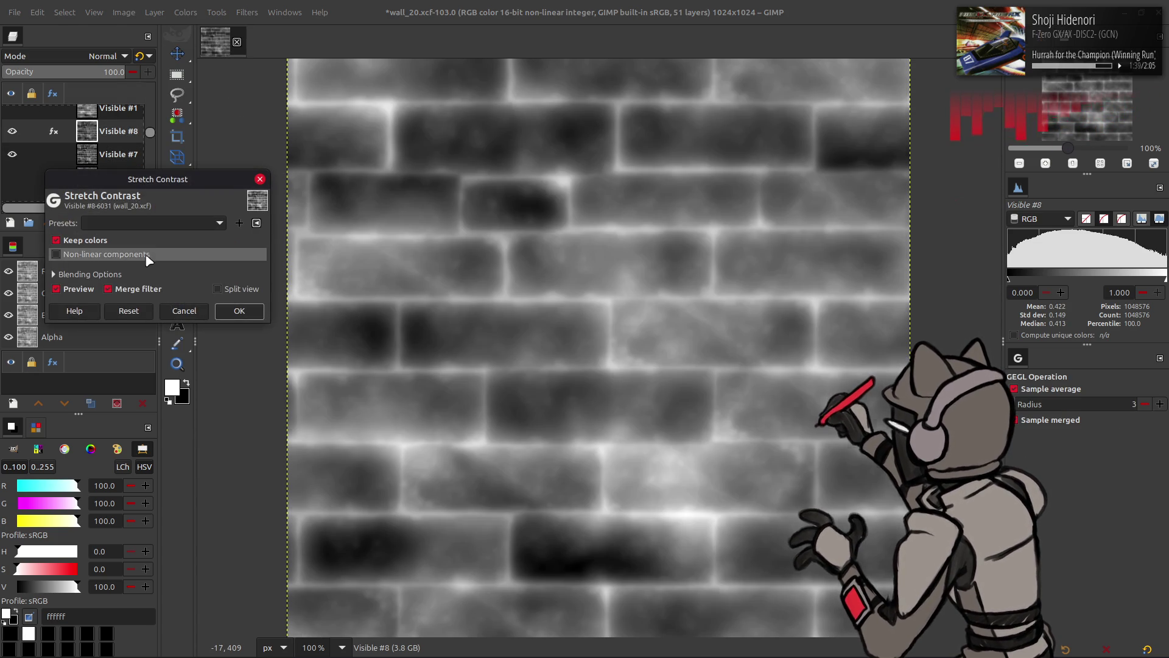
pyautogui.click(55, 254)
pyautogui.click(242, 309)
# Duplicate the layer, set the copy to Multiply and merge it down to darken
pyautogui.click(124, 222)
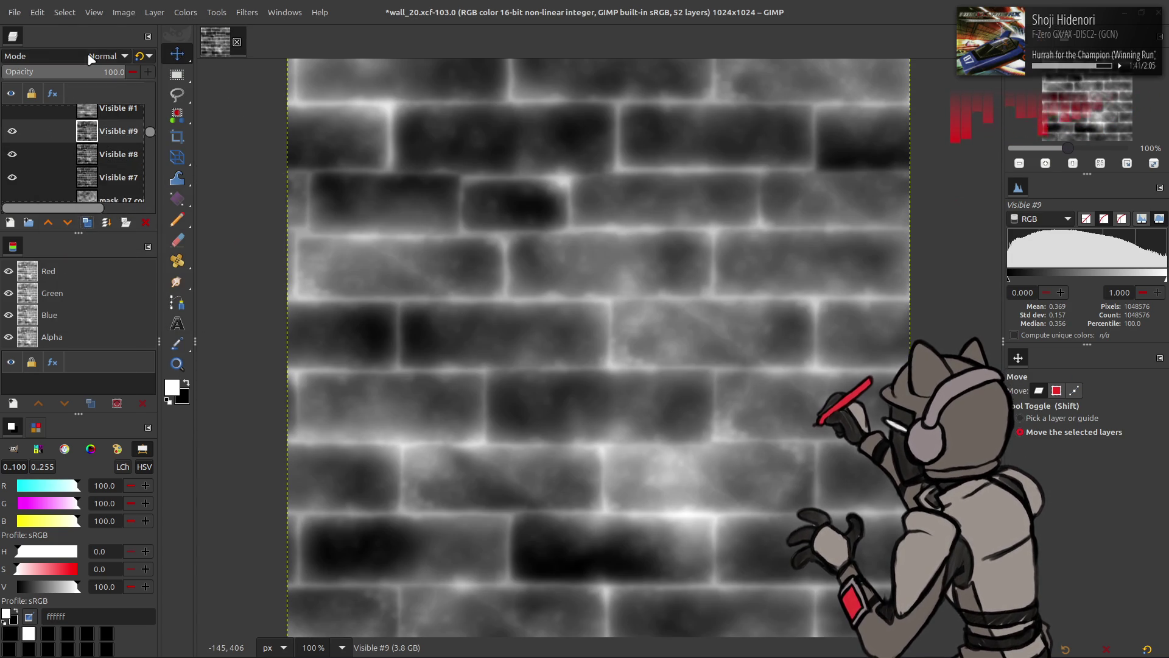
pyautogui.click(106, 56)
pyautogui.click(65, 281)
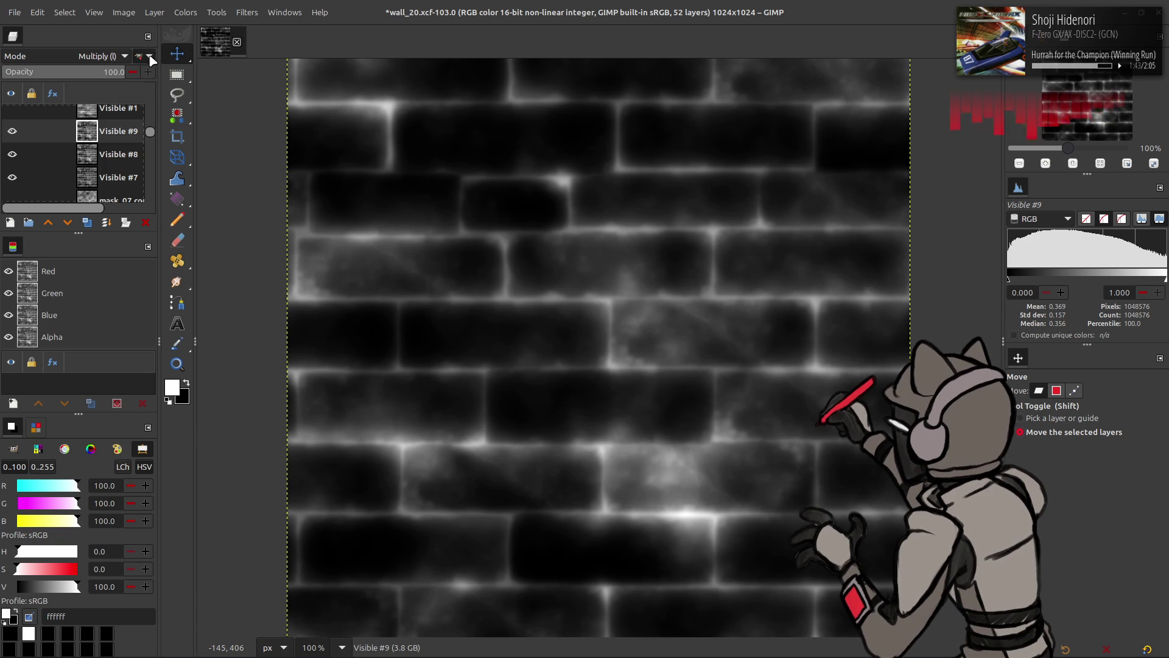
pyautogui.hotkey('ctrl', 'e')
# Try a Screen-mode duplicate of the darkened bricks, then undo it to remove Visible #9
pyautogui.click(89, 222)
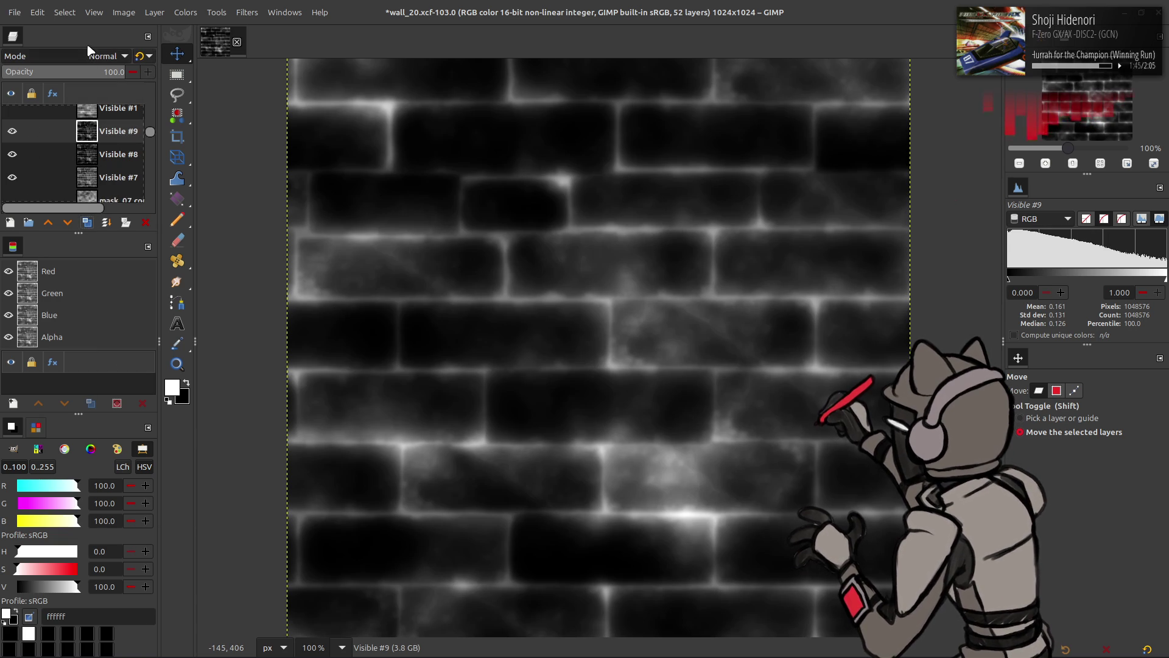
pyautogui.click(91, 56)
pyautogui.click(57, 189)
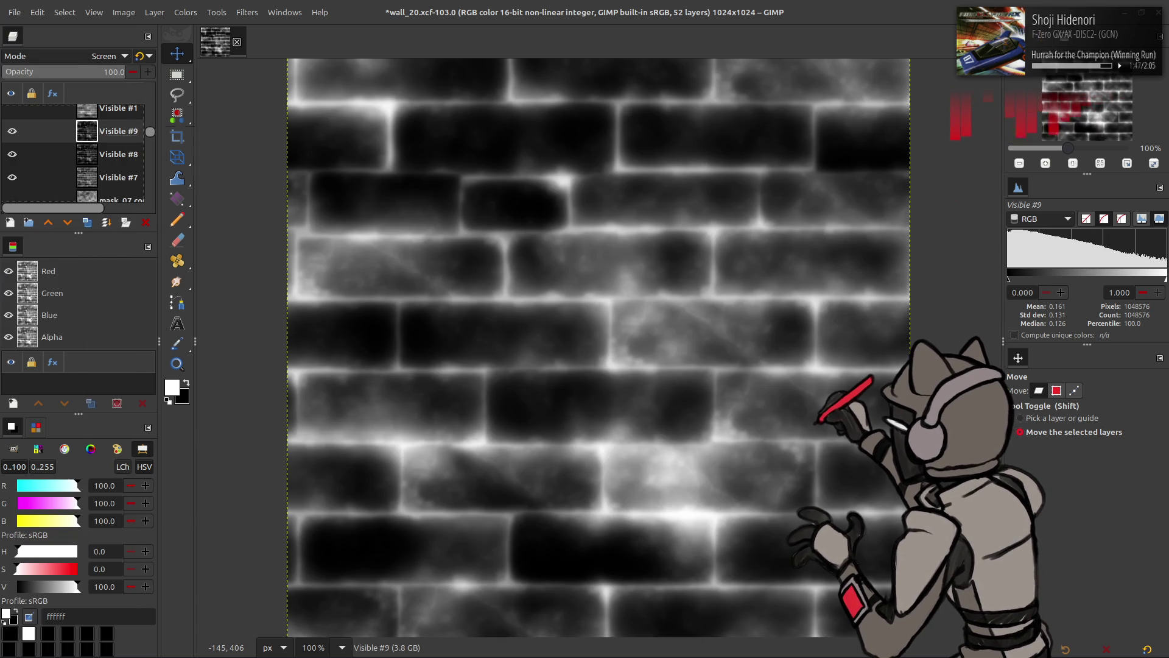
pyautogui.click(91, 56)
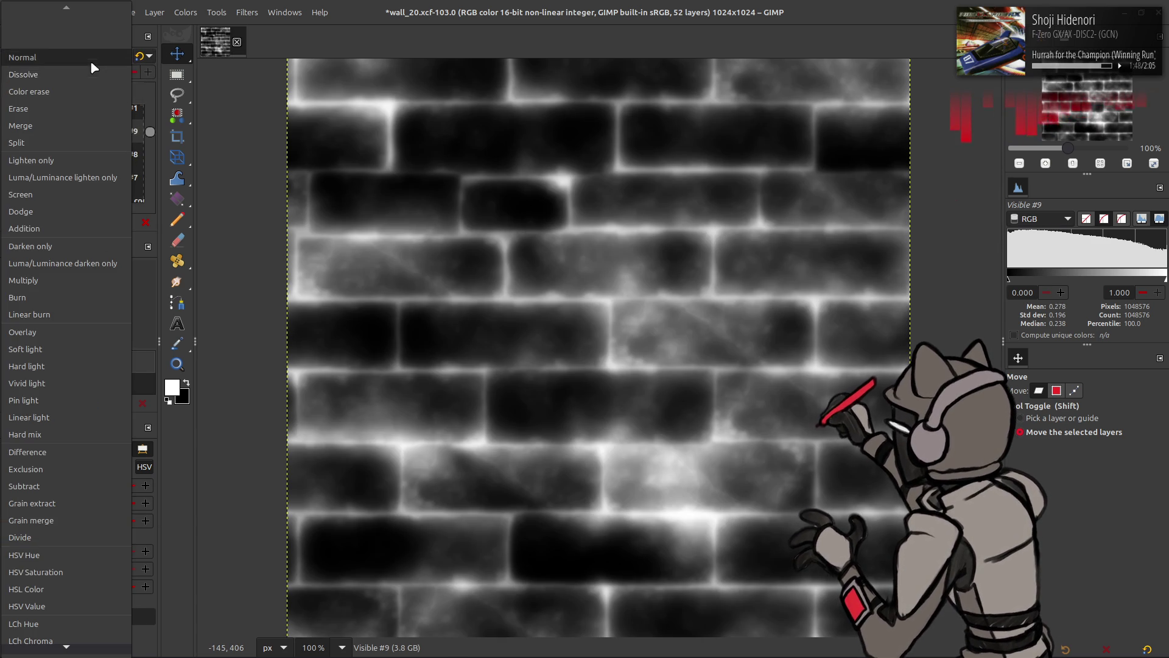
pyautogui.click(77, 192)
pyautogui.hotkey('ctrl', 'z')
pyautogui.hotkey('ctrl', 'z')
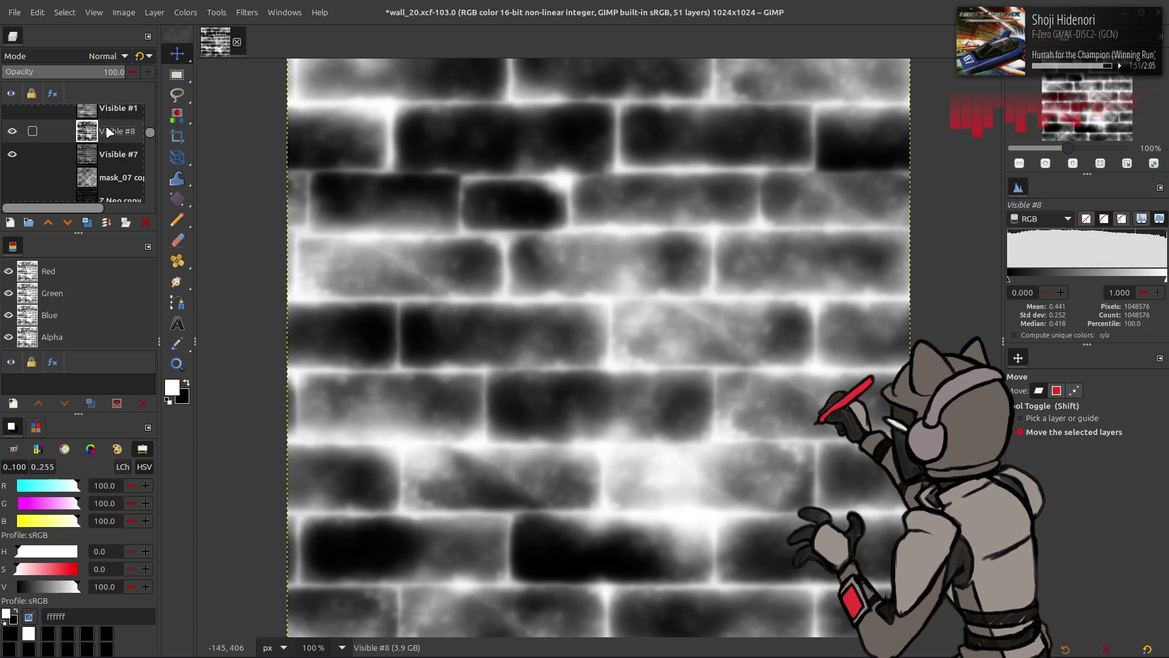
# Toggle Visible #8 on and off to compare it with the layers beneath
pyautogui.click(12, 132)
pyautogui.click(12, 132)
pyautogui.click(13, 133)
pyautogui.click(13, 133)
pyautogui.click(13, 134)
pyautogui.click(13, 134)
pyautogui.click(13, 135)
pyautogui.click(13, 134)
pyautogui.click(103, 55)
pyautogui.press('Escape')
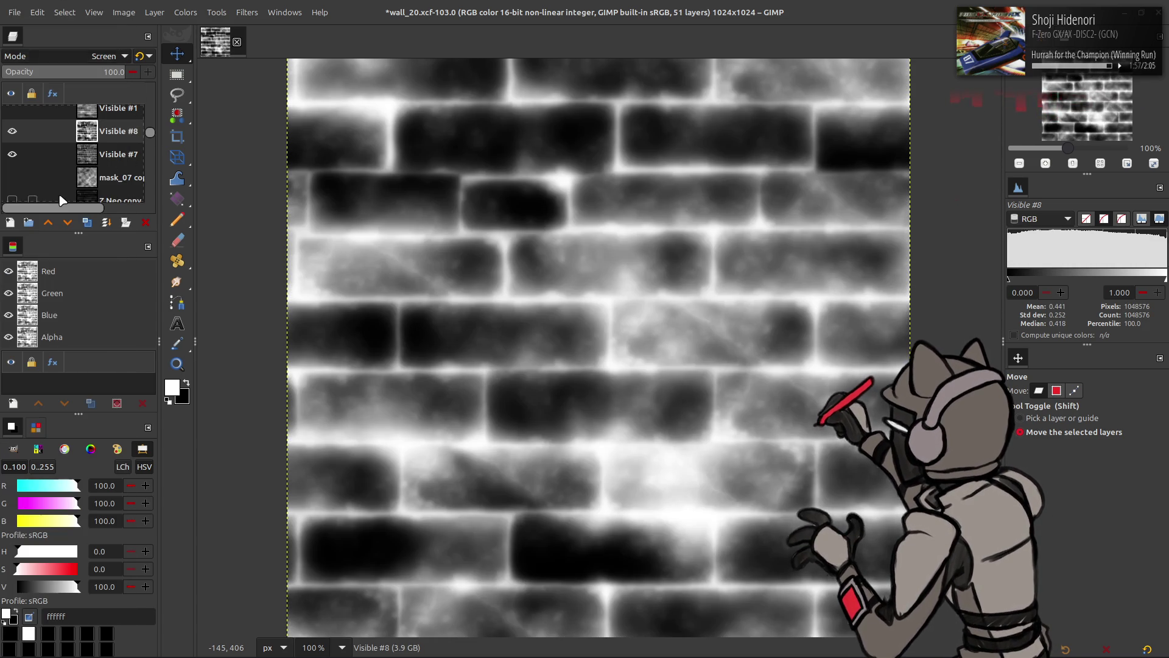
pyautogui.hotkey('ctrl', 'z')
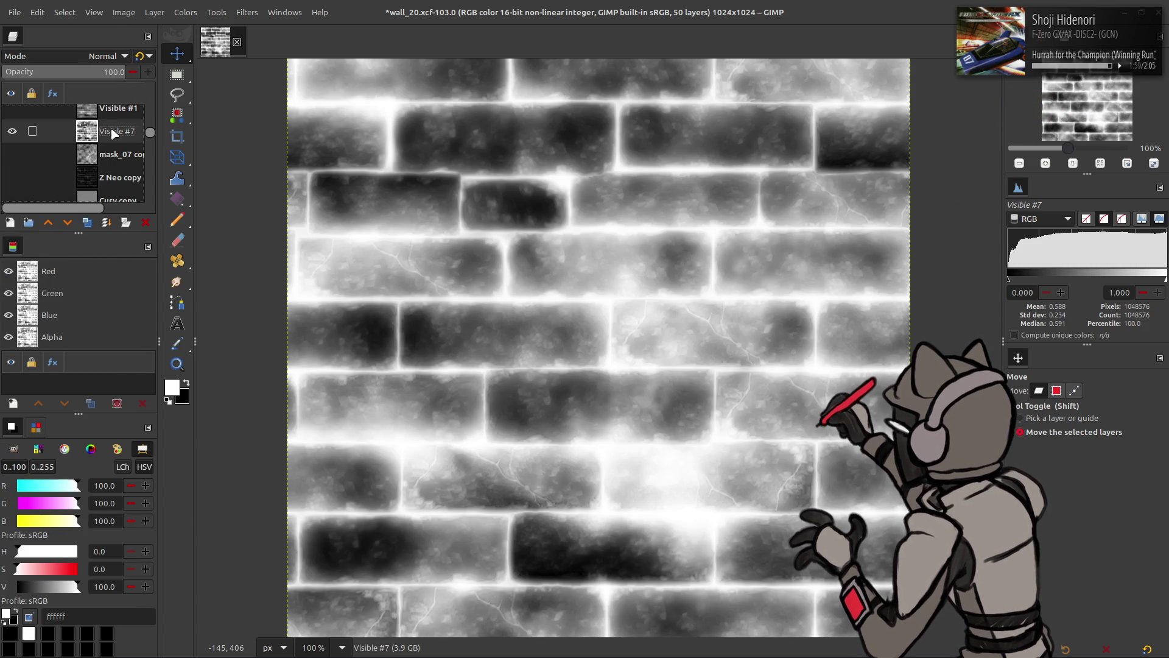
pyautogui.hotkey('ctrl', 'y')
pyautogui.click(13, 133)
pyautogui.click(12, 132)
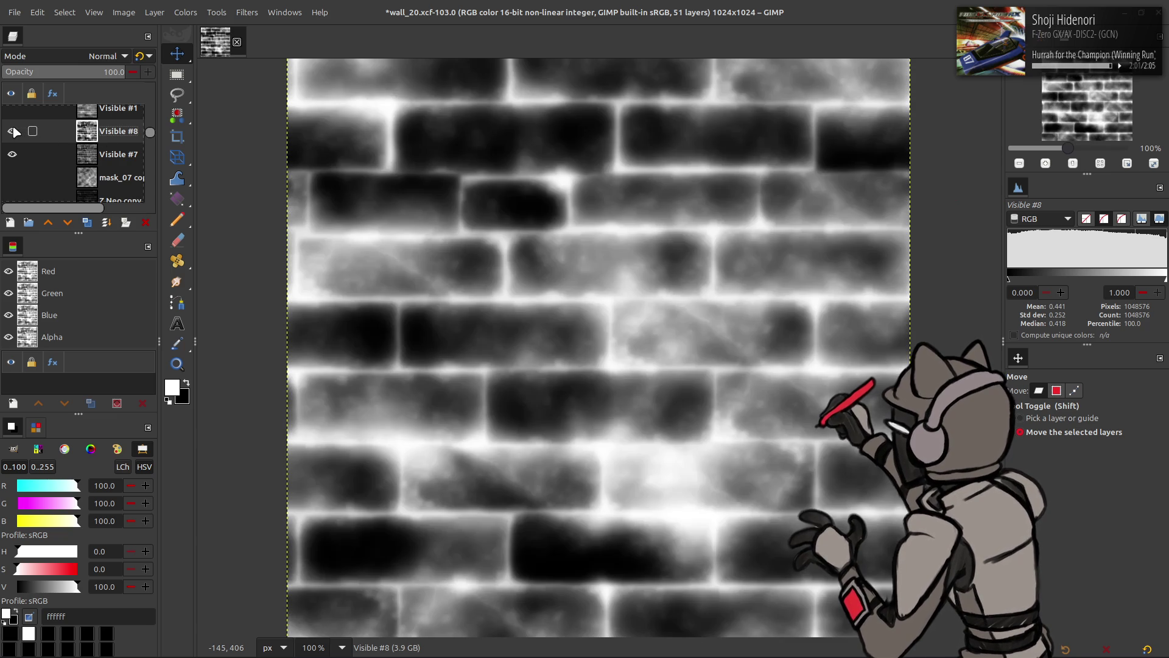
# Set Visible #8 to Screen mode and lower its Levels output high to 50
pyautogui.click(104, 55)
pyautogui.click(116, 192)
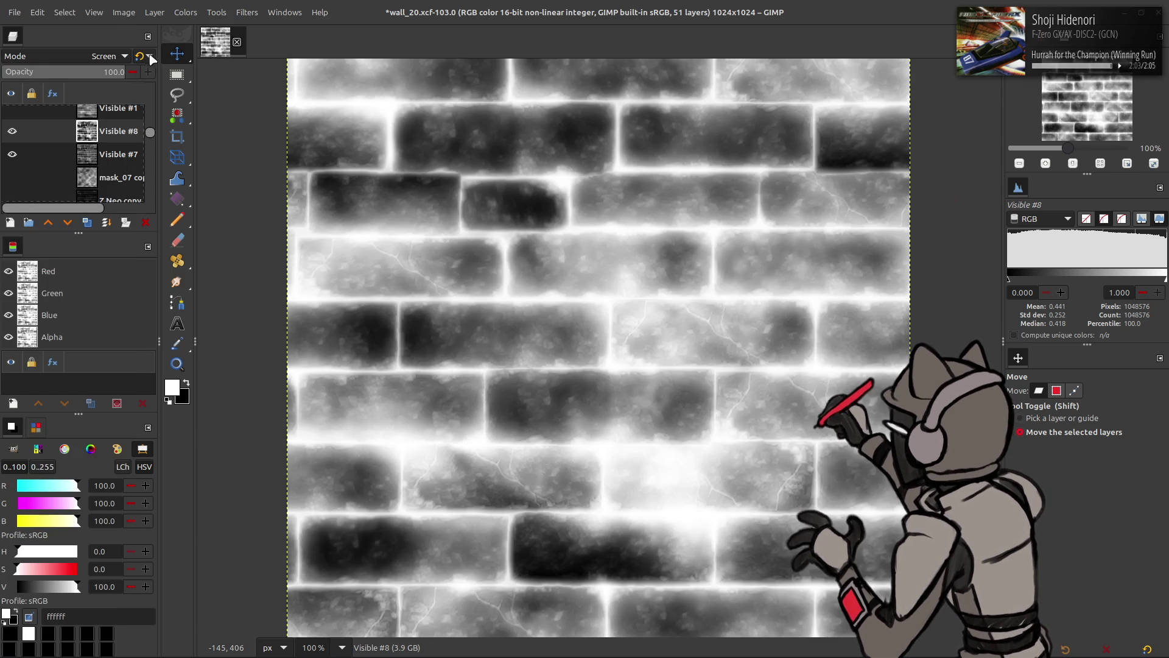
pyautogui.click(186, 13)
pyautogui.click(210, 145)
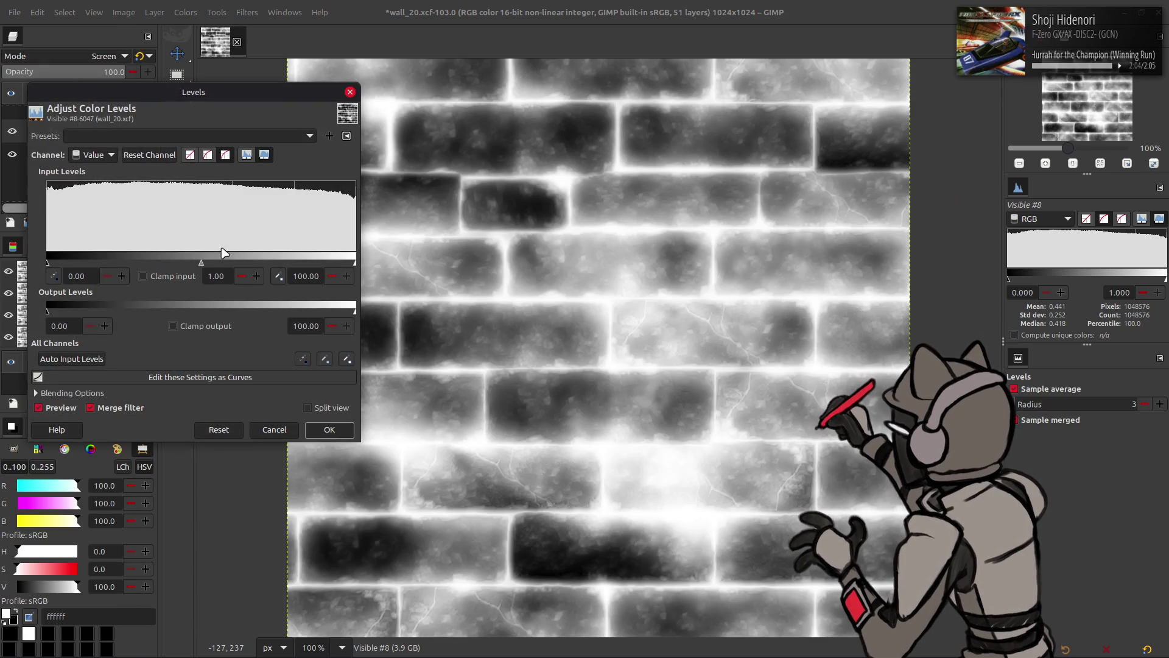
pyautogui.tripleClick(302, 325)
pyautogui.write('50')
pyautogui.click(329, 429)
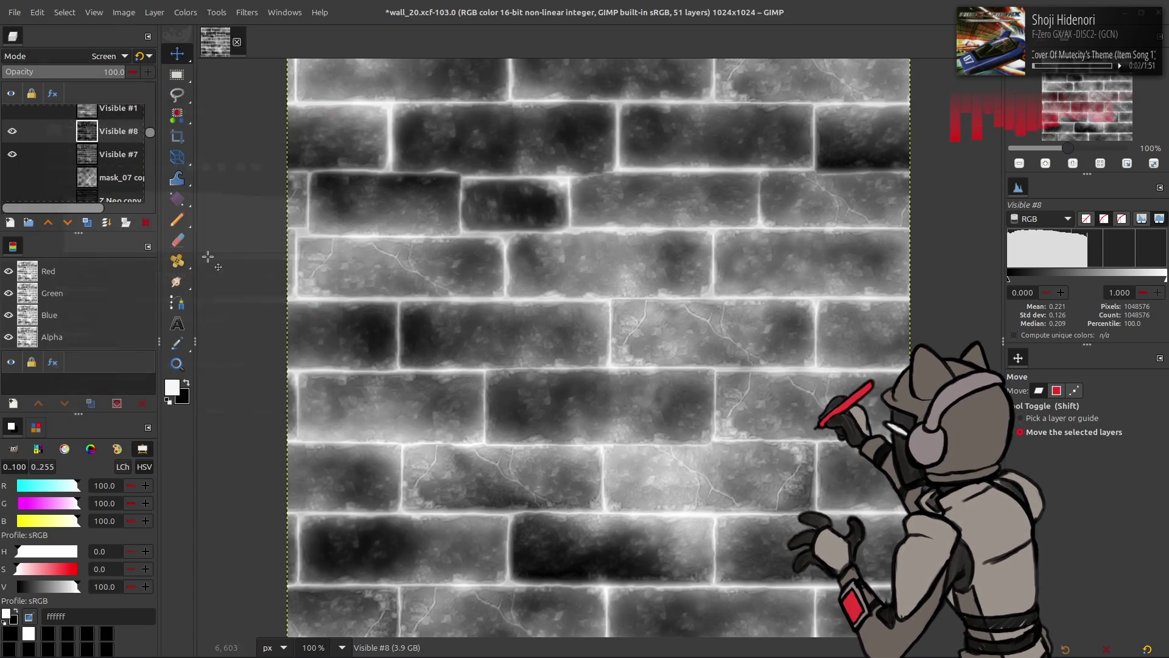
pyautogui.click(13, 131)
pyautogui.click(13, 131)
pyautogui.click(12, 131)
pyautogui.click(12, 131)
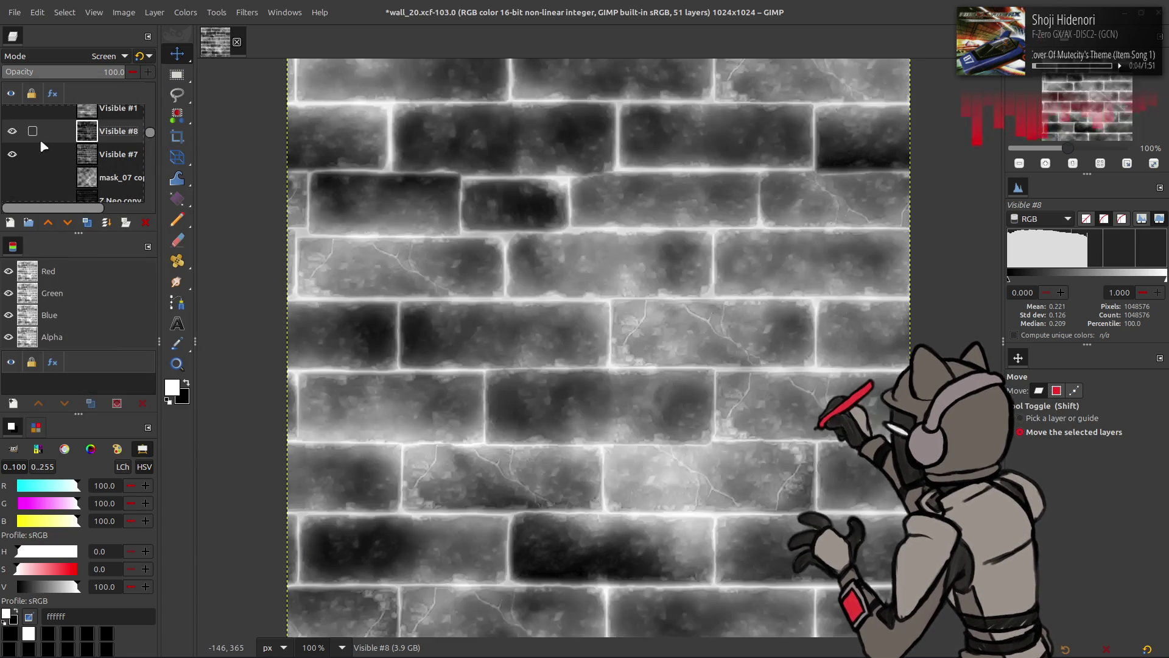
pyautogui.scroll(-3, 112, 167)
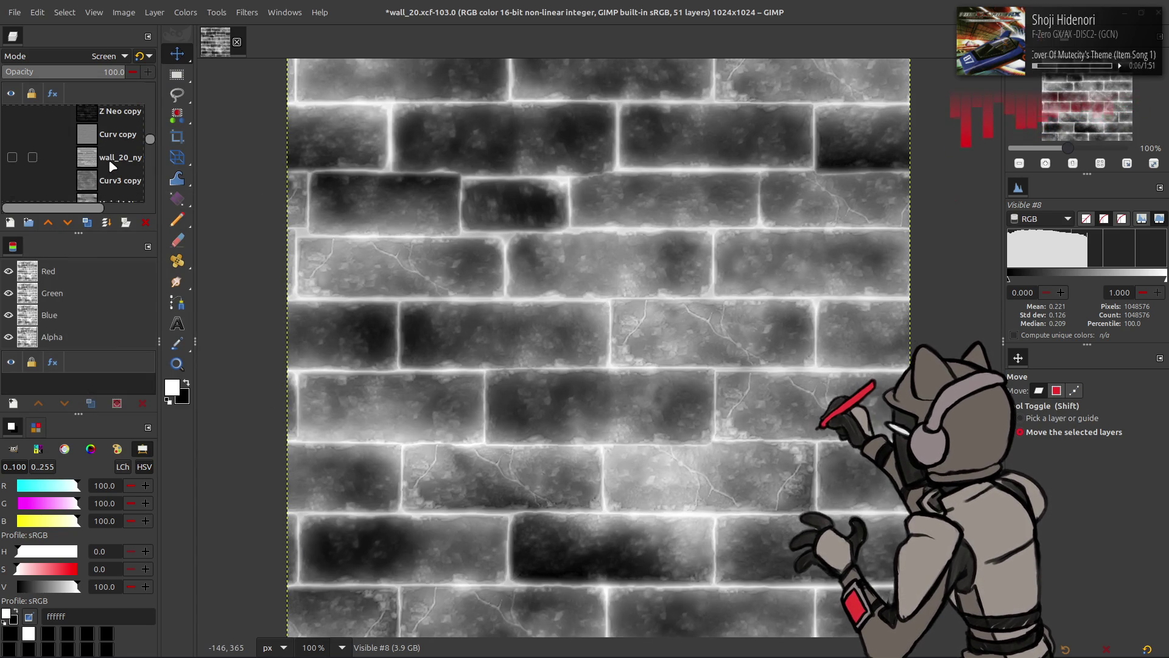
# Duplicate Curv3 copy and place Curv3 copy #1 just above Visible #8
pyautogui.click(115, 183)
pyautogui.click(87, 222)
pyautogui.moveTo(106, 180)
pyautogui.mouseDown()
pyautogui.moveTo(105, 97)
pyautogui.moveTo(105, 137)
pyautogui.mouseUp()
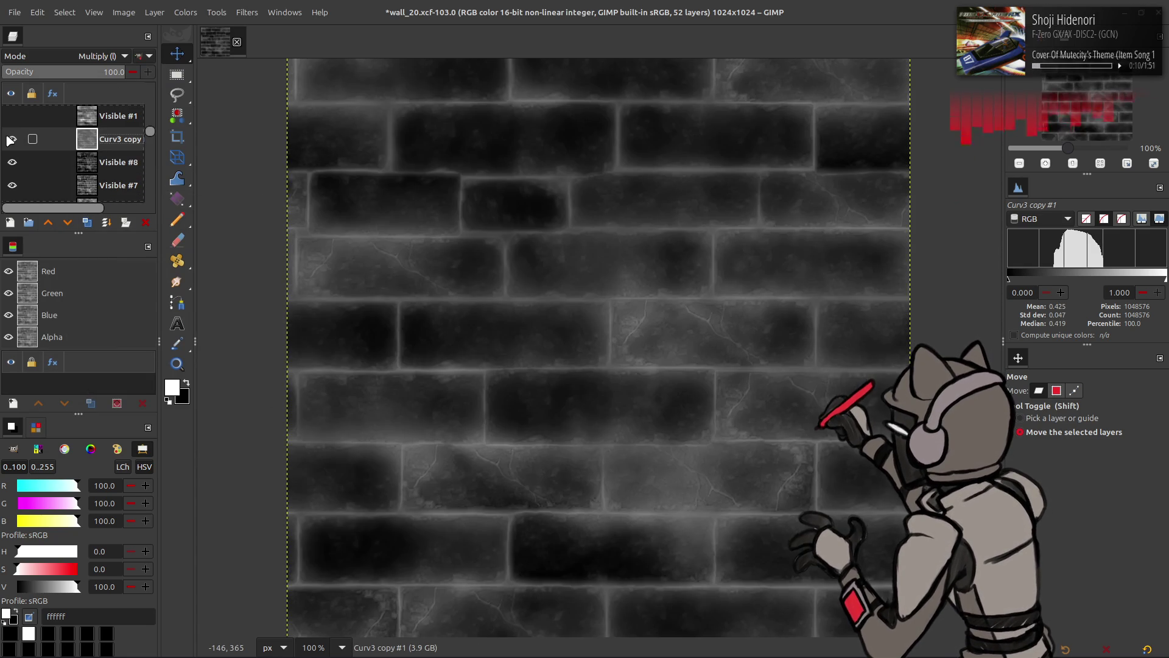
pyautogui.doubleClick(11, 139)
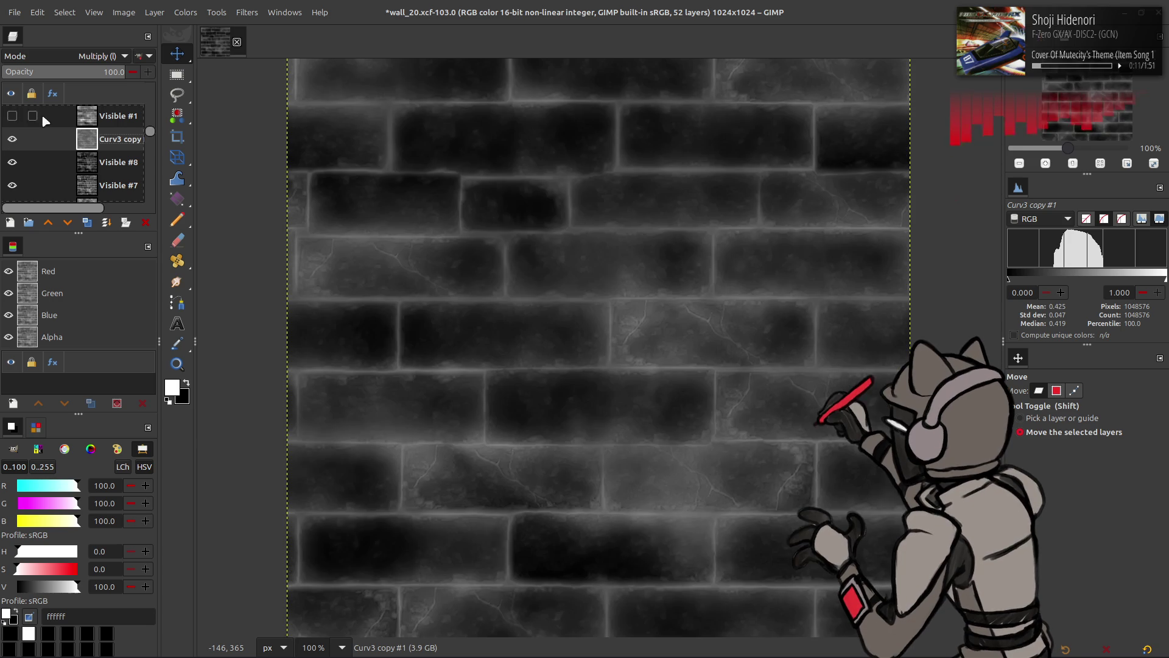
# Stretch Curv3 copy #1's contrast with Non-linear components enabled
pyautogui.click(185, 13)
pyautogui.moveTo(201, 240)
pyautogui.click(301, 257)
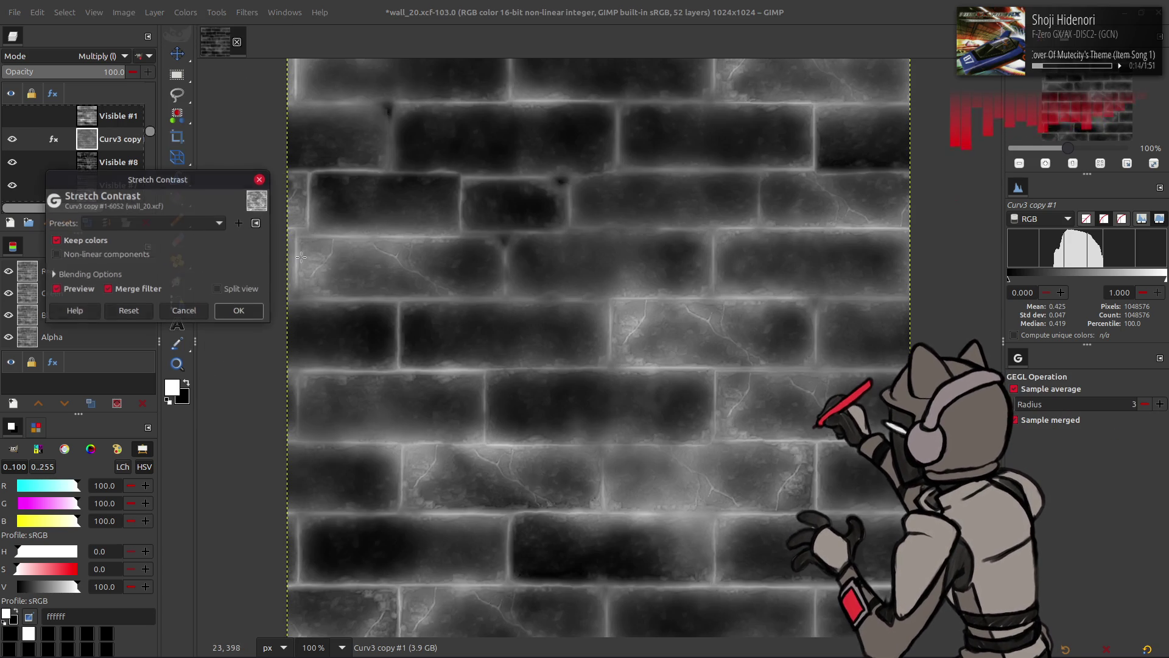
pyautogui.click(85, 254)
pyautogui.click(239, 311)
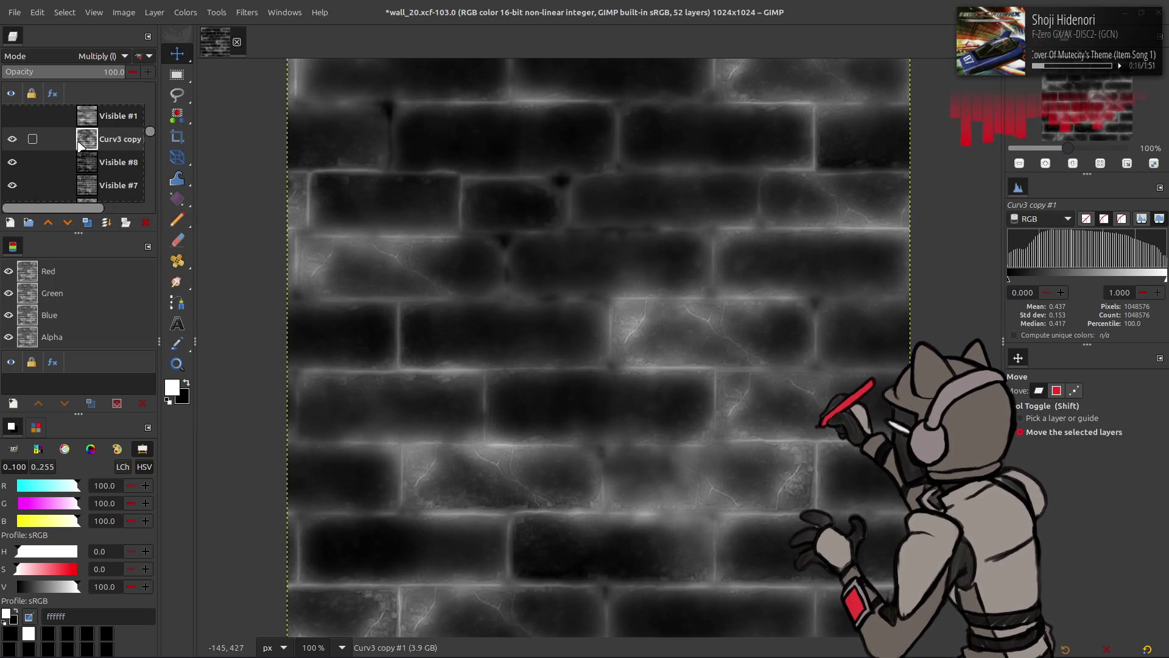
# Invert Curv3 copy #1 and toggle it to compare the result
pyautogui.click(64, 12)
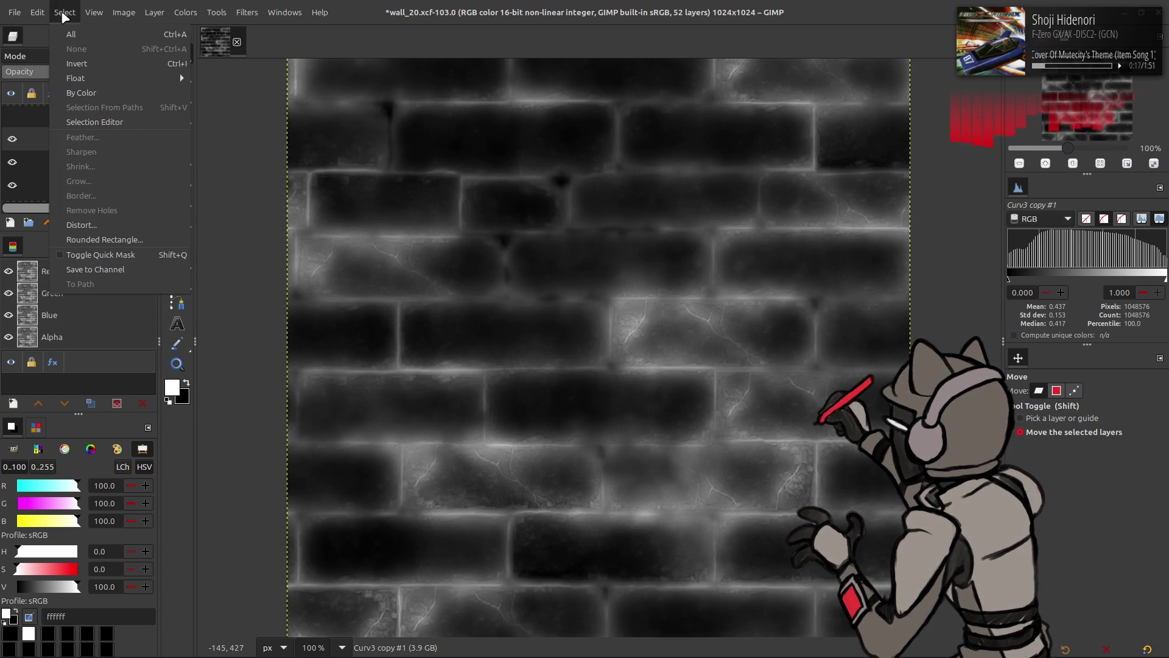
pyautogui.click(94, 12)
pyautogui.click(155, 12)
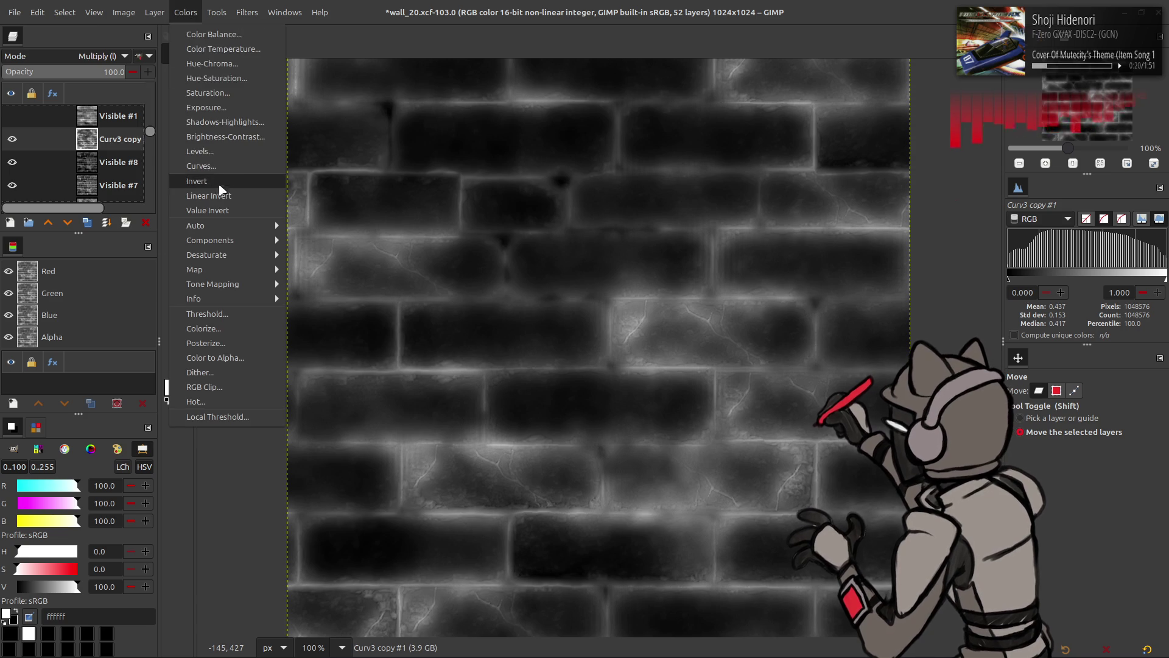
pyautogui.click(220, 187)
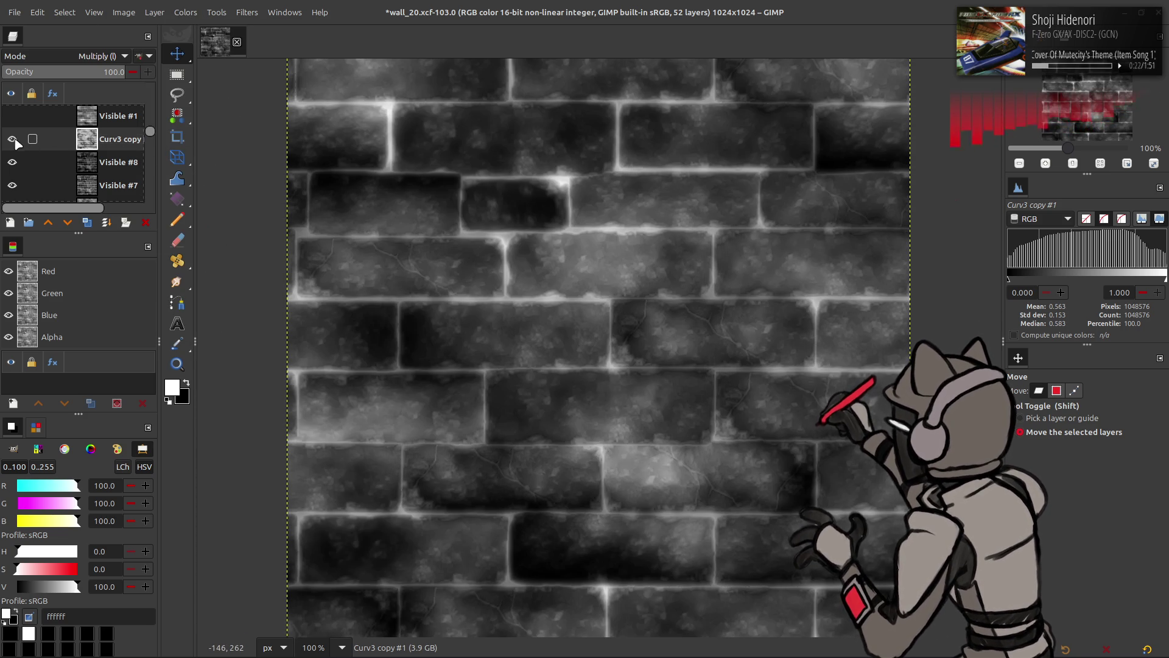
pyautogui.click(12, 139)
pyautogui.click(12, 139)
pyautogui.click(12, 139)
pyautogui.click(12, 139)
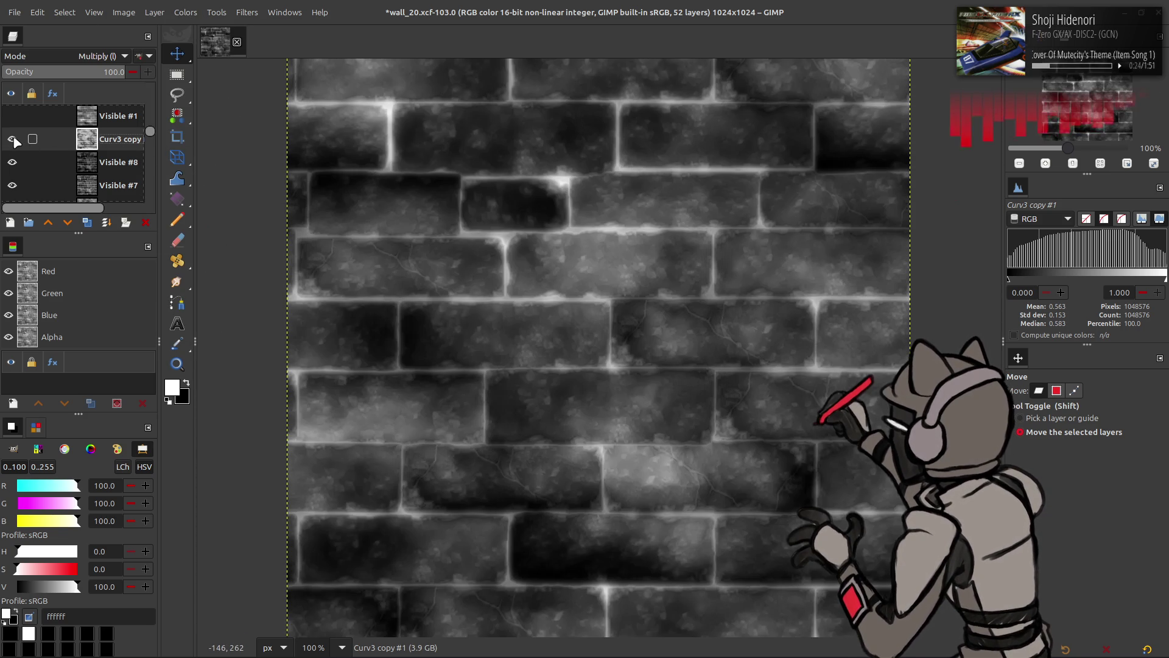
# Invert Curv3 copy #1 back, test an inverted duplicate with a darkening mode, then discard it
pyautogui.scroll(9, 110, 56)
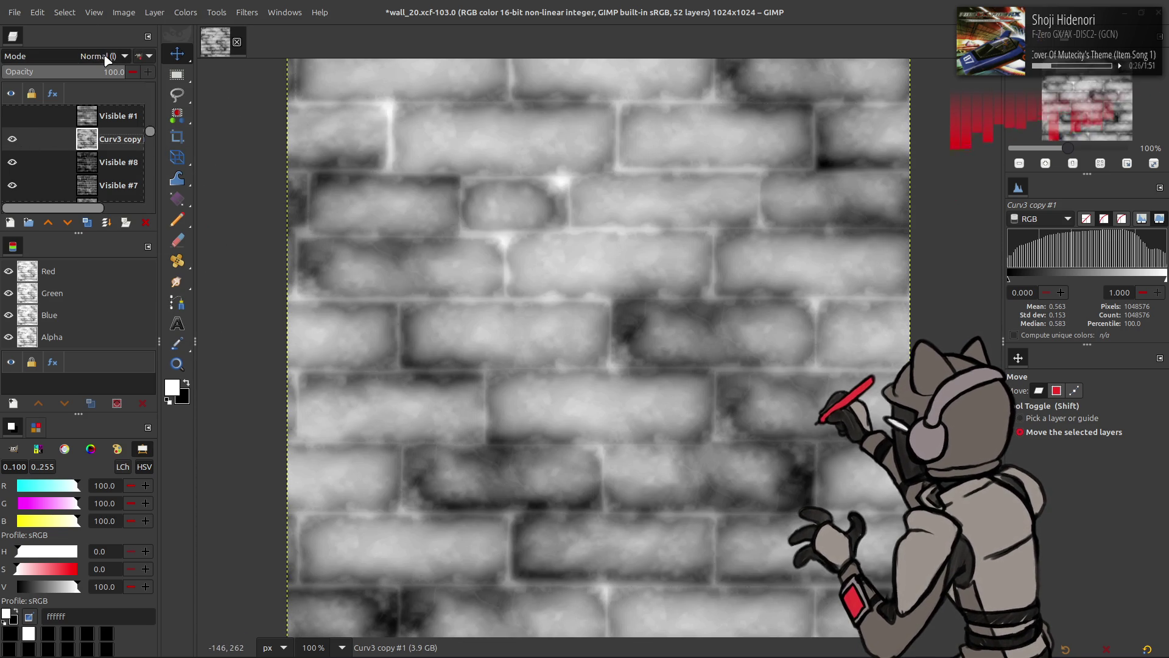
pyautogui.click(186, 12)
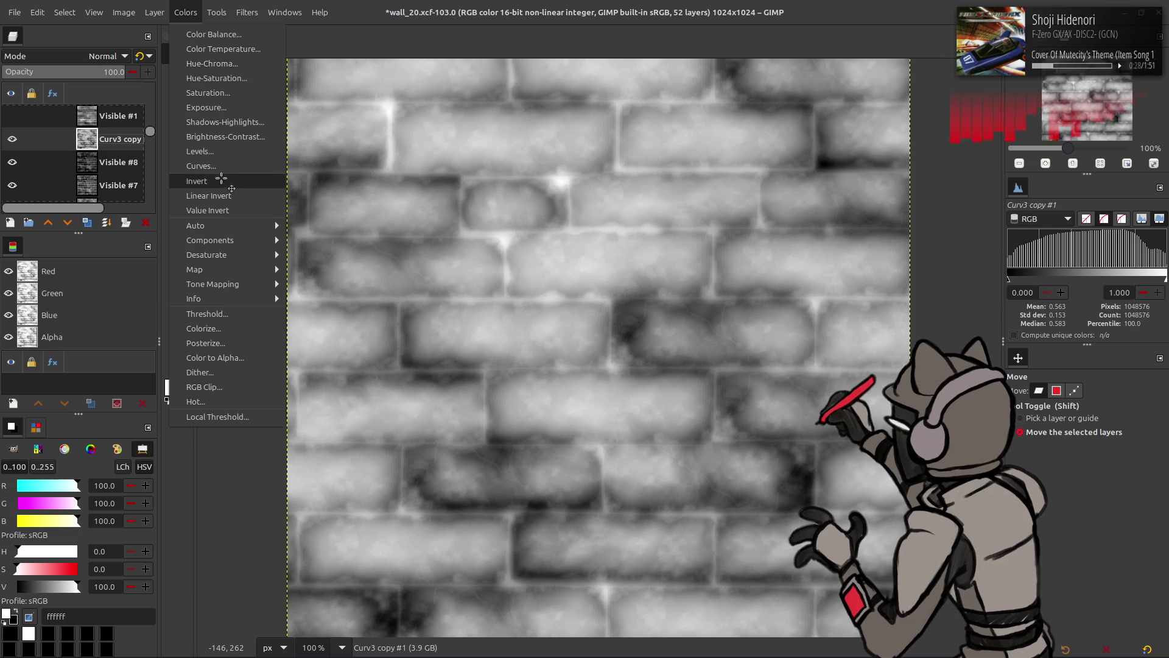
pyautogui.click(222, 177)
pyautogui.click(87, 223)
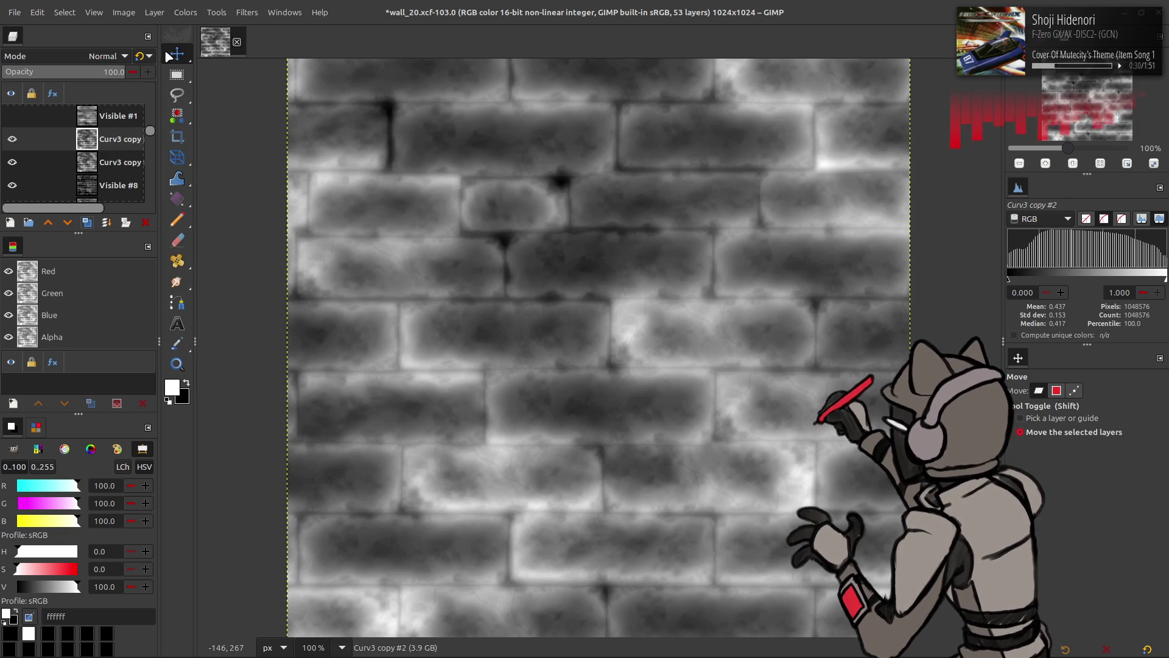
pyautogui.click(185, 12)
pyautogui.click(221, 176)
pyautogui.click(74, 56)
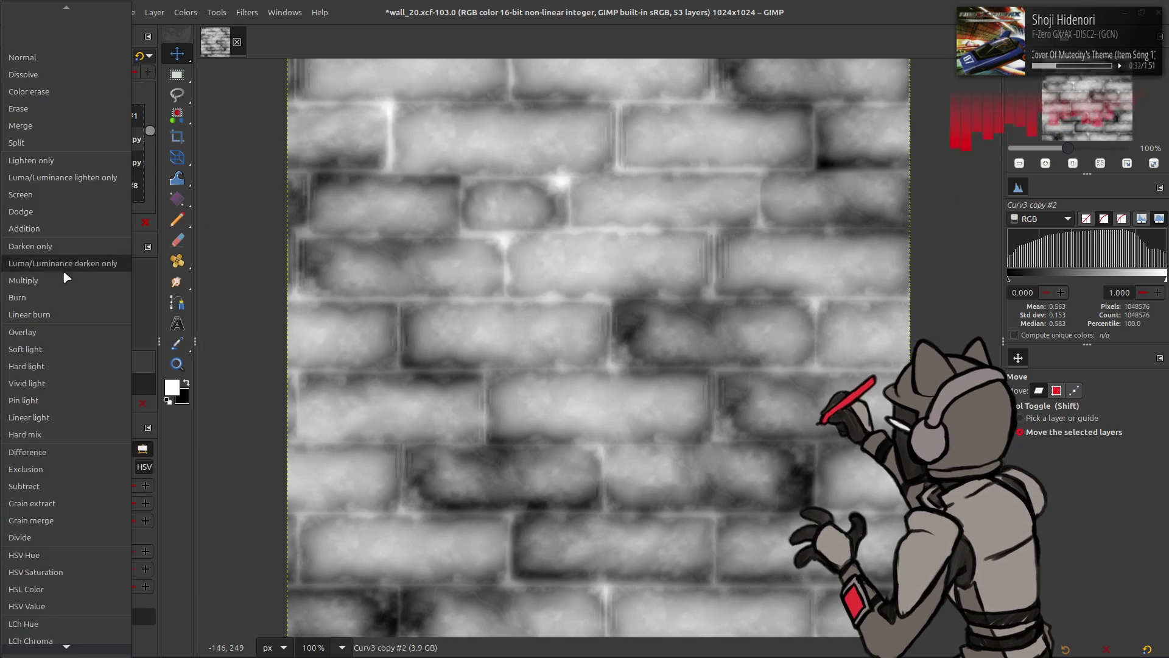
pyautogui.click(73, 204)
pyautogui.hotkey('ctrl', 'z')
pyautogui.hotkey('ctrl', 'z')
pyautogui.hotkey('ctrl', 'z')
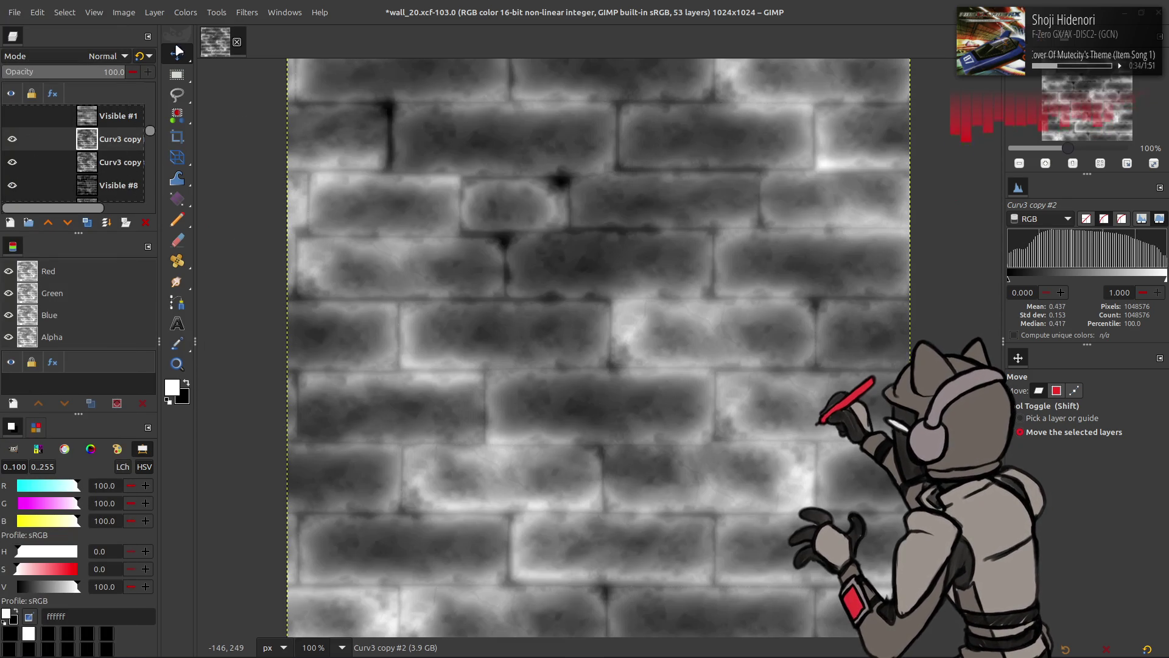
pyautogui.click(186, 13)
# Apply Levels to Curv3 copy #1 with output range 10 to 90
pyautogui.click(214, 144)
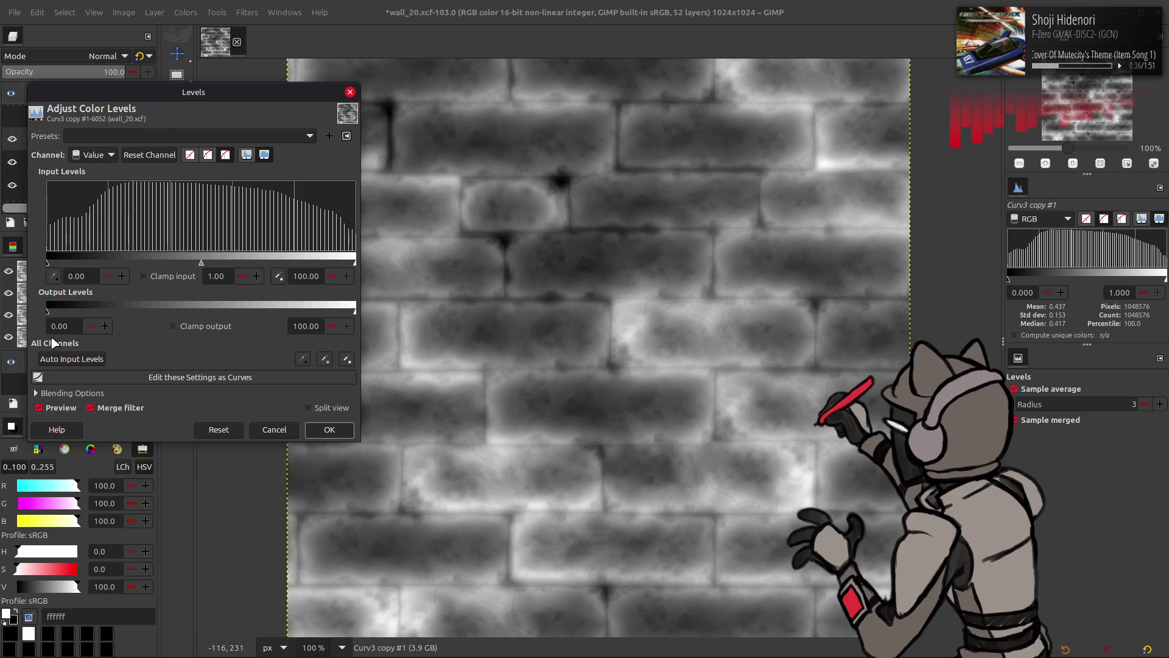
pyautogui.doubleClick(65, 324)
pyautogui.write('10')
pyautogui.press('Return')
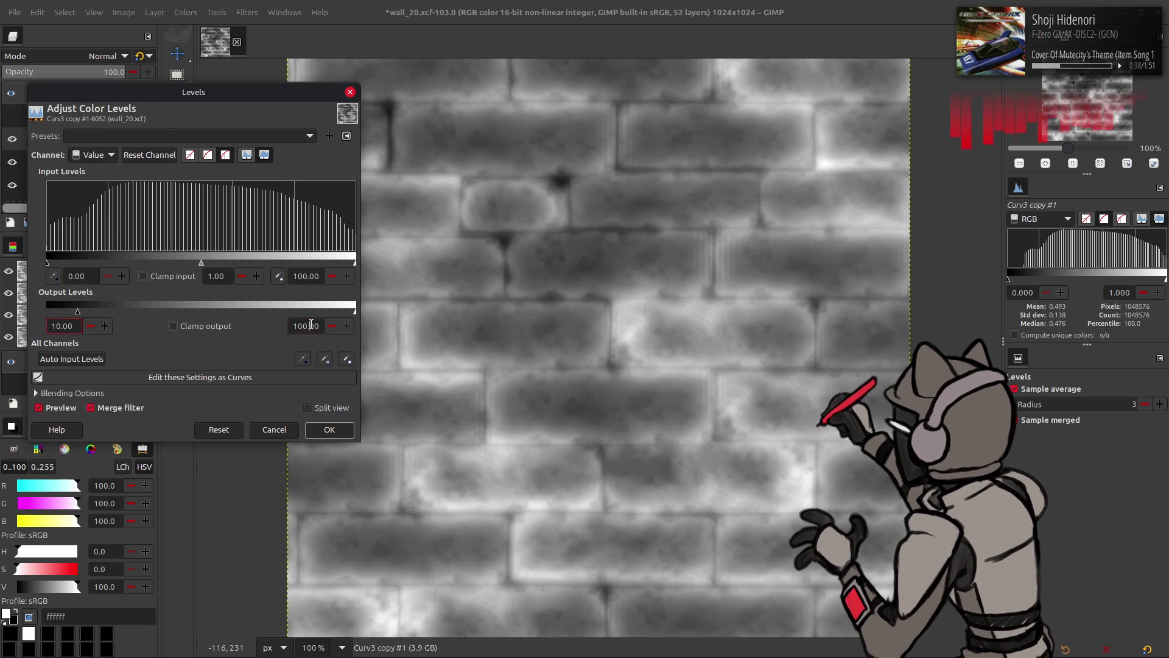
pyautogui.write('90')
pyautogui.press('Return')
pyautogui.click(329, 430)
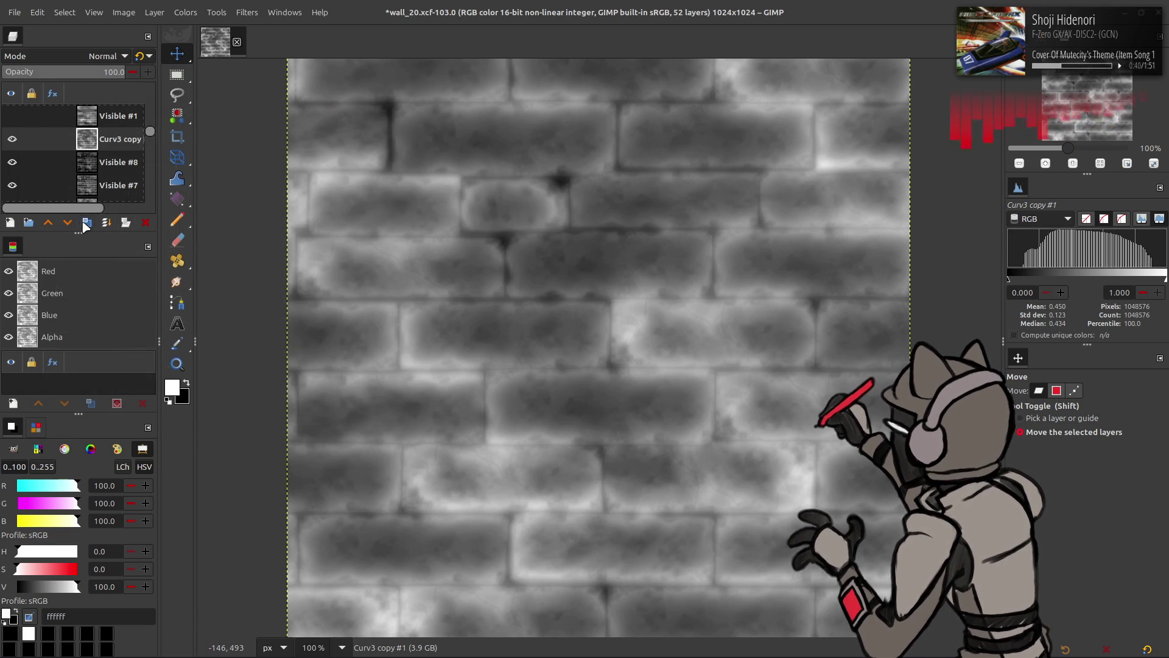
# Duplicate the layer, invert the copy, set it to Multiply and merge it down
pyautogui.click(186, 13)
pyautogui.click(201, 177)
pyautogui.click(103, 56)
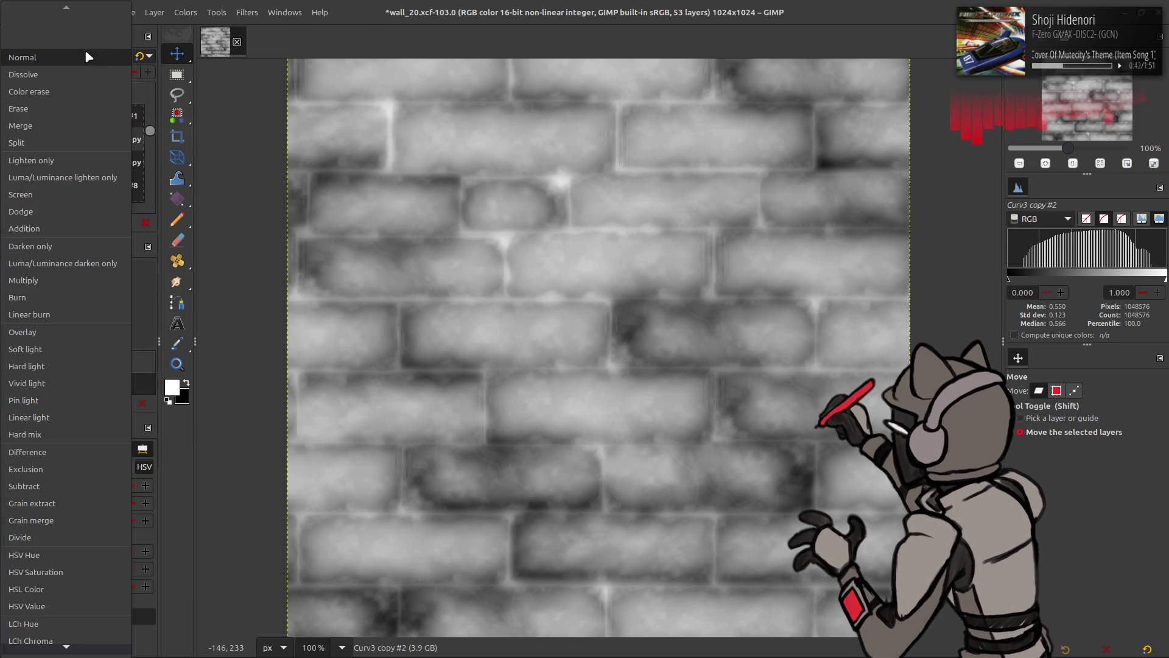
pyautogui.click(52, 279)
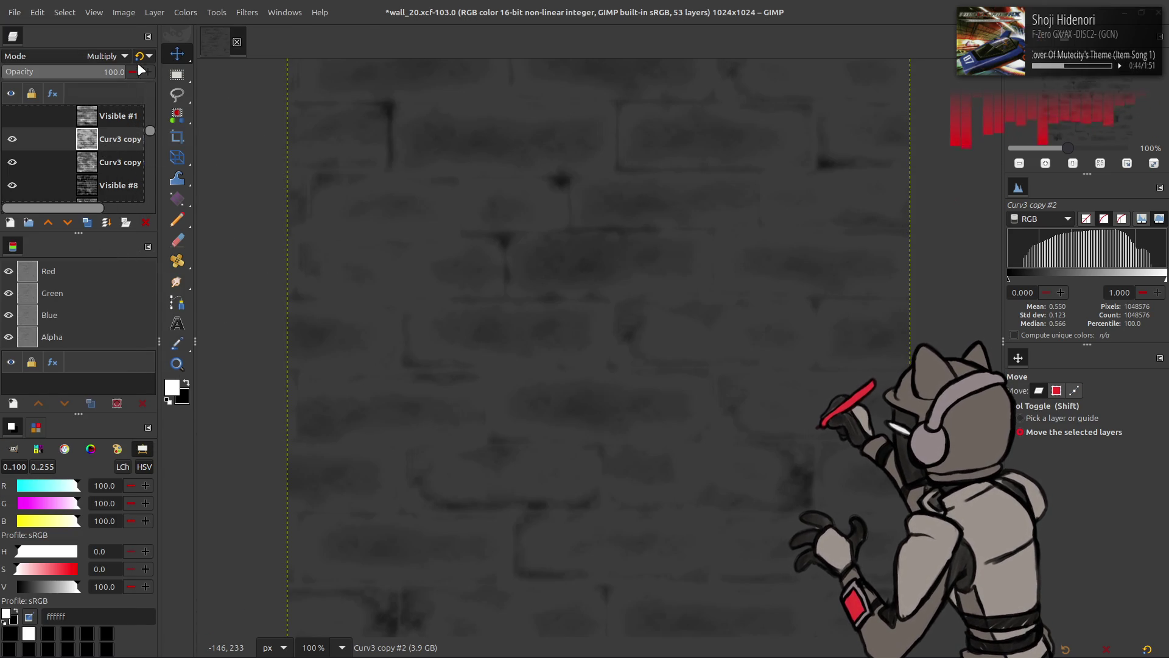
pyautogui.rightClick(110, 145)
pyautogui.click(140, 292)
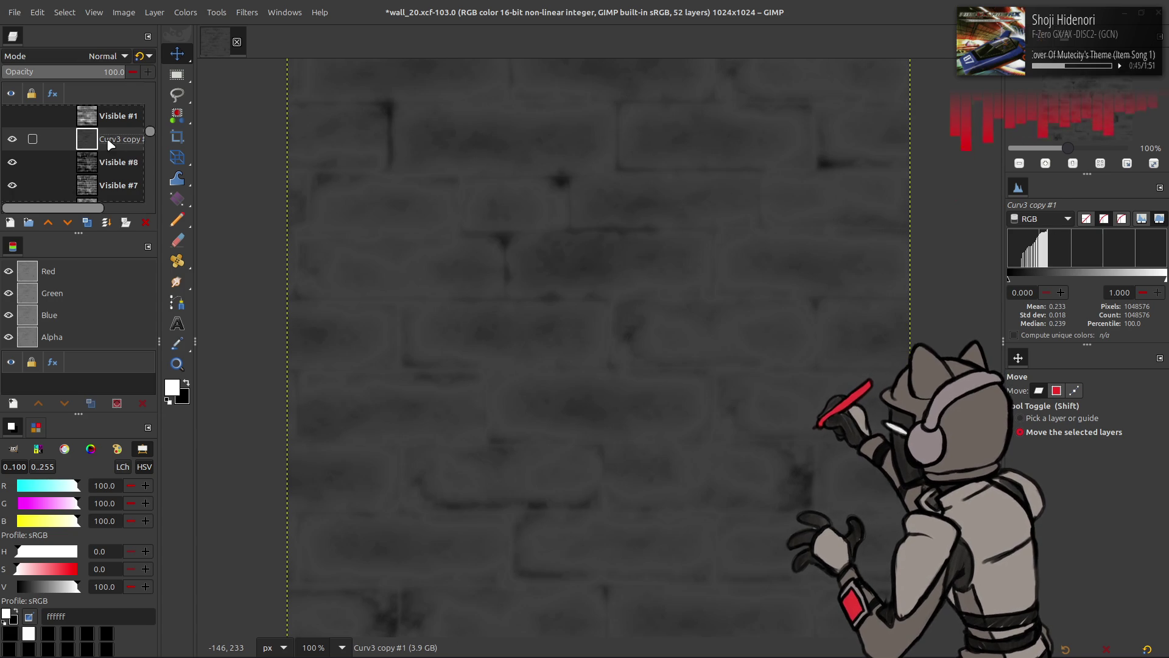
# Run Stretch Contrast on the merged layer with non-linear components toggled
pyautogui.click(186, 12)
pyautogui.moveTo(201, 225)
pyautogui.click(309, 256)
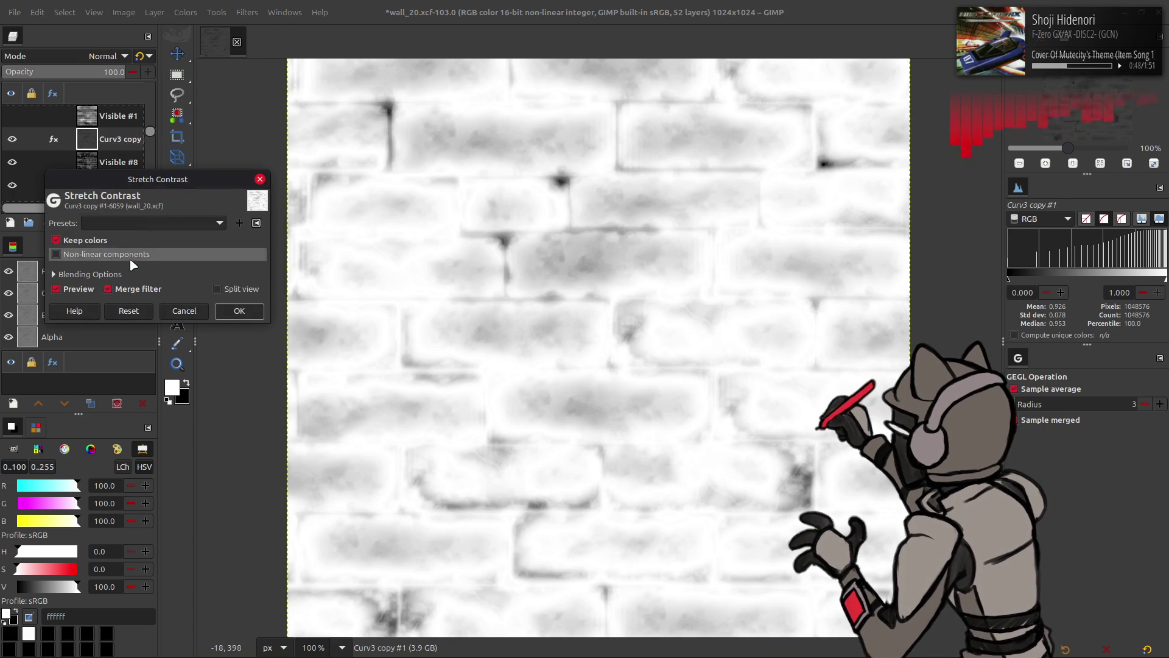
pyautogui.click(61, 253)
pyautogui.click(238, 308)
# Try Burn, then Multiply blending on Curv3 copy #1, comparing it by toggling visibility
pyautogui.click(107, 56)
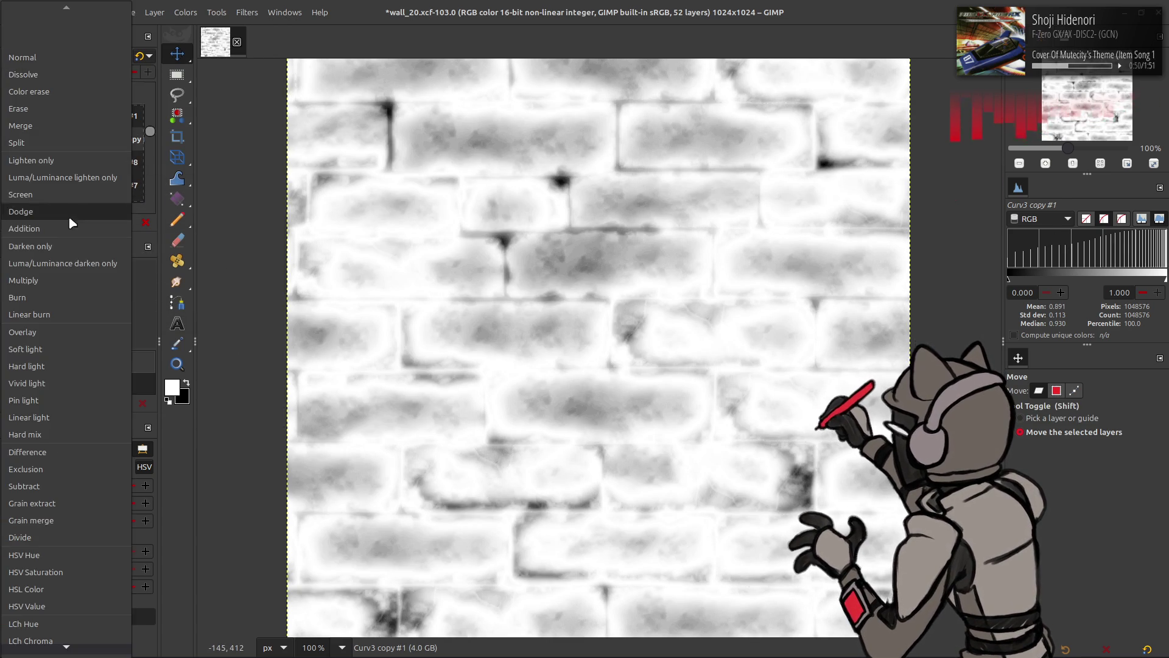
pyautogui.click(69, 218)
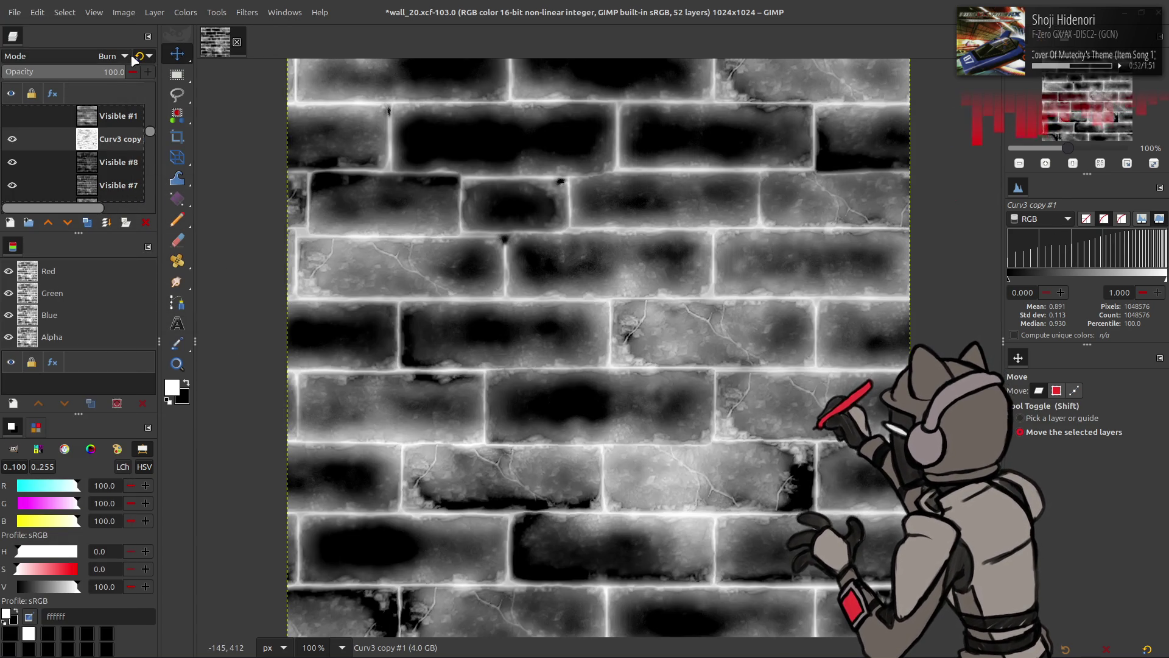
pyautogui.click(145, 57)
pyautogui.click(12, 140)
pyautogui.click(12, 140)
pyautogui.click(11, 140)
pyautogui.click(12, 140)
pyautogui.click(12, 140)
pyautogui.click(11, 140)
pyautogui.click(13, 141)
pyautogui.click(12, 141)
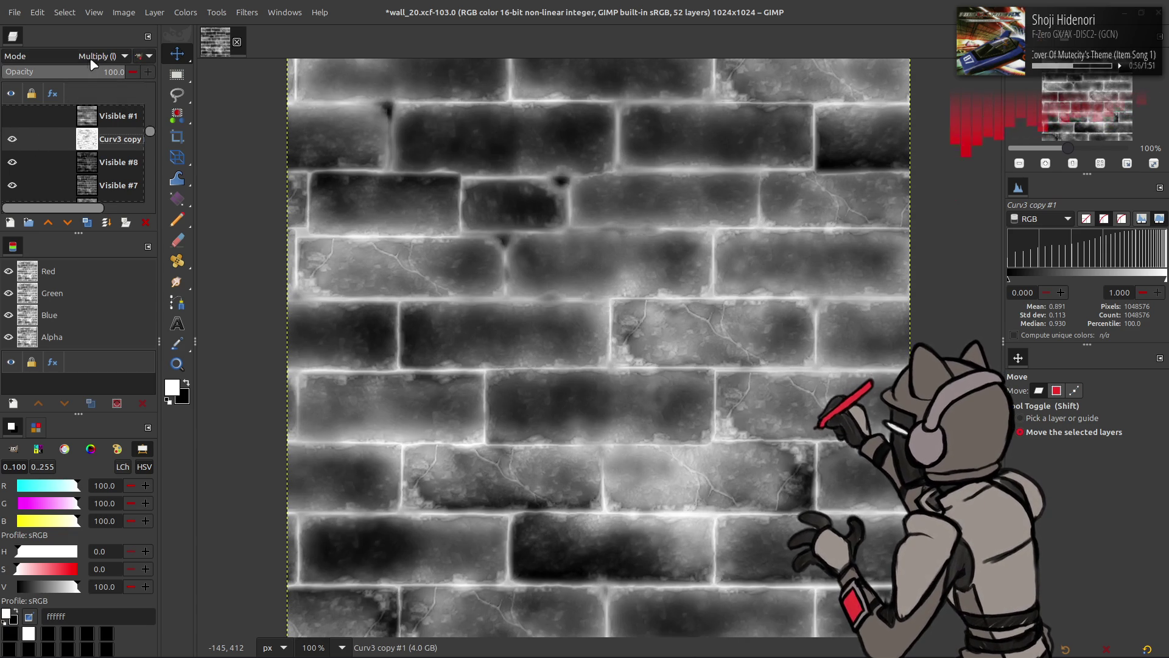
pyautogui.scroll(7, 96, 59)
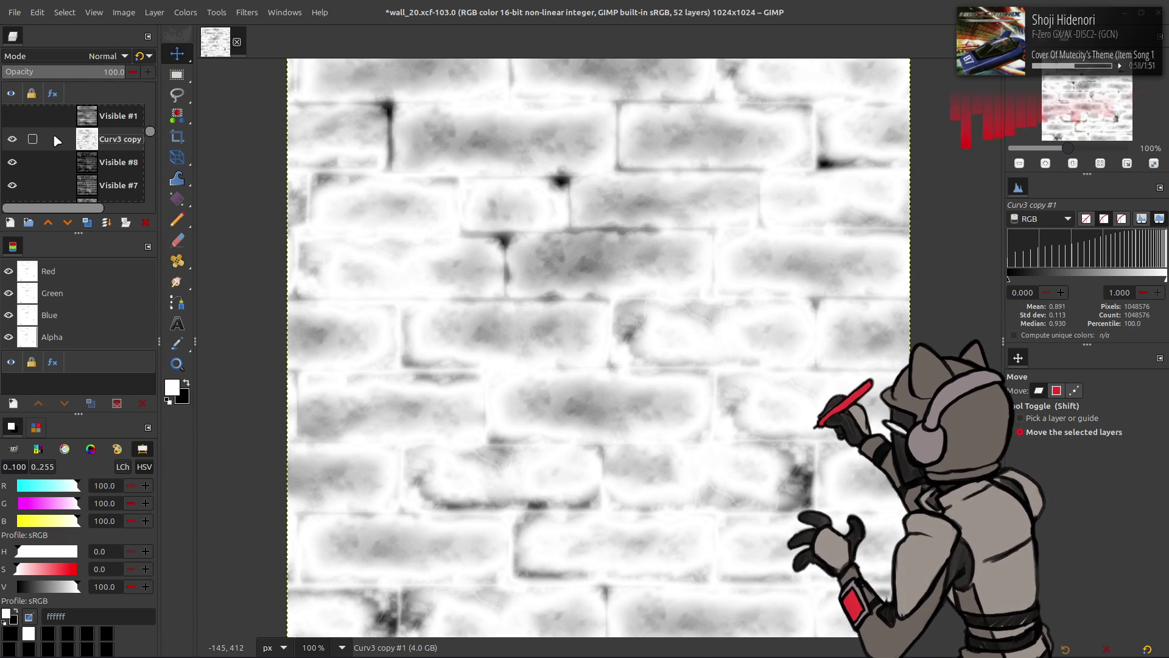
pyautogui.click(96, 157)
pyautogui.scroll(-2, 94, 158)
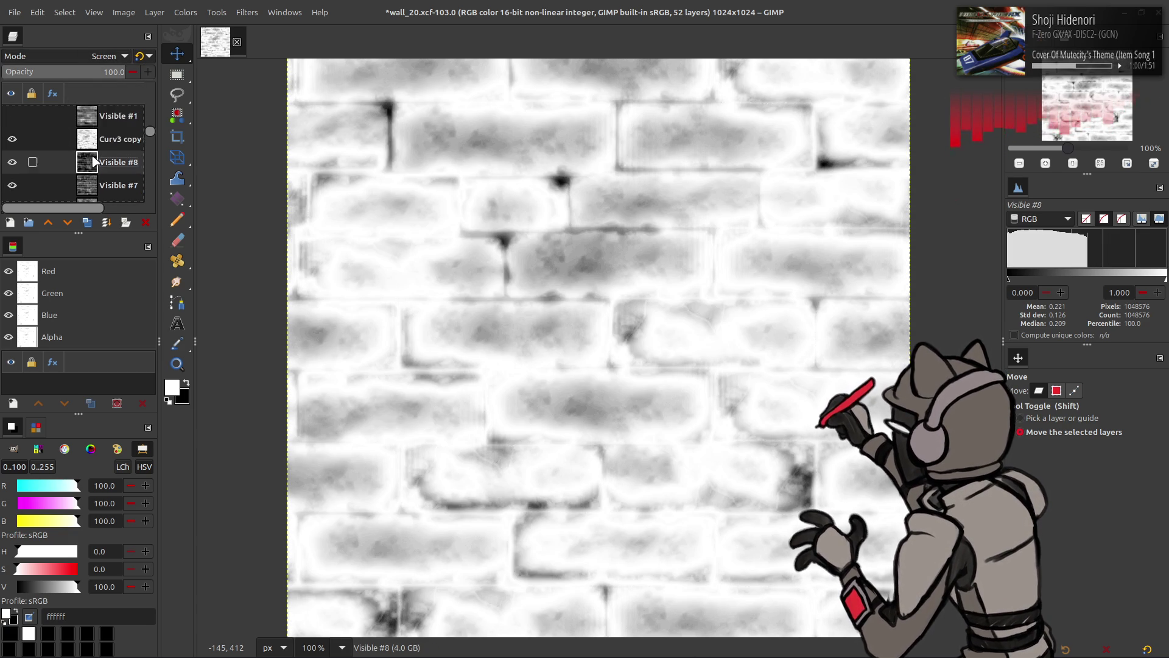
pyautogui.scroll(-5, 93, 159)
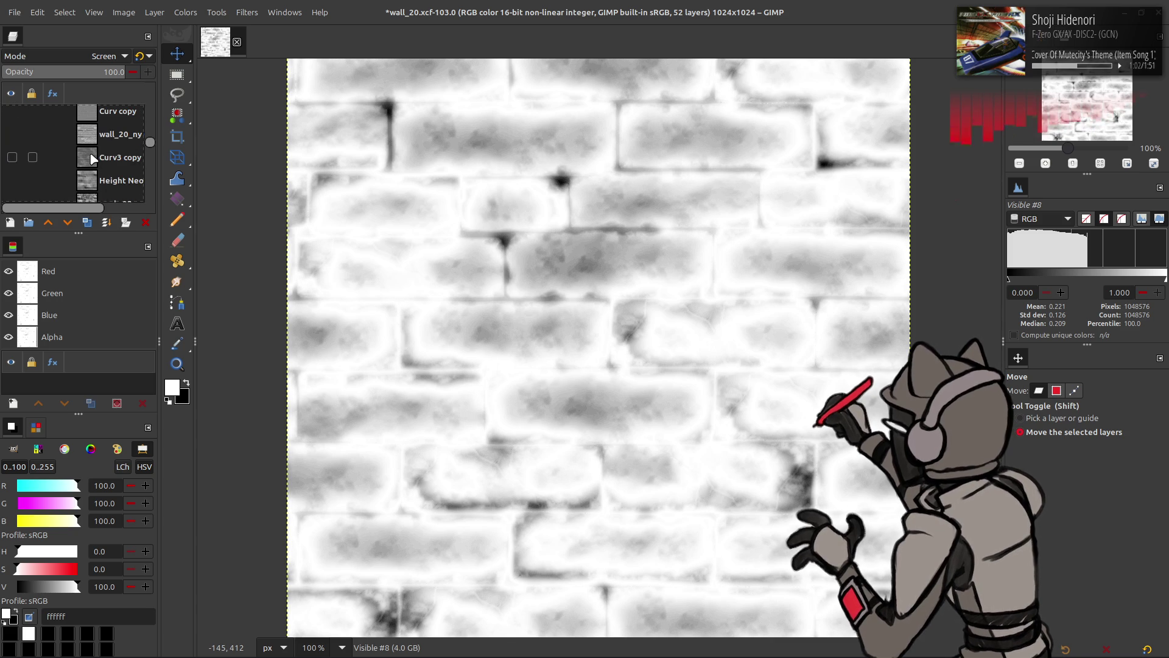
pyautogui.scroll(2, 103, 155)
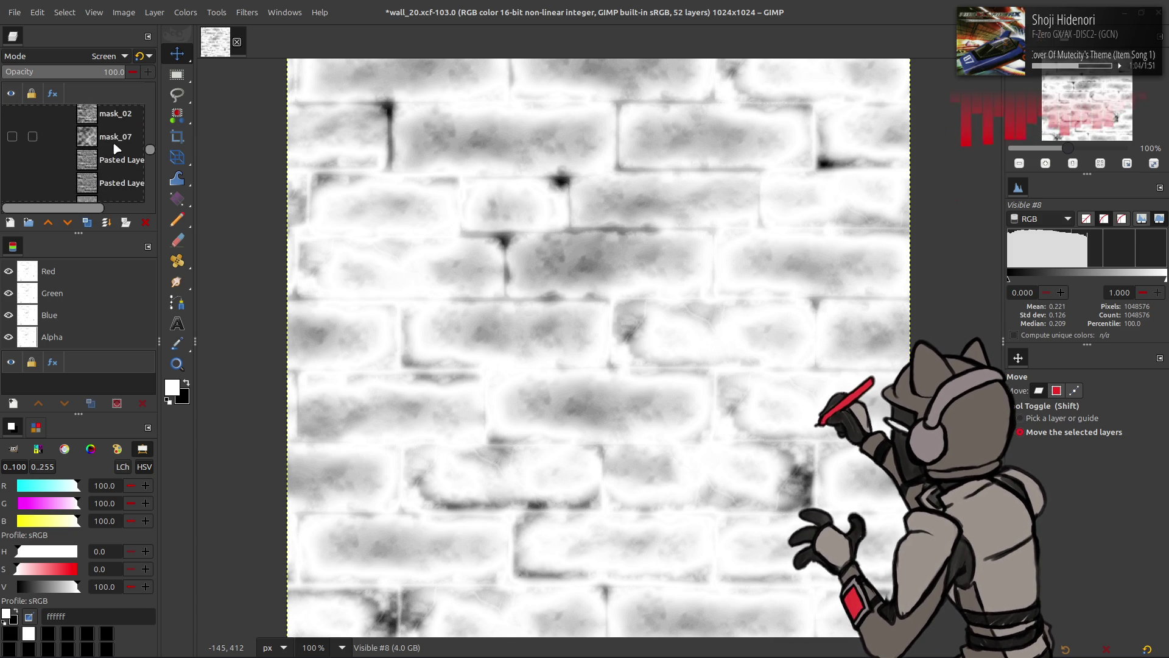
pyautogui.click(113, 160)
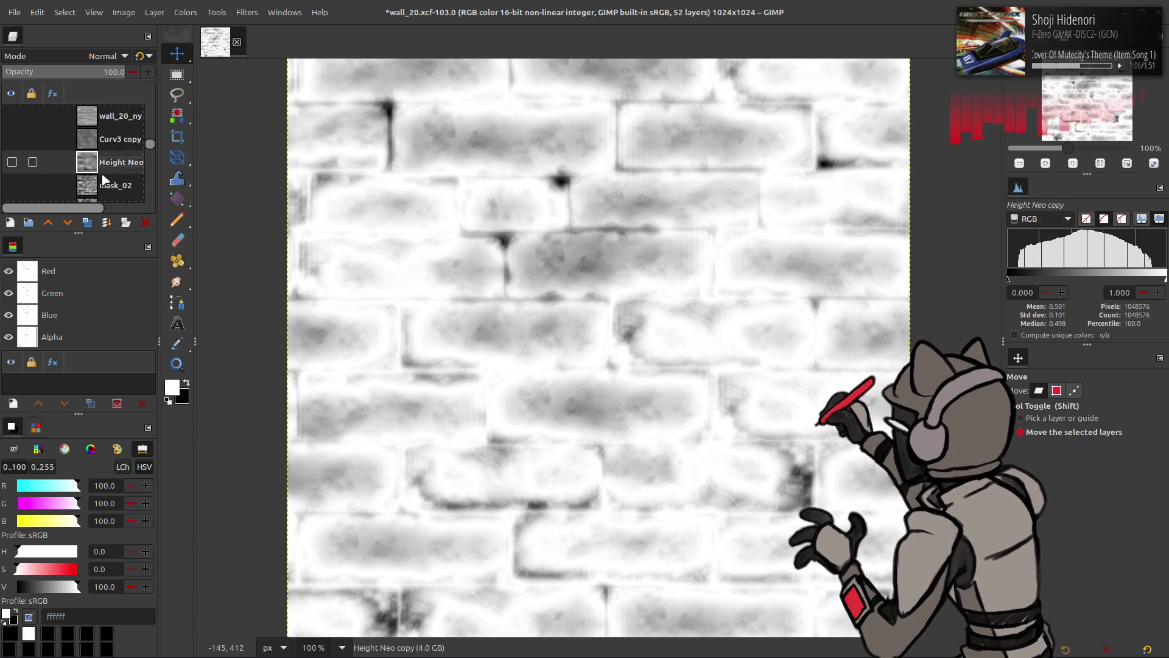
pyautogui.scroll(-5, 91, 165)
pyautogui.scroll(-10, 91, 159)
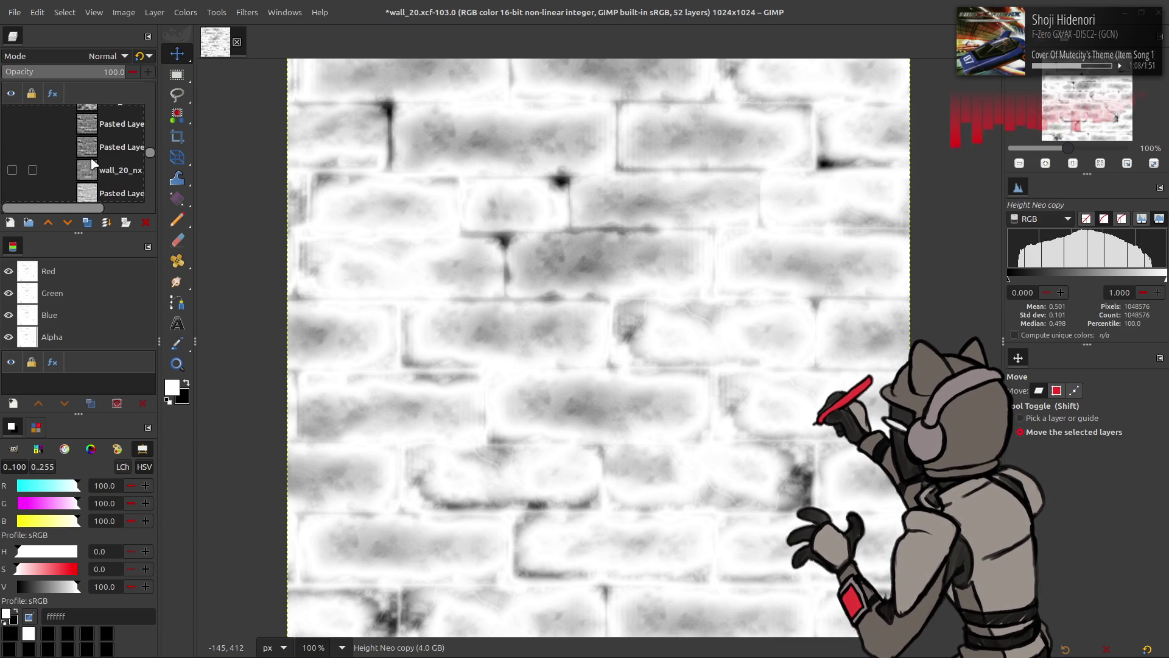
pyautogui.scroll(-2, 93, 163)
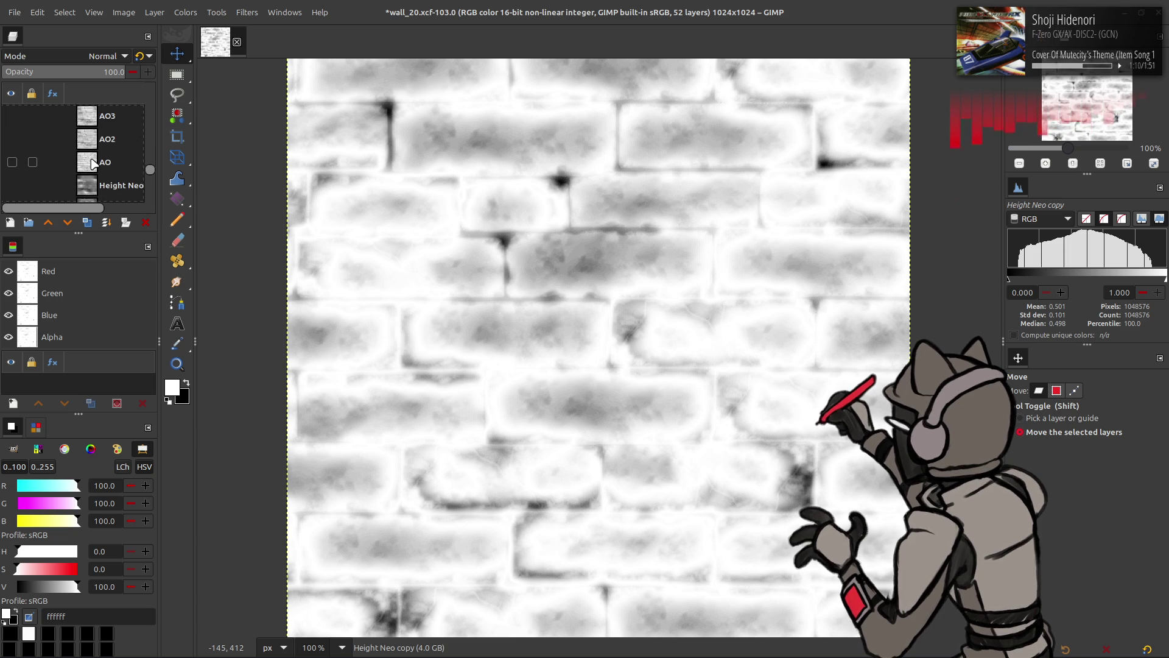
pyautogui.scroll(-2, 110, 160)
pyautogui.click(113, 174)
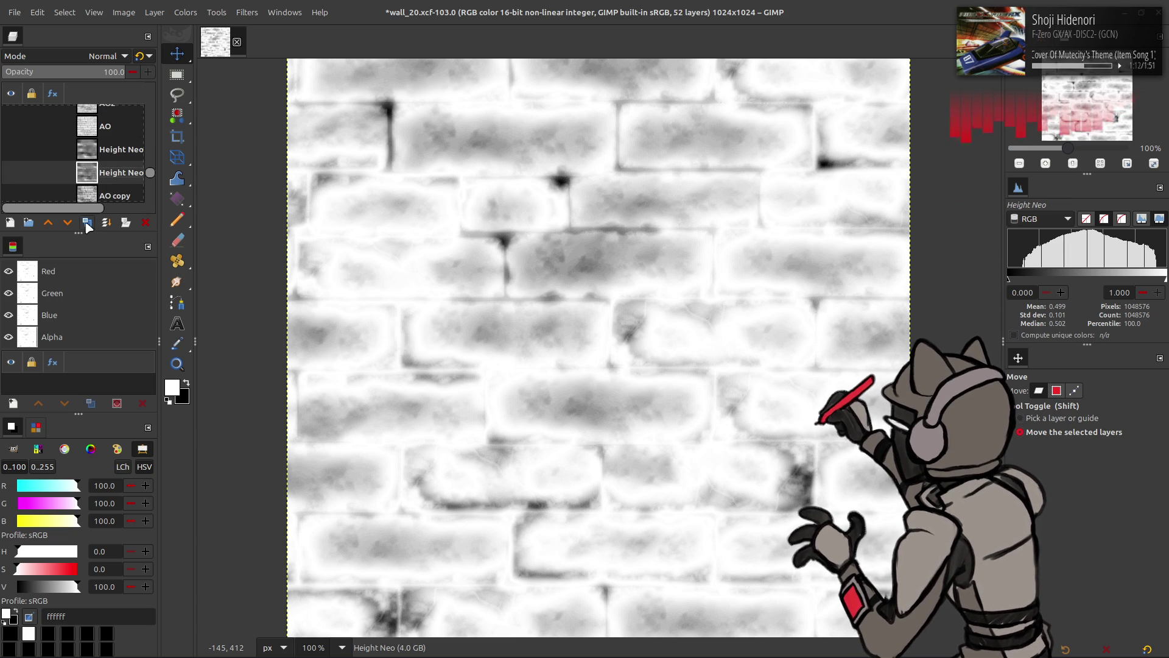
pyautogui.scroll(2, 95, 195)
pyautogui.click(113, 169)
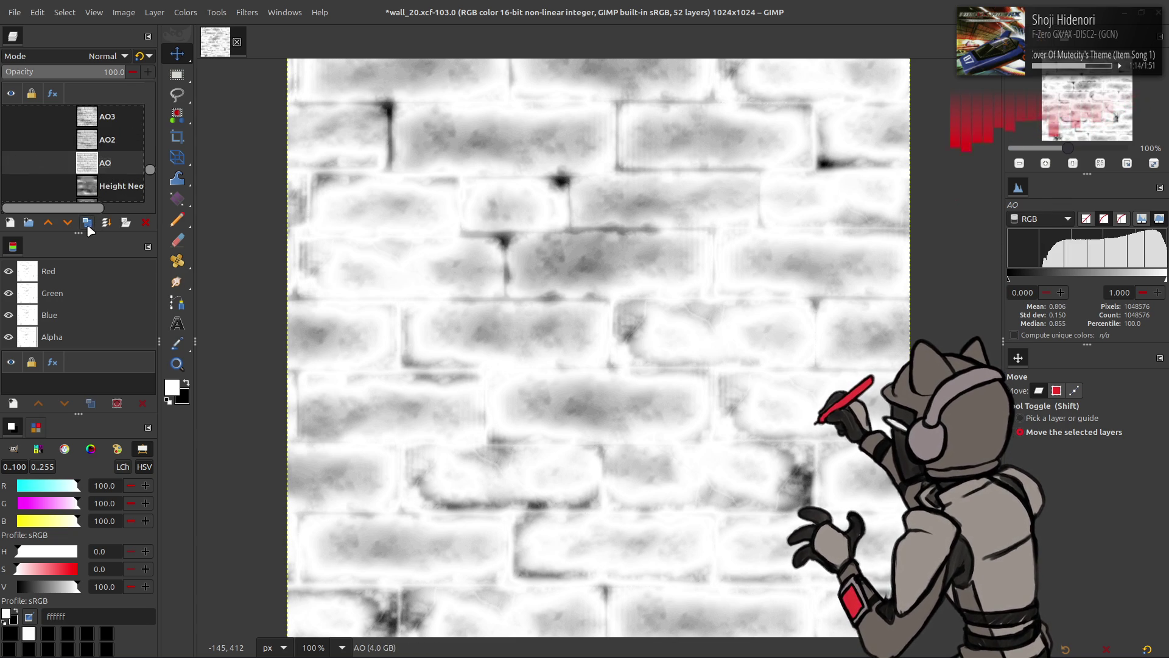
pyautogui.hotkey('shift', 'ctrl', 'd')
pyautogui.moveTo(112, 168)
pyautogui.mouseDown()
pyautogui.moveTo(126, 88)
pyautogui.moveTo(122, 161)
pyautogui.mouseUp()
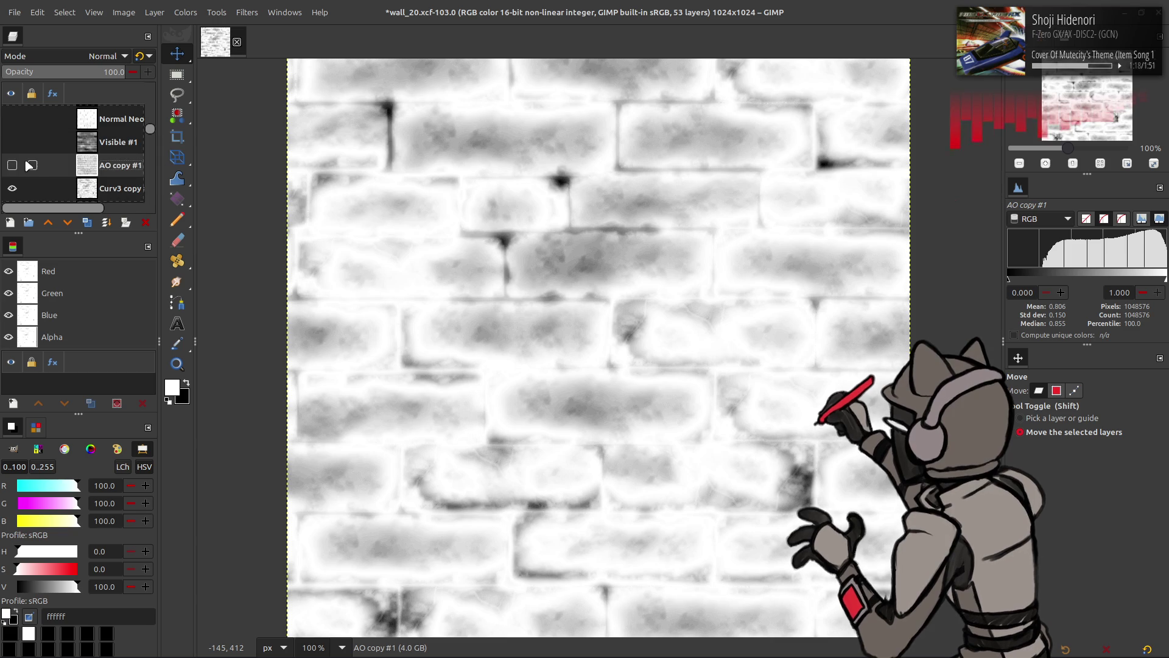
pyautogui.click(13, 164)
pyautogui.click(186, 12)
pyautogui.click(205, 165)
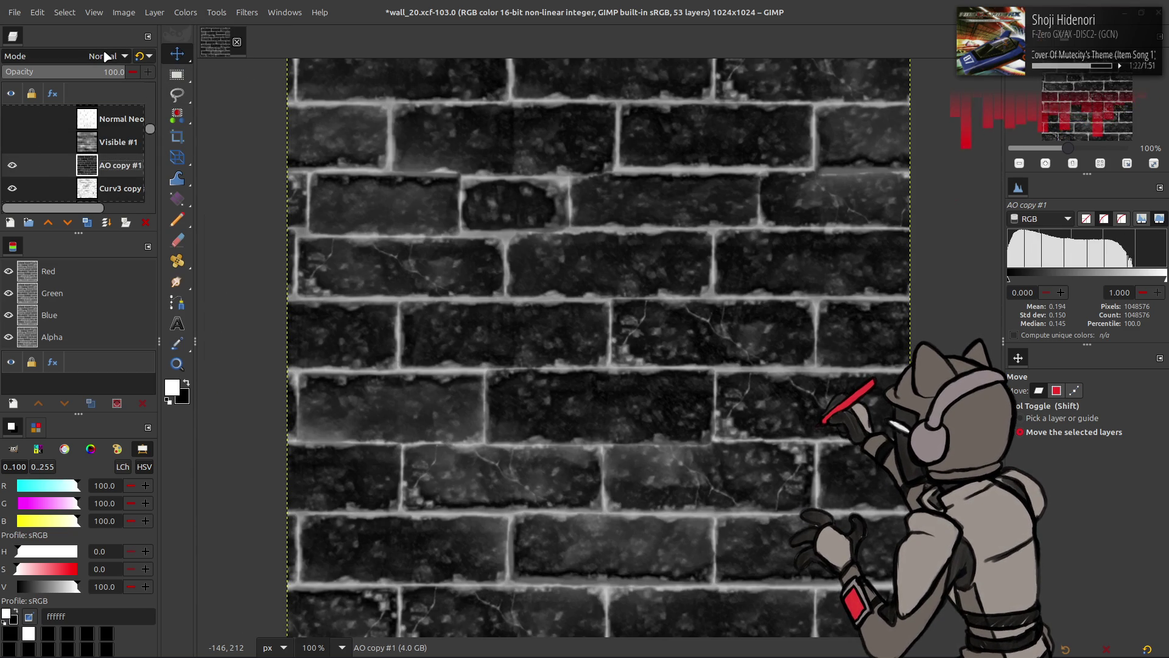
pyautogui.click(186, 13)
pyautogui.click(302, 254)
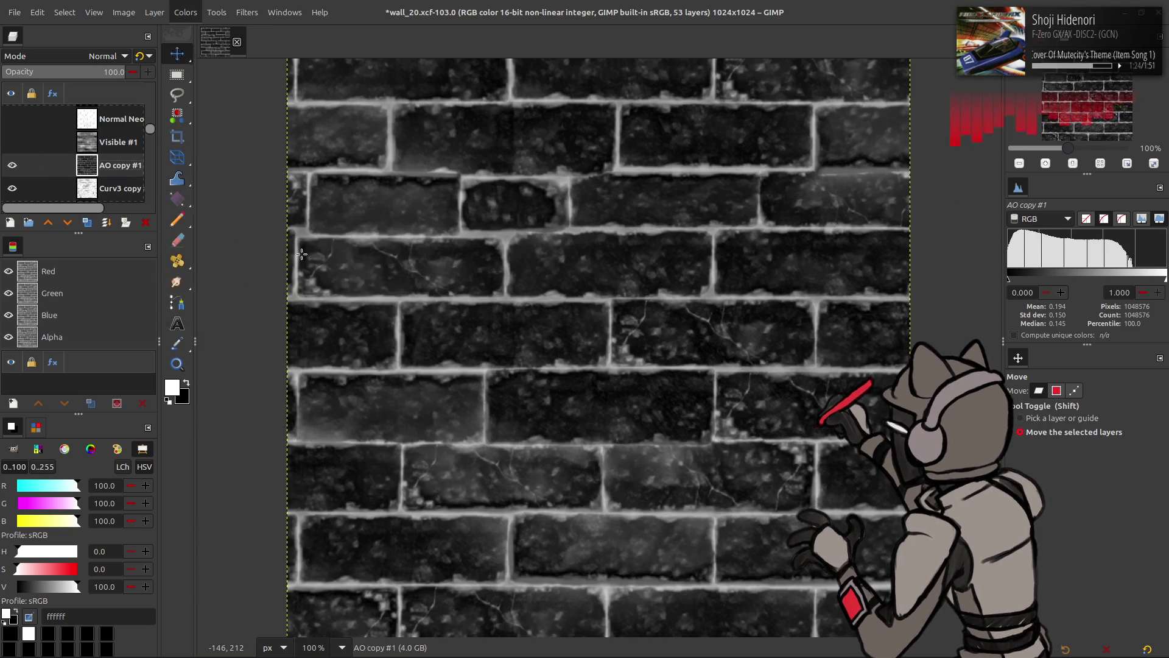
pyautogui.click(235, 308)
pyautogui.click(100, 56)
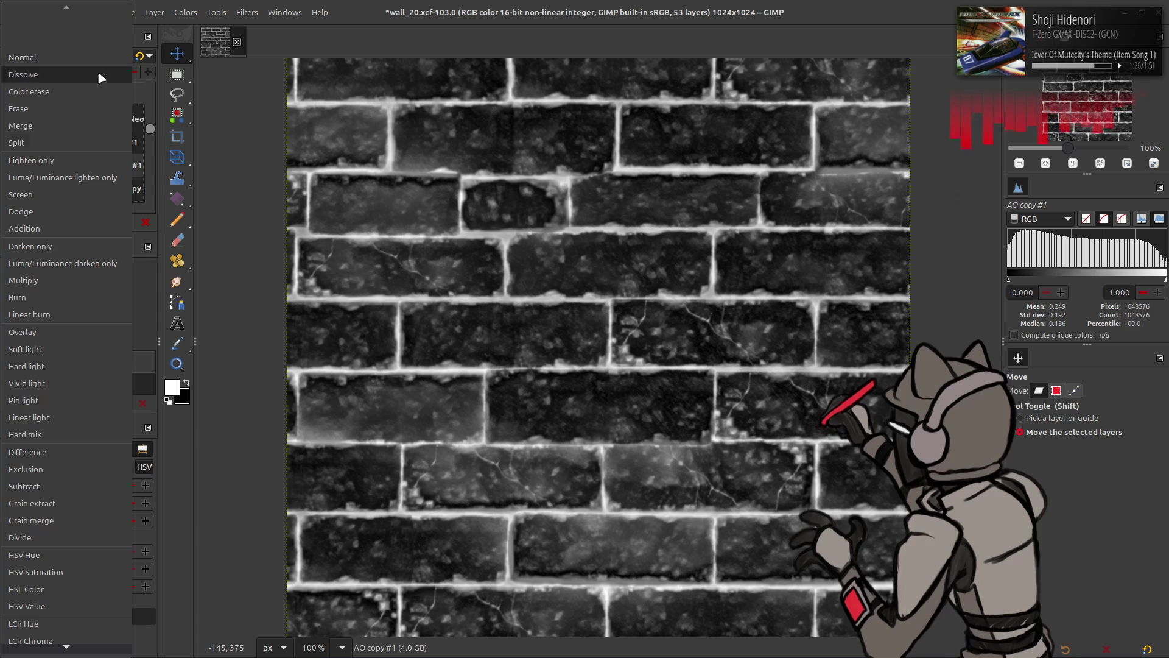
pyautogui.click(56, 229)
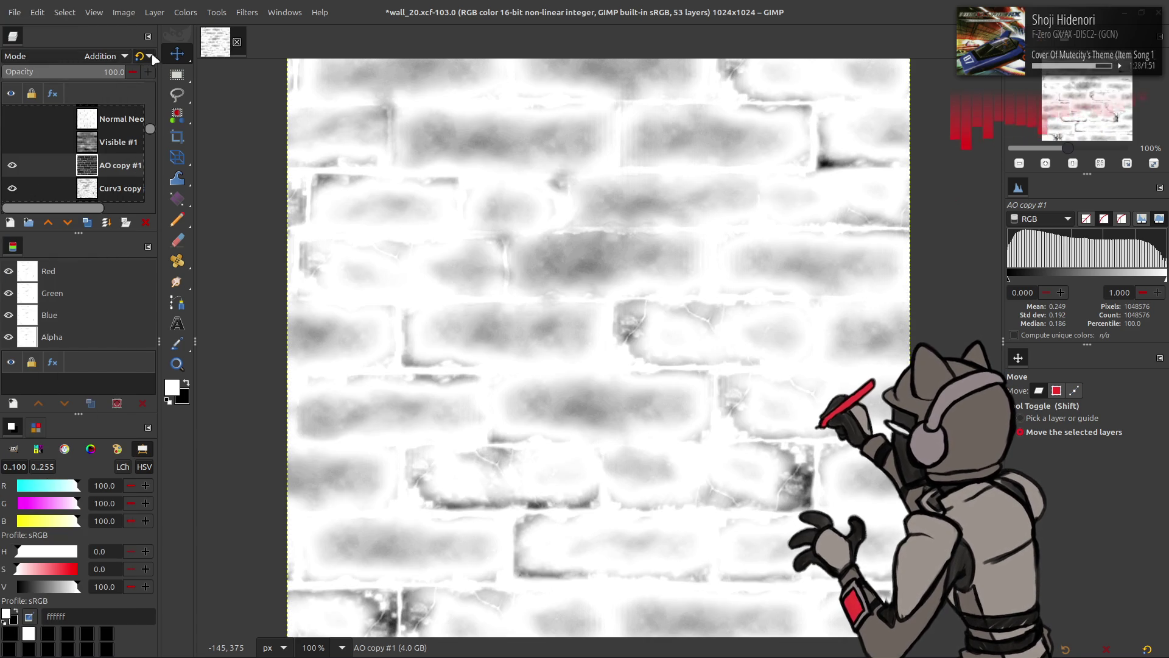
pyautogui.click(148, 57)
pyautogui.click(149, 56)
pyautogui.click(149, 56)
pyautogui.click(149, 56)
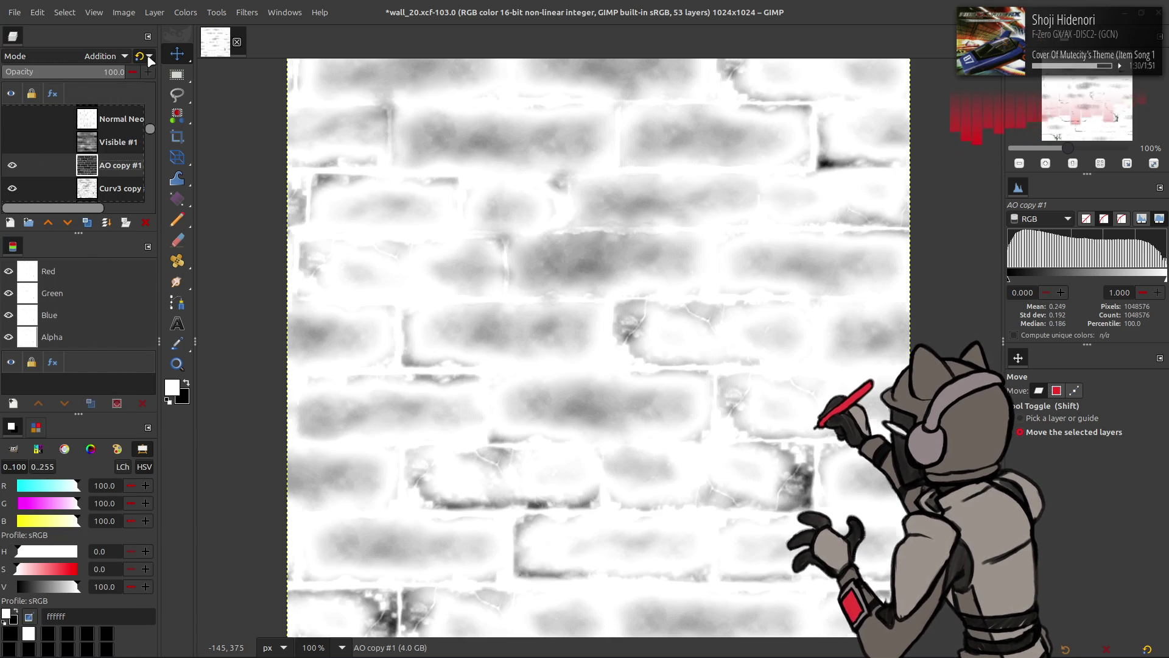
pyautogui.click(103, 54)
pyautogui.click(93, 67)
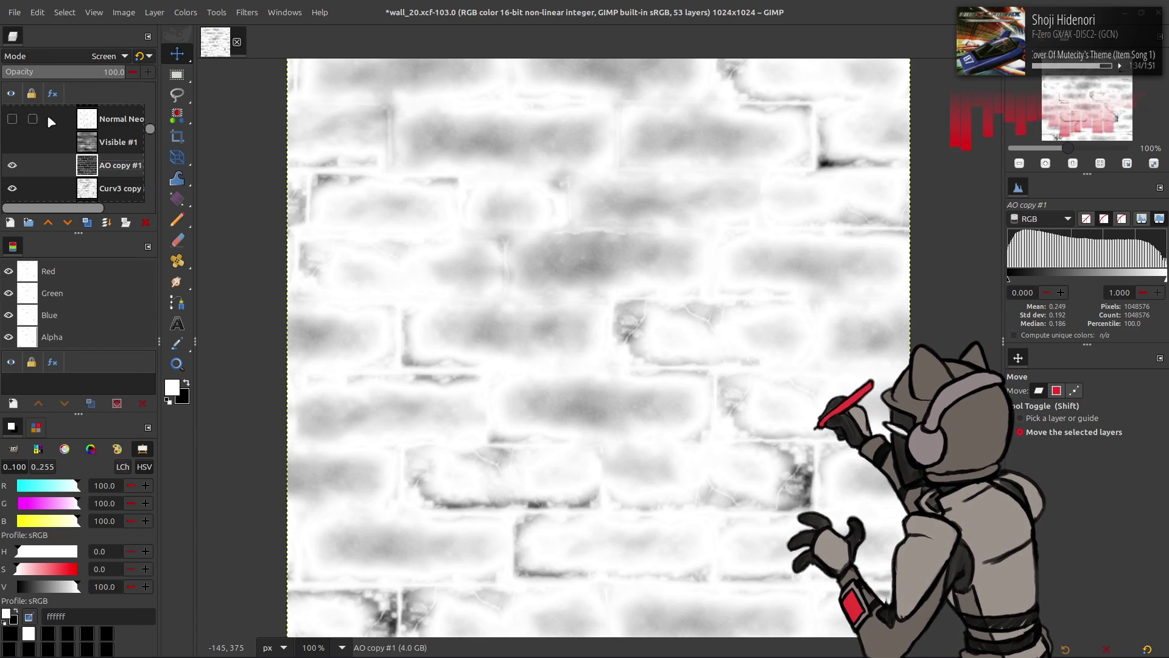
pyautogui.click(110, 53)
pyautogui.click(93, 91)
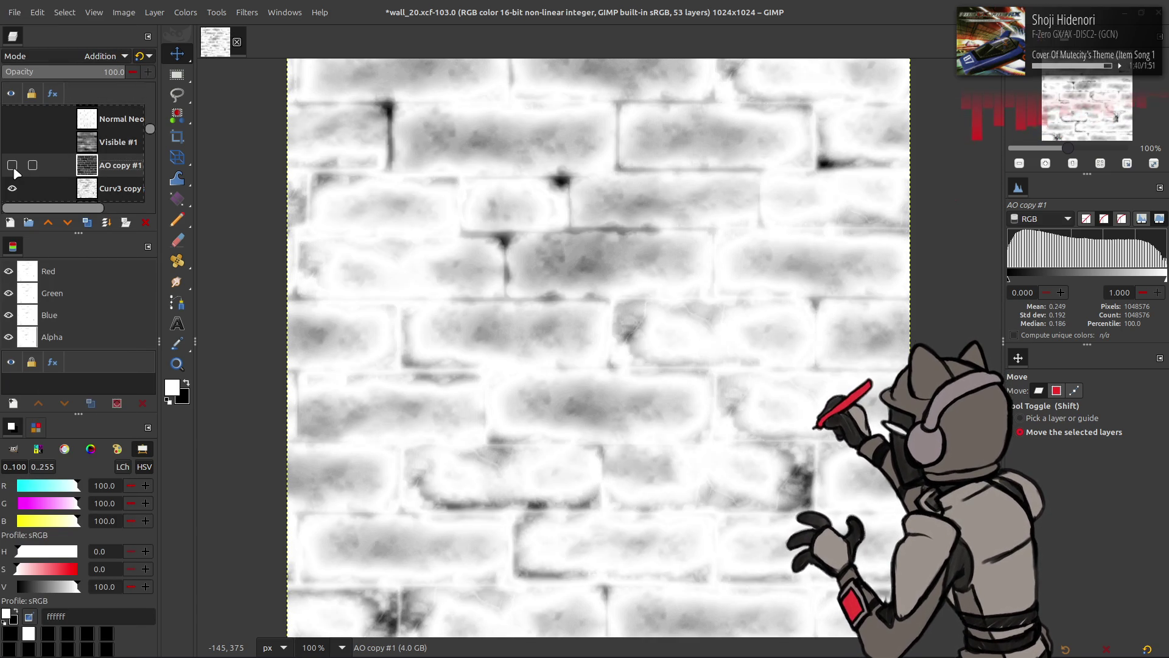
pyautogui.hotkey('ctrl', 'z')
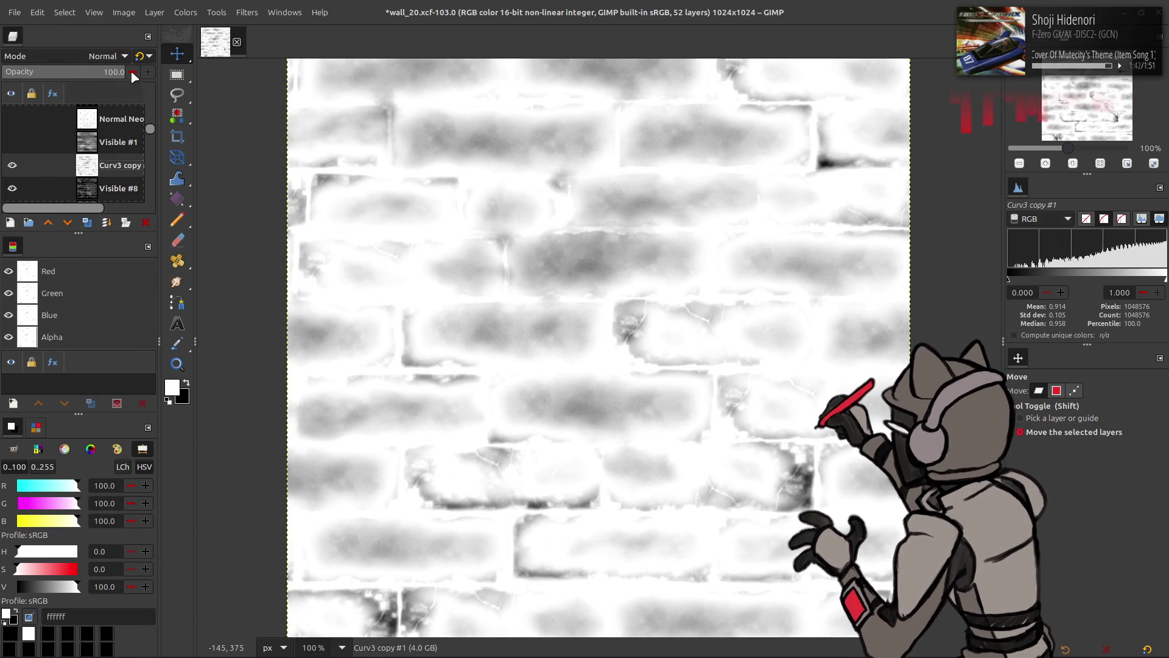
# Set Curv3 copy #1 to Multiply and compare it with Visible #8 by toggling visibility
pyautogui.click(105, 55)
pyautogui.click(53, 280)
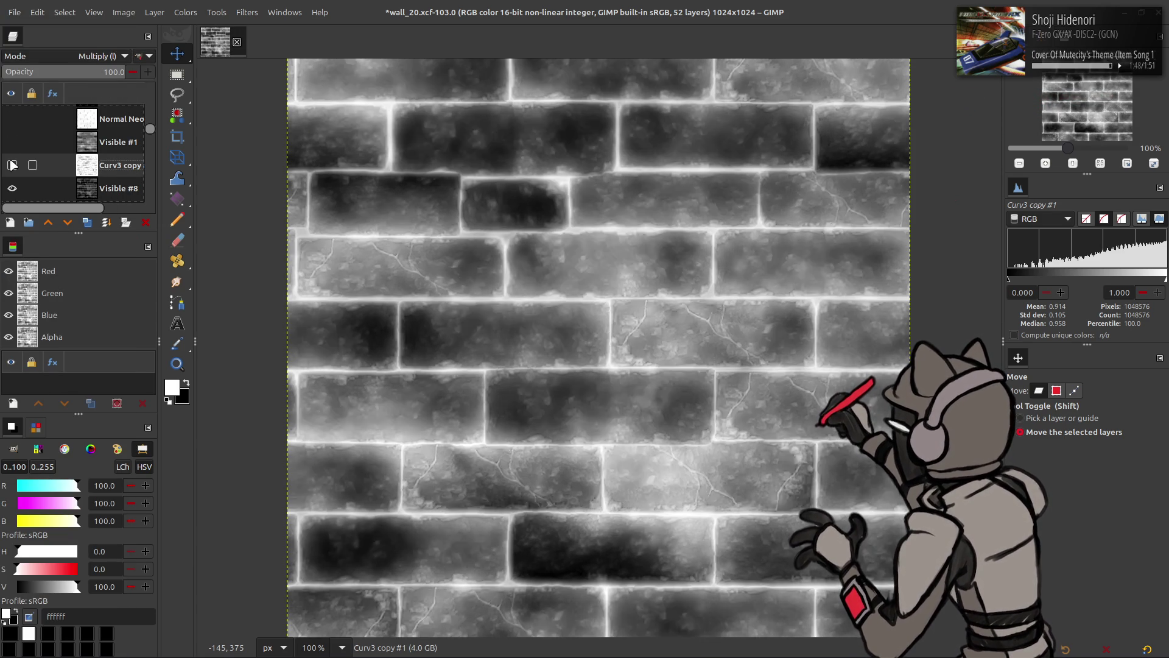
pyautogui.scroll(-1, 12, 165)
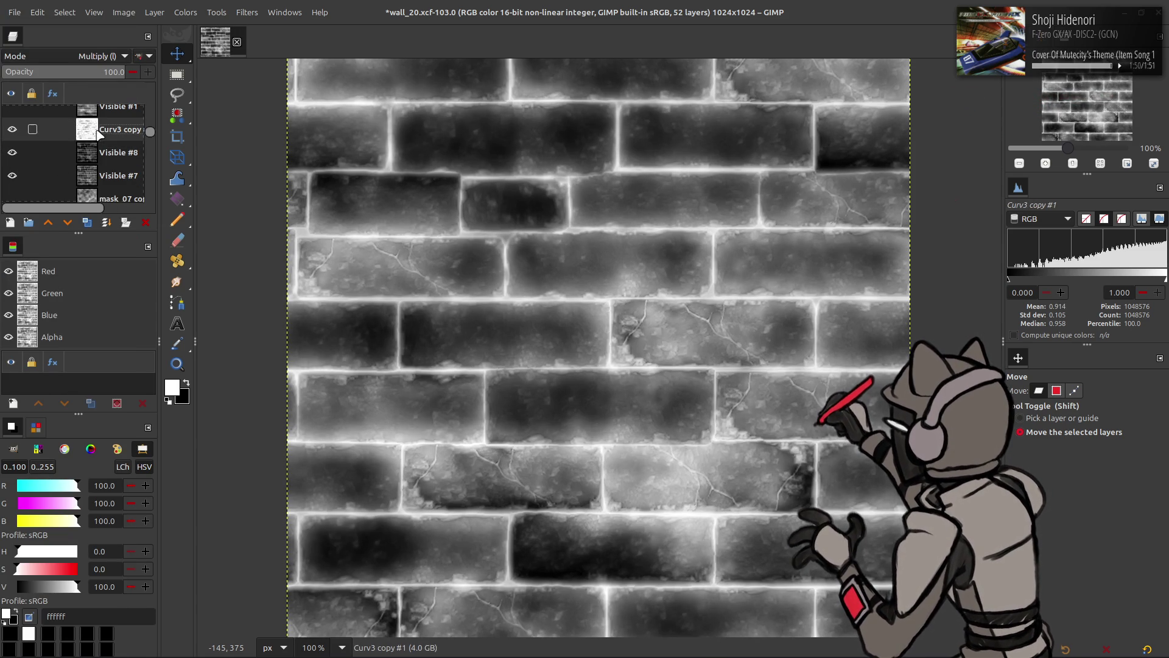
pyautogui.click(90, 153)
pyautogui.click(12, 153)
pyautogui.click(23, 131)
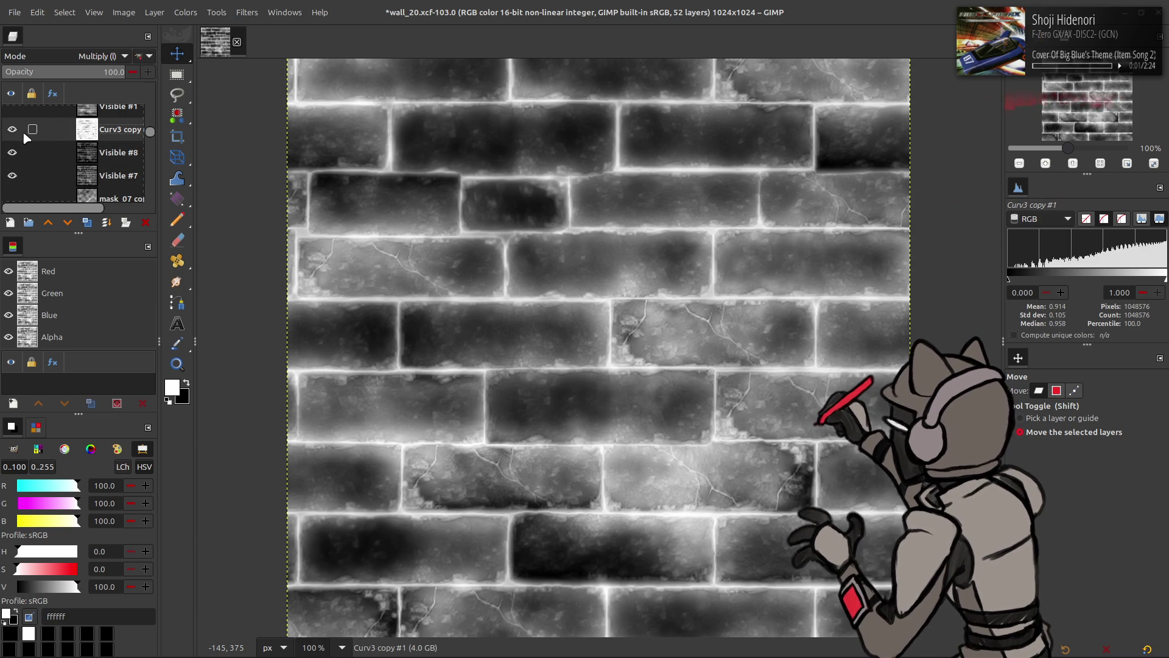
pyautogui.click(12, 152)
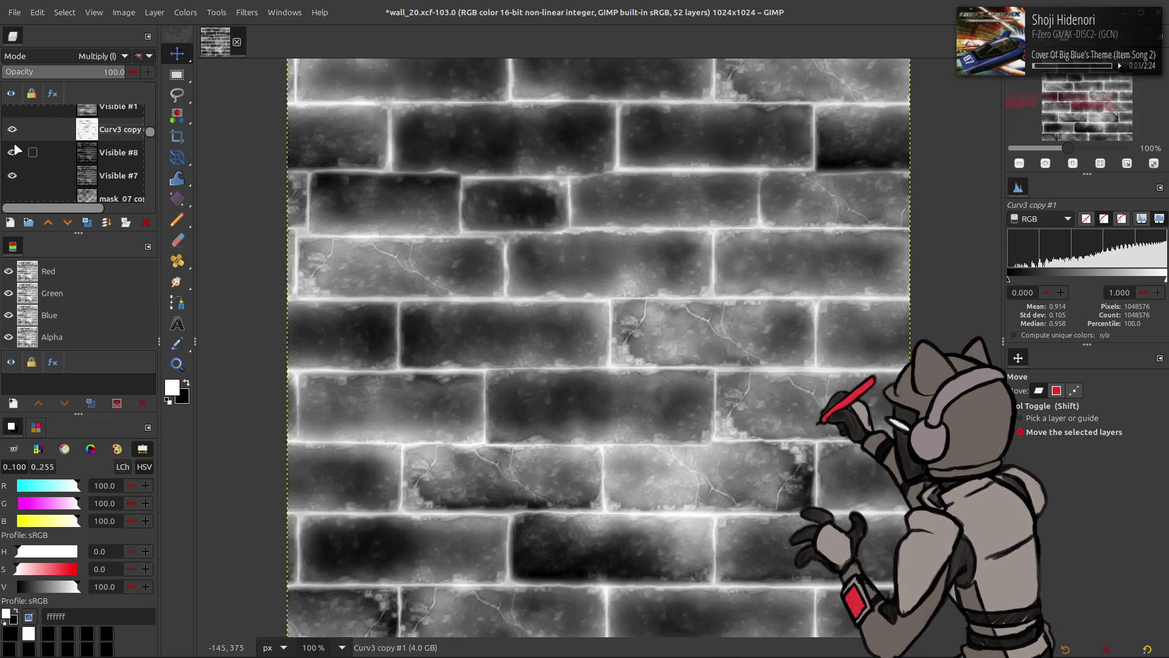
pyautogui.click(105, 152)
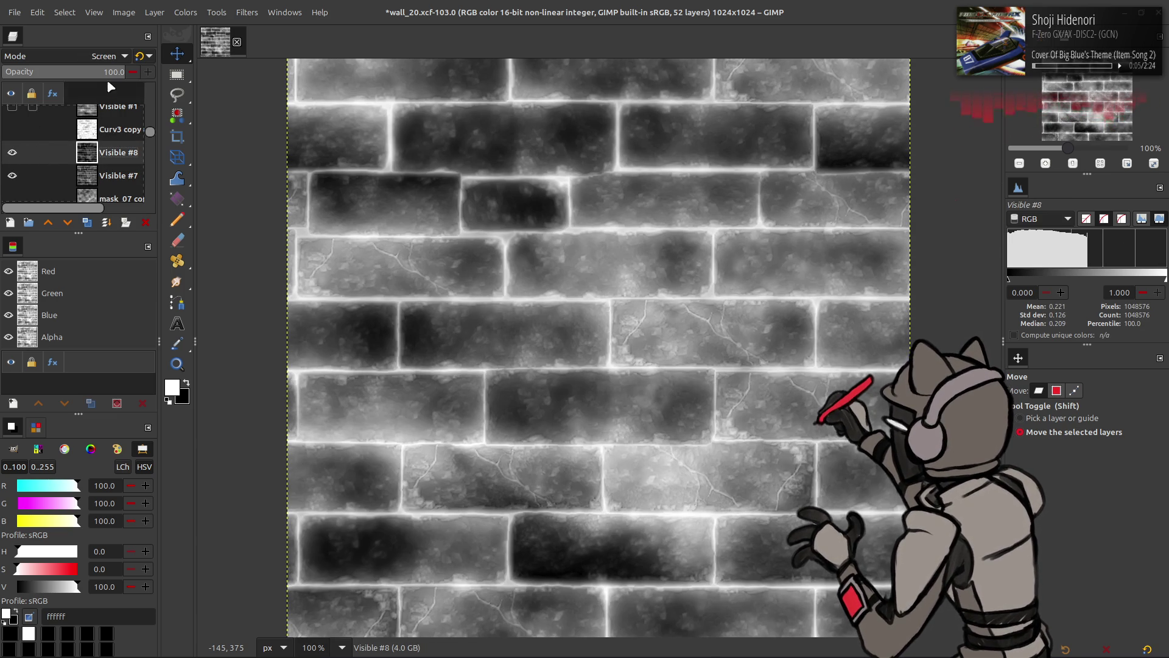
pyautogui.scroll(4, 80, 58)
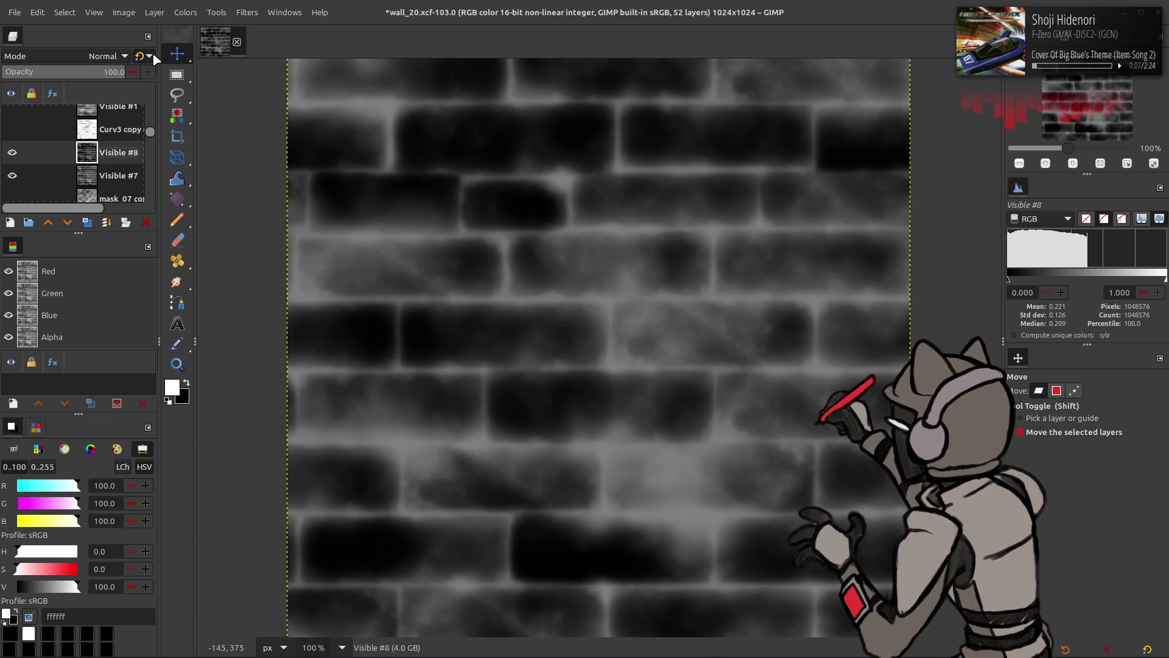
pyautogui.click(12, 129)
pyautogui.click(83, 132)
# Delete Curv3 copy #1, set Visible #8 to Screen and merge it into Visible #7
pyautogui.click(145, 222)
pyautogui.click(103, 56)
pyautogui.click(76, 156)
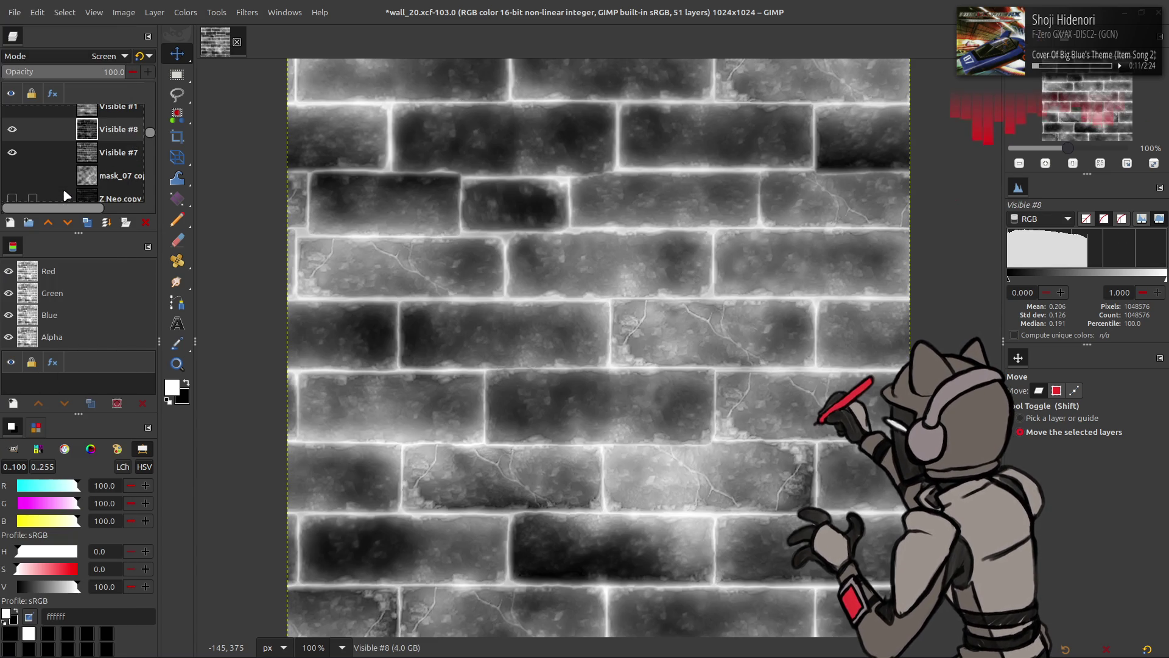
pyautogui.hotkey('ctrl', 'shift', 'm')
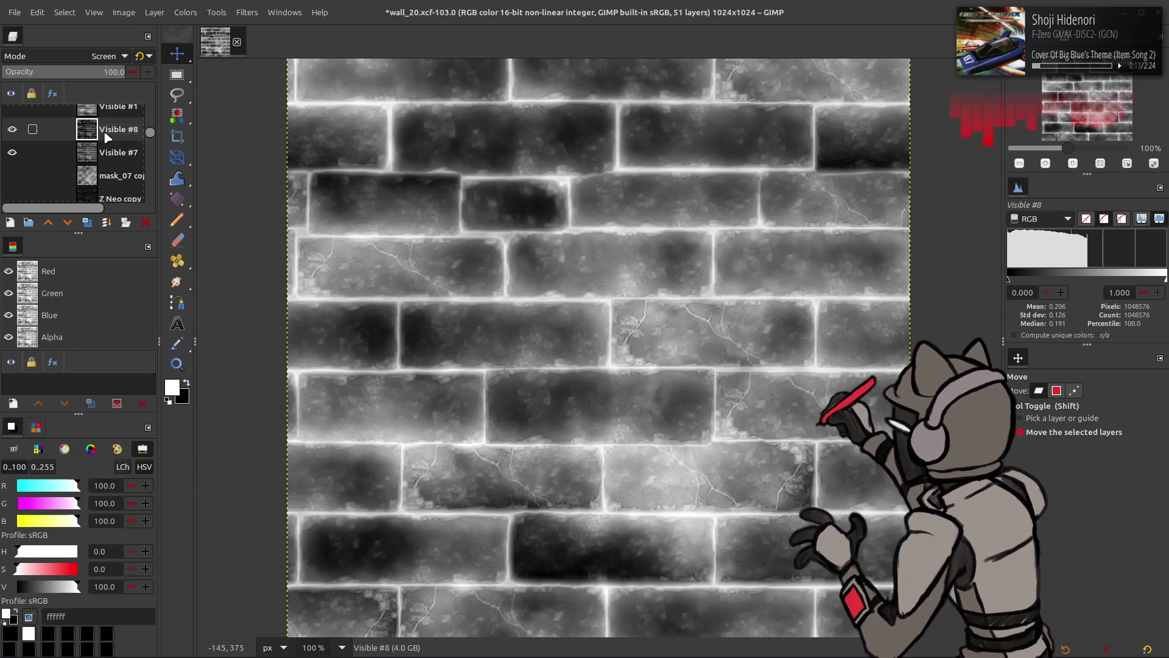
# Re-export the mask over the previous export file and switch to Blender
pyautogui.click(14, 12)
pyautogui.click(37, 186)
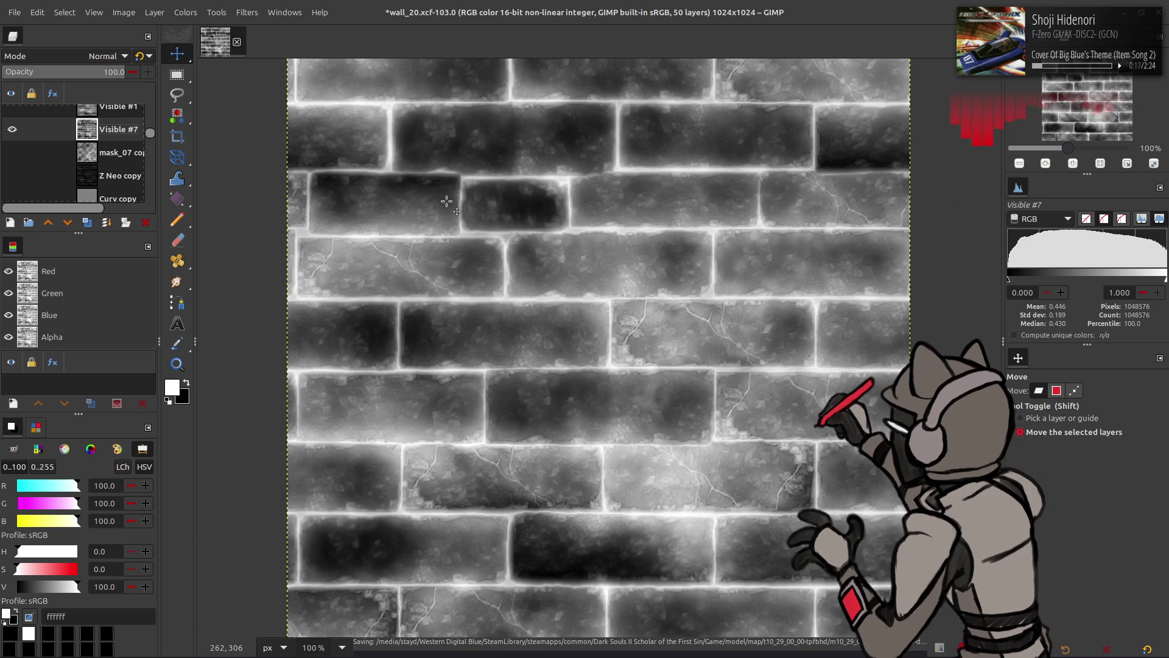
pyautogui.hotkey('alt', 'Tab')
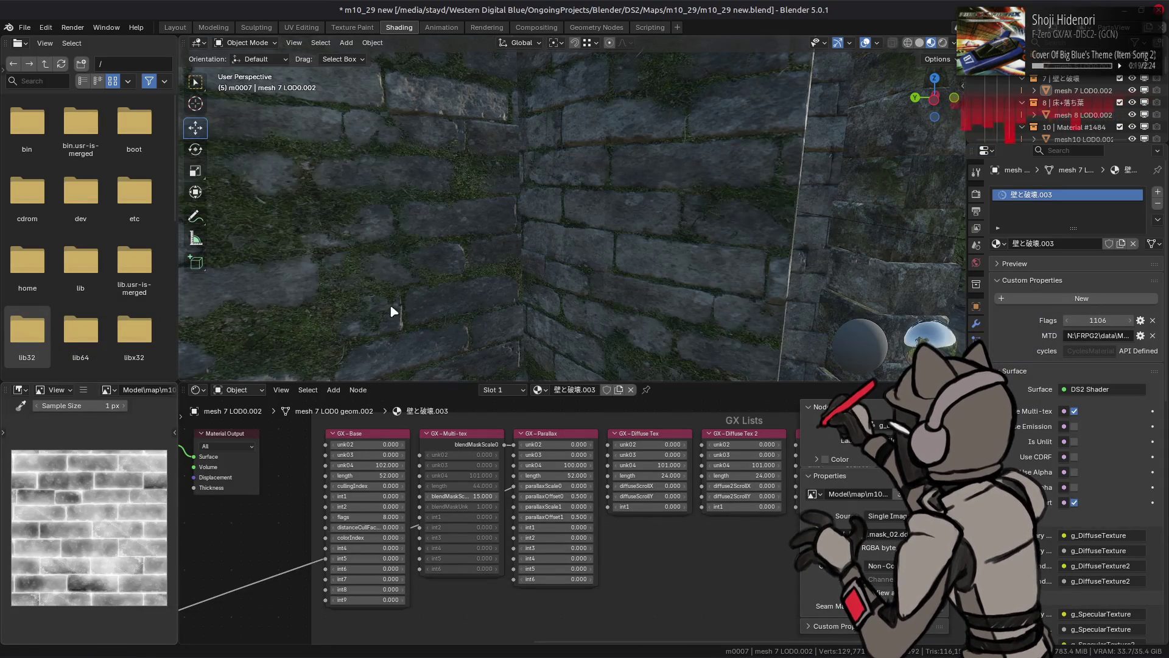
# Orbit and zoom the viewport onto the ivy-covered wall to view the updated mask
pyautogui.moveTo(714, 197)
pyautogui.mouseDown()
pyautogui.moveTo(519, 198)
pyautogui.moveTo(642, 206)
pyautogui.moveTo(598, 183)
pyautogui.moveTo(637, 169)
pyautogui.mouseUp()
pyautogui.scroll(3, 596, 207)
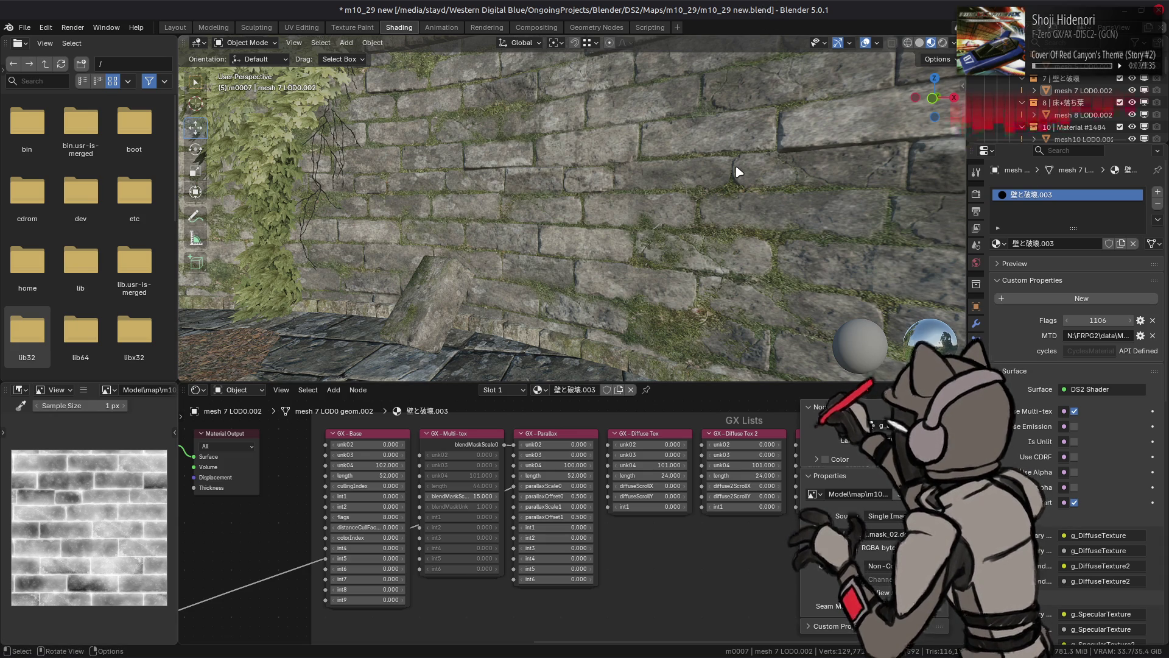
# Try blendMaskScale values of 6 and 20 on the wall material, settling on 9
pyautogui.moveTo(512, 143); pyautogui.dragTo(616, 203)
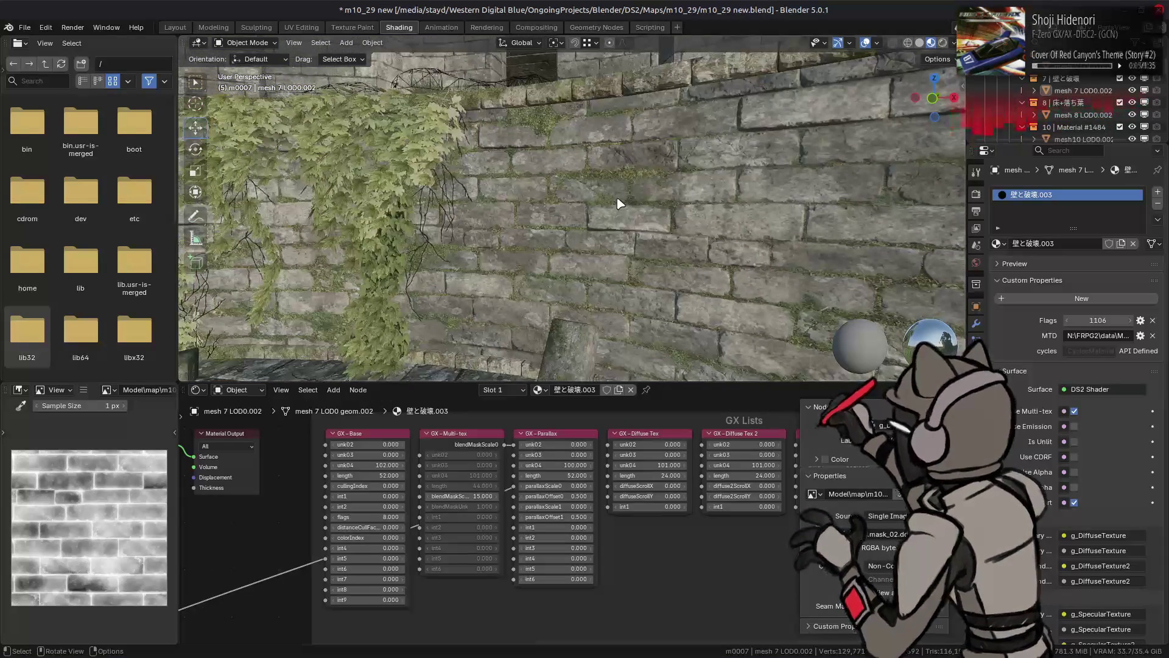
pyautogui.click(473, 496)
pyautogui.write('6')
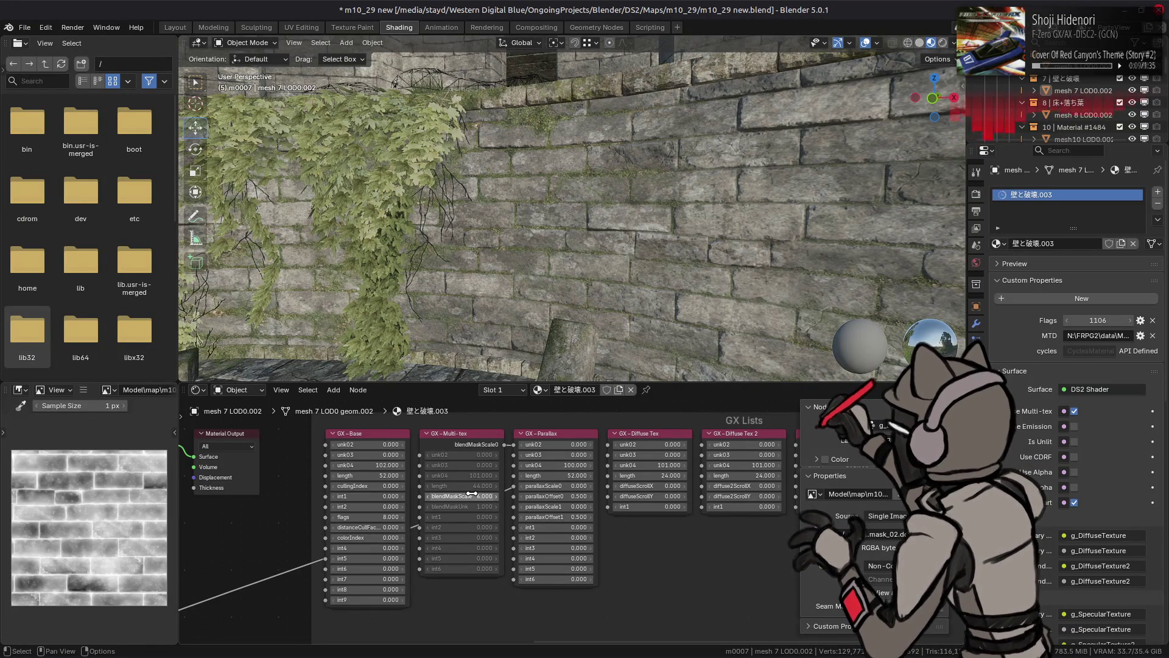
pyautogui.press('Return')
pyautogui.moveTo(463, 496)
pyautogui.mouseDown()
pyautogui.moveTo(560, 496)
pyautogui.moveTo(473, 496)
pyautogui.mouseUp()
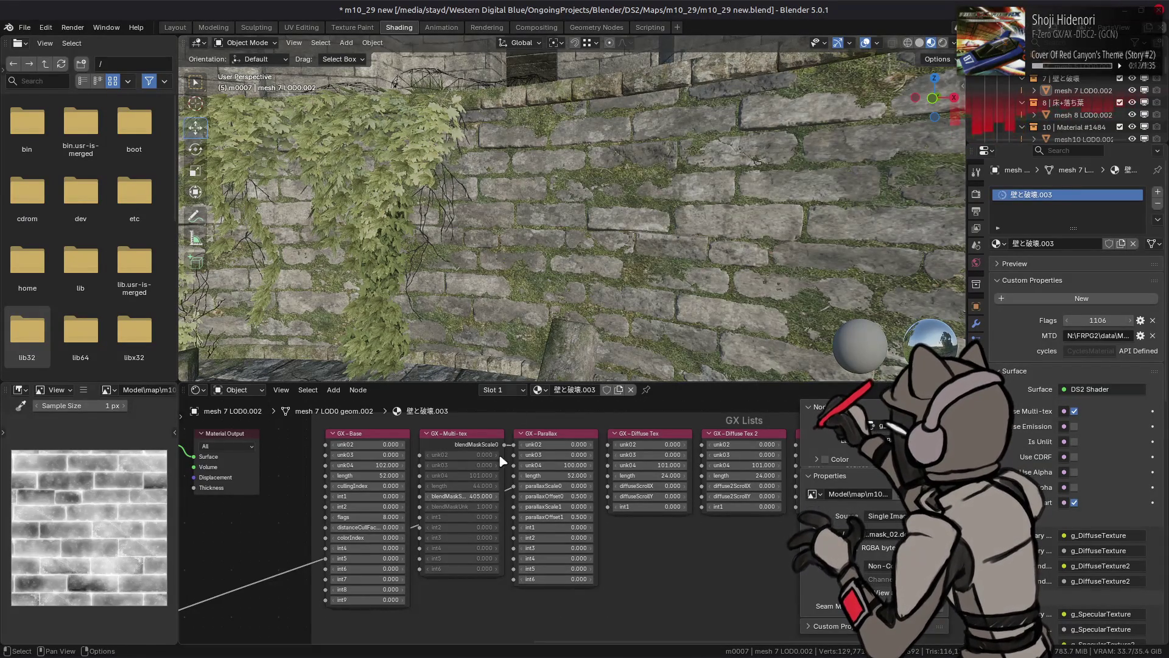
pyautogui.click(473, 495)
pyautogui.write('20')
pyautogui.press('Return')
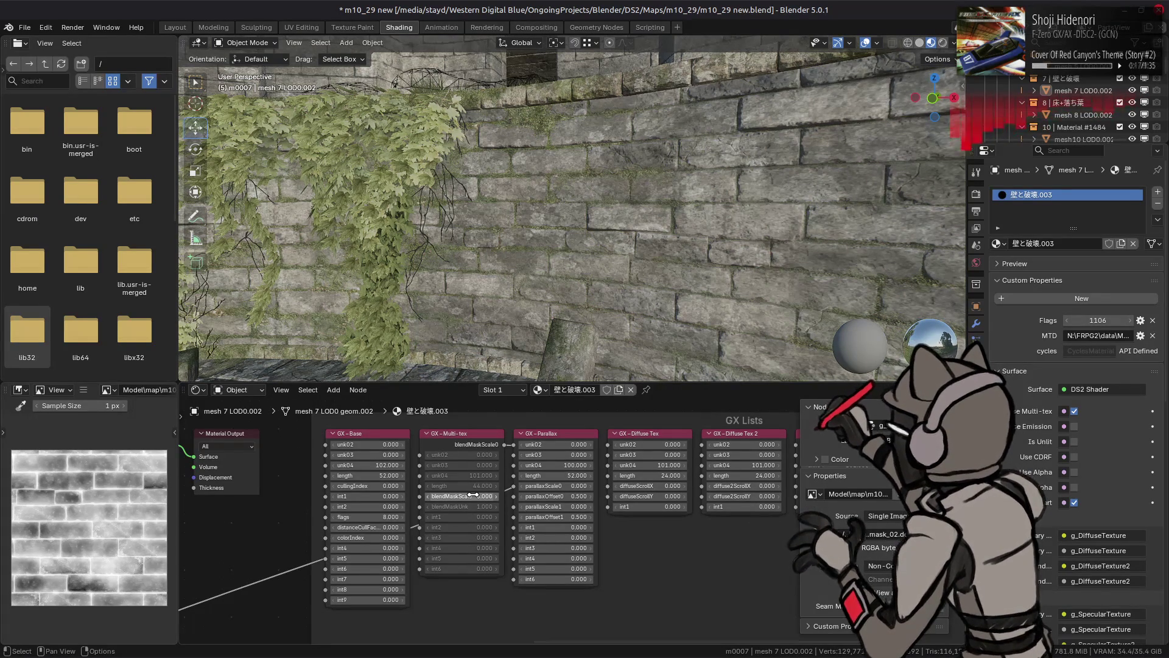
pyautogui.click(472, 496)
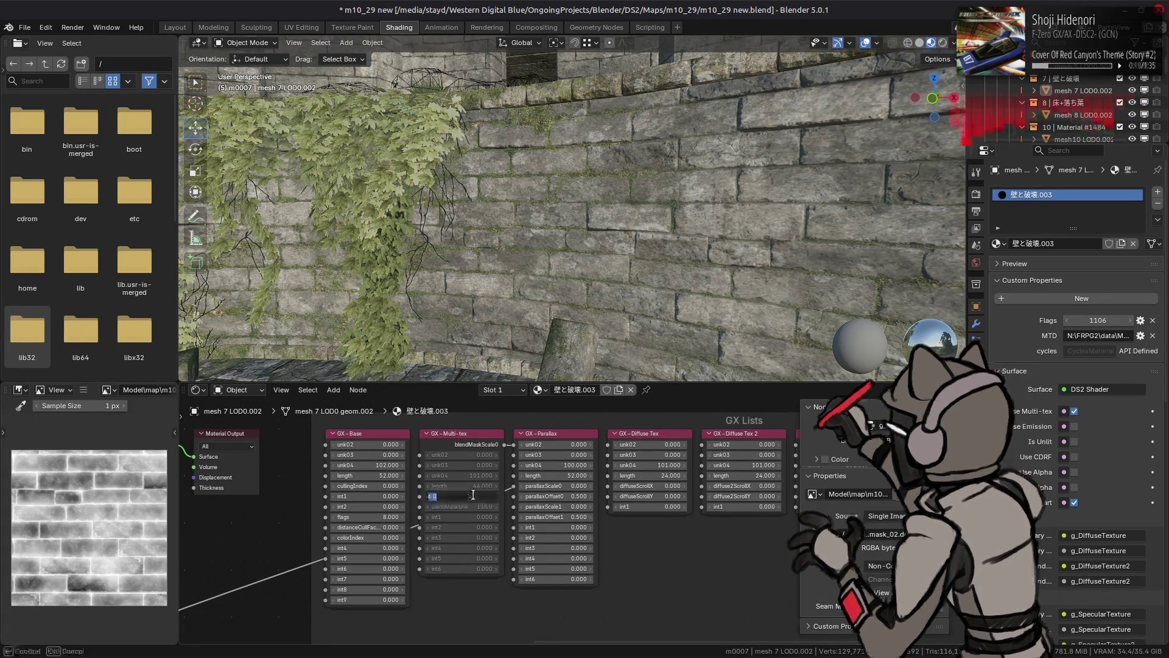
pyautogui.press('Return')
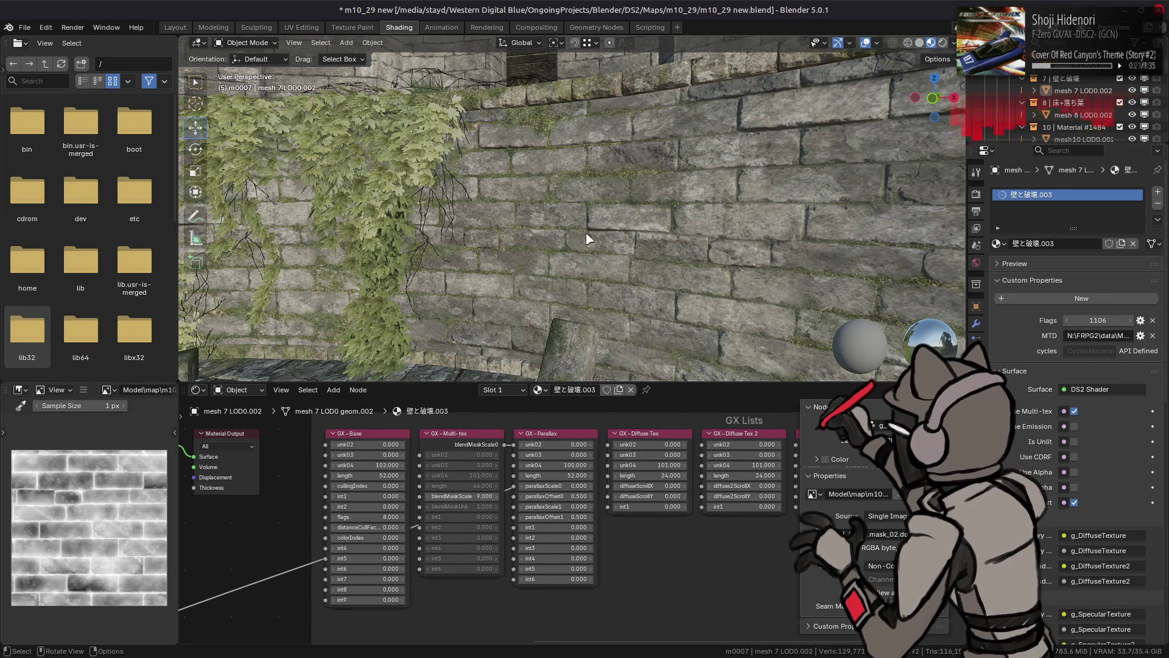
# Zoom in and out to inspect the re-rendered mossy wall
pyautogui.scroll(10, 587, 240)
pyautogui.scroll(-5, 537, 226)
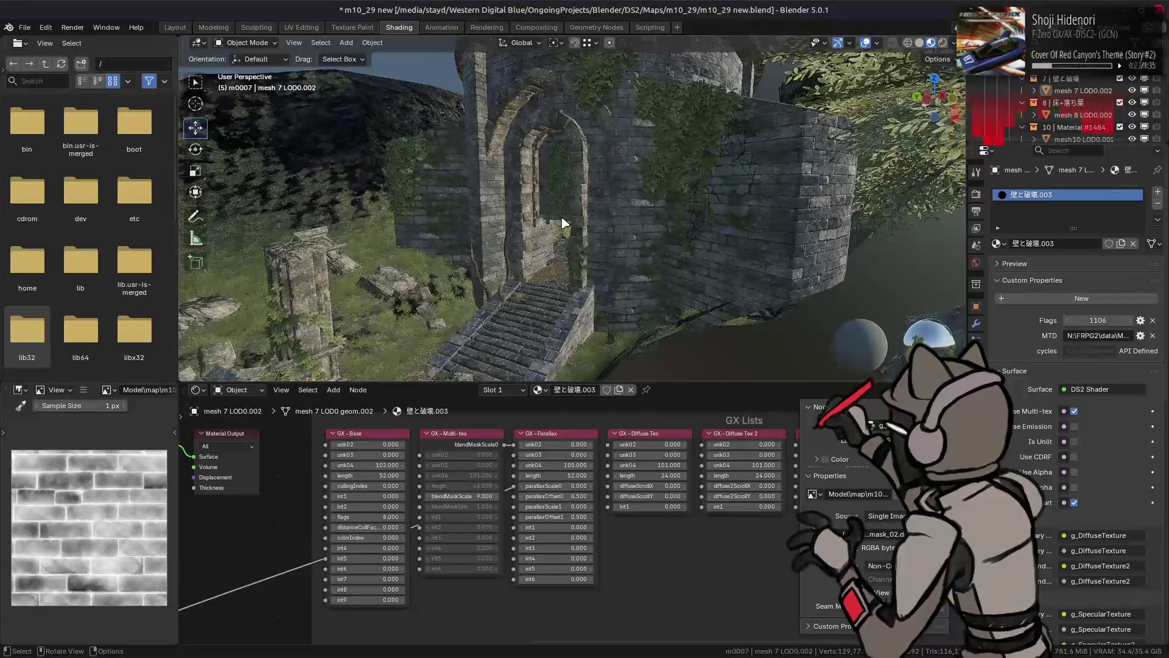
pyautogui.scroll(5, 618, 217)
pyautogui.scroll(6, 618, 217)
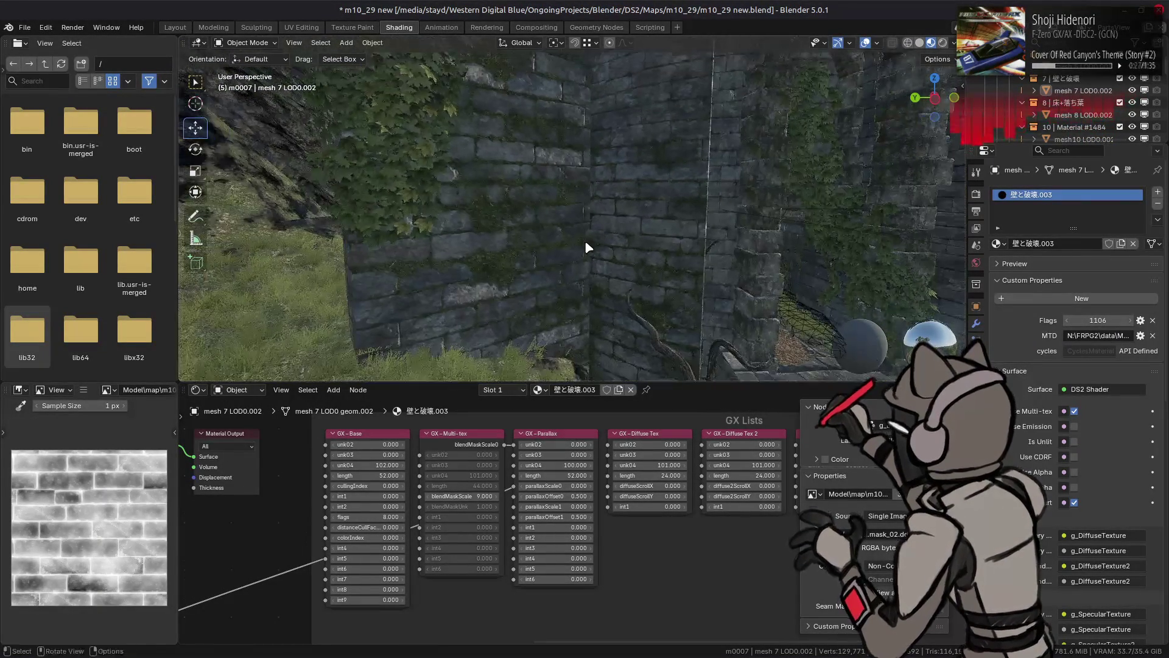
# Rotate the viewport preview lighting to 60°
pyautogui.click(577, 223)
pyautogui.click(954, 43)
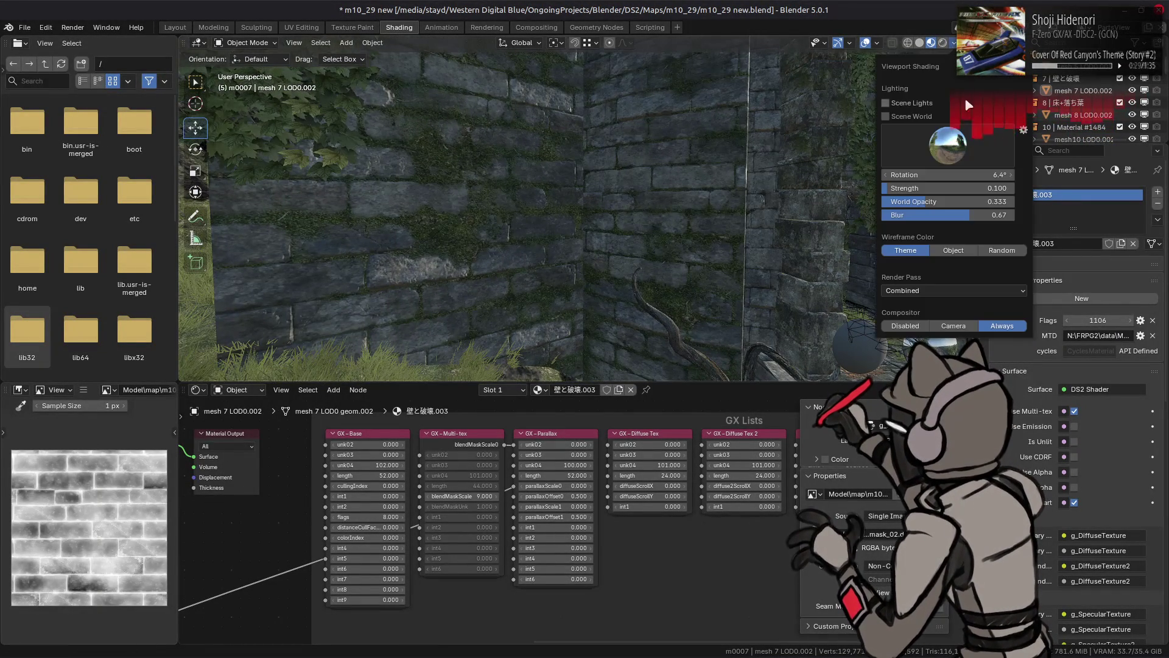
pyautogui.click(967, 174)
pyautogui.write('-')
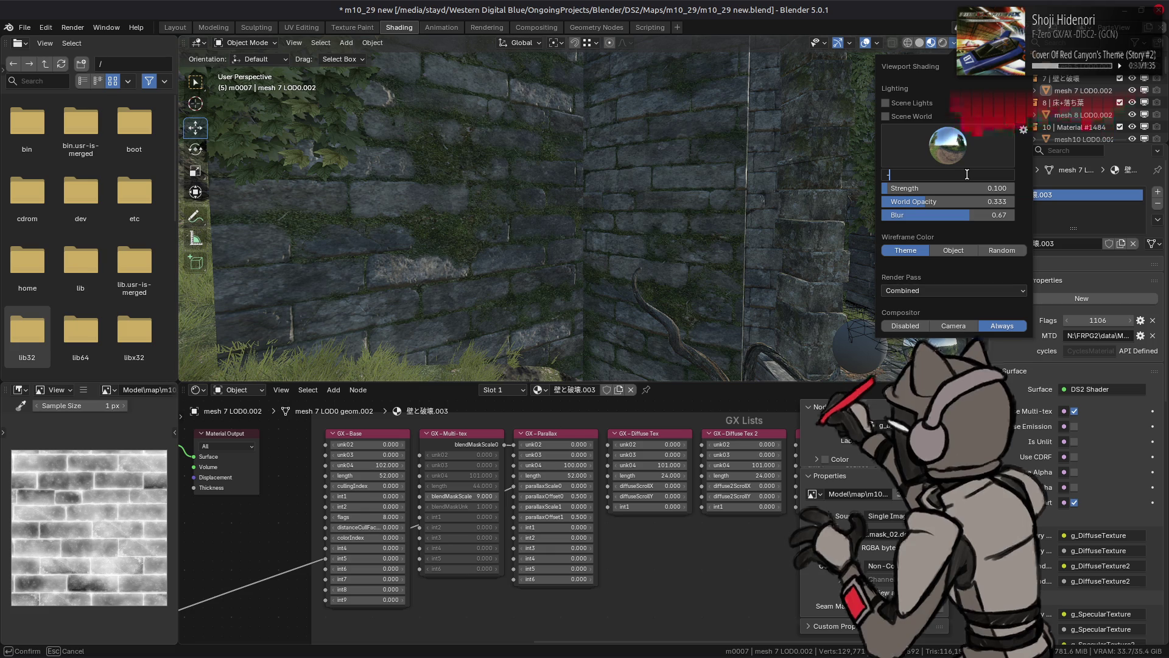
pyautogui.write('60d')
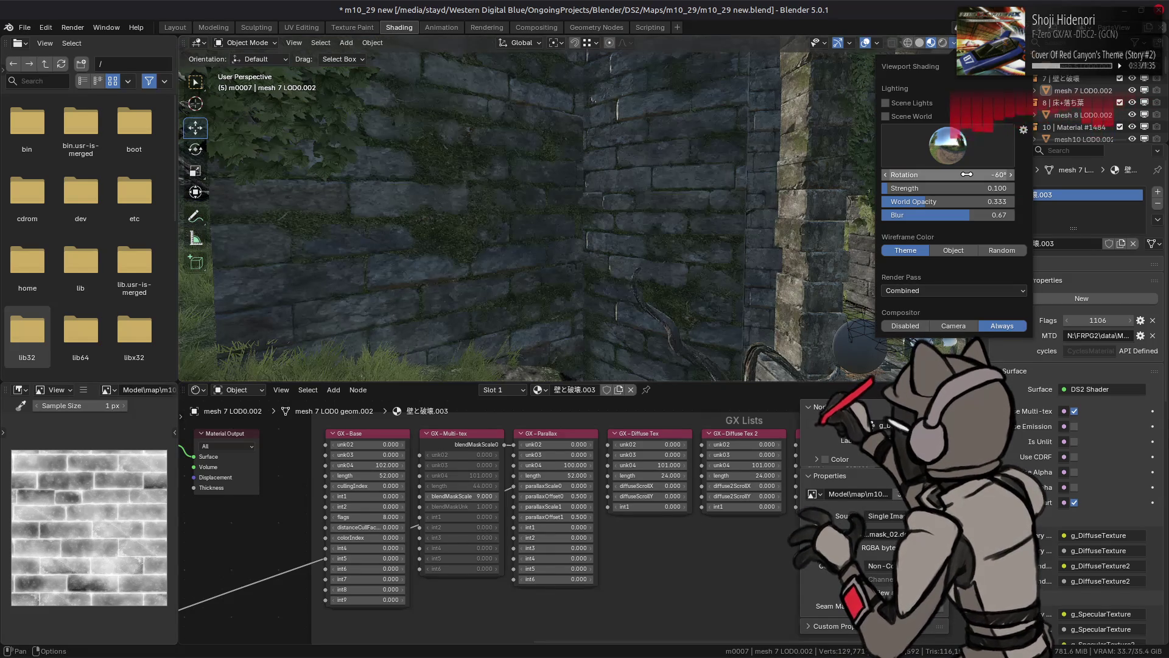
pyautogui.write('90')
pyautogui.press('Return')
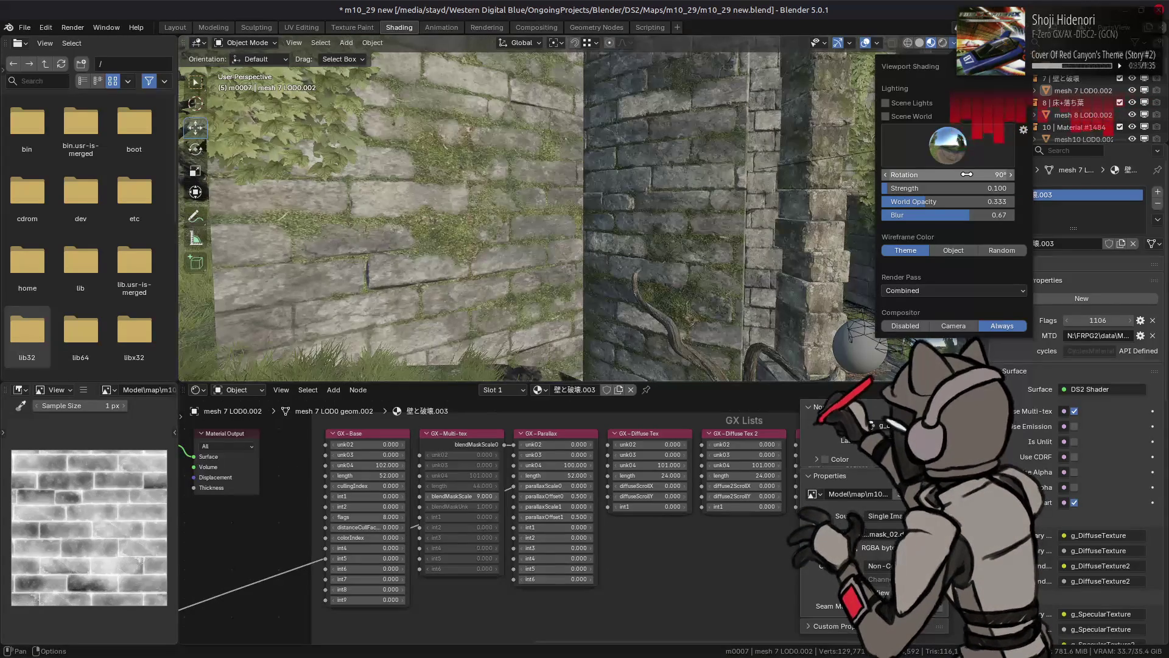
pyautogui.click(968, 175)
pyautogui.write('60')
pyautogui.press('Return')
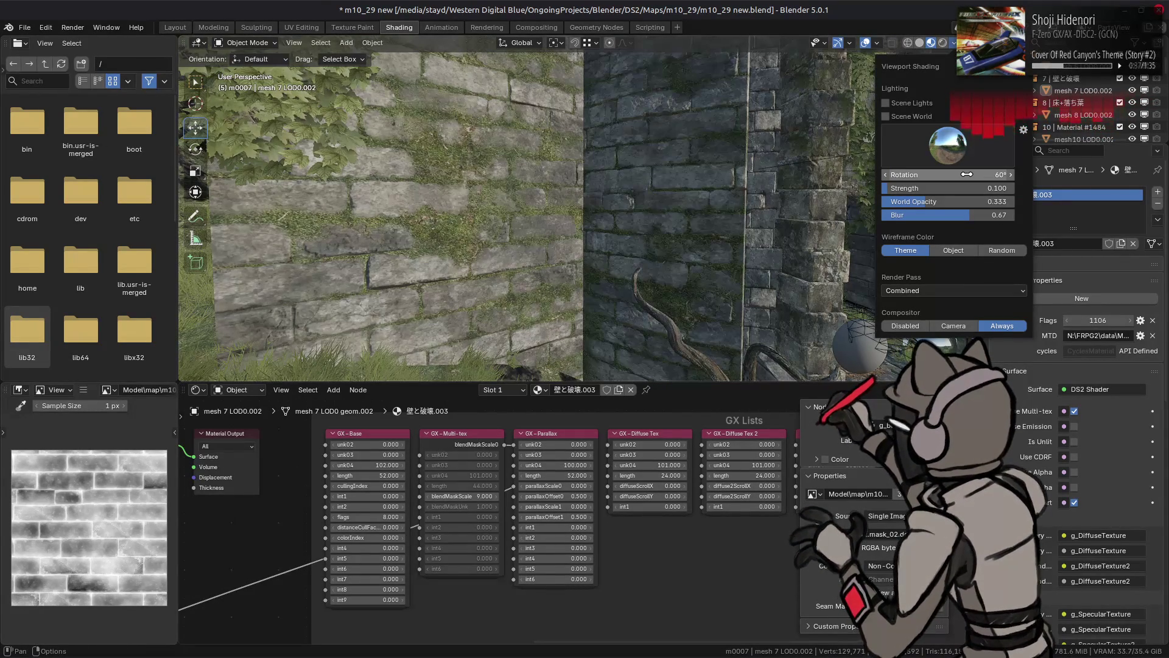
# Save the Blender file and set the wall's blendMaskScale to 4
pyautogui.scroll(2, 671, 212)
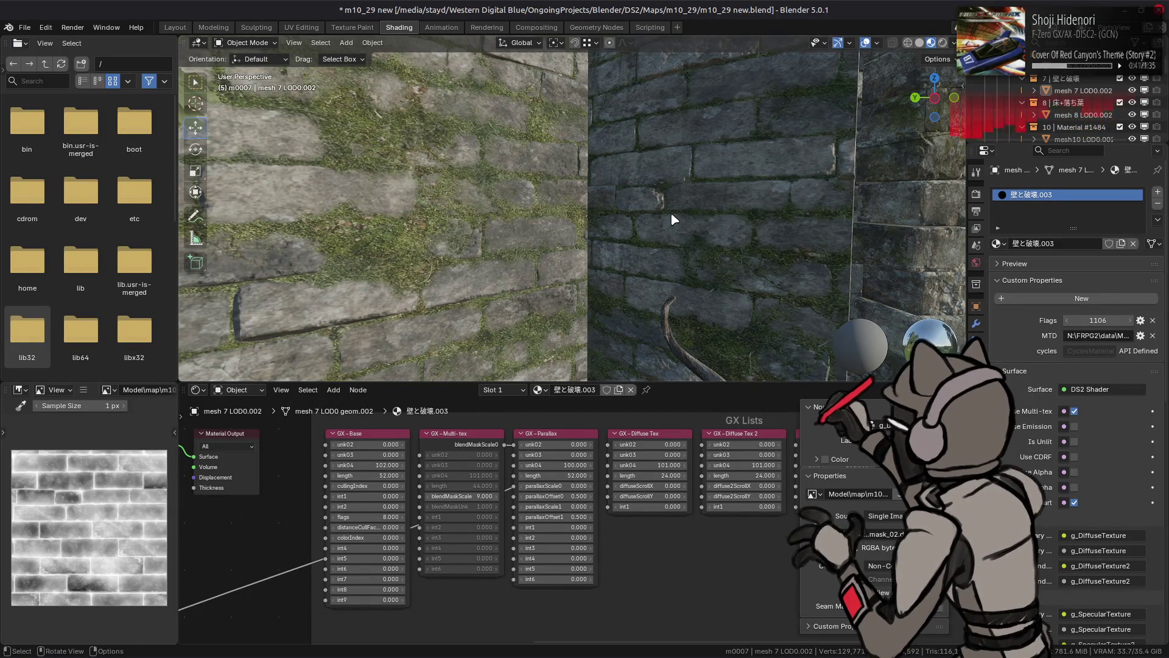
pyautogui.hotkey('ctrl', 's')
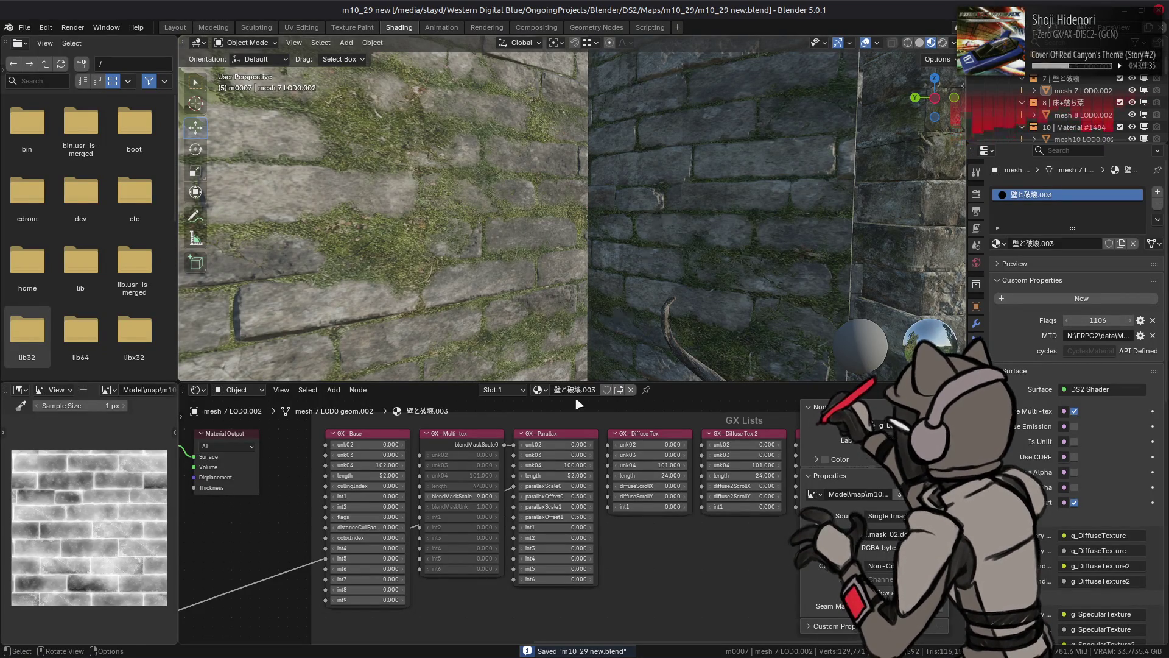
pyautogui.moveTo(463, 496)
pyautogui.mouseDown()
pyautogui.moveTo(418, 496)
pyautogui.moveTo(561, 496)
pyautogui.mouseUp()
pyautogui.click(477, 496)
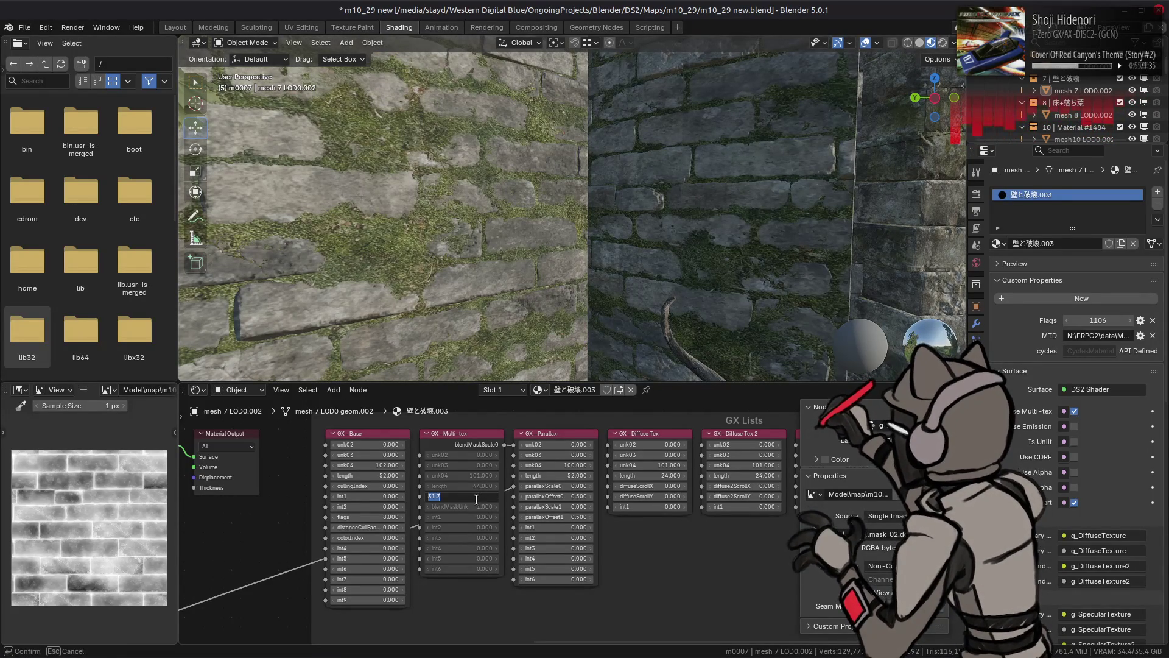
pyautogui.write('1')
pyautogui.press('Return')
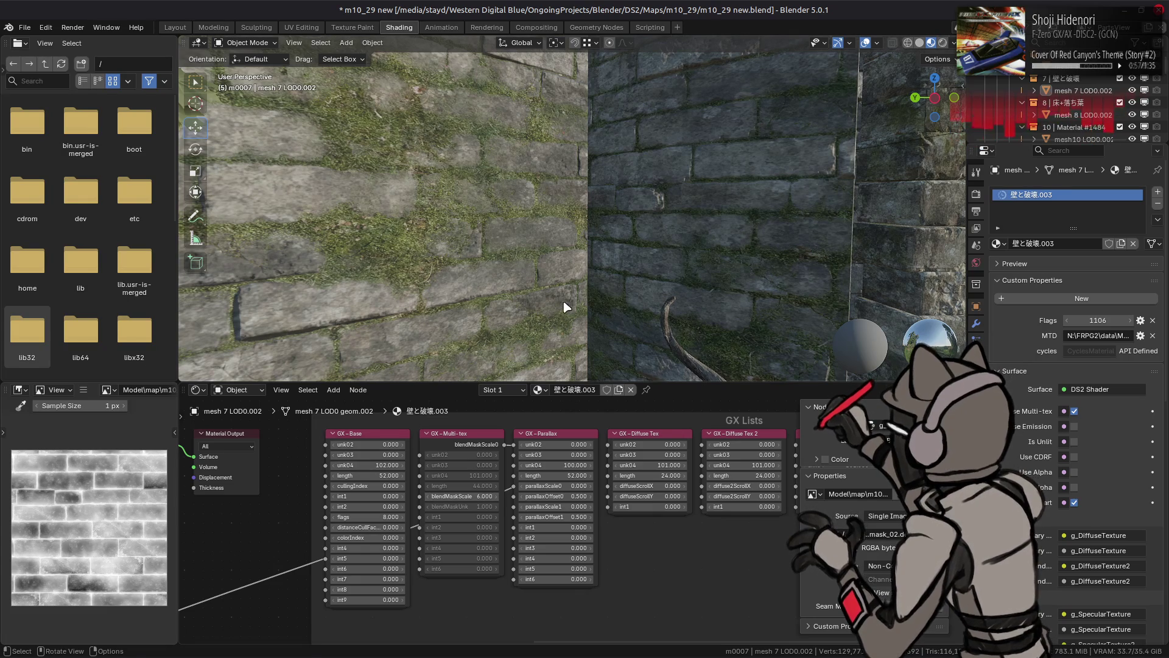
# Move the view close to the wall, save again and switch back to GIMP
pyautogui.hotkey('shift', '`')
pyautogui.click(559, 322)
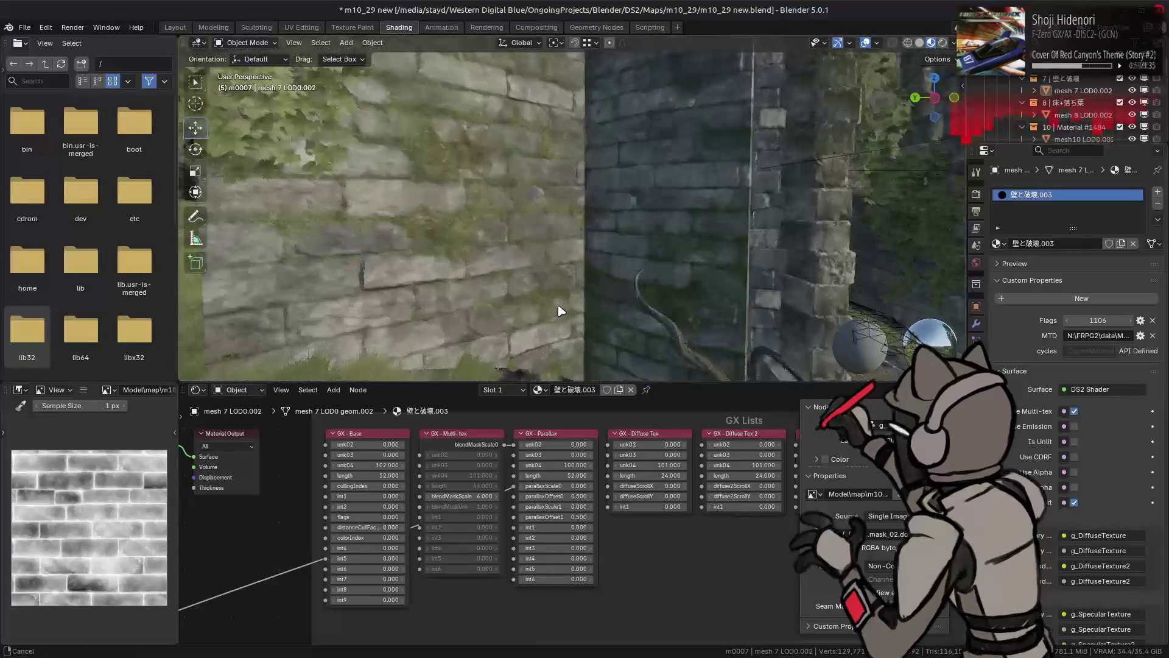
pyautogui.hotkey('ctrl', 's')
pyautogui.hotkey('alt', 'Tab')
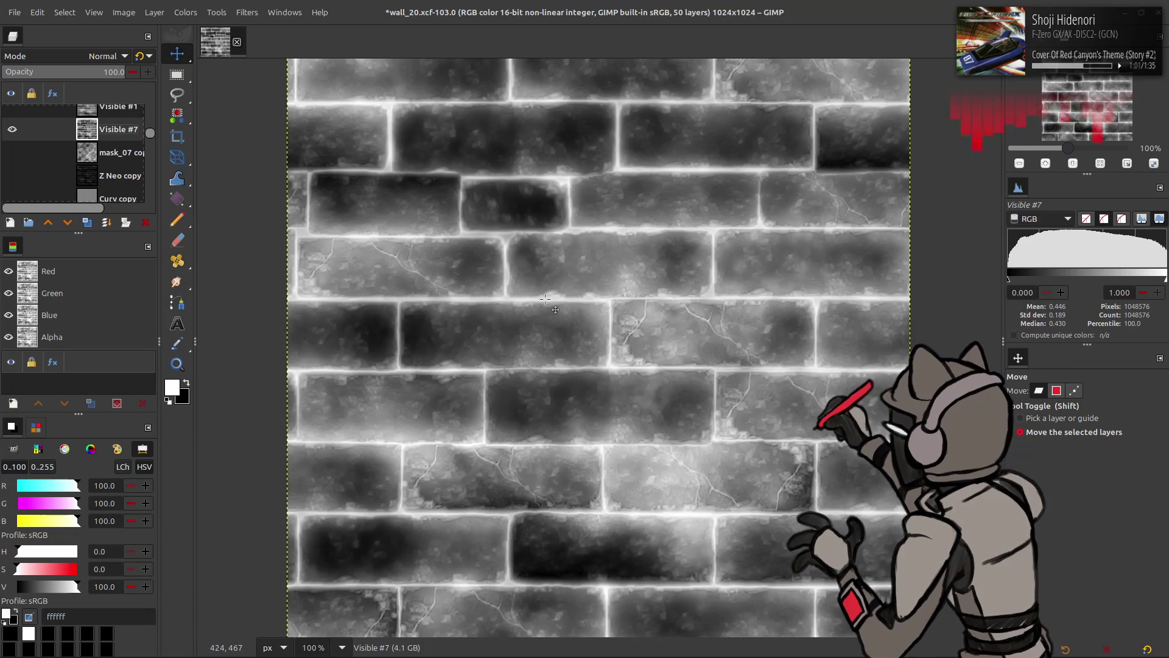
# Hide Visible #7 and set the mask_07 copy #2 cloud layer to Normal mode
pyautogui.scroll(2, 96, 167)
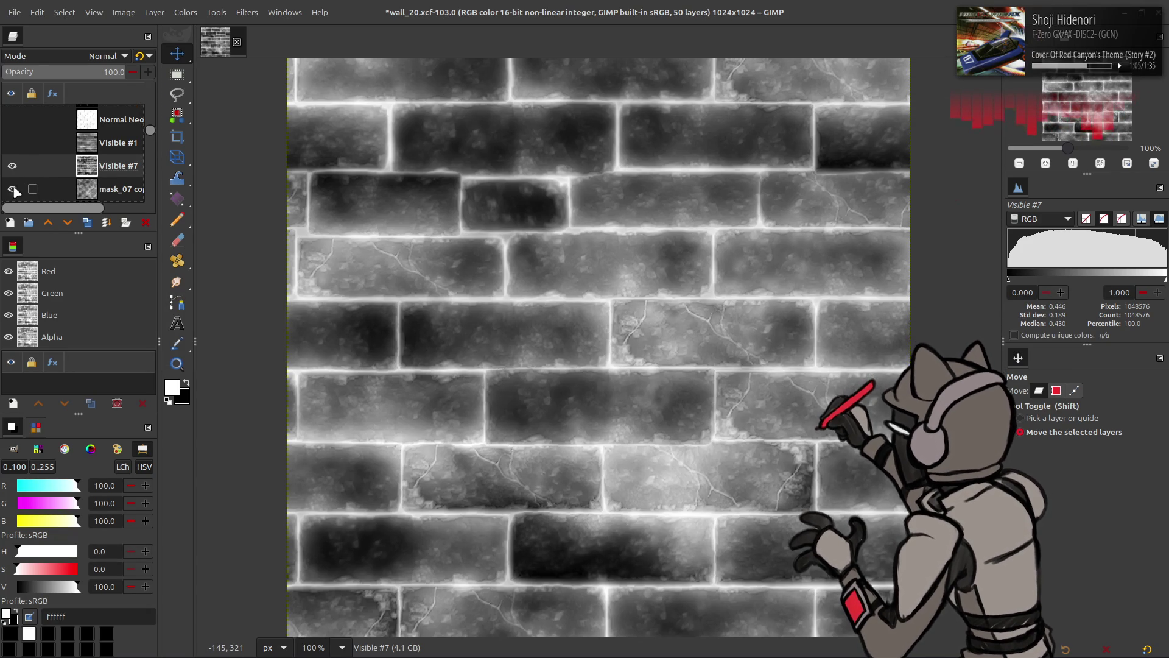
pyautogui.click(13, 166)
pyautogui.click(101, 198)
pyautogui.click(107, 56)
pyautogui.click(103, 64)
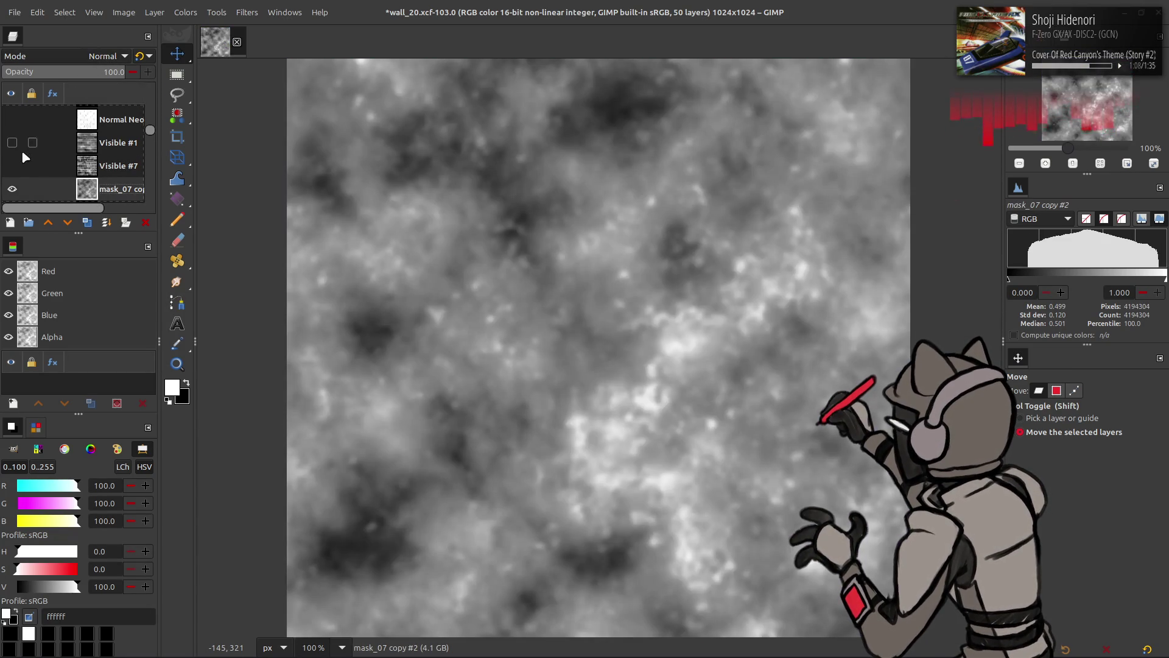
# Compare Visible #7 with the clouds, restore Soft light, and create Visible #8 from visible
pyautogui.click(12, 166)
pyautogui.click(12, 165)
pyautogui.click(12, 166)
pyautogui.click(17, 165)
pyautogui.click(17, 164)
pyautogui.click(17, 164)
pyautogui.click(17, 164)
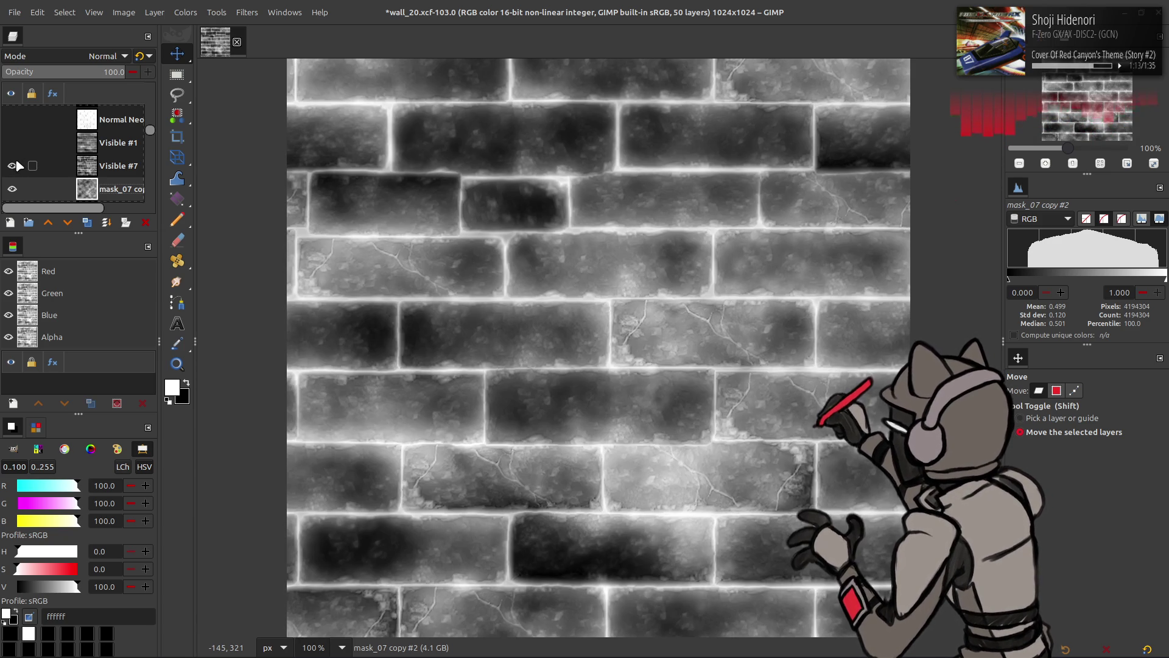
pyautogui.click(17, 164)
pyautogui.click(104, 56)
pyautogui.click(13, 166)
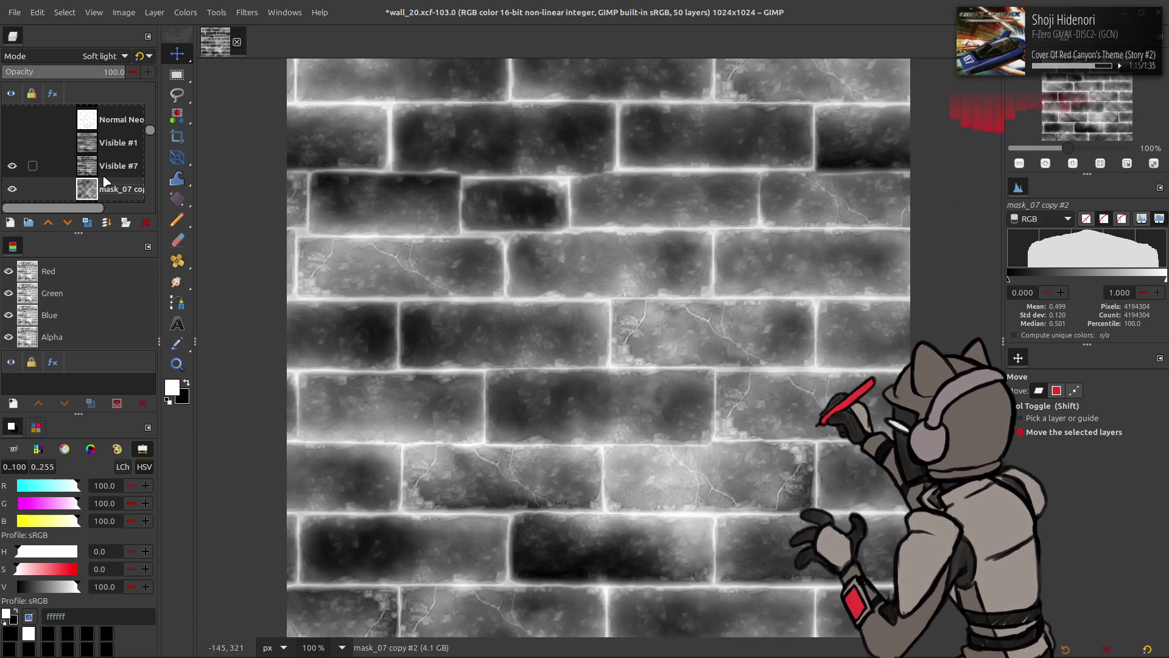
pyautogui.hotkey('ctrl', 'shift', 'alt', 'e')
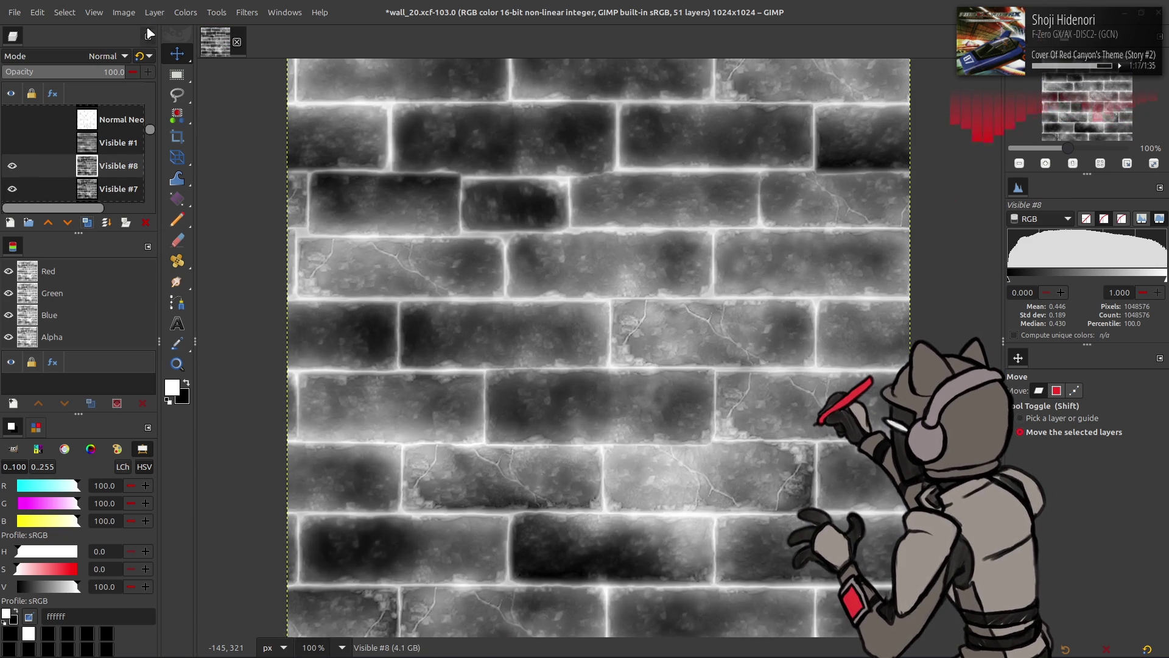
# Offset the Visible #8 layer by half its width and height with wrap-around
pyautogui.click(123, 12)
pyautogui.moveTo(154, 13)
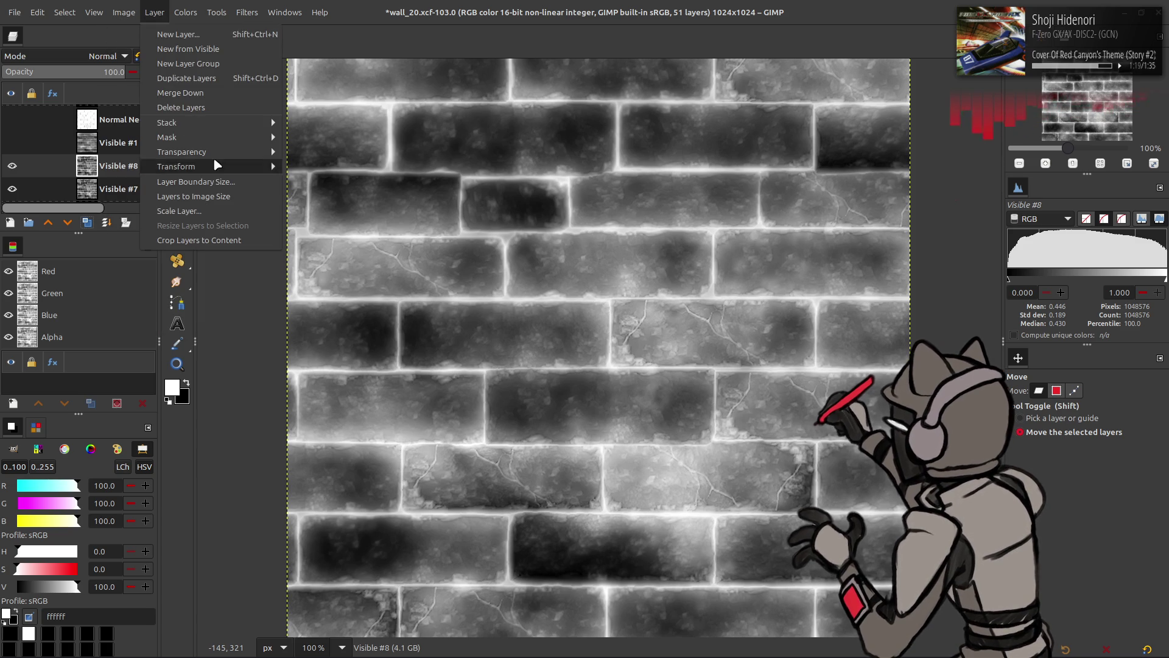
pyautogui.moveTo(217, 164)
pyautogui.click(320, 256)
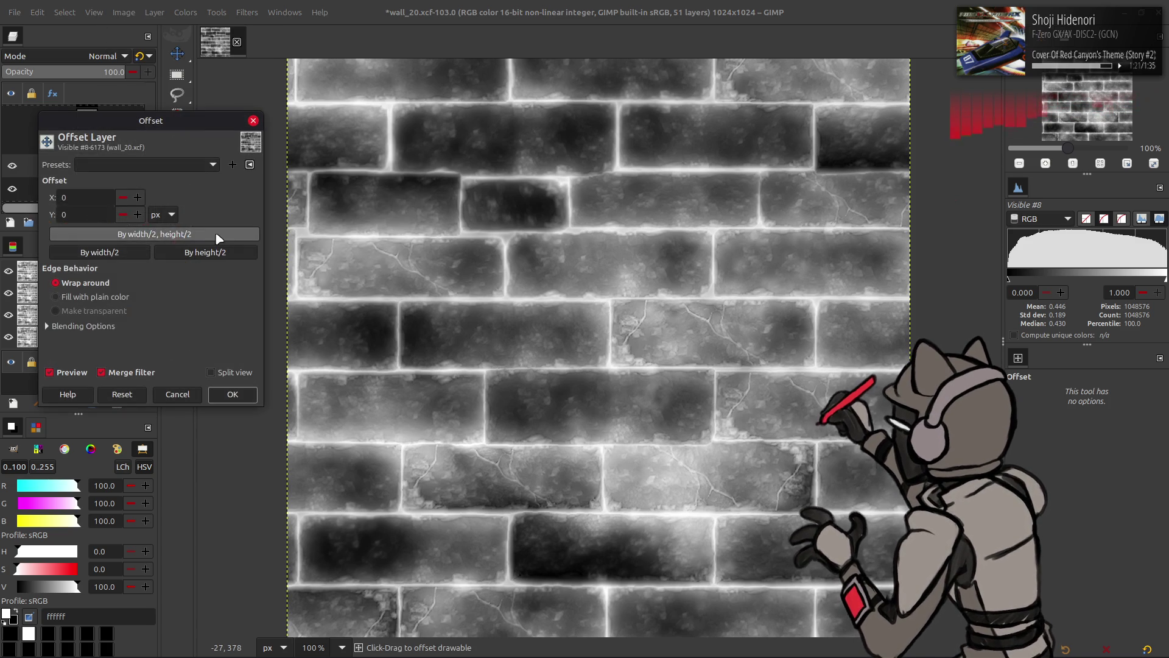
pyautogui.click(218, 235)
pyautogui.click(237, 394)
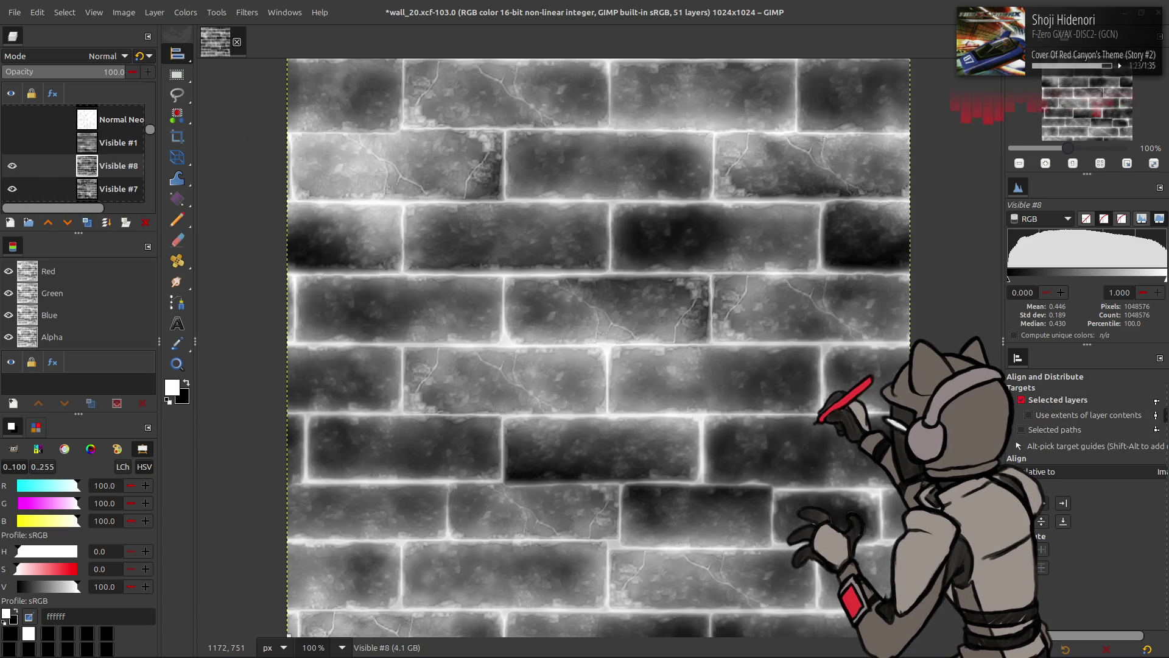
# Create a new layer from visible and merge Visible #9 down into Visible #8
pyautogui.hotkey('ctrl', 'shift', 'v')
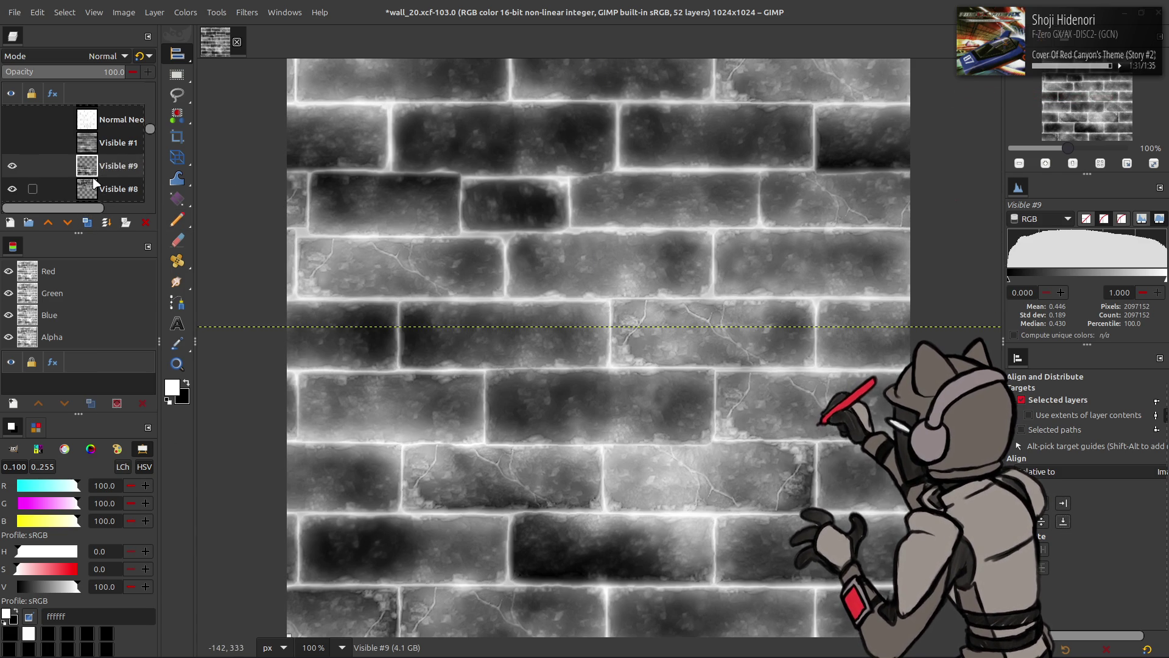
pyautogui.rightClick(113, 163)
pyautogui.click(146, 312)
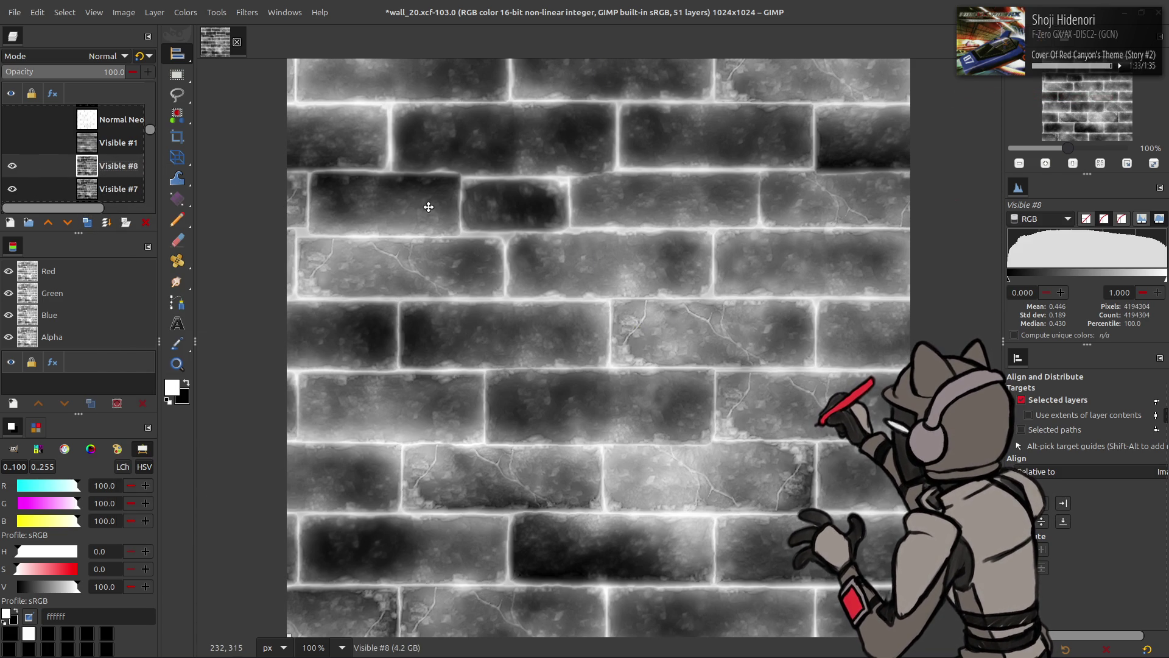
# Apply the G'MIC Colour Space Swap filter to the brick layer
pyautogui.press('m')
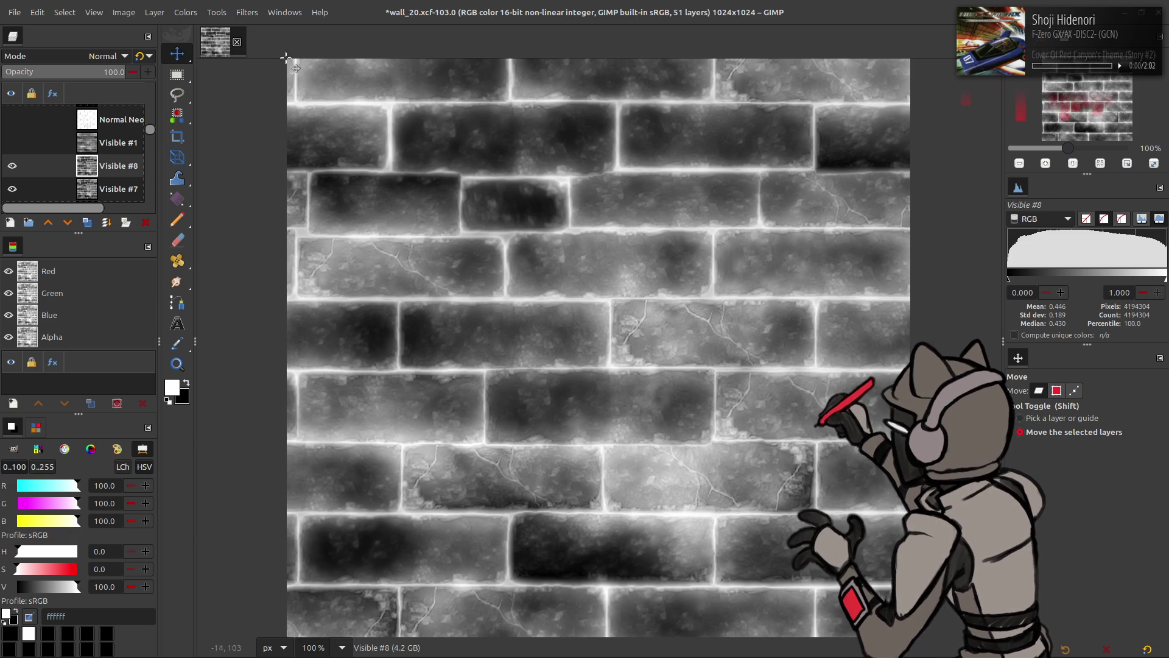
pyautogui.click(247, 12)
pyautogui.click(317, 314)
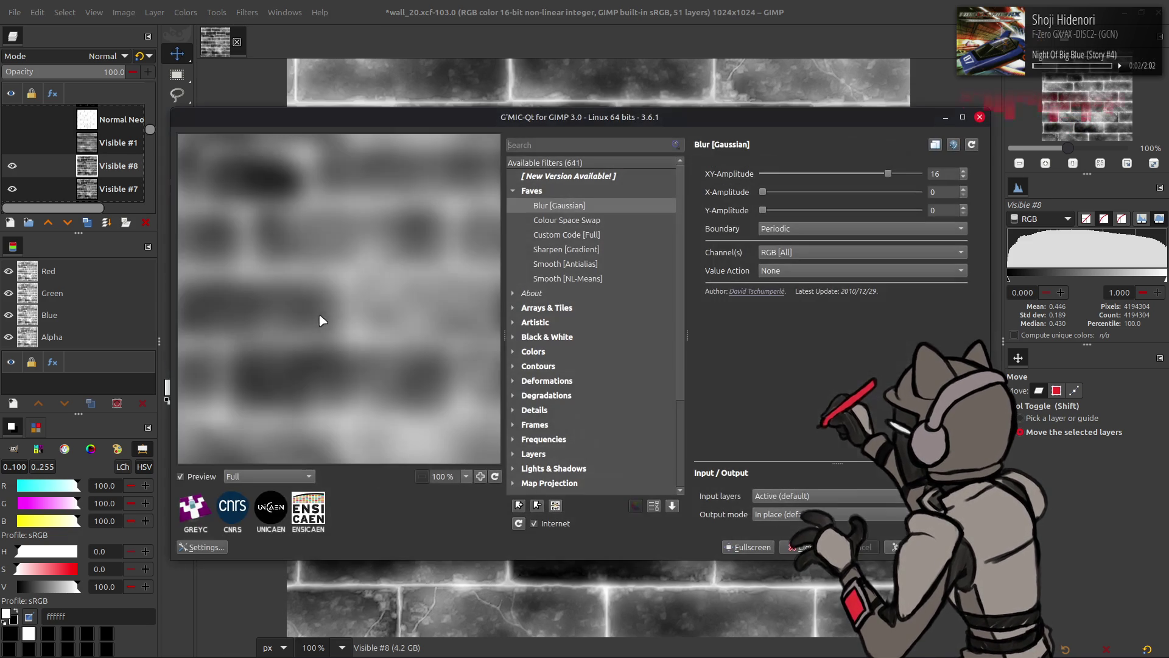
pyautogui.click(572, 222)
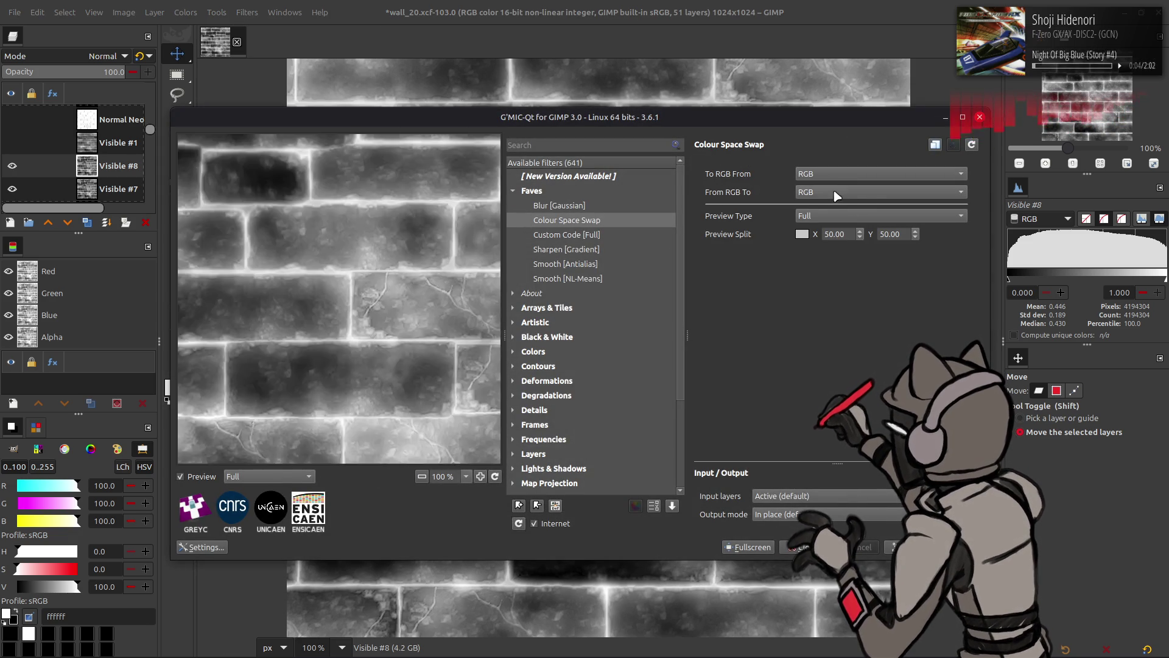
pyautogui.press('Return')
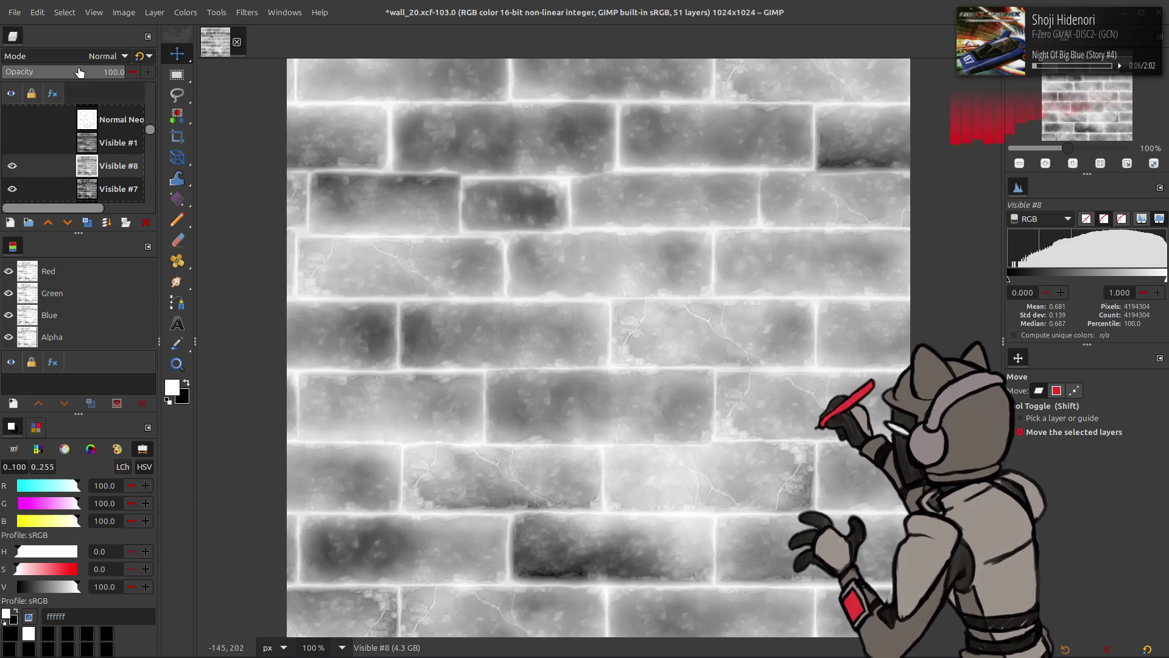
# Scale the layer to 50% with Scale Layer
pyautogui.click(154, 12)
pyautogui.click(183, 201)
pyautogui.tripleClick(559, 311)
pyautogui.write('50')
pyautogui.click(661, 424)
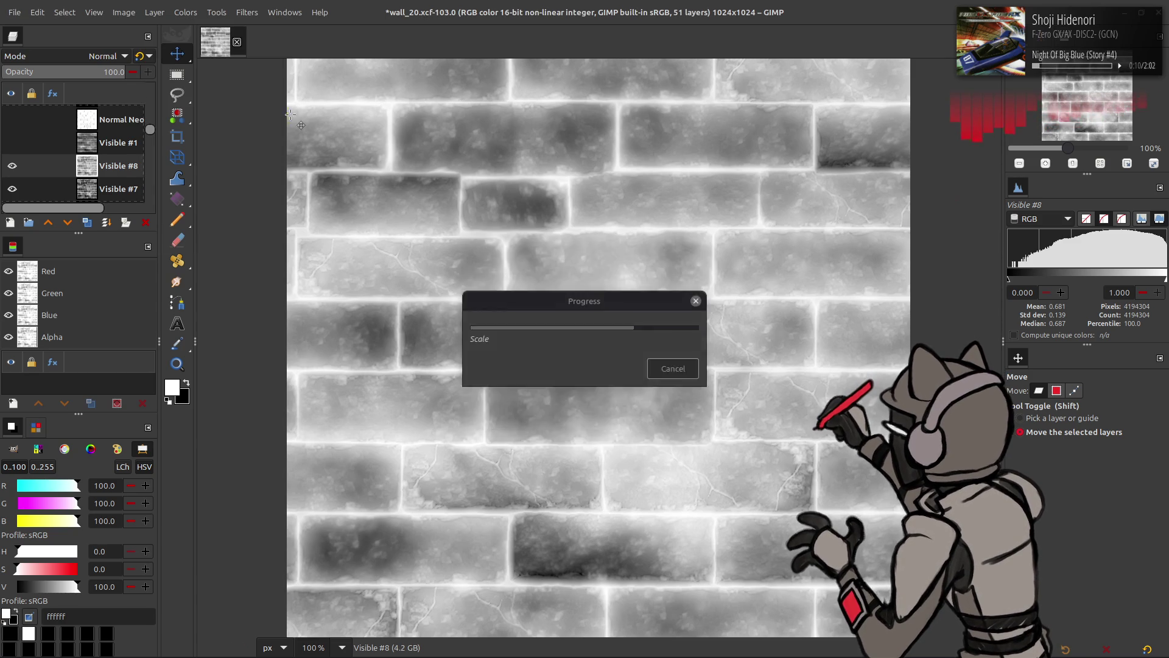
# Reapply the Colour Space Swap filter to the bricks through G'MIC-Qt
pyautogui.click(248, 12)
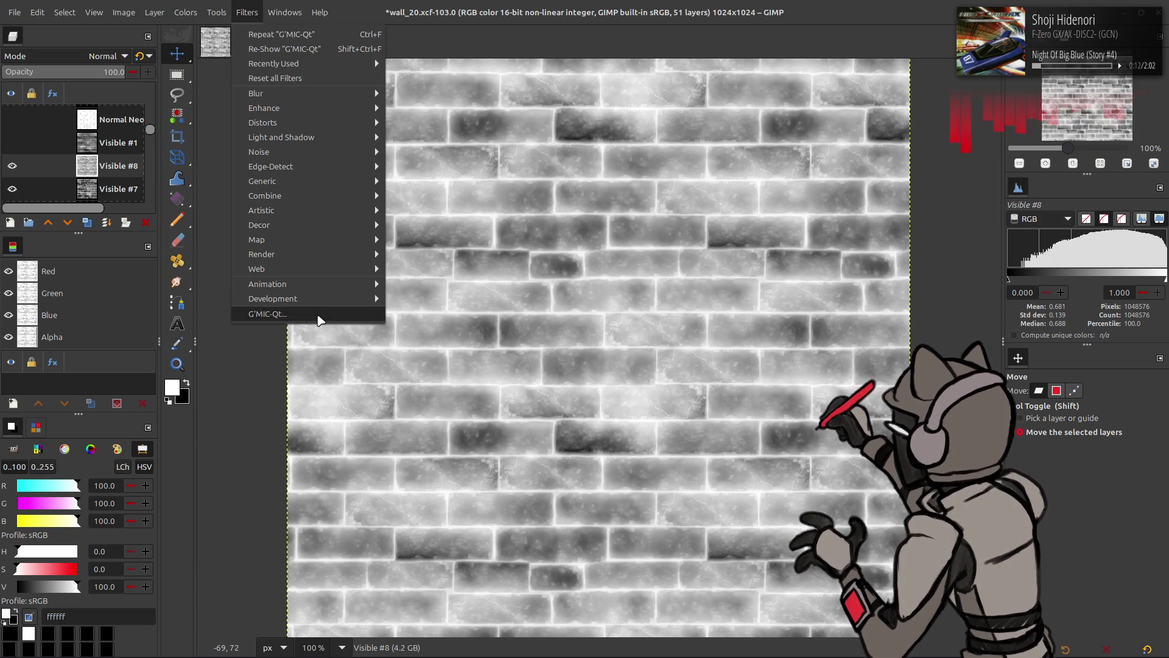
pyautogui.click(268, 314)
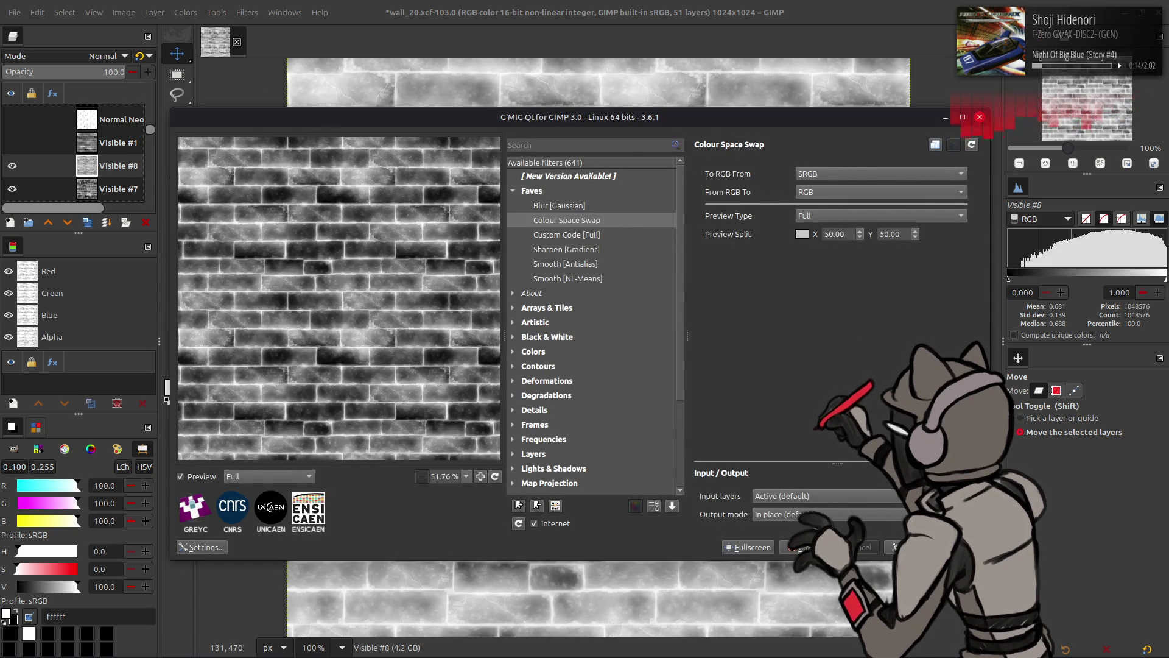
pyautogui.click(800, 547)
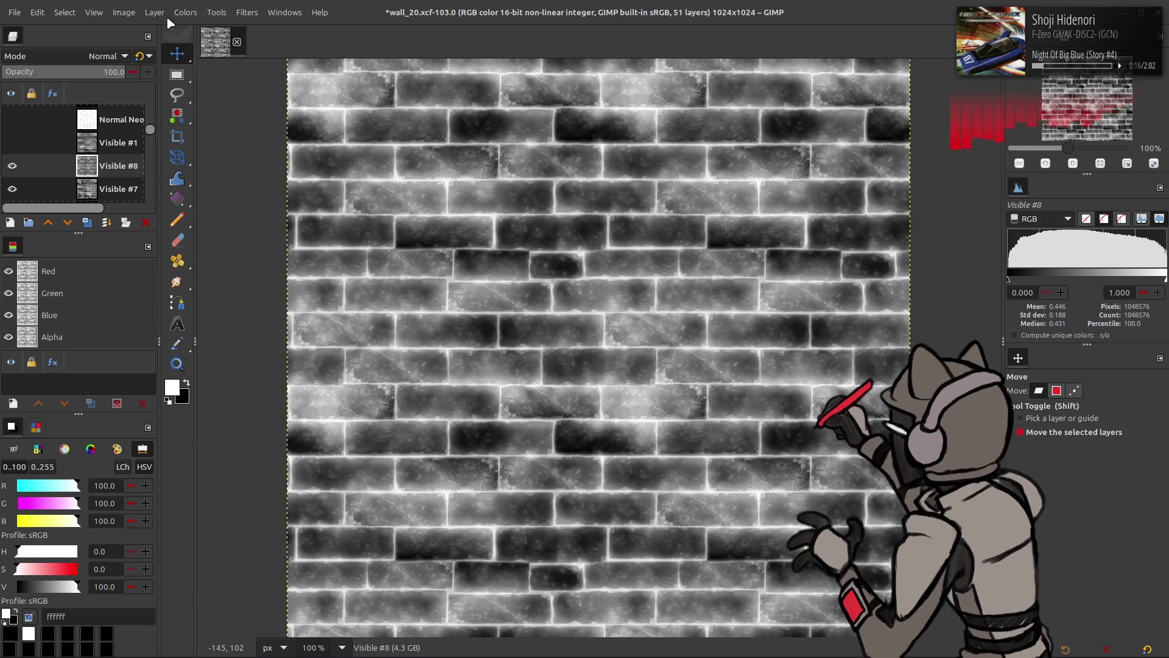
# Open Layer Boundary Size and cancel it without changes
pyautogui.click(179, 12)
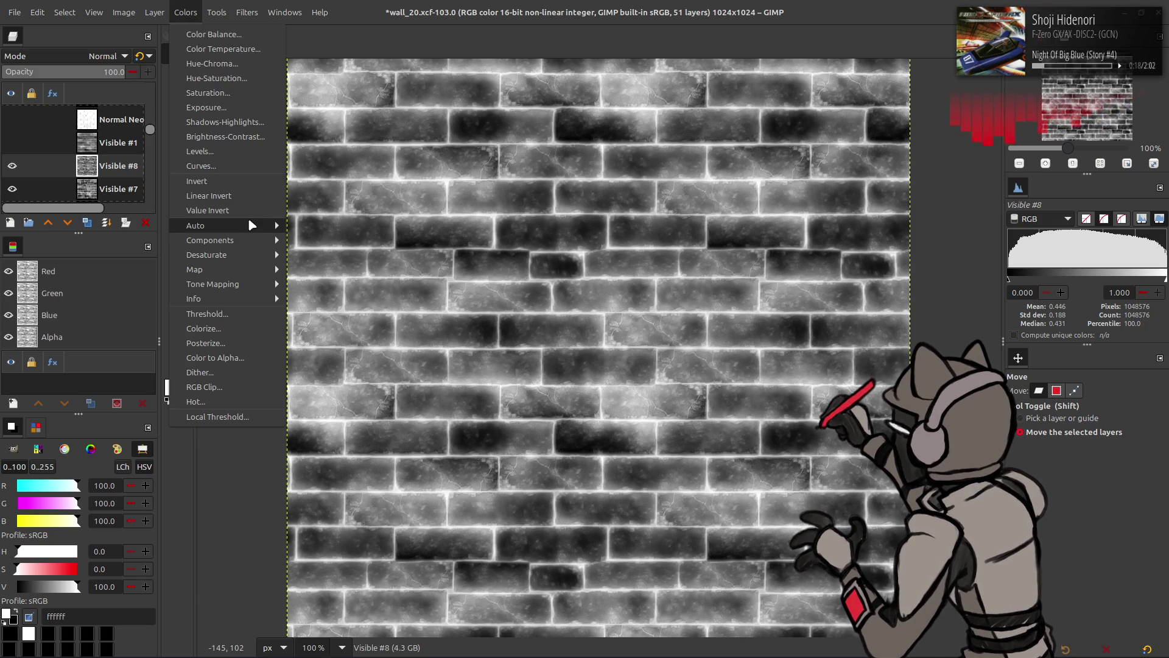
pyautogui.moveTo(154, 12)
pyautogui.click(201, 182)
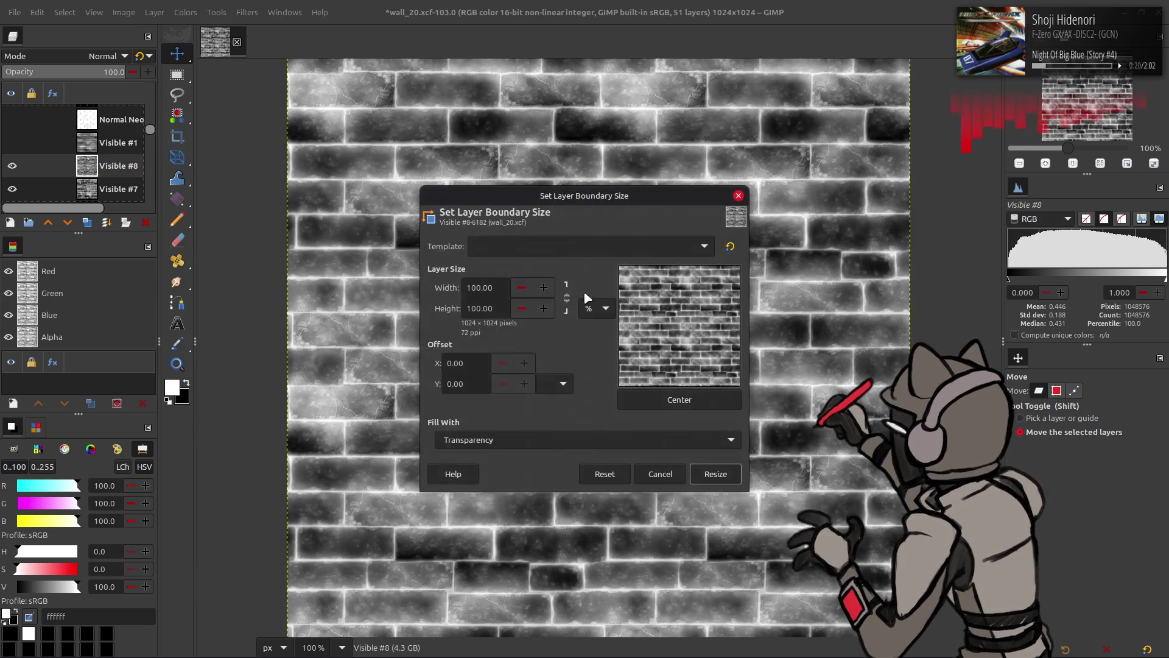
pyautogui.click(634, 466)
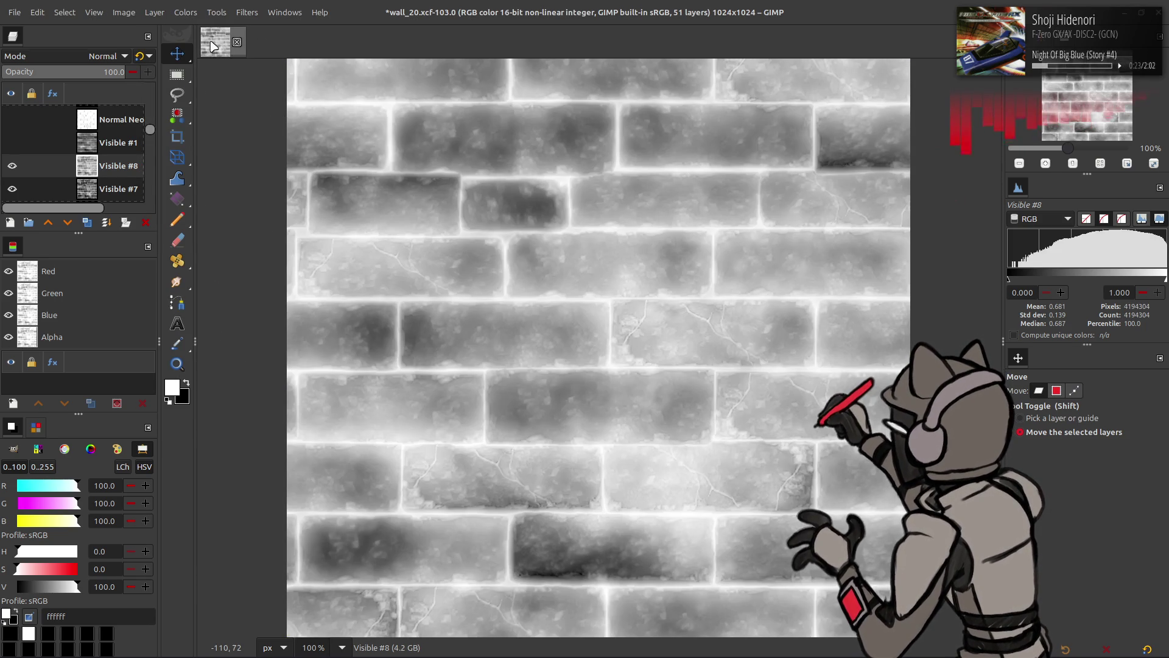
pyautogui.click(154, 13)
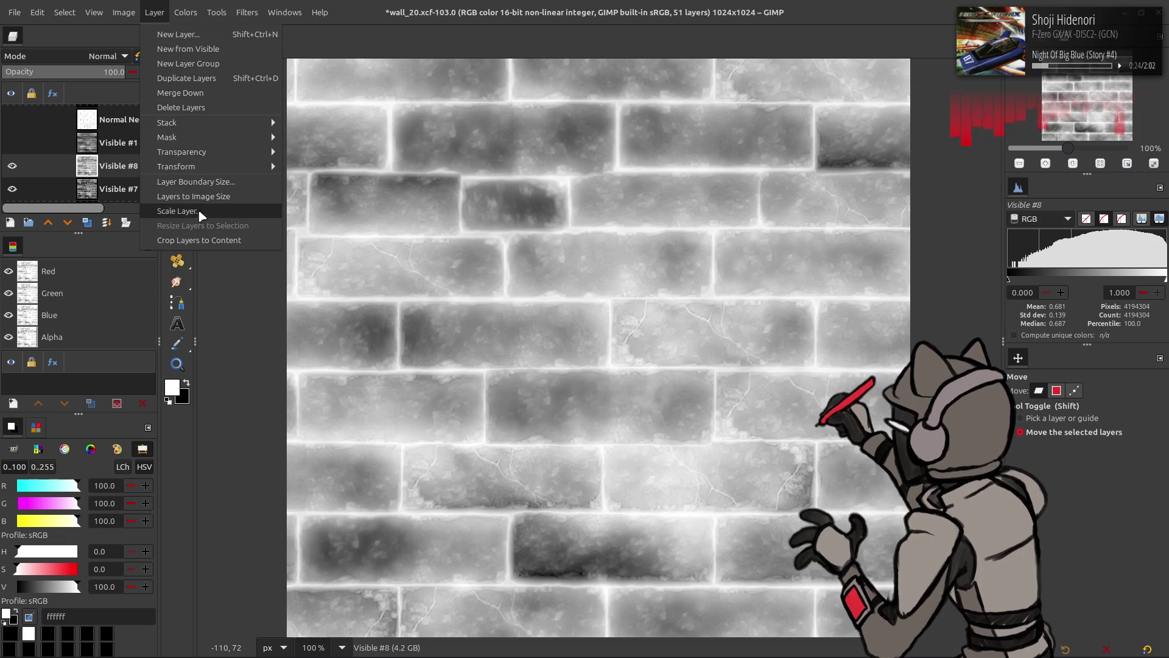
# Scale the brick layer to 25% (512×512) and zoom the view to 200%
pyautogui.click(201, 213)
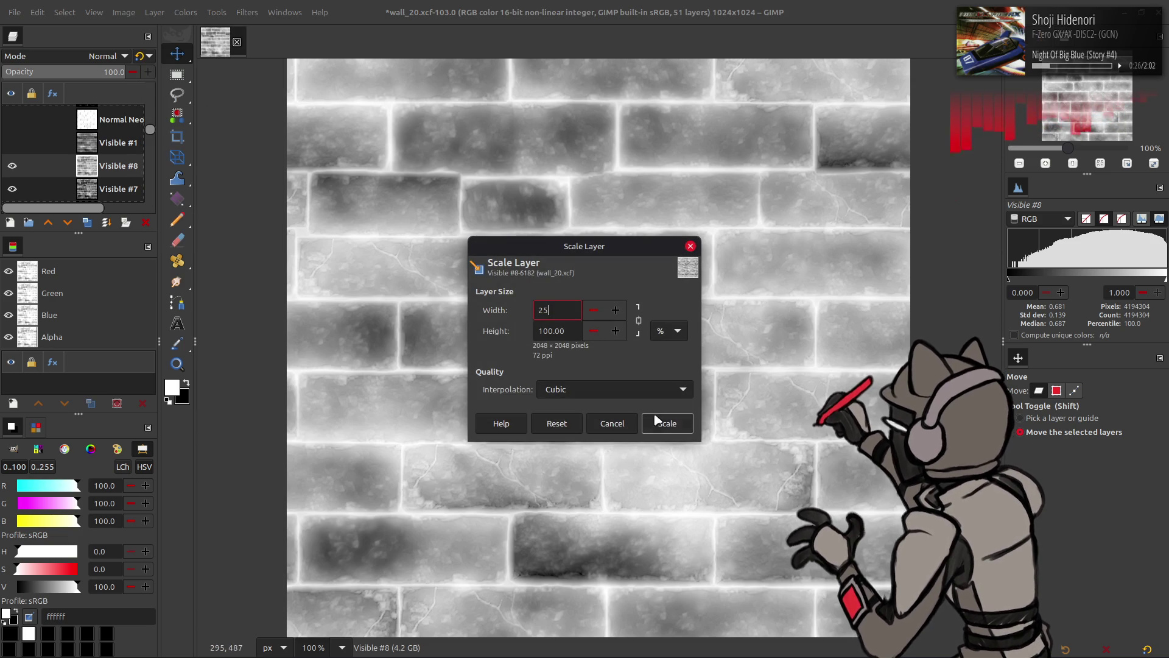
pyautogui.press('Return')
pyautogui.click(676, 429)
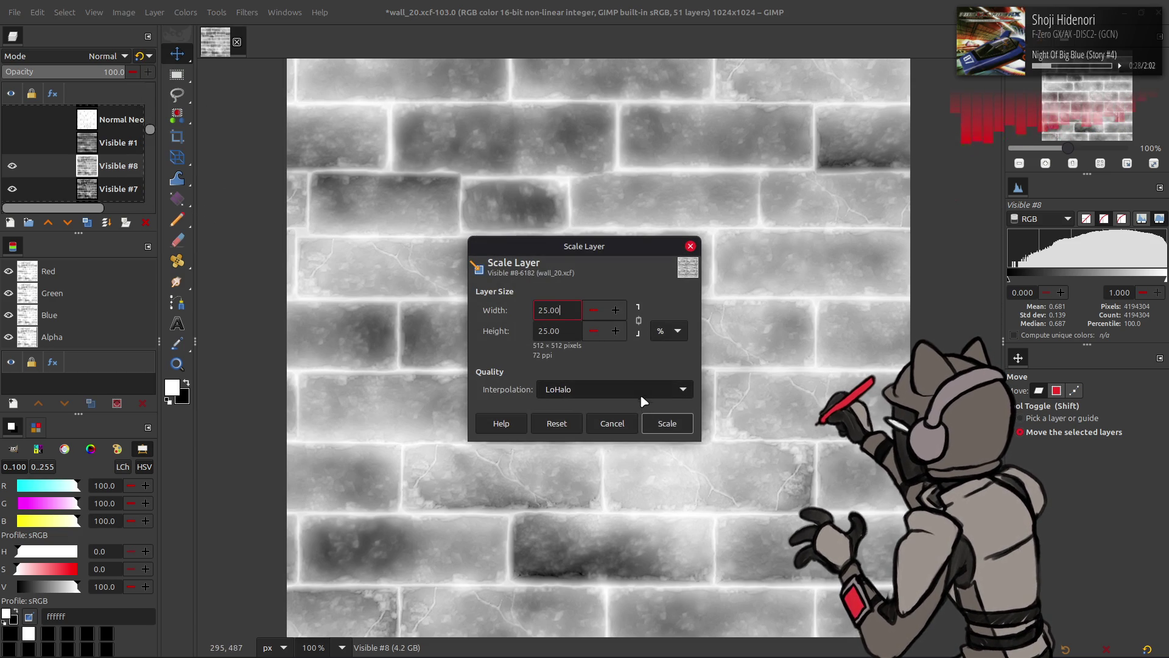
pyautogui.press('2')
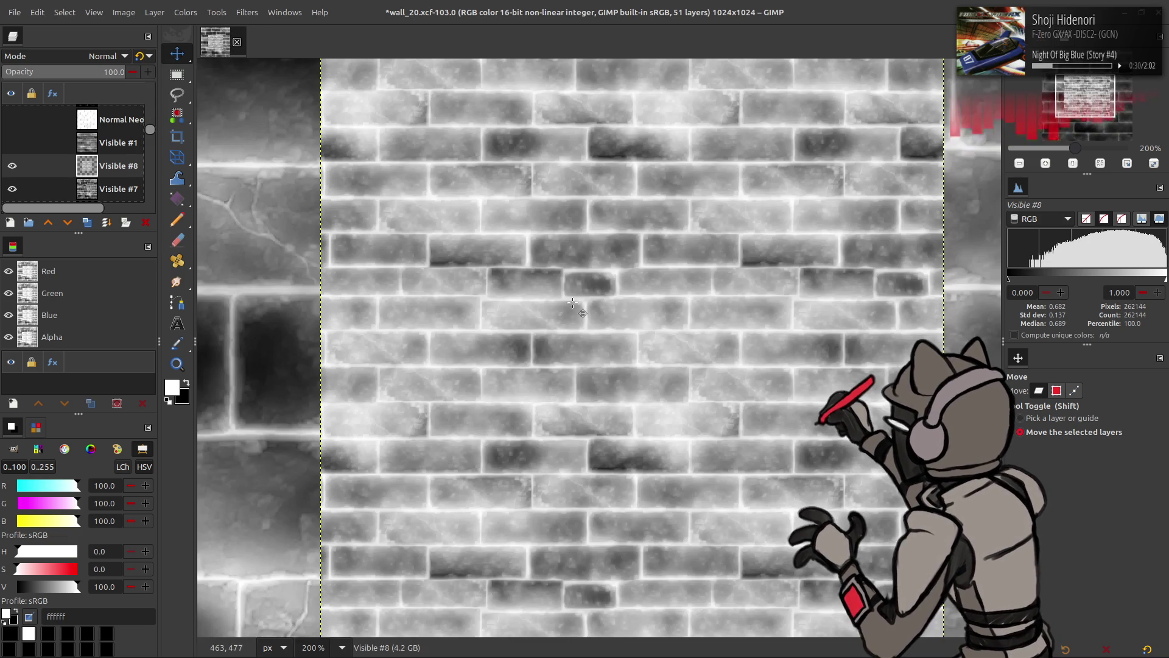
# Darken the bricks with G'MIC's Colour Space Swap filter
pyautogui.click(247, 12)
pyautogui.click(304, 315)
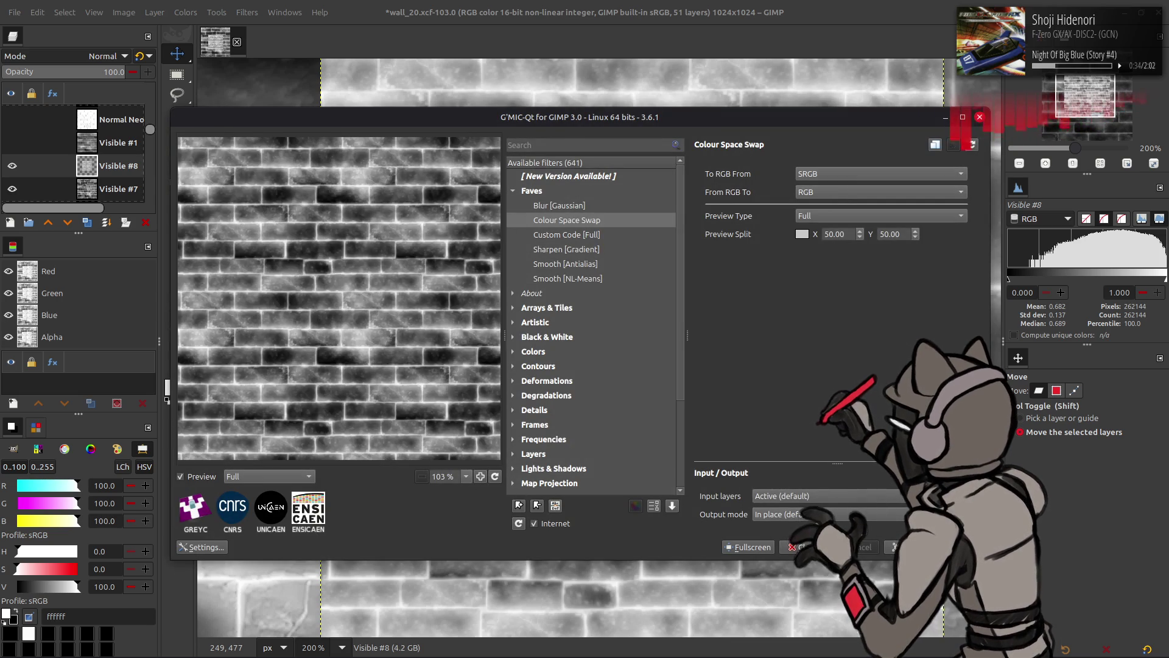
pyautogui.click(908, 547)
# Crop the layer boundary to 50%, leaving a 256×256 brick square
pyautogui.click(154, 12)
pyautogui.click(210, 195)
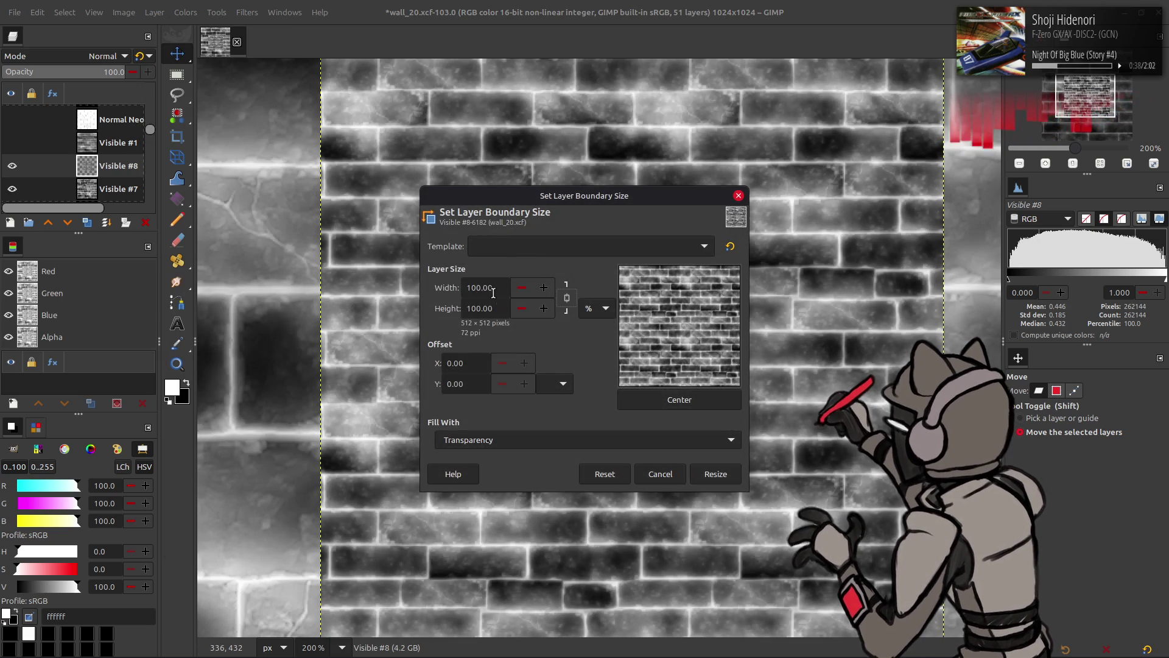
pyautogui.click(712, 474)
pyautogui.hscroll(2, 521, 316)
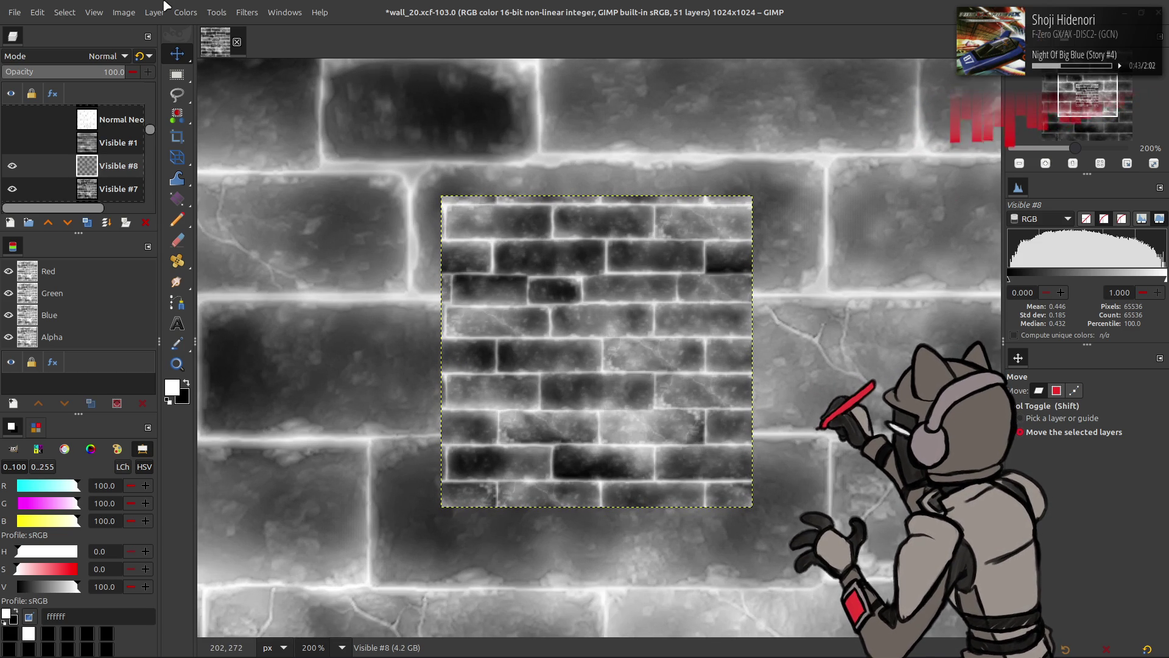
pyautogui.click(186, 12)
# Apply Auto Stretch Contrast to the brick square
pyautogui.moveTo(244, 226)
pyautogui.click(326, 259)
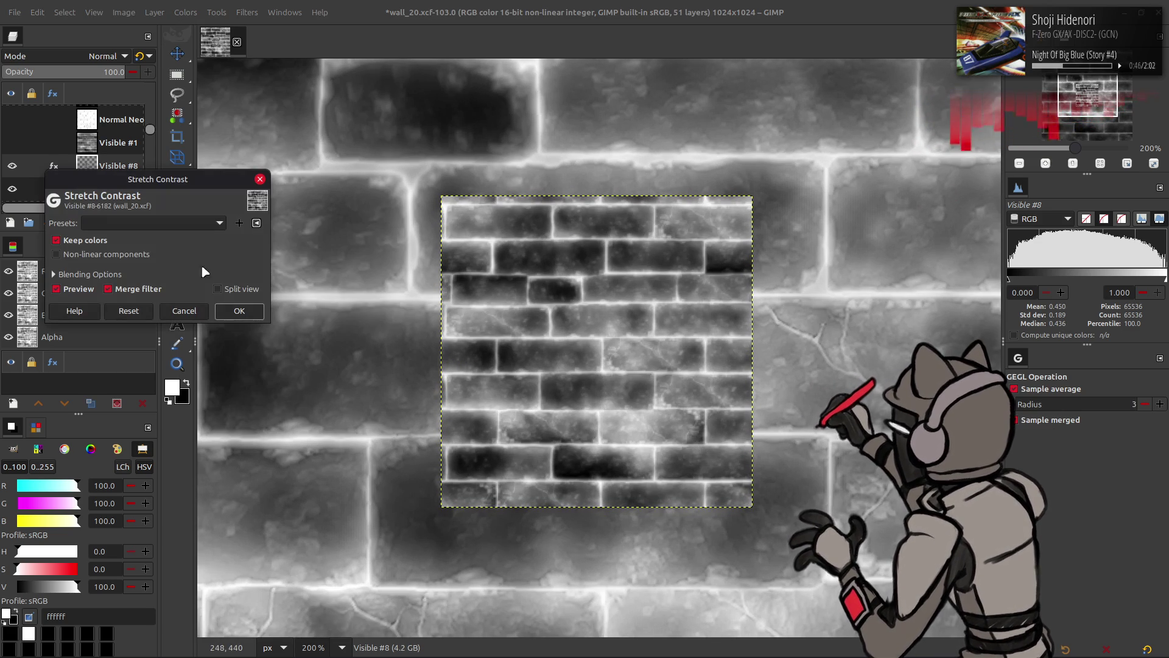
pyautogui.click(247, 313)
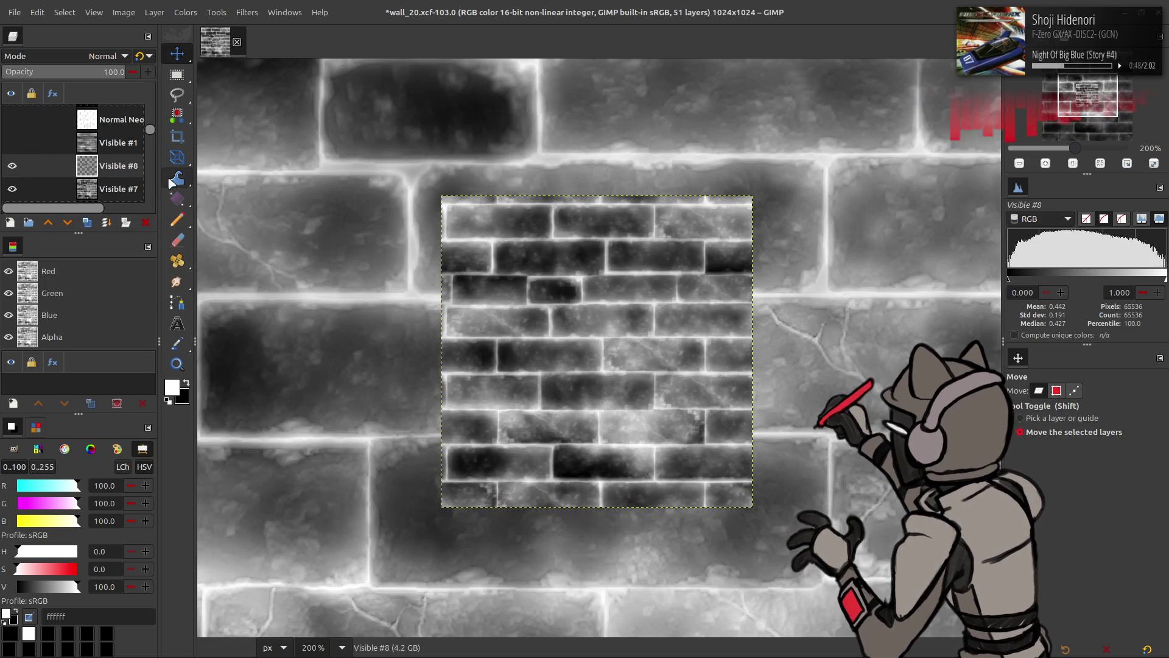
# Move the brick layer higher in the stack and rename it mask_02 Neo Alt
pyautogui.moveTo(108, 174)
pyautogui.mouseDown()
pyautogui.moveTo(108, 93)
pyautogui.moveTo(113, 166)
pyautogui.mouseUp()
pyautogui.doubleClick(118, 156)
pyautogui.write('mask_02 Neo A')
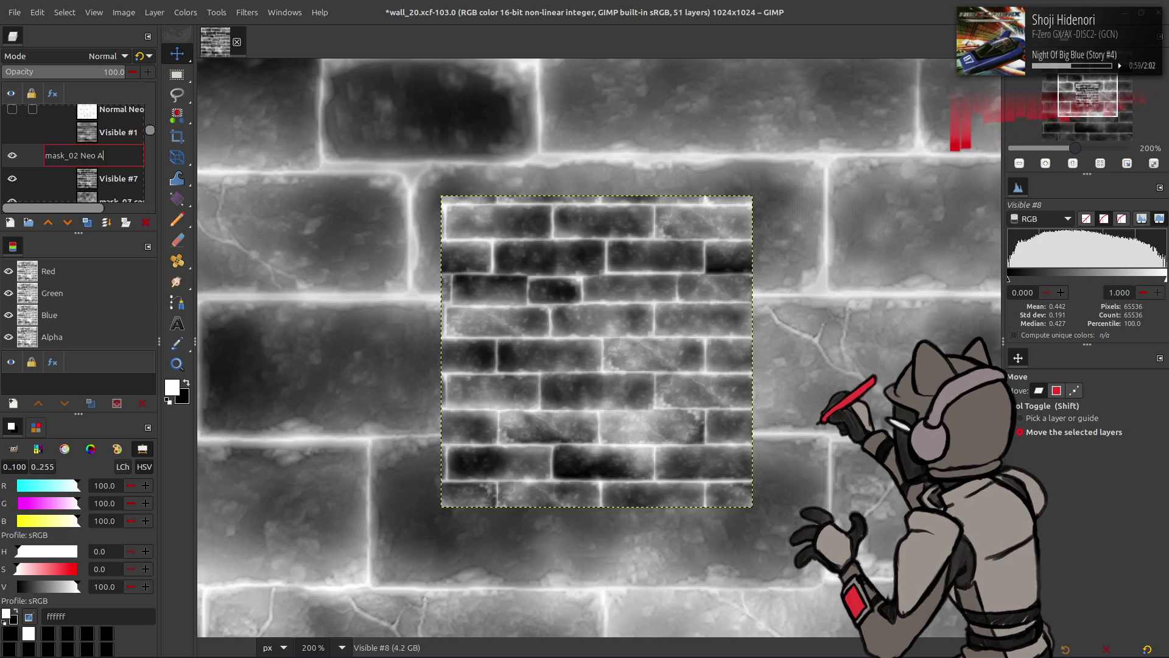
pyautogui.write('lt')
pyautogui.press('Return')
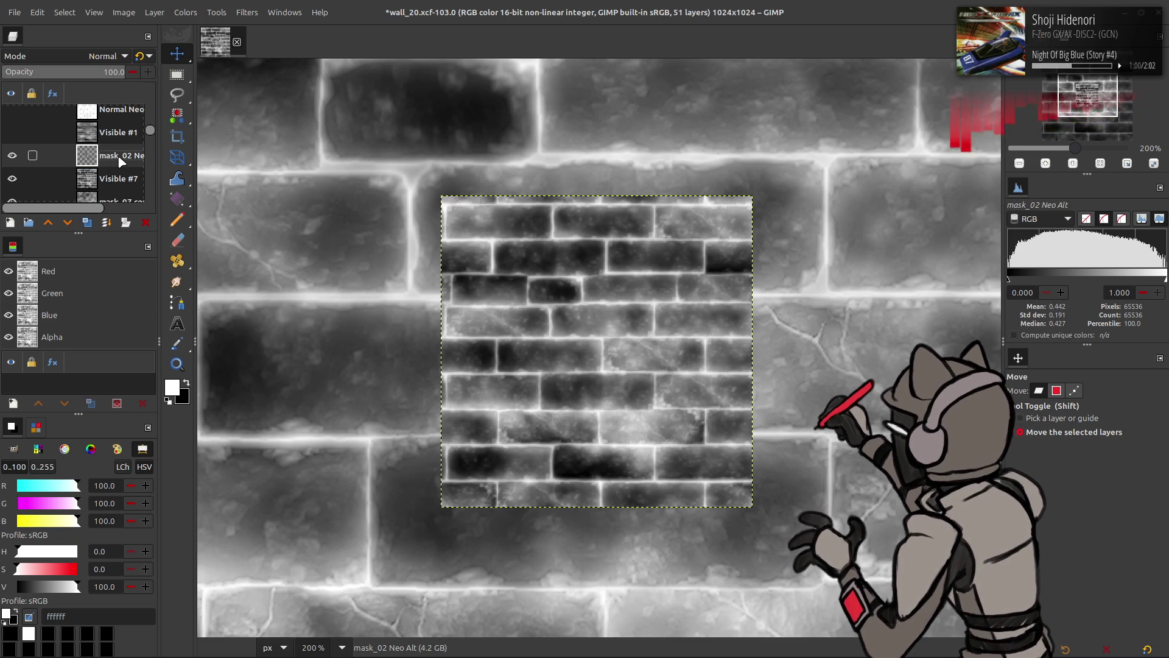
pyautogui.scroll(5, 121, 161)
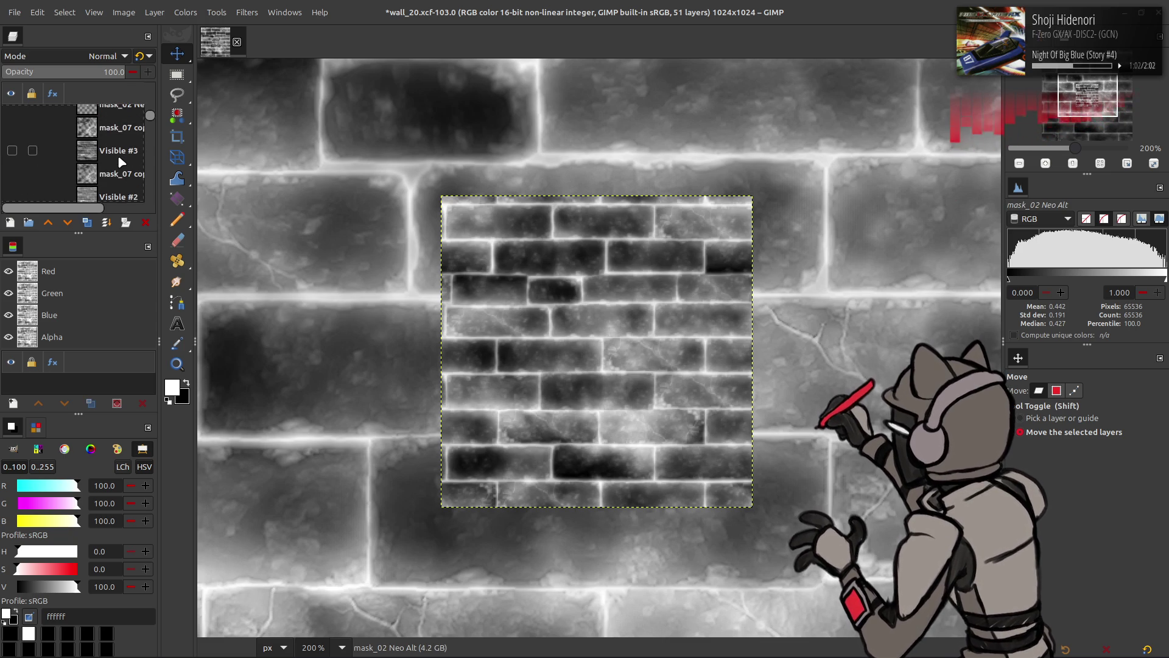
# Toggle Visible #4 and Visible #5 on and off to compare them with the mask
pyautogui.scroll(1, 121, 162)
pyautogui.click(13, 115)
pyautogui.click(12, 116)
pyautogui.click(13, 139)
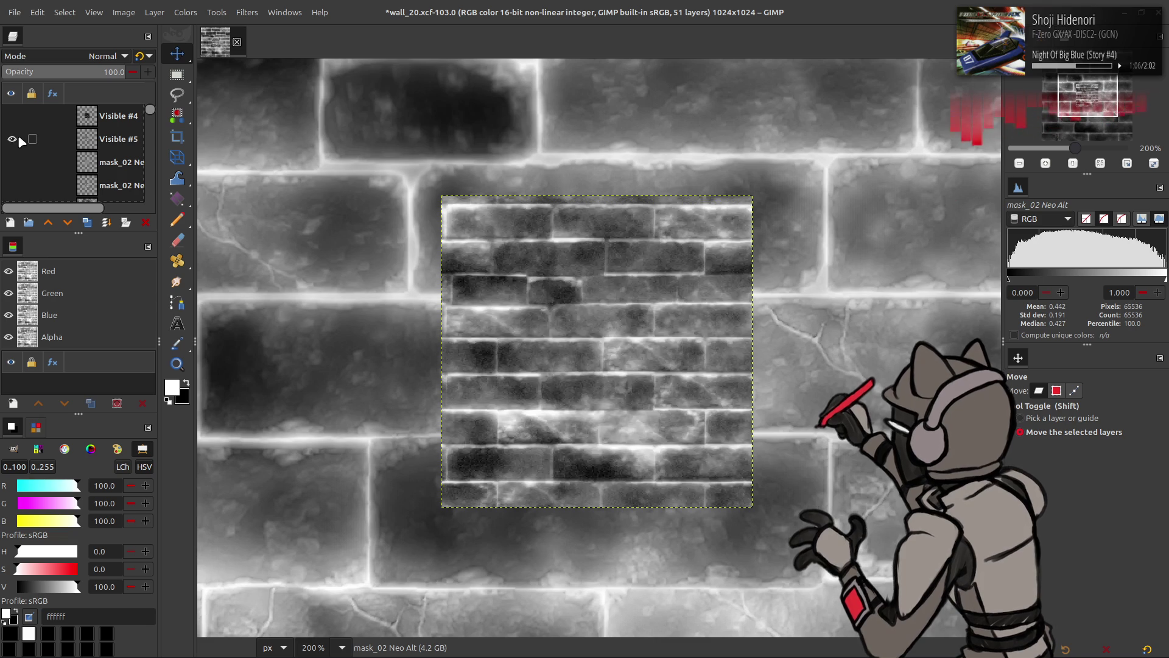
pyautogui.click(18, 136)
pyautogui.click(18, 138)
pyautogui.click(18, 137)
pyautogui.click(18, 138)
pyautogui.click(18, 137)
pyautogui.click(18, 138)
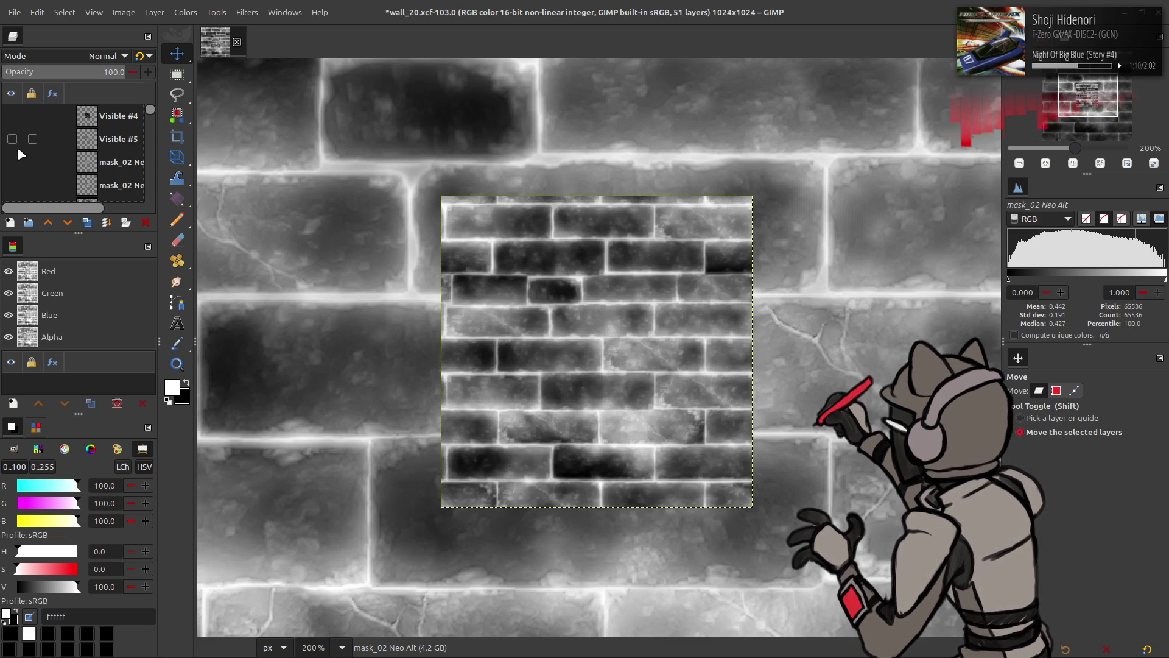
# Toggle the other mask_02 layers' visibility to compare brick versions
pyautogui.click(13, 162)
pyautogui.click(19, 163)
pyautogui.click(19, 185)
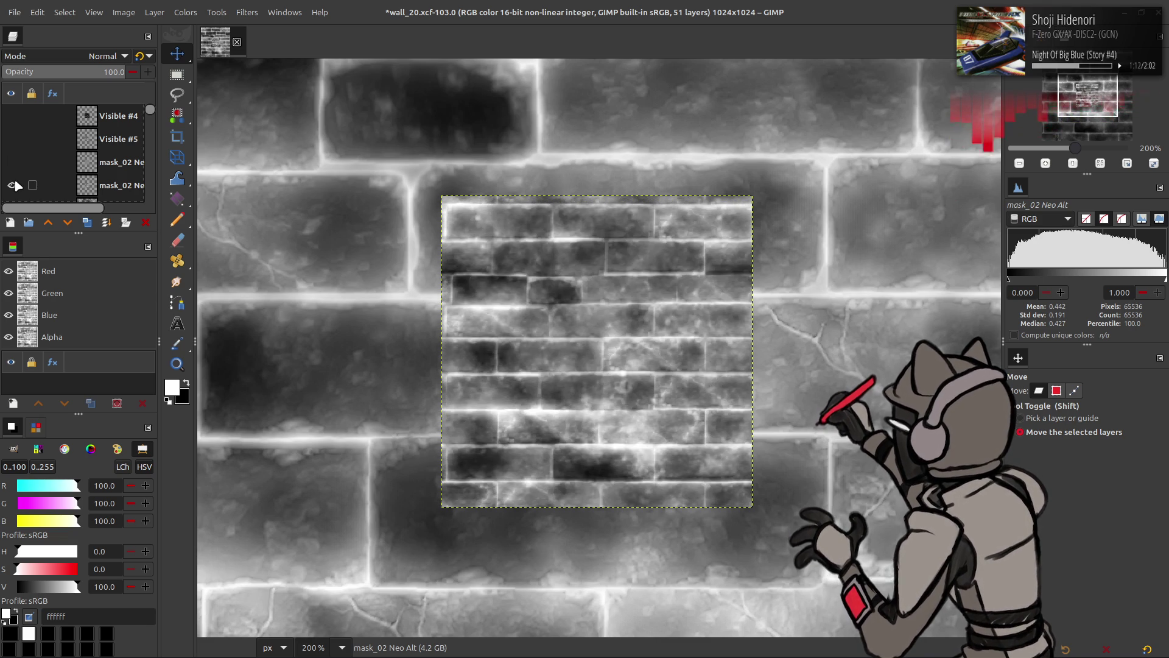
pyautogui.click(19, 185)
pyautogui.scroll(-2, 18, 185)
pyautogui.scroll(-5, 25, 170)
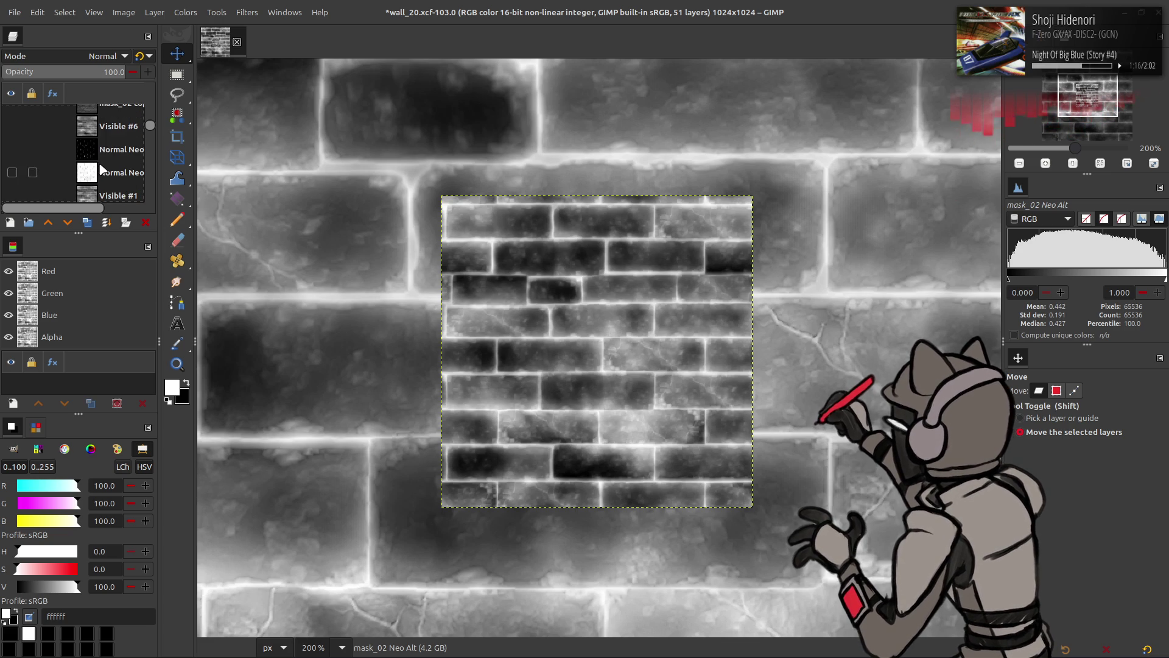
pyautogui.scroll(-3, 43, 158)
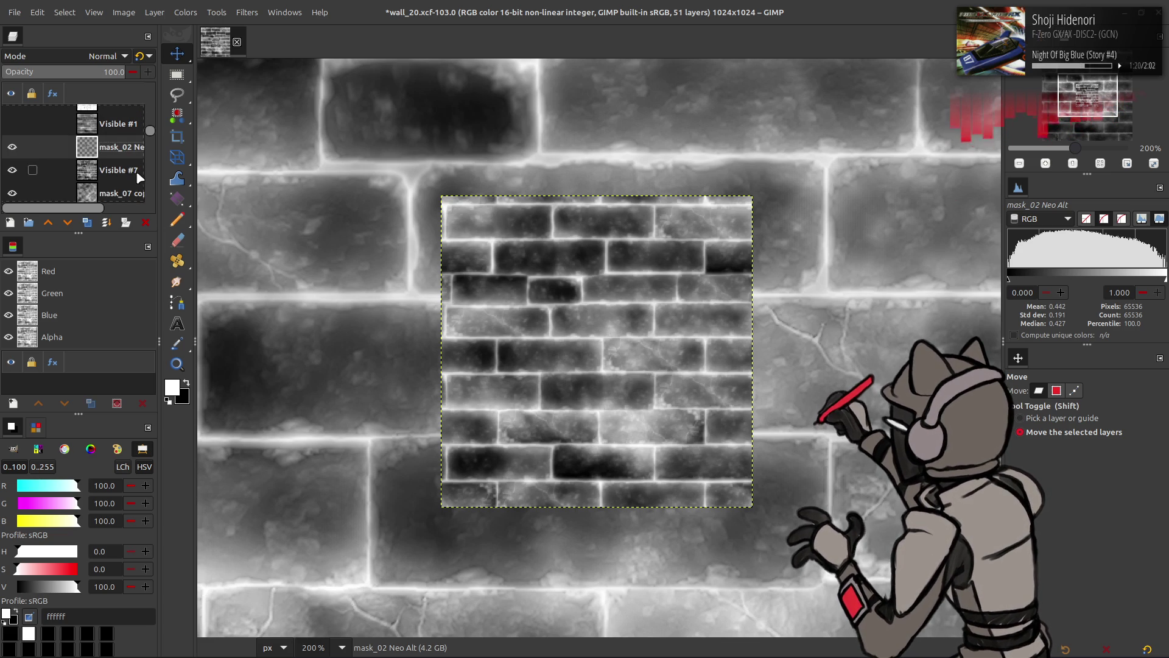
# Duplicate the mask_02 Neo Alt layer
pyautogui.click(88, 223)
pyautogui.click(87, 222)
pyautogui.click(250, 12)
pyautogui.click(324, 313)
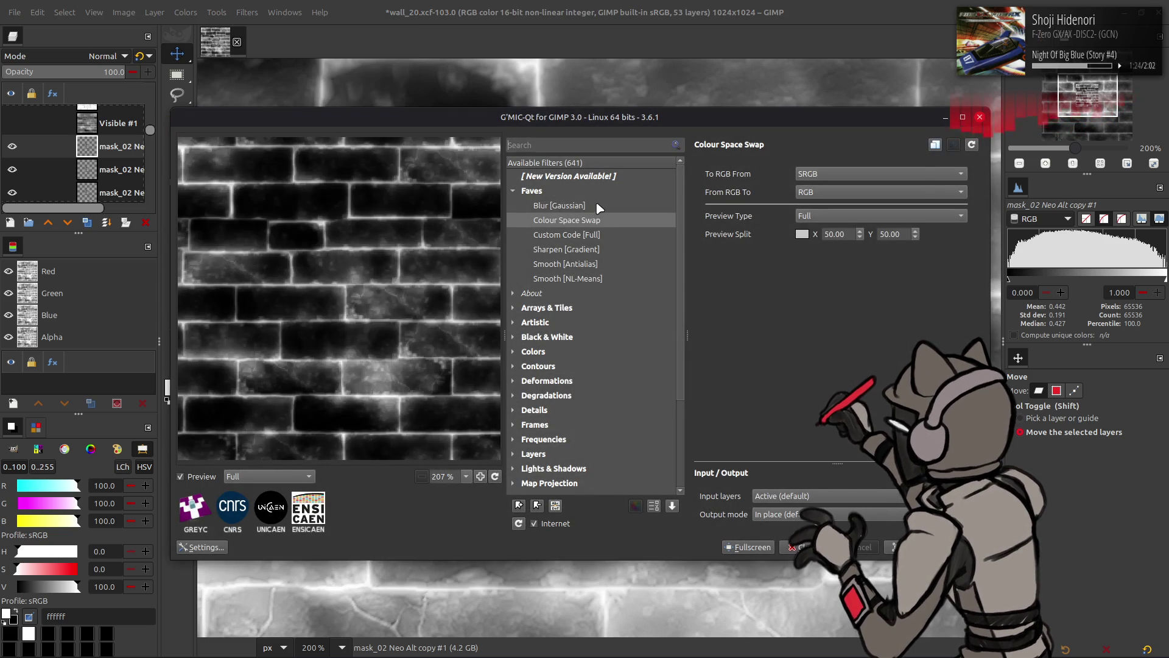
# Apply a light 0.5 Gaussian blur to the copy with G'MIC
pyautogui.click(558, 206)
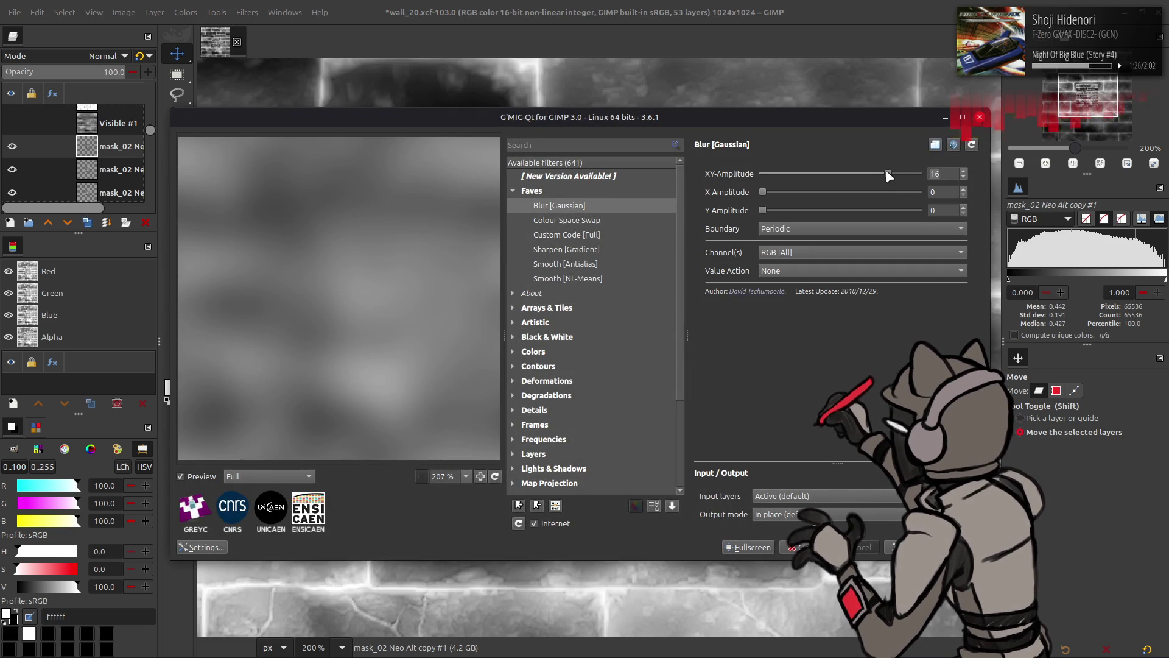
pyautogui.scroll(-10, 899, 173)
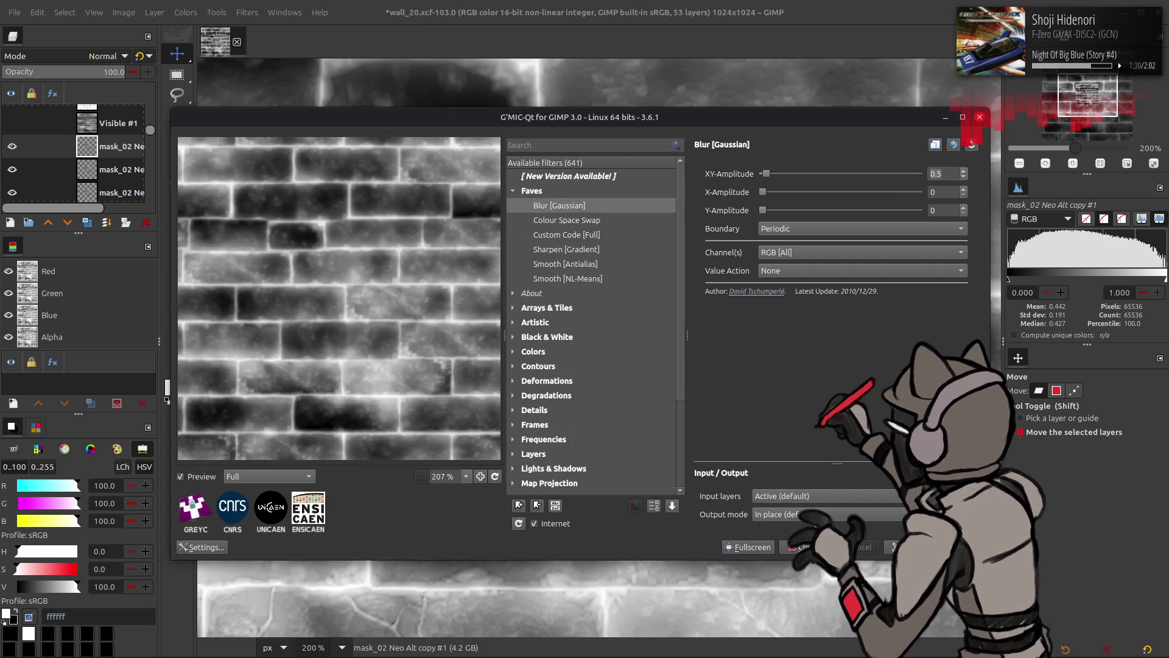
pyautogui.click(901, 547)
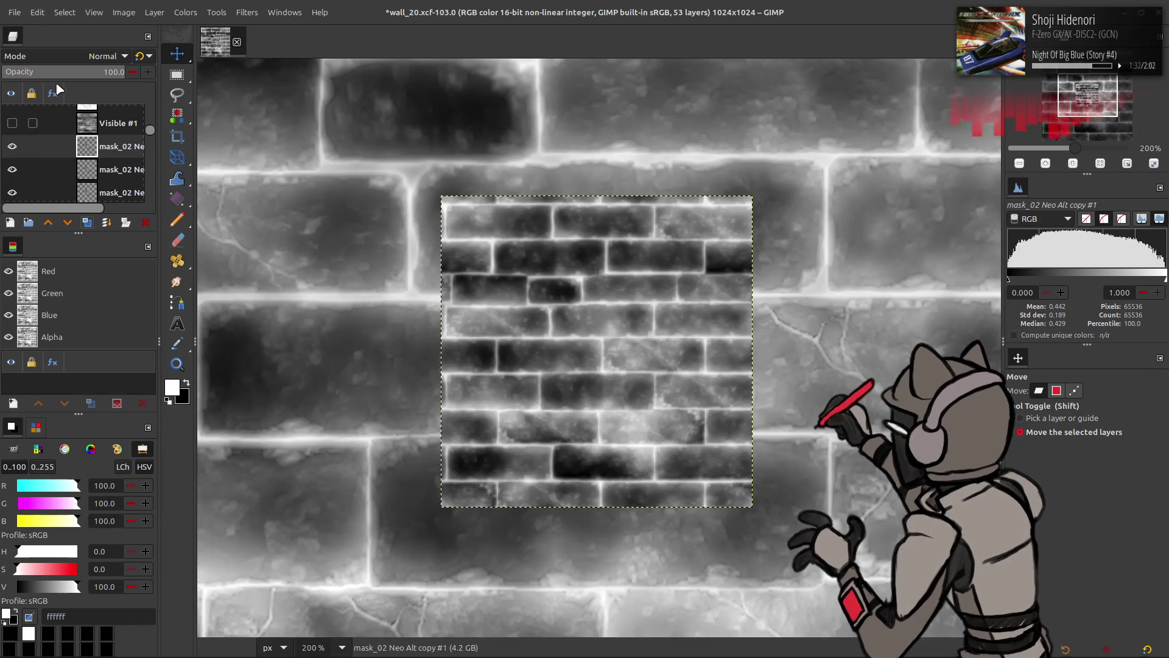
# Set the blurred copy to Grain extract and merge it down
pyautogui.click(91, 56)
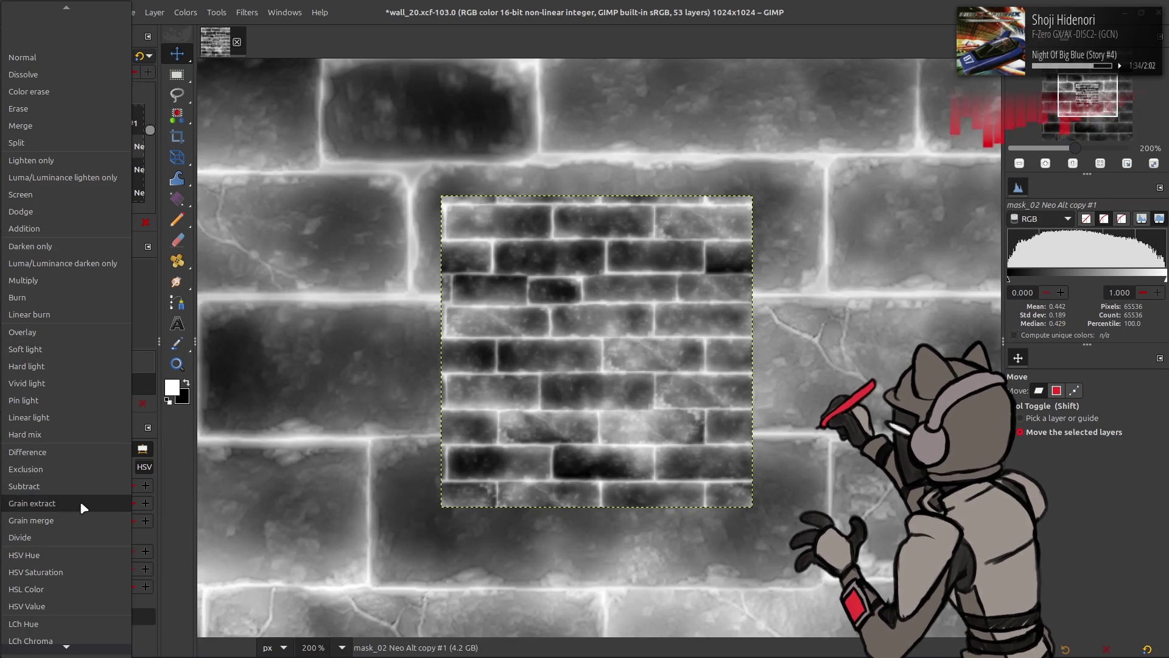
pyautogui.click(80, 502)
pyautogui.click(106, 222)
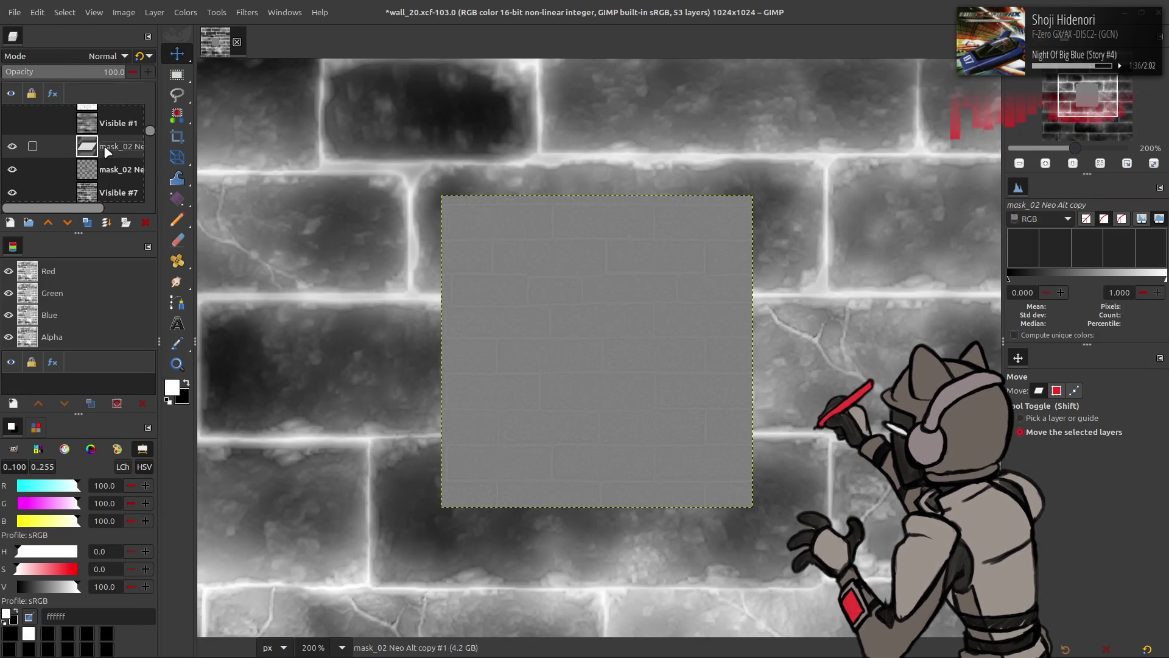
# Set the remaining copy to Grain merge and merge it down into mask_02 Neo Alt
pyautogui.click(91, 56)
pyautogui.click(77, 513)
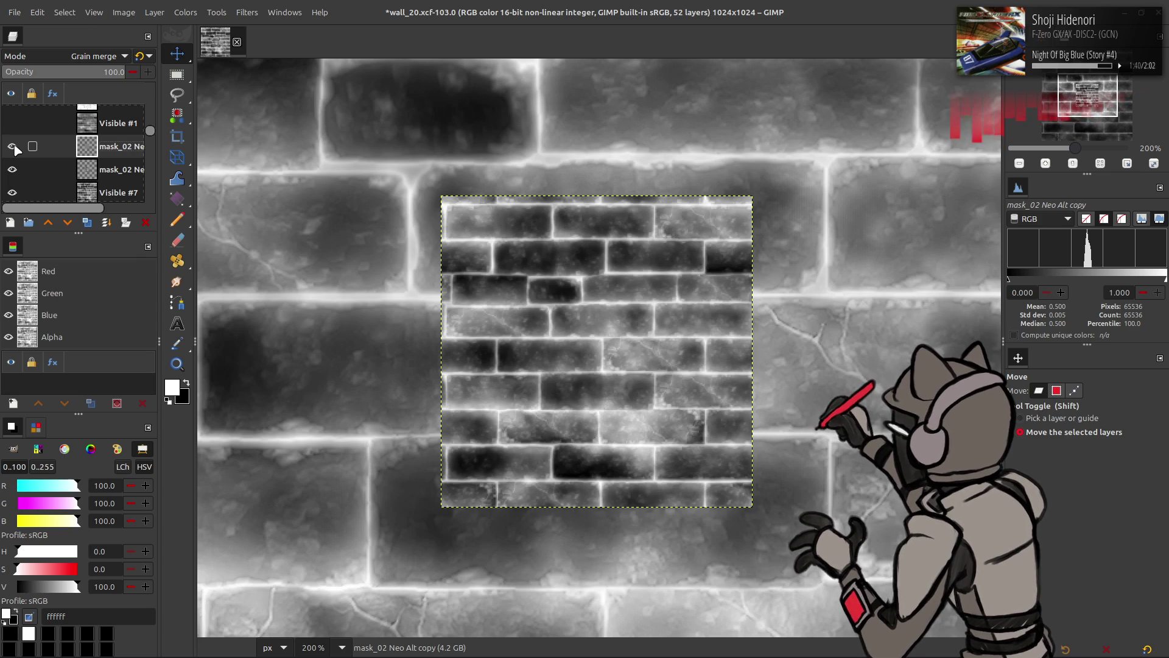
pyautogui.rightClick(91, 149)
pyautogui.click(122, 426)
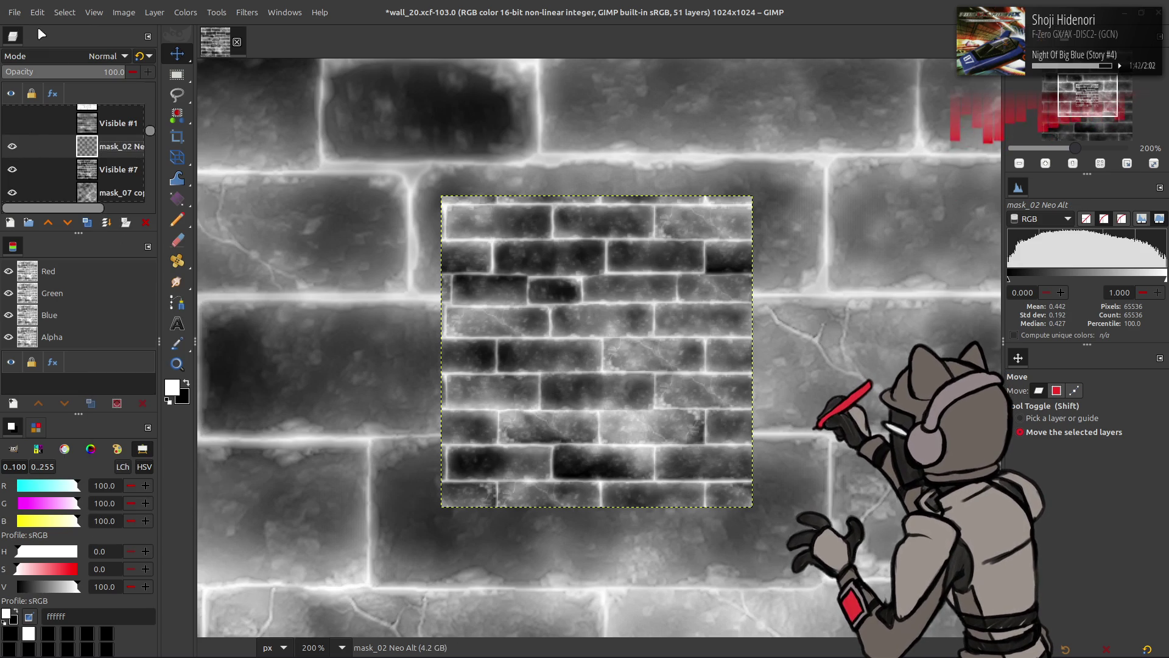
pyautogui.click(186, 12)
pyautogui.click(244, 138)
pyautogui.click(94, 155)
pyautogui.click(91, 170)
pyautogui.moveTo(327, 308); pyautogui.dragTo(47, 311)
pyautogui.press('Down')
pyautogui.press('Down')
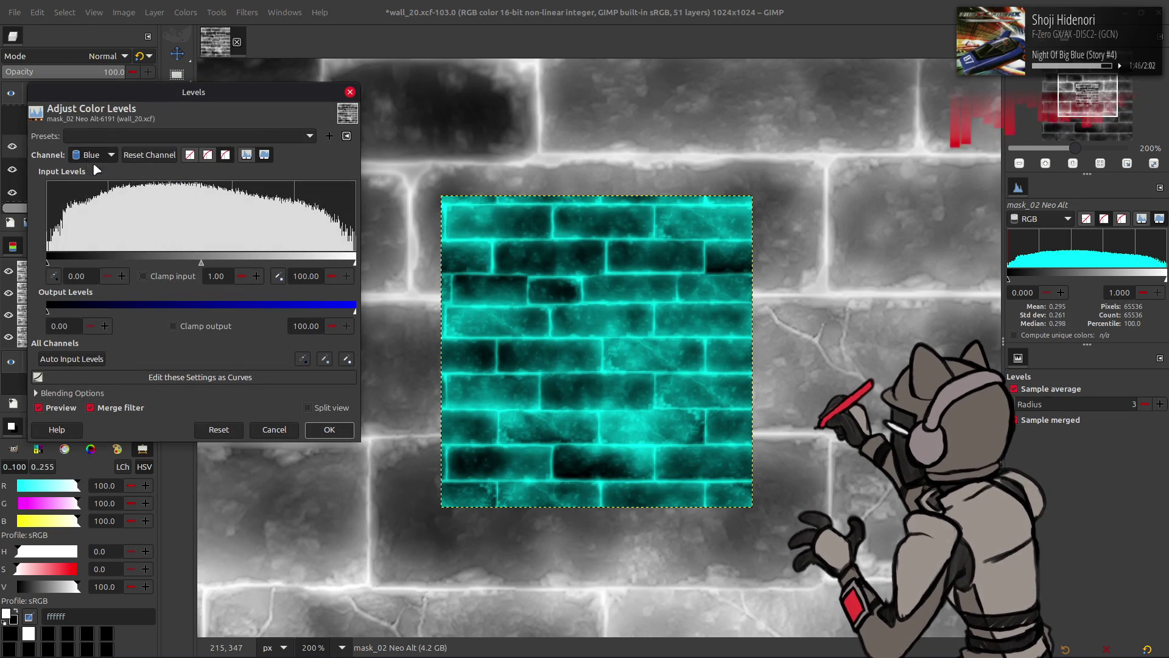
pyautogui.click(274, 430)
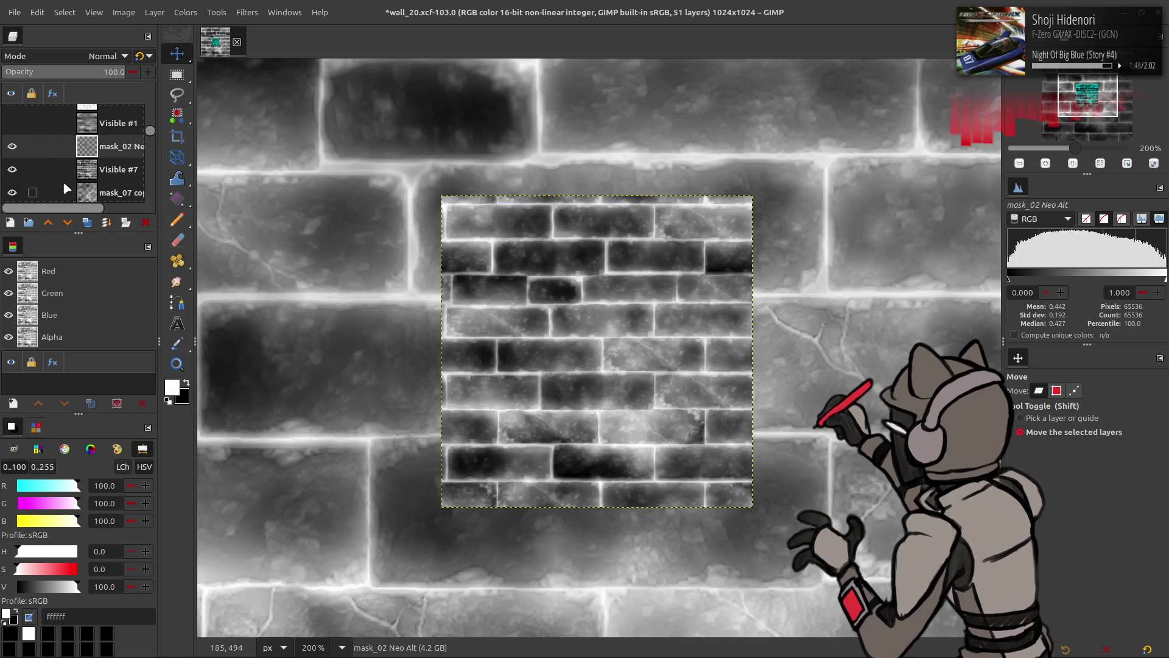
pyautogui.scroll(-3, 39, 153)
pyautogui.scroll(6, 39, 153)
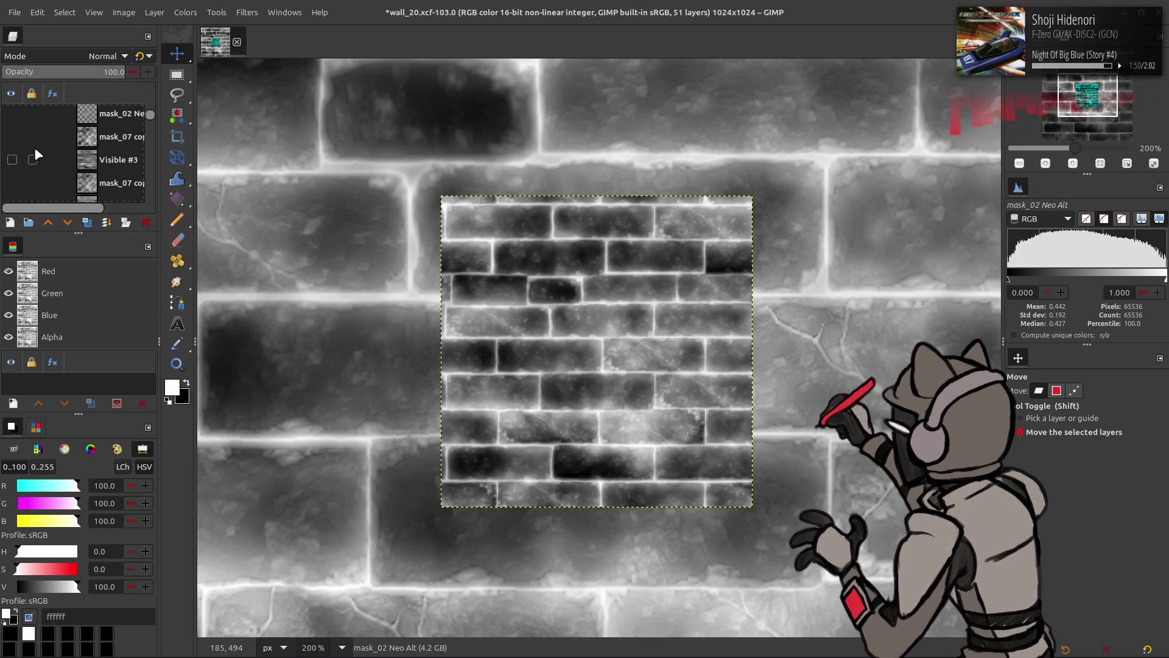
pyautogui.click(101, 174)
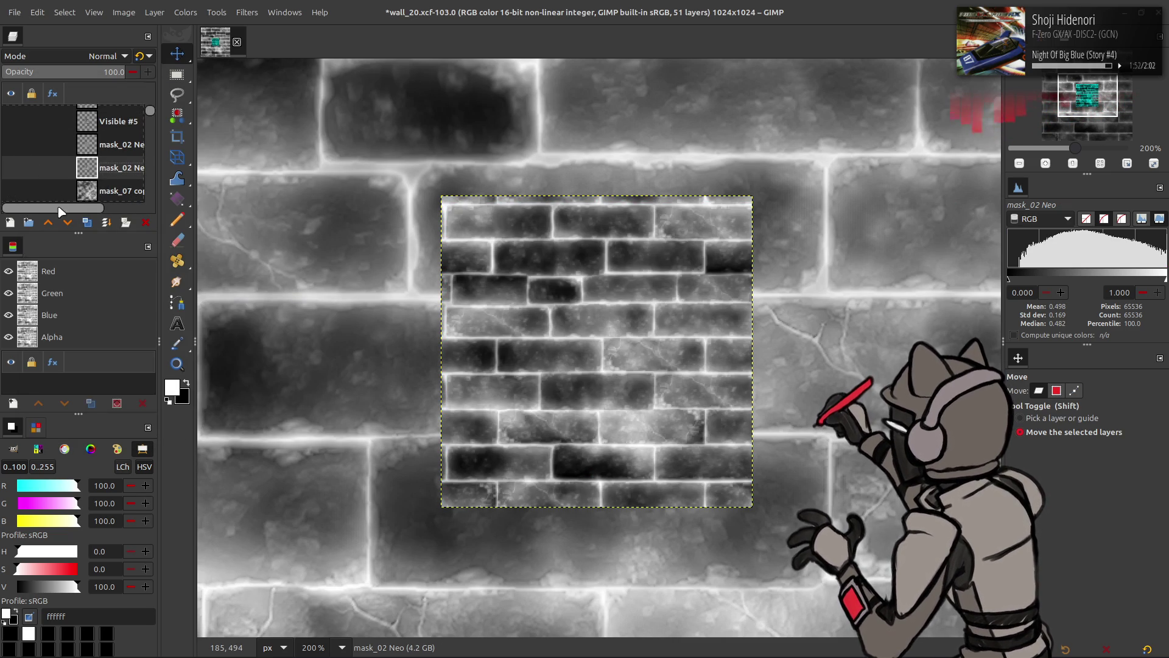
pyautogui.click(13, 169)
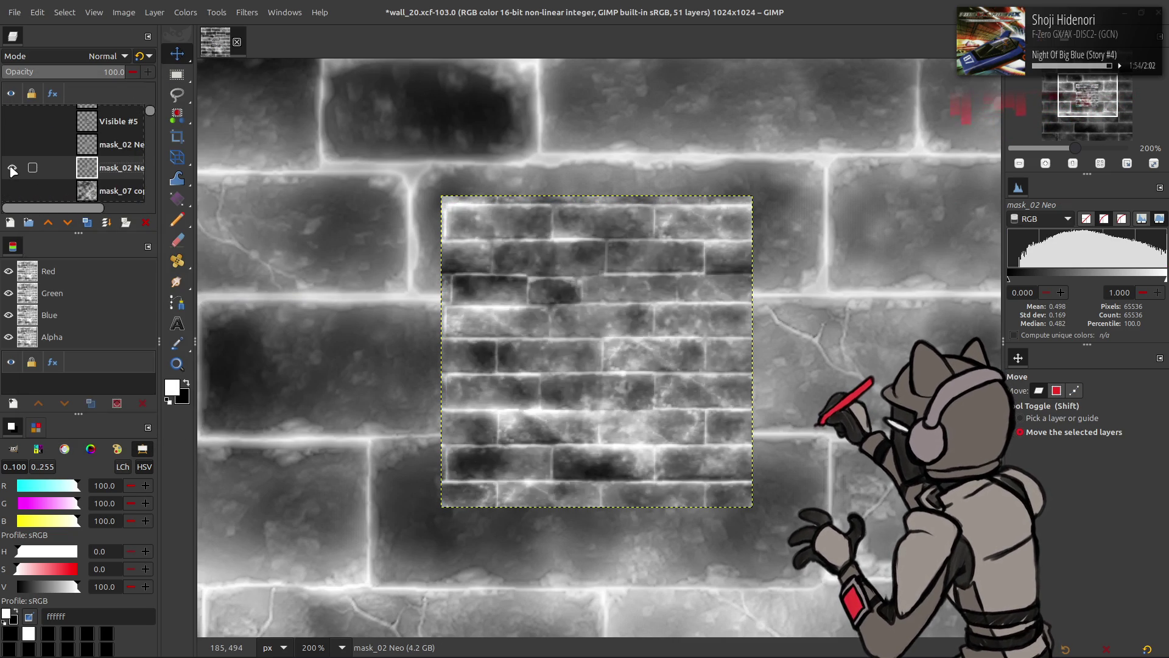
pyautogui.click(13, 169)
pyautogui.click(12, 169)
pyautogui.click(12, 169)
pyautogui.click(12, 169)
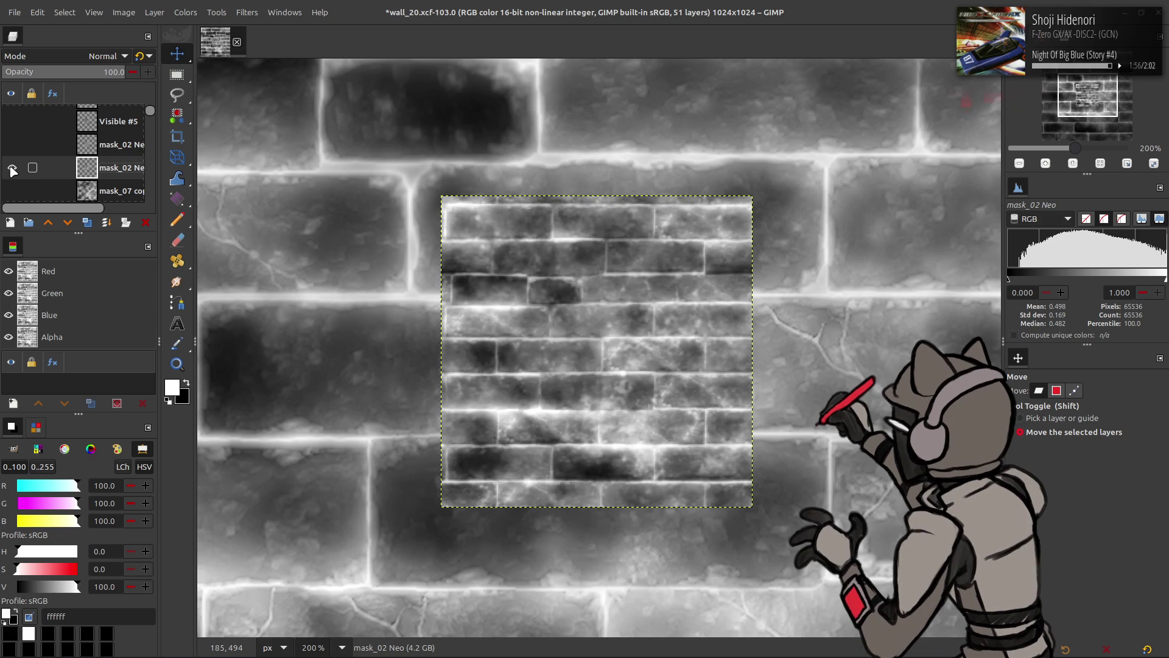
pyautogui.click(12, 169)
pyautogui.click(12, 169)
pyautogui.click(12, 169)
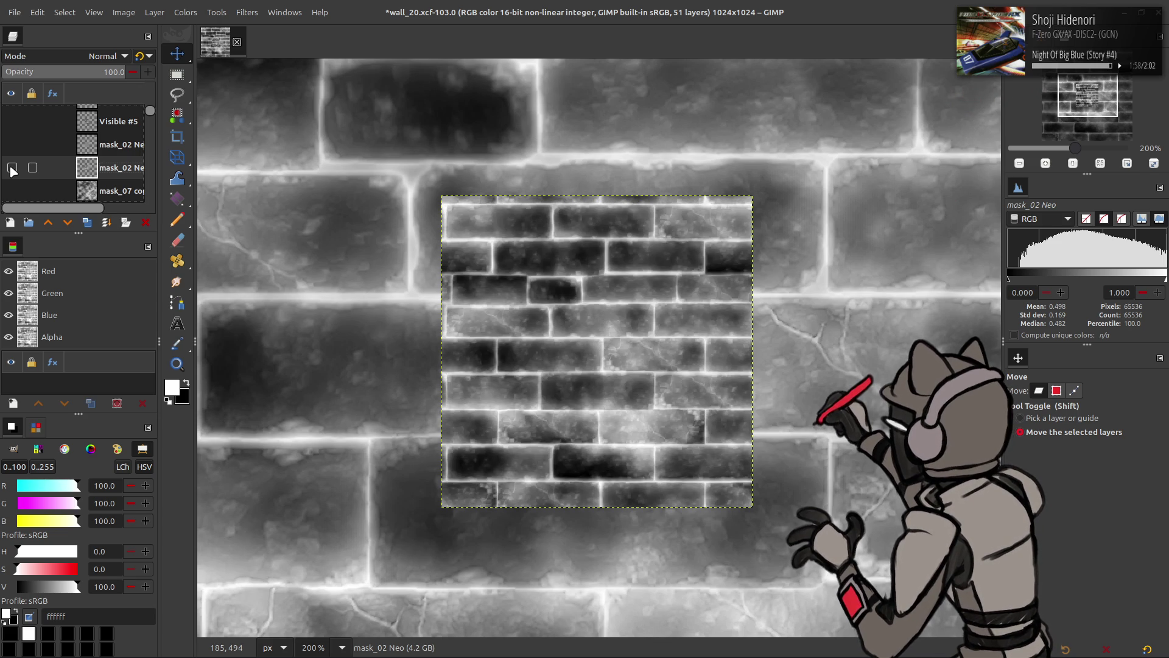
pyautogui.scroll(1, 12, 170)
pyautogui.hotkey('alt', 'Tab')
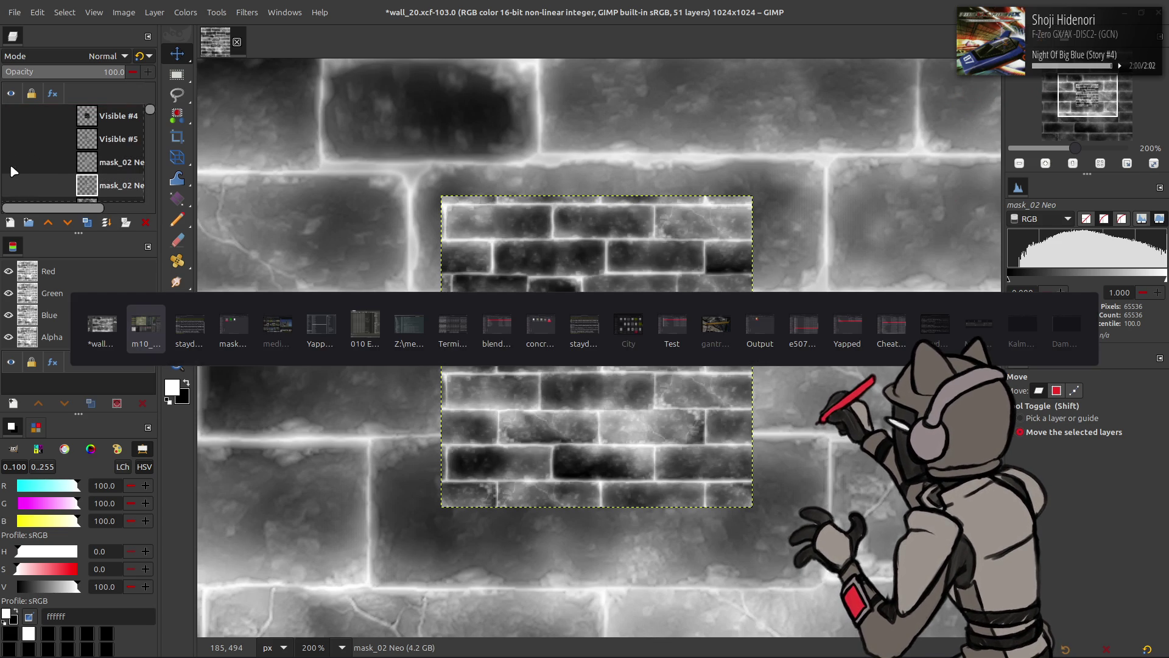
pyautogui.hotkey('alt', 'Tab')
pyautogui.moveTo(519, 232)
pyautogui.mouseDown()
pyautogui.moveTo(532, 107)
pyautogui.moveTo(536, 116)
pyautogui.mouseUp()
pyautogui.click(663, 367)
pyautogui.press('q')
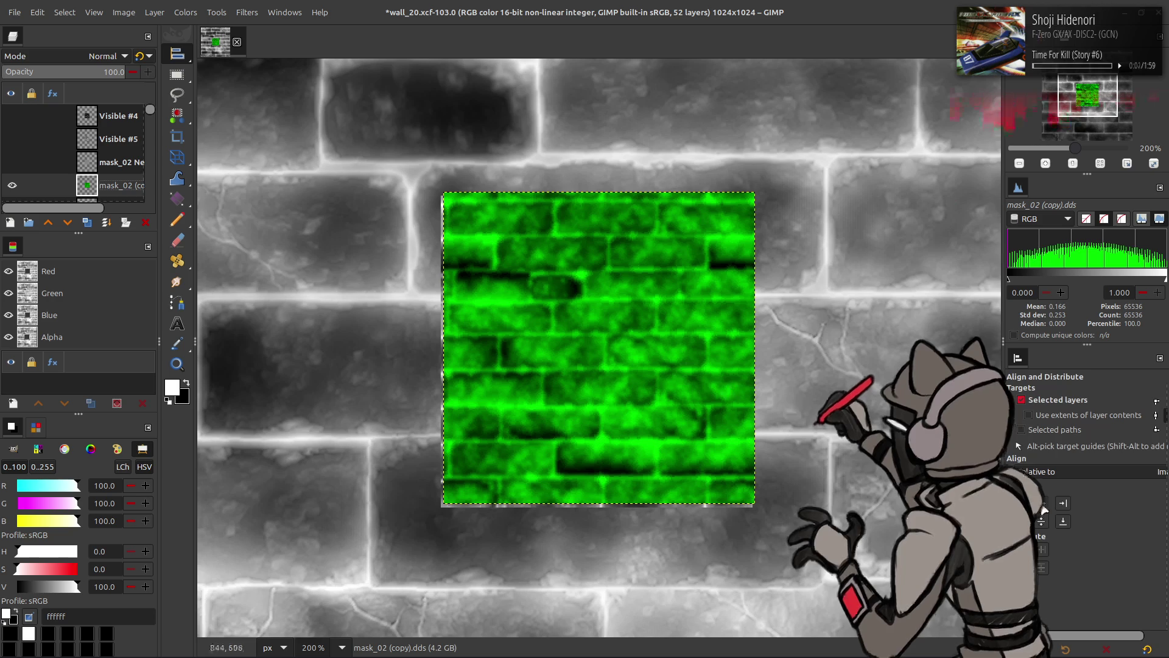
pyautogui.click(186, 12)
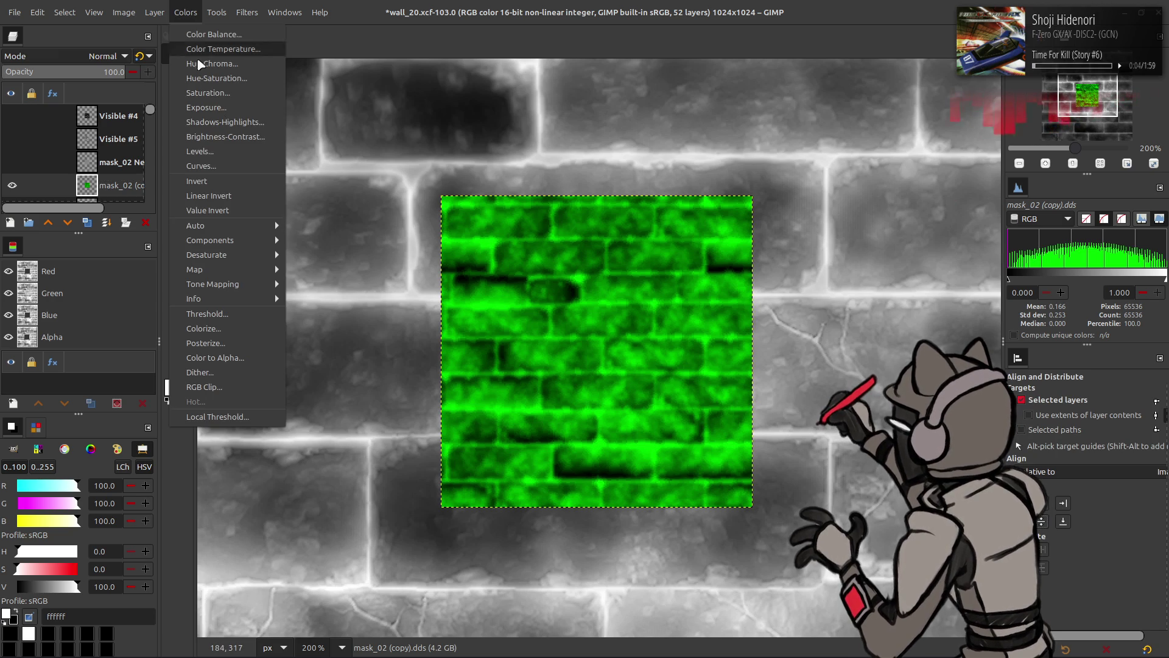
pyautogui.moveTo(246, 240)
pyautogui.click(332, 255)
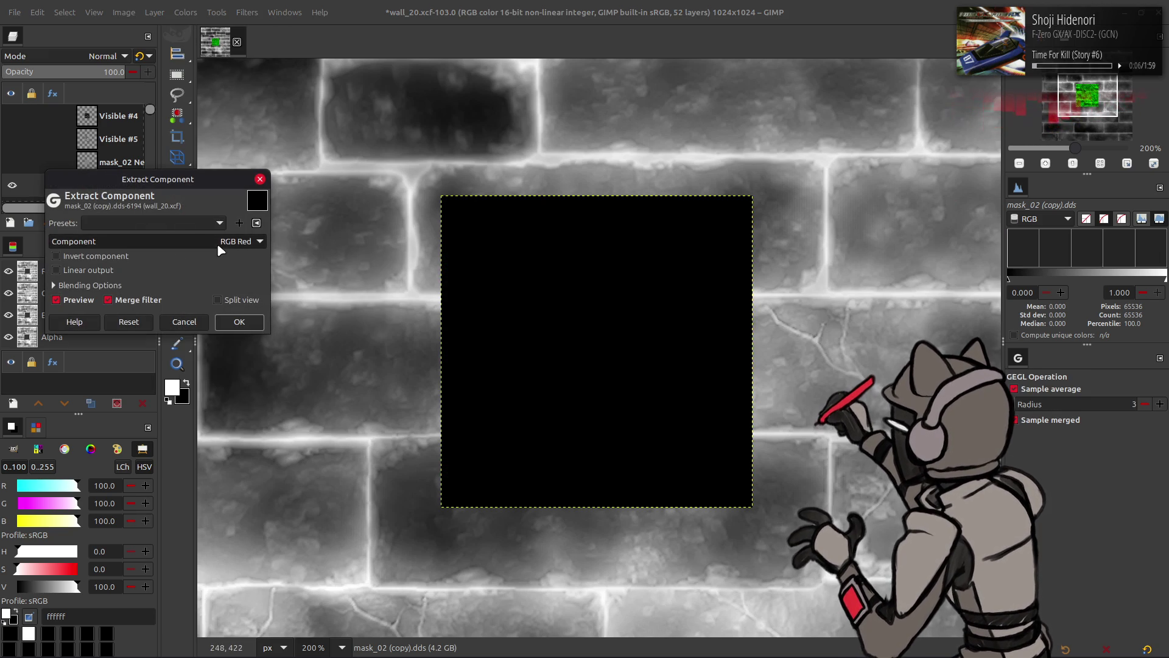
pyautogui.scroll(-1, 217, 243)
pyautogui.click(253, 327)
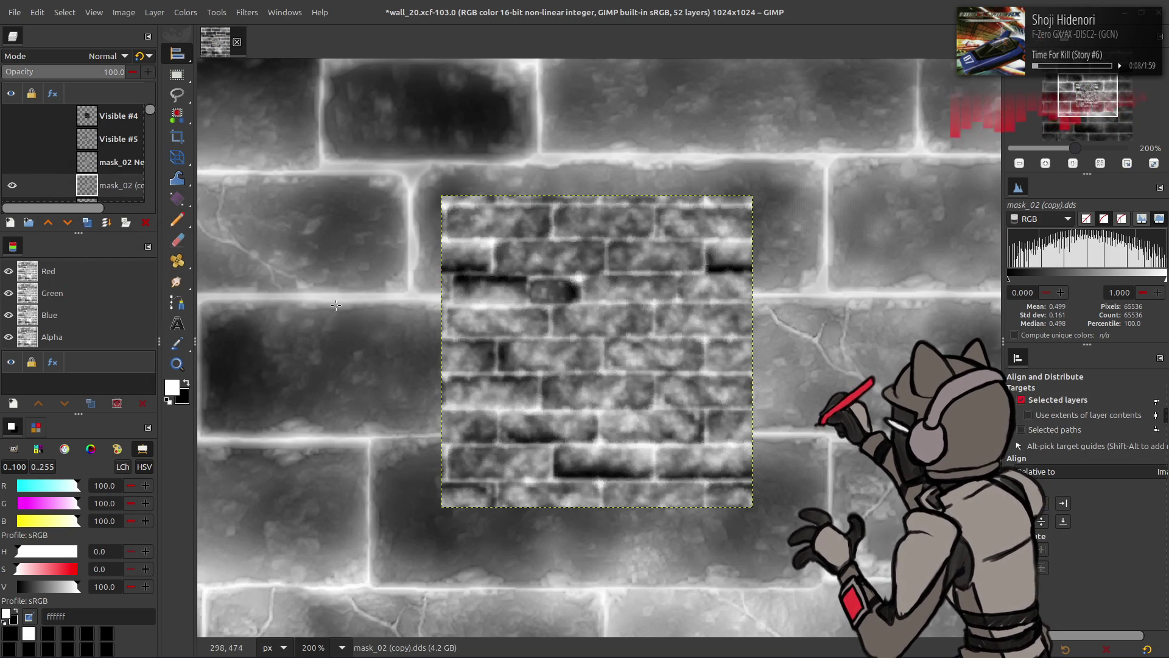
pyautogui.click(15, 184)
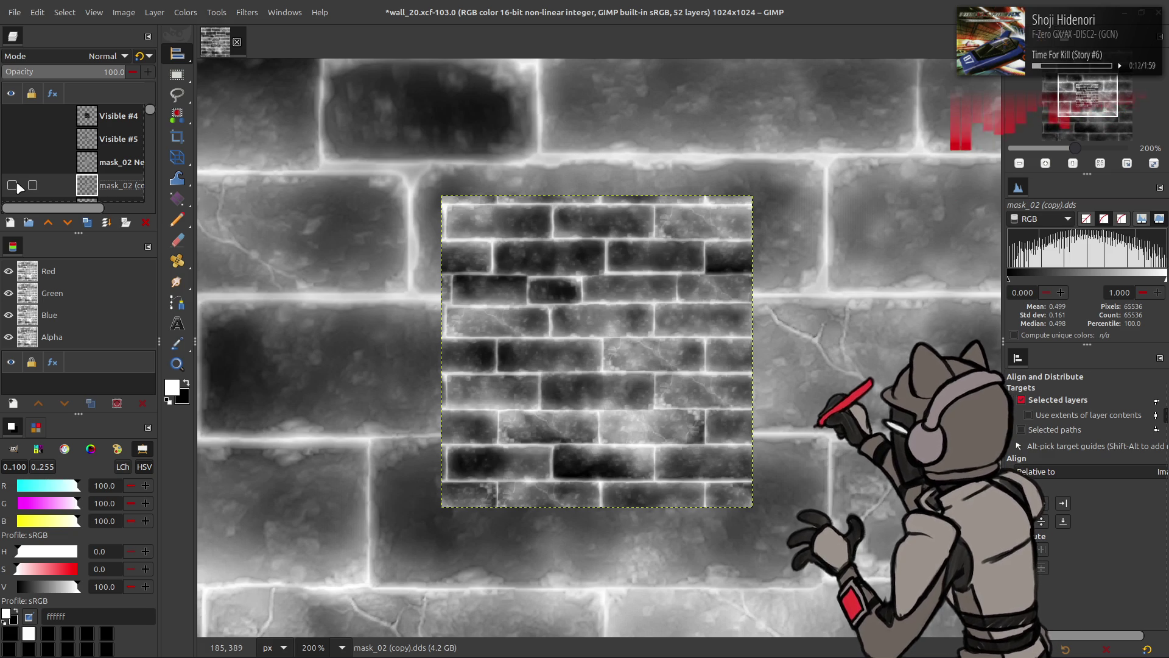
pyautogui.click(13, 185)
pyautogui.click(13, 185)
pyautogui.click(14, 185)
pyautogui.click(17, 184)
pyautogui.click(17, 184)
pyautogui.click(17, 185)
pyautogui.click(17, 184)
pyautogui.click(17, 185)
pyautogui.click(17, 185)
pyautogui.click(17, 185)
pyautogui.click(17, 184)
pyautogui.click(17, 185)
pyautogui.click(17, 185)
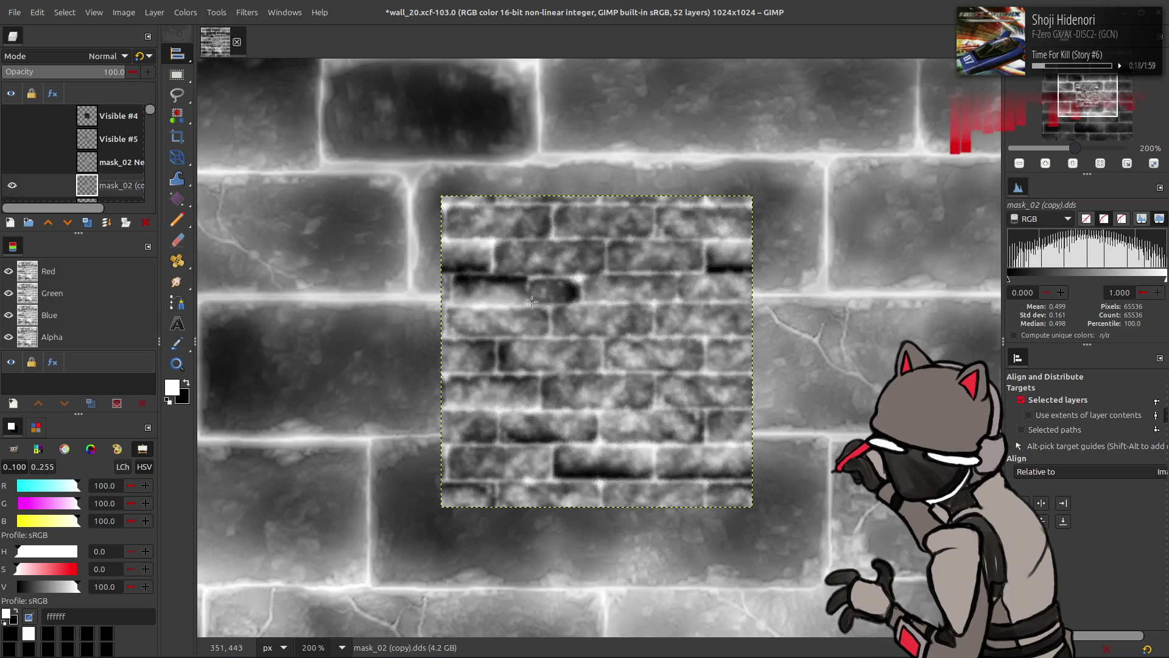
pyautogui.click(10, 186)
pyautogui.click(9, 186)
pyautogui.click(9, 186)
pyautogui.click(10, 186)
pyautogui.click(9, 186)
pyautogui.click(9, 186)
pyautogui.click(9, 186)
pyautogui.click(9, 186)
pyautogui.click(10, 185)
pyautogui.click(10, 186)
pyautogui.click(11, 186)
pyautogui.click(10, 186)
pyautogui.click(10, 186)
pyautogui.click(145, 222)
pyautogui.scroll(5, 55, 171)
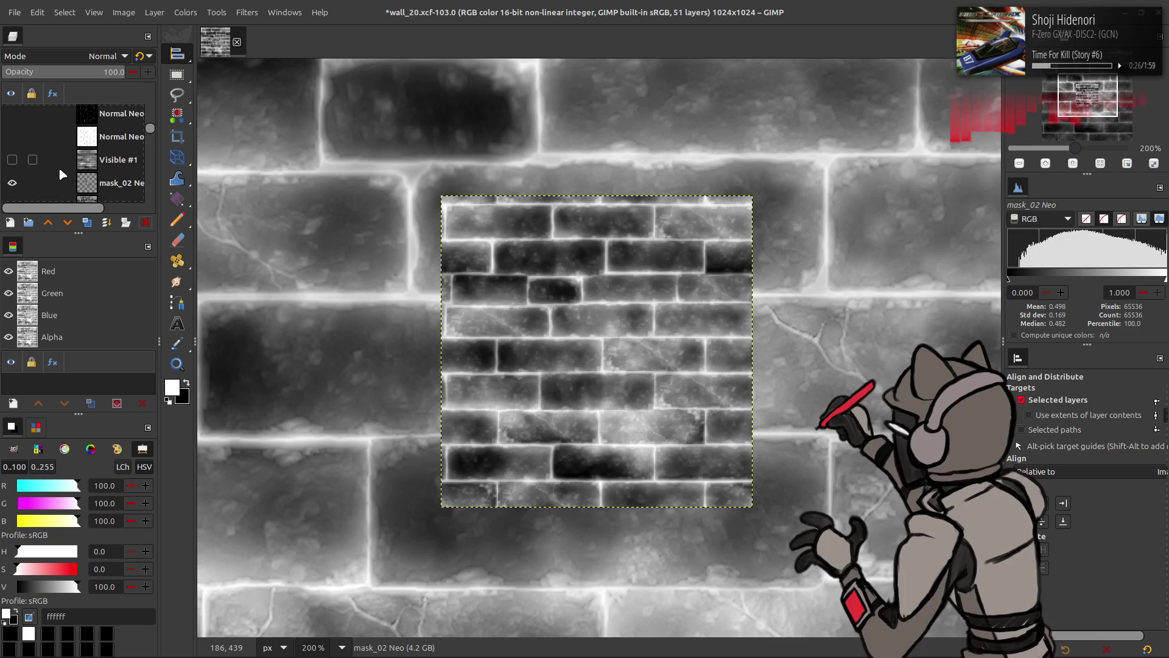
pyautogui.scroll(-2, 58, 167)
pyautogui.click(110, 130)
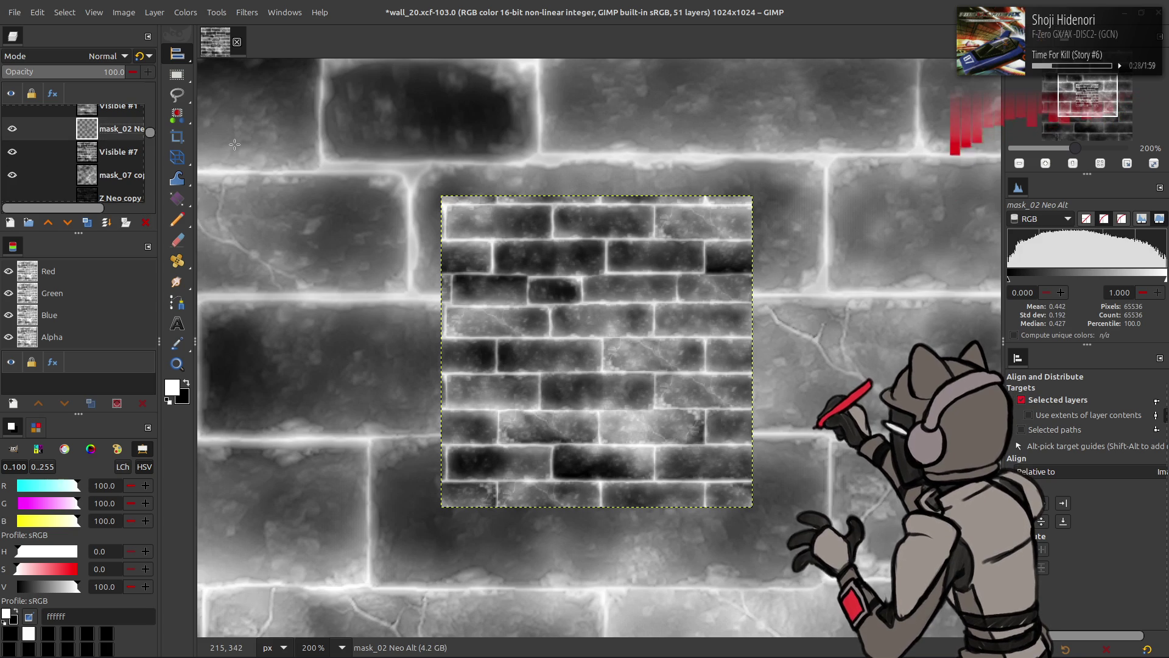
# Save the project and shrink the canvas to the central 256×256 (25%)
pyautogui.hotkey('ctrl', 's')
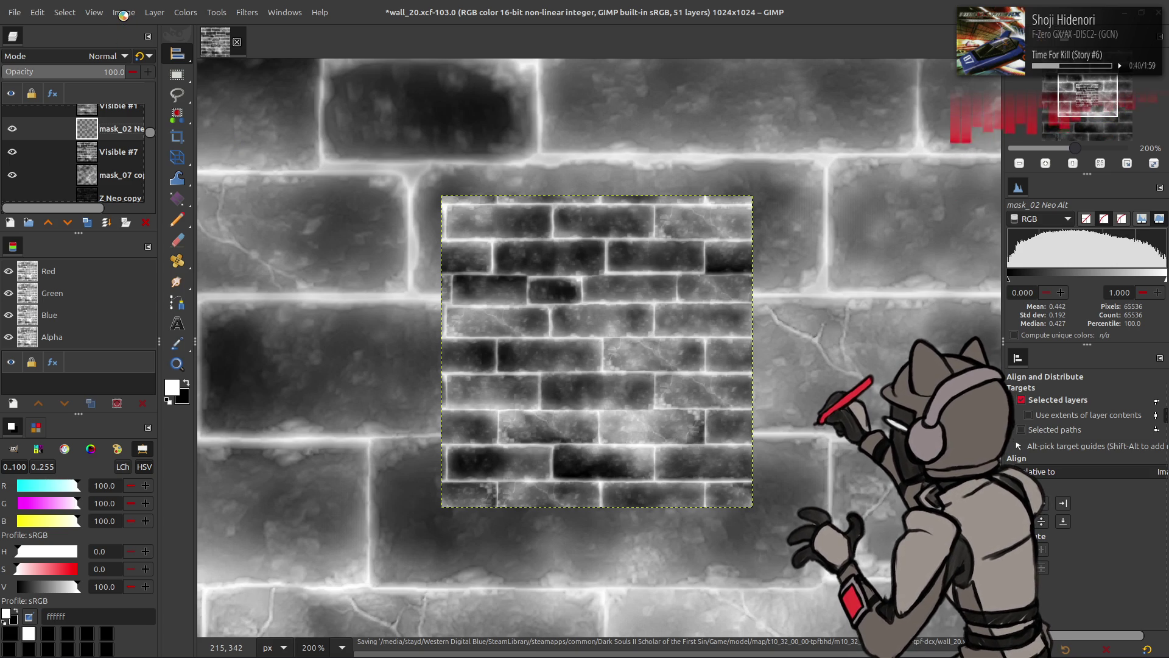
pyautogui.click(123, 14)
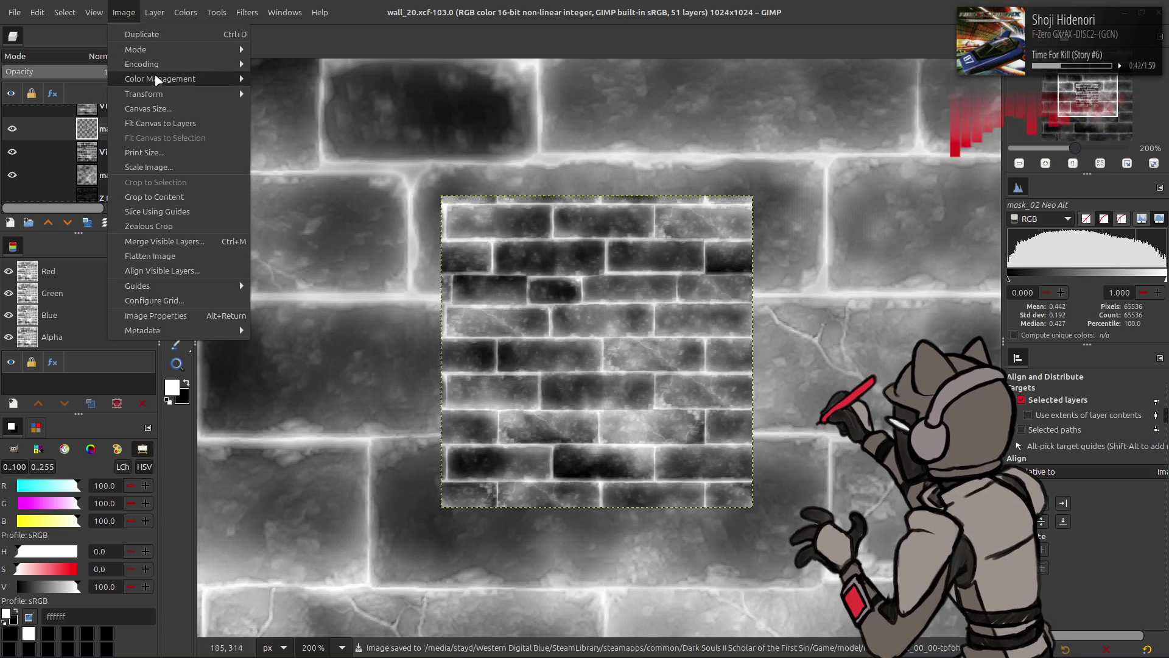
pyautogui.click(146, 106)
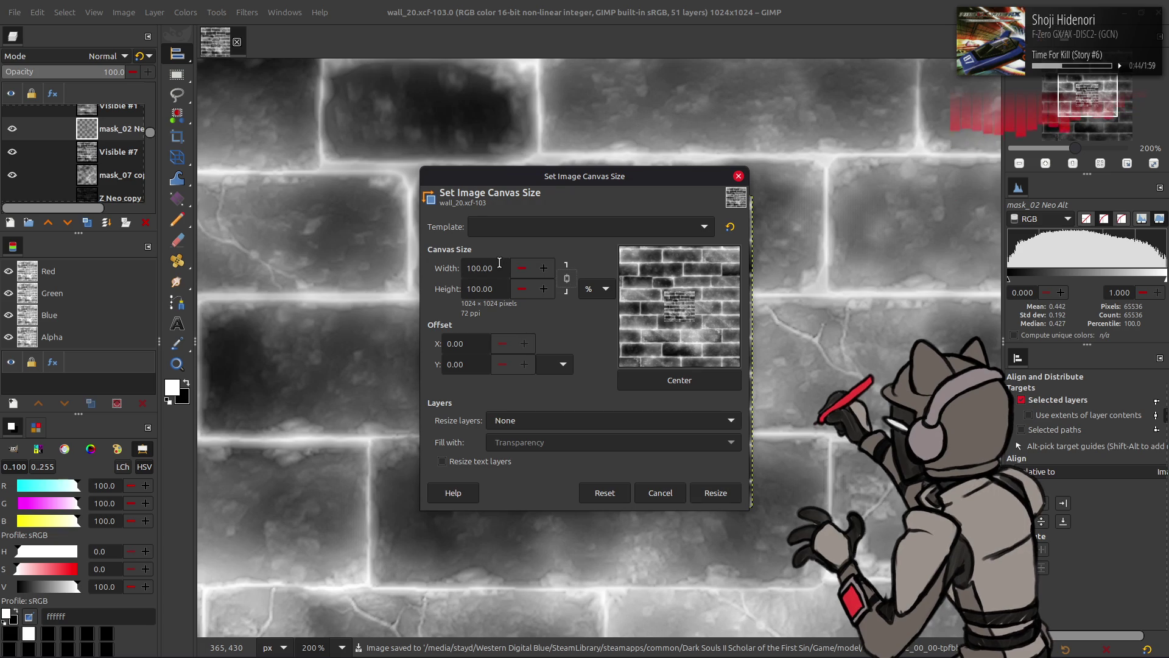
pyautogui.click(715, 492)
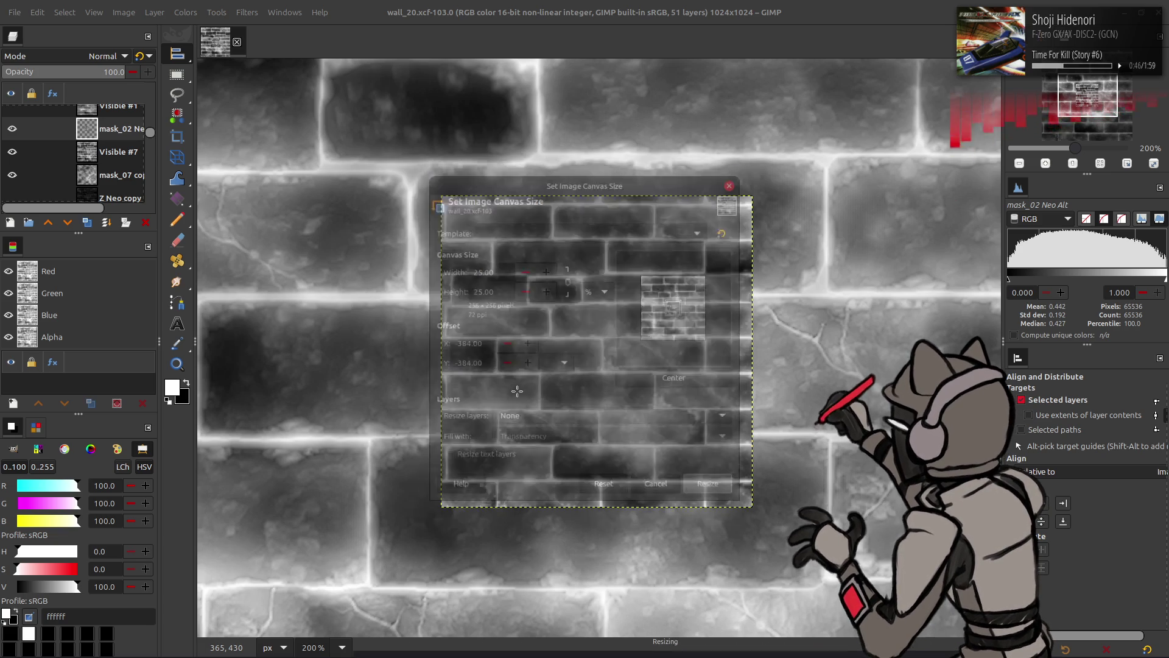
# Set red and blue output levels to 0 so the mask is pure green
pyautogui.click(185, 12)
pyautogui.click(222, 151)
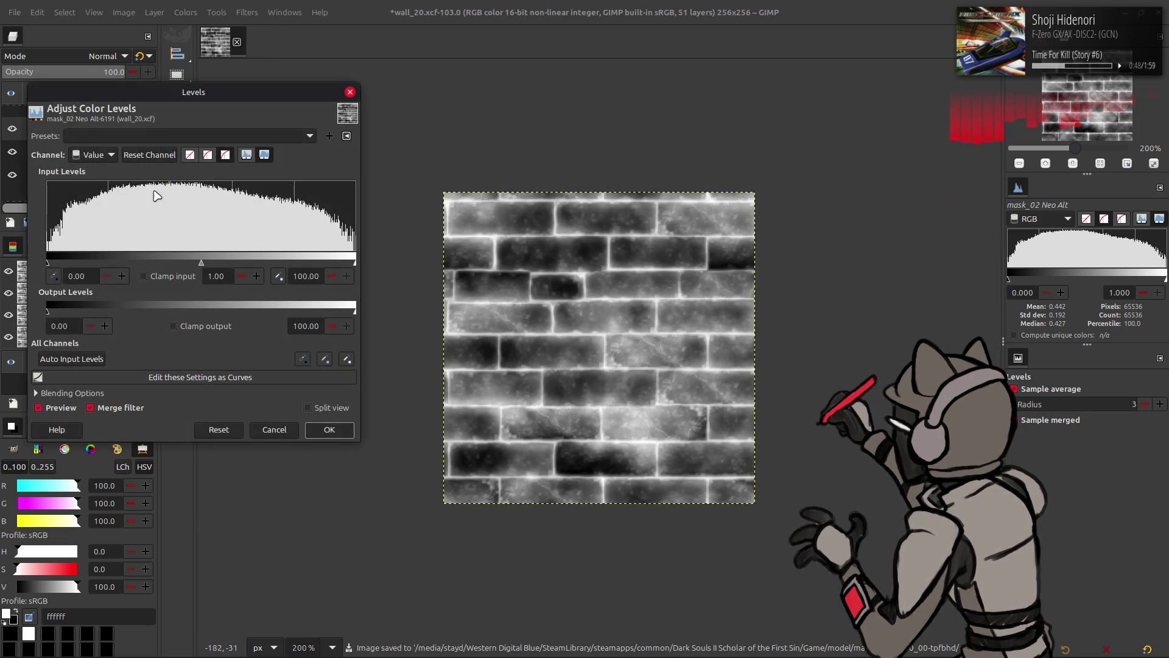
pyautogui.moveTo(333, 312); pyautogui.dragTo(3, 301)
pyautogui.scroll(-2, 94, 159)
pyautogui.moveTo(353, 312); pyautogui.dragTo(24, 312)
pyautogui.click(329, 429)
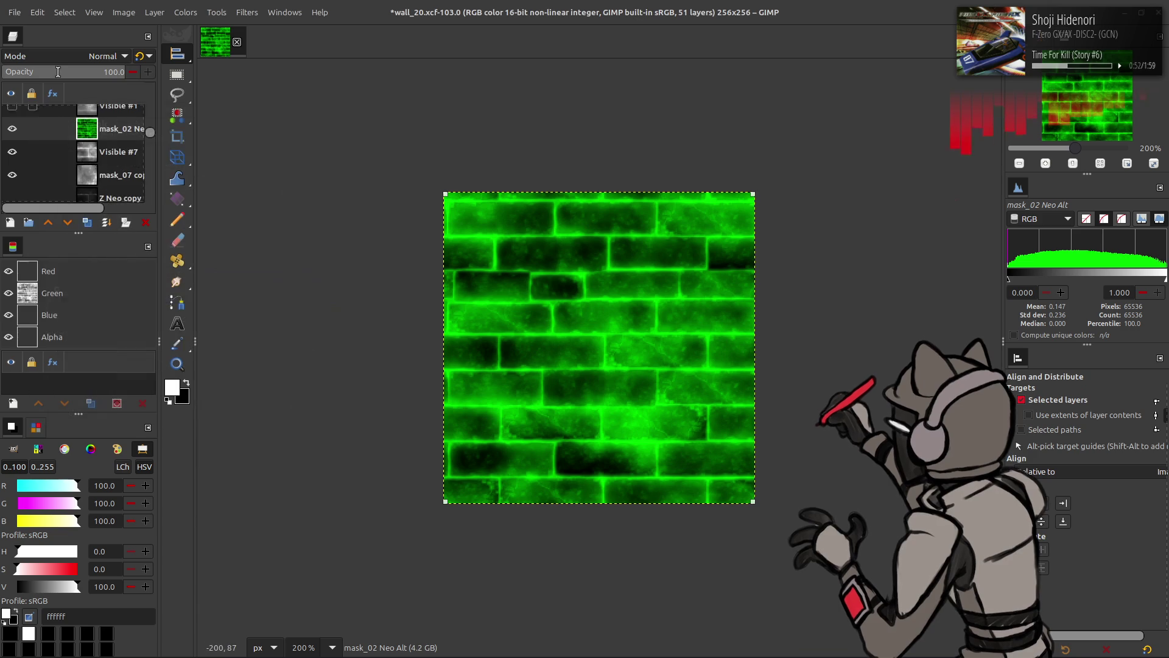
# Export the image to its file in the game folder again
pyautogui.click(14, 12)
pyautogui.click(104, 207)
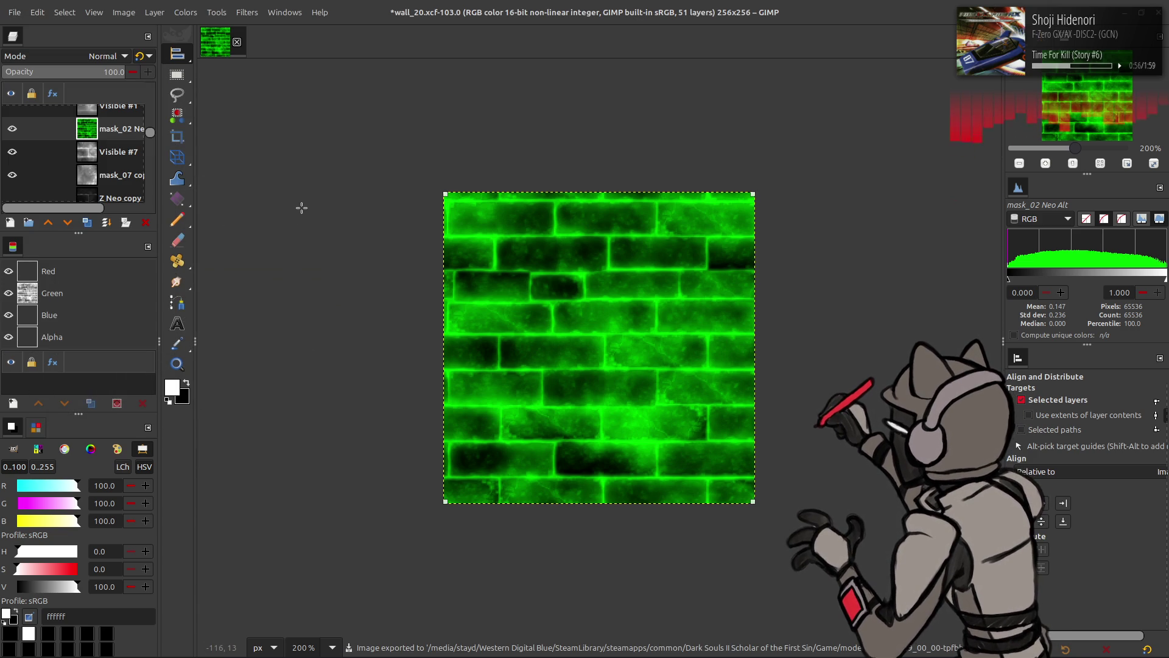
pyautogui.hotkey('alt', 'Tab')
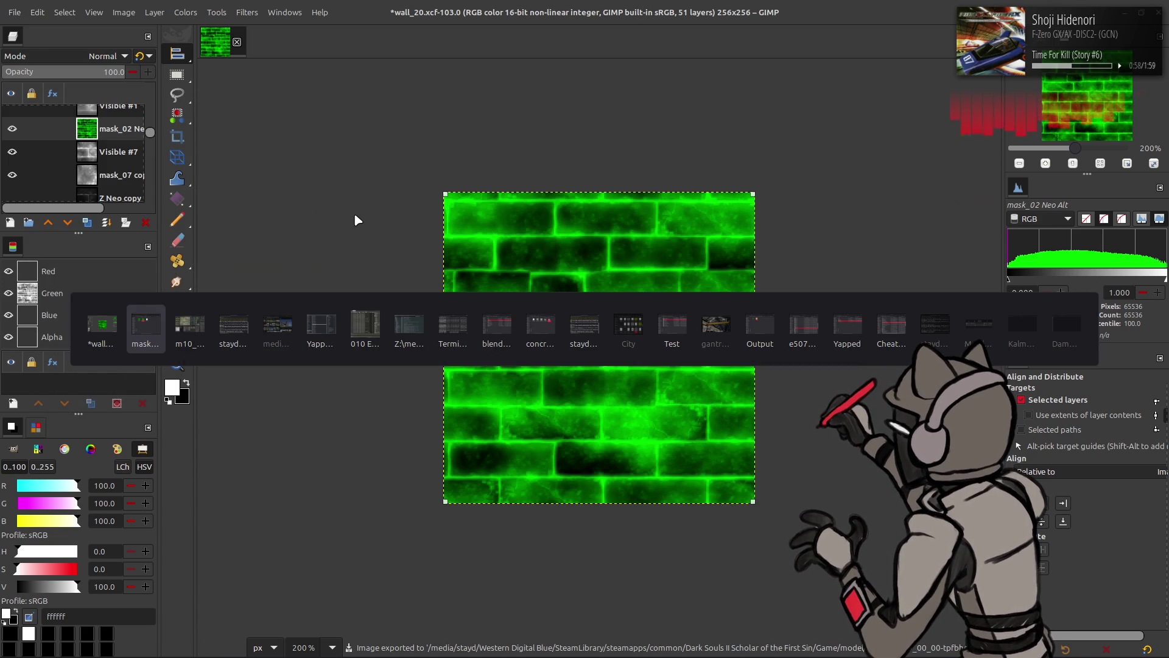
# Back in Blender, reload the mask image from disk with Alt+R
pyautogui.hotkey('alt', 'Tab')
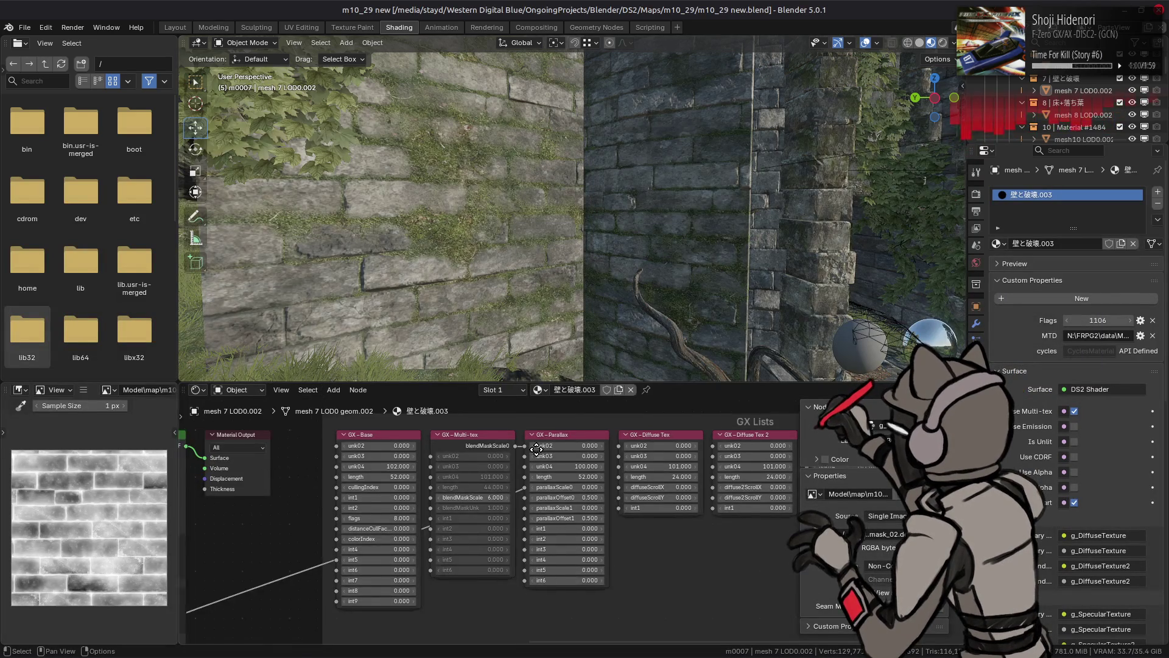
pyautogui.hscroll(-10, 537, 449)
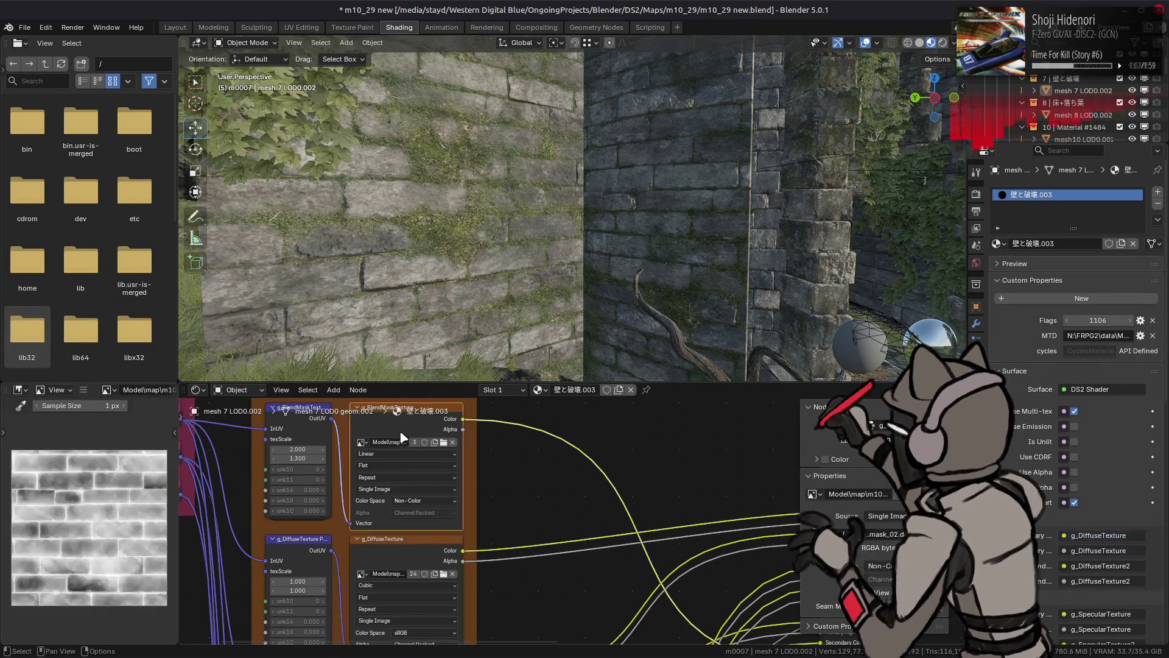
pyautogui.hotkey('alt', 'r')
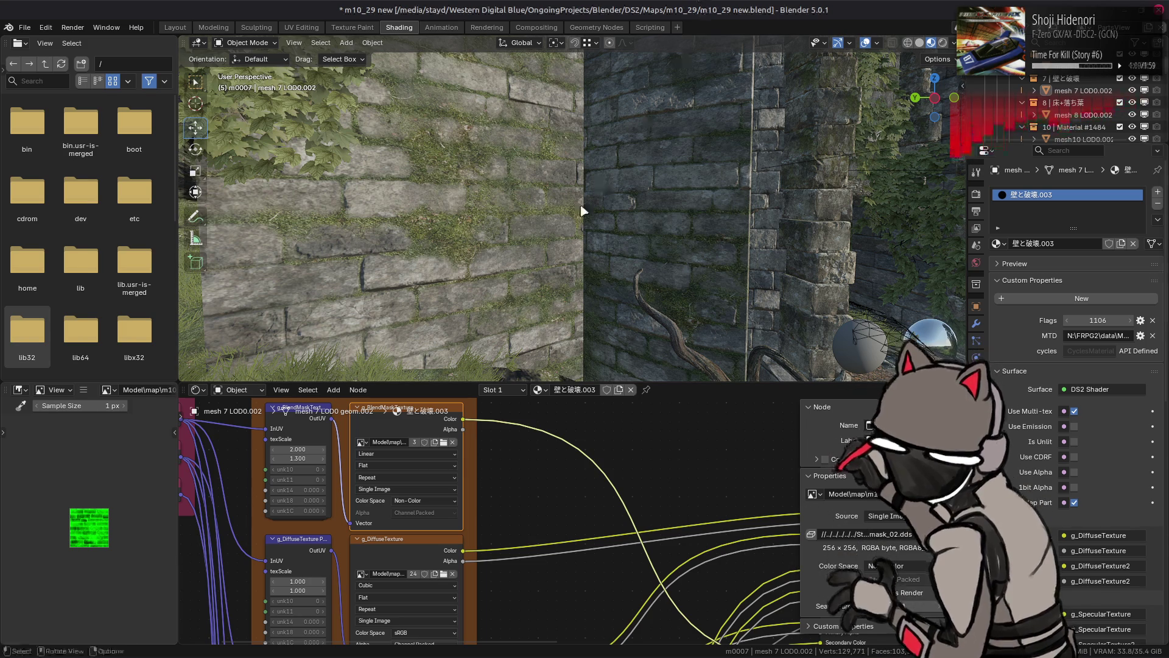
pyautogui.moveTo(564, 201); pyautogui.dragTo(501, 295)
pyautogui.scroll(2, 495, 308)
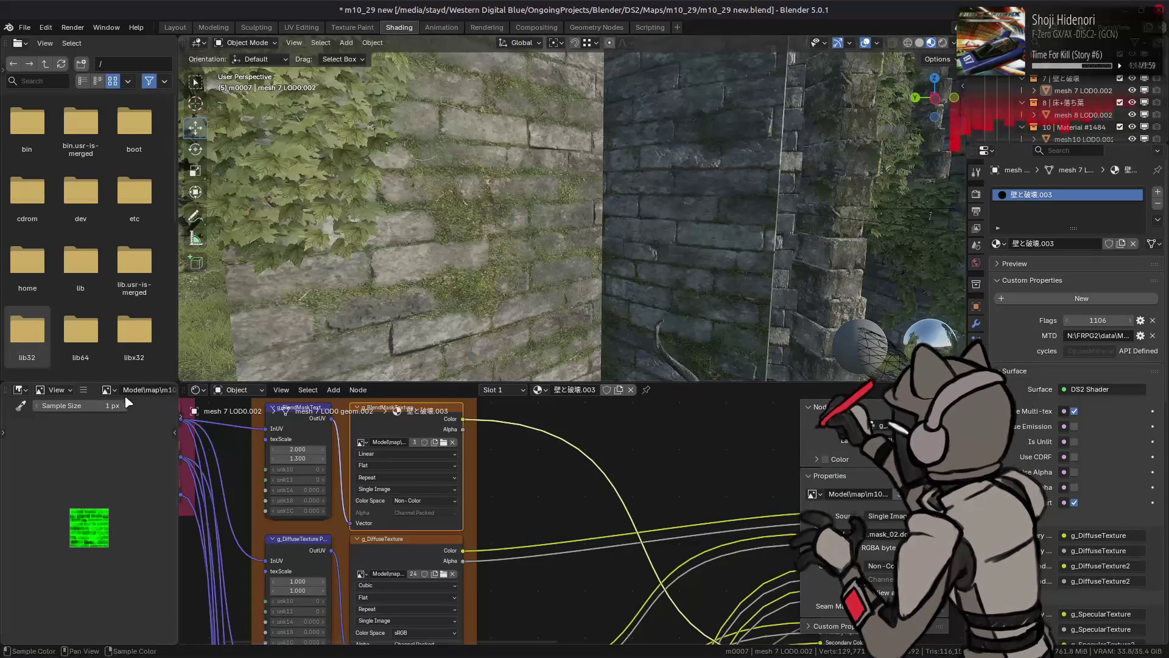
# Replace the wall material's mask image with mask_02 (copy).dds
pyautogui.click(83, 390)
pyautogui.moveTo(110, 419)
pyautogui.click(223, 199)
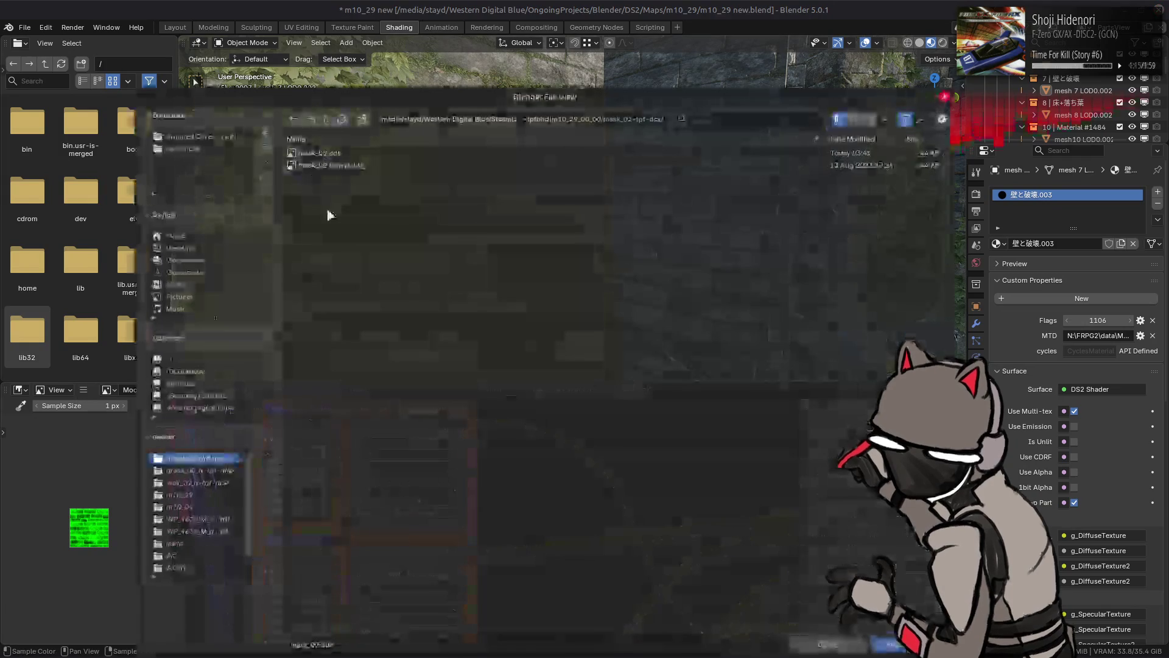
pyautogui.moveTo(474, 98)
pyautogui.mouseDown()
pyautogui.moveTo(556, 197)
pyautogui.moveTo(553, 388)
pyautogui.mouseUp()
pyautogui.click(419, 462)
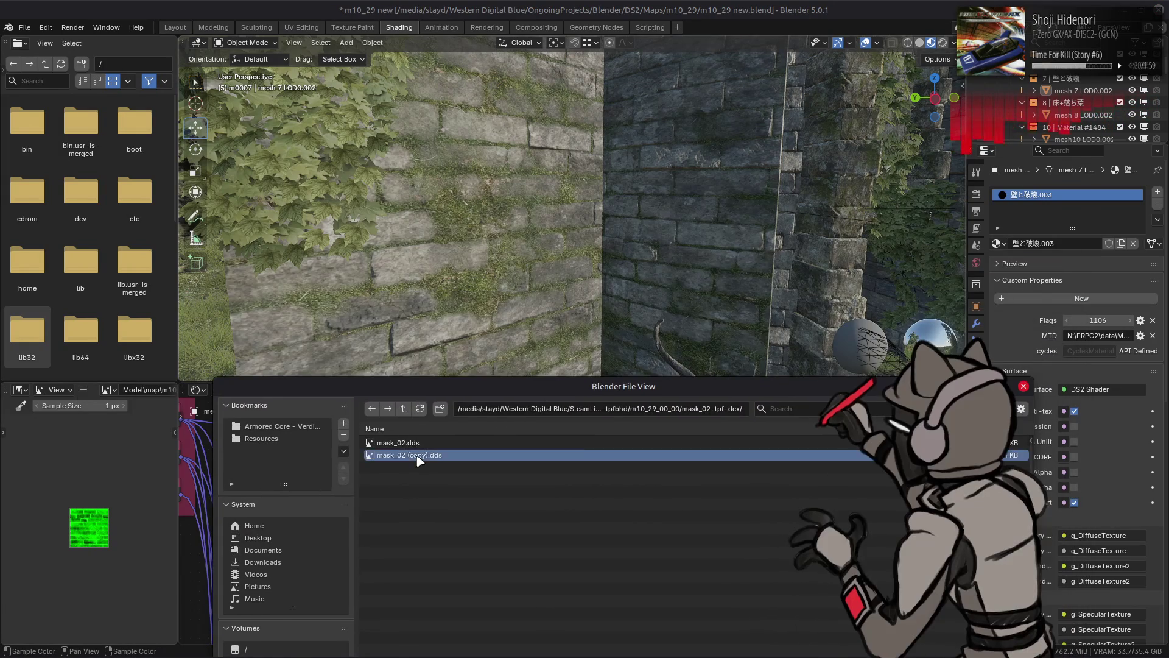
pyautogui.doubleClick(419, 461)
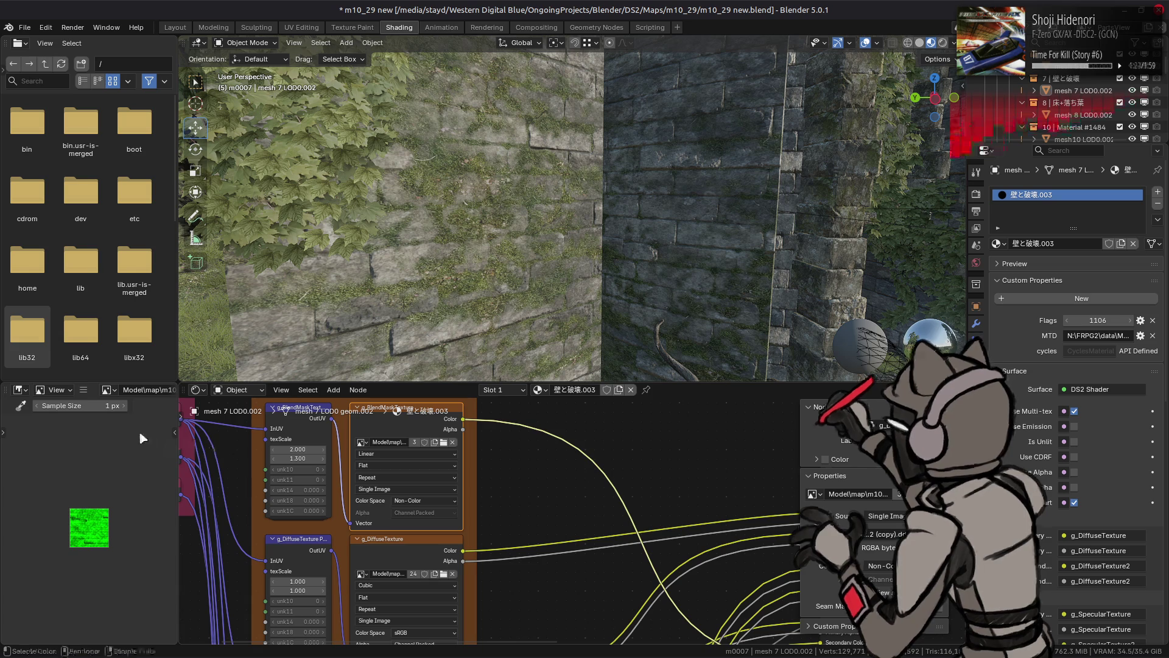
# Start replacing the image again to browse the mask_02-tpf-dcx folder
pyautogui.click(84, 390)
pyautogui.moveTo(114, 419)
pyautogui.click(237, 199)
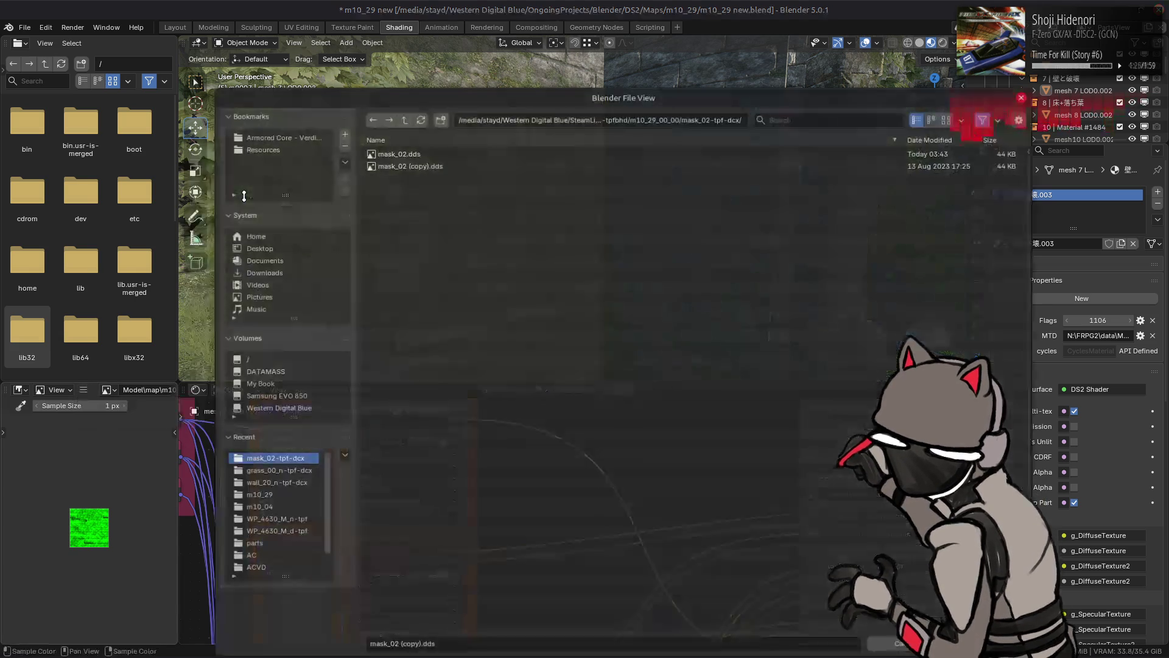
pyautogui.moveTo(445, 98); pyautogui.dragTo(465, 374)
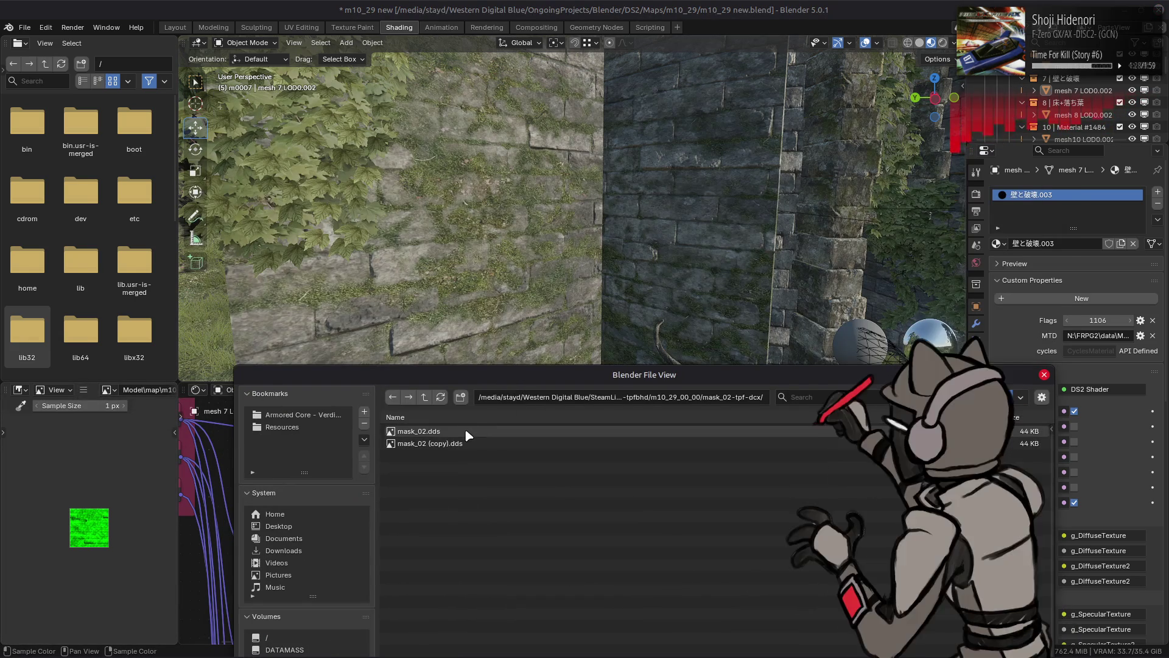